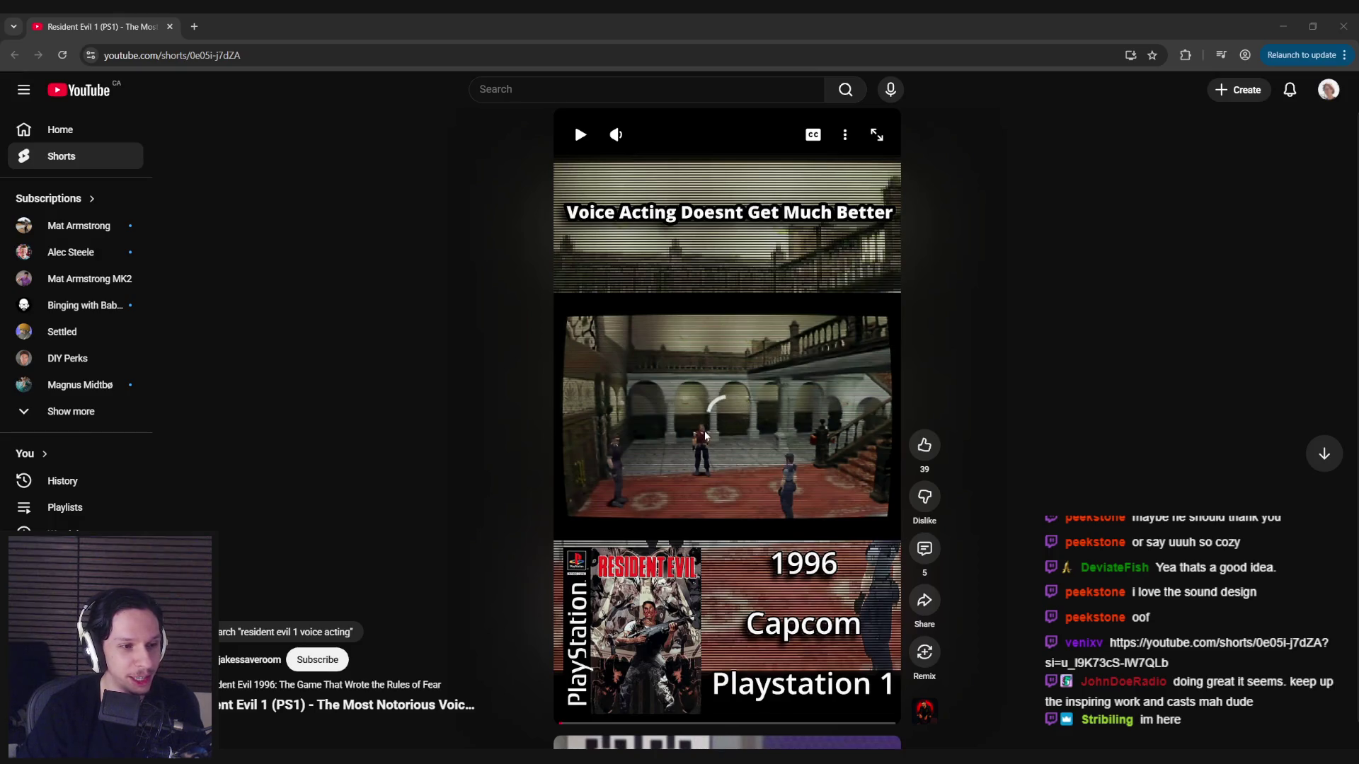
Play the Resident Evil voice acting Short, pause and resume it, then leave it paused partway.
left_click(704, 438)
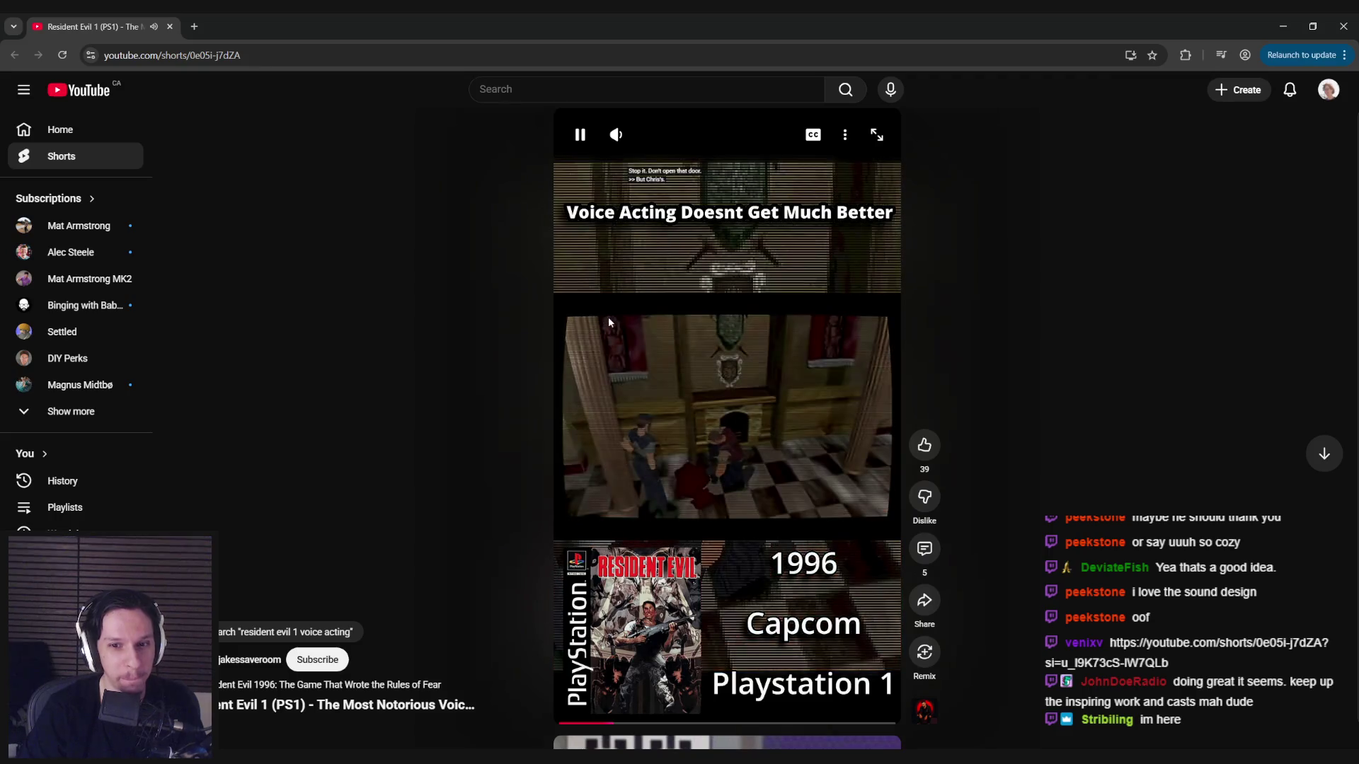
left_click(676, 456)
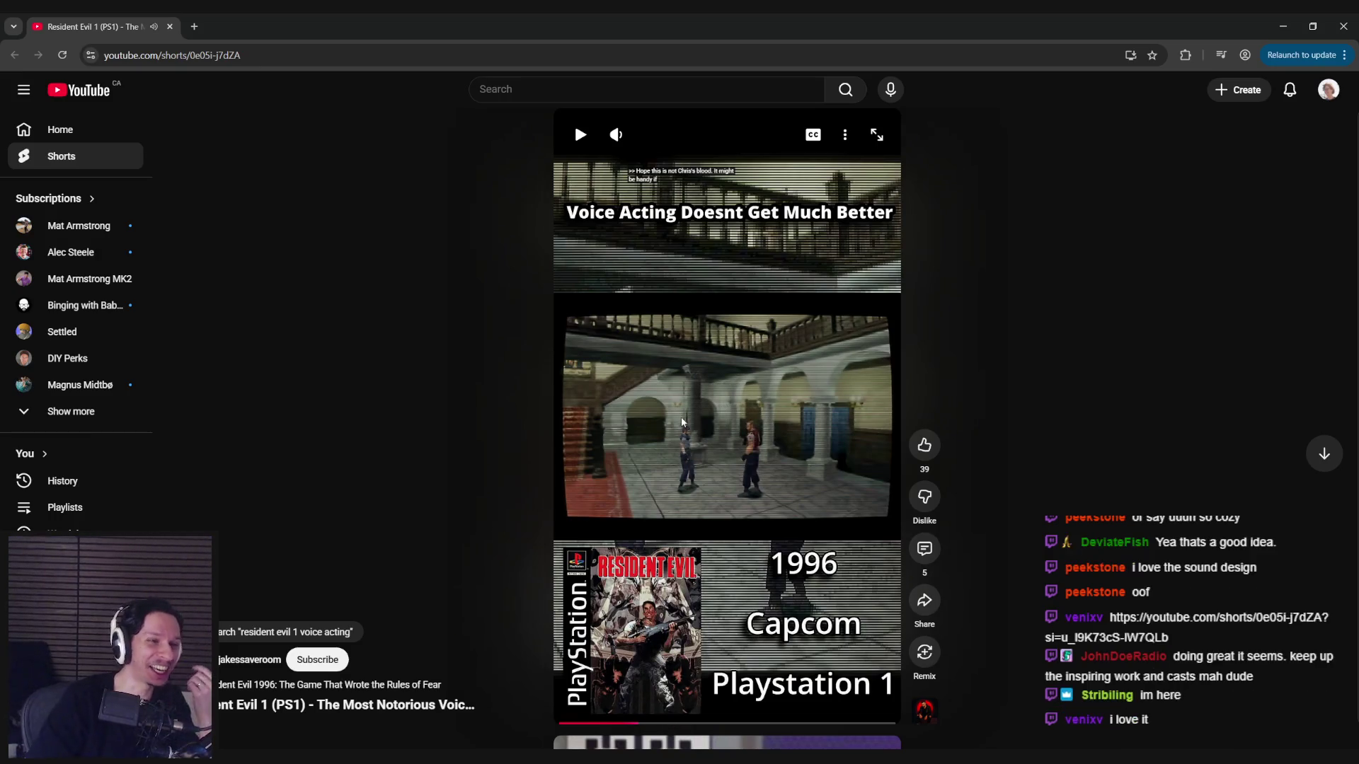
left_click(697, 439)
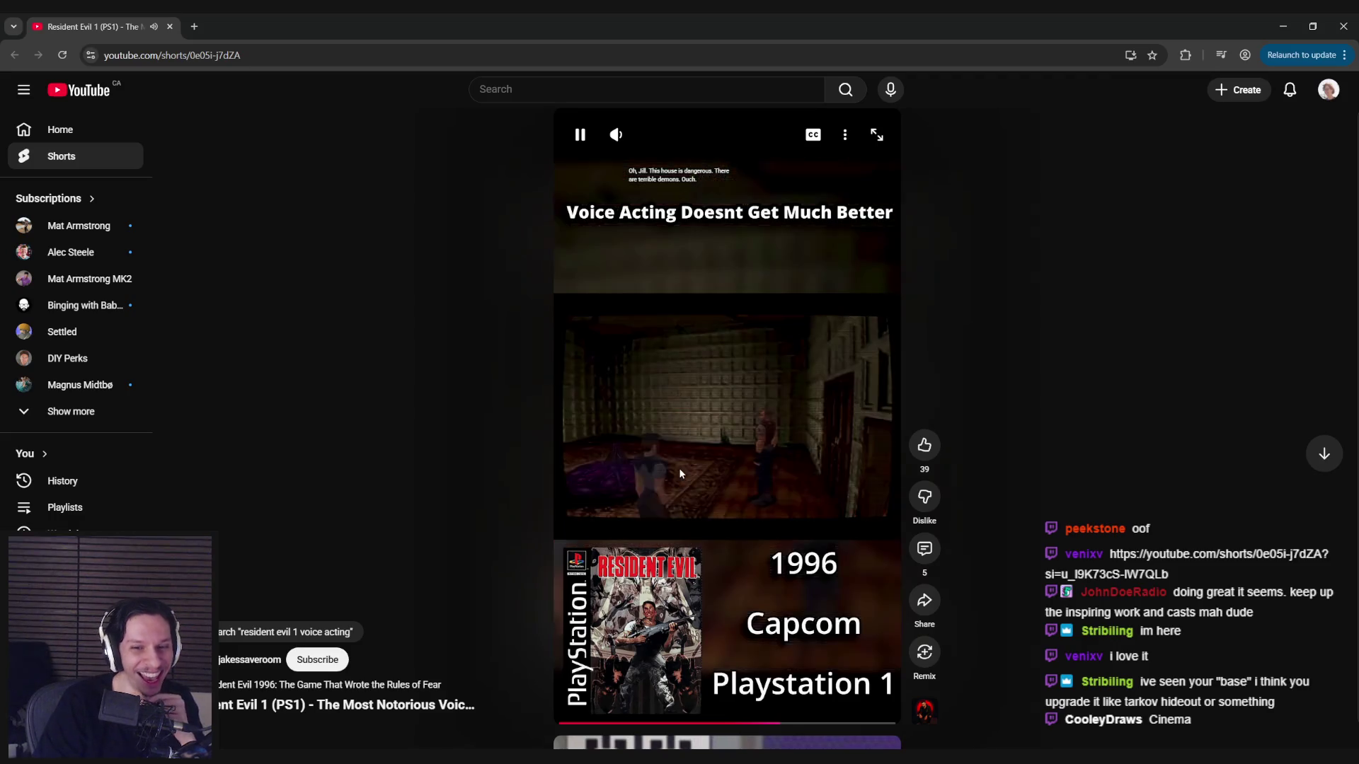
left_click(691, 437)
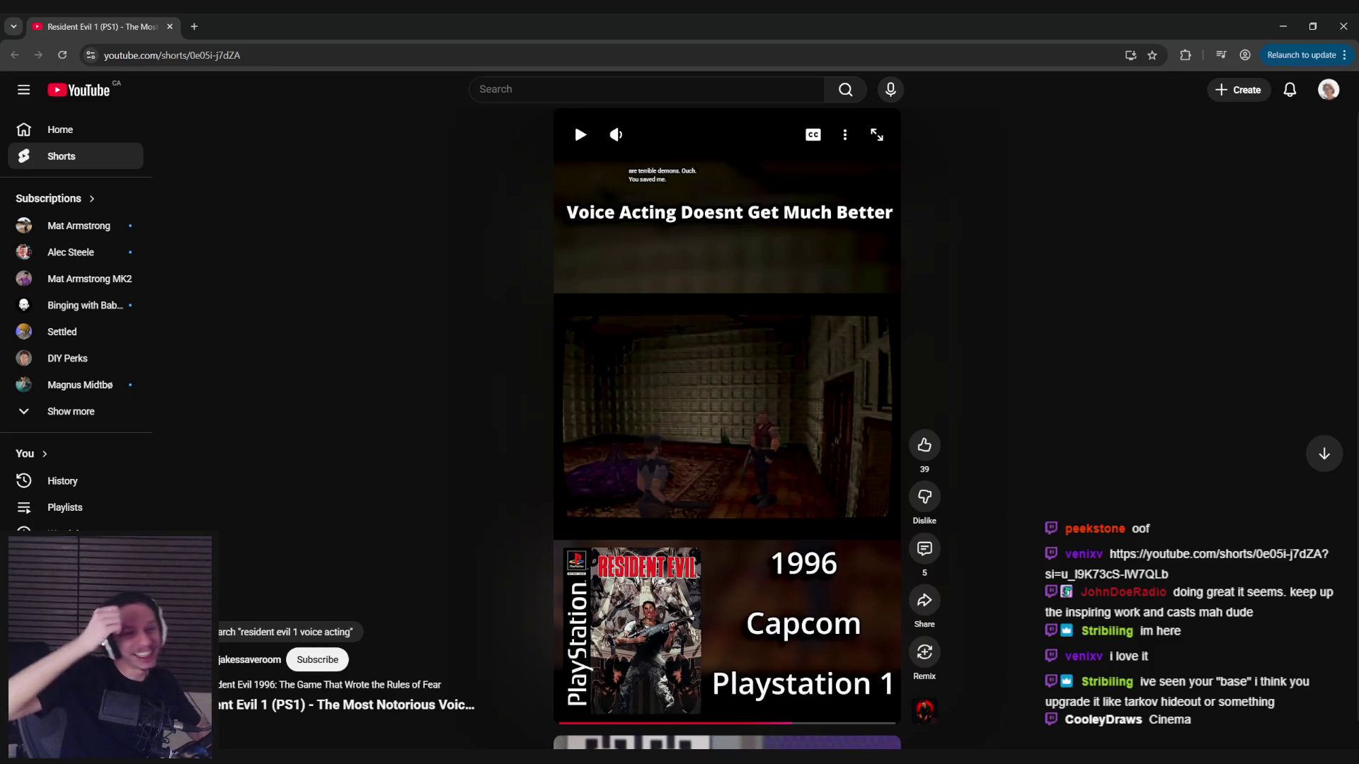
Resume the Resident Evil Short, pause it near its end, and switch to the Unreal level.
left_click(726, 445)
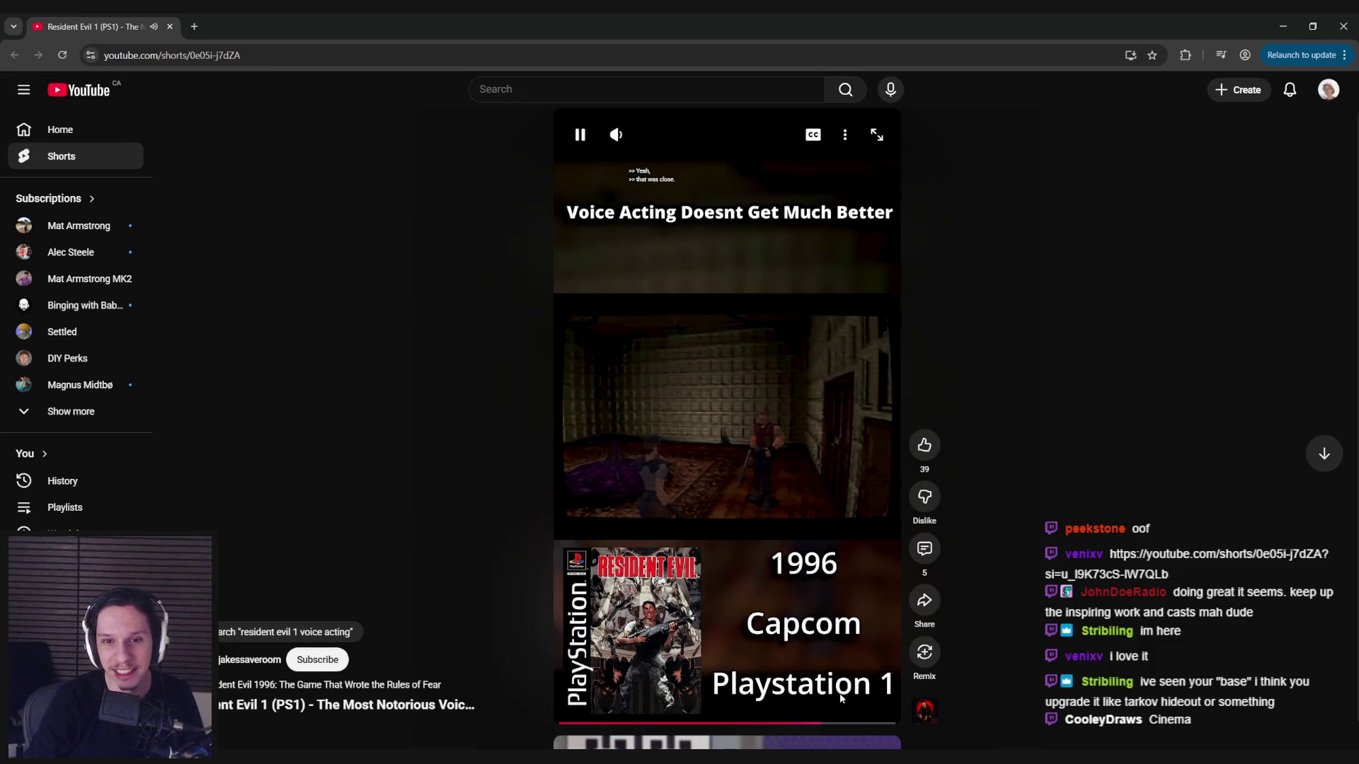
left_click(745, 485)
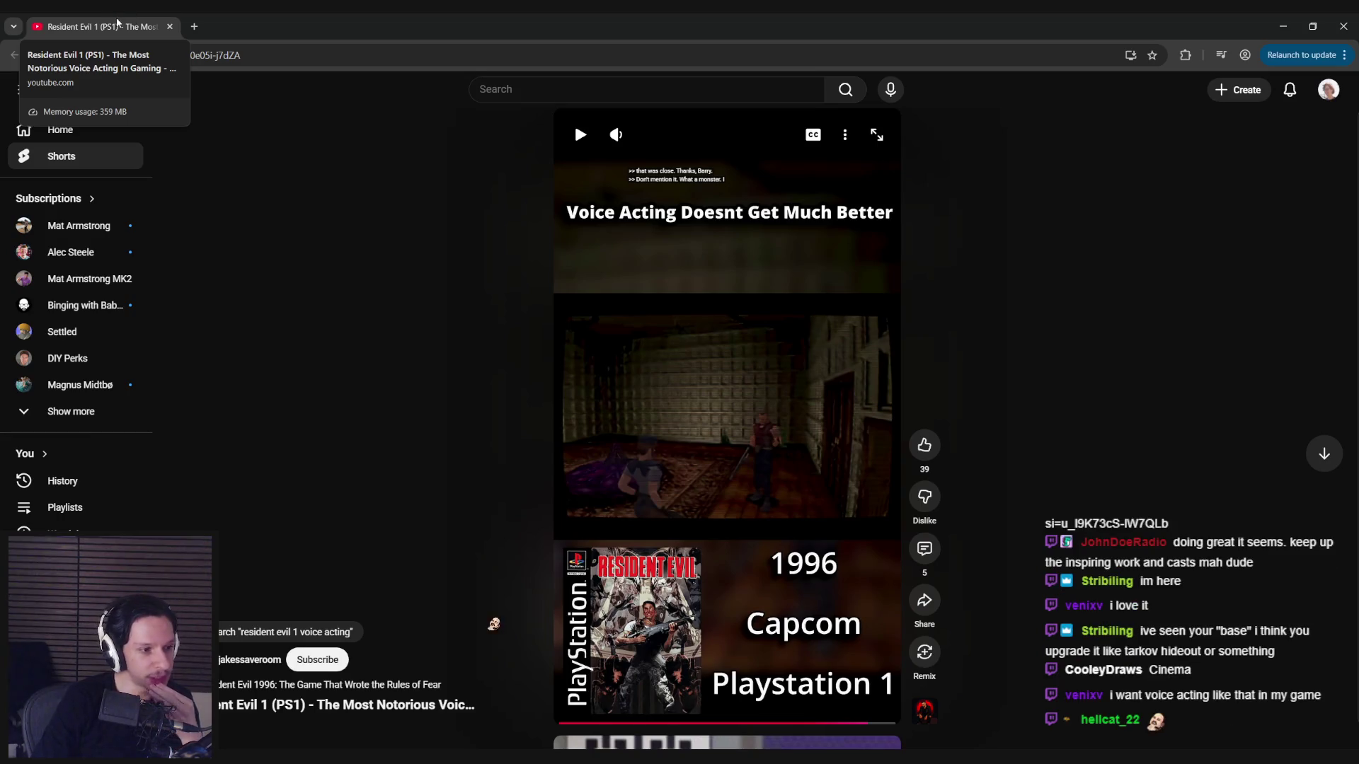
key("alt+Tab")
Nudge the camera along the train corridor and restore the full editor layout with F11.
left_click_drag(448, 375, 425, 379)
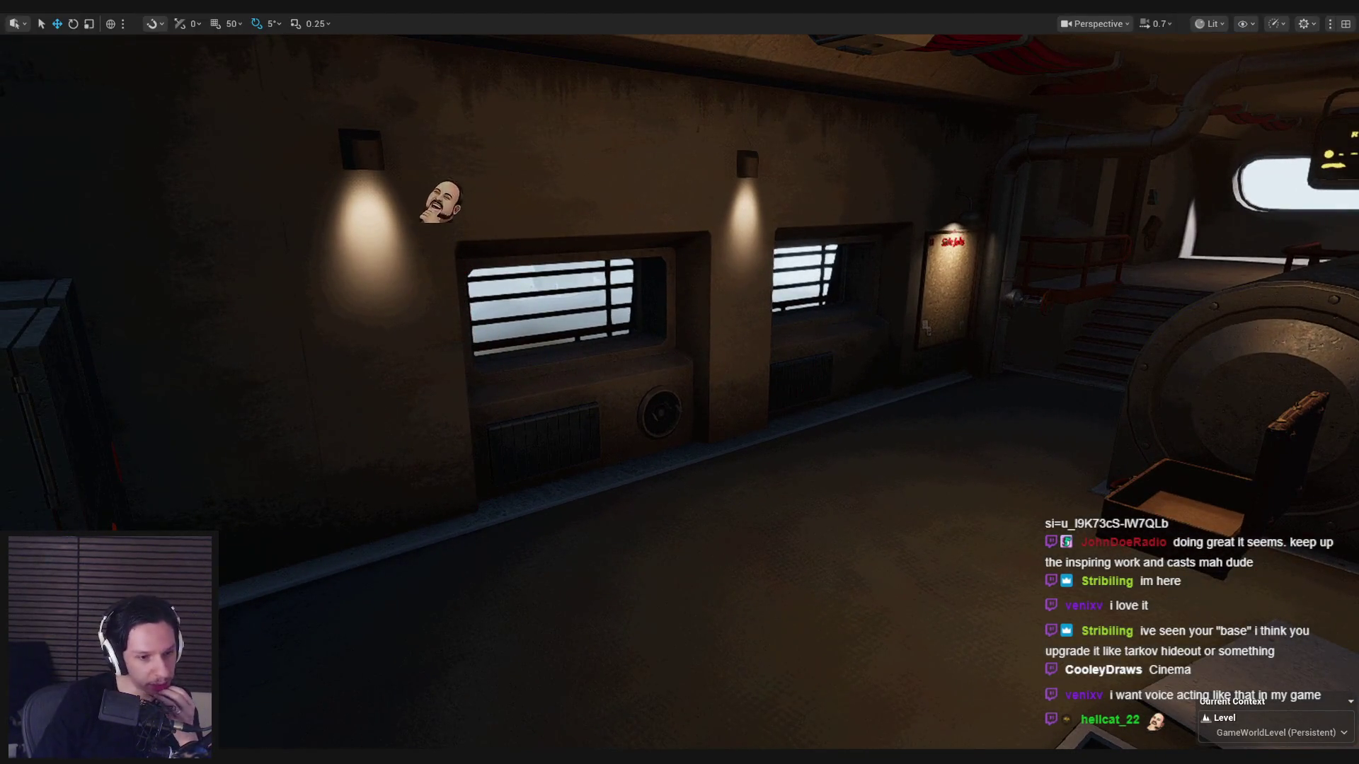
mouse_move(251, 758)
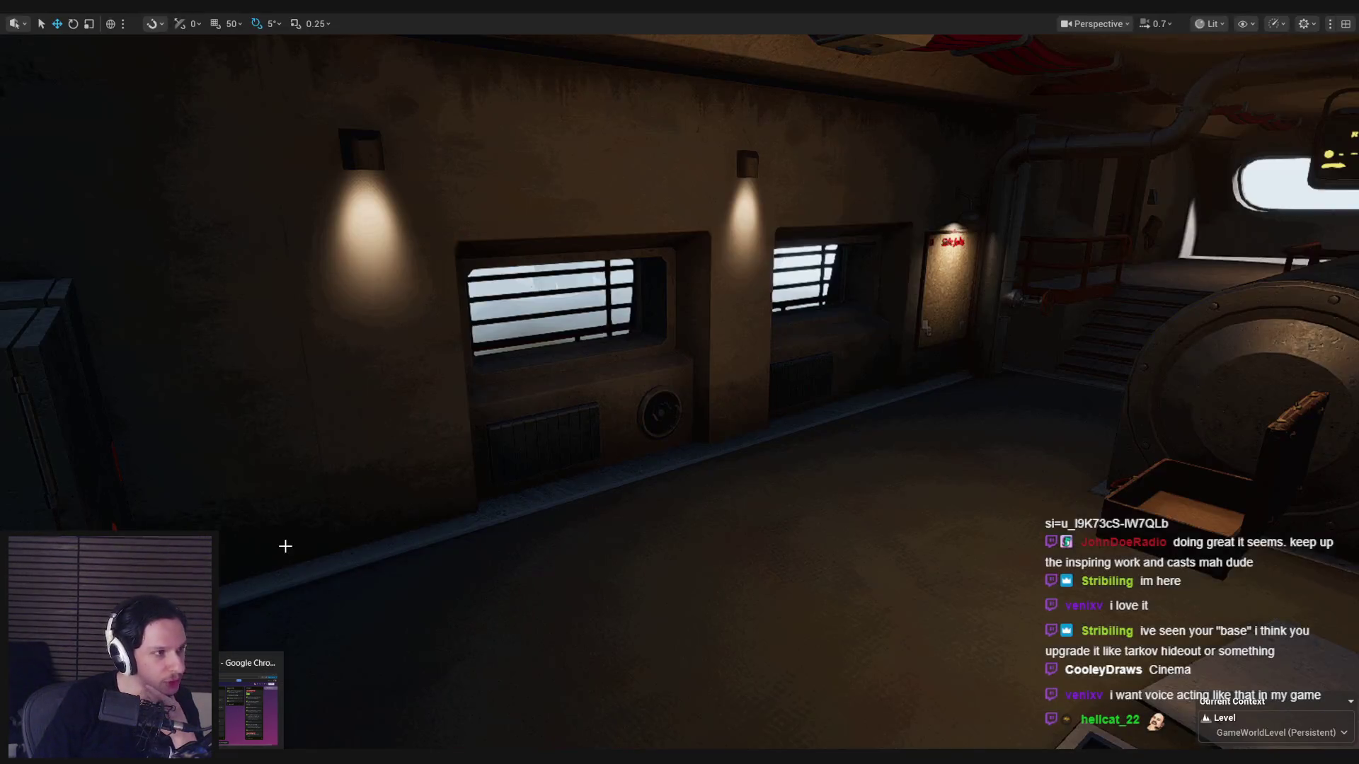
left_click_drag(309, 540, 301, 538)
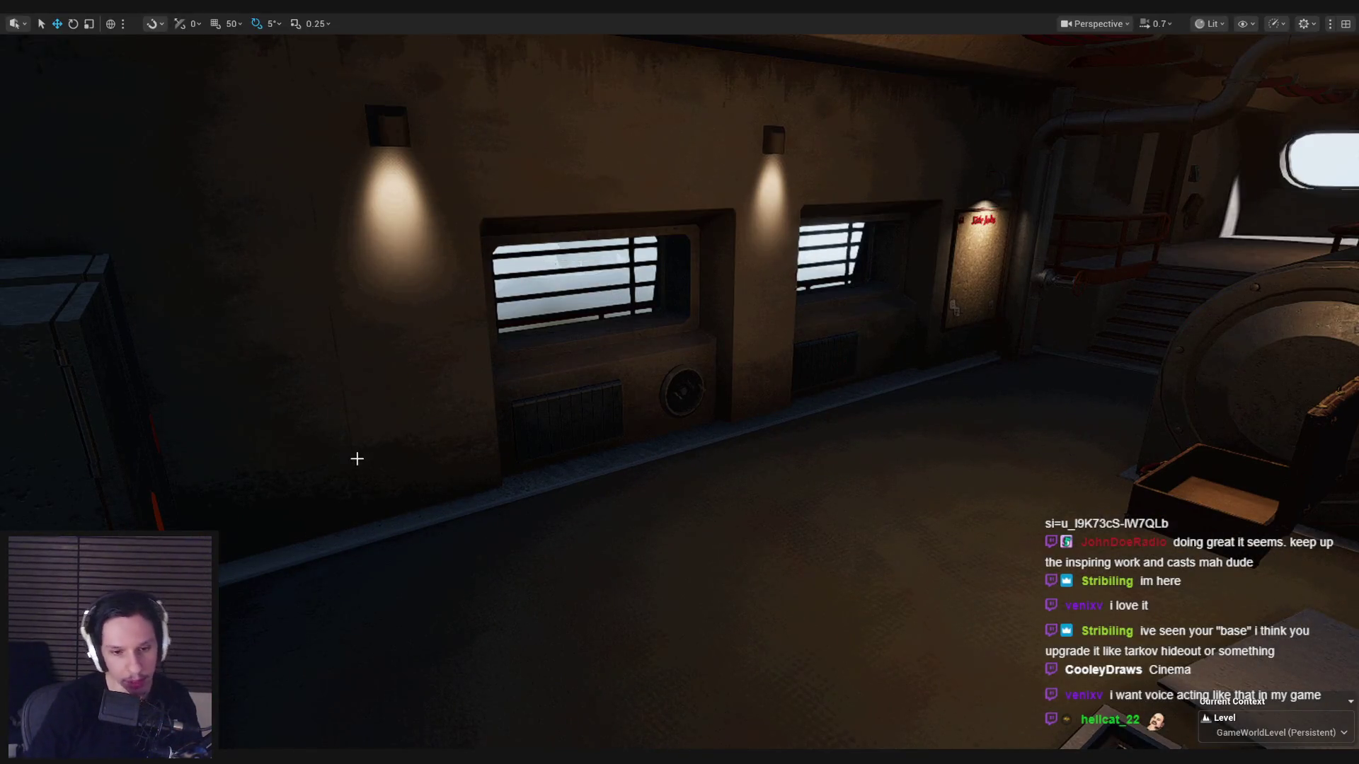
key("F11")
Fly the camera down the corridor past the hatch to the fuel console, then switch to Trello.
left_click_drag(642, 276, 708, 267)
left_click_drag(532, 419, 566, 416)
left_click_drag(604, 356, 604, 355)
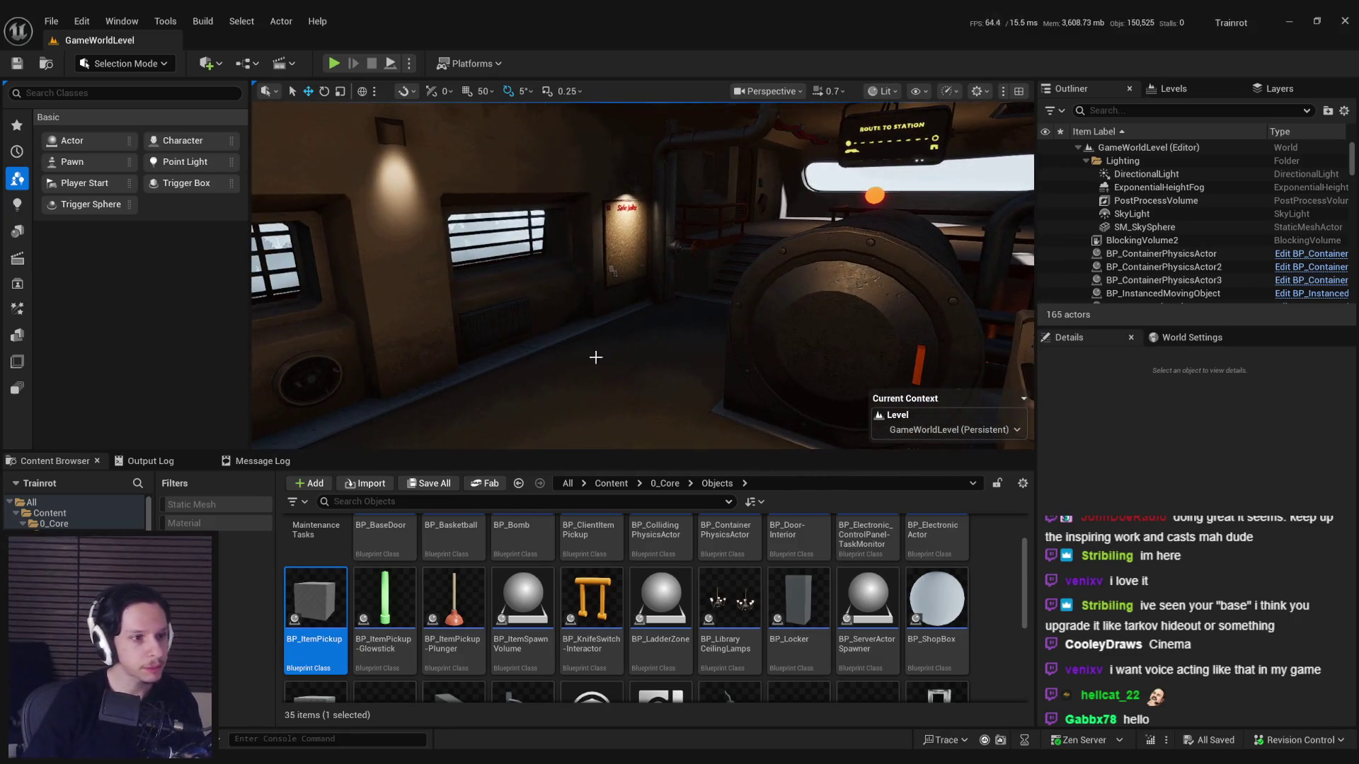
left_click_drag(507, 358, 498, 349)
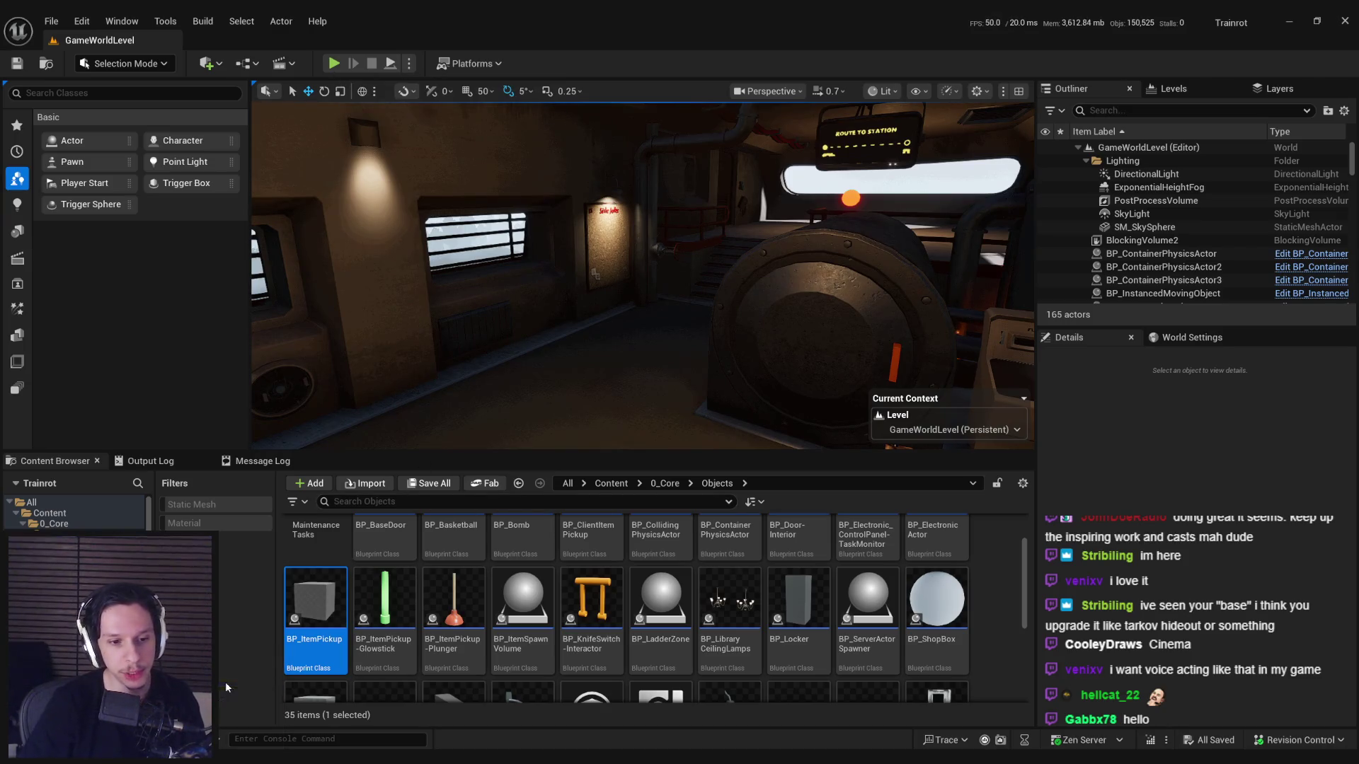
key("alt+Tab")
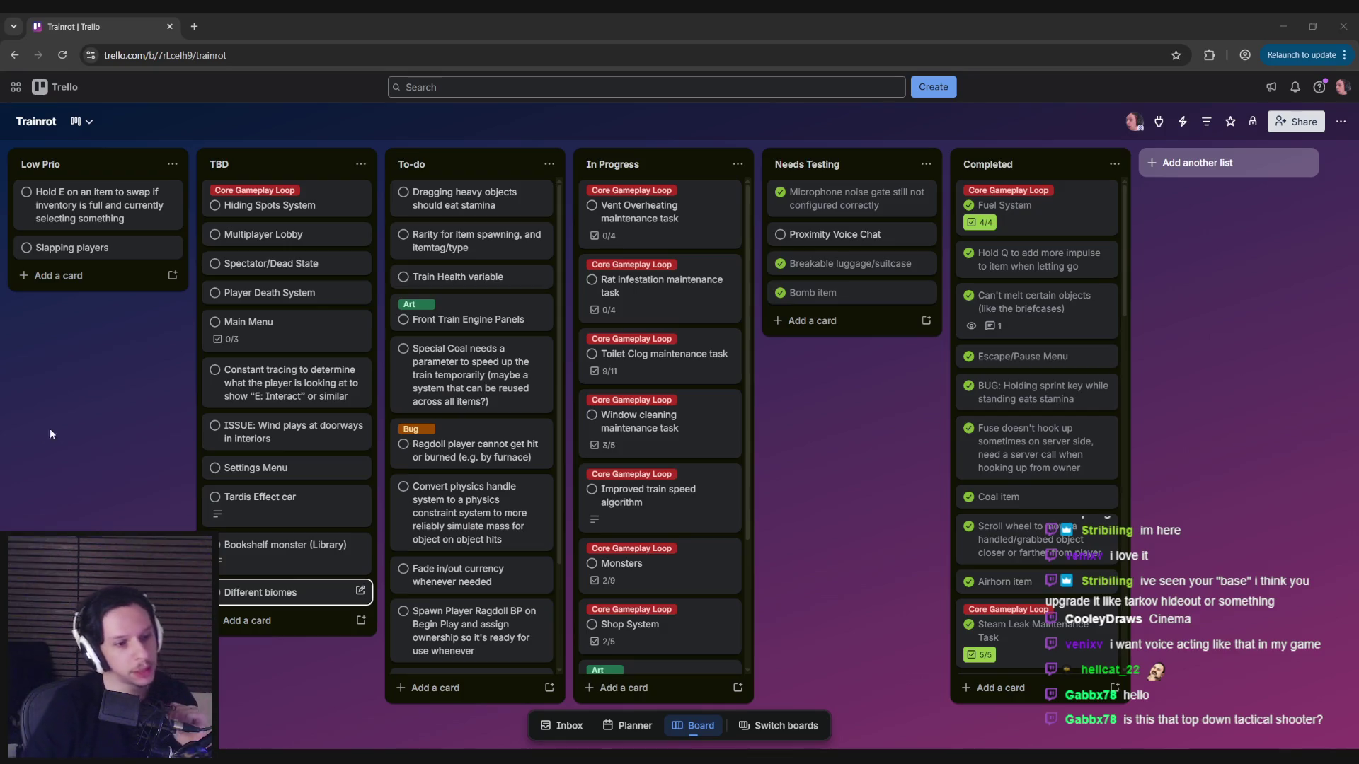
mouse_move(380, 757)
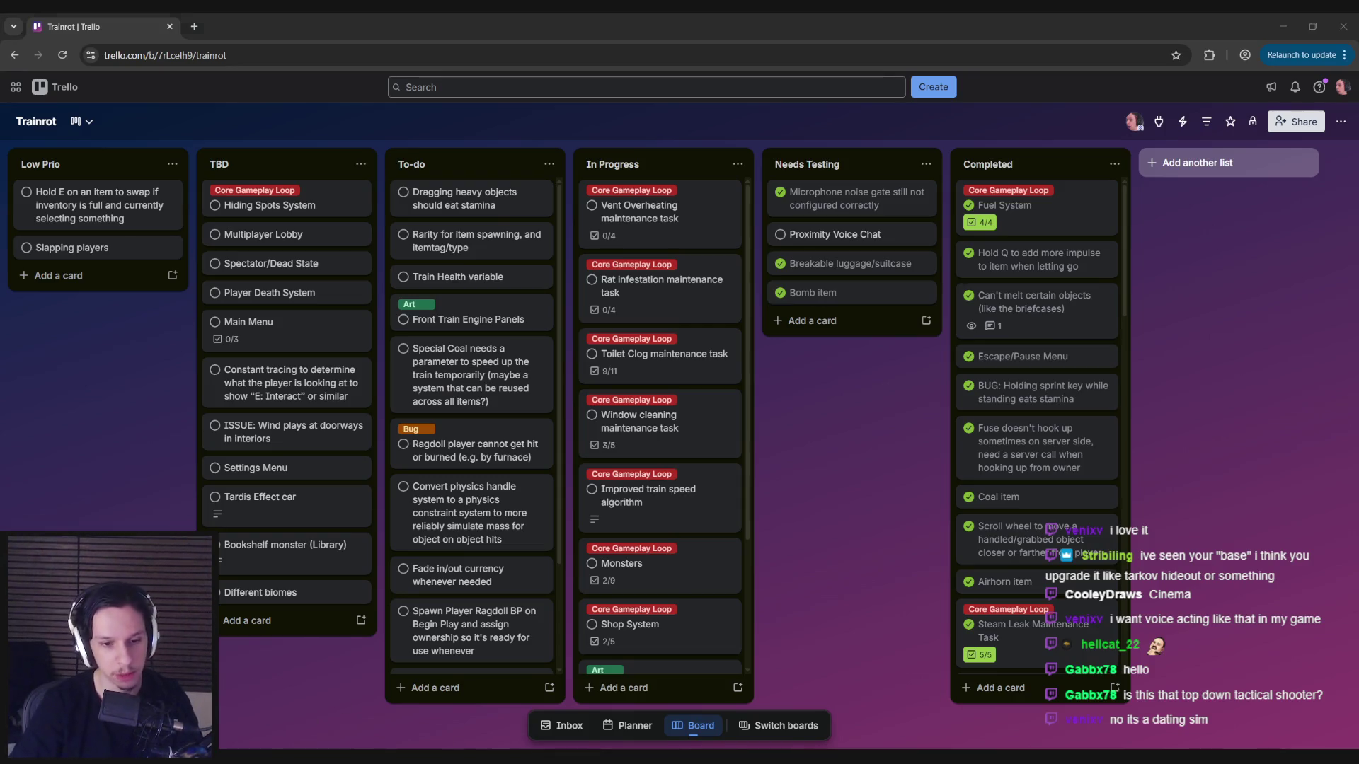
key("alt+Tab")
left_click_drag(642, 276, 453, 287)
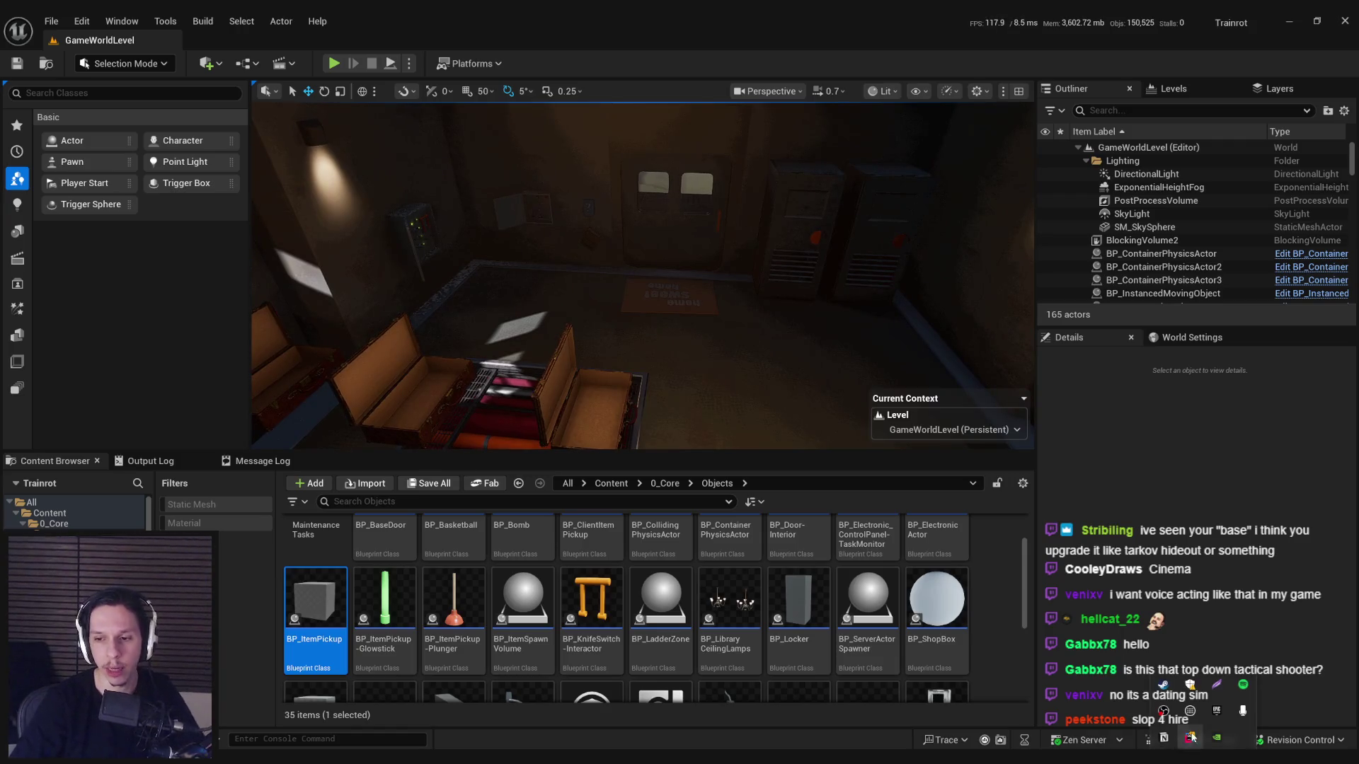
key("alt+Tab")
Go from the library to the Suit for Hire store page and browse its first screenshots.
left_click(121, 40)
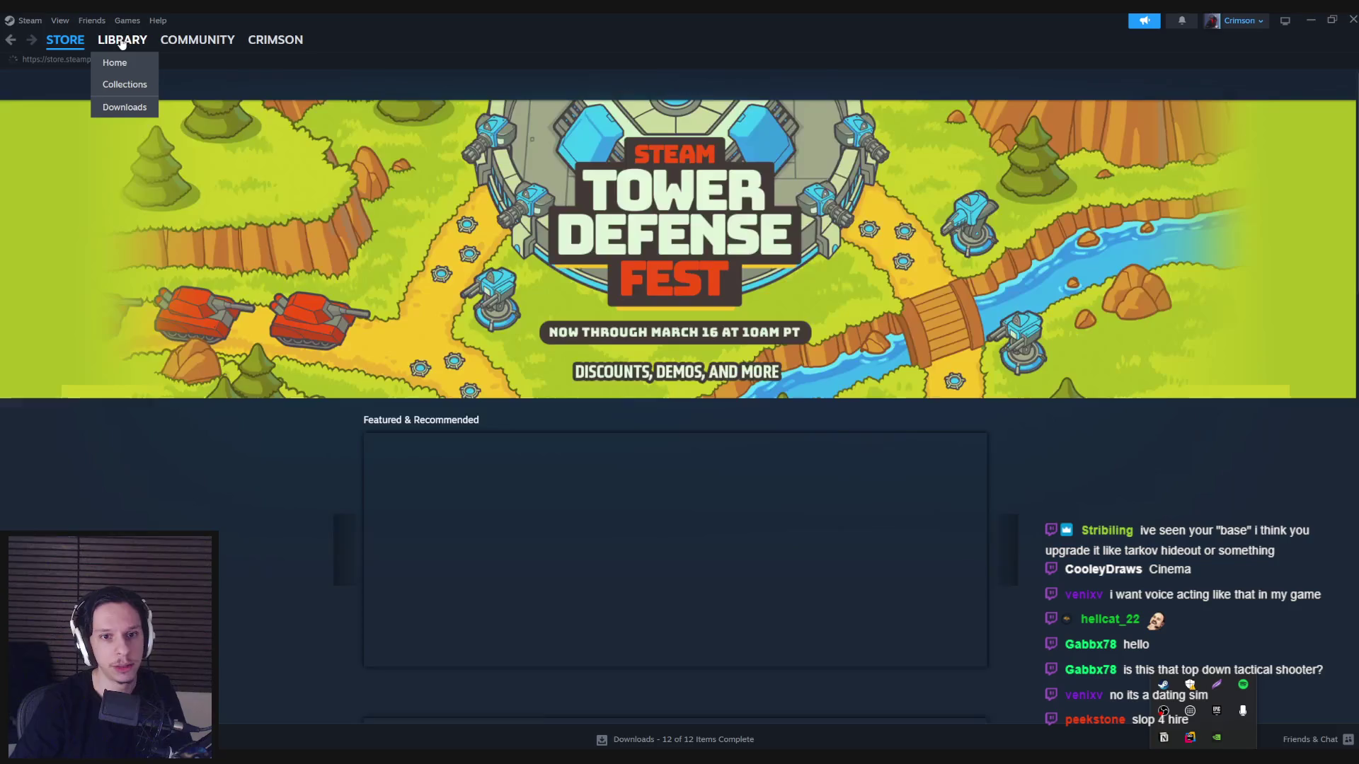
left_click(233, 332)
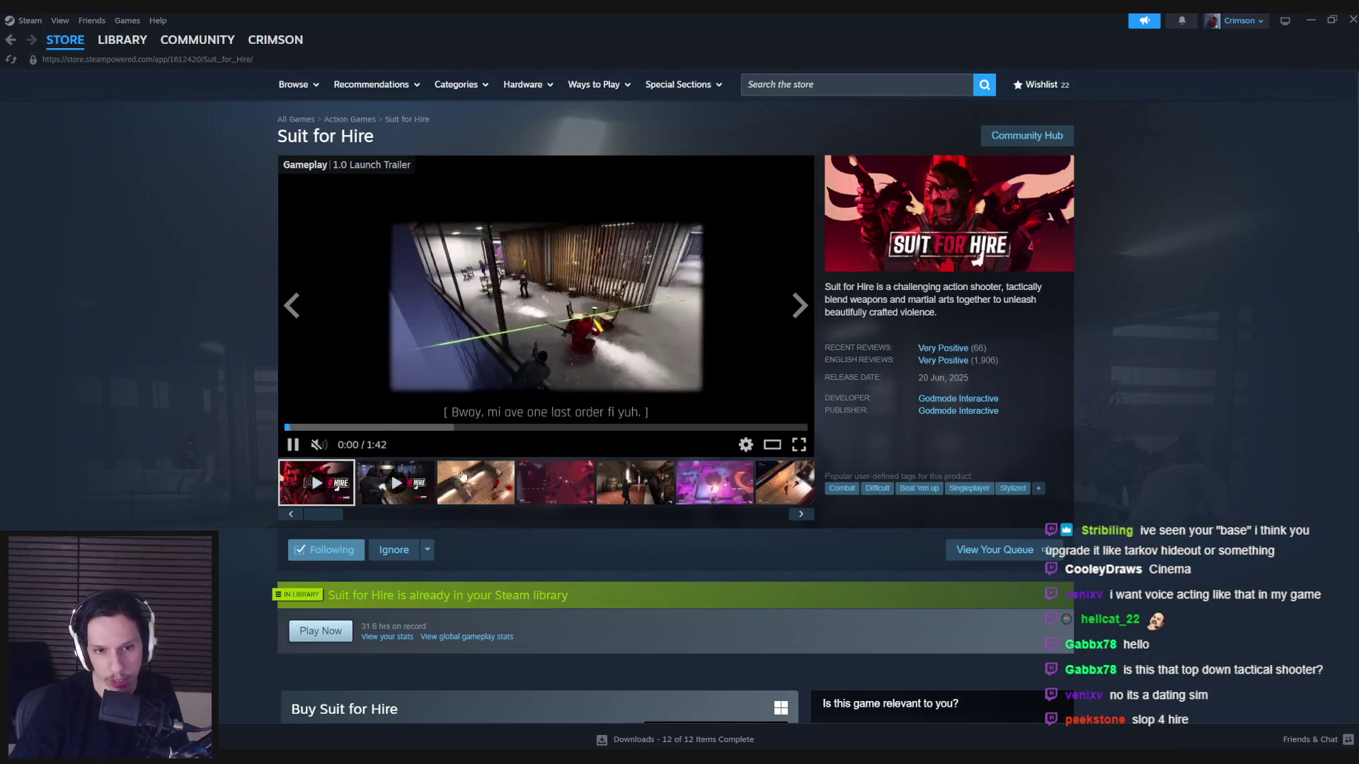
left_click(476, 487)
left_click(555, 487)
left_click(642, 488)
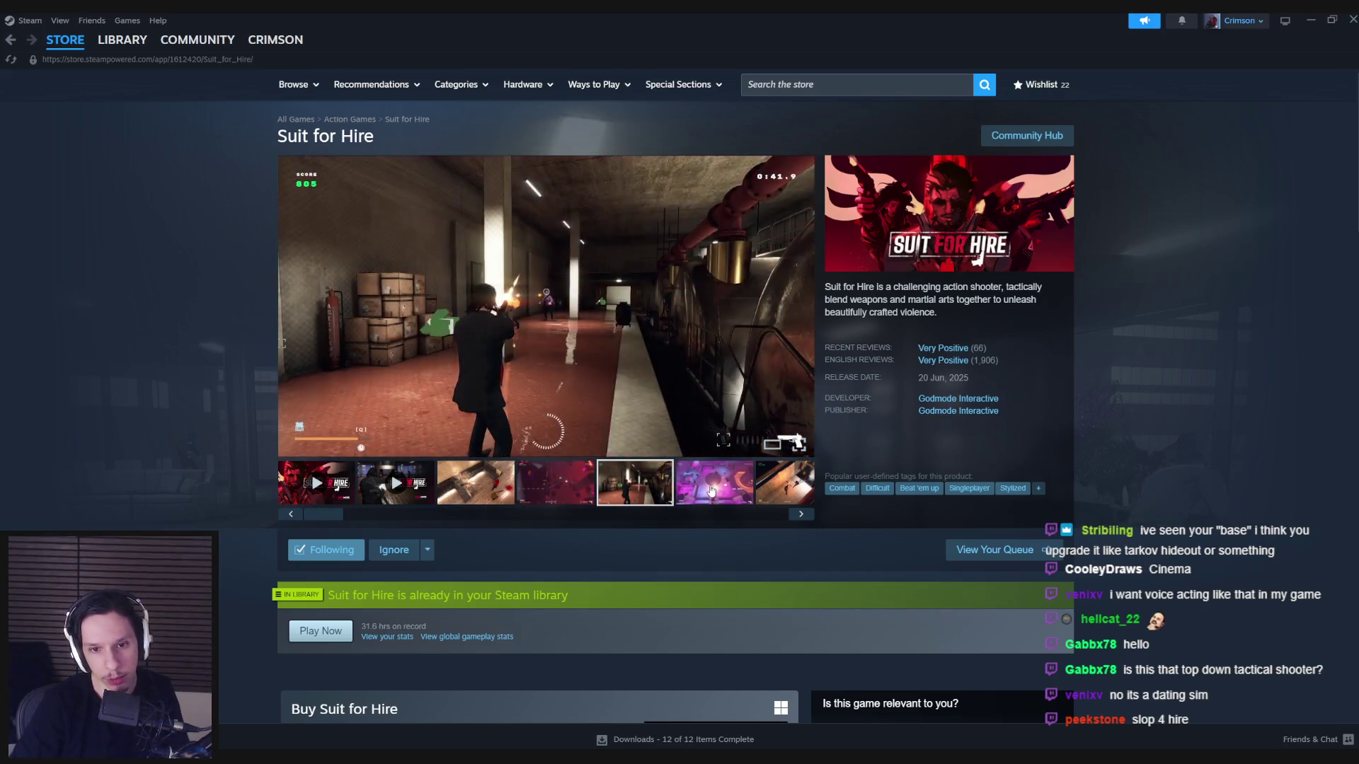
left_click(714, 482)
left_click(629, 489)
Scroll the thumbnail strip to the end and enlarge the last screenshot, 11 of 11.
left_click_drag(328, 522, 747, 521)
left_click(569, 490)
left_click(646, 495)
left_click(721, 497)
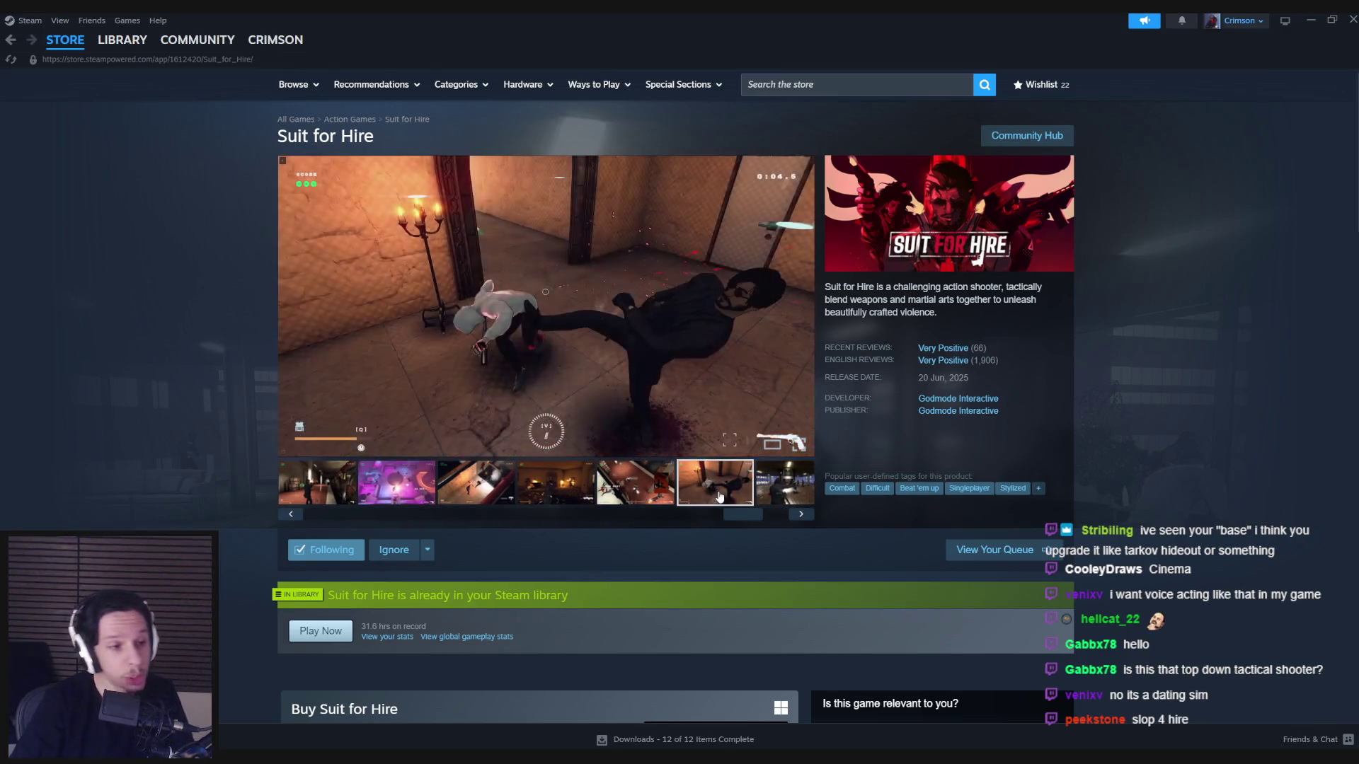
left_click(765, 523)
left_click(778, 485)
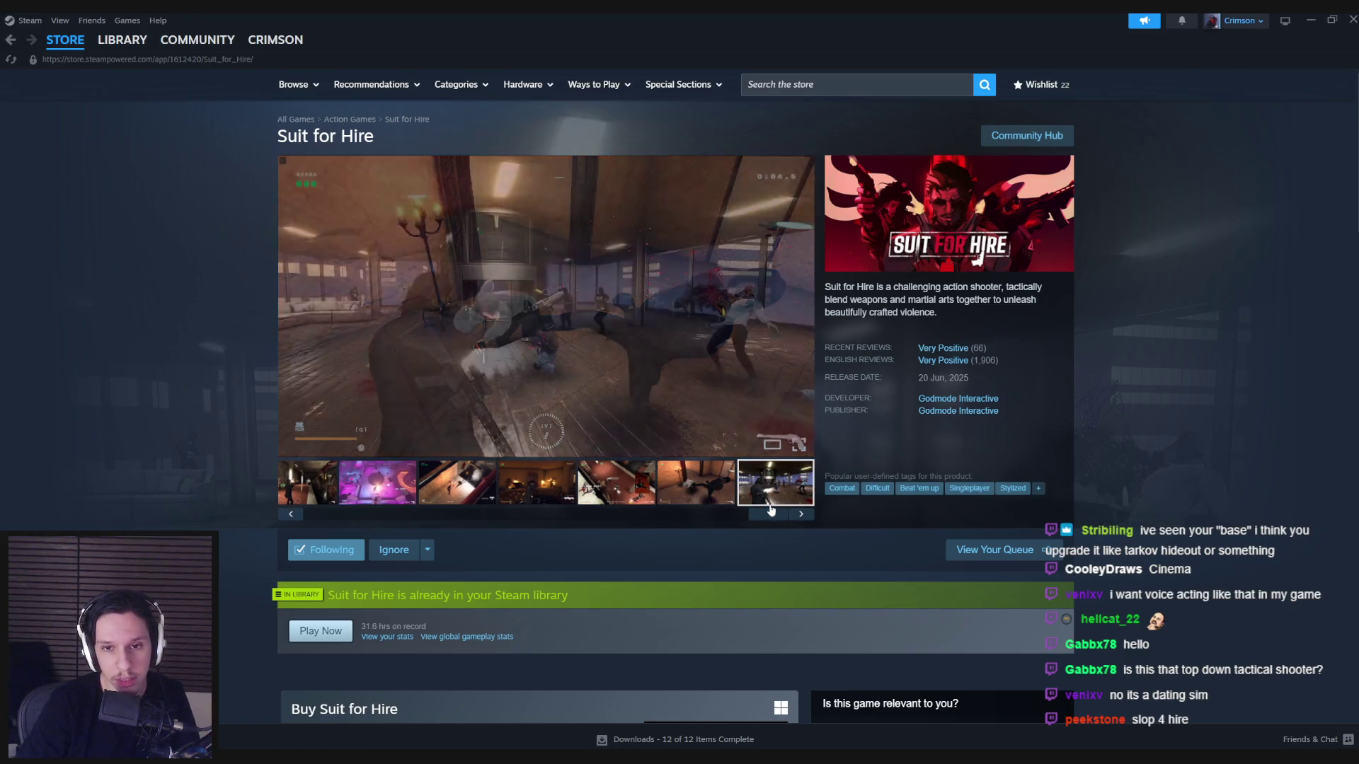
left_click(311, 369)
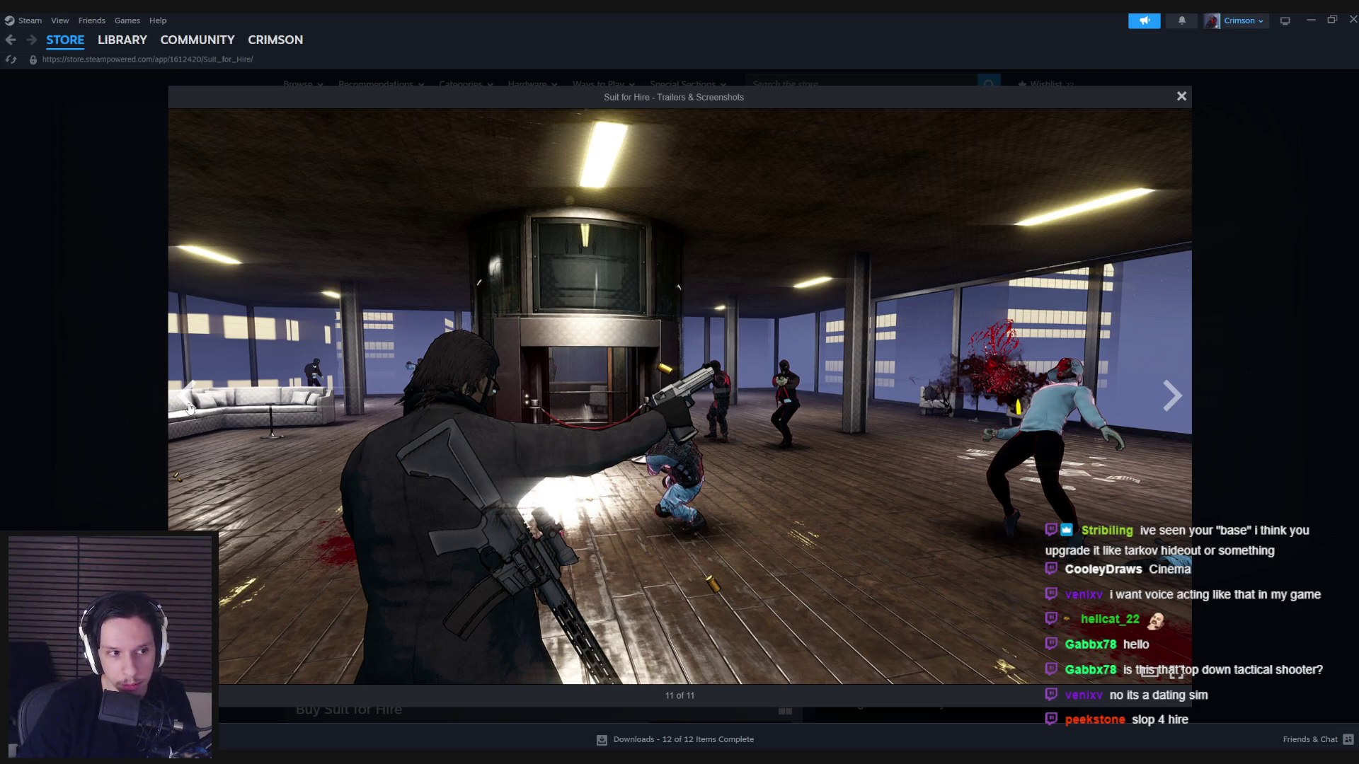
Step back through the Suit for Hire screenshots to the train-station one, then close the viewer.
left_click(189, 407)
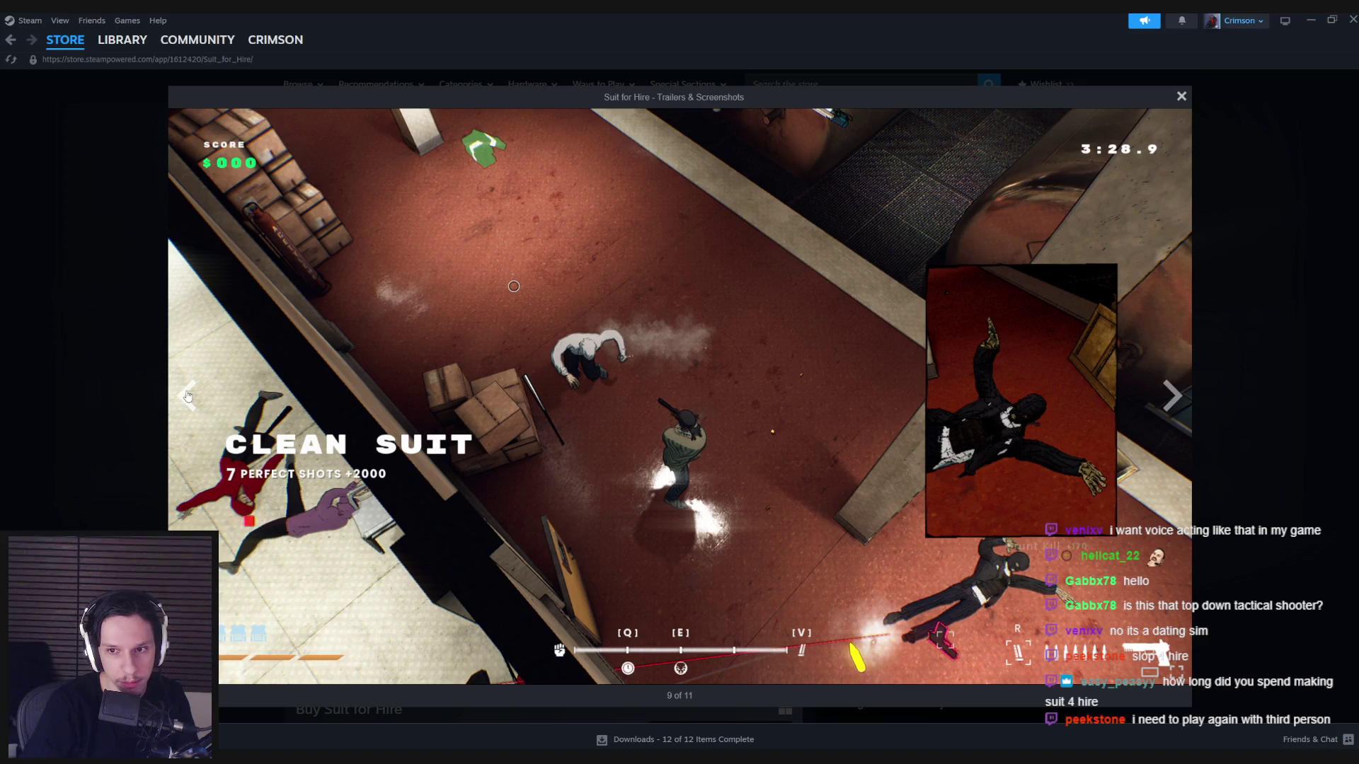
left_click(188, 396)
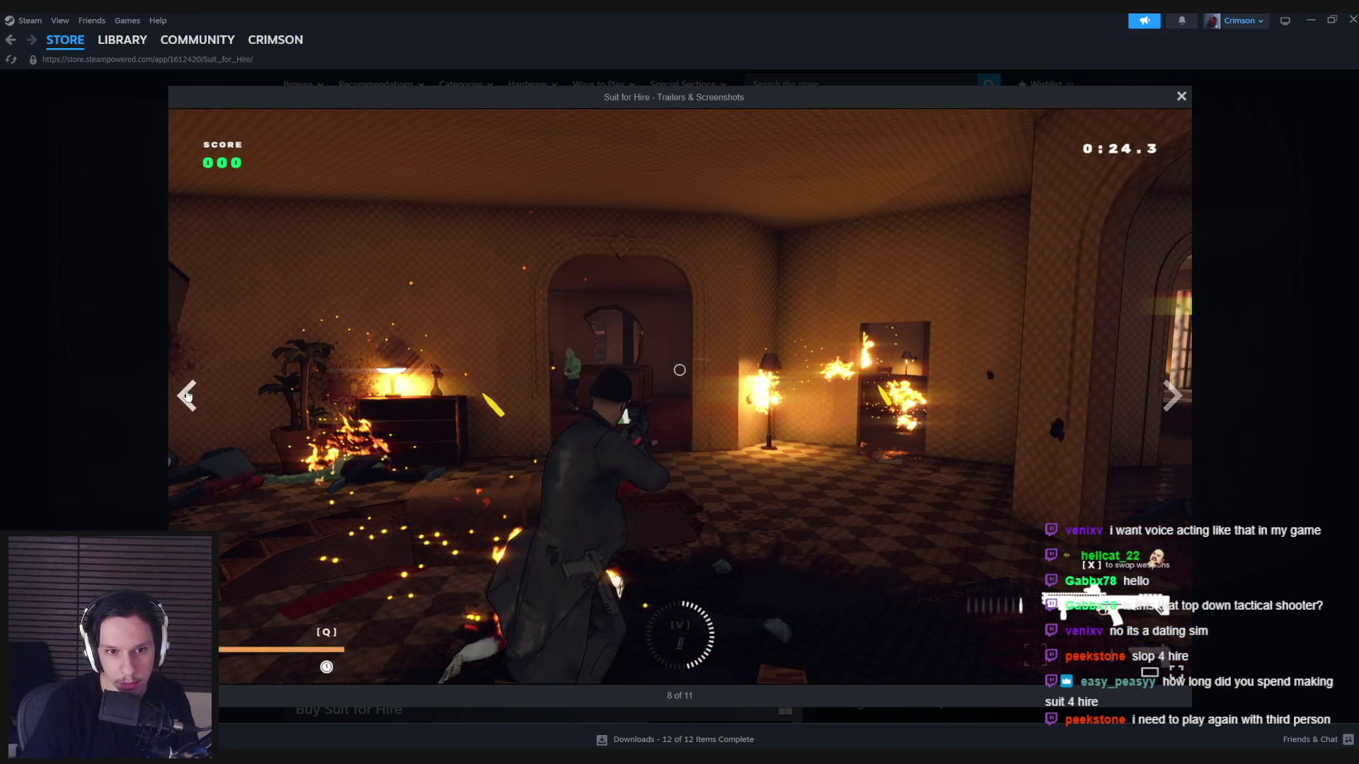
left_click(187, 397)
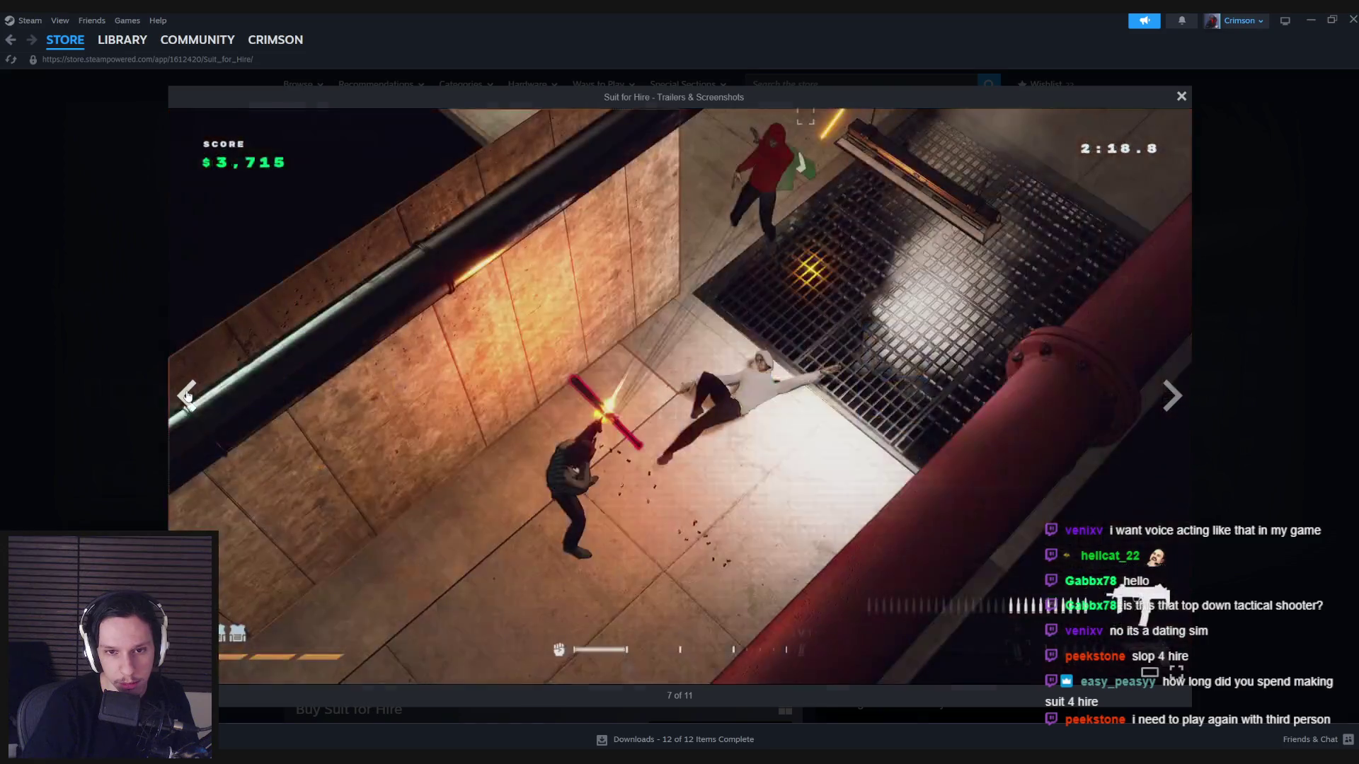
key("Right")
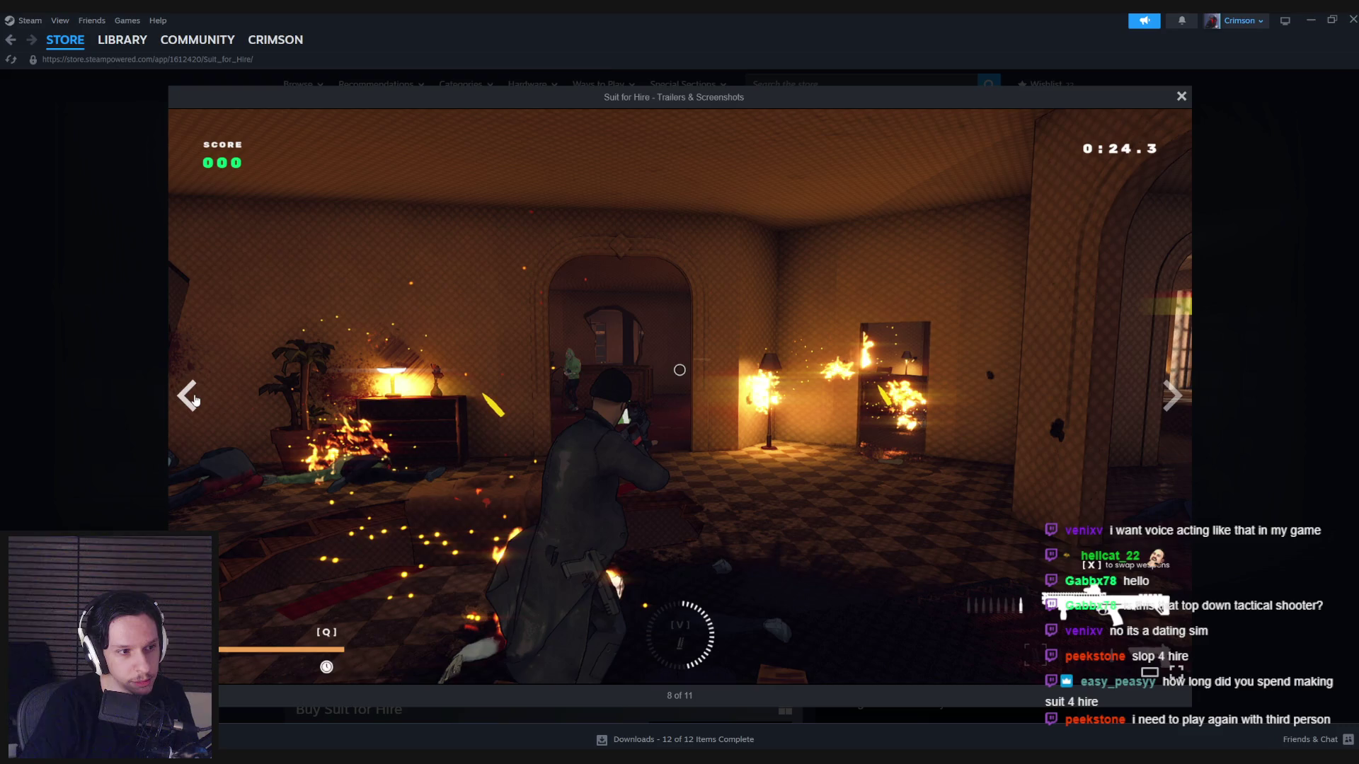
left_click(195, 400)
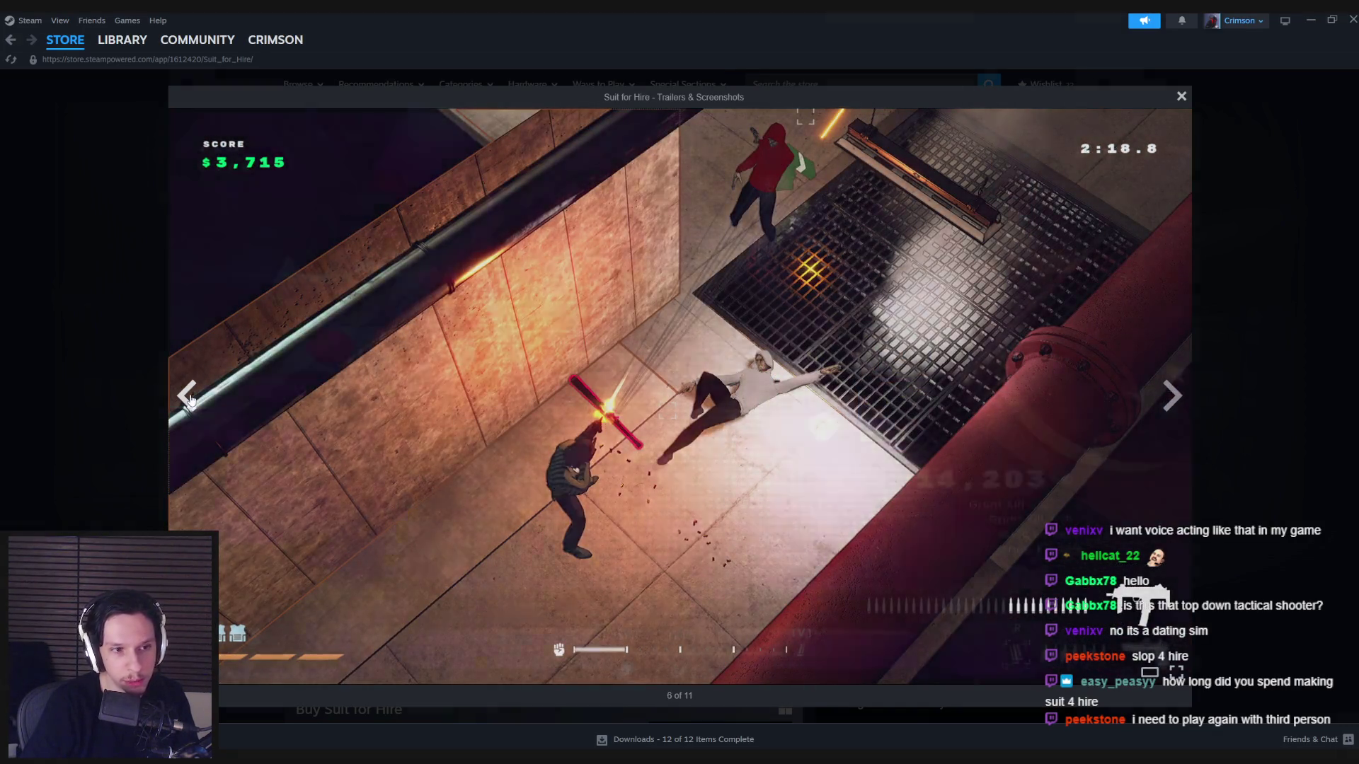
left_click(189, 400)
left_click(189, 400)
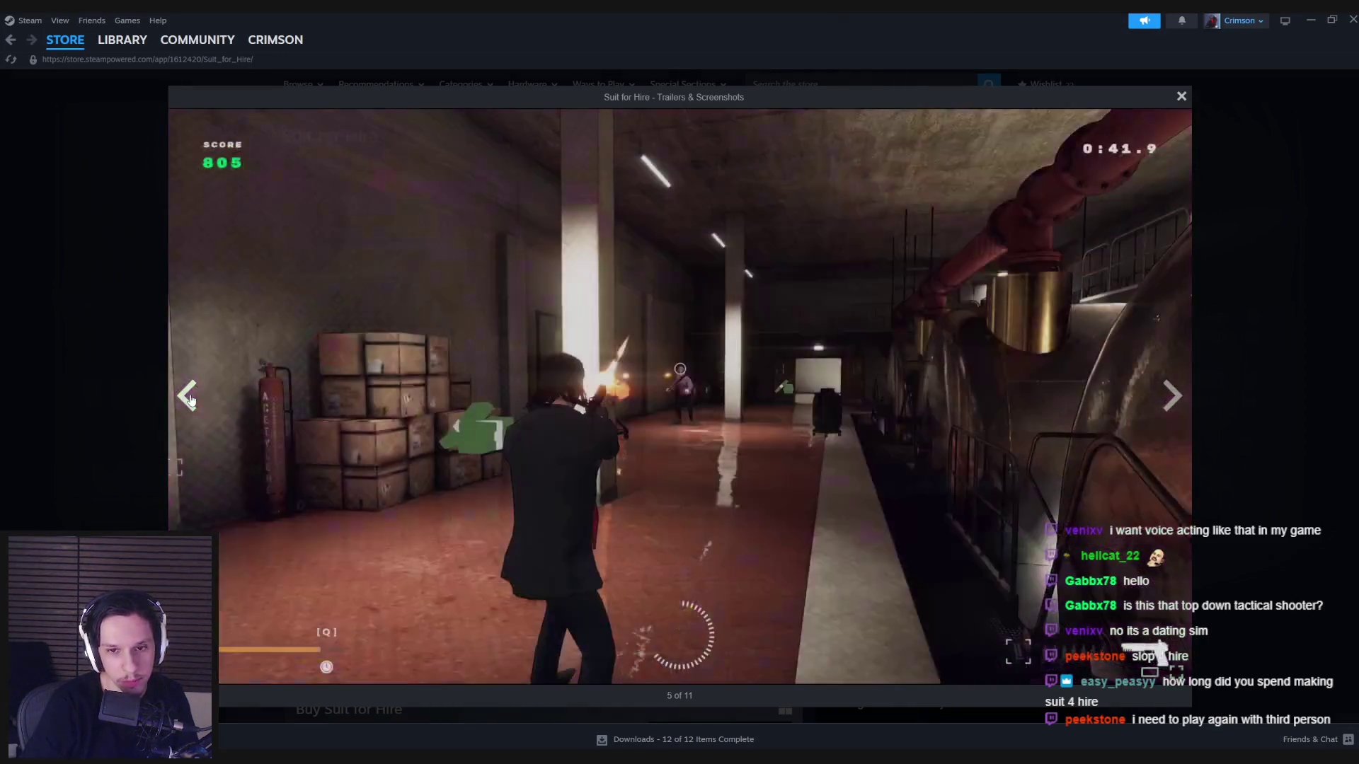
left_click(155, 405)
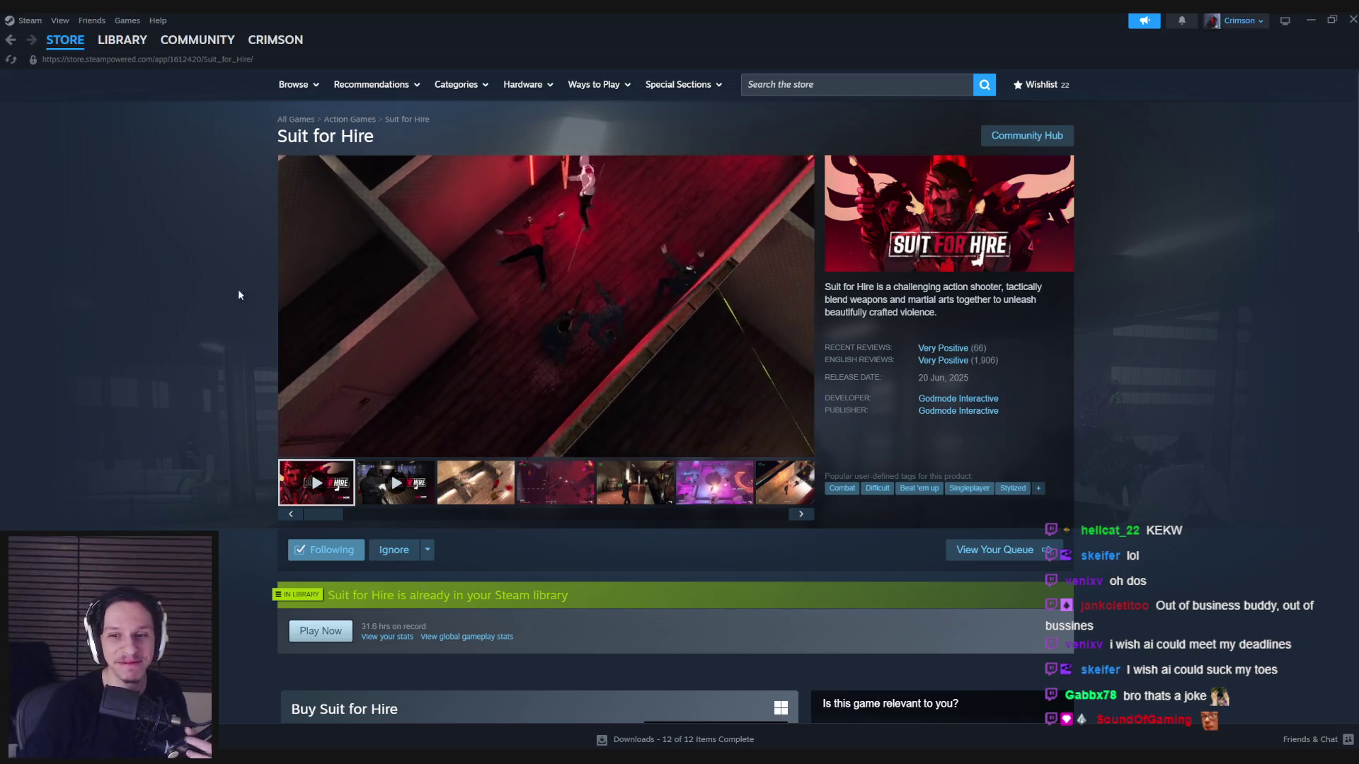
Close the Steam window and swing the Unreal camera toward the door and doormat.
left_click(1351, 18)
left_click_drag(788, 257, 792, 260)
Turn the Unreal camera to the generator and crates, then bring the Trainrot Trello window forward.
left_click_drag(792, 338, 792, 339)
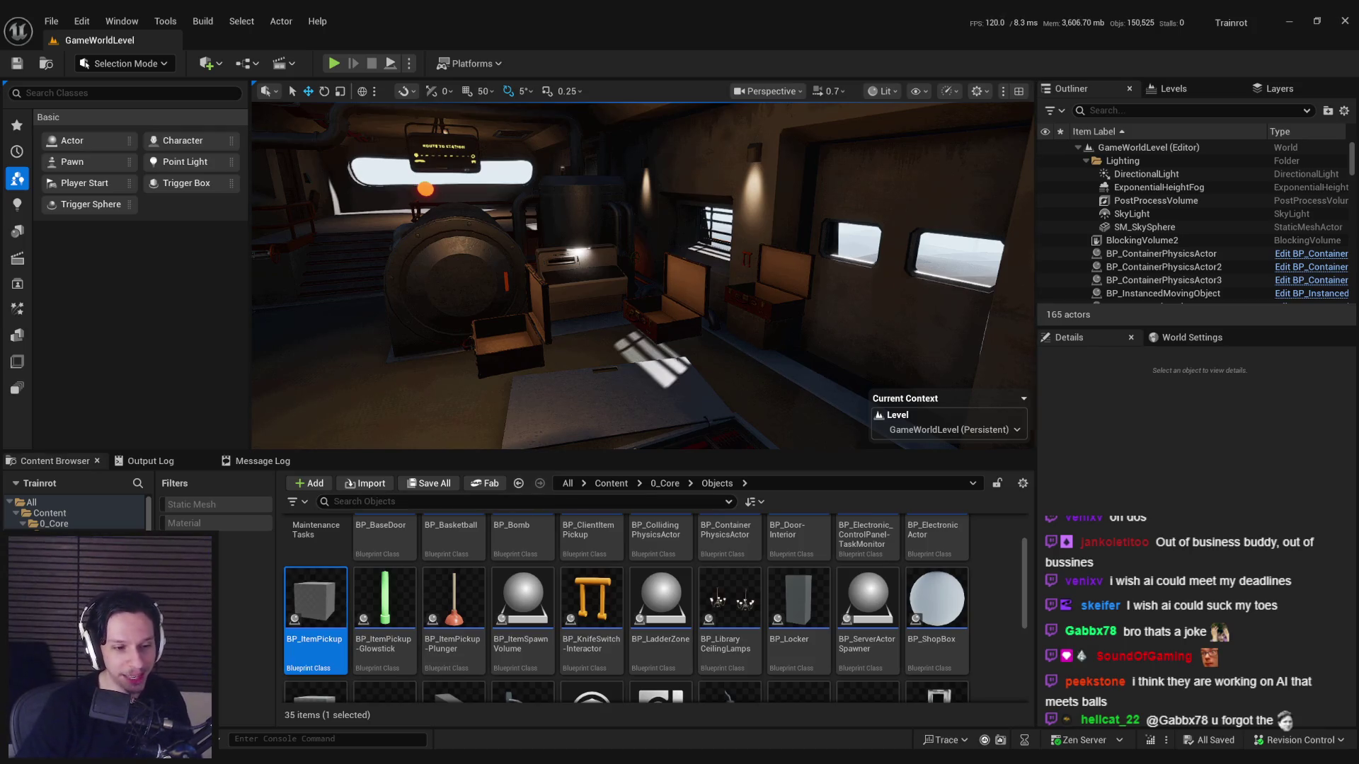
mouse_move(323, 762)
mouse_move(300, 689)
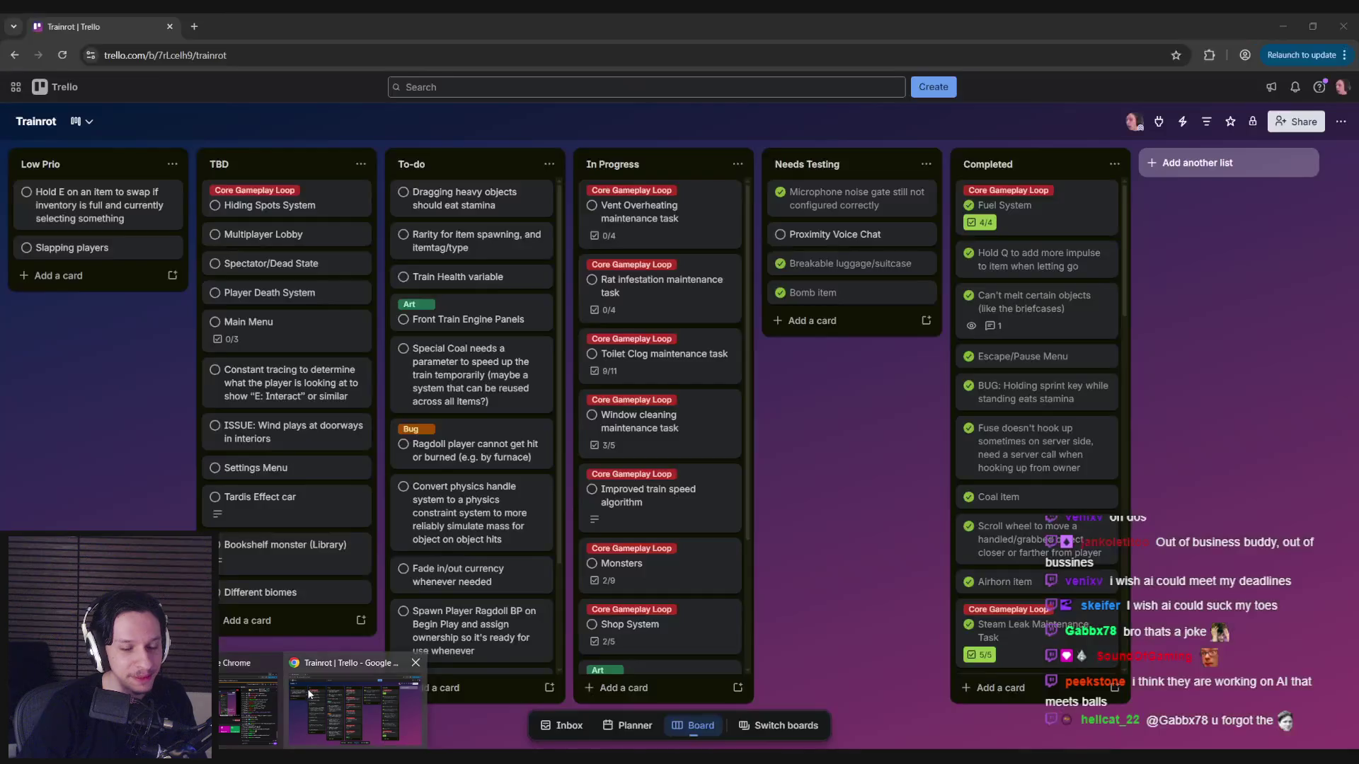
left_click(348, 696)
left_click(323, 761)
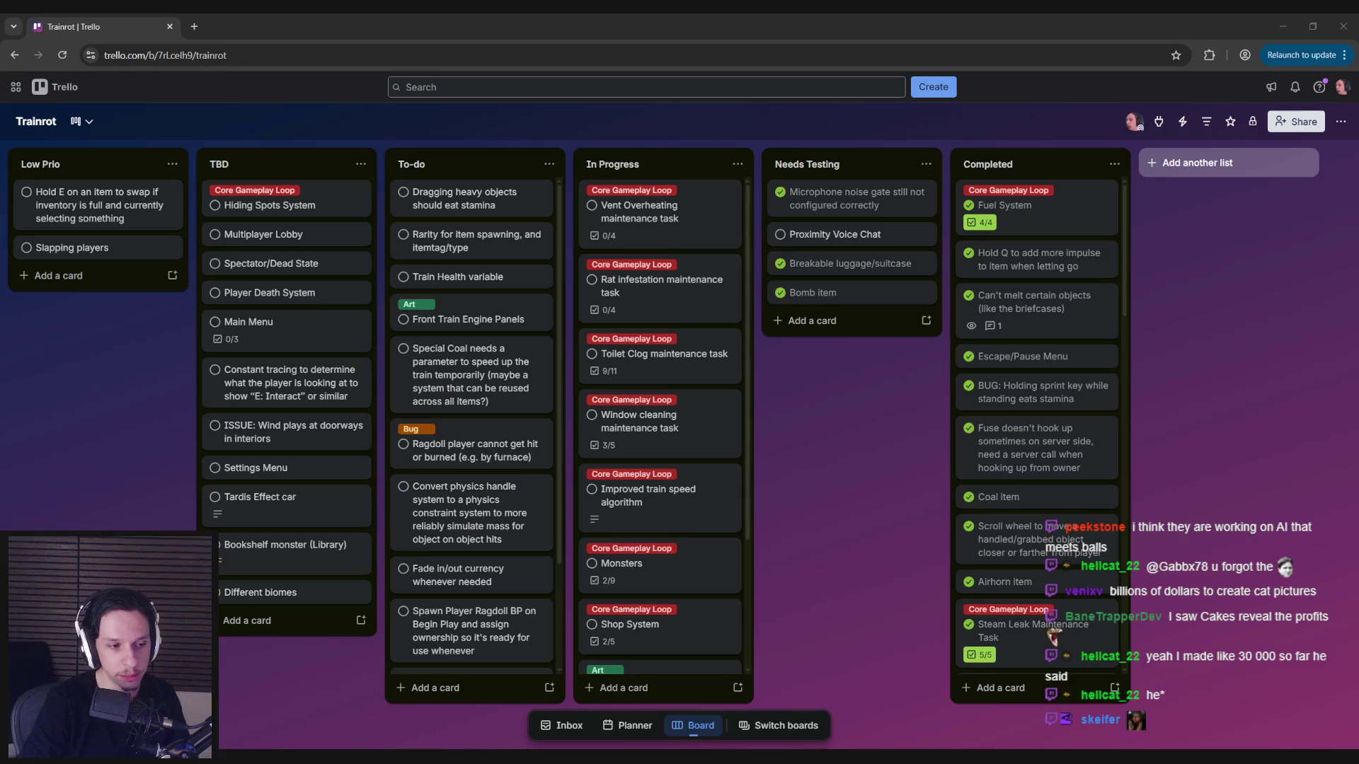
Search the Steam store for 'tang', open Tangy TD and browse its screenshots.
mouse_move(1119, 655)
left_click(1163, 684)
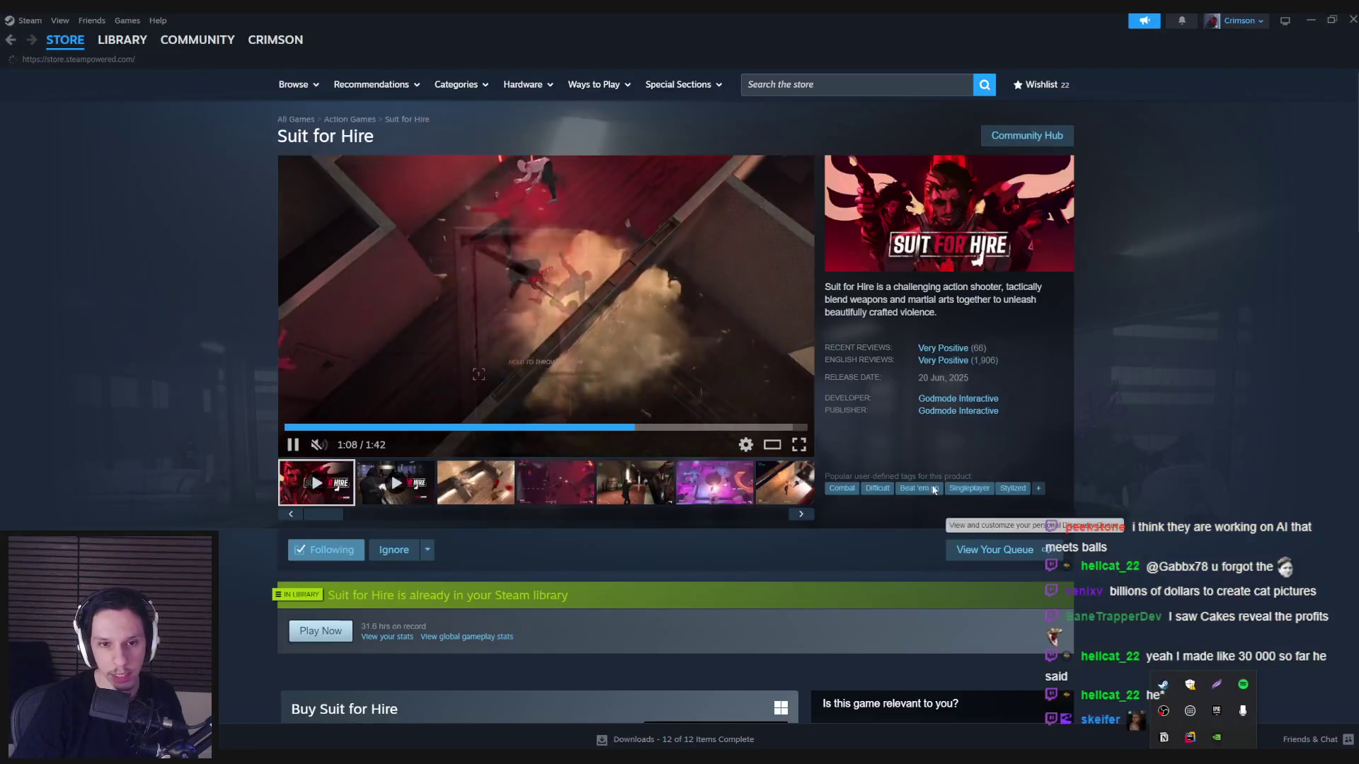
left_click(832, 88)
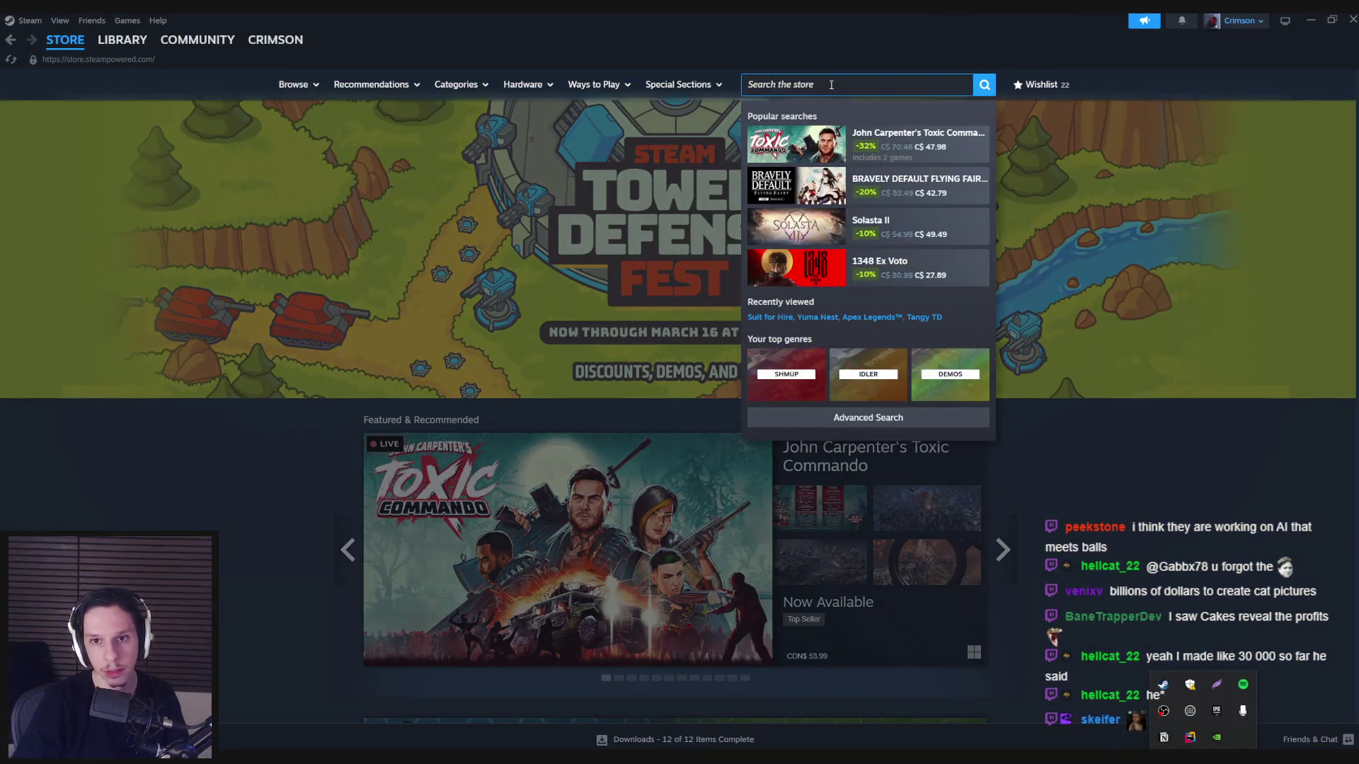
type("tang")
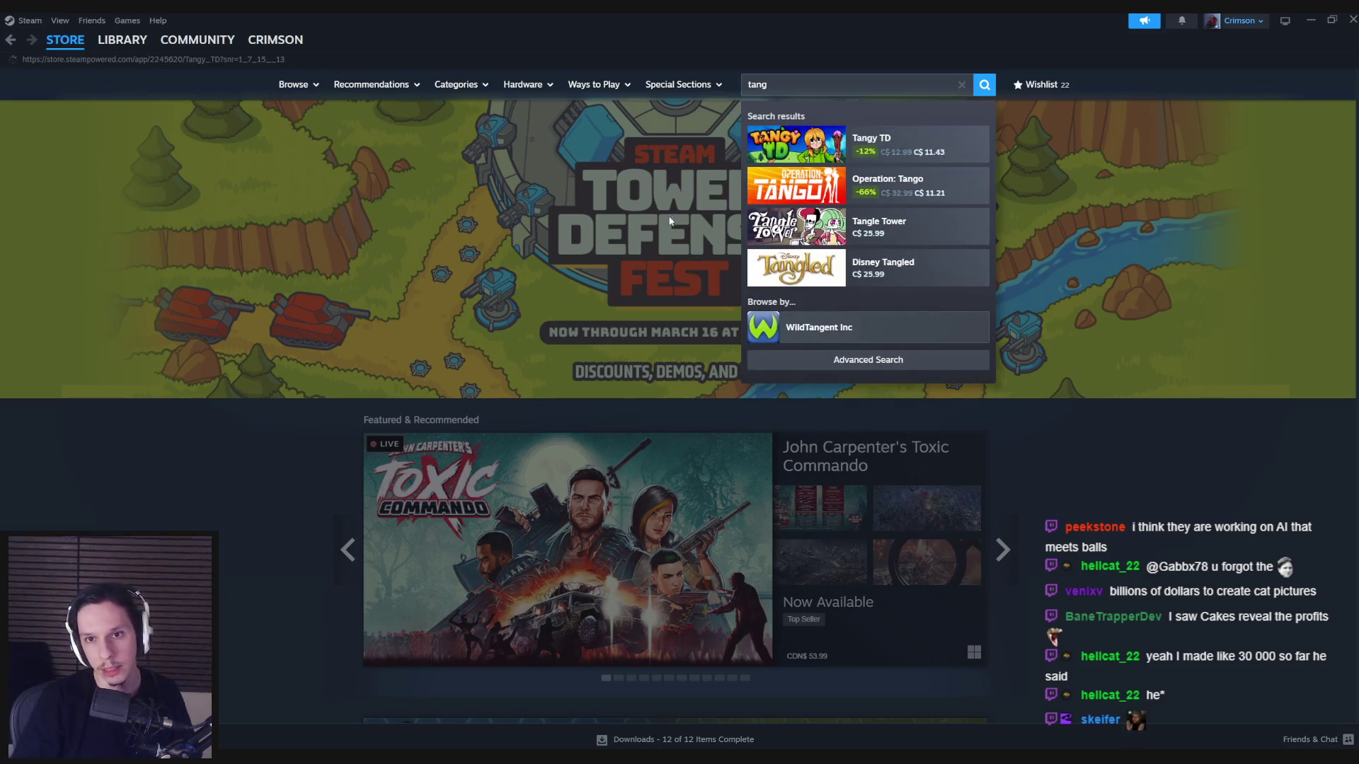
scroll("down", 3)
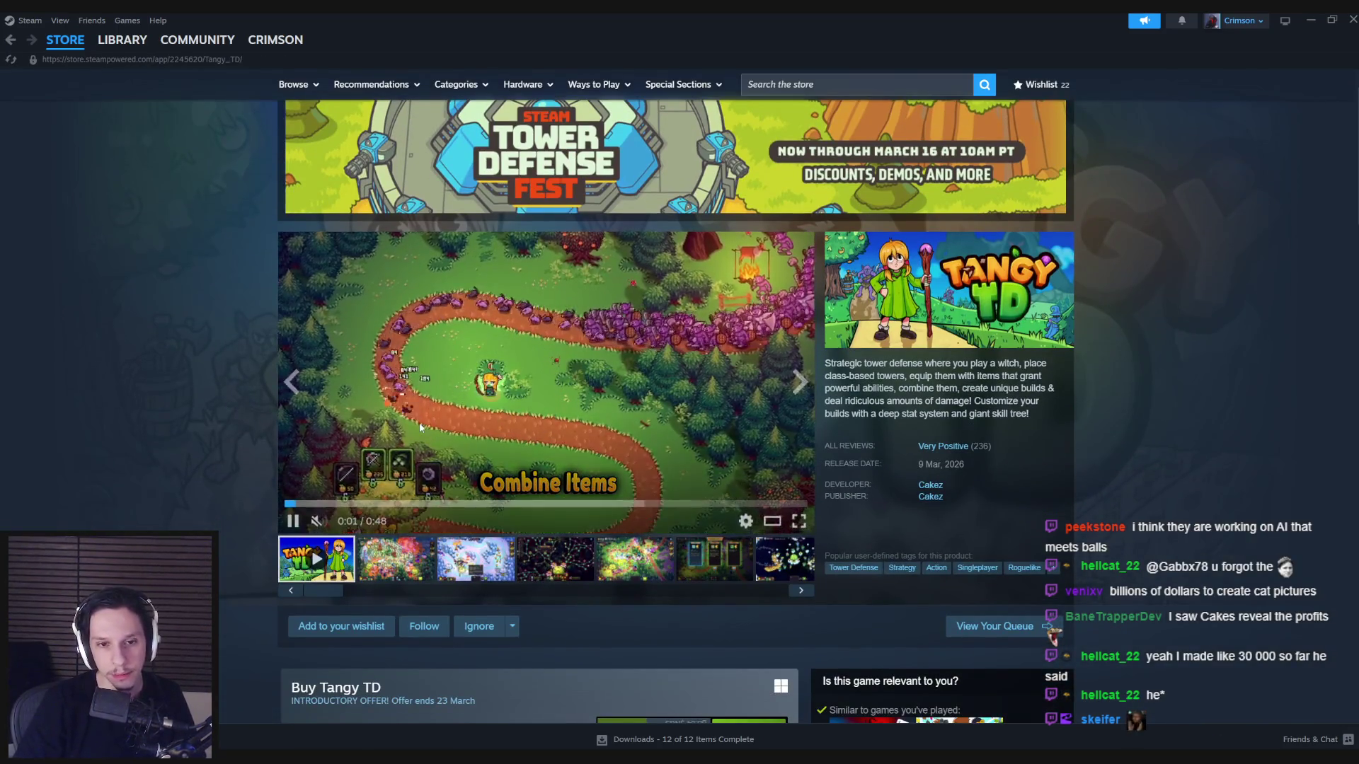
left_click(483, 565)
left_click(553, 569)
Scroll down the Tangy TD page through its bundles and description.
scroll("down", 3)
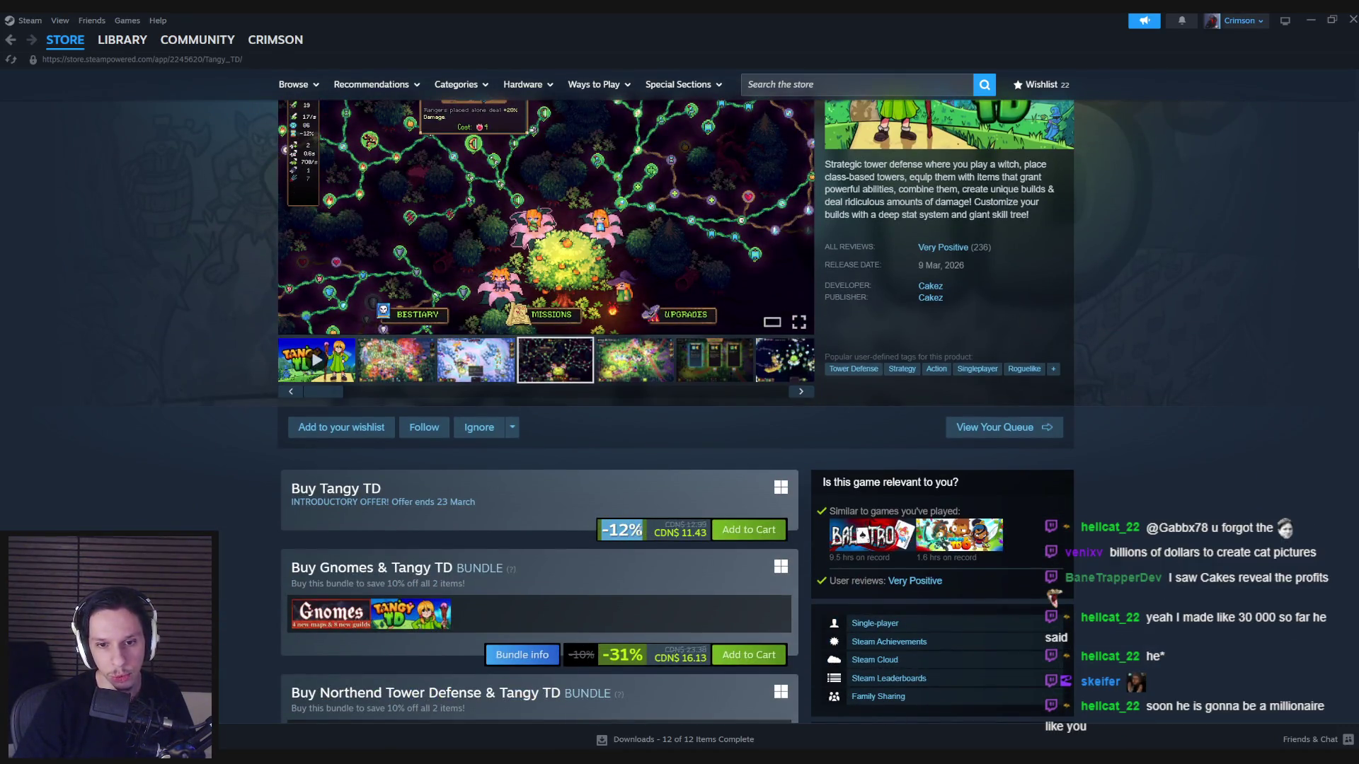
scroll("down", 3)
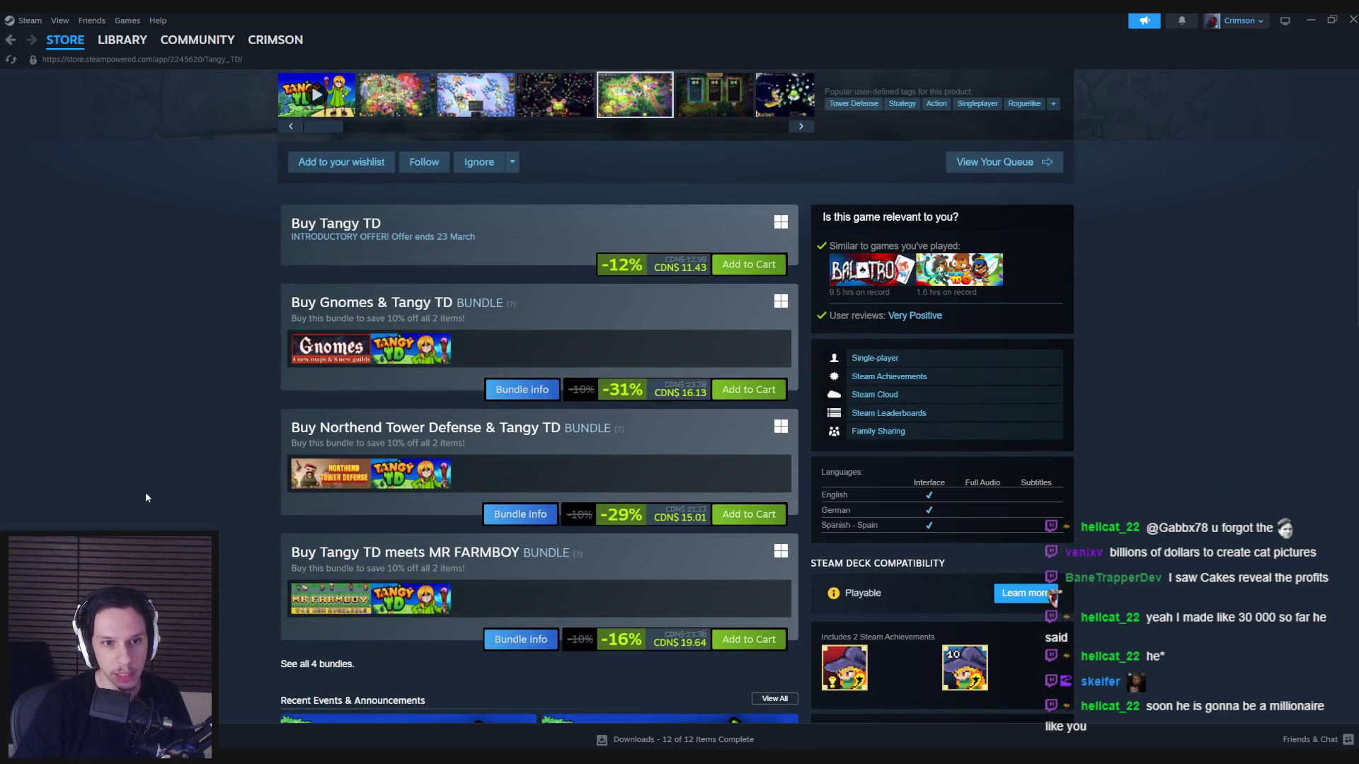
scroll("up", 3)
mouse_move(335, 424)
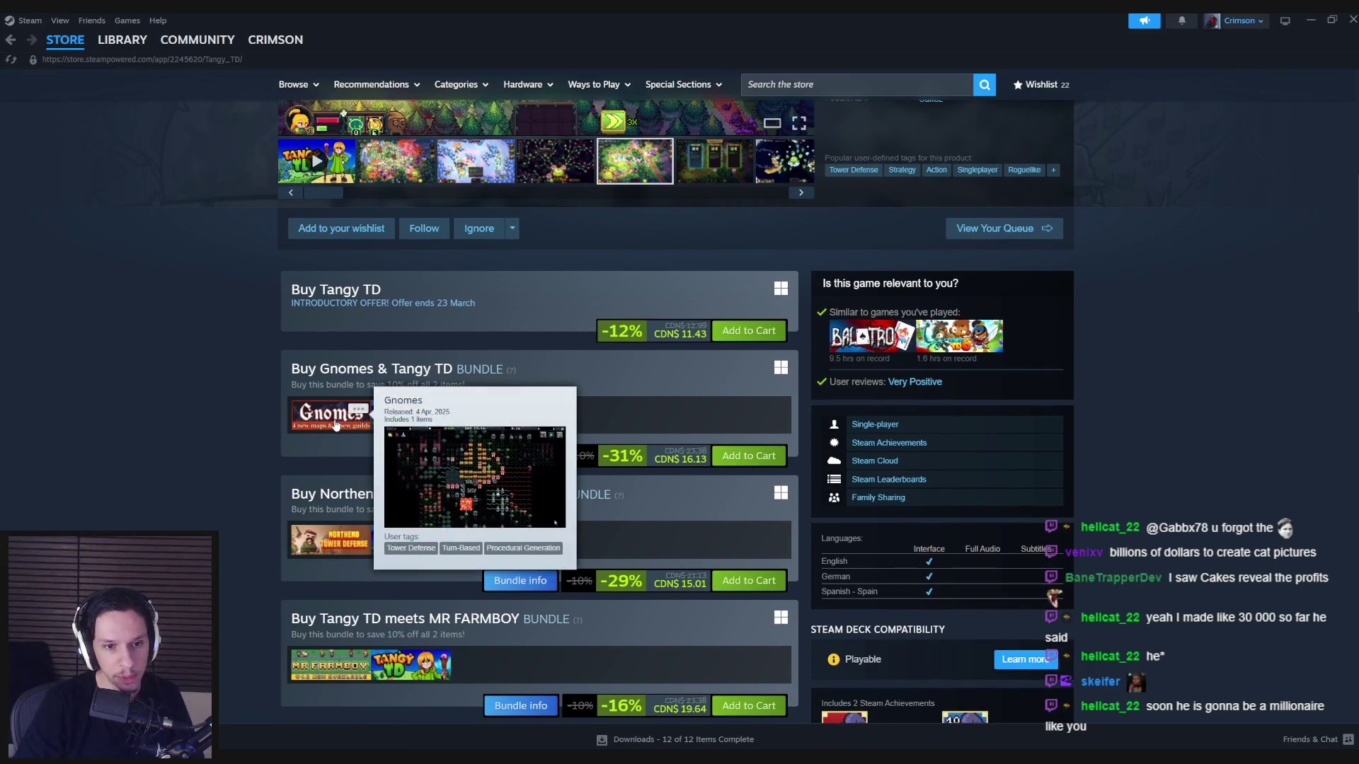
scroll("down", 3)
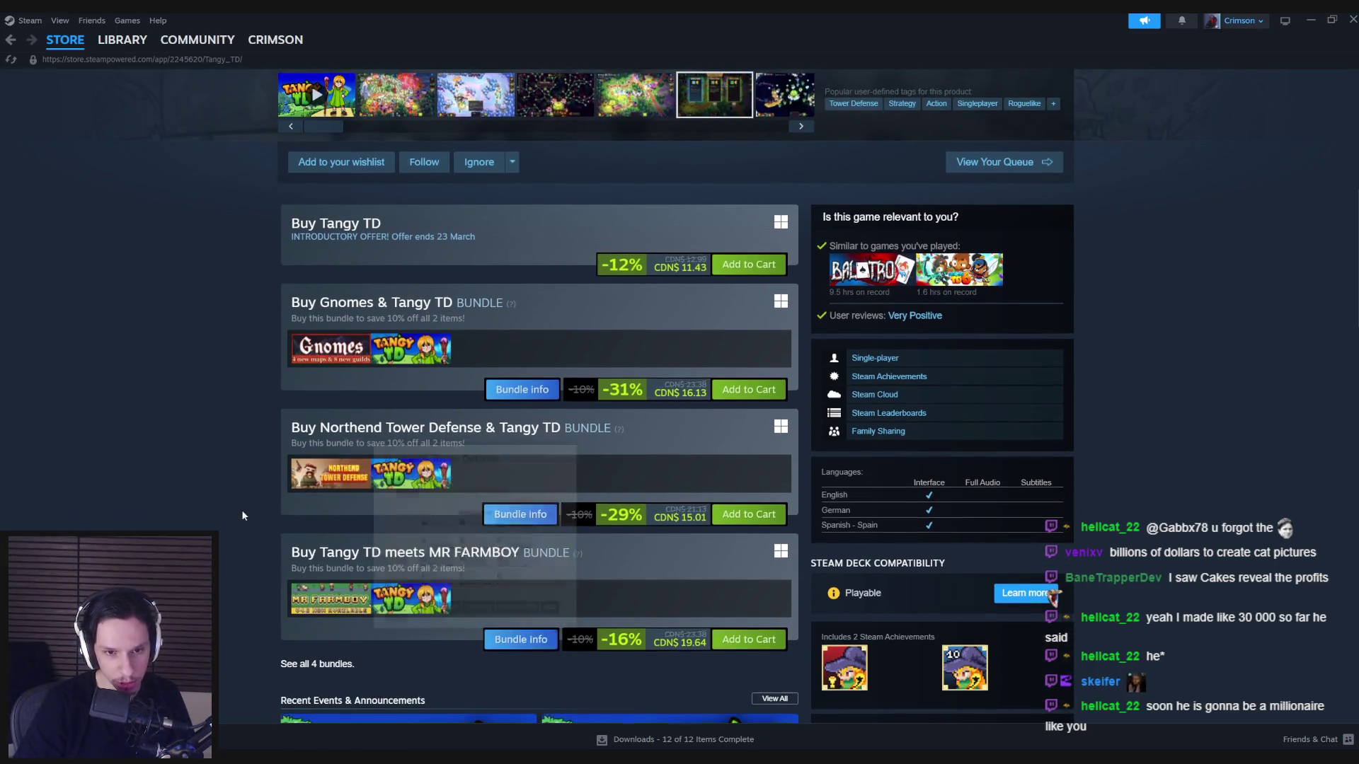
scroll("down", 3)
mouse_move(345, 469)
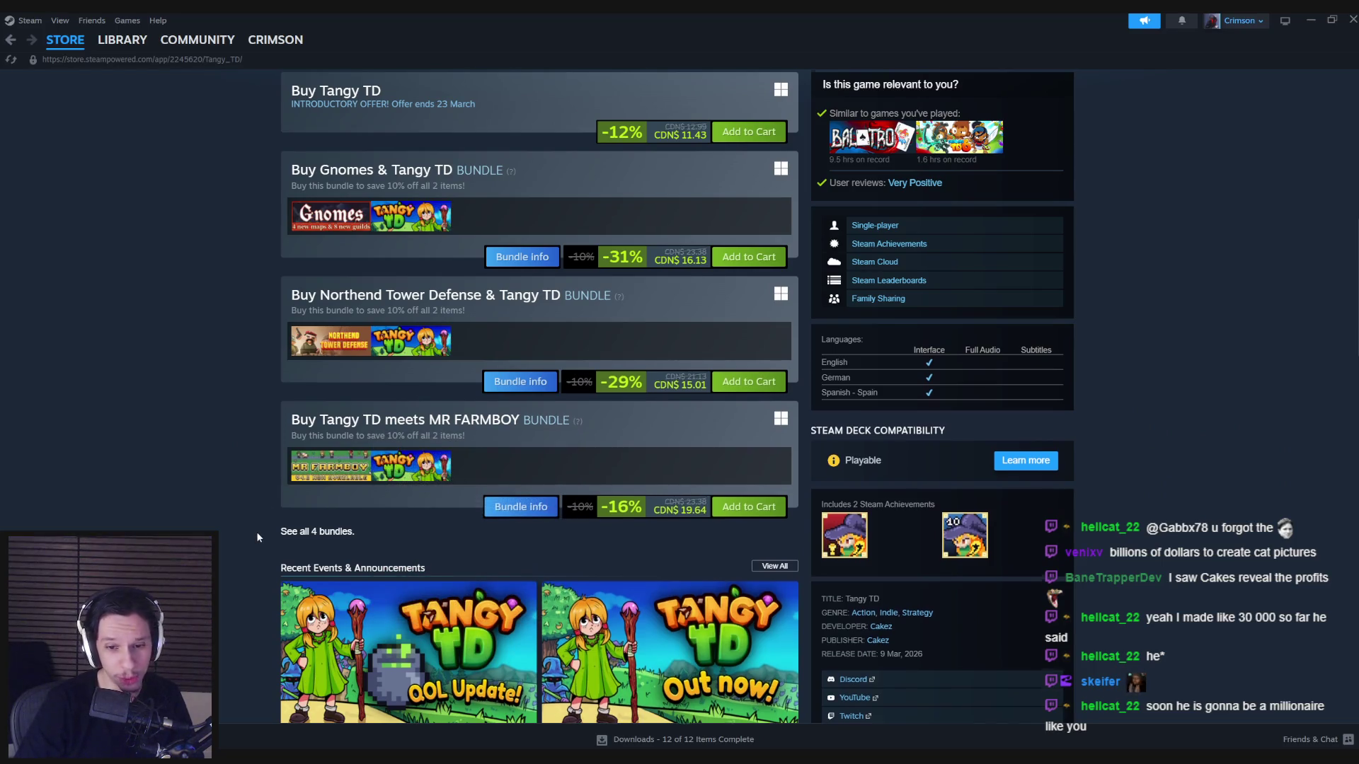
Scroll through Tangy TD's requirements and reviews, then return to the top of the page.
scroll("down", 3)
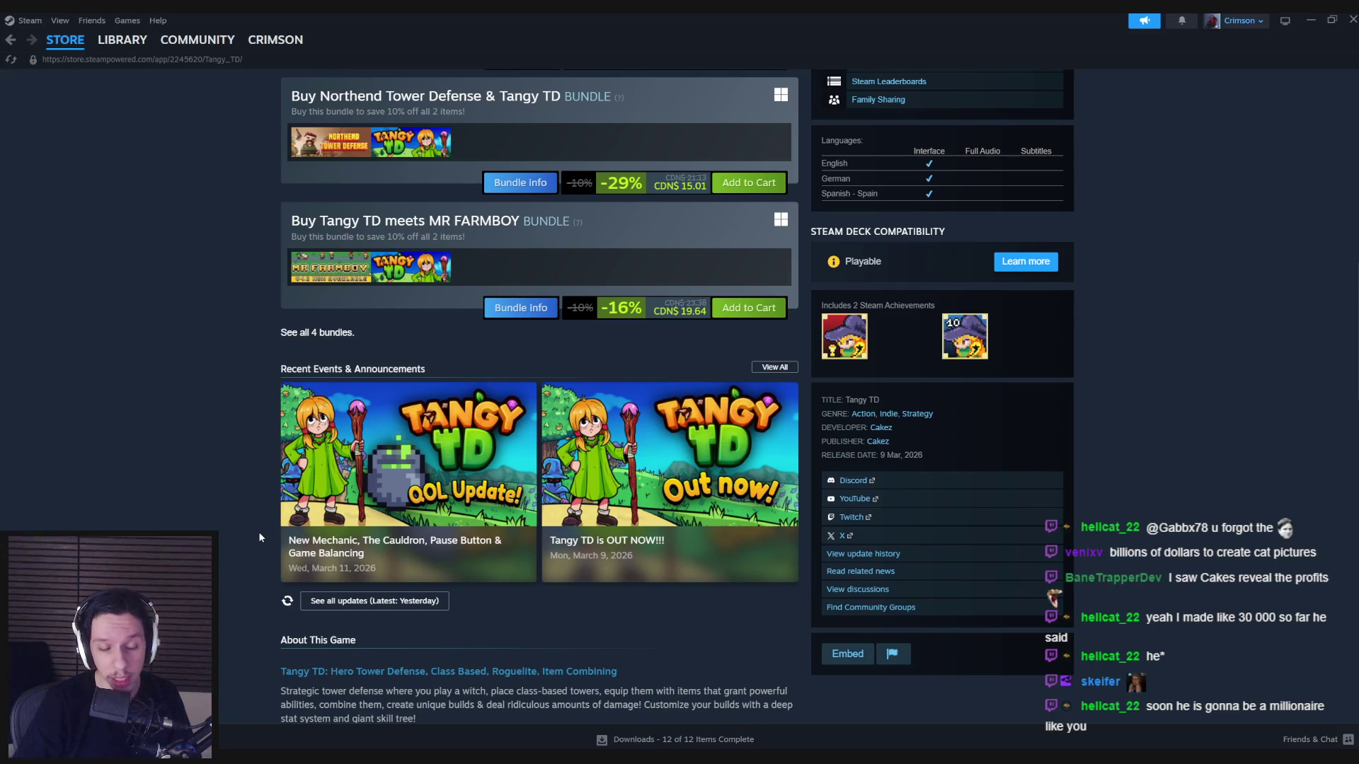
scroll("down", 3)
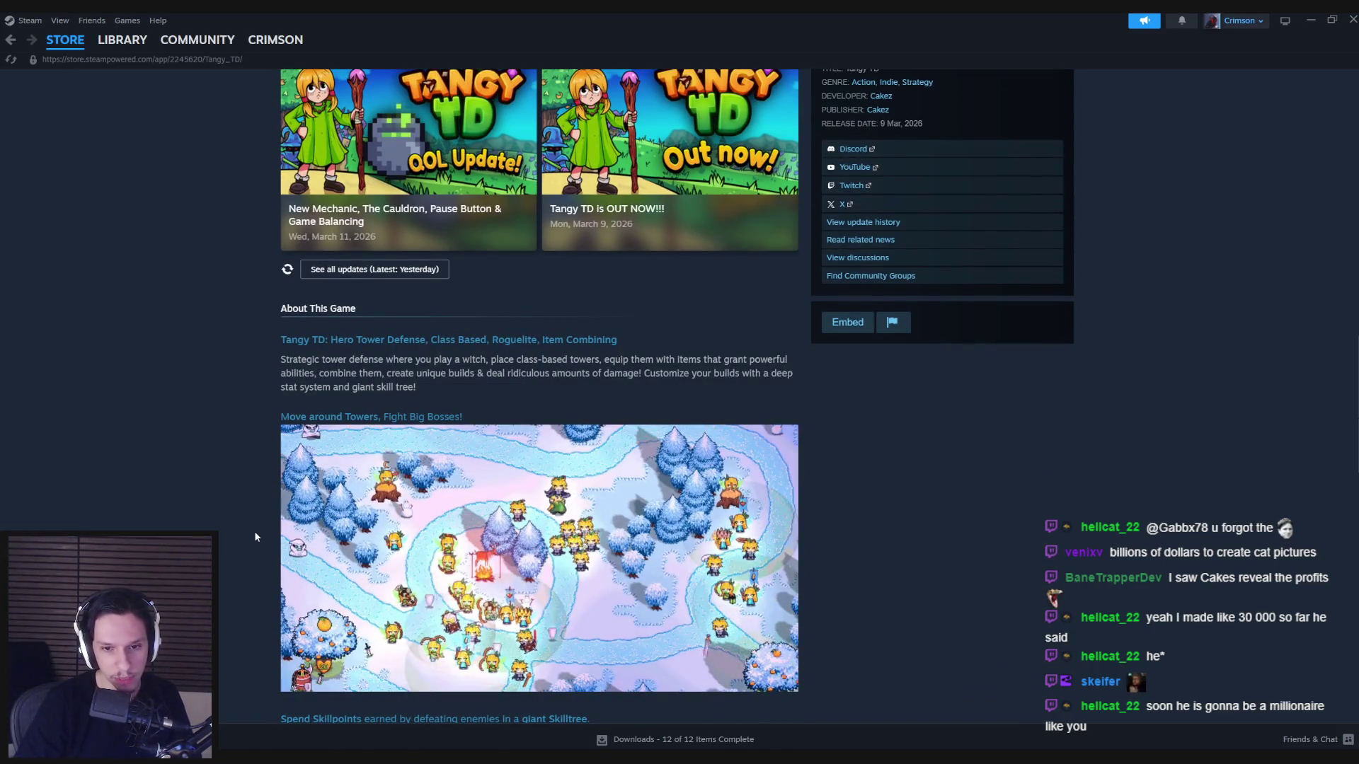
scroll("down", 3)
scroll("down", 3)
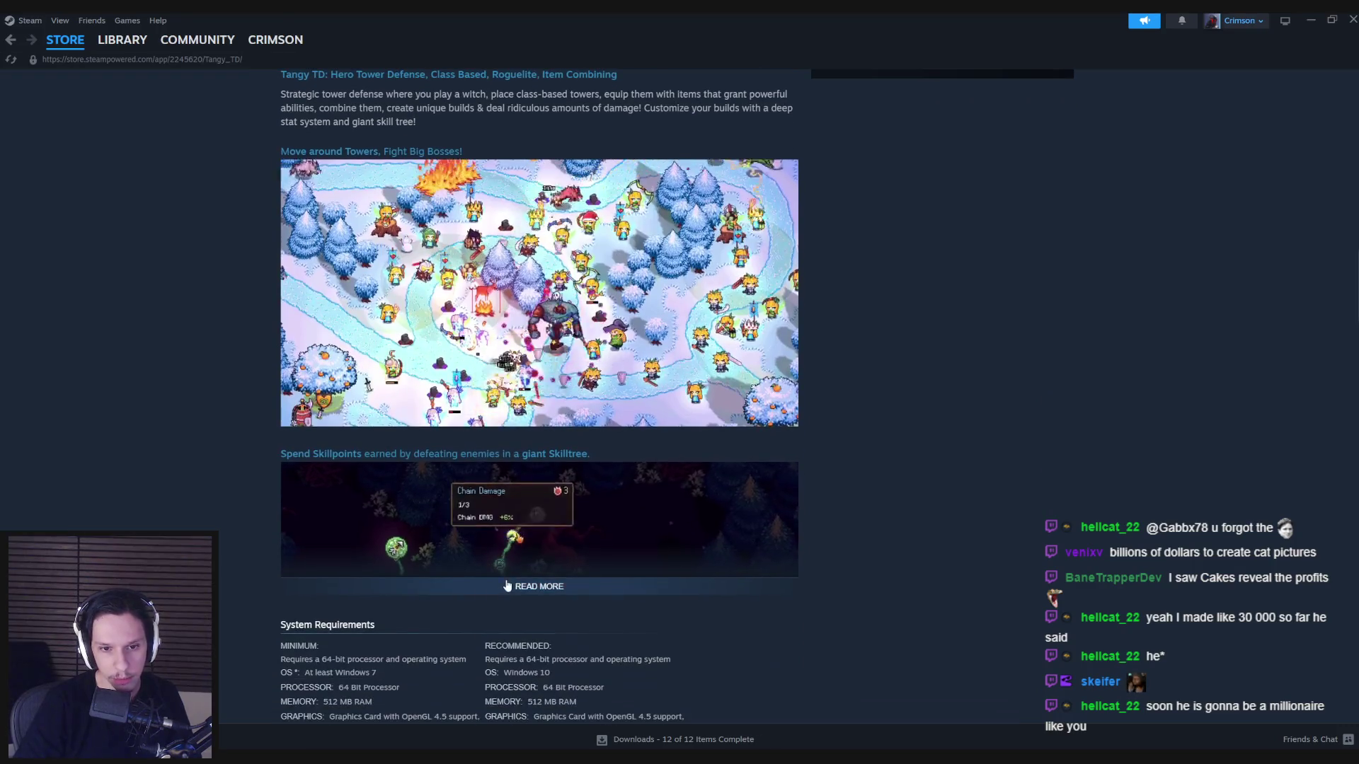
scroll("down", 3)
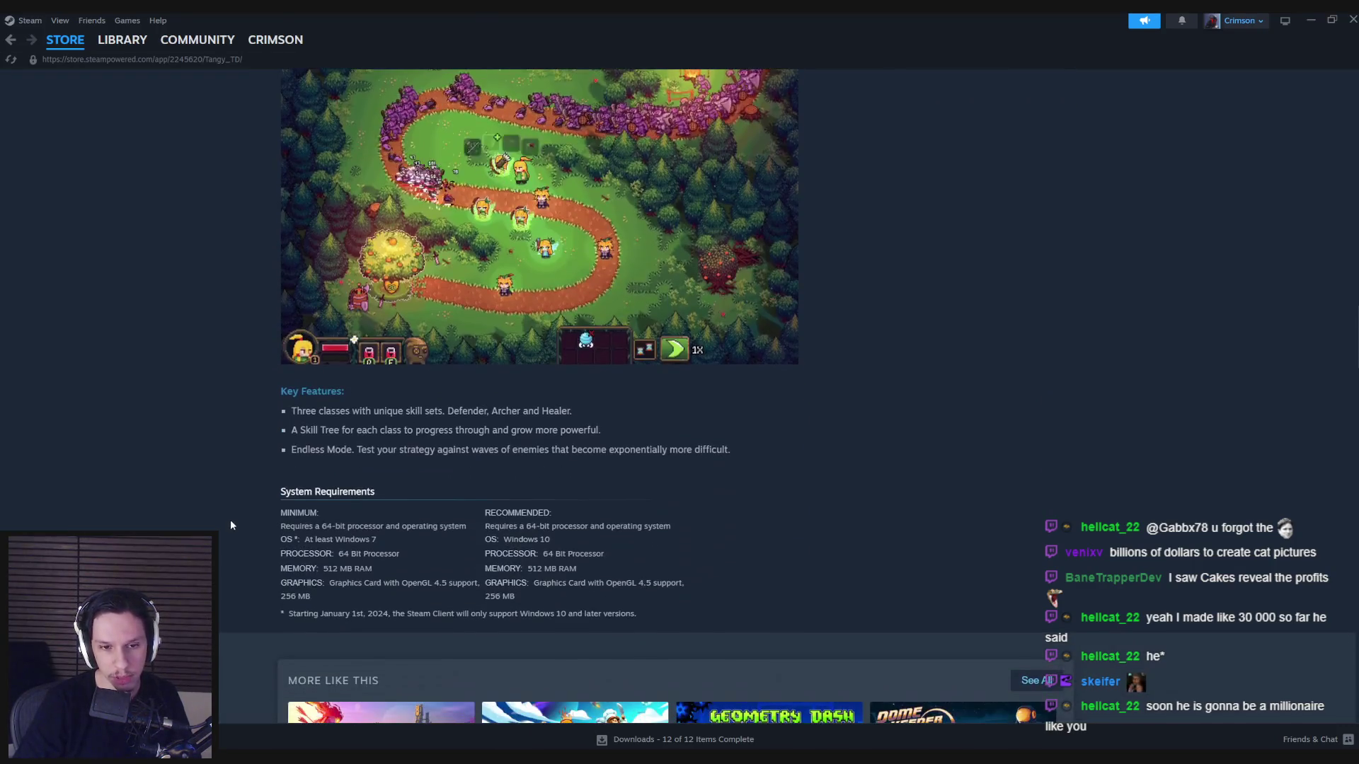
scroll("down", 3)
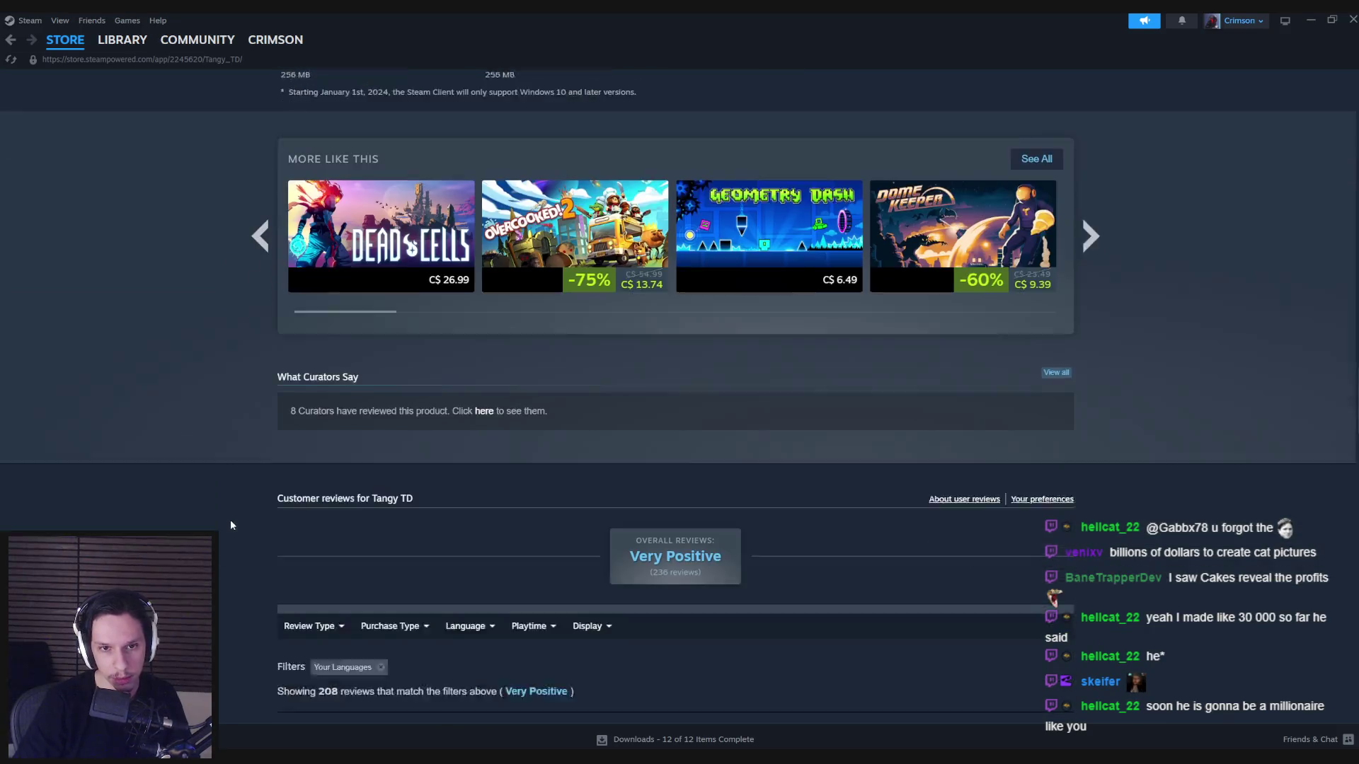
scroll("up", 3)
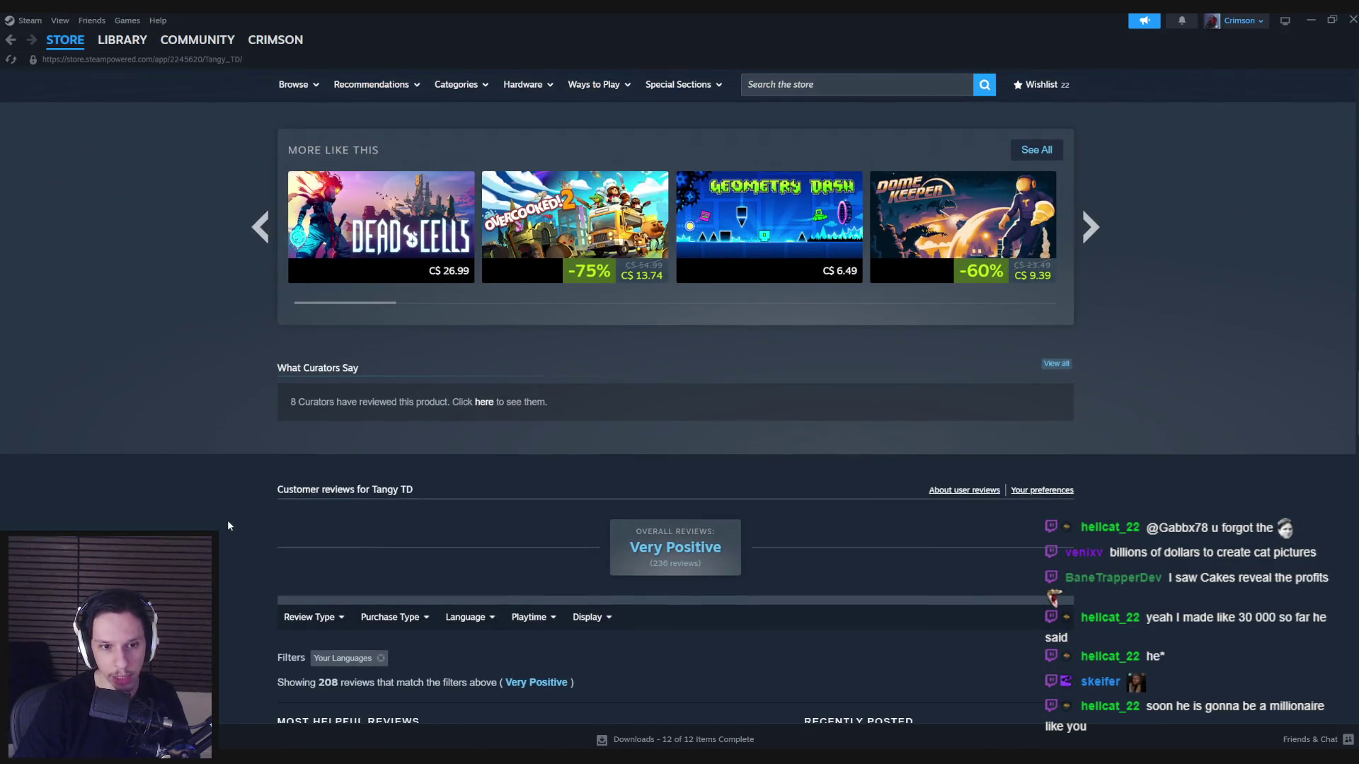
key("Home")
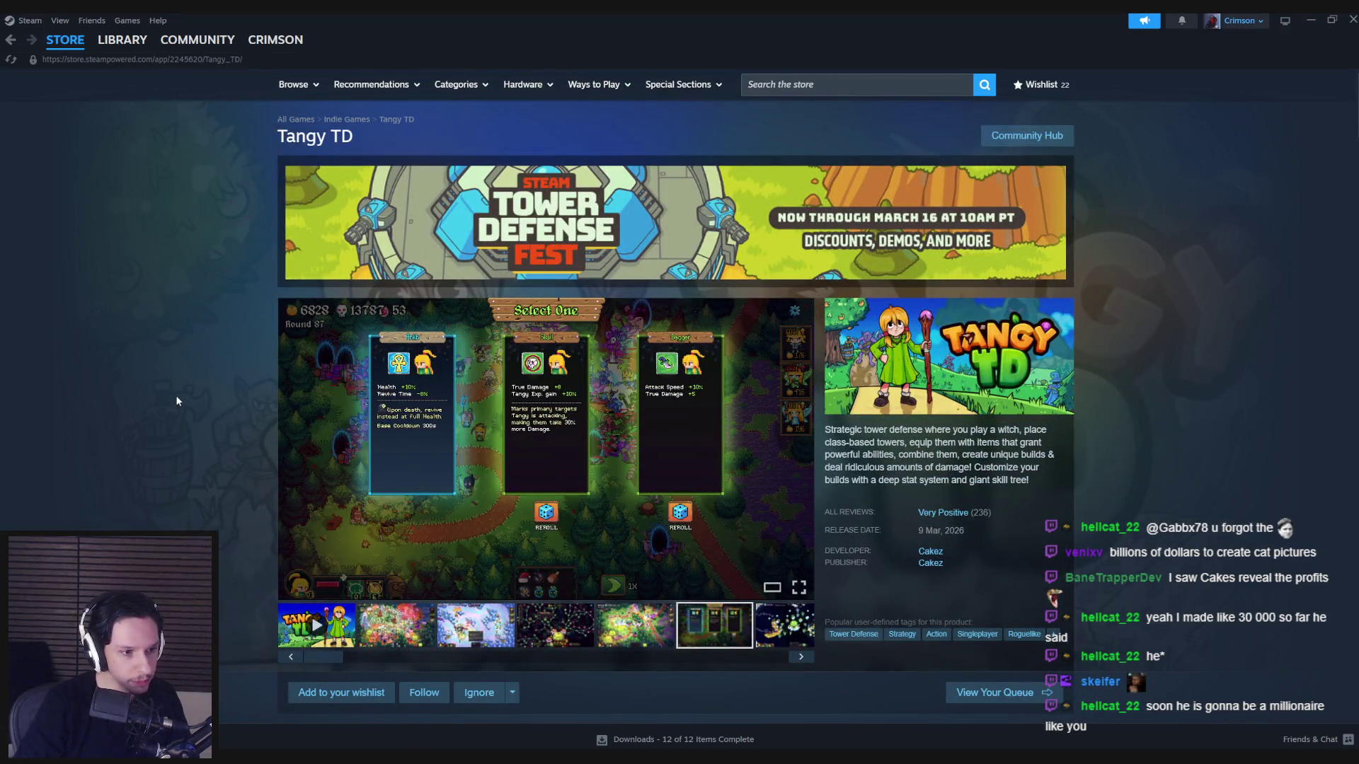
scroll("down", 3)
scroll("up", 3)
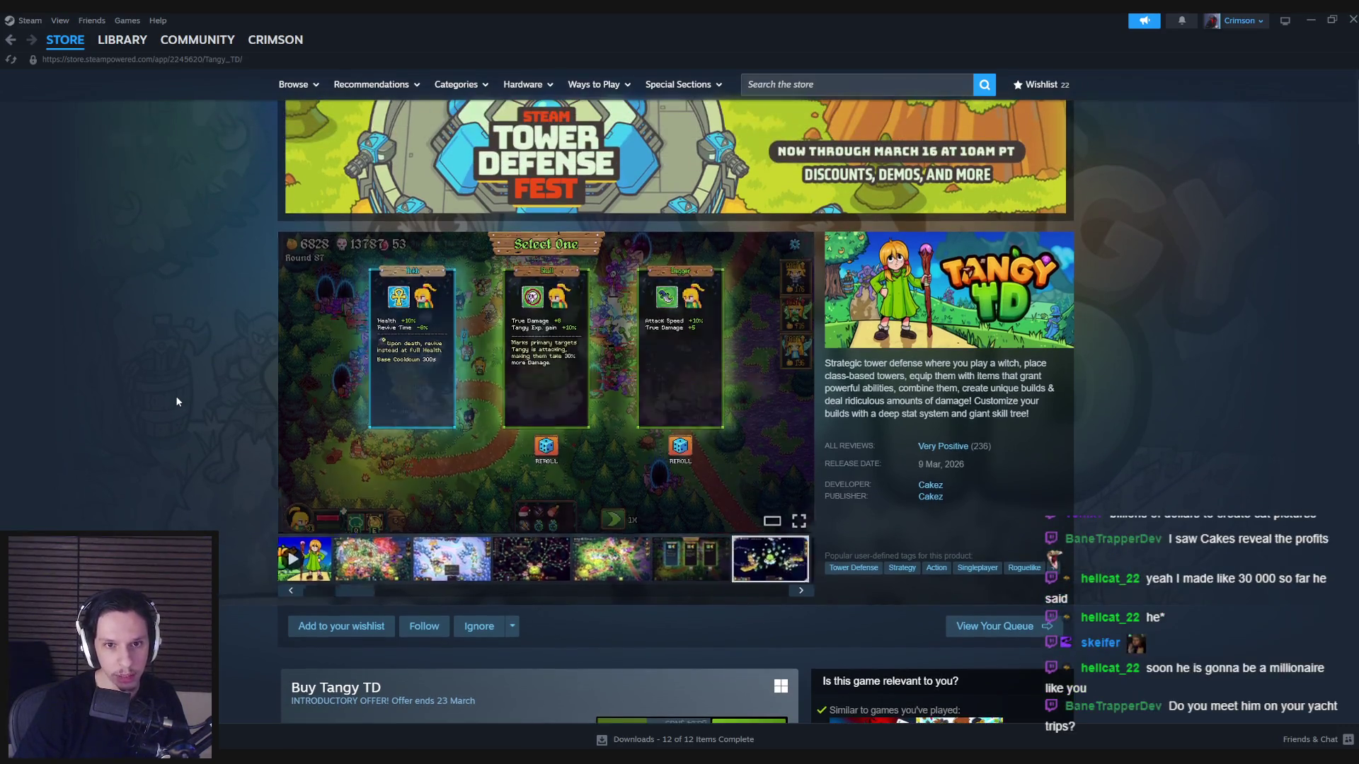
View Tangy TD screenshots full size through map and Upgrades to Game Over, then switch to YouTube.
left_click(519, 441)
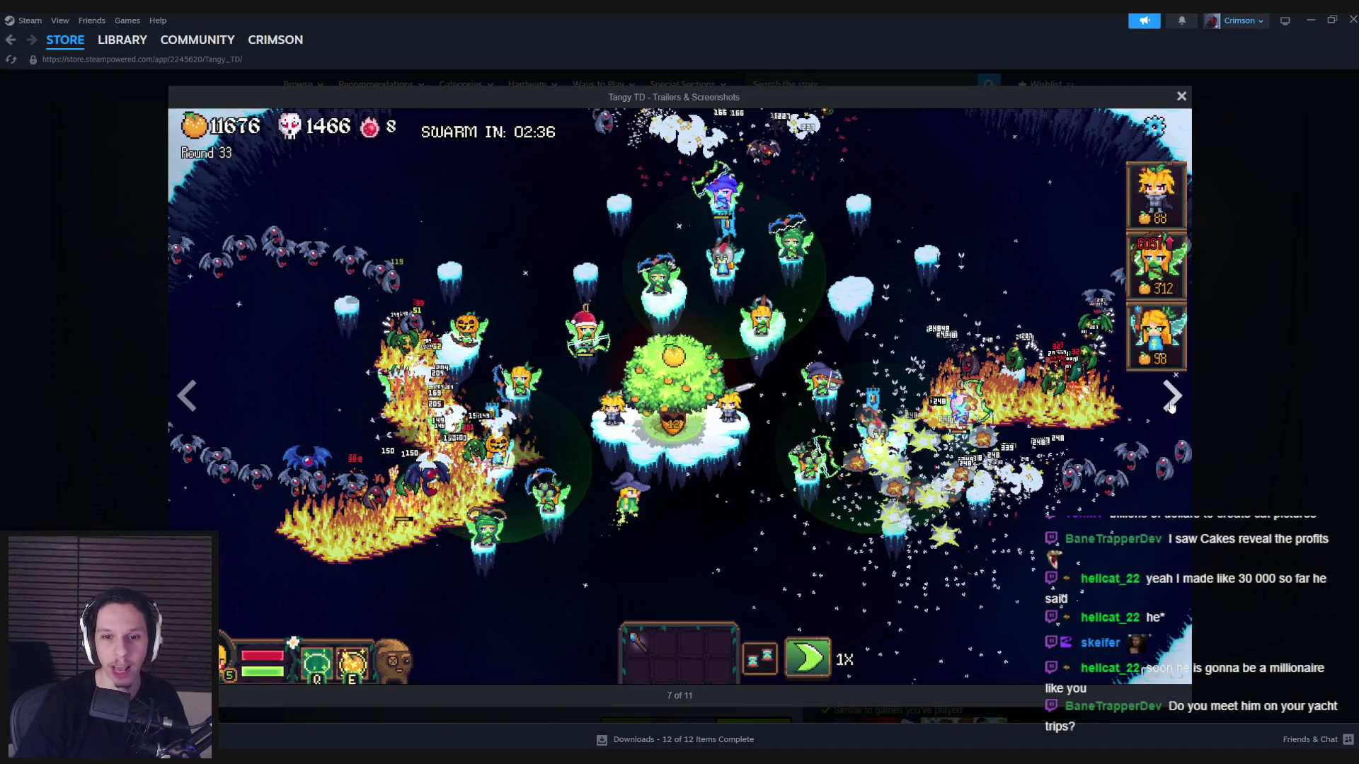
left_click(1171, 398)
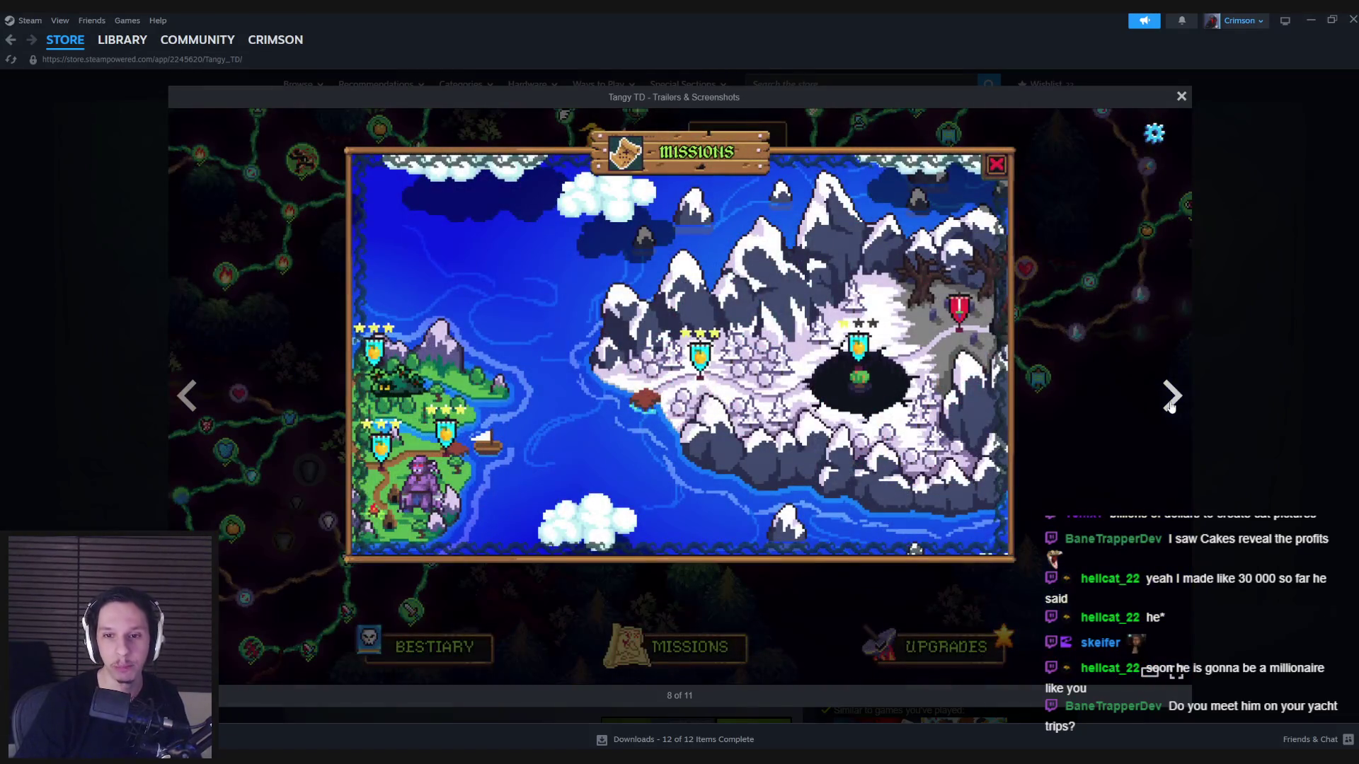
left_click(1171, 397)
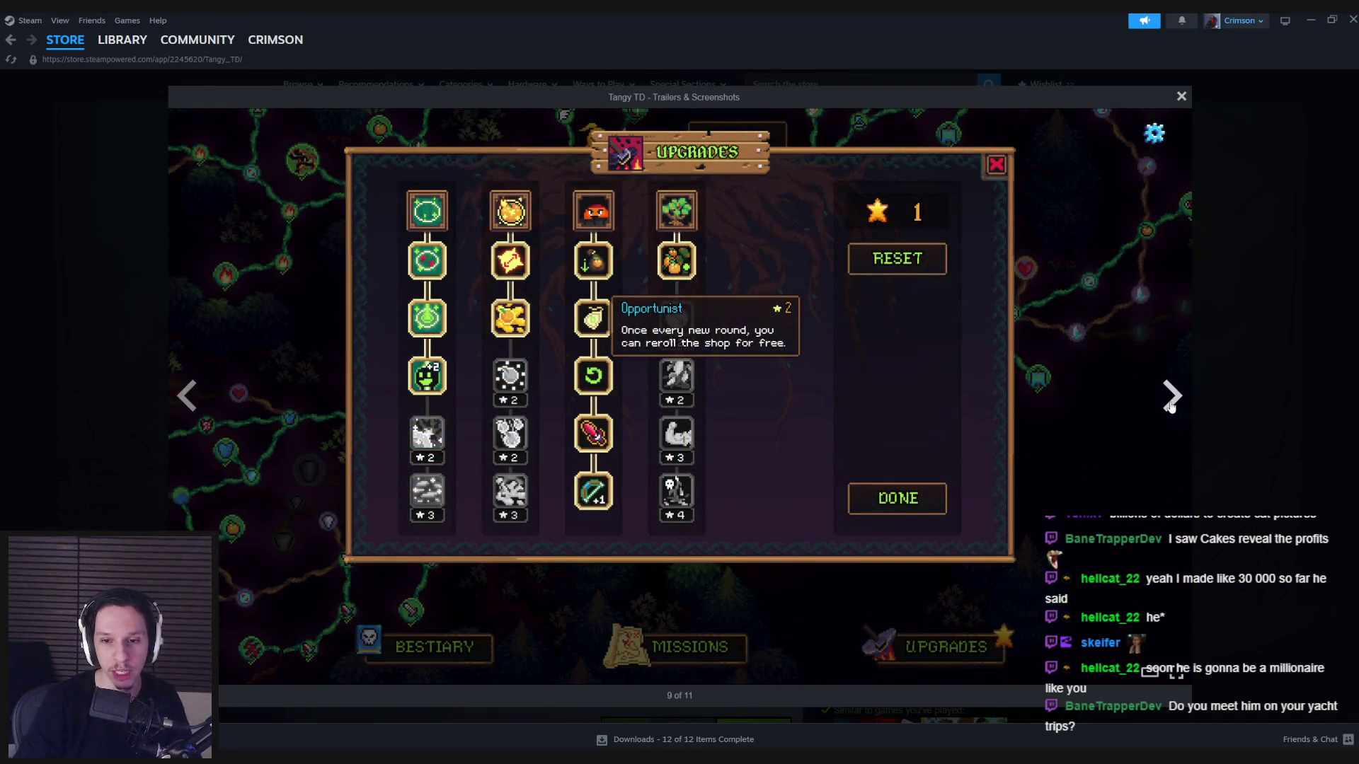
left_click(1171, 398)
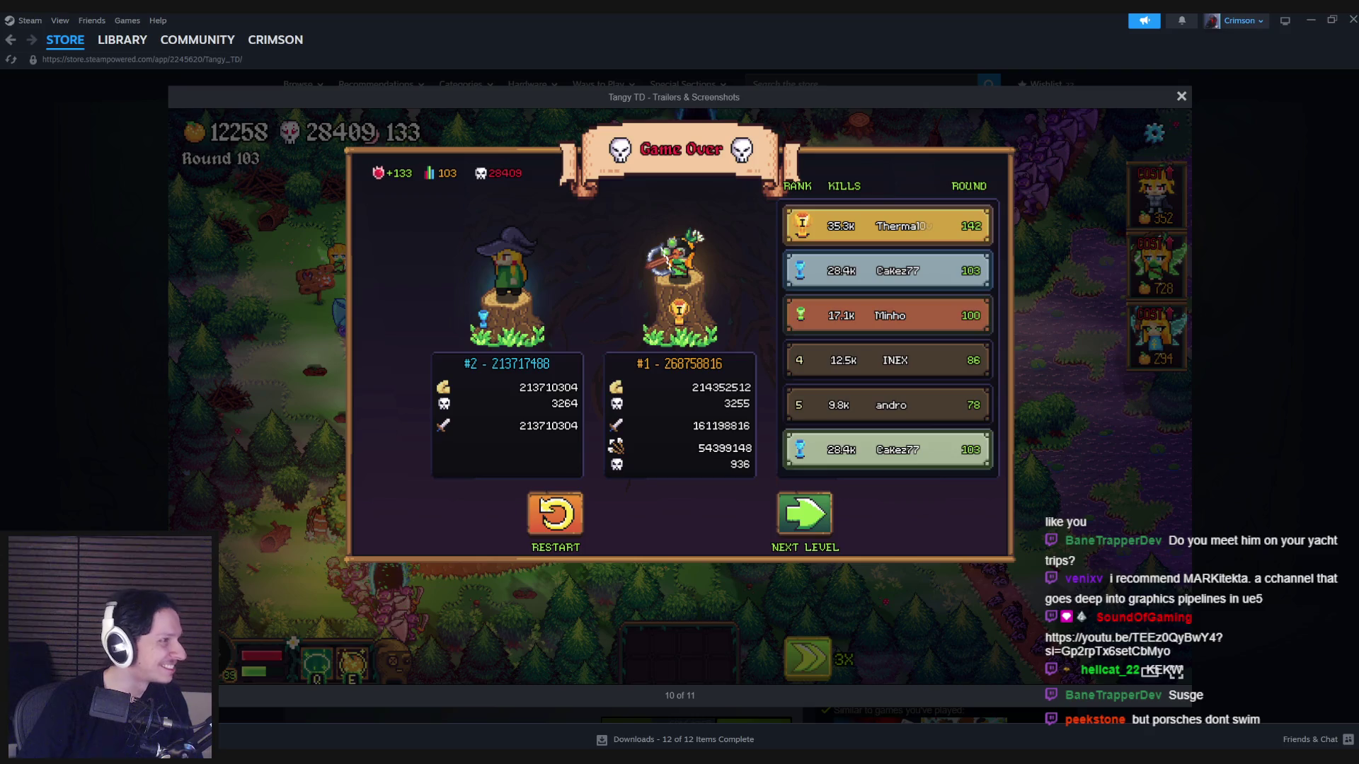
key("alt+Tab")
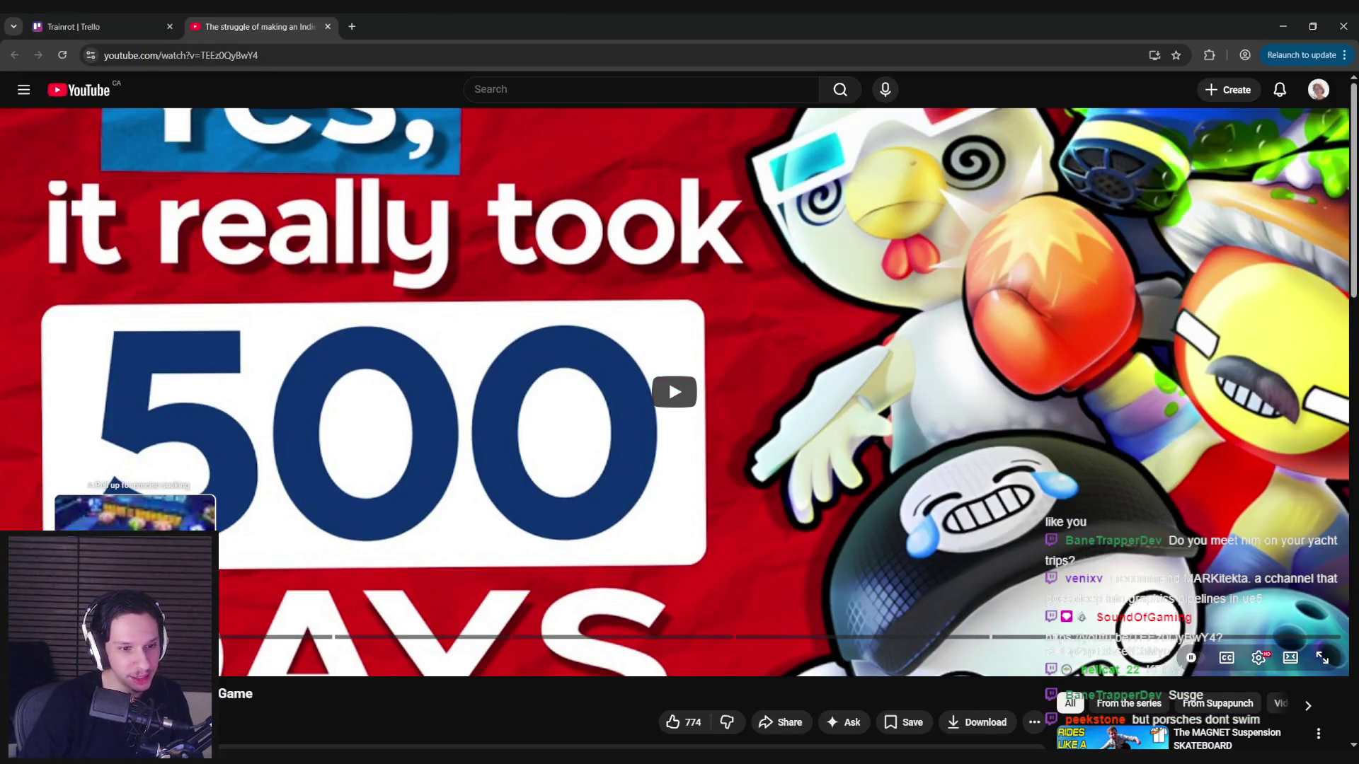
Play the indie game video and jump ahead through its board-game footage to the green board.
left_click(231, 638)
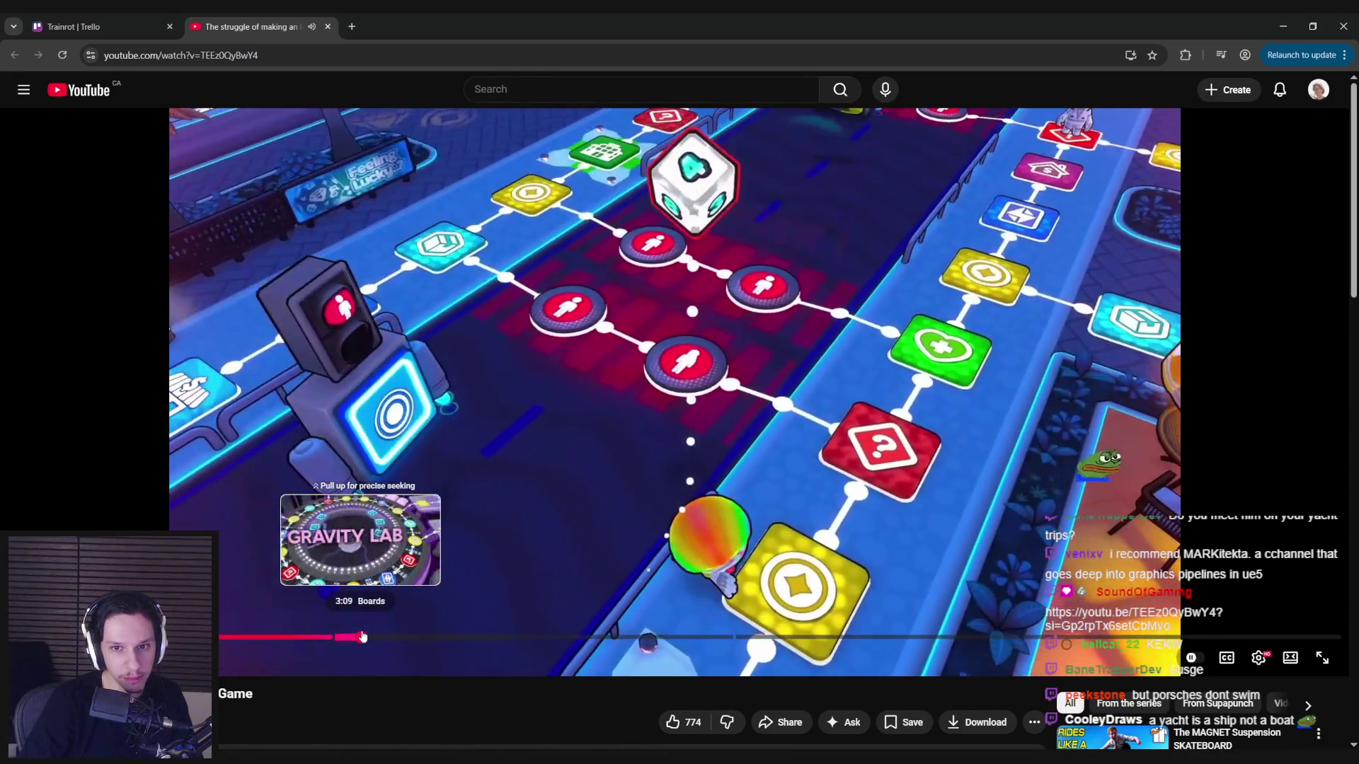
left_click(333, 637)
left_click(406, 637)
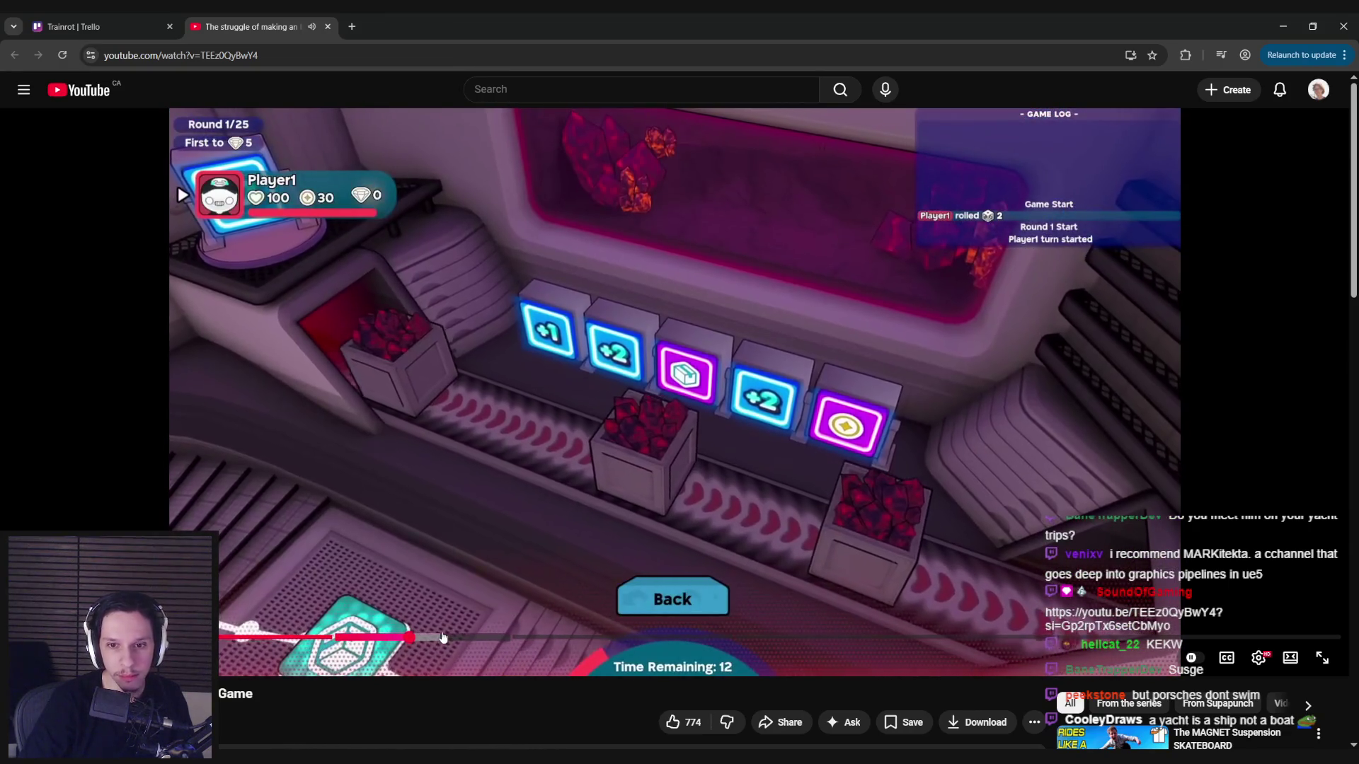
left_click(495, 638)
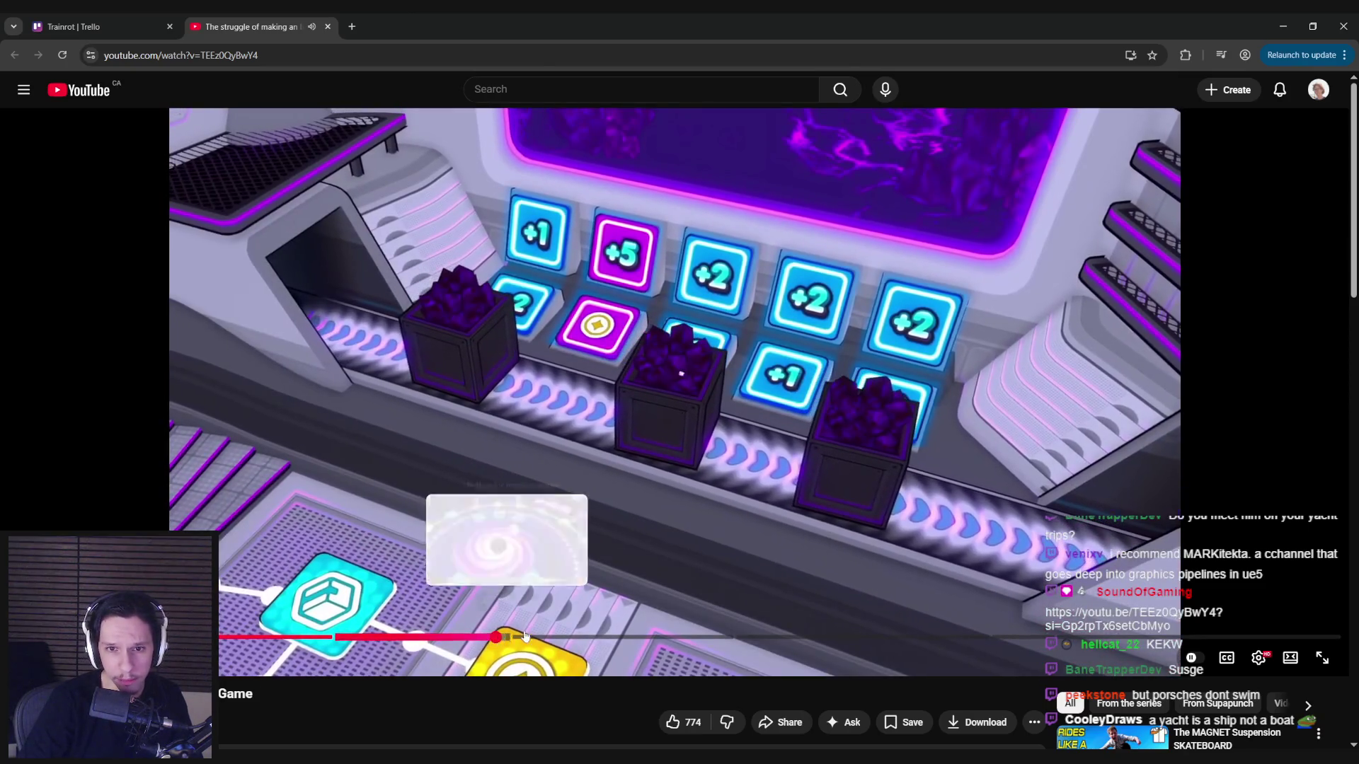
left_click(564, 636)
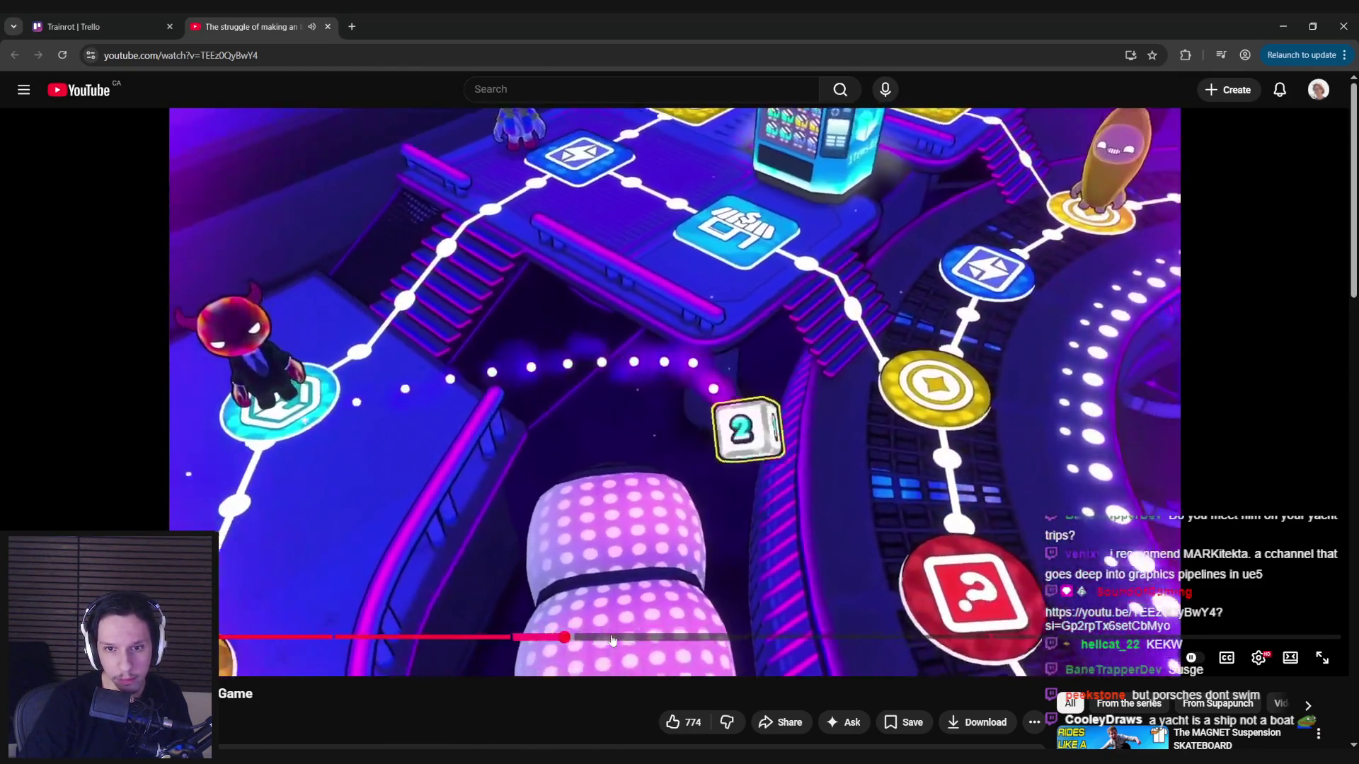
left_click(613, 638)
left_click(646, 638)
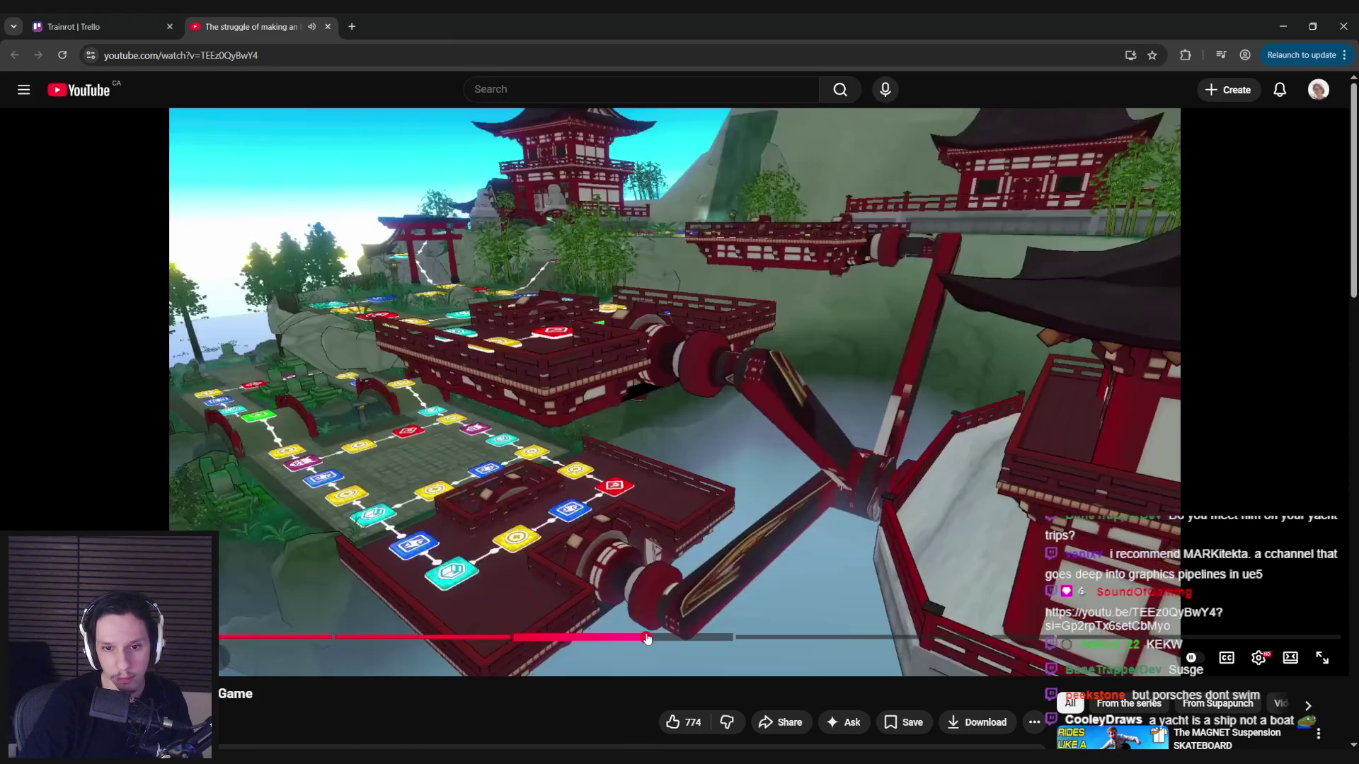
left_click(682, 637)
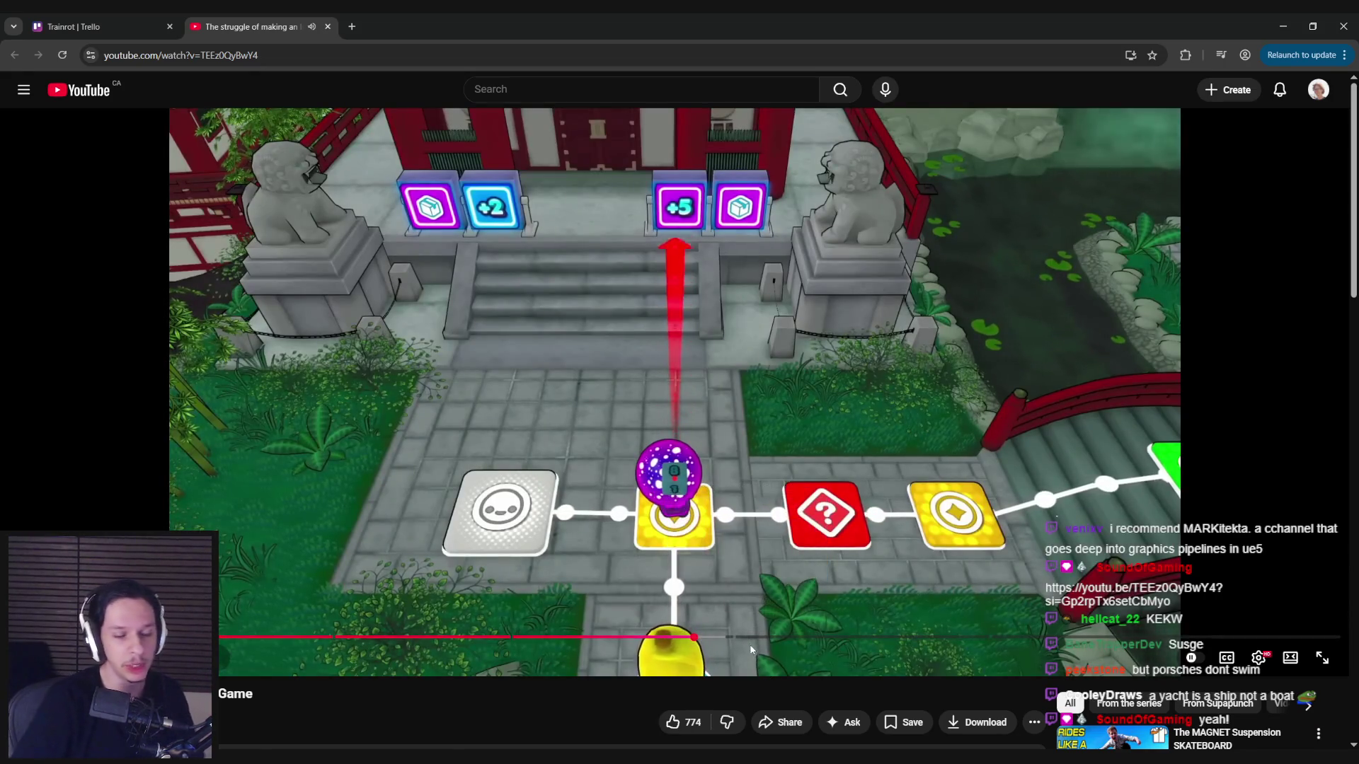
Scrub further, pause, settle on the Gravity Lab board scene, and close the YouTube tab.
left_click_drag(750, 637, 1147, 637)
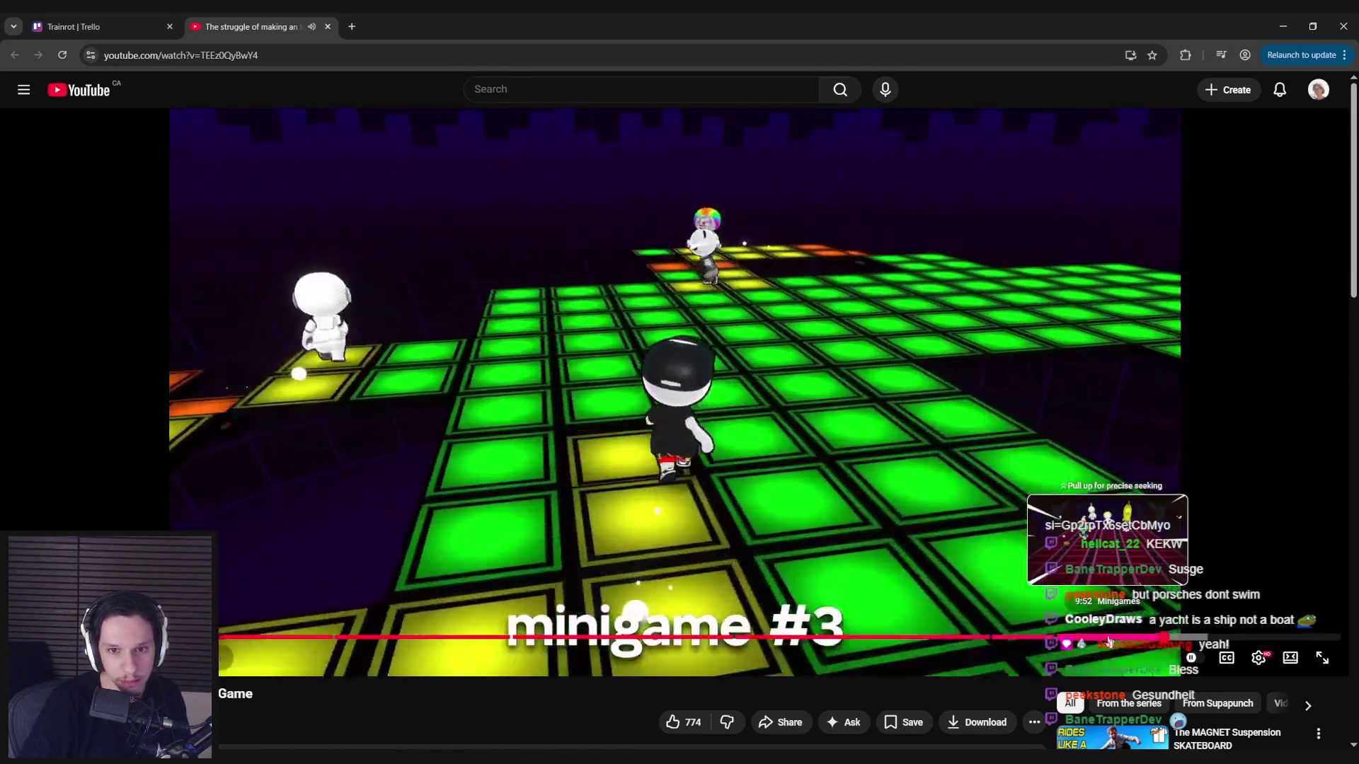
key("space")
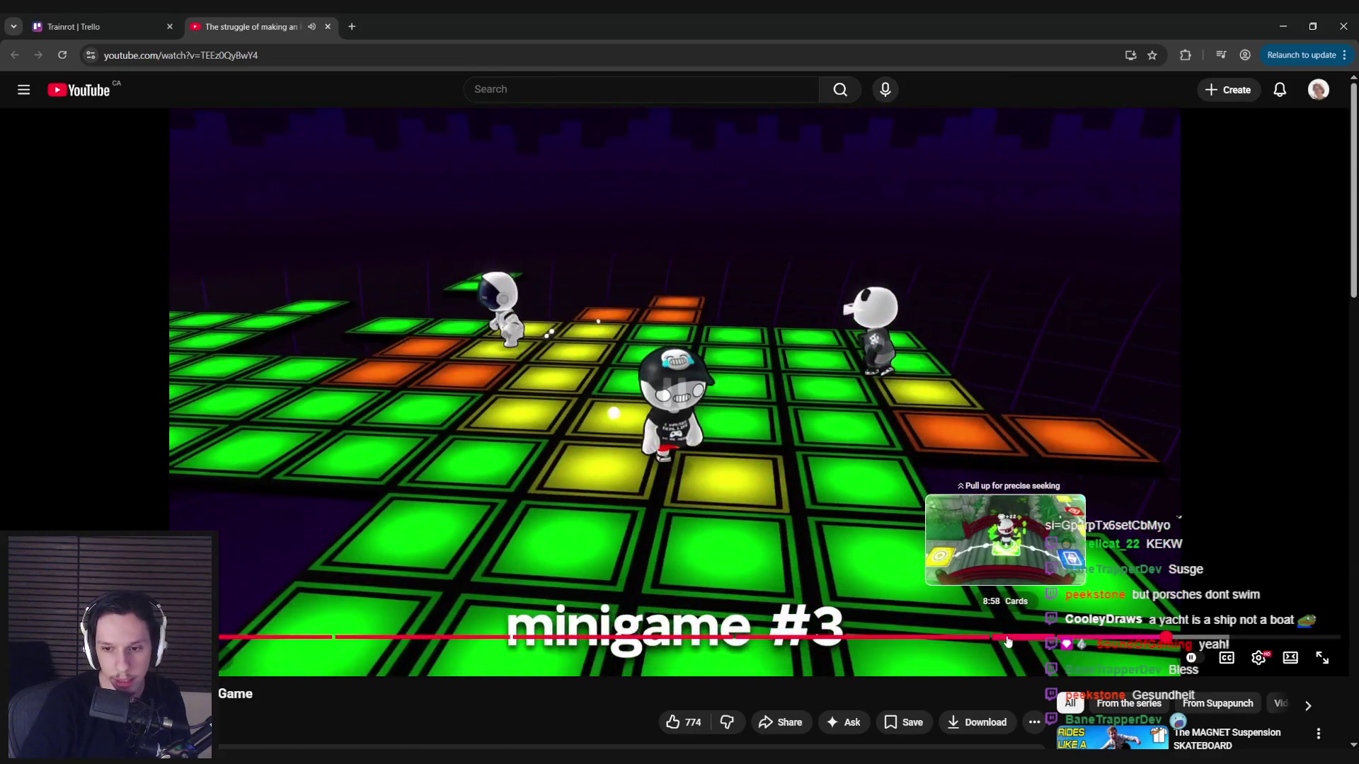
left_click_drag(1005, 636, 1078, 636)
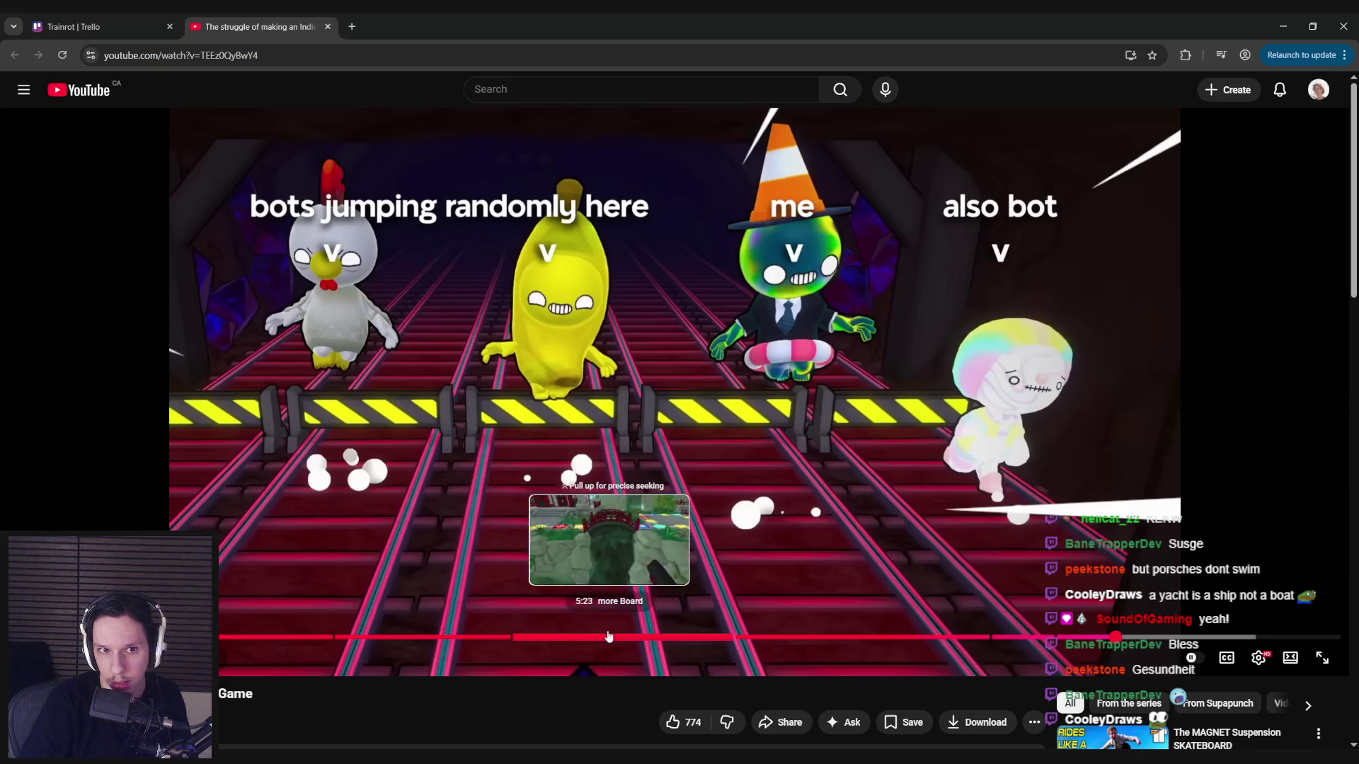
left_click_drag(597, 638, 461, 637)
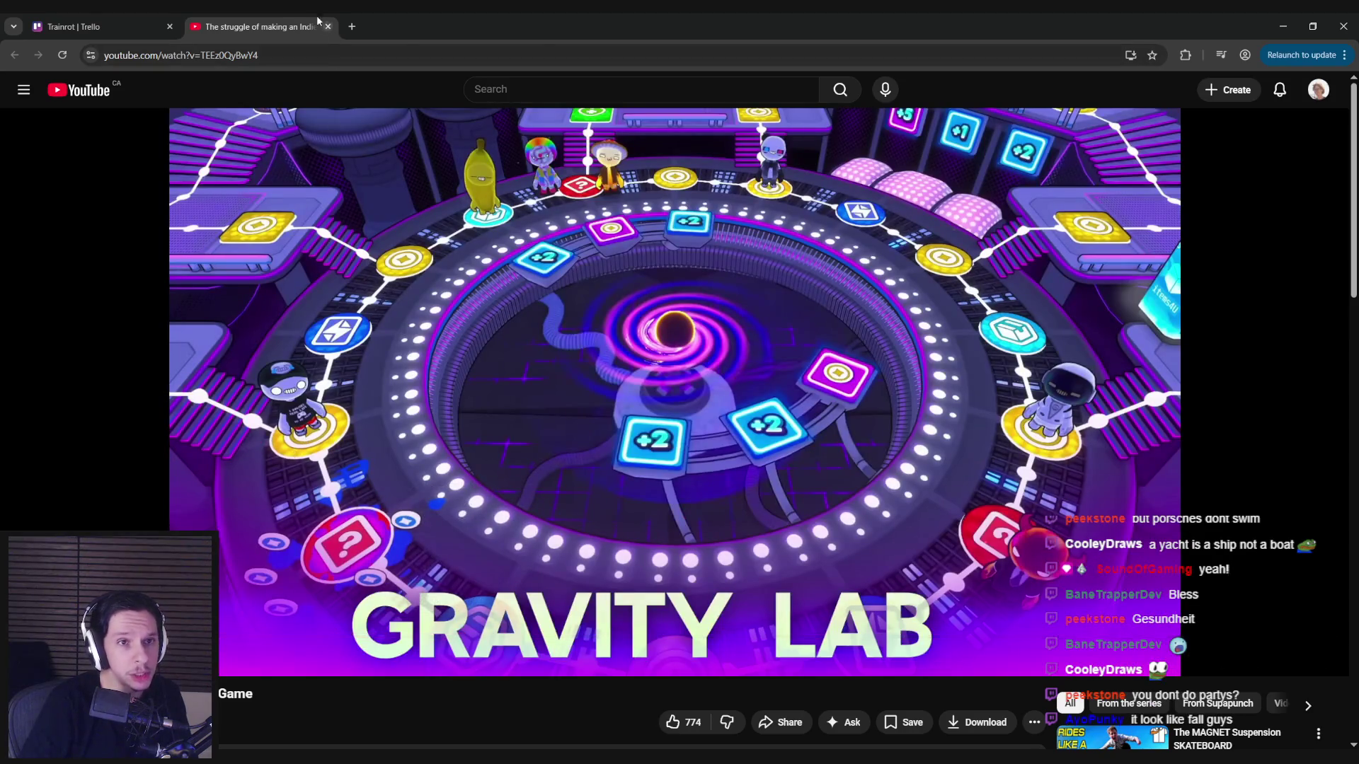
left_click(327, 26)
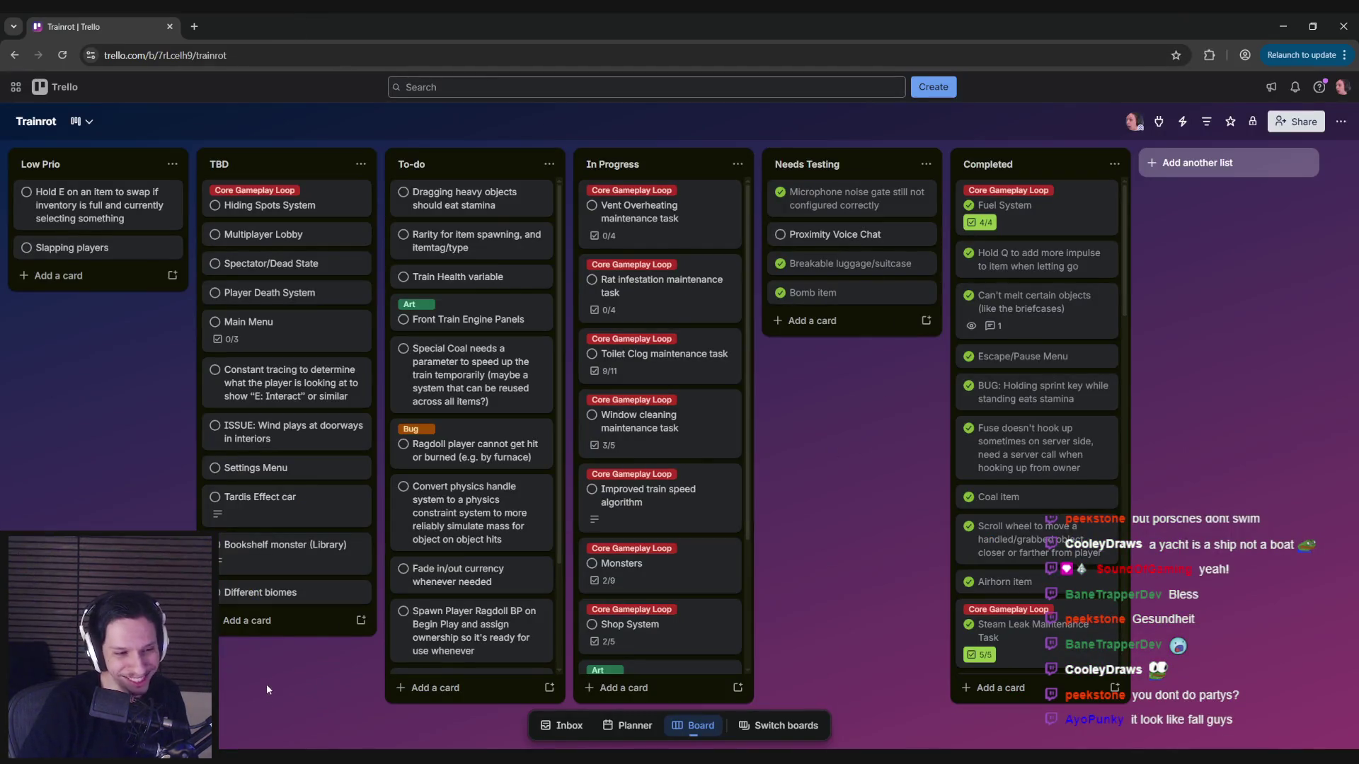
Bring Steam's Tangy TD screenshot viewer, showing the Game Over screenshot, to the front.
key("alt+Tab")
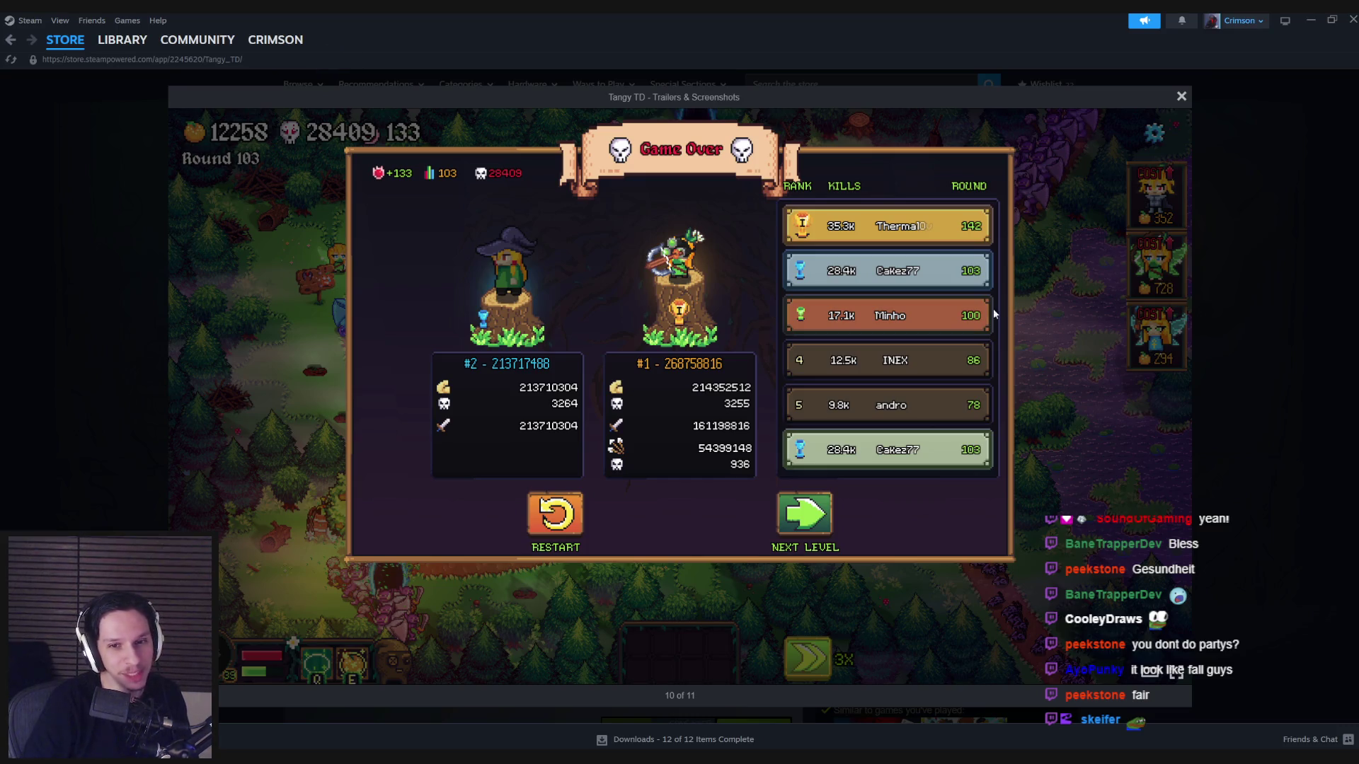
Step through the Tangy TD trailer and earlier screenshots, then close the viewer.
left_click(1174, 400)
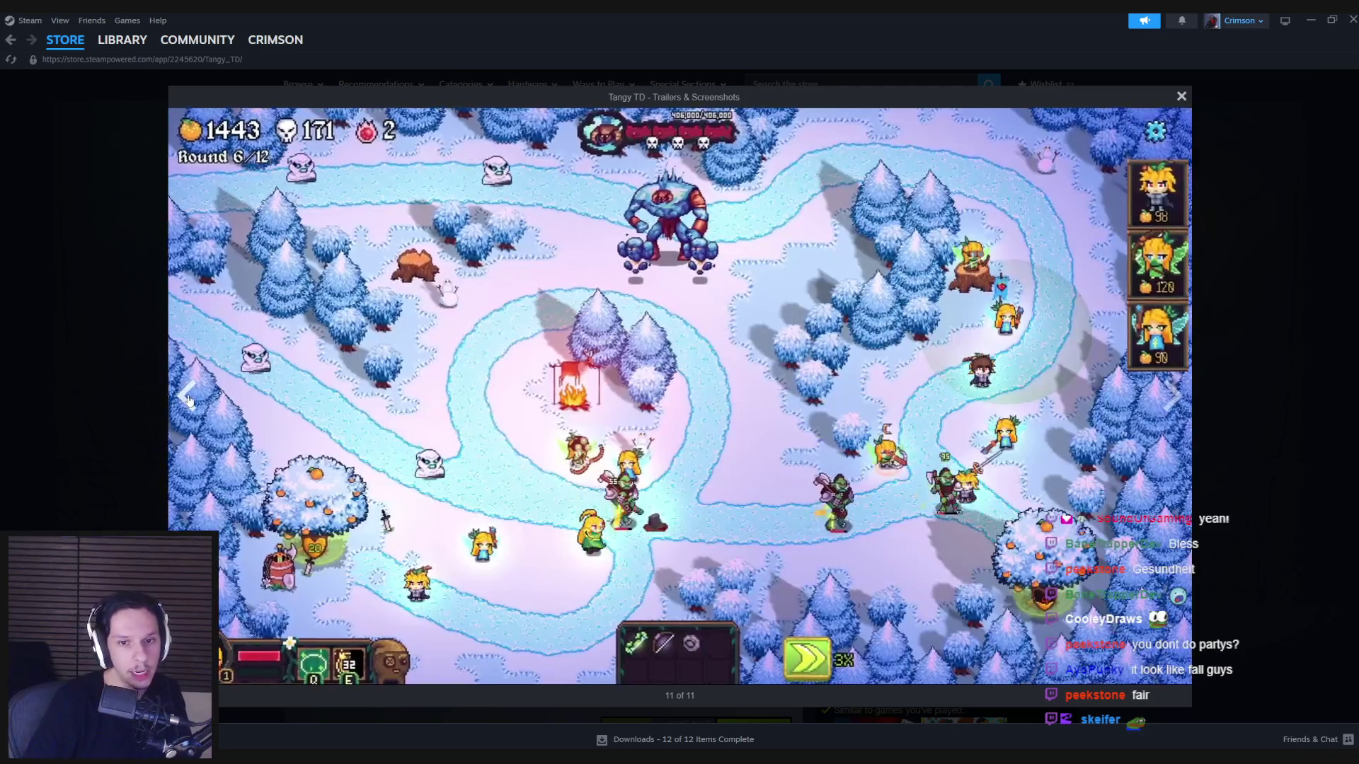
double_click(188, 400)
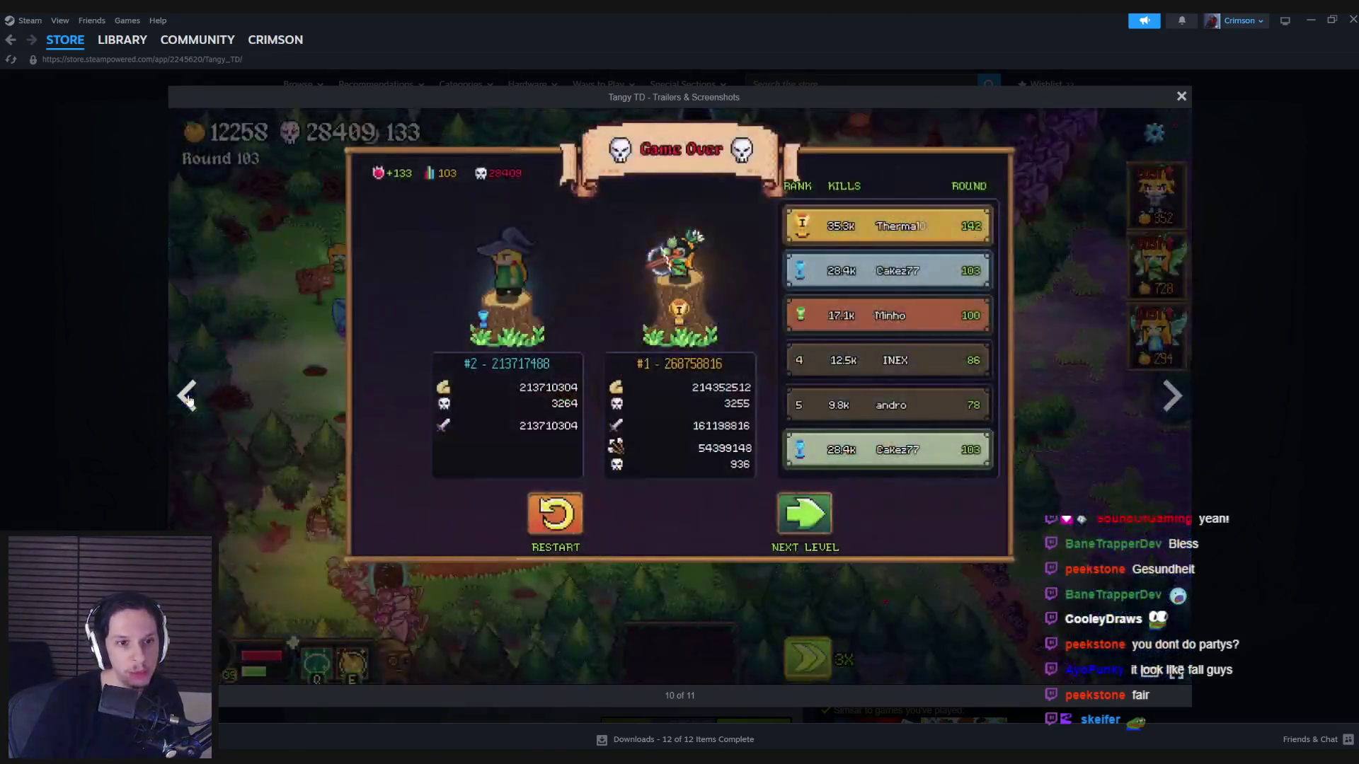
left_click(188, 399)
left_click(188, 400)
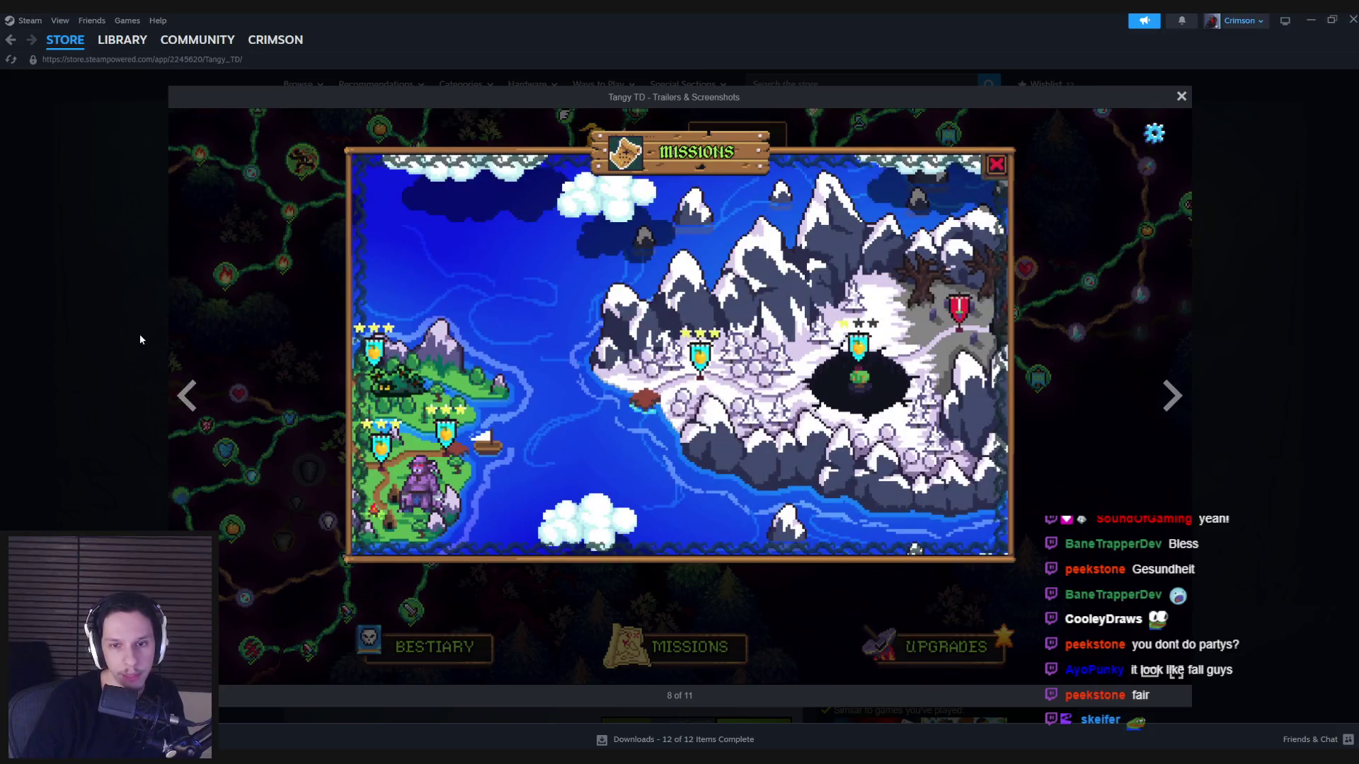
left_click(138, 333)
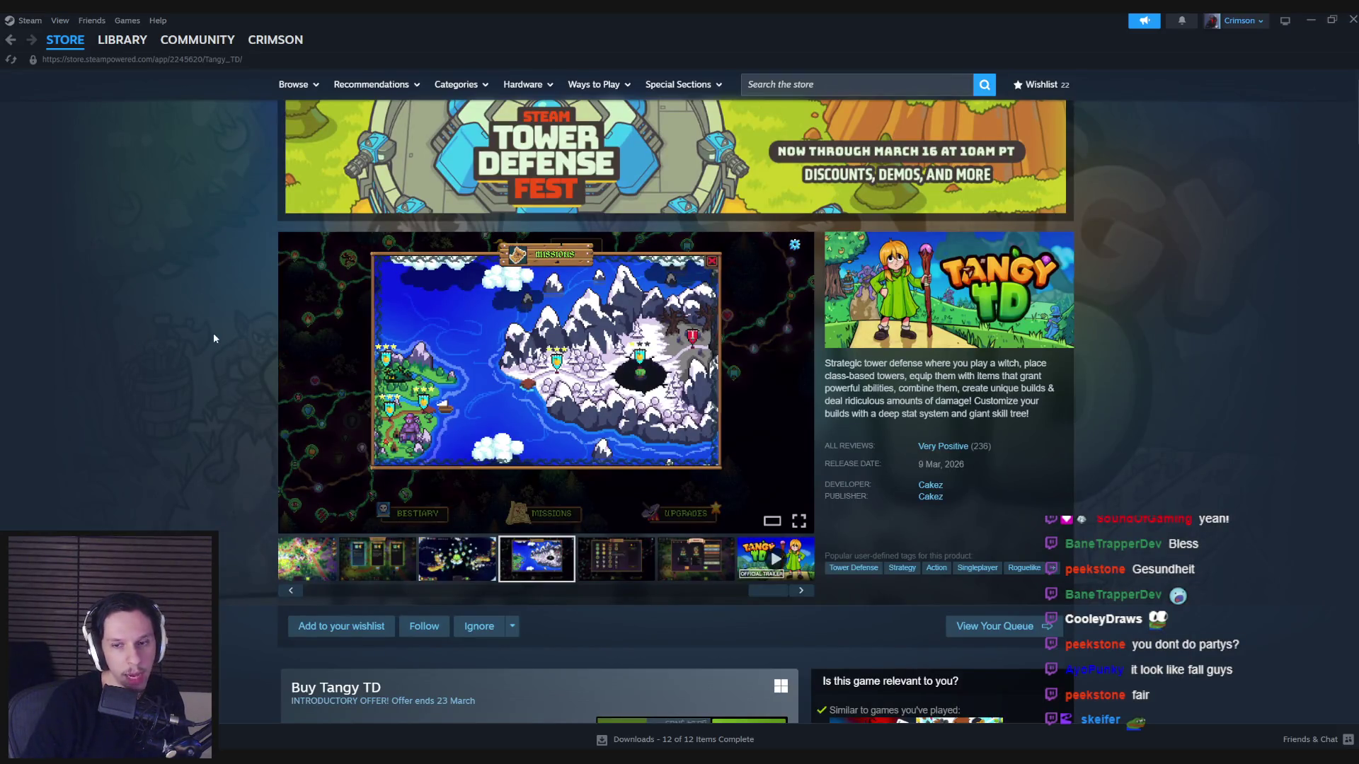
Enlarge a gameplay screenshot, close it, and close Steam to return to the Trainrot board.
mouse_move(366, 393)
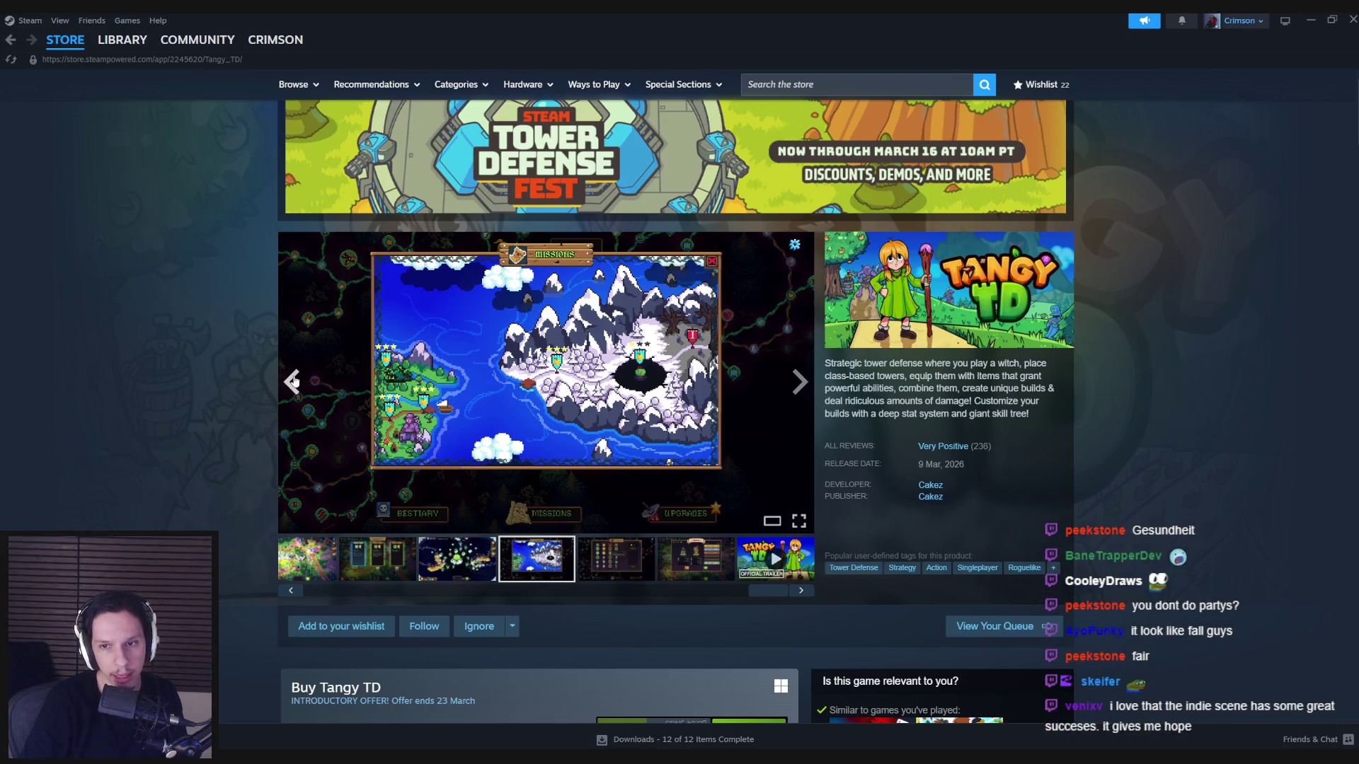
left_click(293, 382)
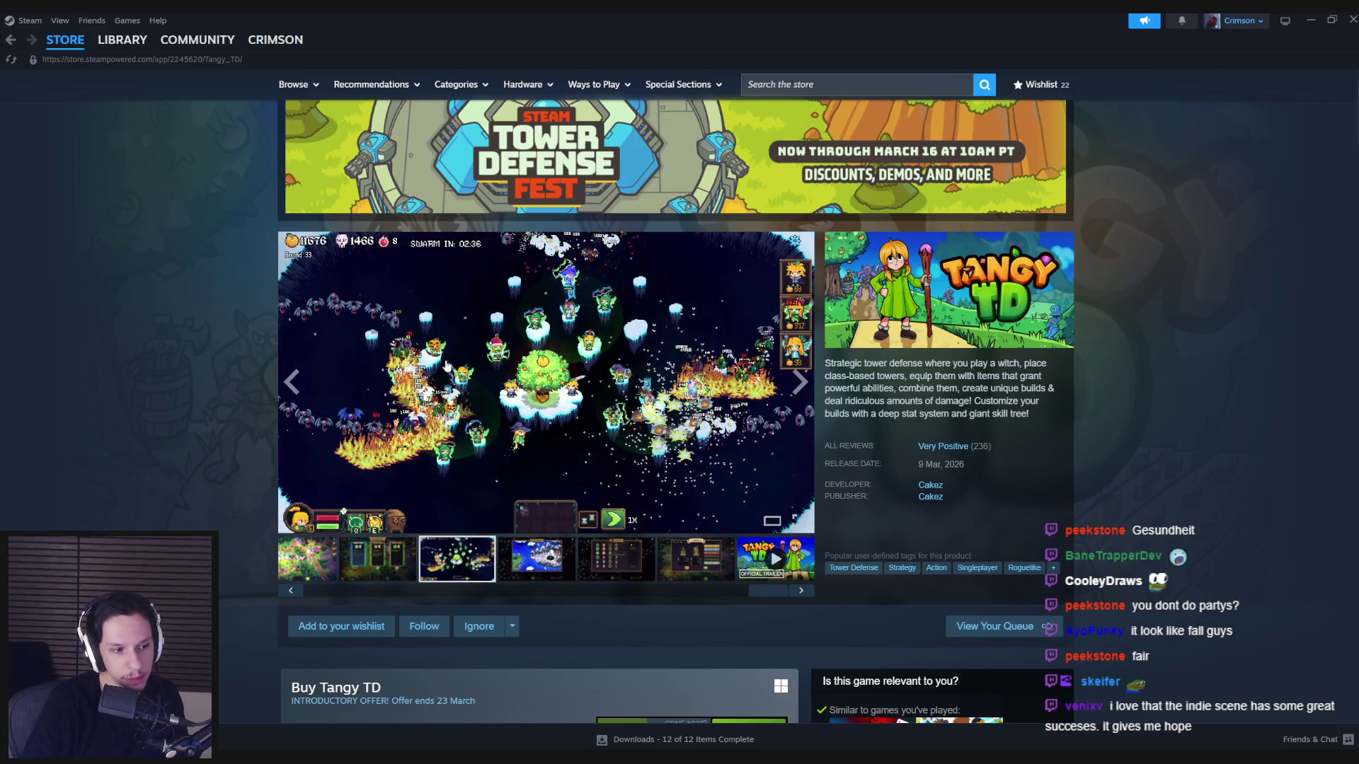
left_click(507, 356)
left_click(89, 392)
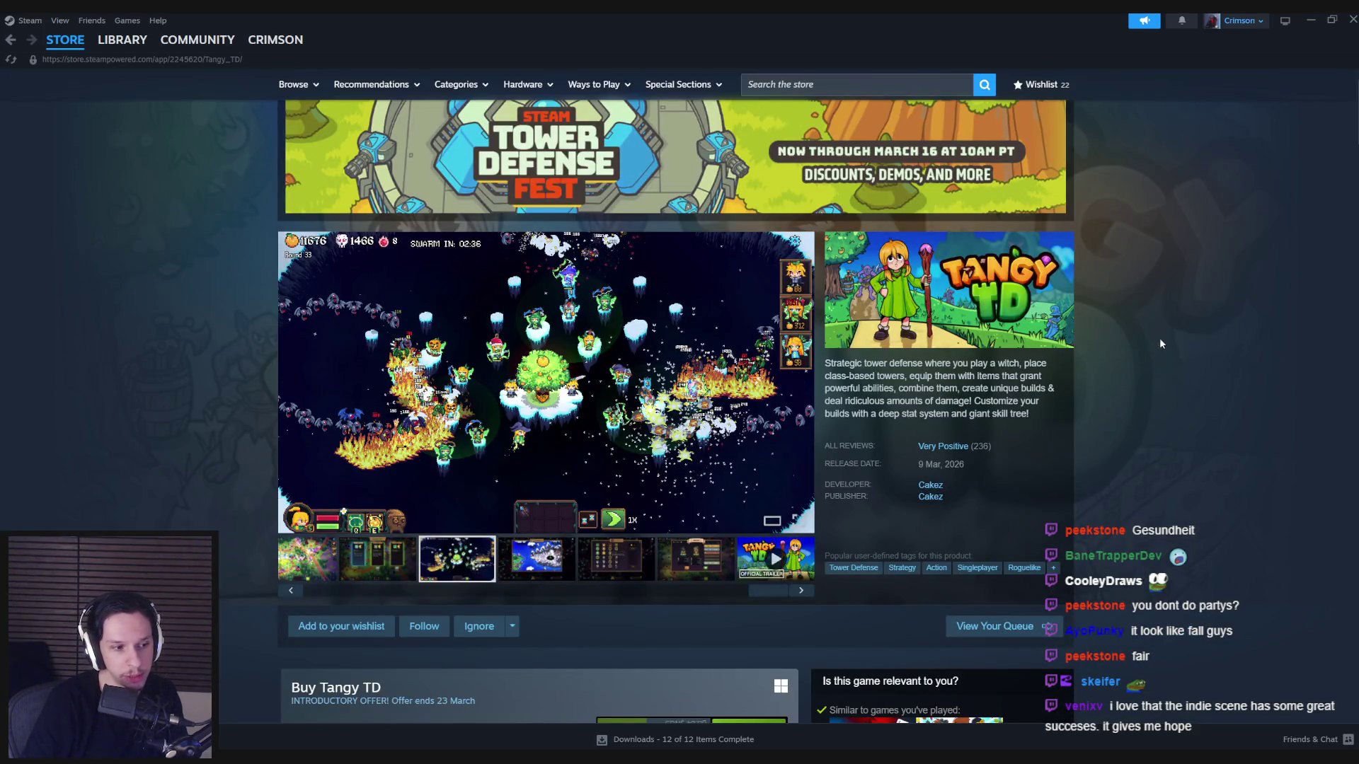
left_click(1352, 20)
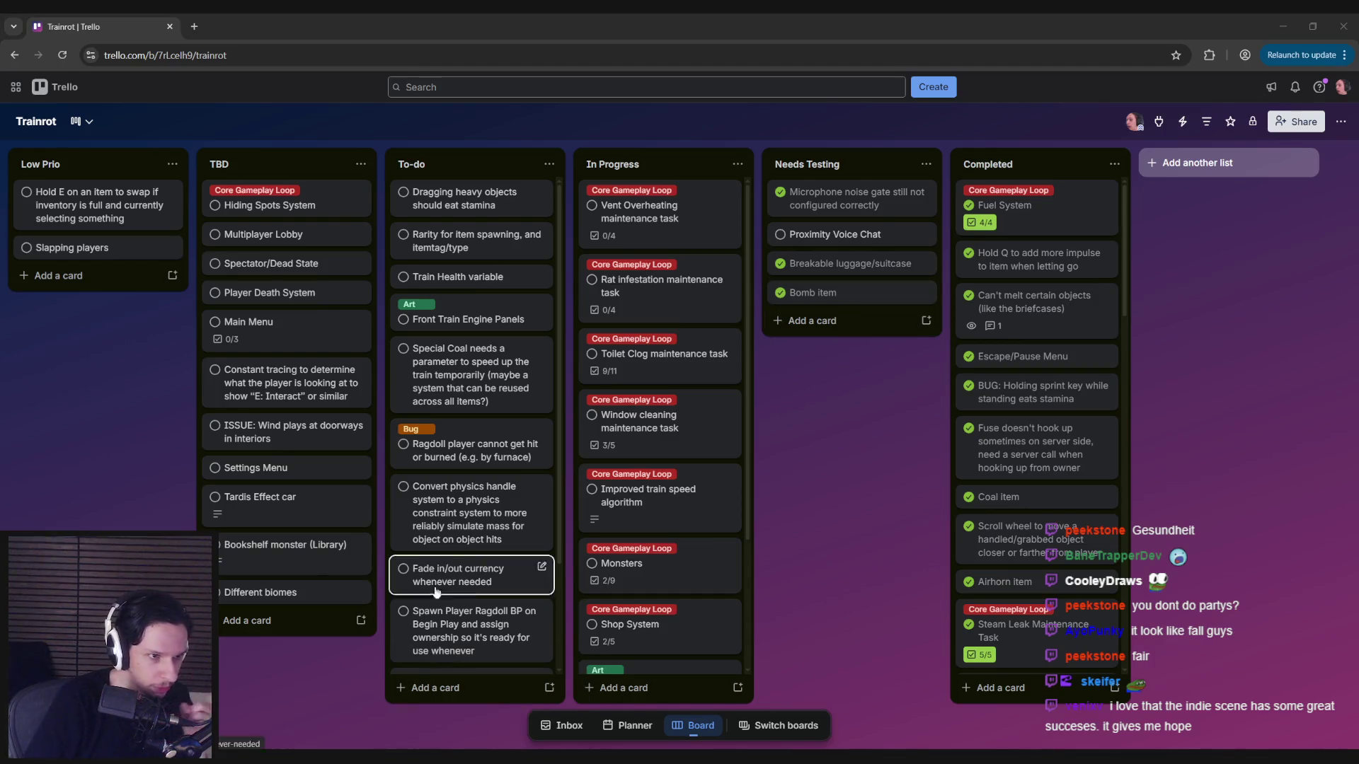
Switch to the Unreal Editor showing the GameWorldLevel train interior.
key("alt+Tab")
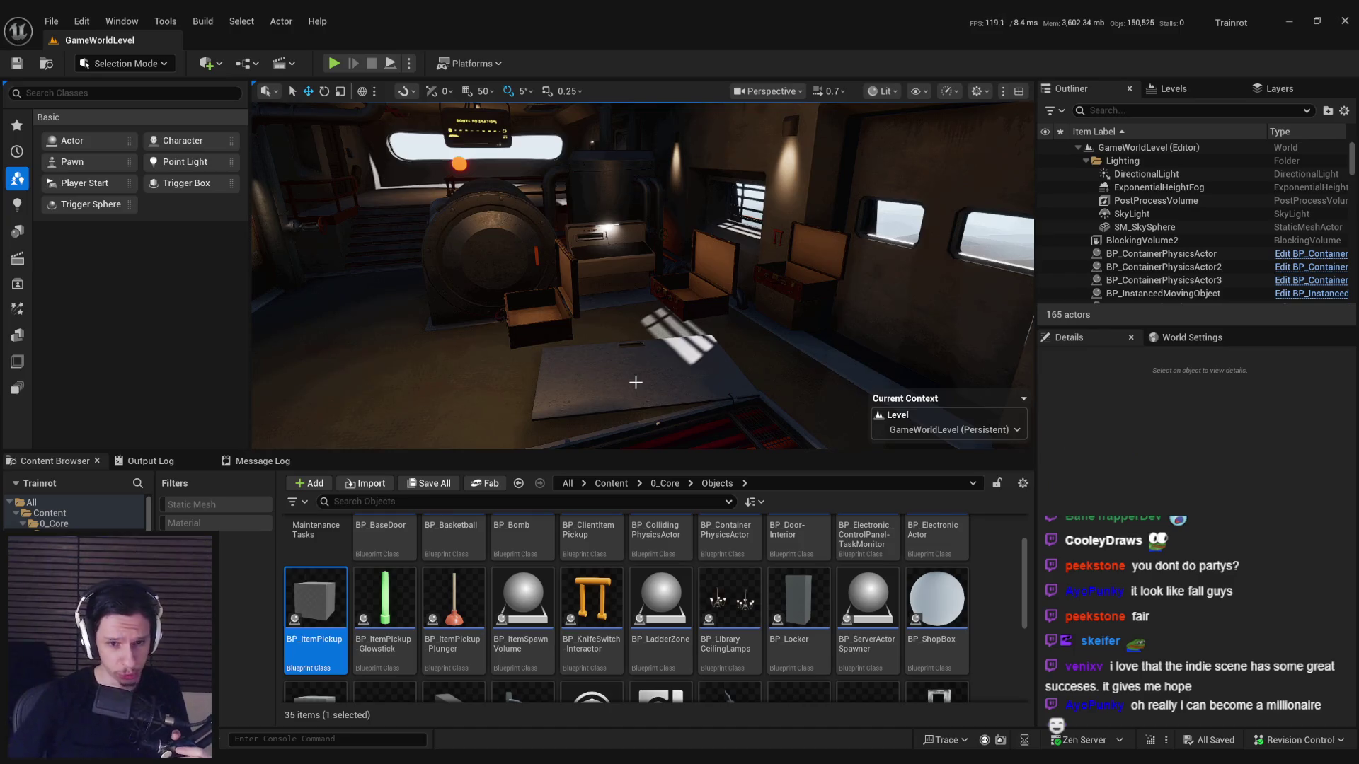
Turn the camera toward the generator, stairs and window, then switch to the fuzzy dice photo.
left_click_drag(636, 382, 627, 376)
left_click_drag(584, 300, 584, 300)
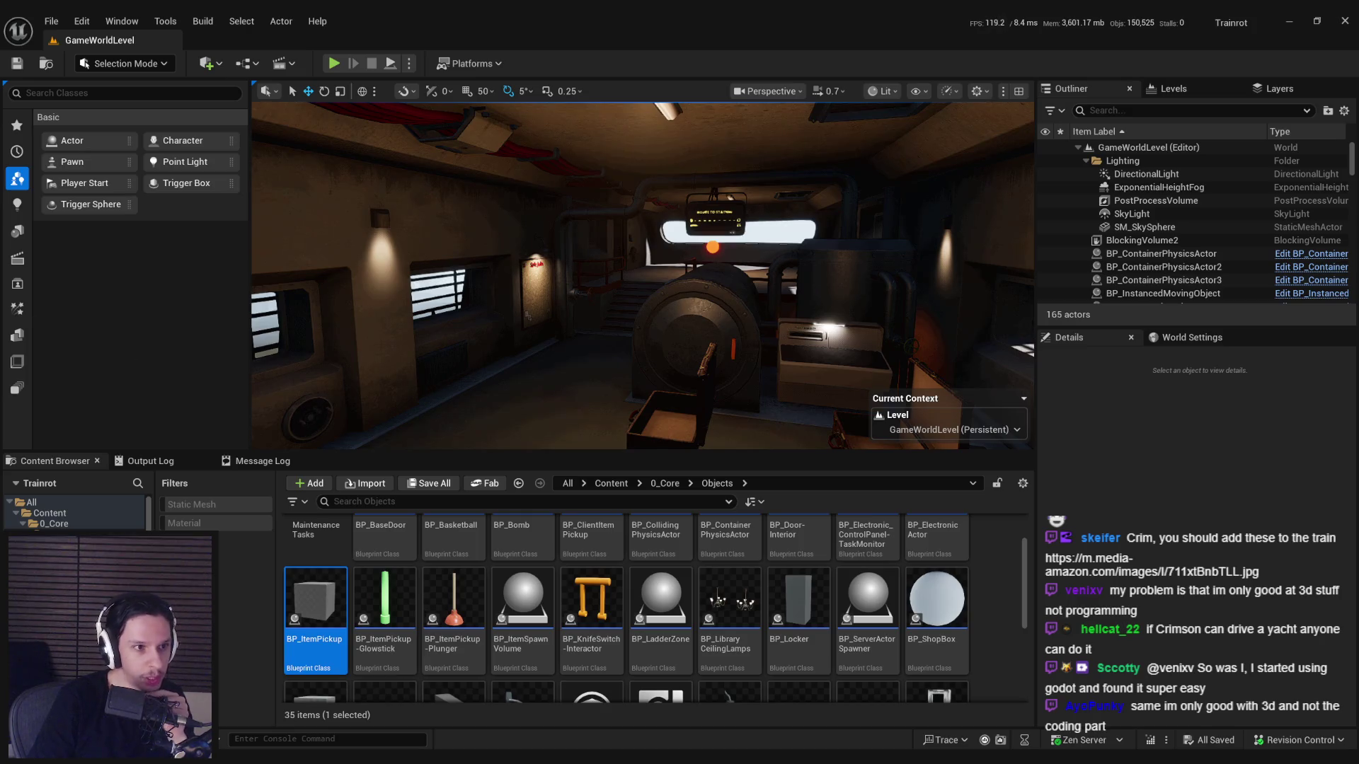
key("alt+Tab")
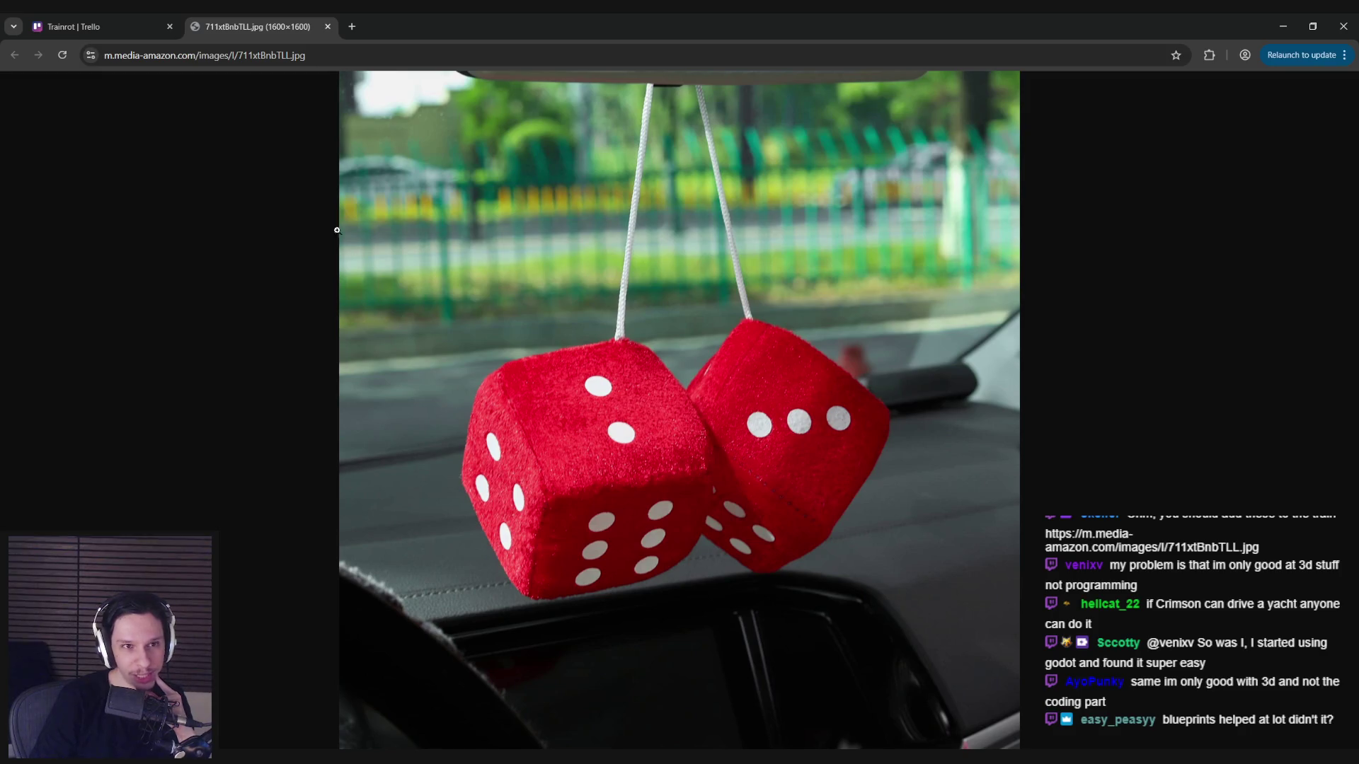
Minimize the browser and tilt the Unreal viewport down to the floor and back up.
left_click(99, 26)
left_click(1282, 26)
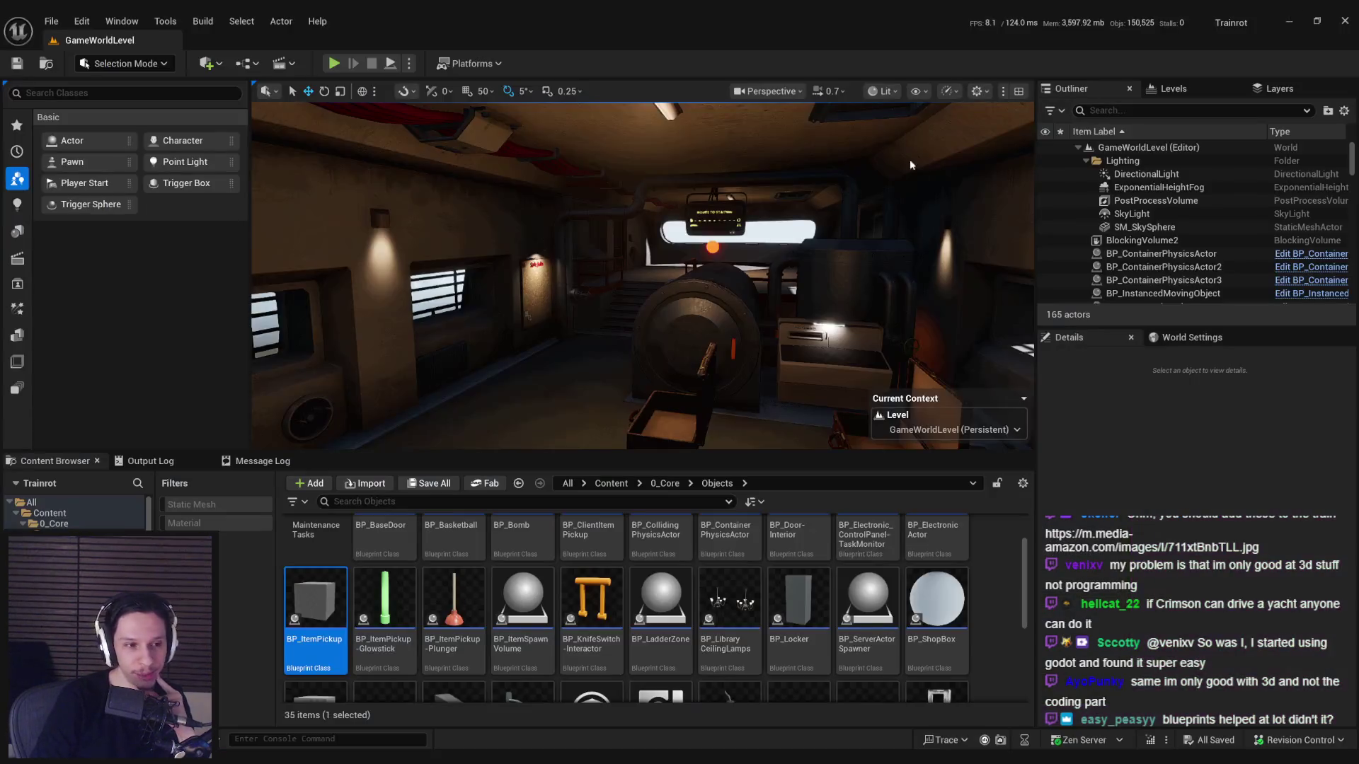
right_click(750, 329)
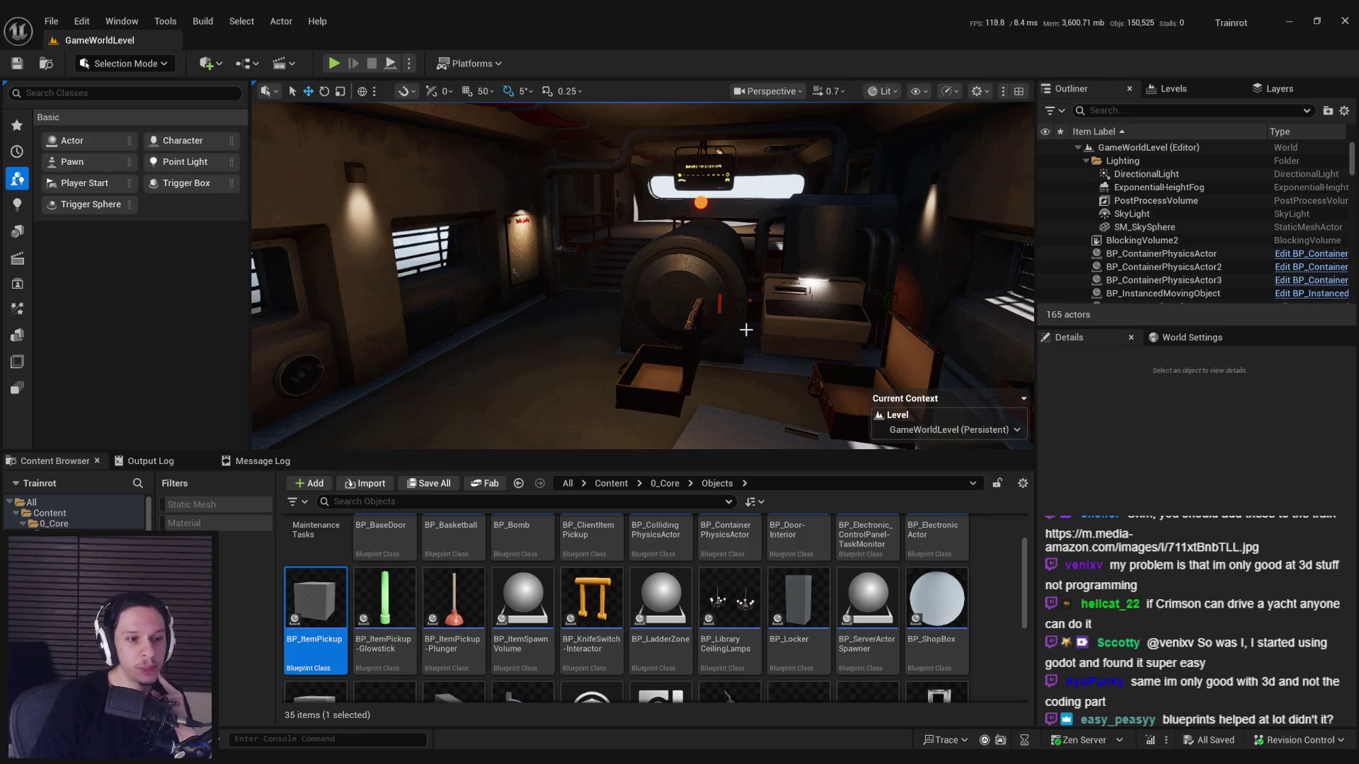
right_click(750, 328)
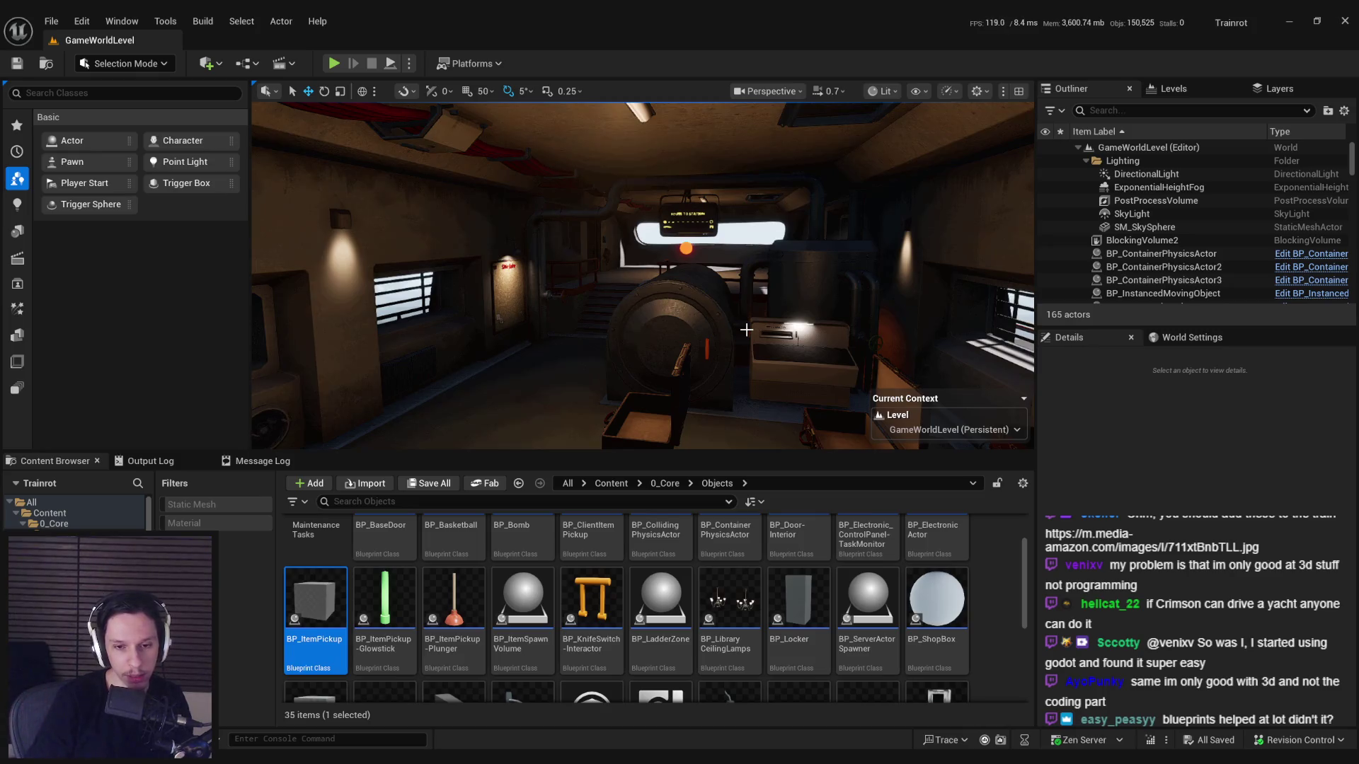
Turn the view left across the cabin toward the carriage door and start playing the level.
left_click_drag(746, 329, 385, 151)
left_click(333, 63)
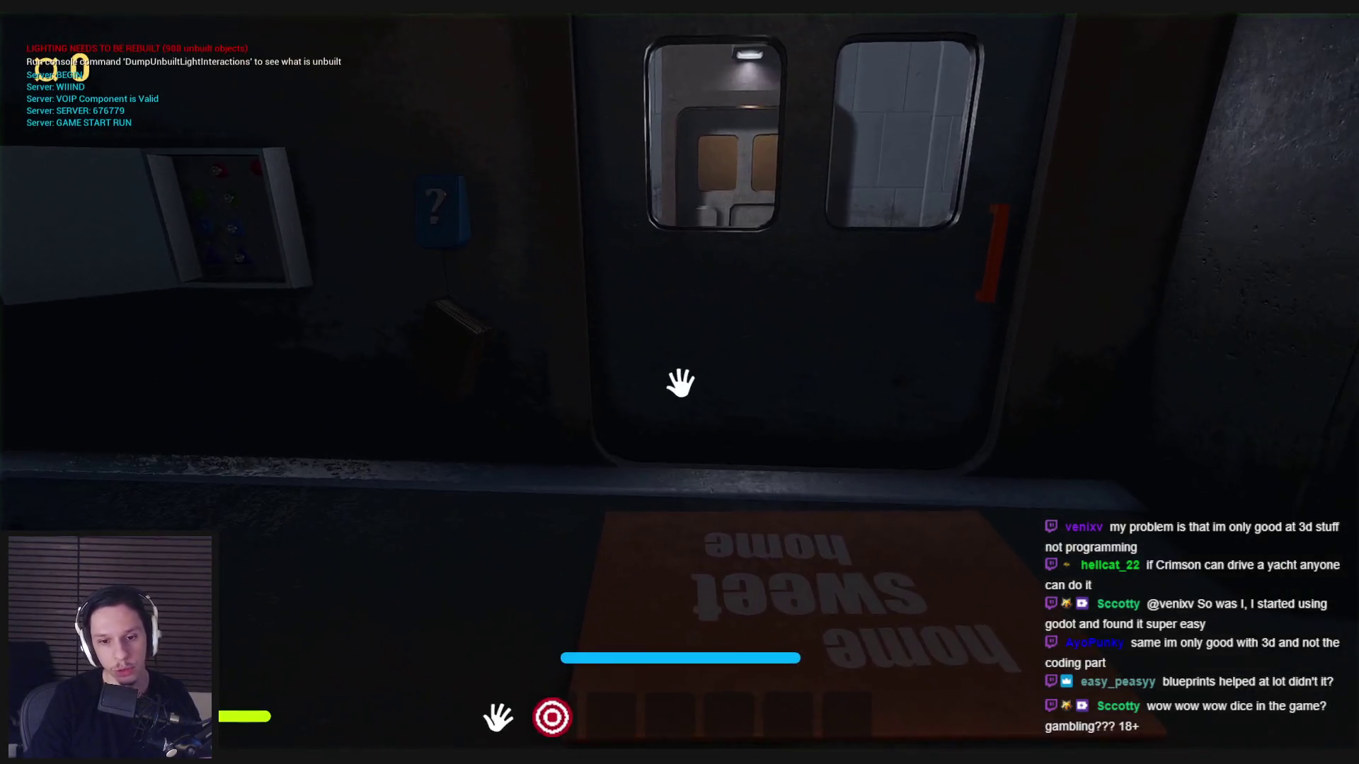
Light the hanging handbook with the flashlight, stop the play session, and start a Steam store search.
key("2")
key("s")
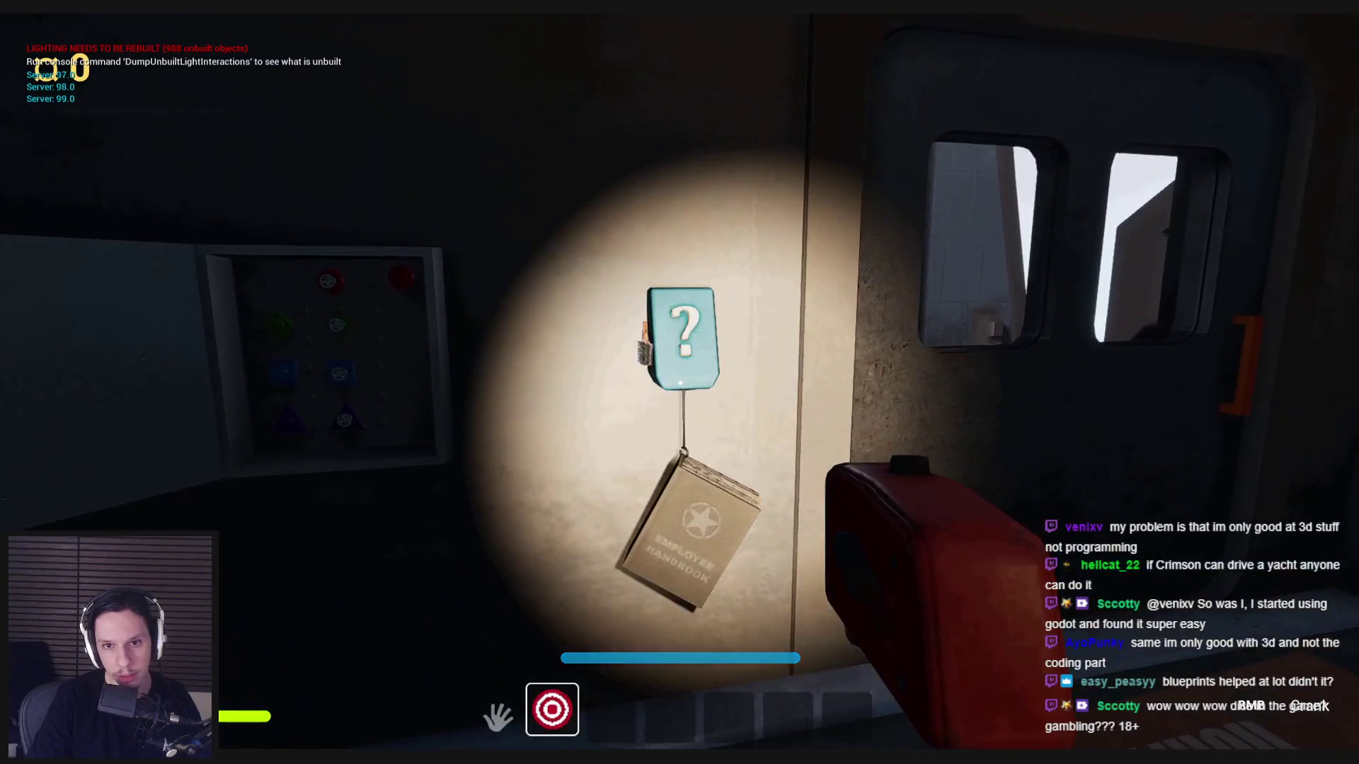
key("2")
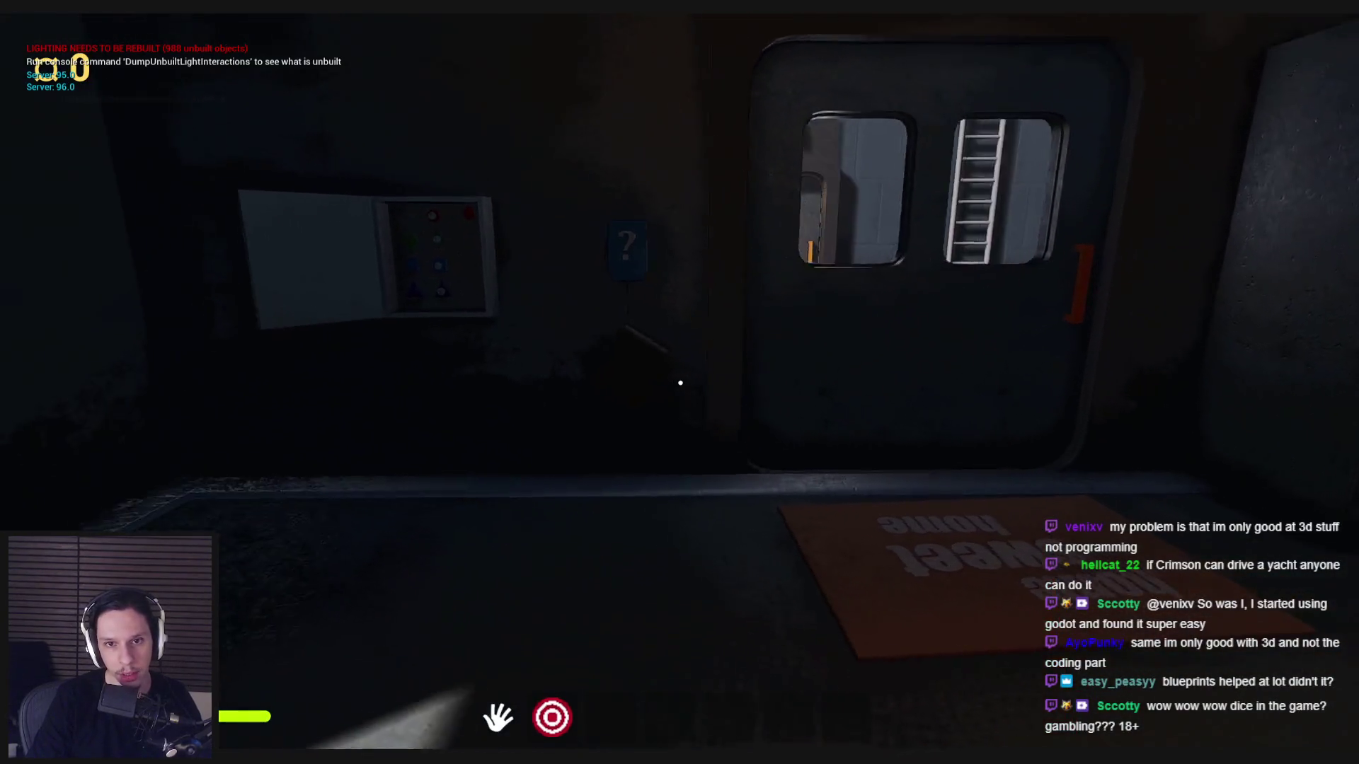
key("Escape")
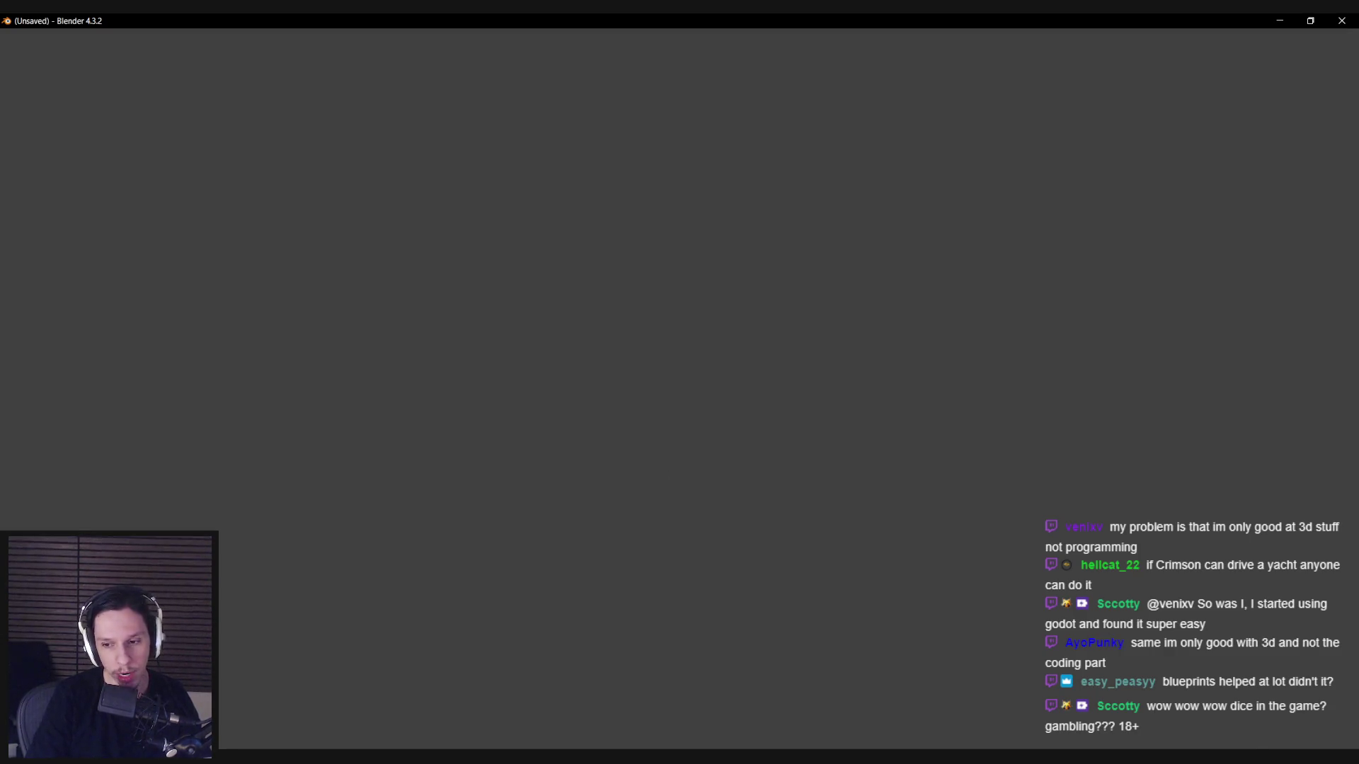
left_click(1190, 712)
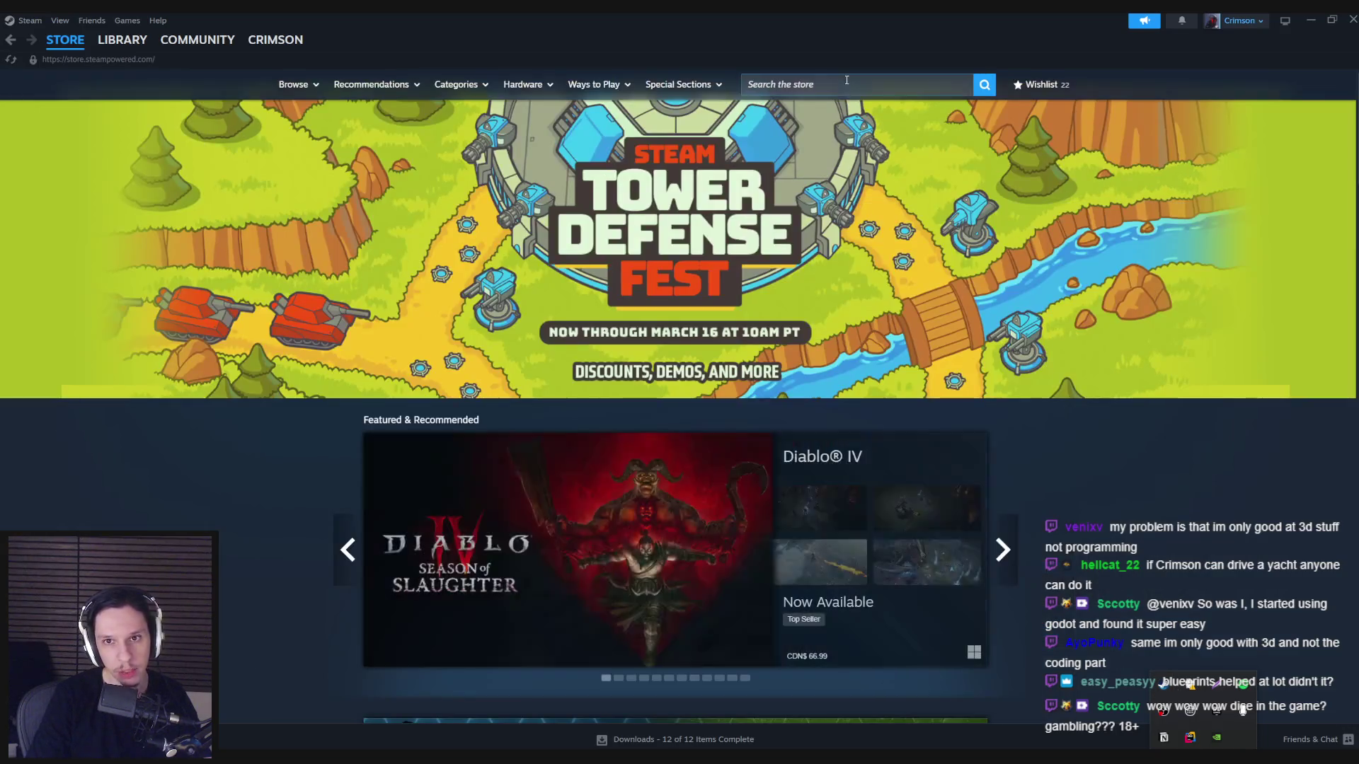
left_click(847, 80)
Search the store for 'repo' and scroll through the R.E.P.O. store page.
type("repo")
left_click(913, 134)
scroll("down", 3)
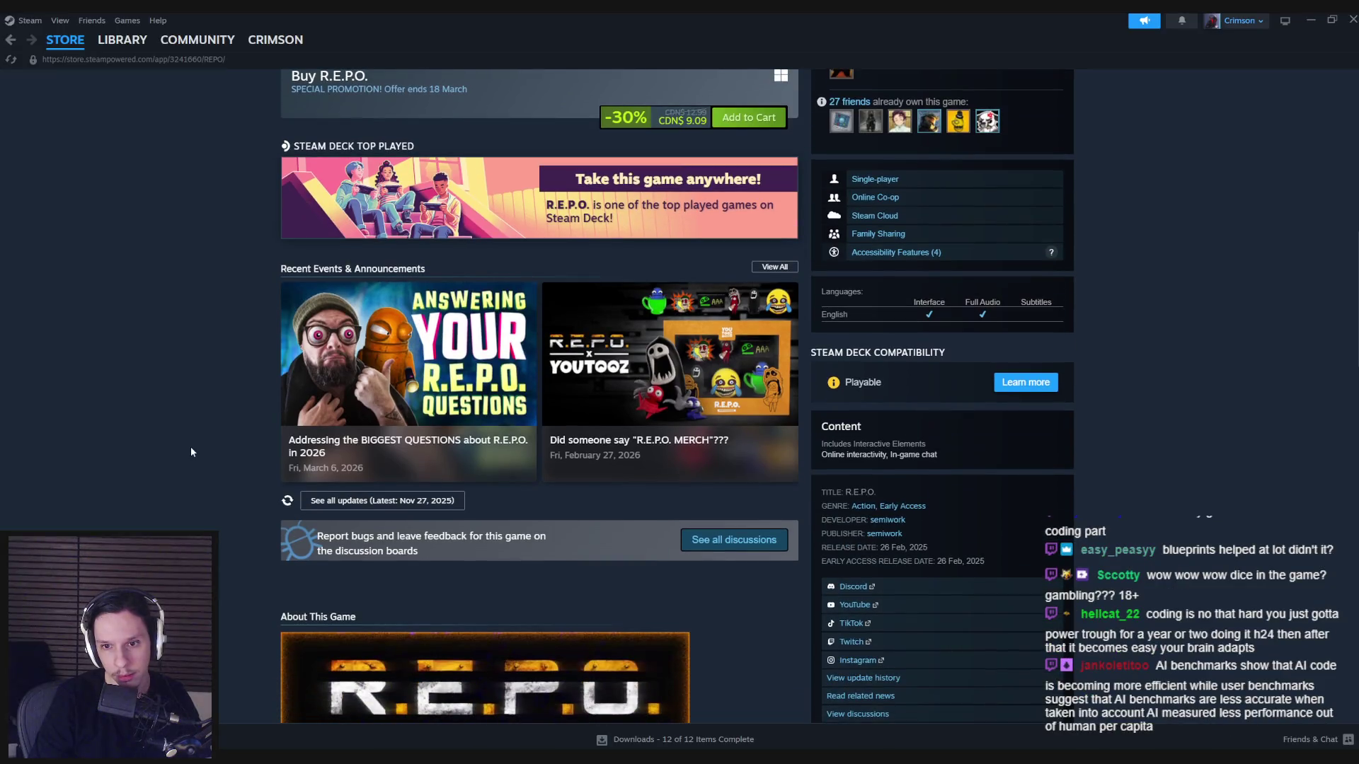
scroll("down", 3)
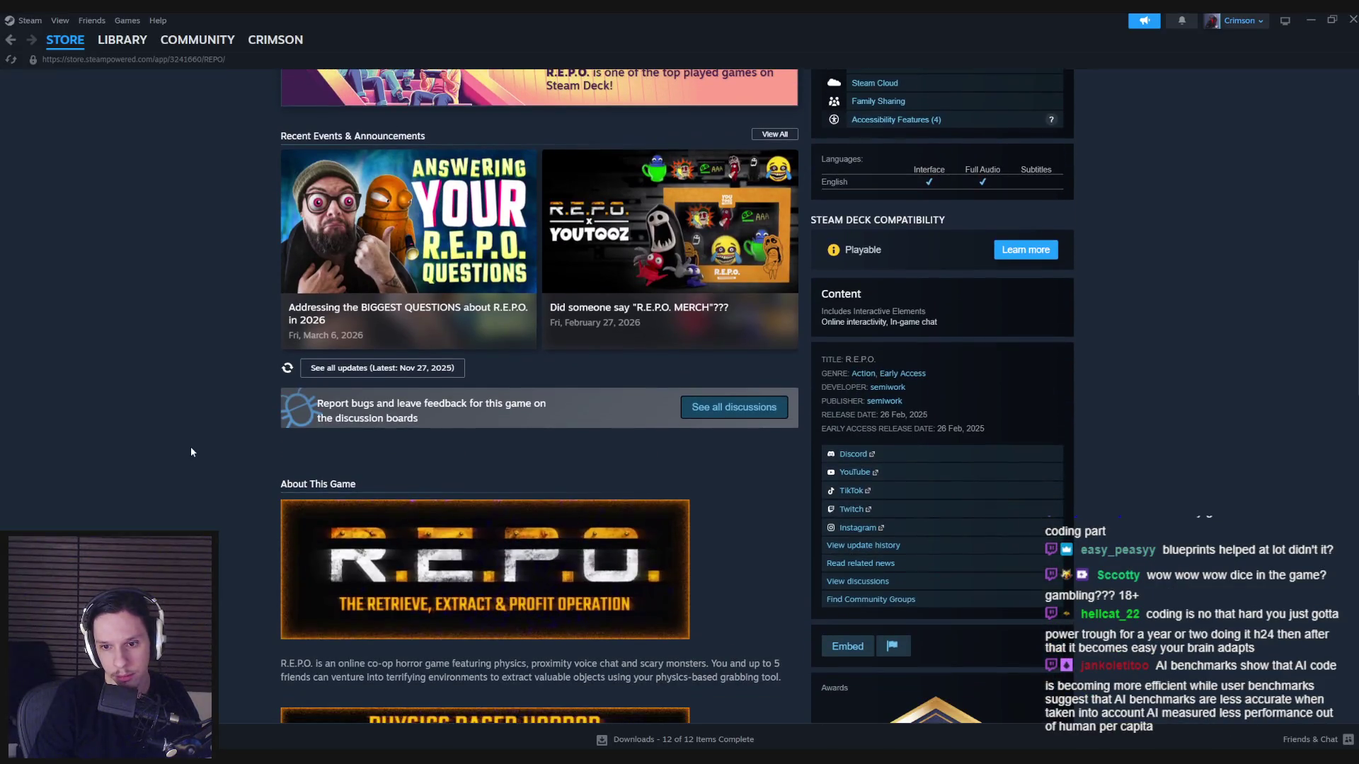
scroll("down", 3)
scroll("up", 3)
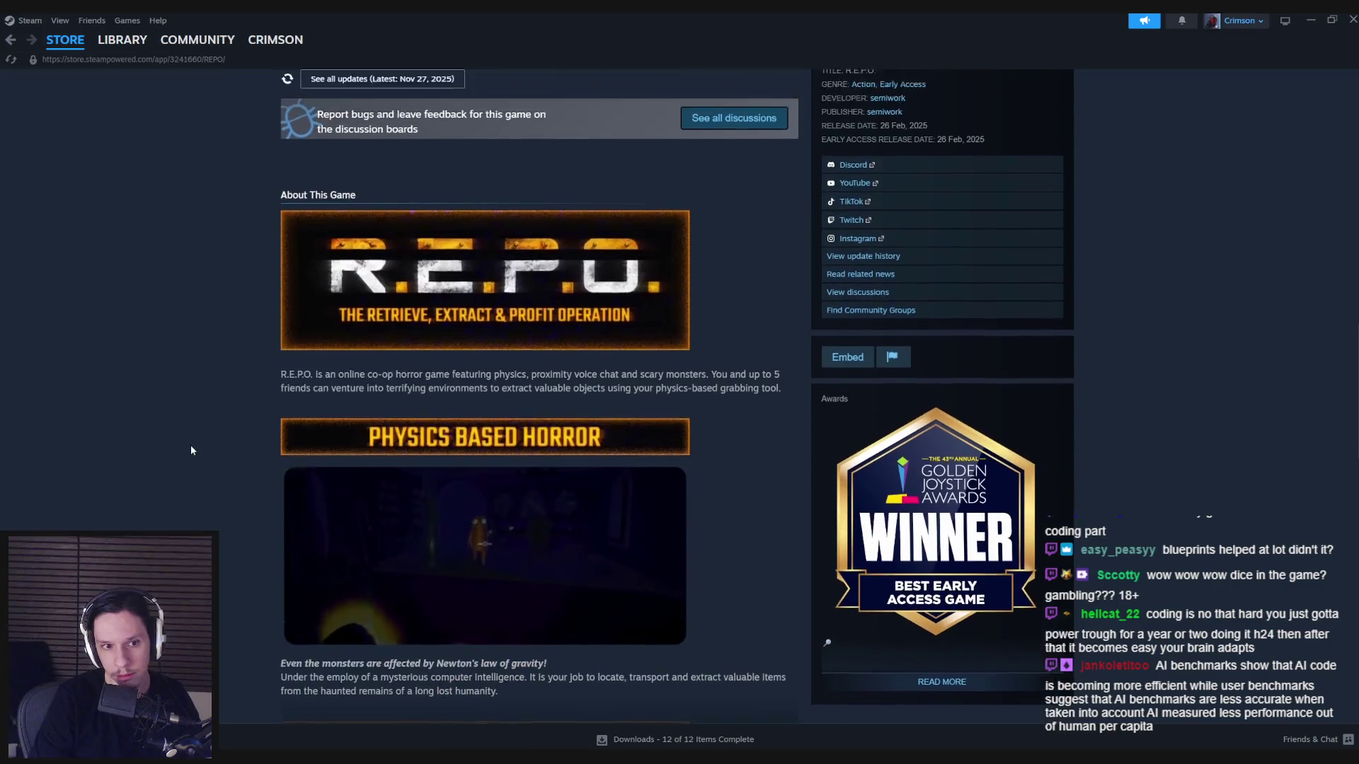
scroll("up", 3)
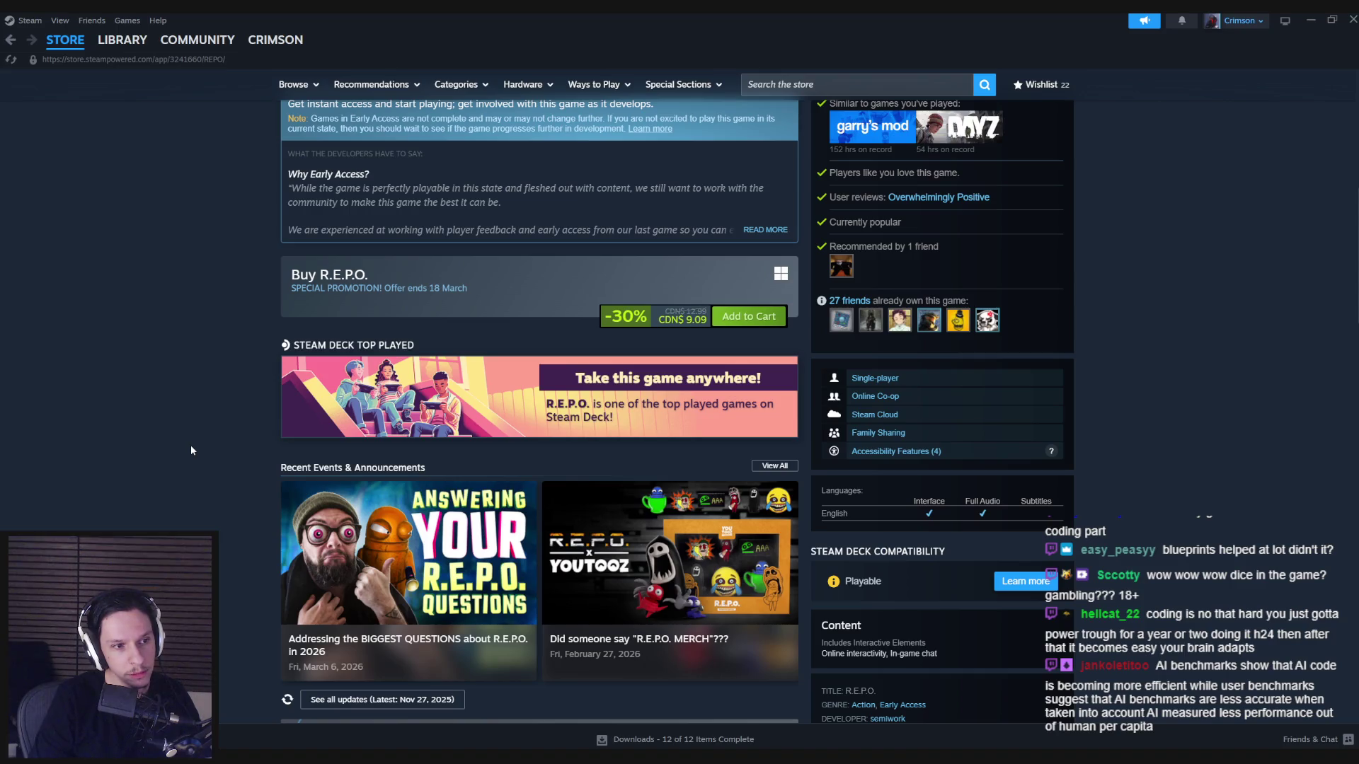
scroll("down", 3)
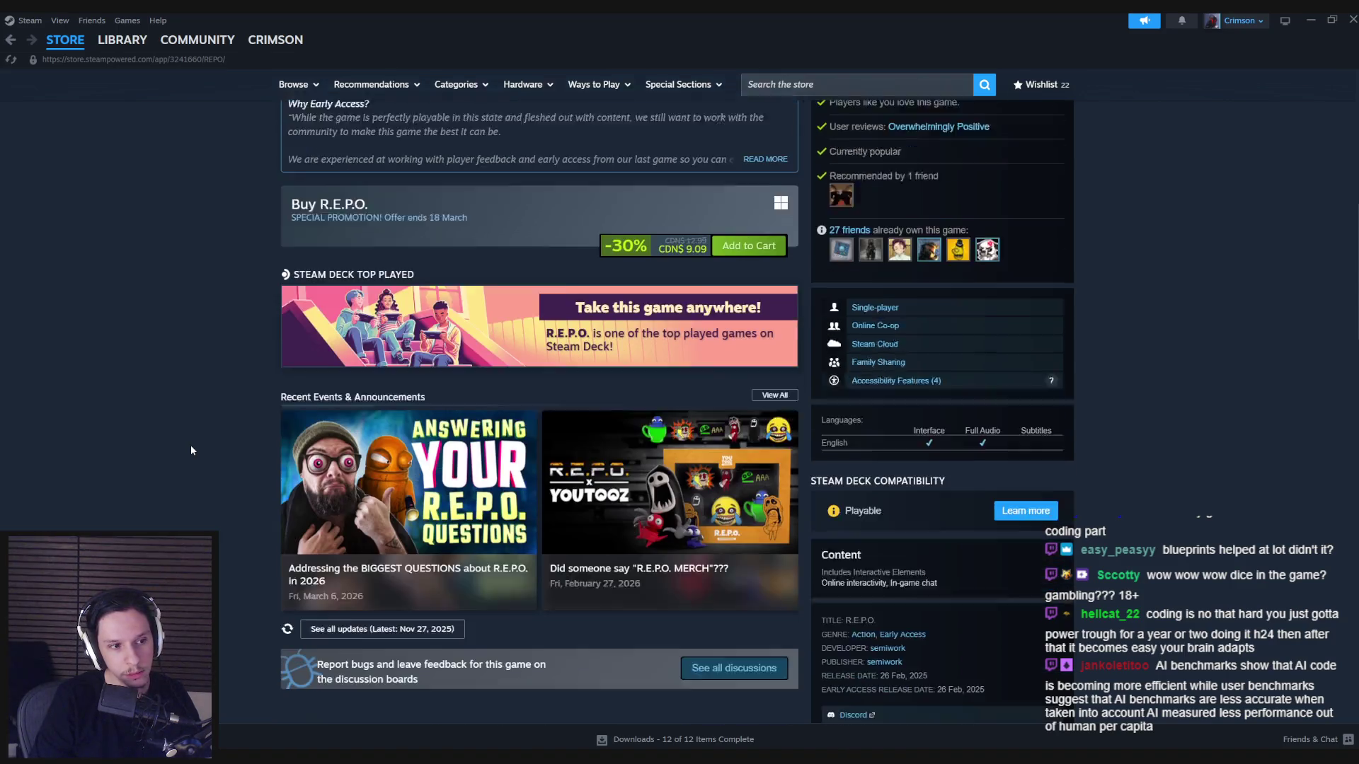
scroll("up", 3)
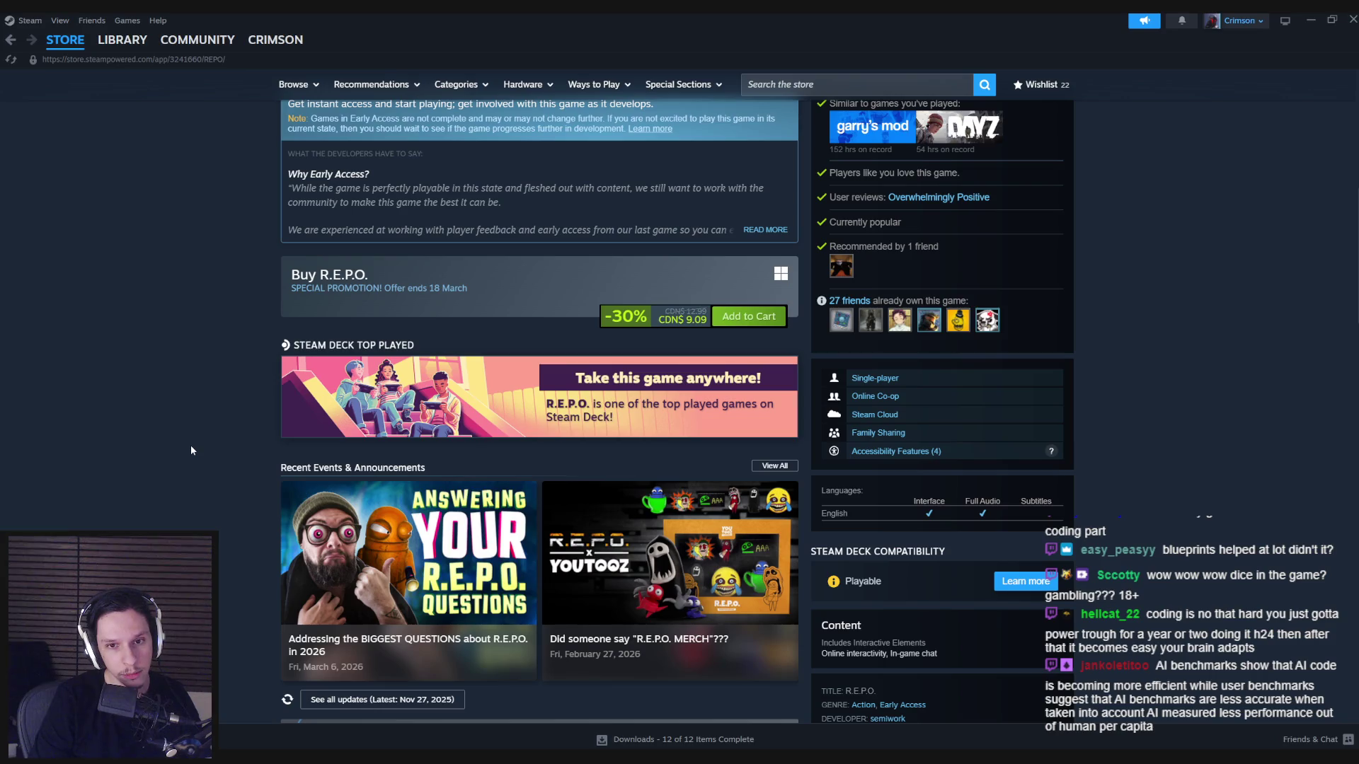
scroll("down", 3)
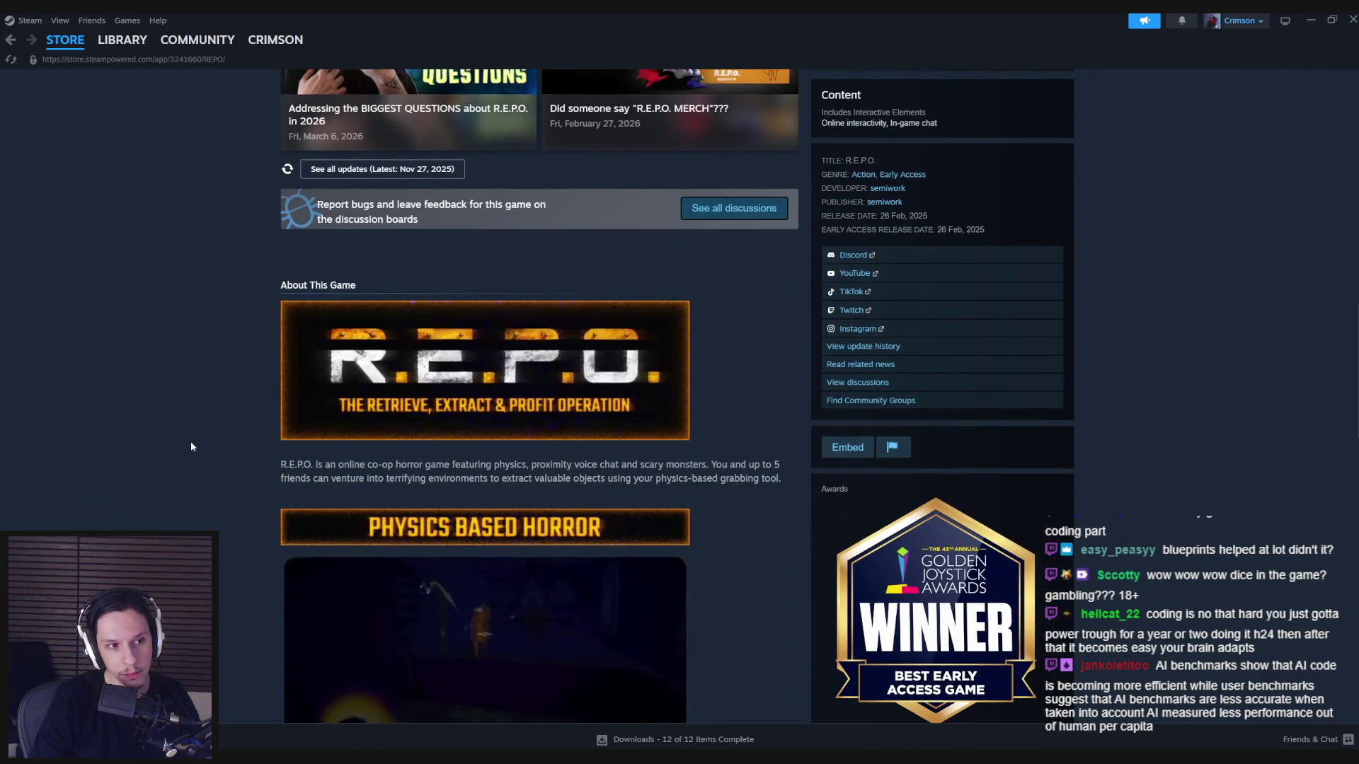
scroll("down", 3)
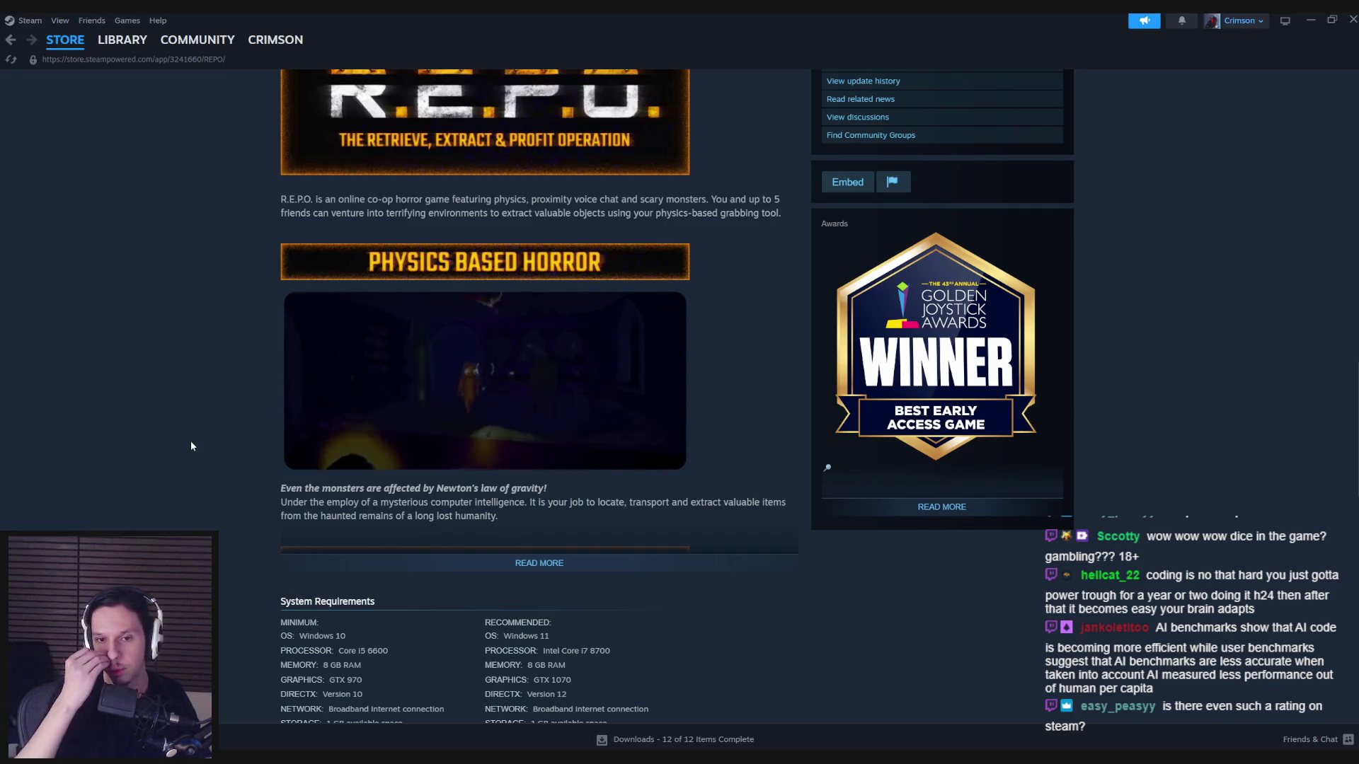
Expand and read the Physics Based Horror description, then go to the game library.
left_click(333, 563)
scroll("down", 3)
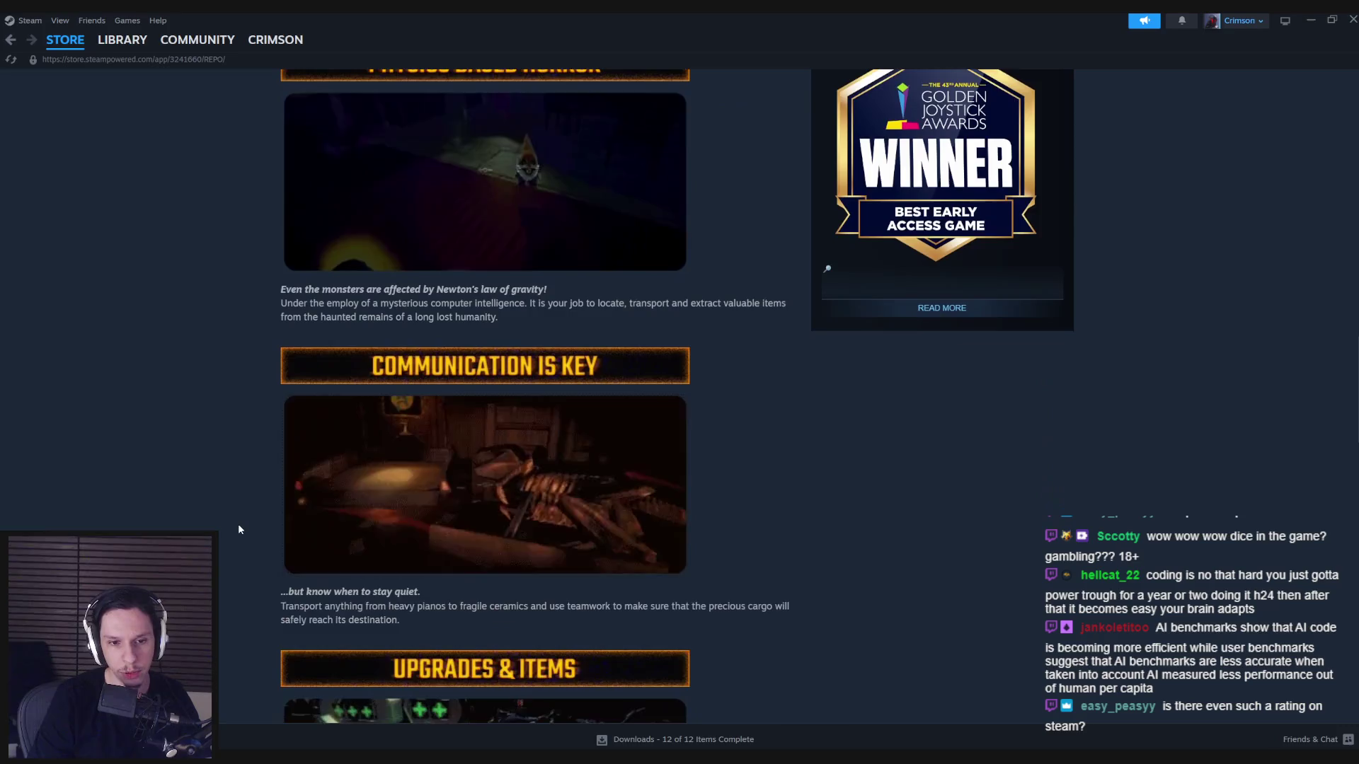
scroll("down", 3)
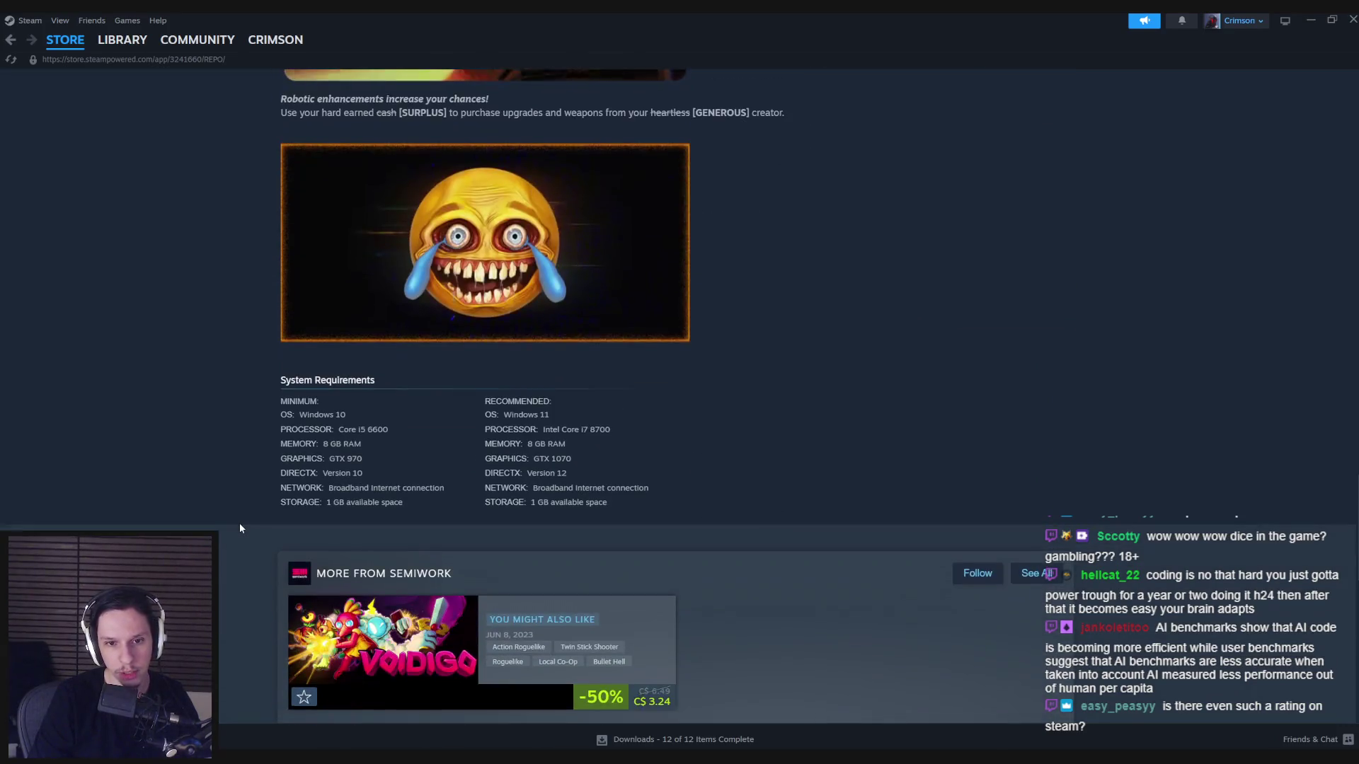
scroll("down", 3)
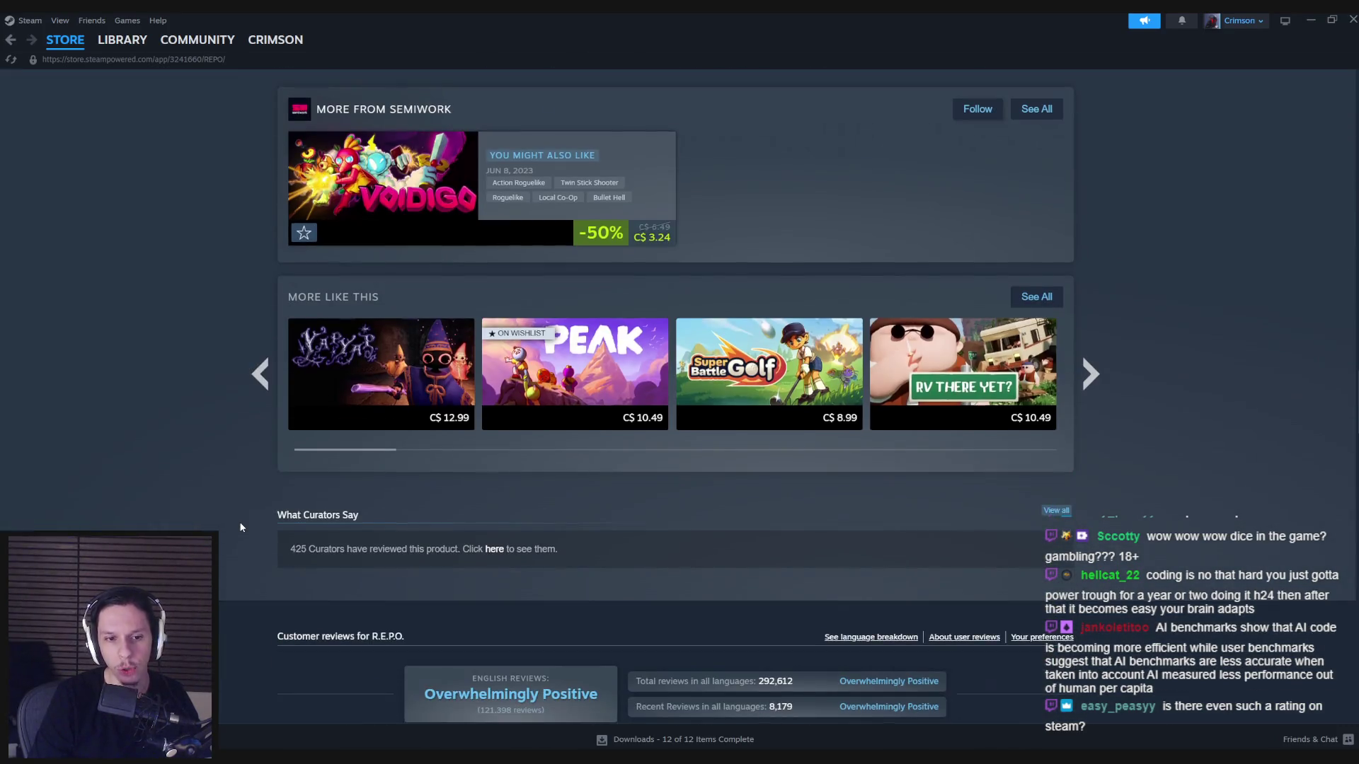
scroll("up", 3)
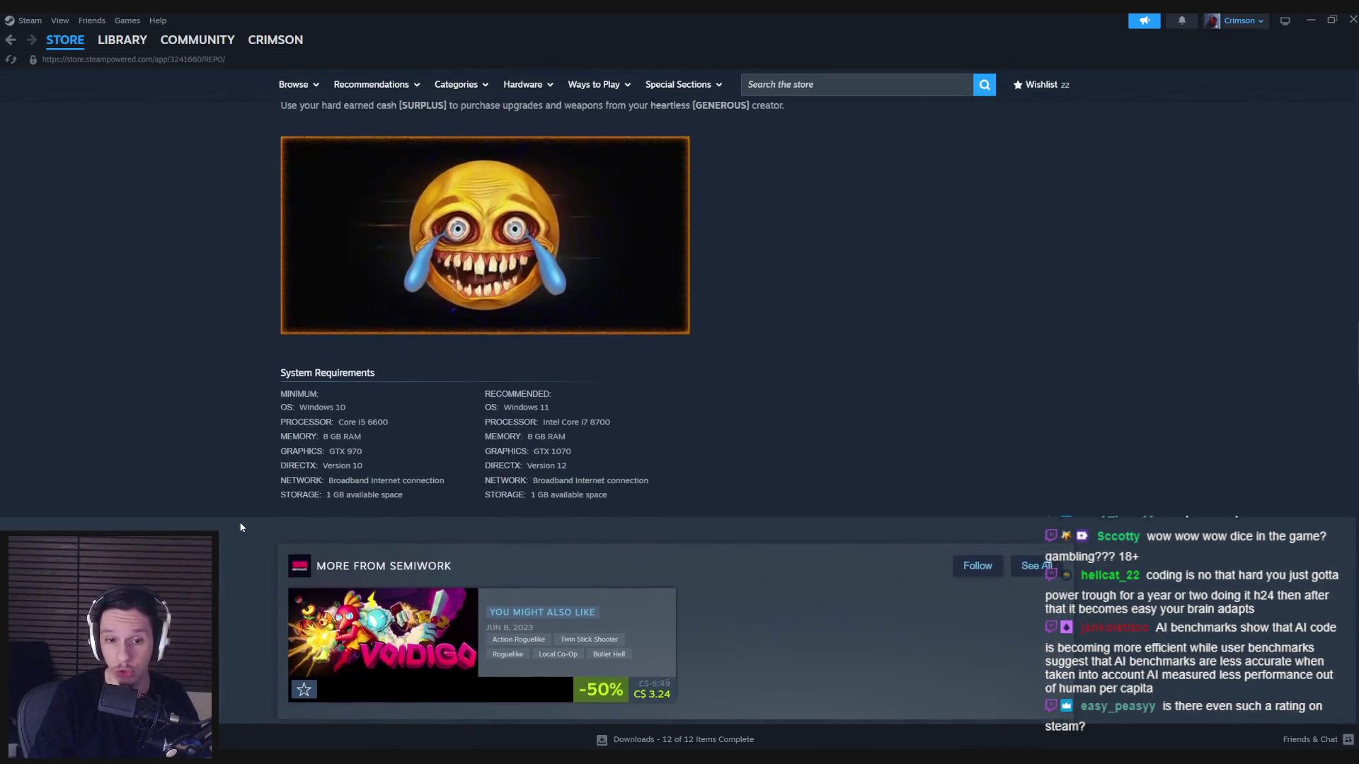
scroll("up", 3)
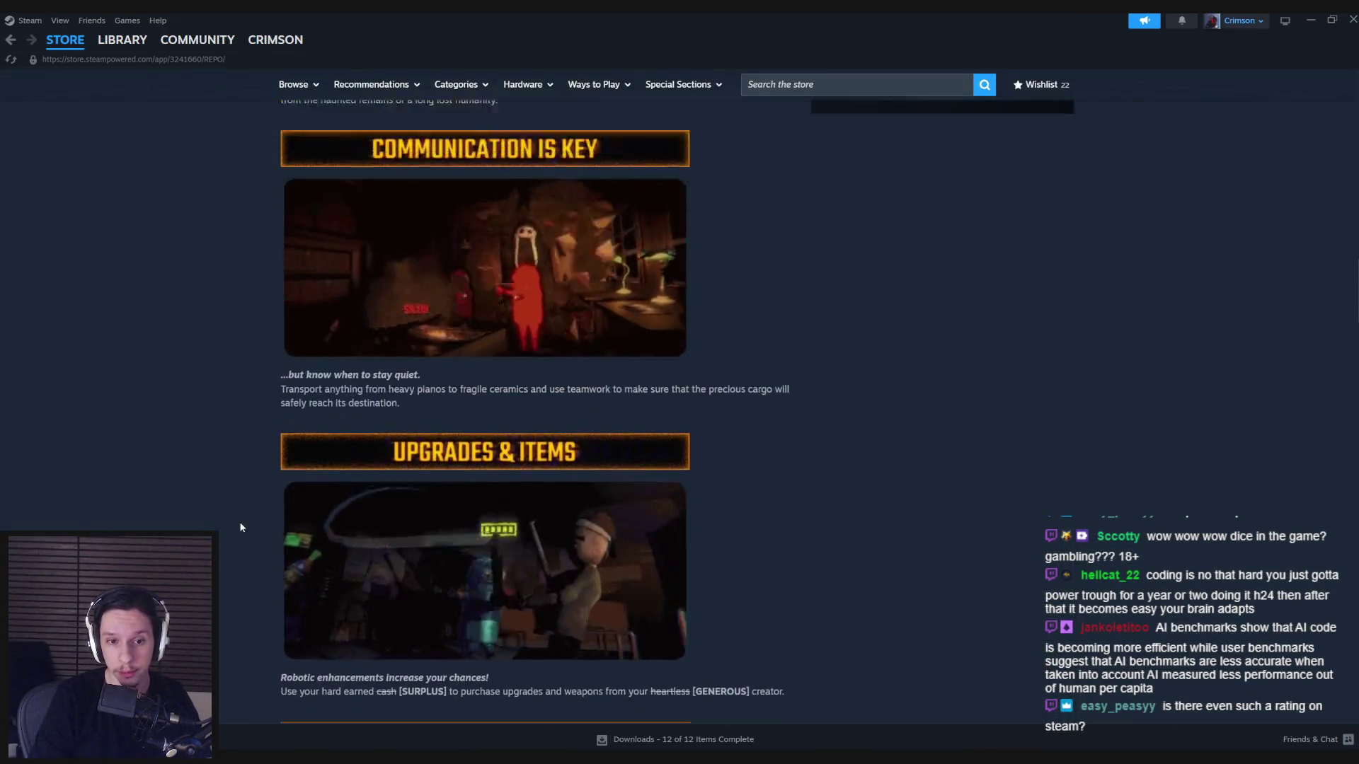
scroll("up", 3)
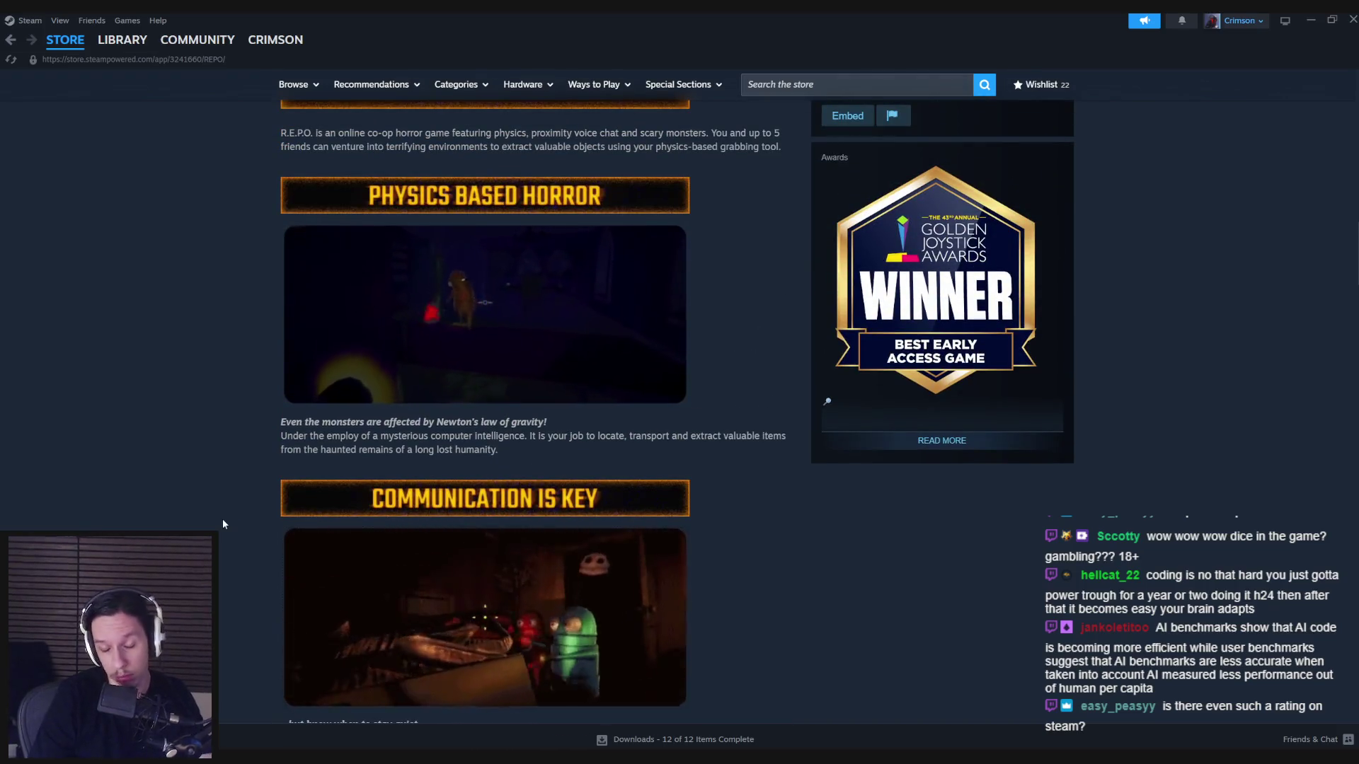
scroll("up", 3)
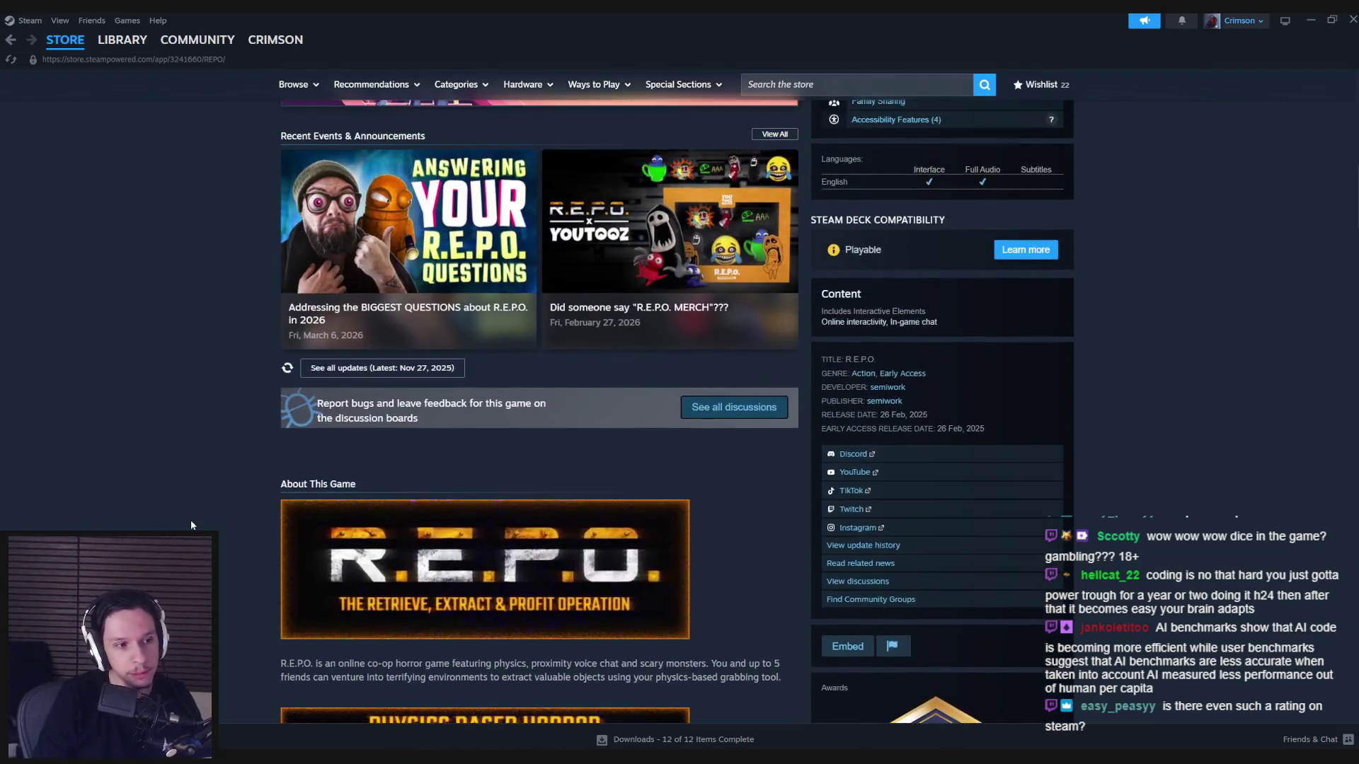
scroll("up", 3)
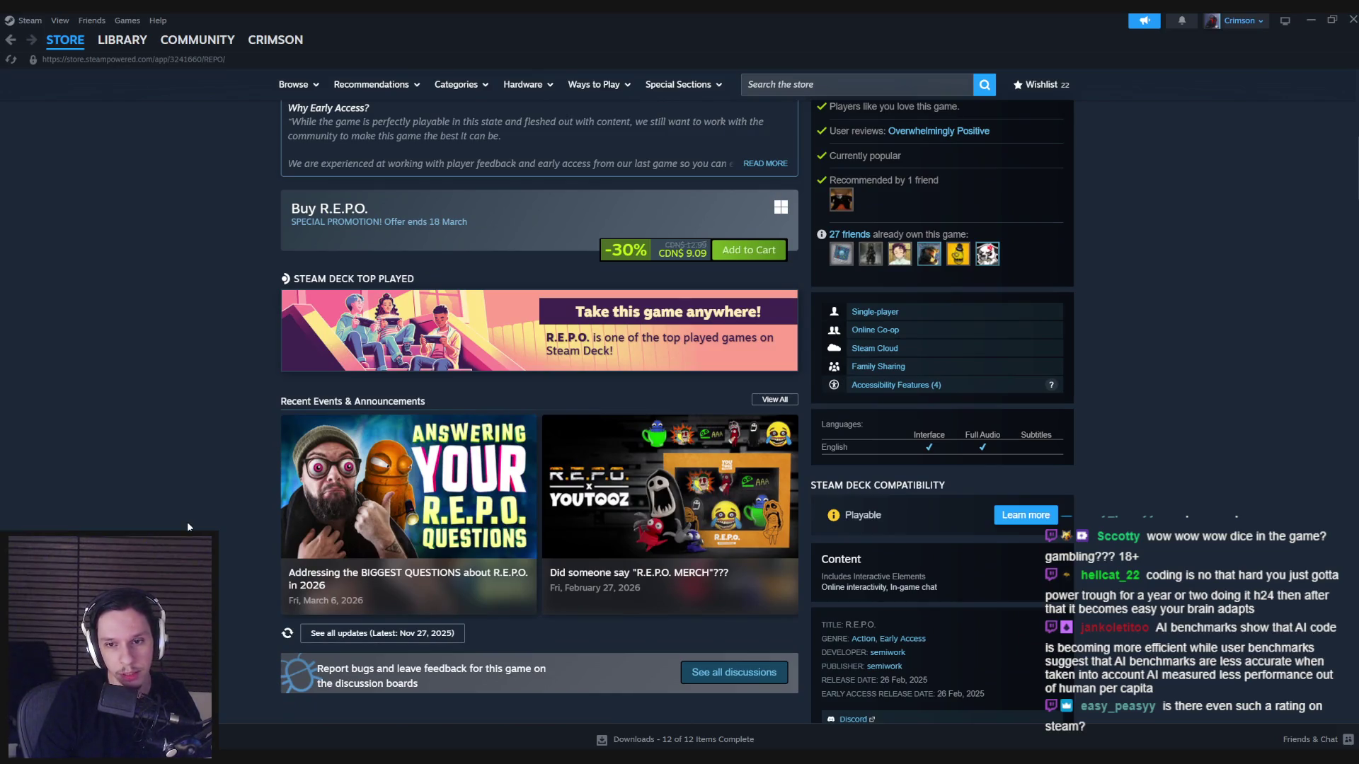
scroll("up", 3)
scroll("down", 3)
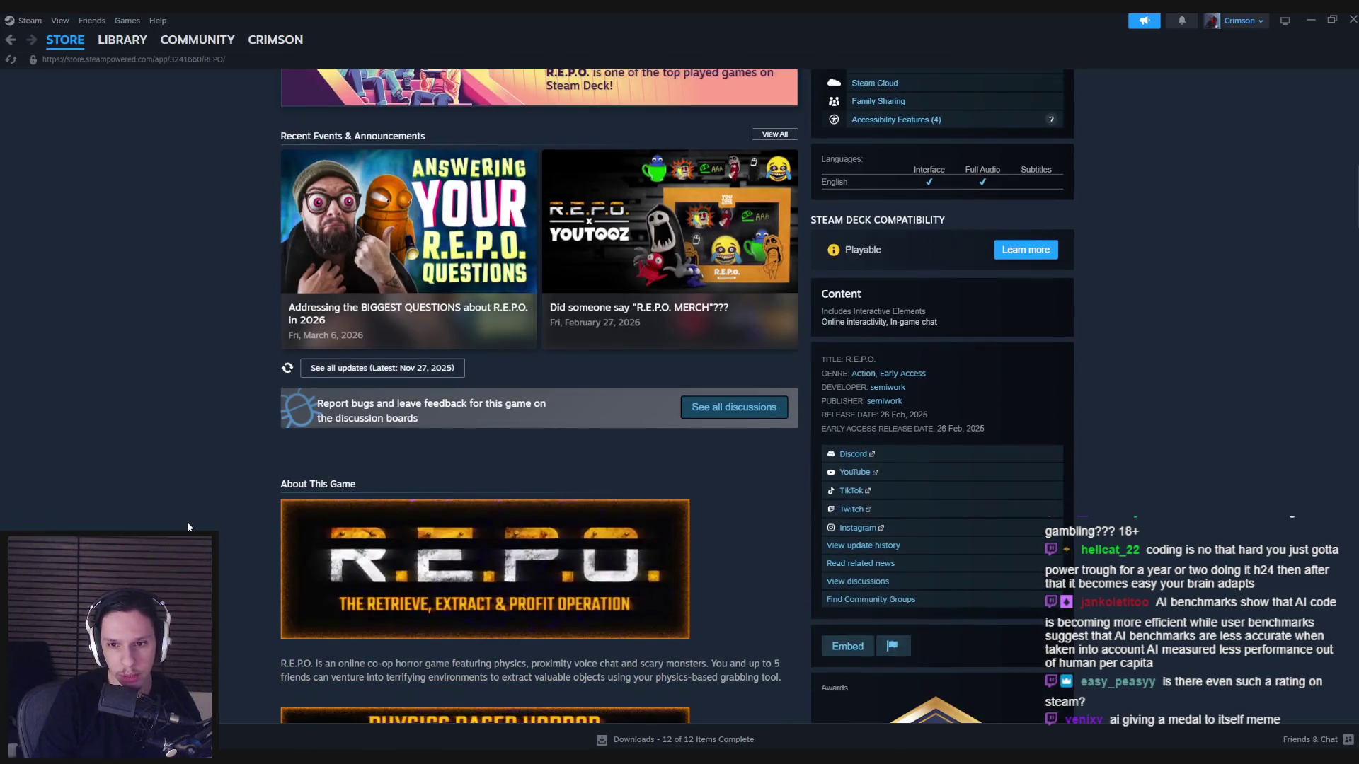
scroll("down", 3)
scroll("up", 3)
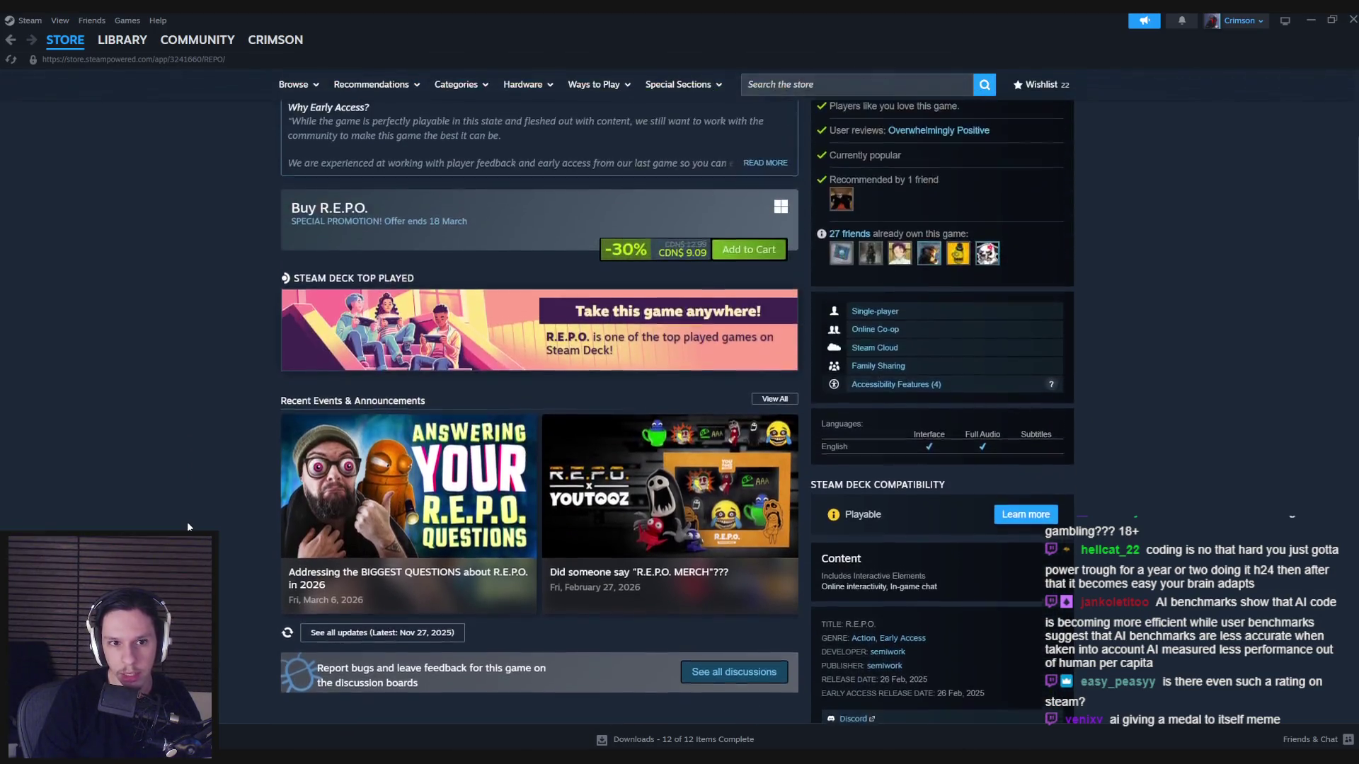
scroll("up", 3)
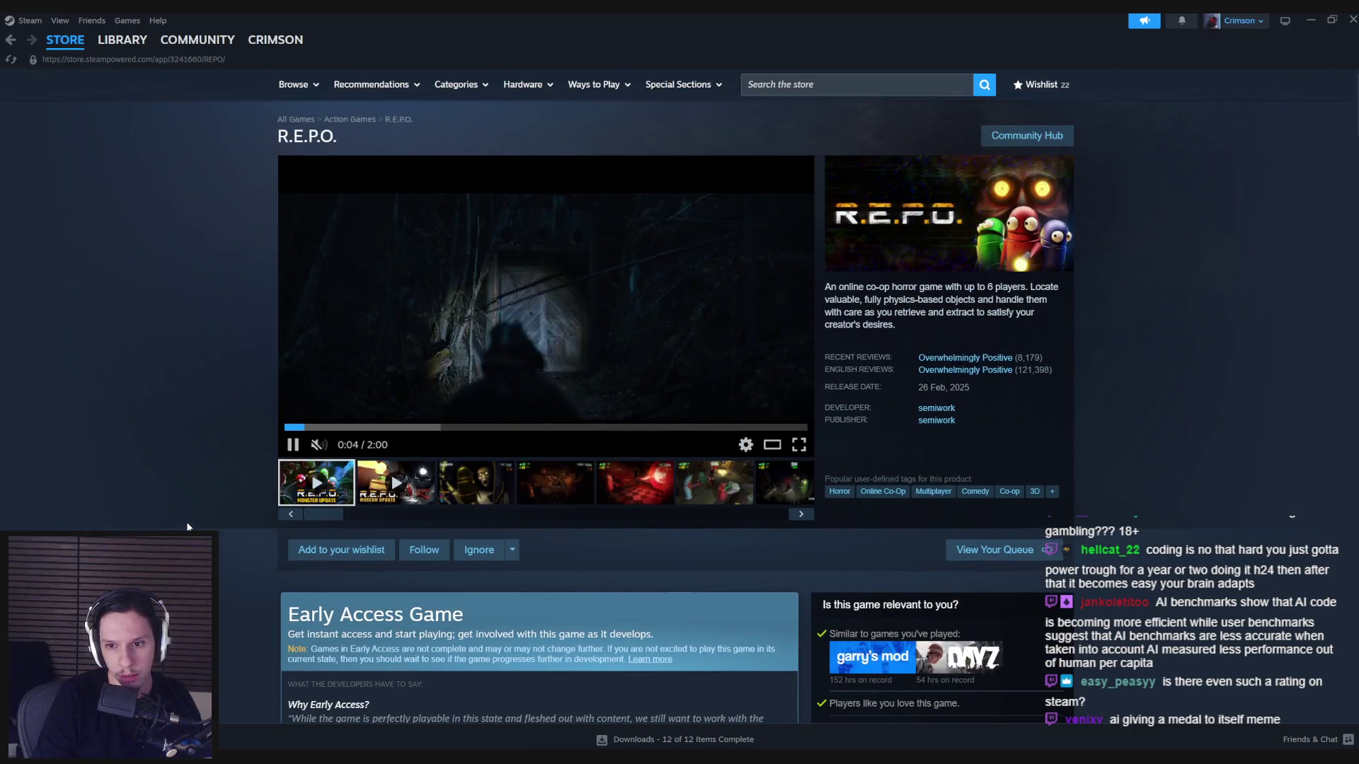
scroll("down", 3)
scroll("down", 3)
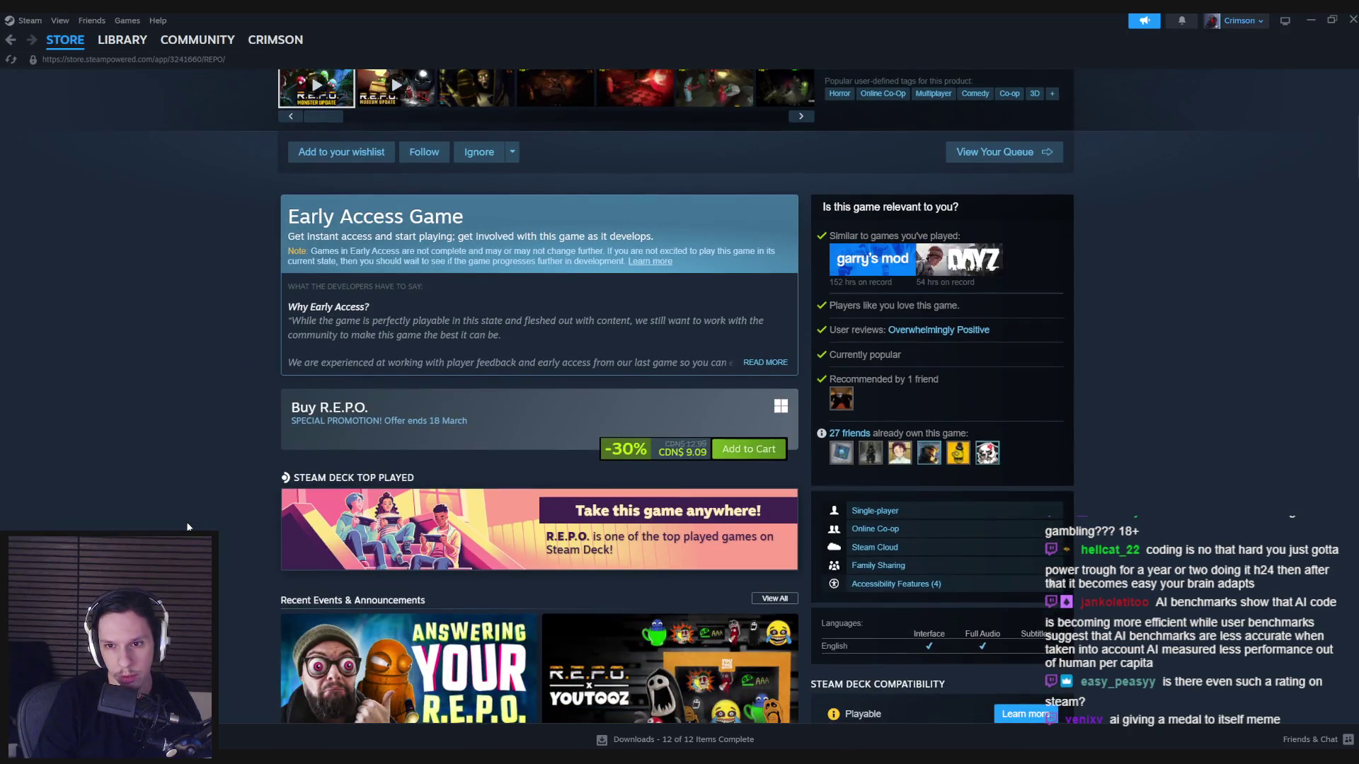
scroll("down", 3)
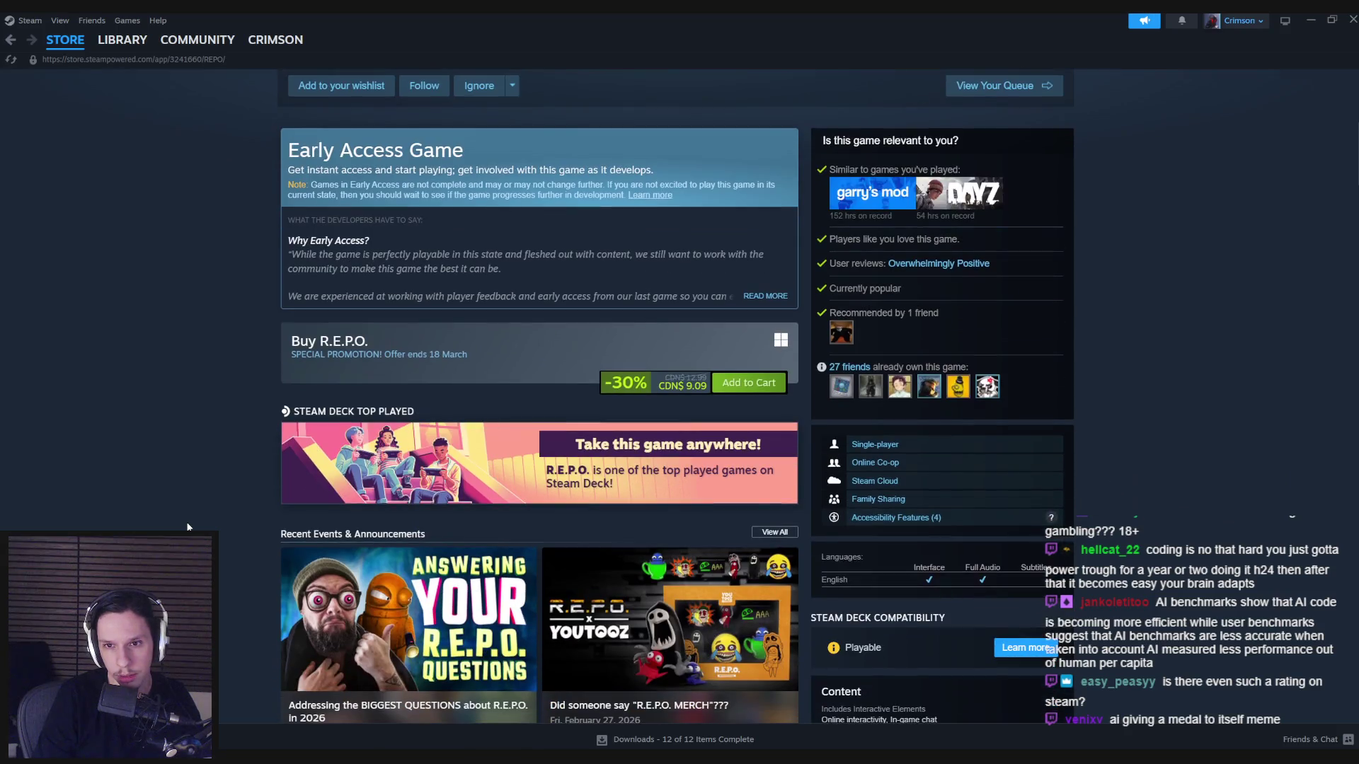
left_click_drag(832, 285, 914, 283)
left_click(932, 295)
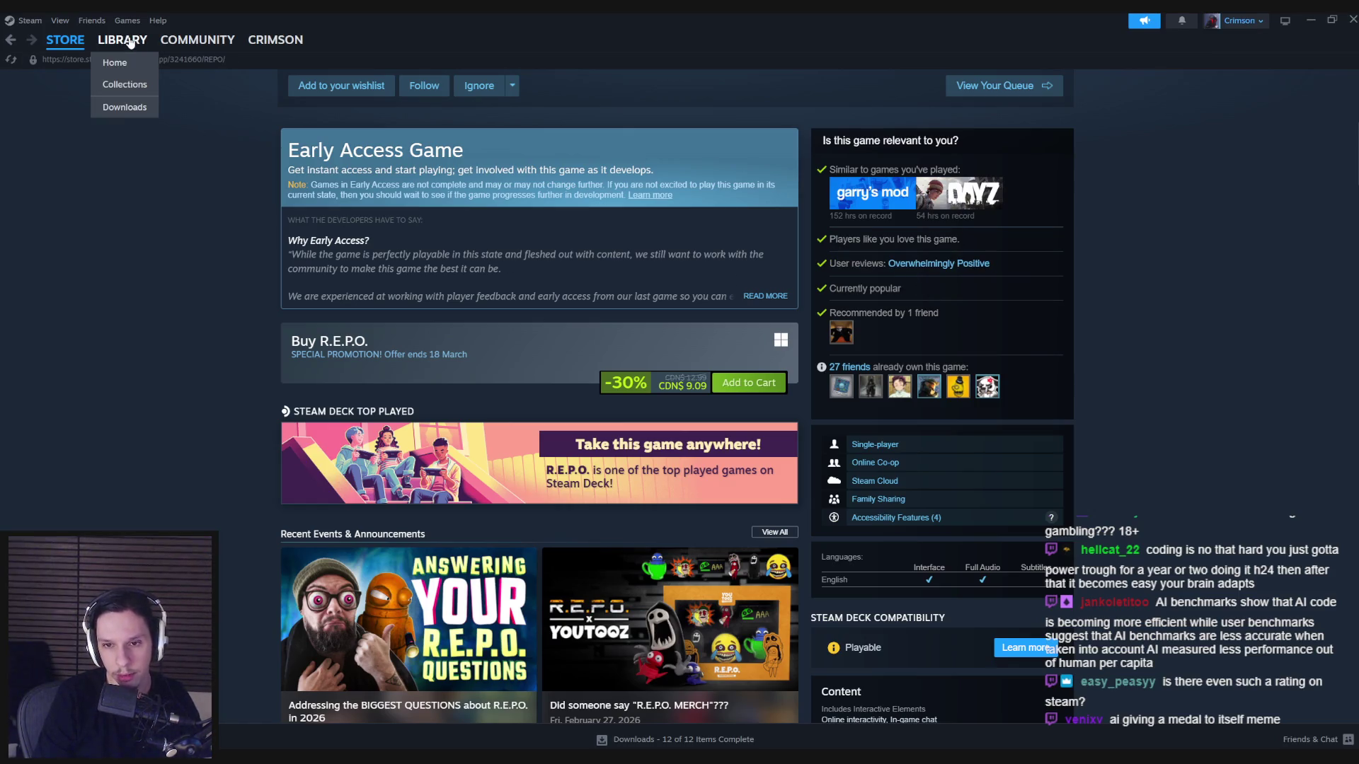
left_click(122, 40)
Open Suit for Hire's store page from the library, scroll its details, and return to the store home.
left_click(246, 334)
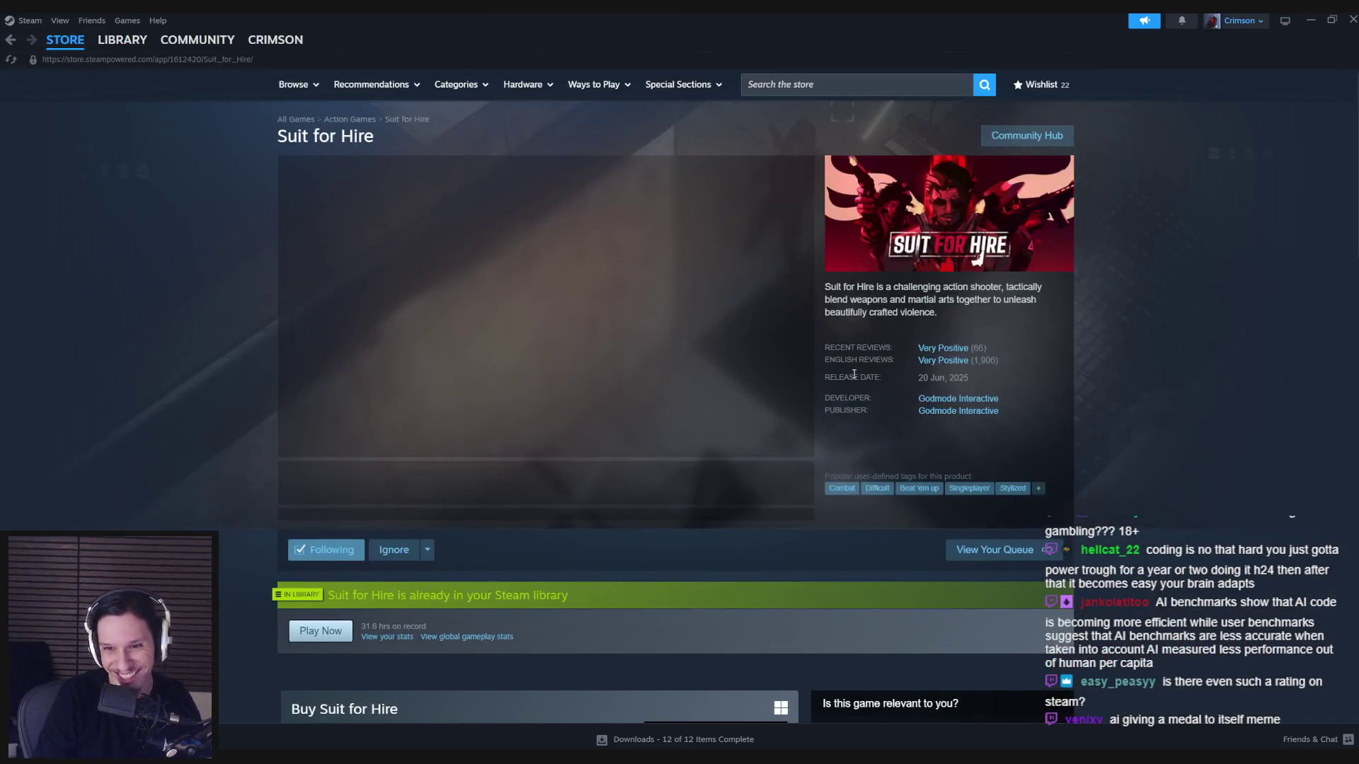
scroll("down", 3)
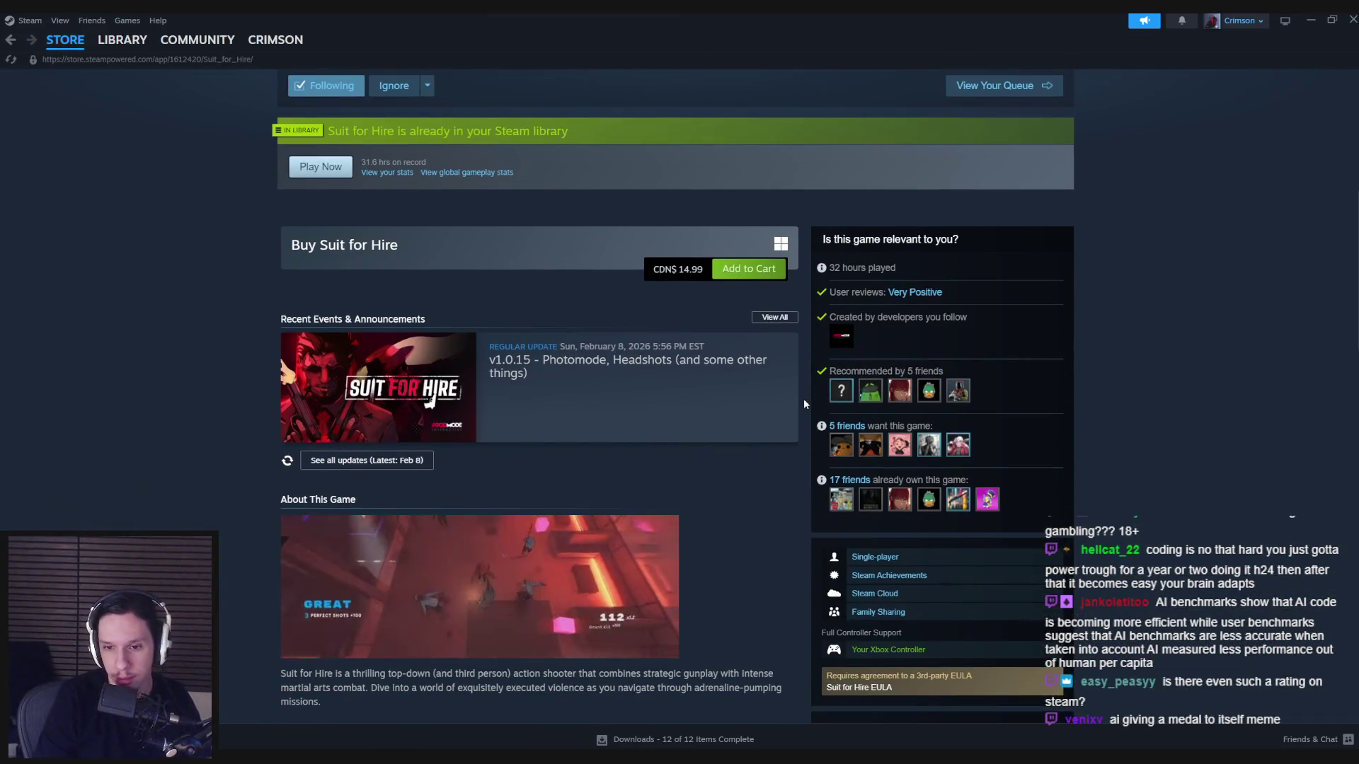
scroll("down", 3)
scroll("down", 3)
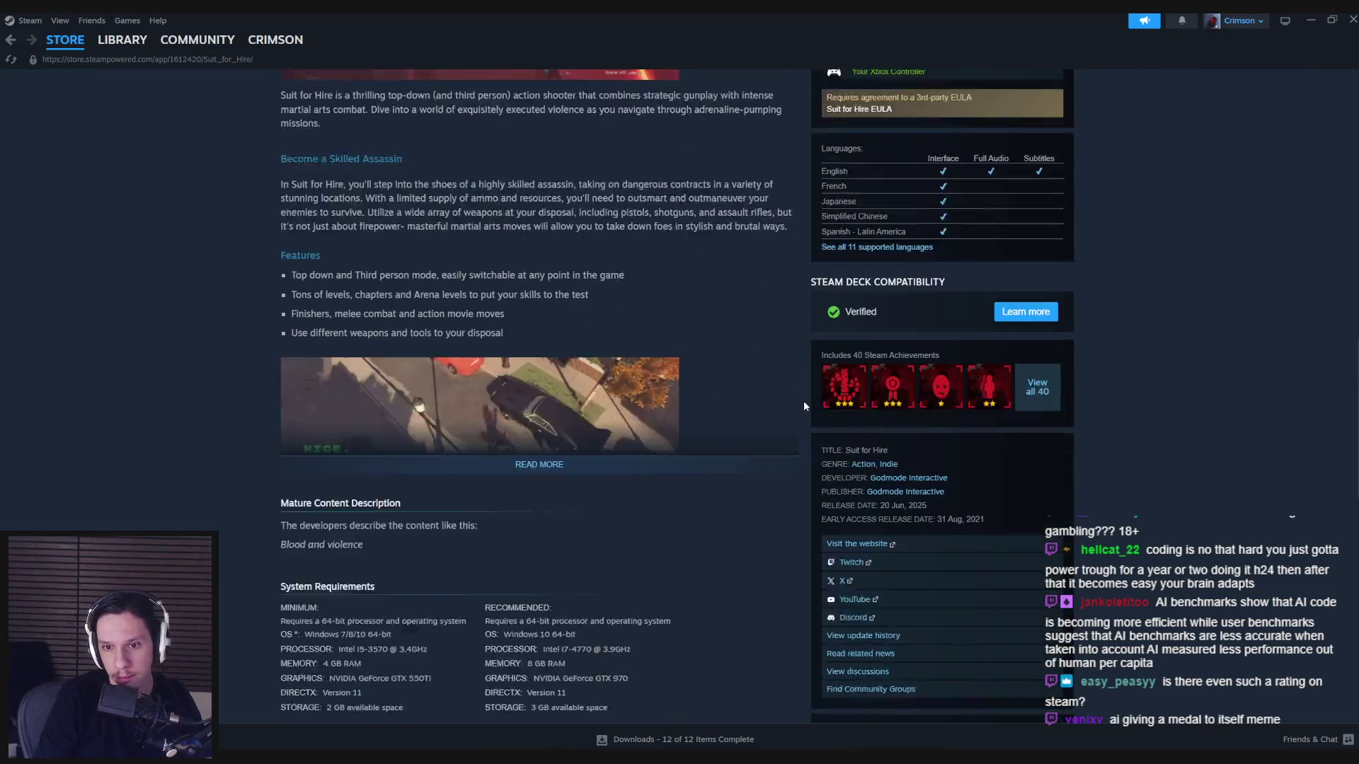
scroll("up", 3)
scroll("up", 3)
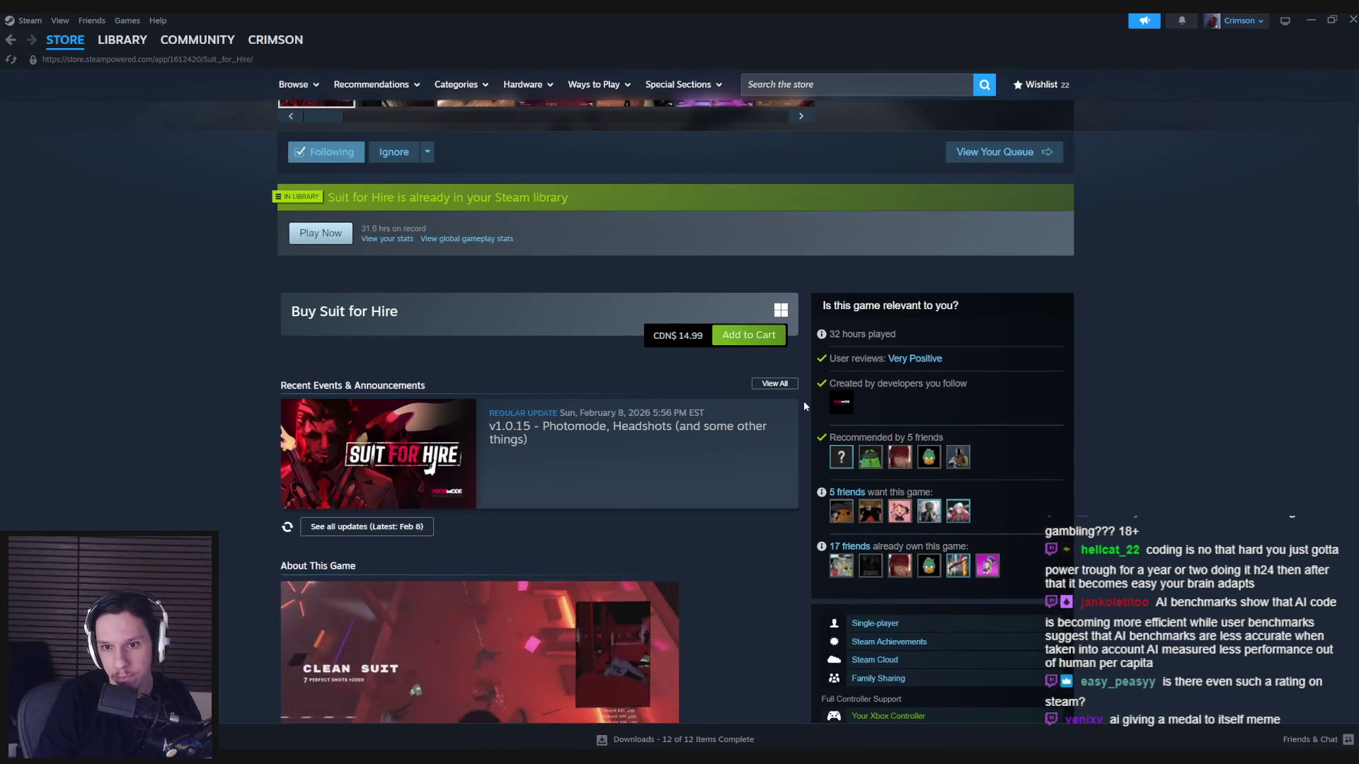
scroll("down", 3)
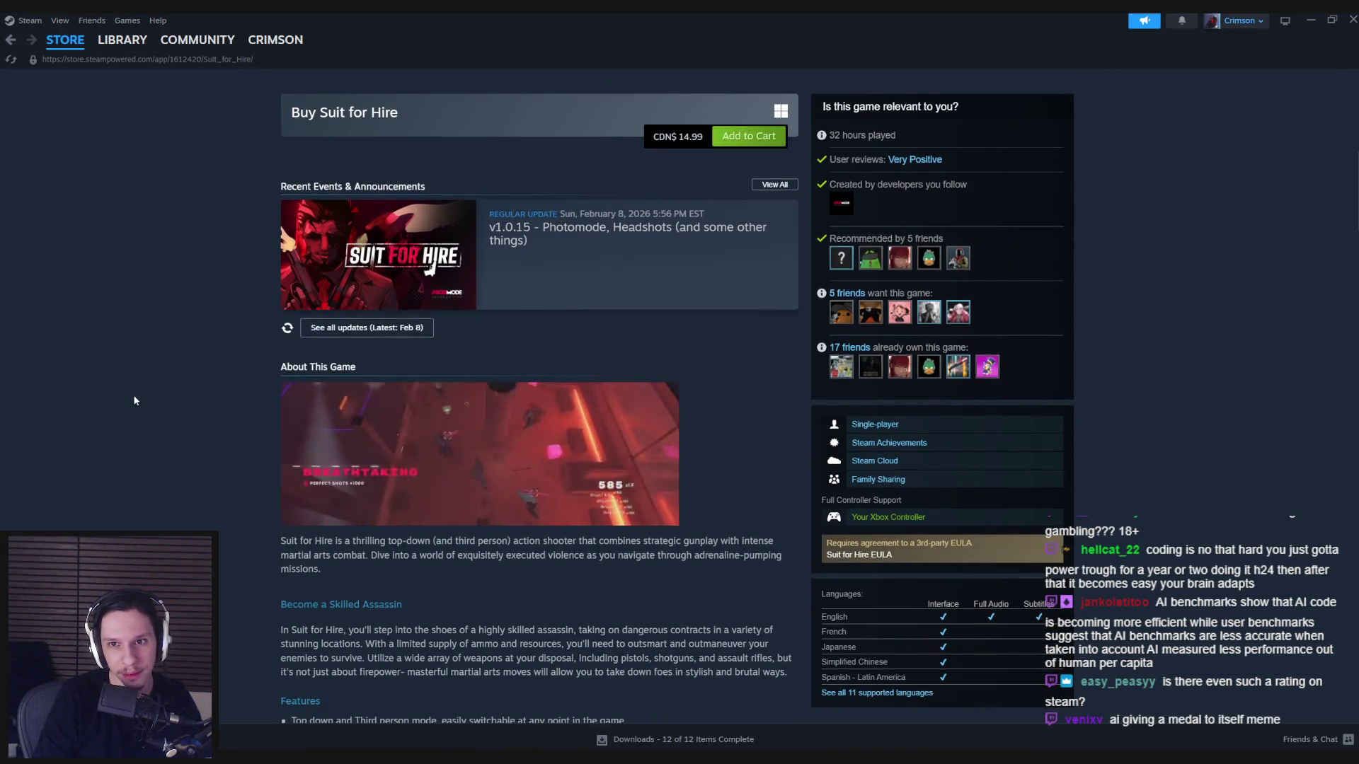
scroll("down", 3)
scroll("down", 3)
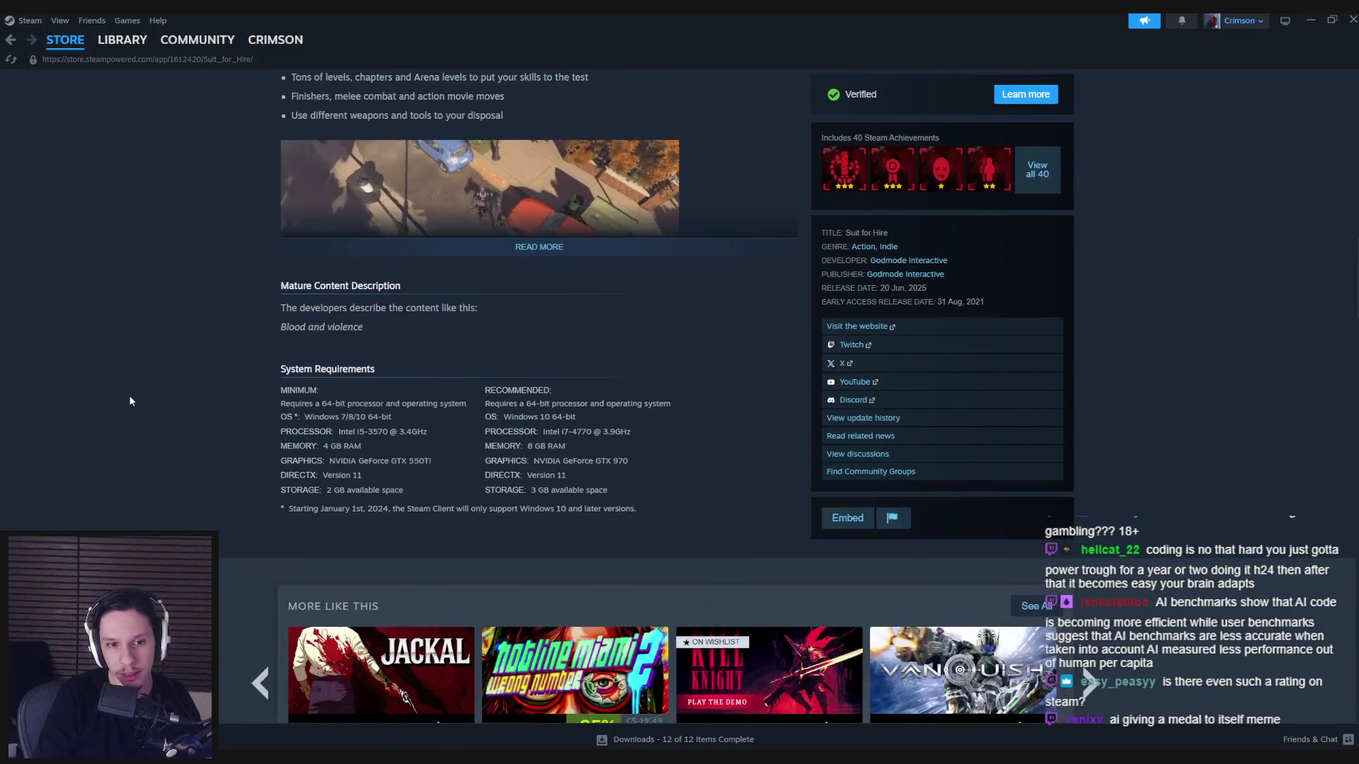
left_click(59, 58)
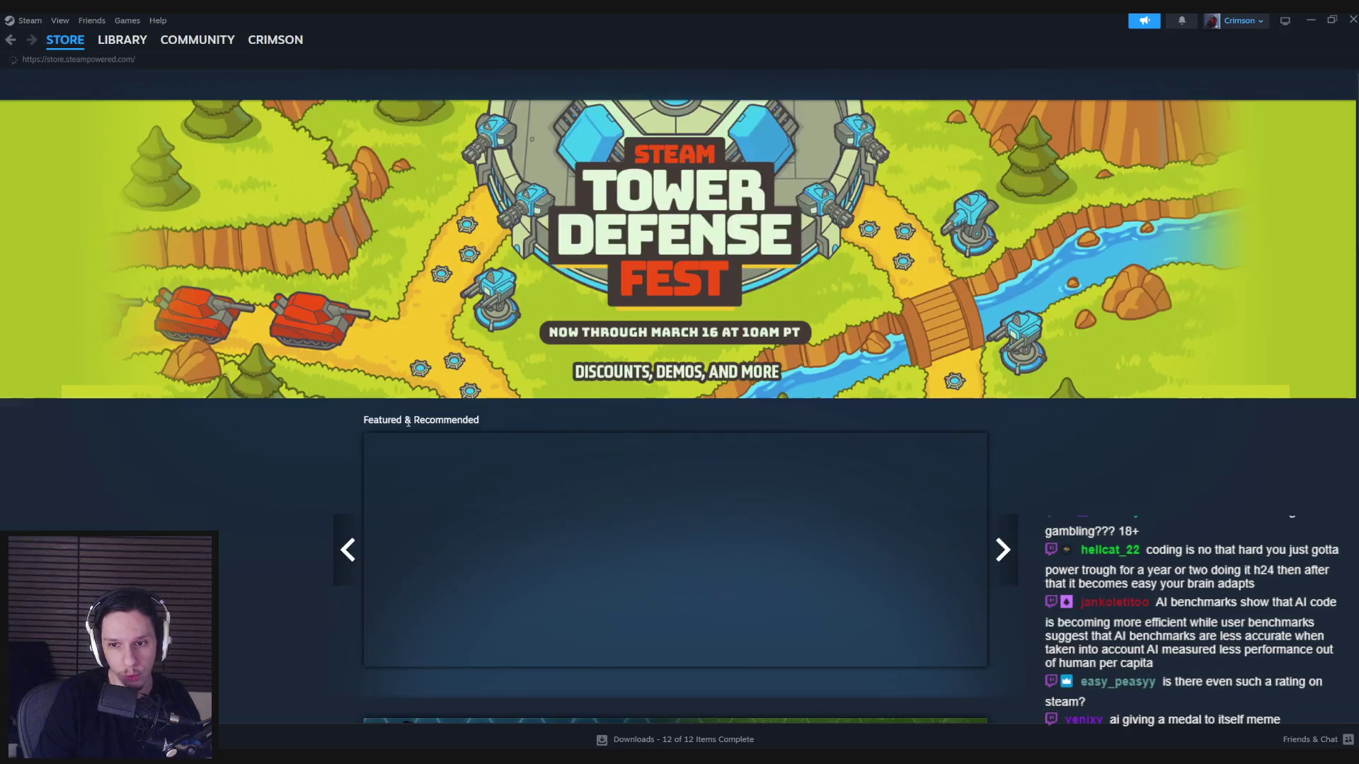
Scroll the store front and view the Top Sellers list.
scroll("down", 3)
scroll("down", 3)
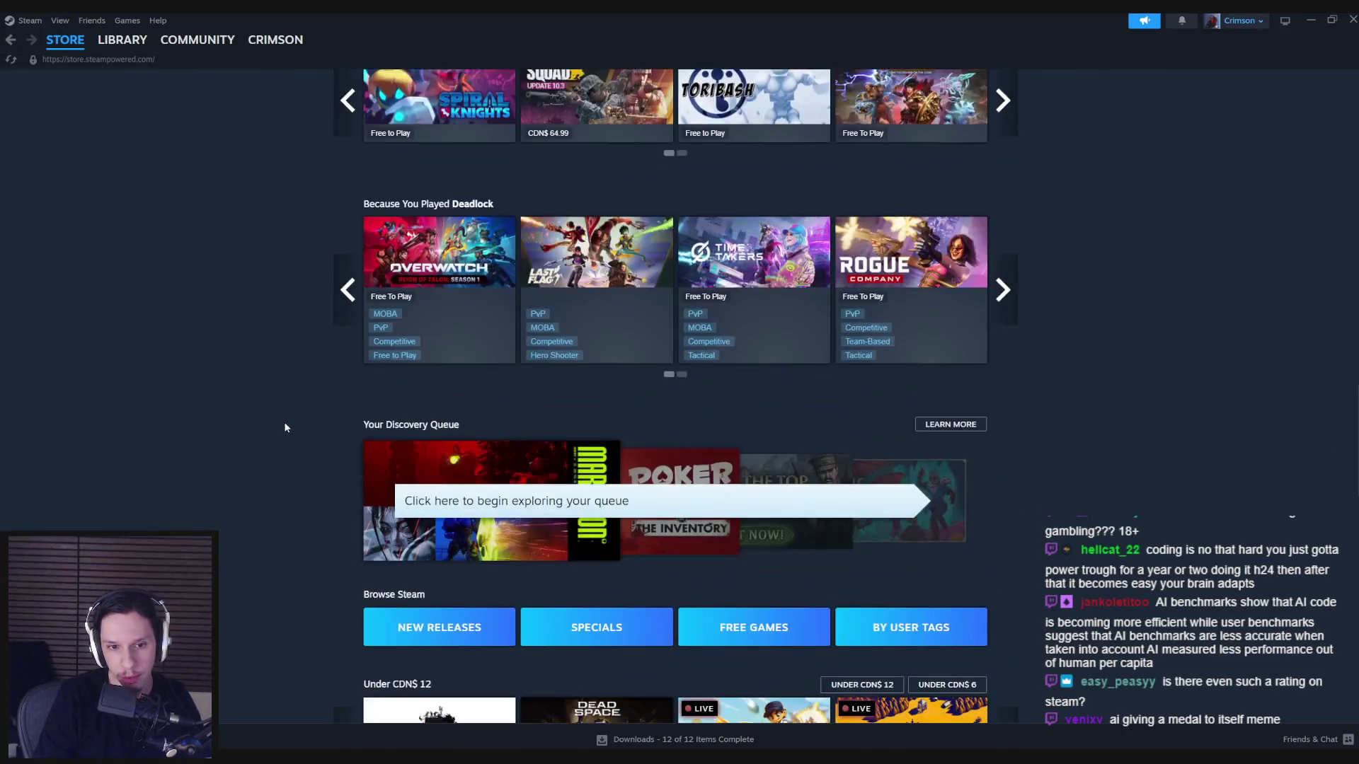
scroll("down", 3)
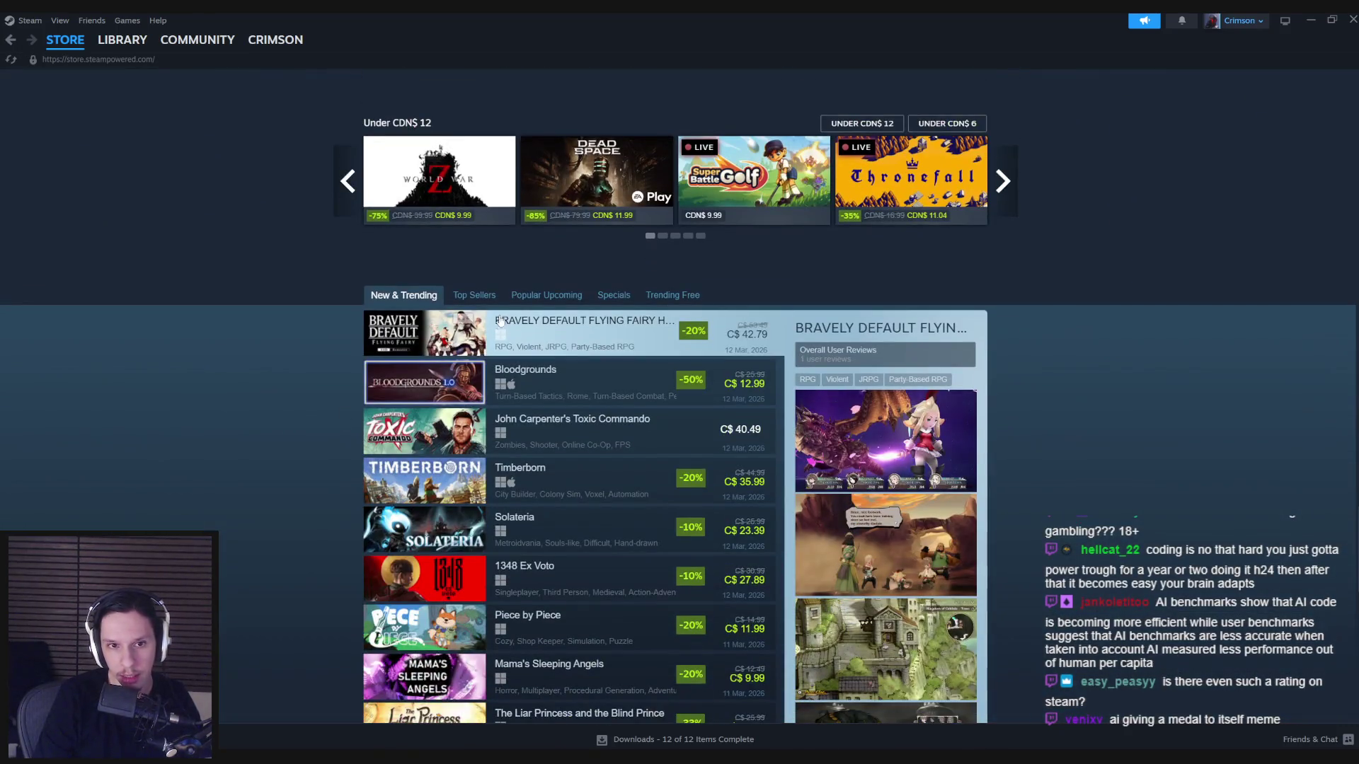
left_click(488, 298)
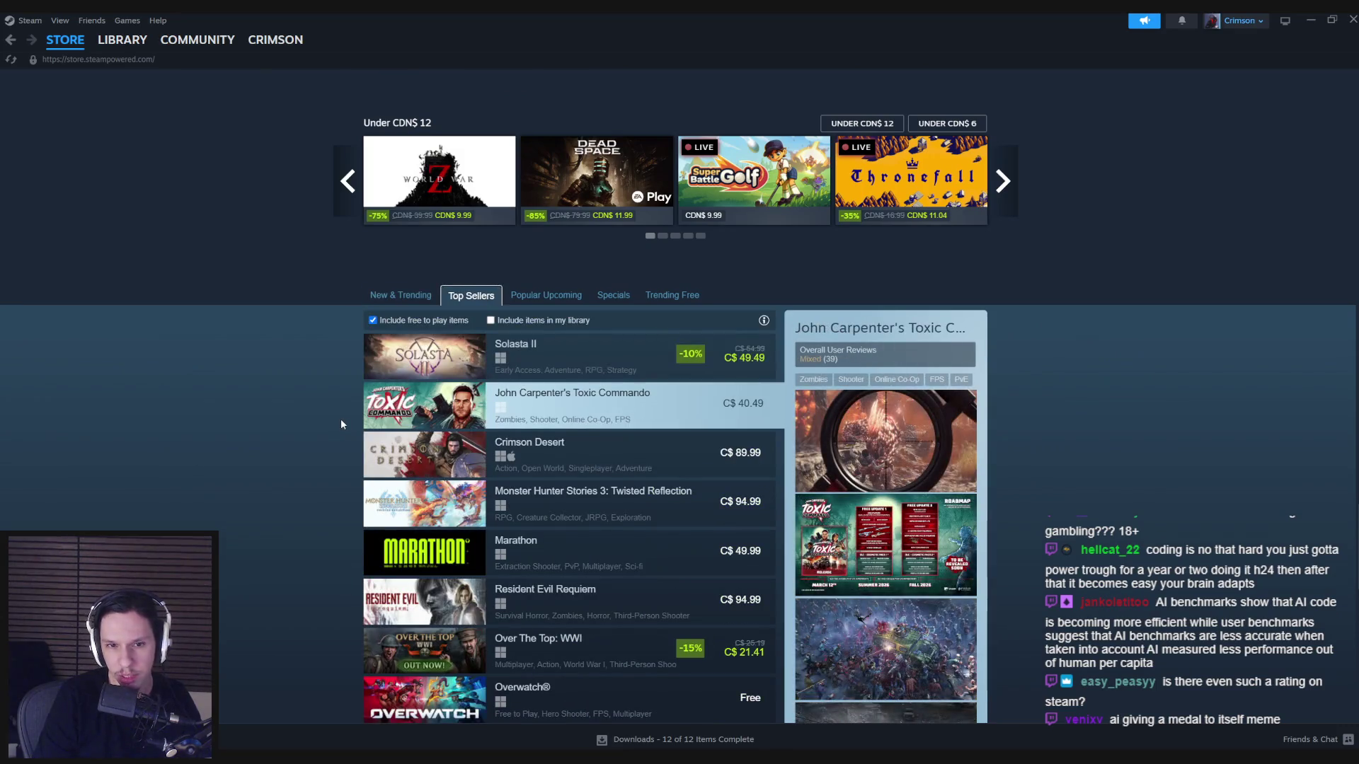
scroll("down", 3)
scroll("down", 3)
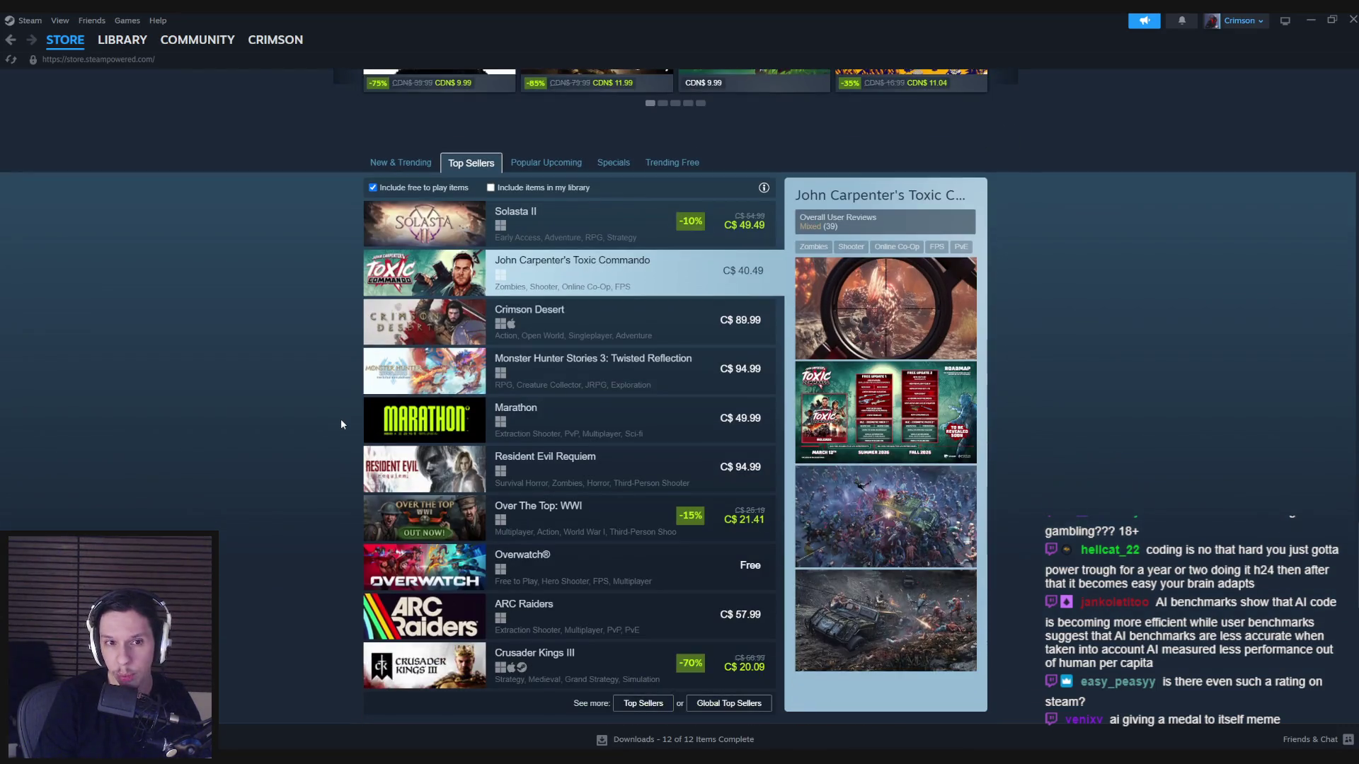
Switch back to New & Trending, close Steam, and open the recent Trainrot_EmployeeHandbook.blend file.
left_click(406, 168)
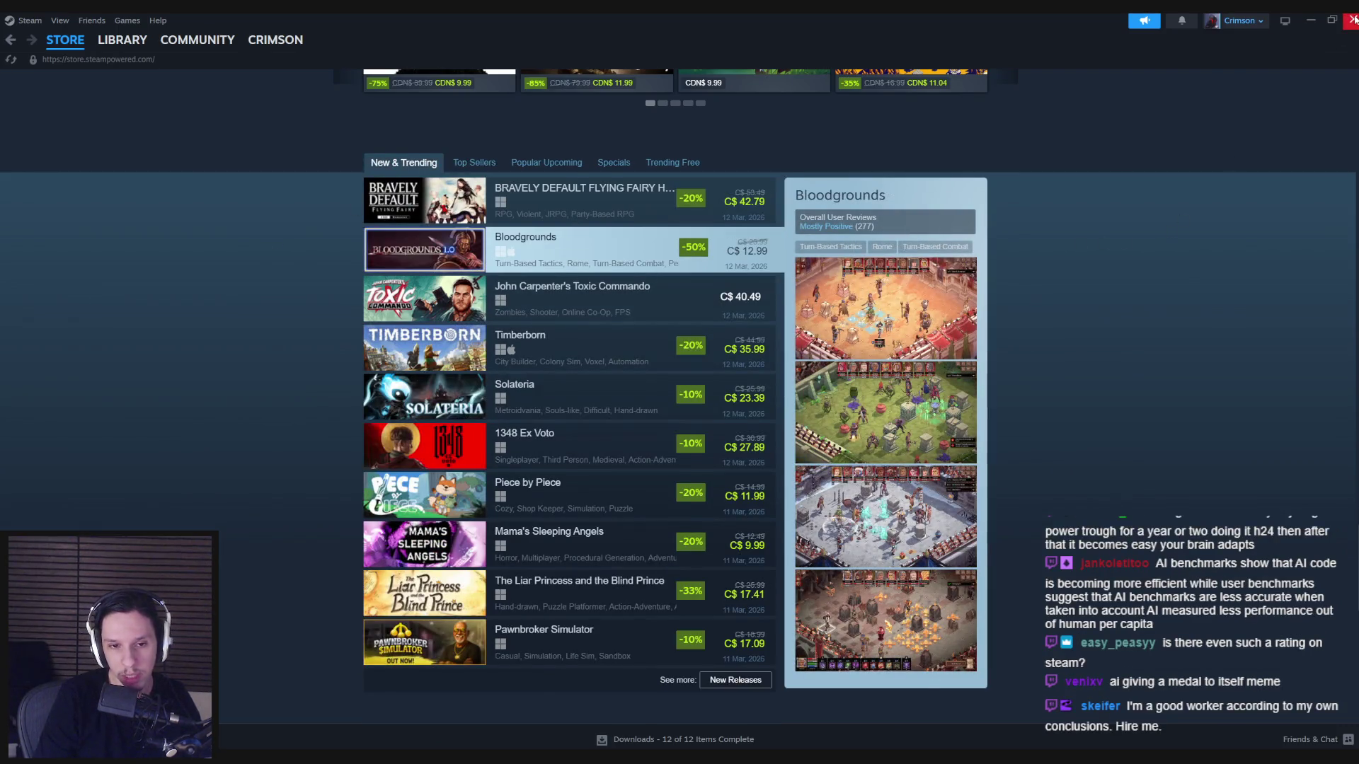
left_click(1353, 19)
left_click(786, 429)
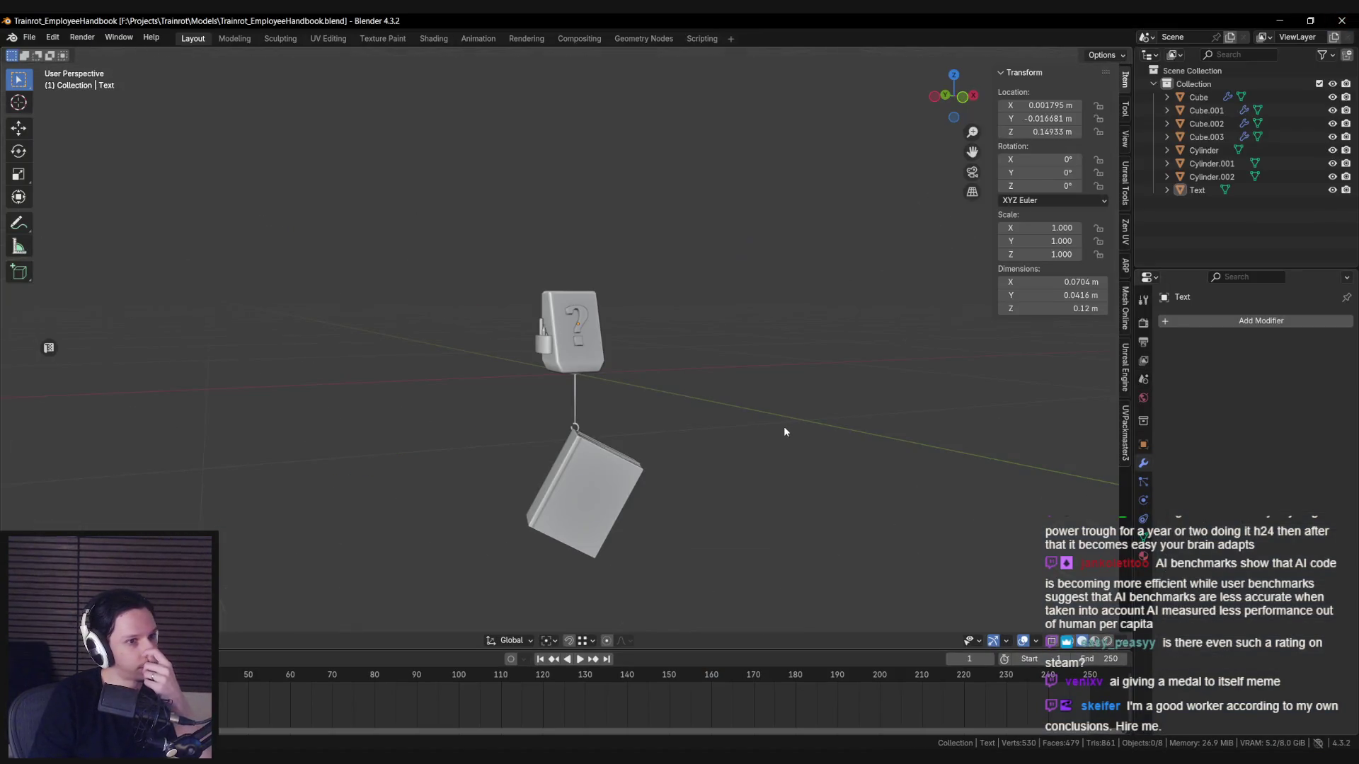
left_click_drag(729, 431, 426, 399)
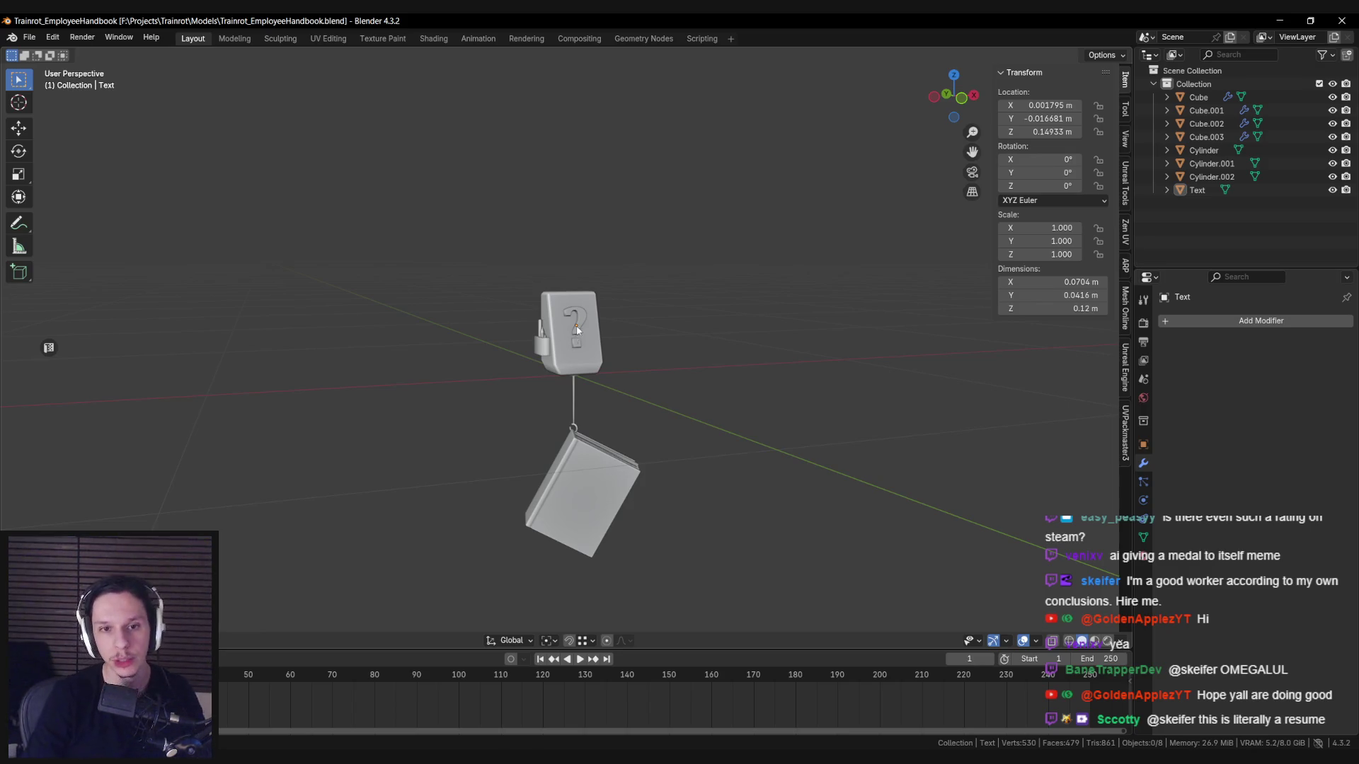
Frame the question-mark text, inspect it in wireframe, and save the handbook file.
left_click(574, 329)
key("KP_Decimal")
scroll("down", 3)
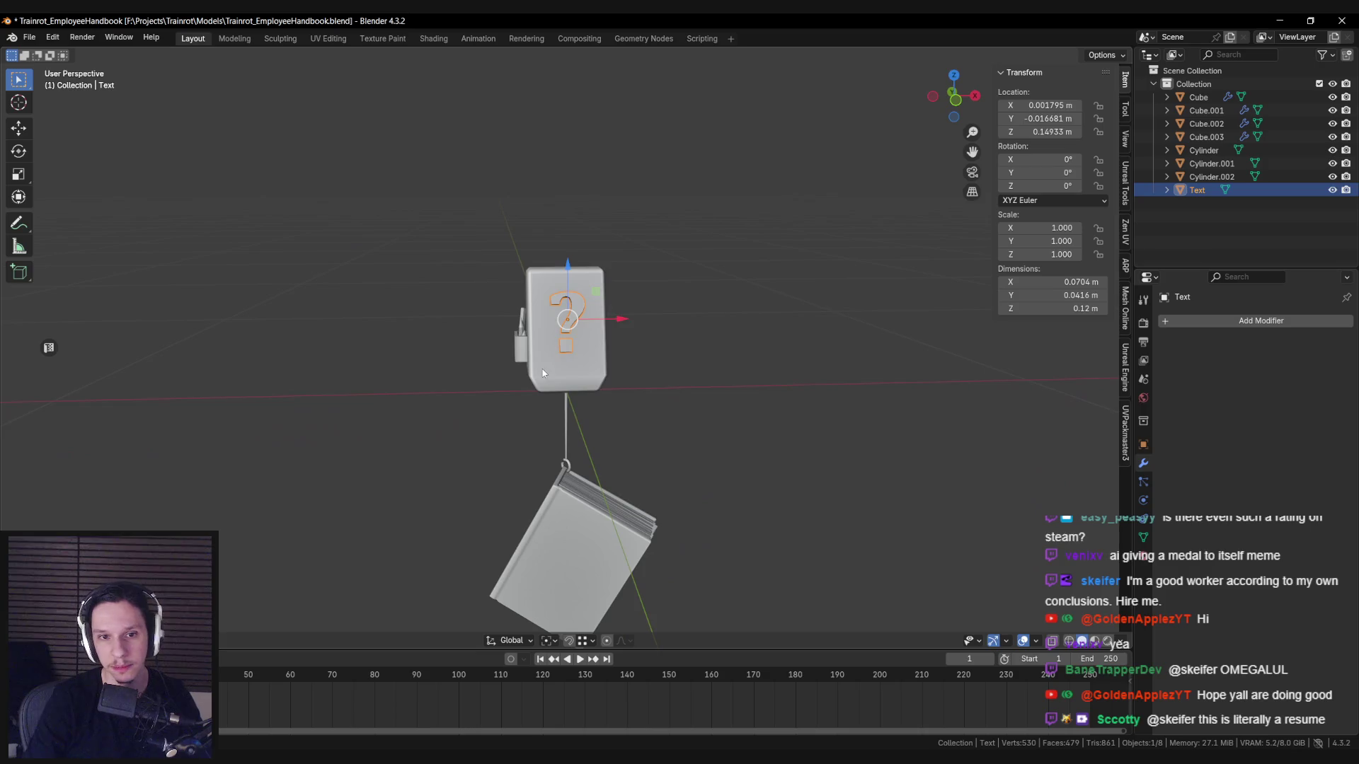
key("shift+z")
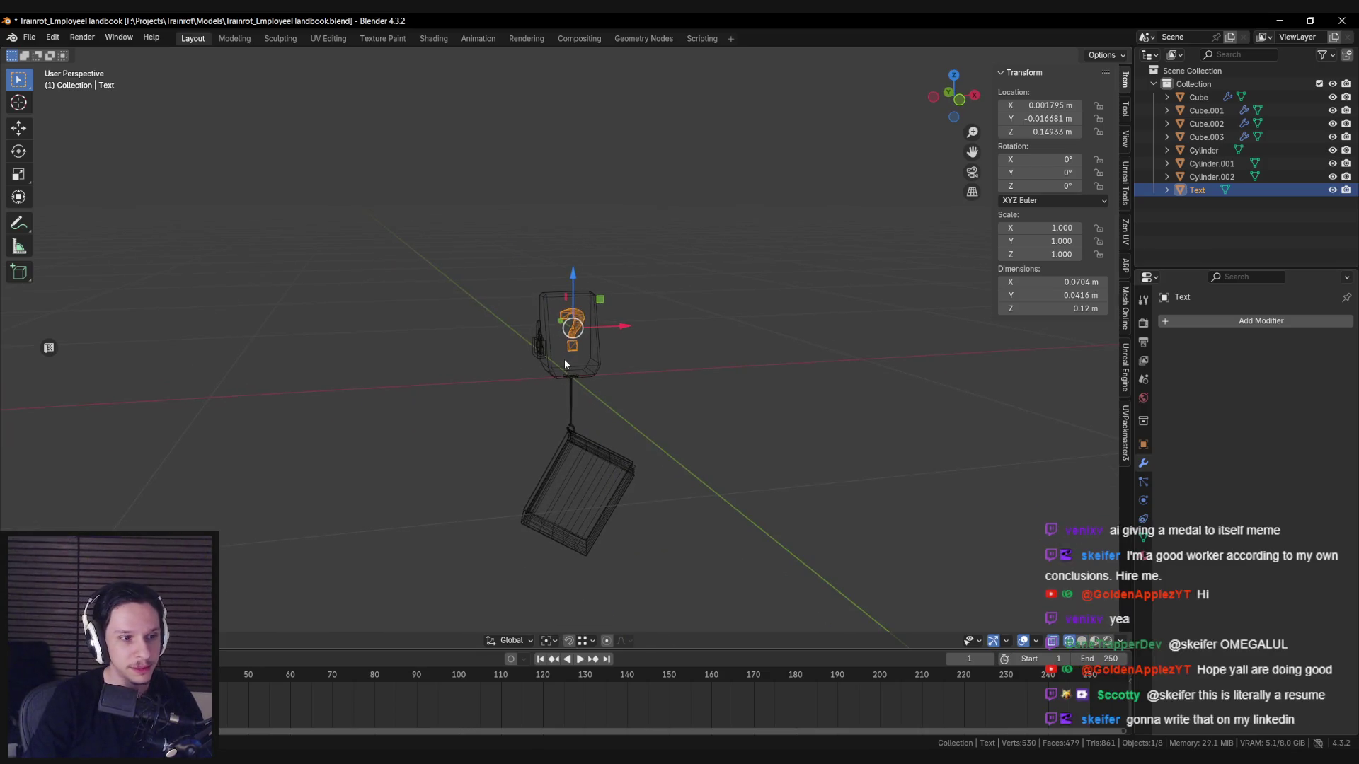
scroll("up", 3)
scroll("down", 3)
scroll("up", 3)
key("shift+z")
key("ctrl+s")
Snap the 3D cursor to the question mark and add a new text object there.
scroll("down", 3)
scroll("up", 3)
scroll("up", 3)
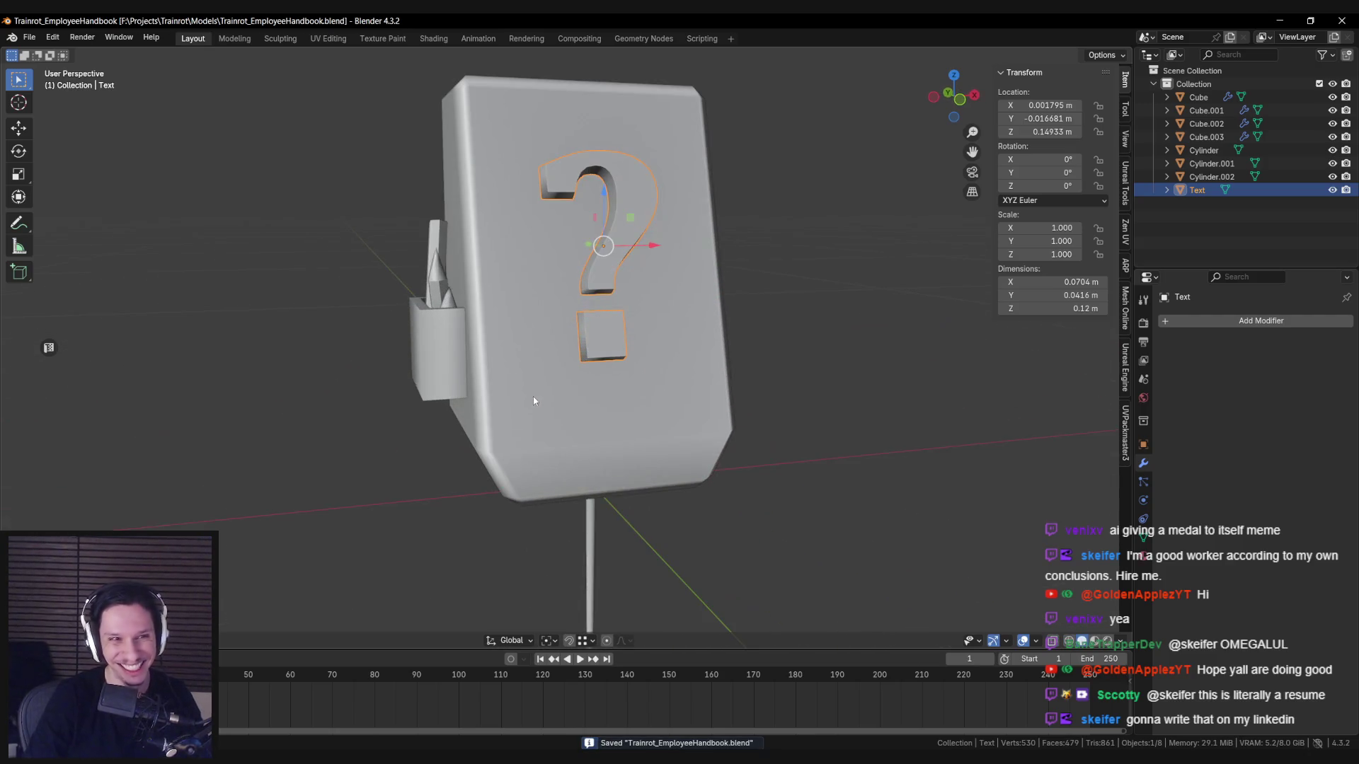
scroll("down", 3)
key("F3")
key("Escape")
key("shift+s")
left_click(572, 506)
key("F3")
type("text")
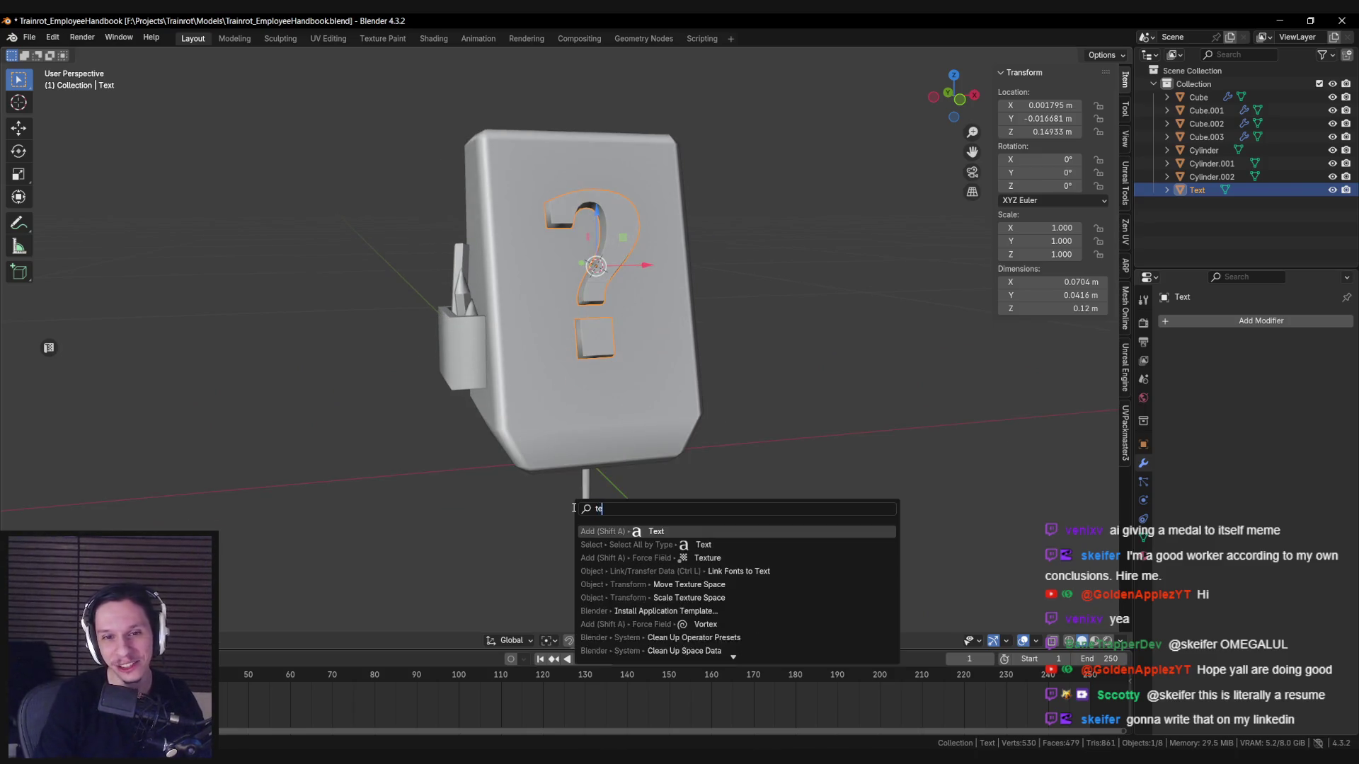
key("Return")
Replace the new text's default characters with the letter 'i'.
scroll("down", 3)
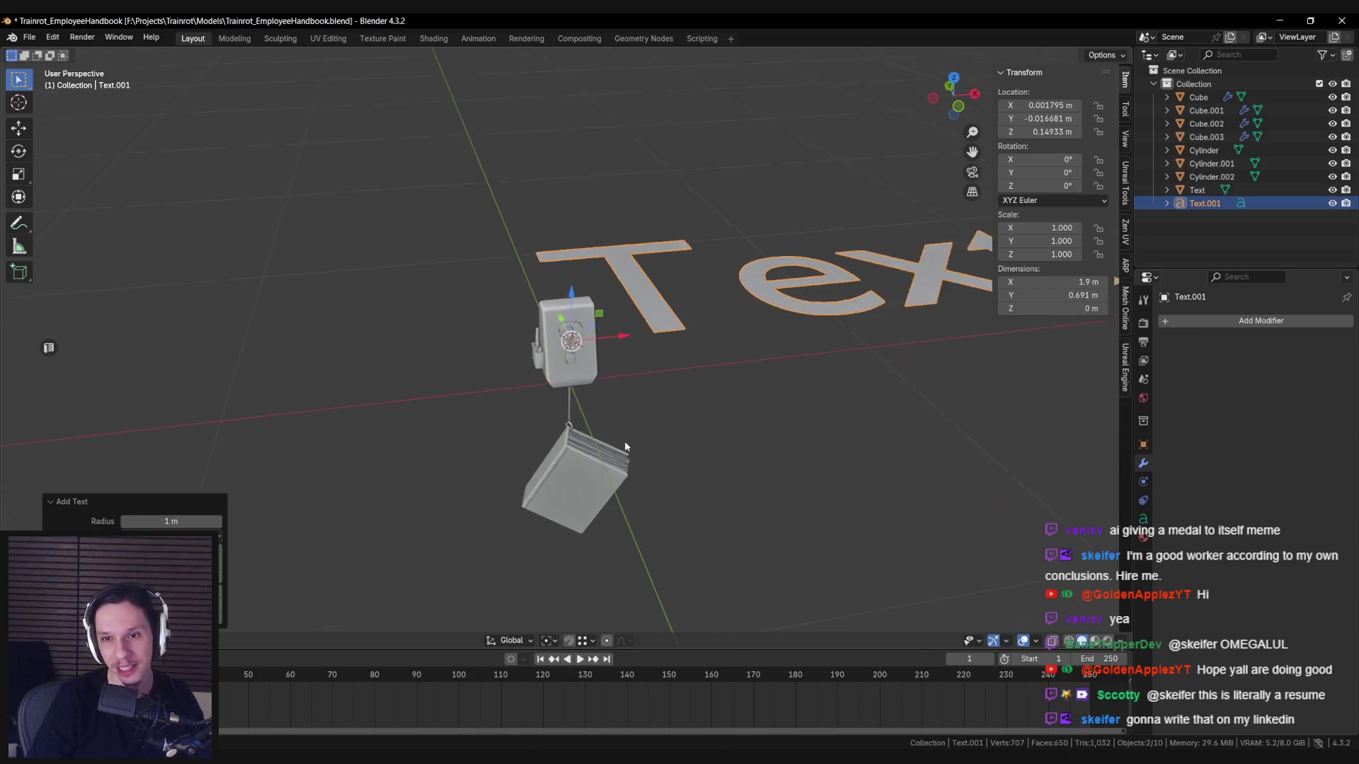
key("Tab")
key("BackSpace")
key("BackSpace")
key("BackSpace")
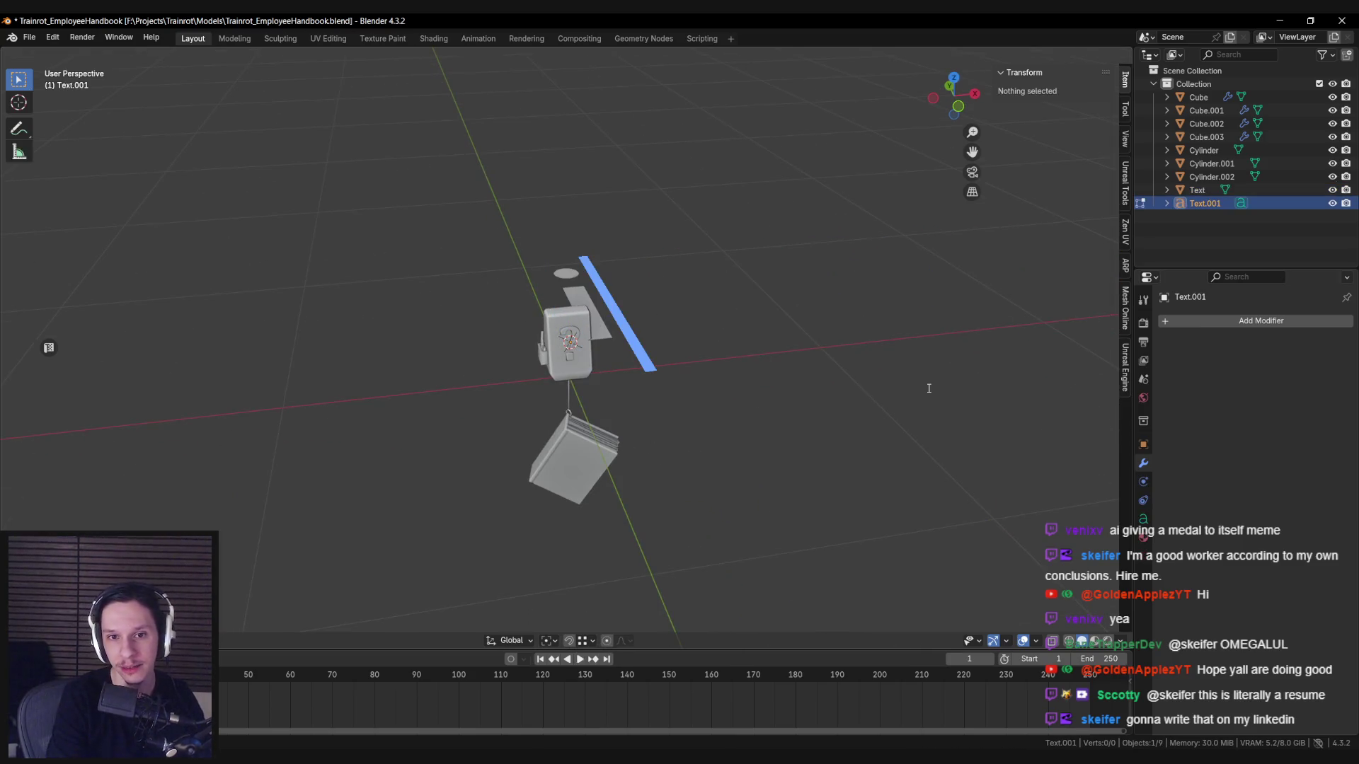
key("Tab")
scroll("up", 3)
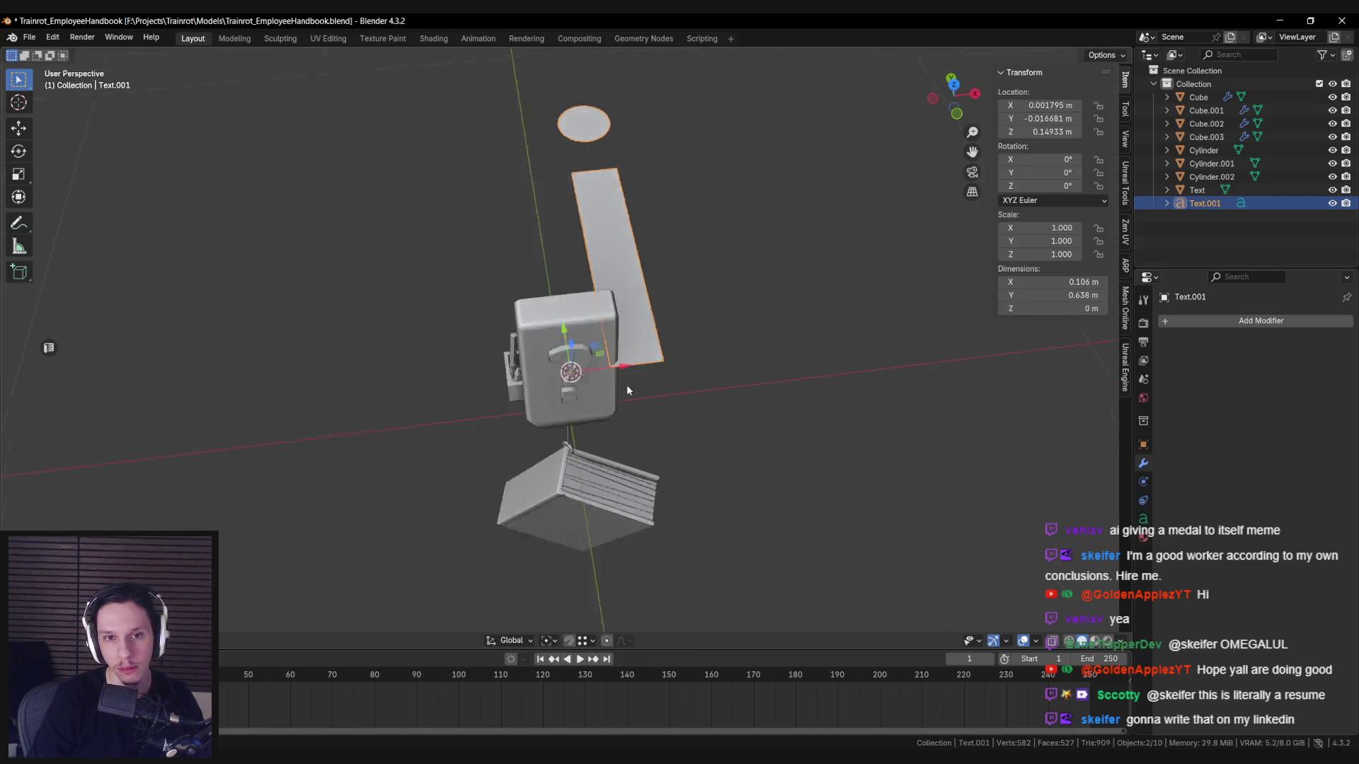
left_click_drag(597, 389, 609, 397)
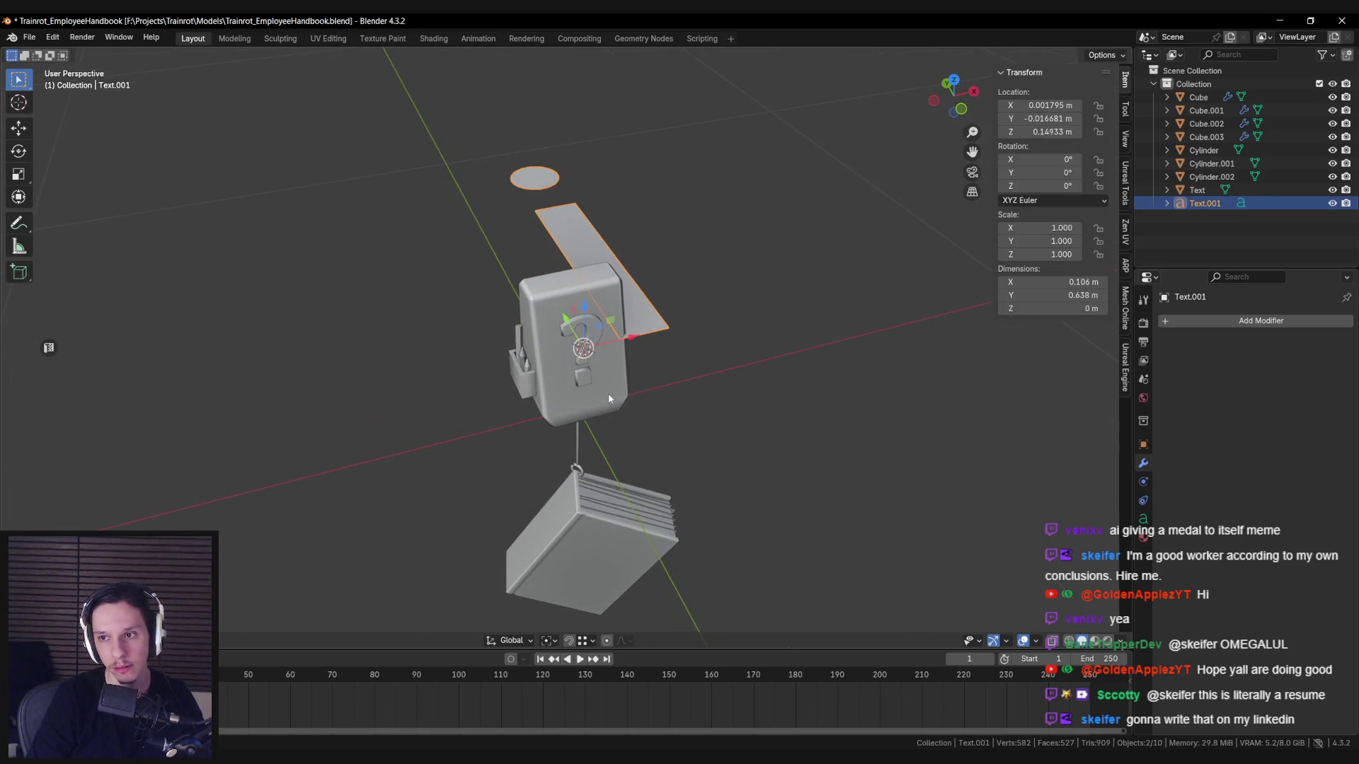
Set the text's alignment to Horizontal Center and Vertical Middle.
left_click(1143, 519)
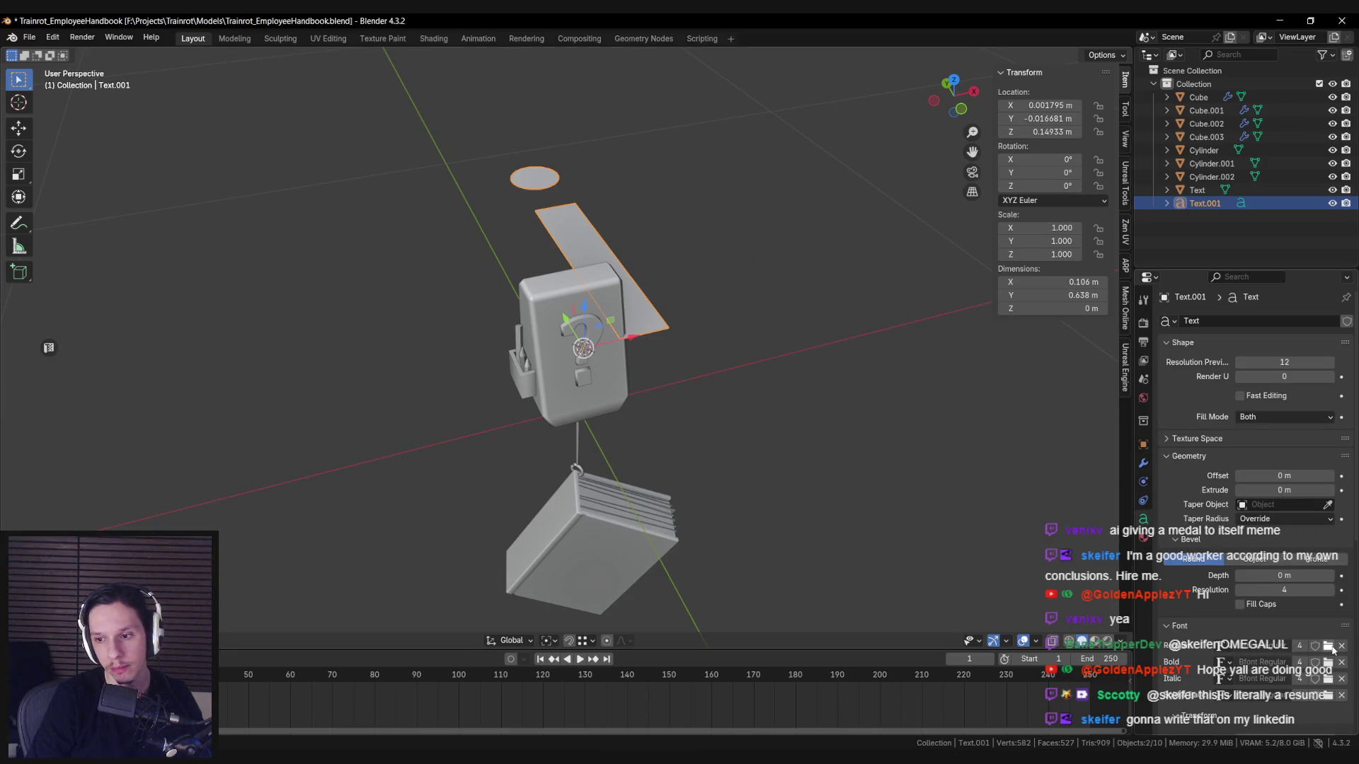
left_click_drag(1114, 488, 1101, 473)
scroll("down", 3)
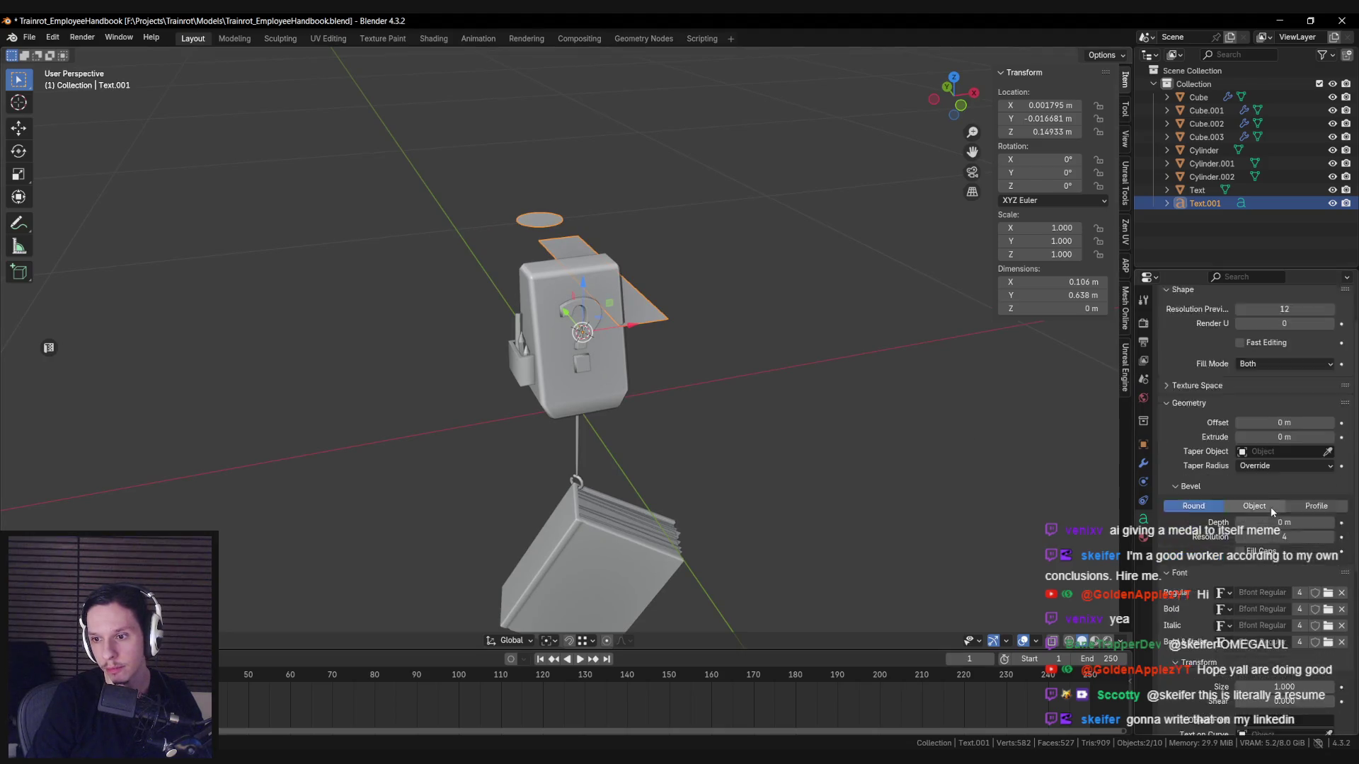
scroll("down", 3)
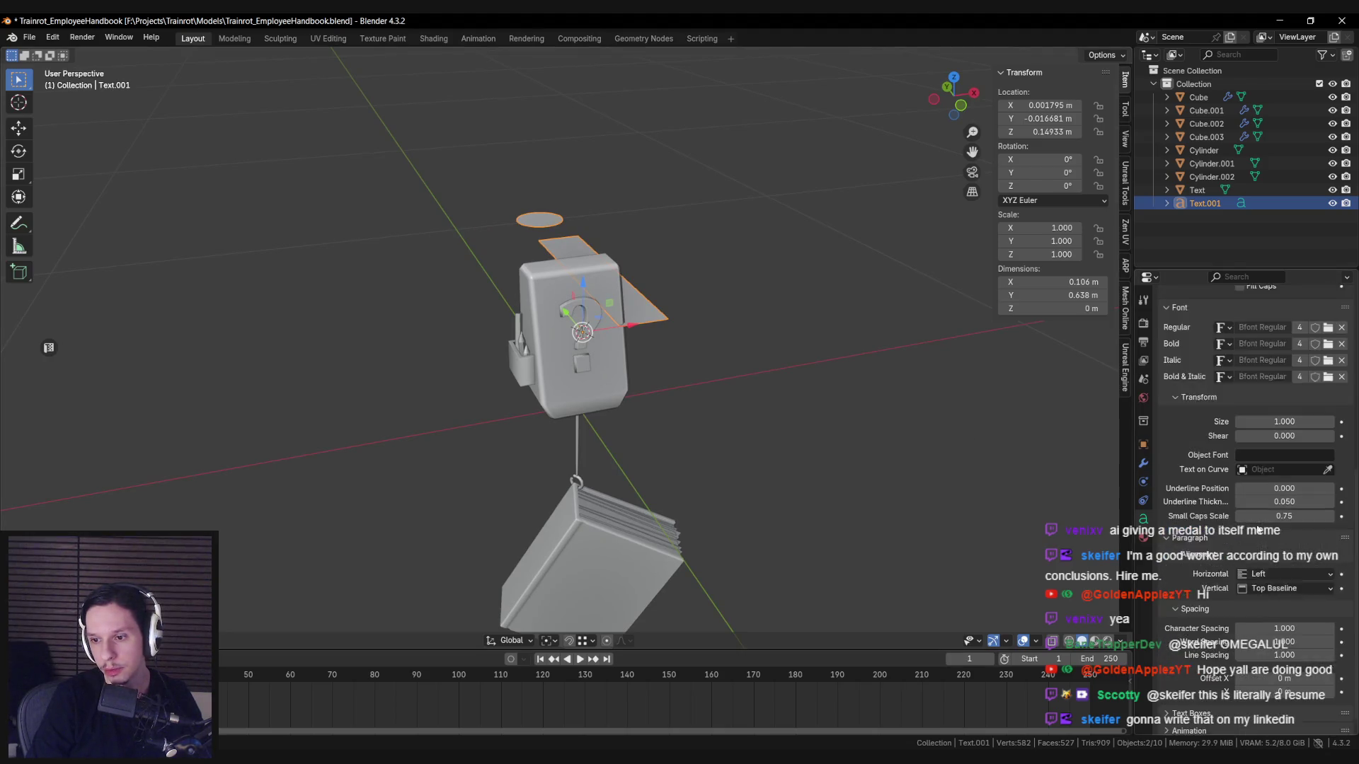
left_click(1273, 552)
left_click(1271, 581)
left_click(1271, 567)
left_click(1267, 608)
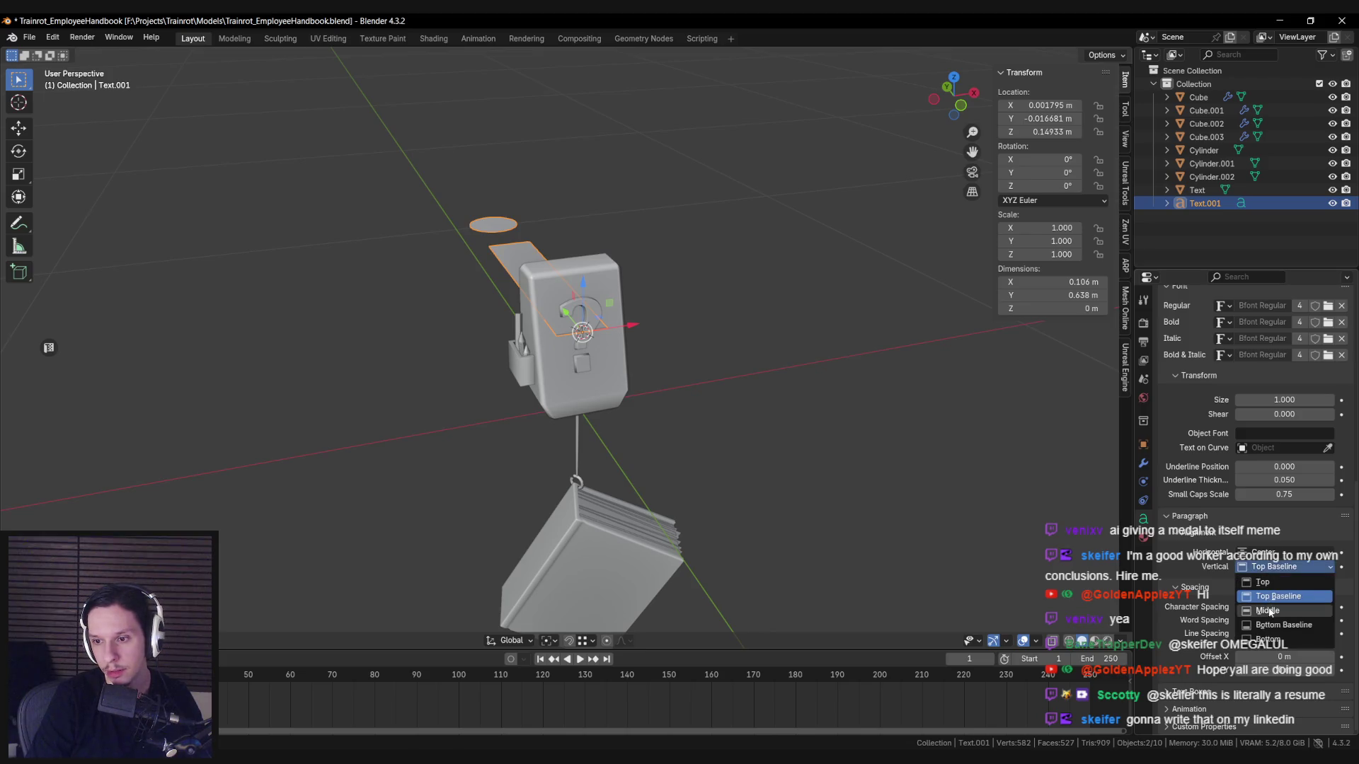
Shrink the i text to about 0.202 scale.
key("r")
key("x")
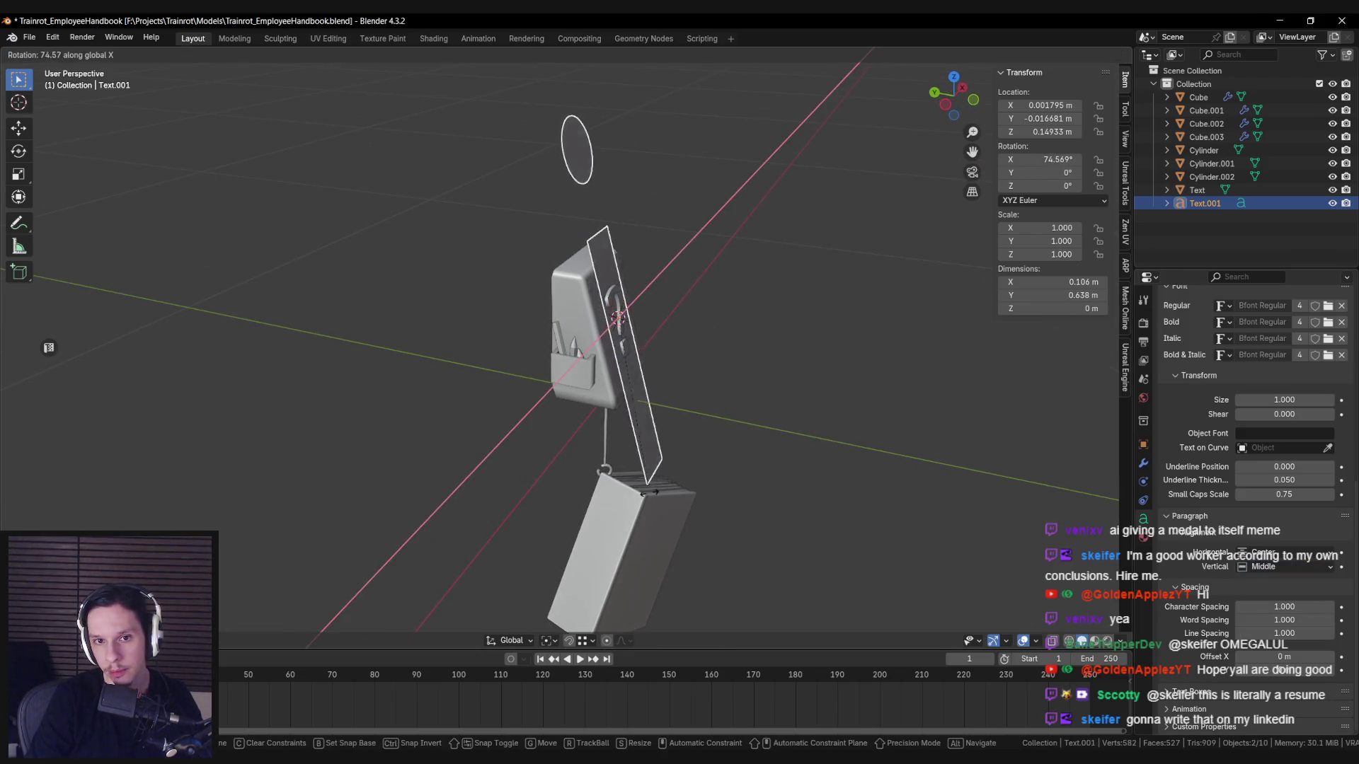
key("s")
left_click(640, 386)
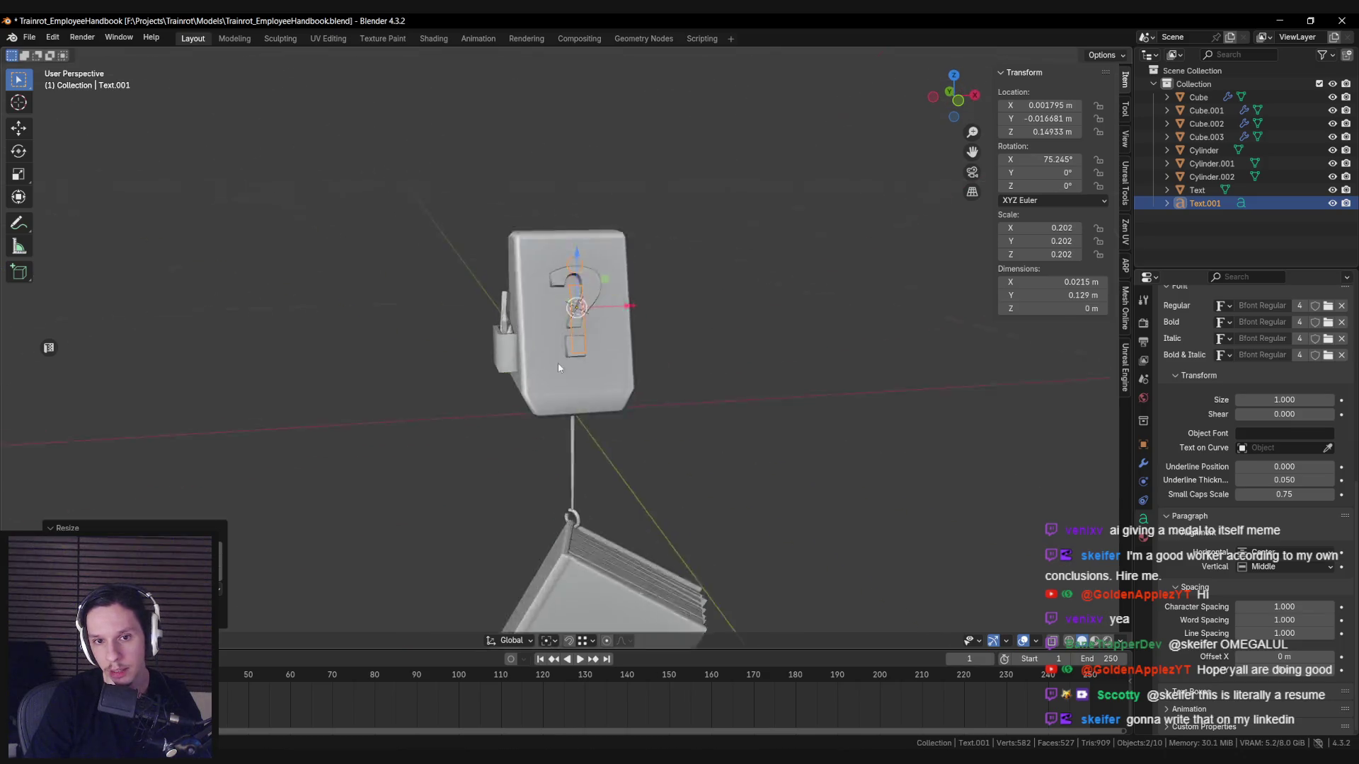
scroll("up", 3)
scroll("down", 3)
left_click_drag(683, 217, 492, 334)
scroll("up", 3)
In Right Ortho view, rotate the i about X to 74.448° so it is parallel to the sign.
key("KP_3")
key("r")
key("x")
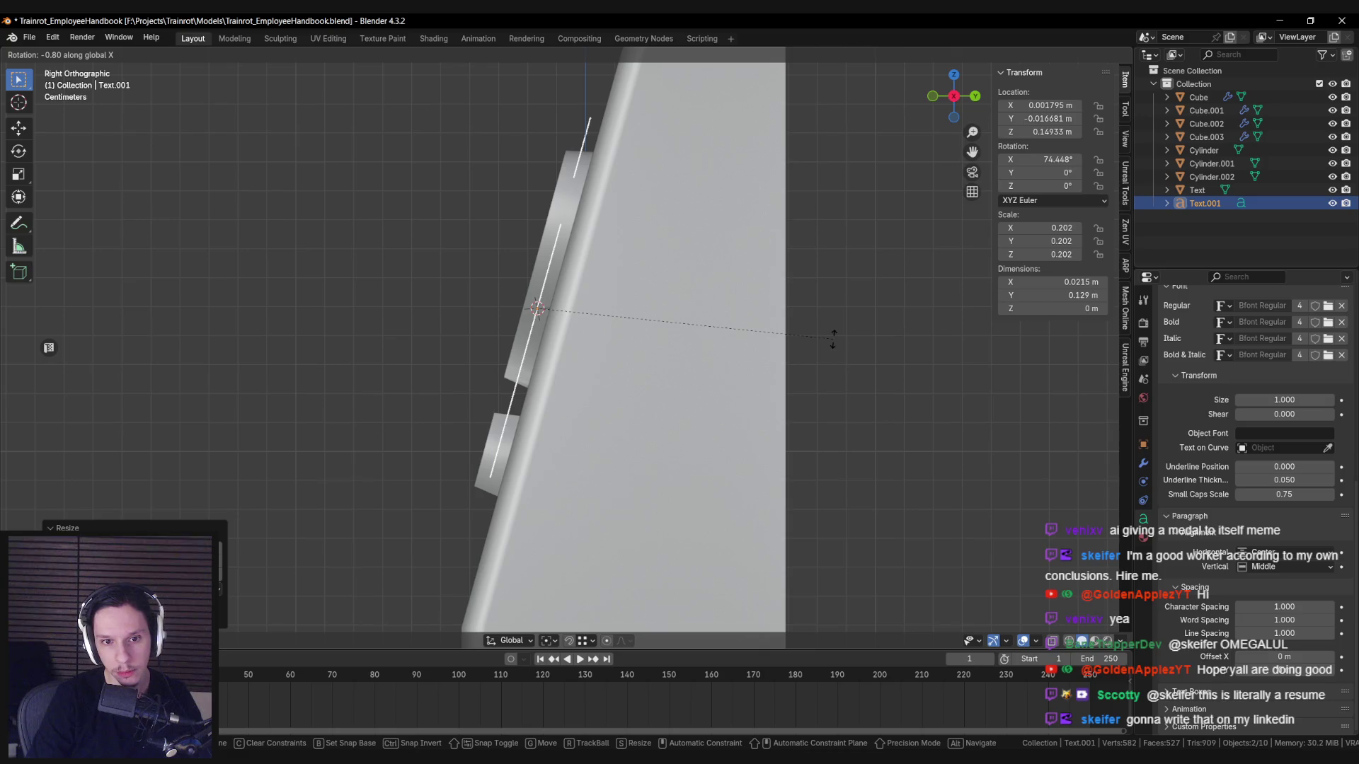
left_click(833, 337)
scroll("down", 3)
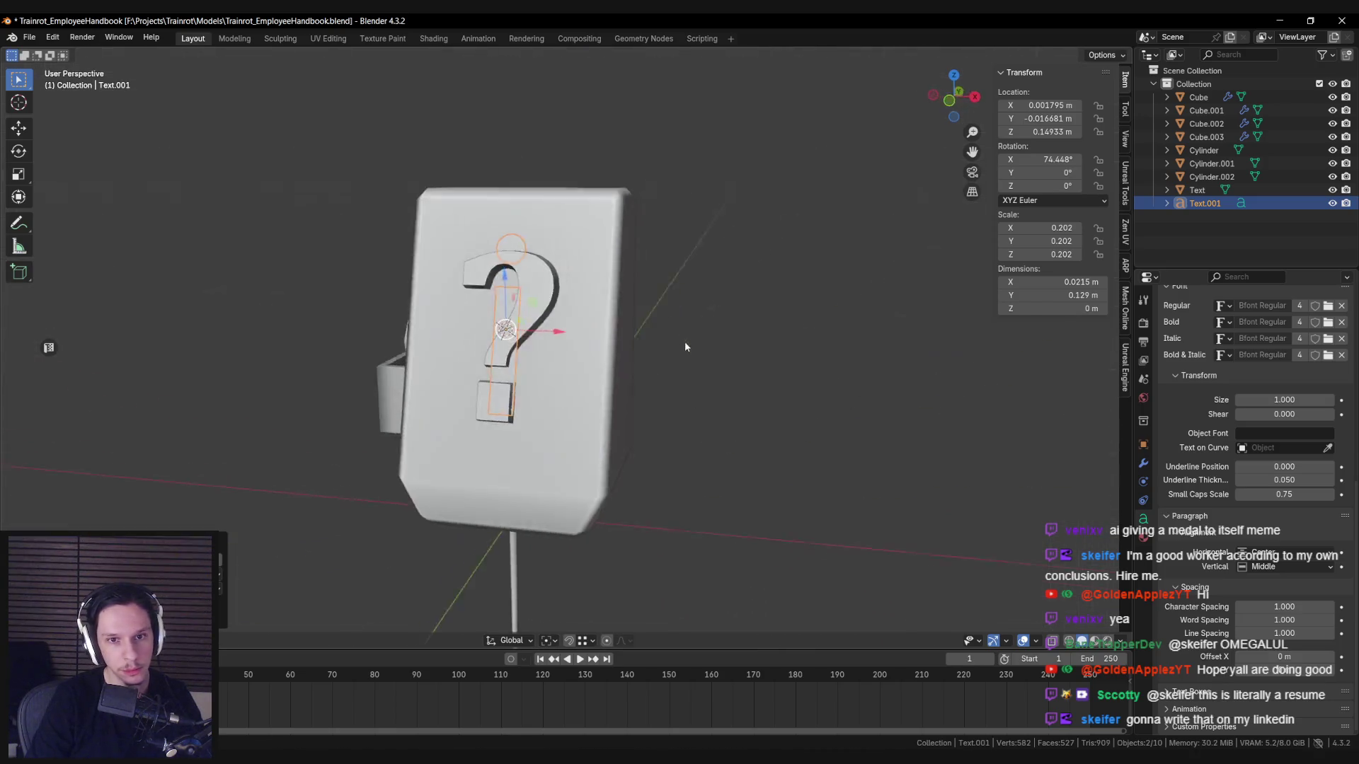
left_click_drag(639, 342, 649, 312)
Switch to Local orientation and slide the i along local Y onto the sign's face.
left_click(549, 641)
left_click(510, 641)
left_click(489, 549)
left_click_drag(490, 552, 791, 417)
key("g")
key("y")
left_click(579, 271)
left_click(790, 417)
left_click(578, 294)
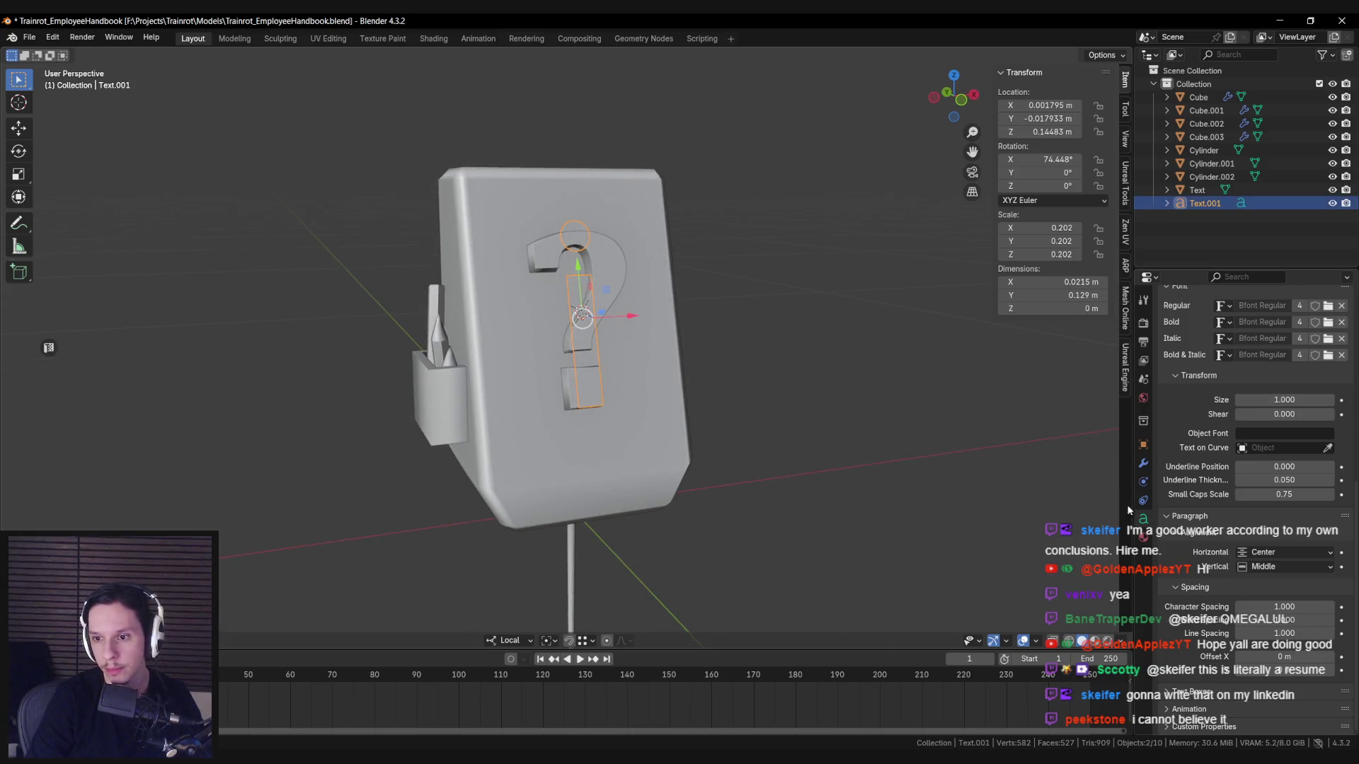
Load Arial Black as the i's regular font.
scroll("up", 3)
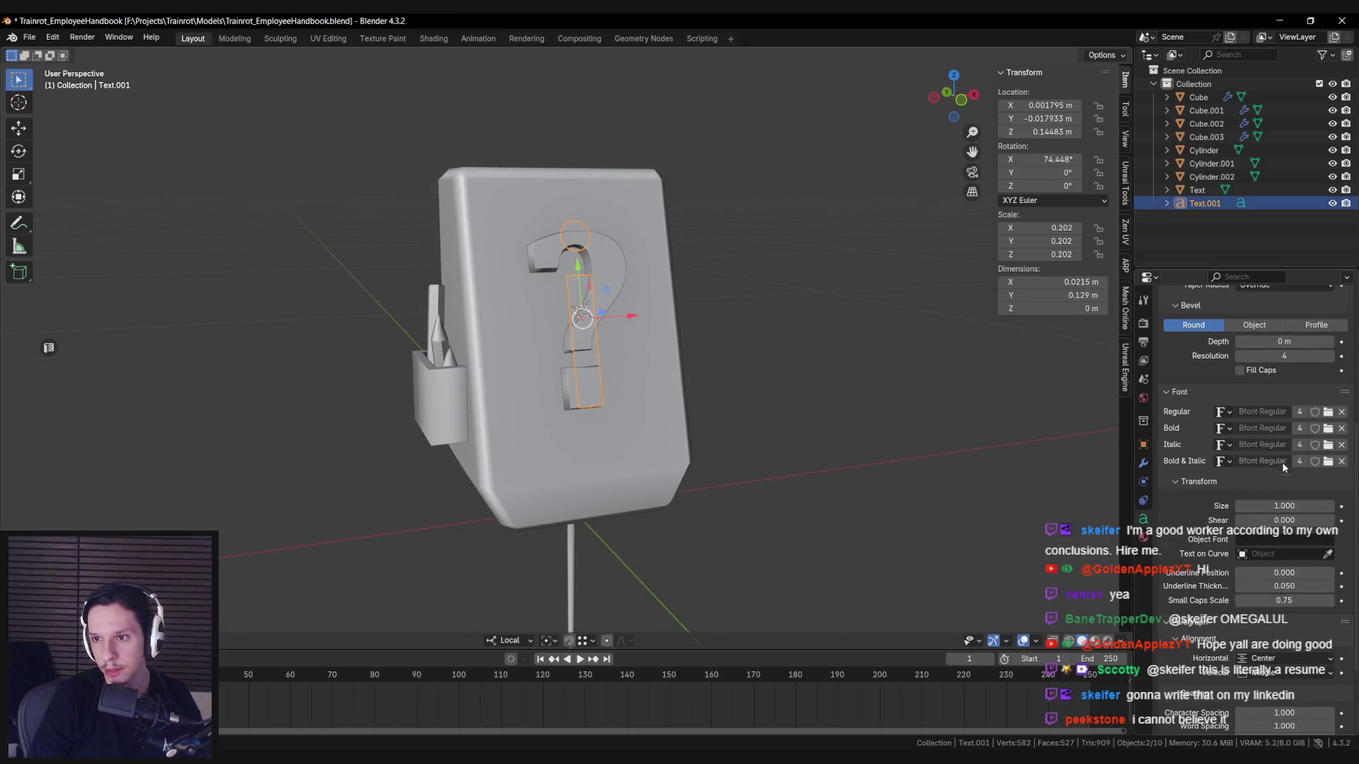
left_click(1328, 412)
double_click(509, 304)
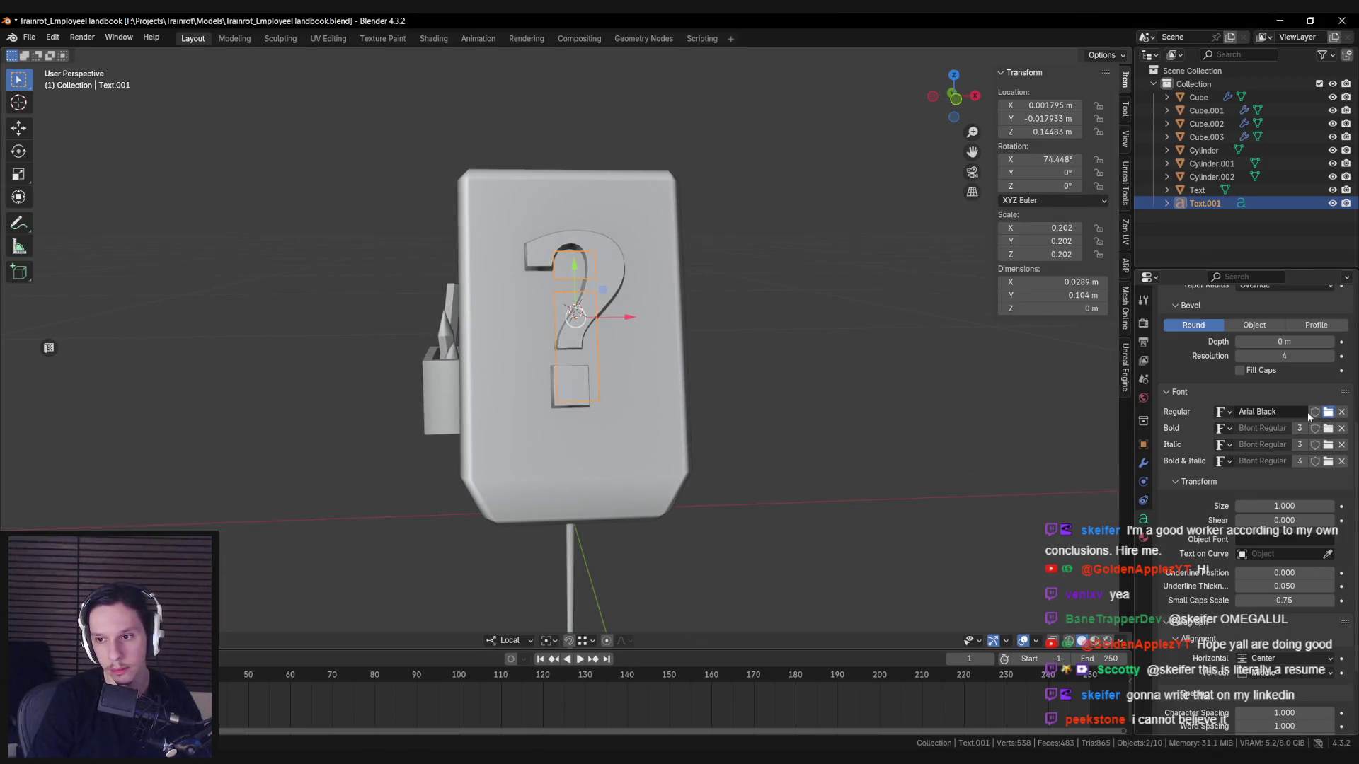
Try Calibri Bold, then set the i's regular font to Cambria Bold.
left_click(1328, 413)
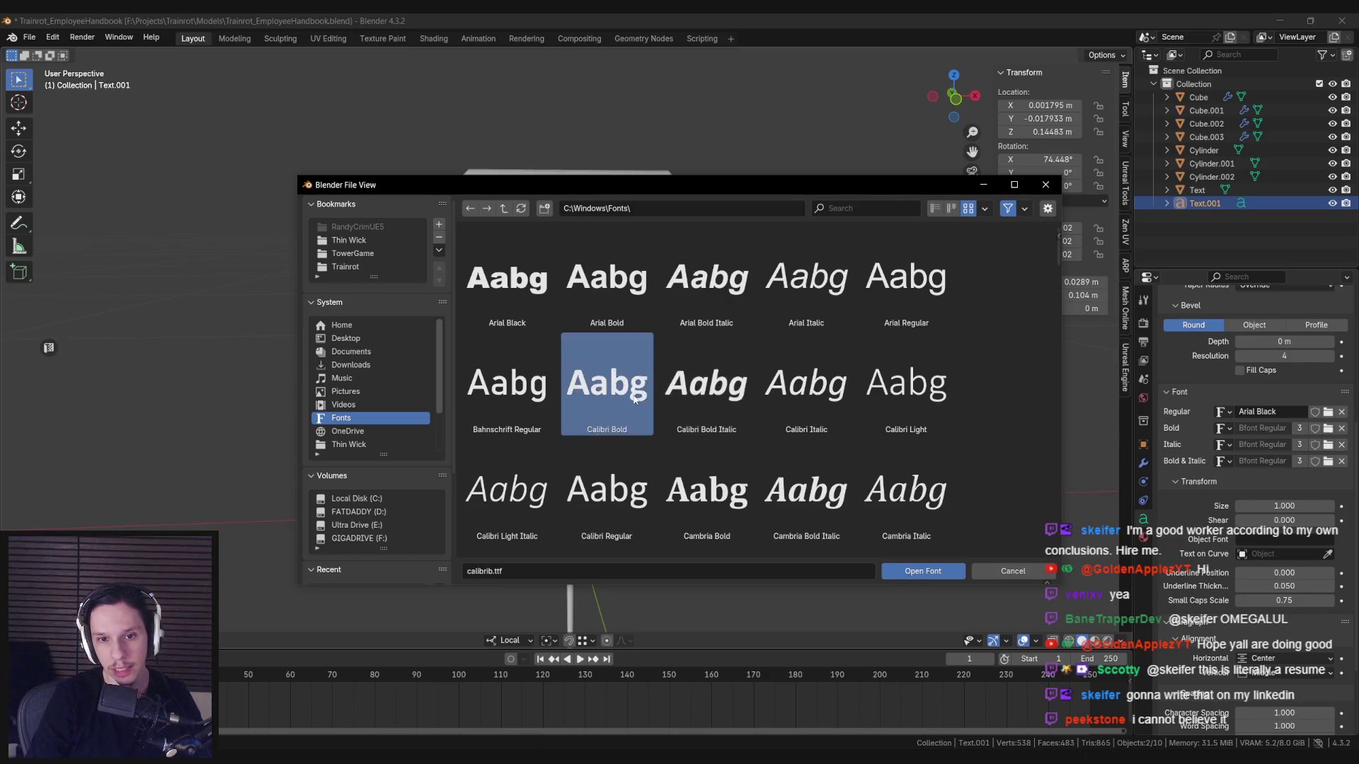
double_click(635, 400)
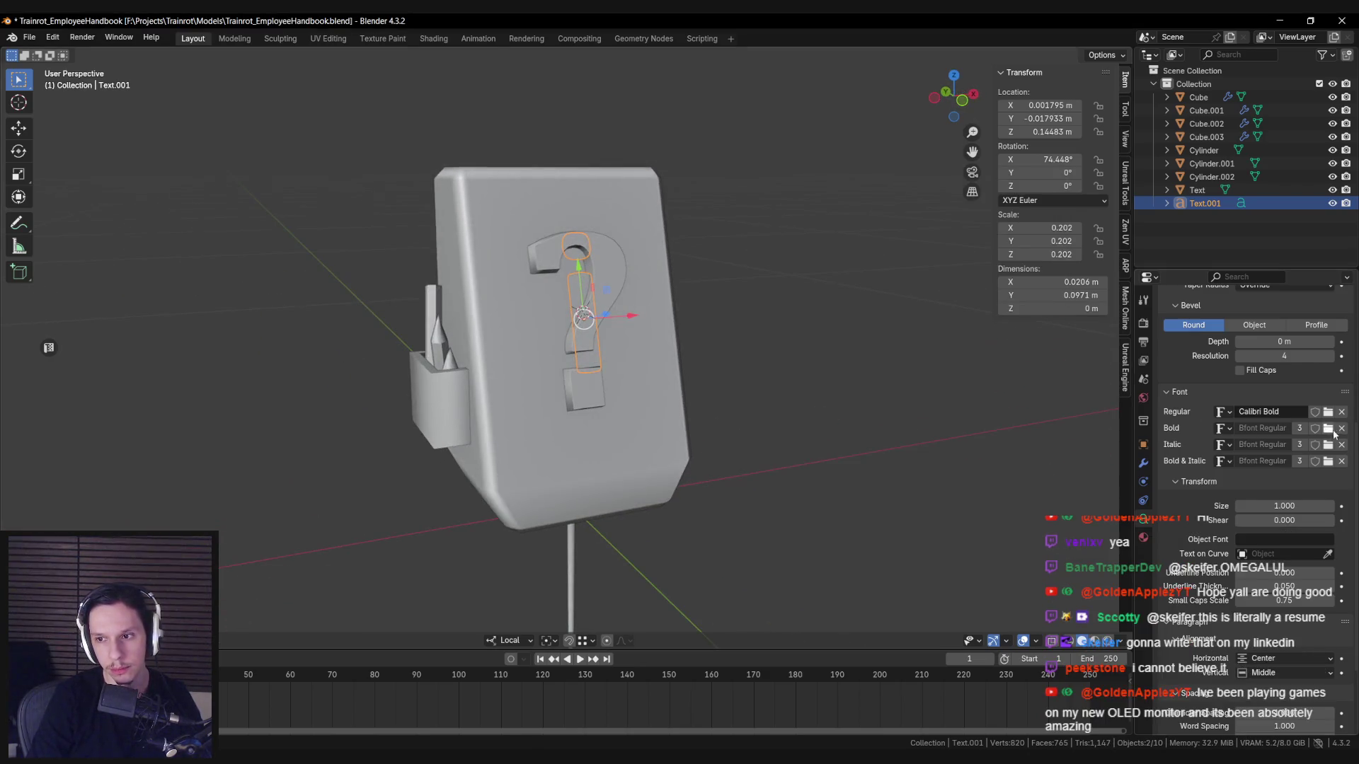
left_click(1329, 413)
scroll("down", 3)
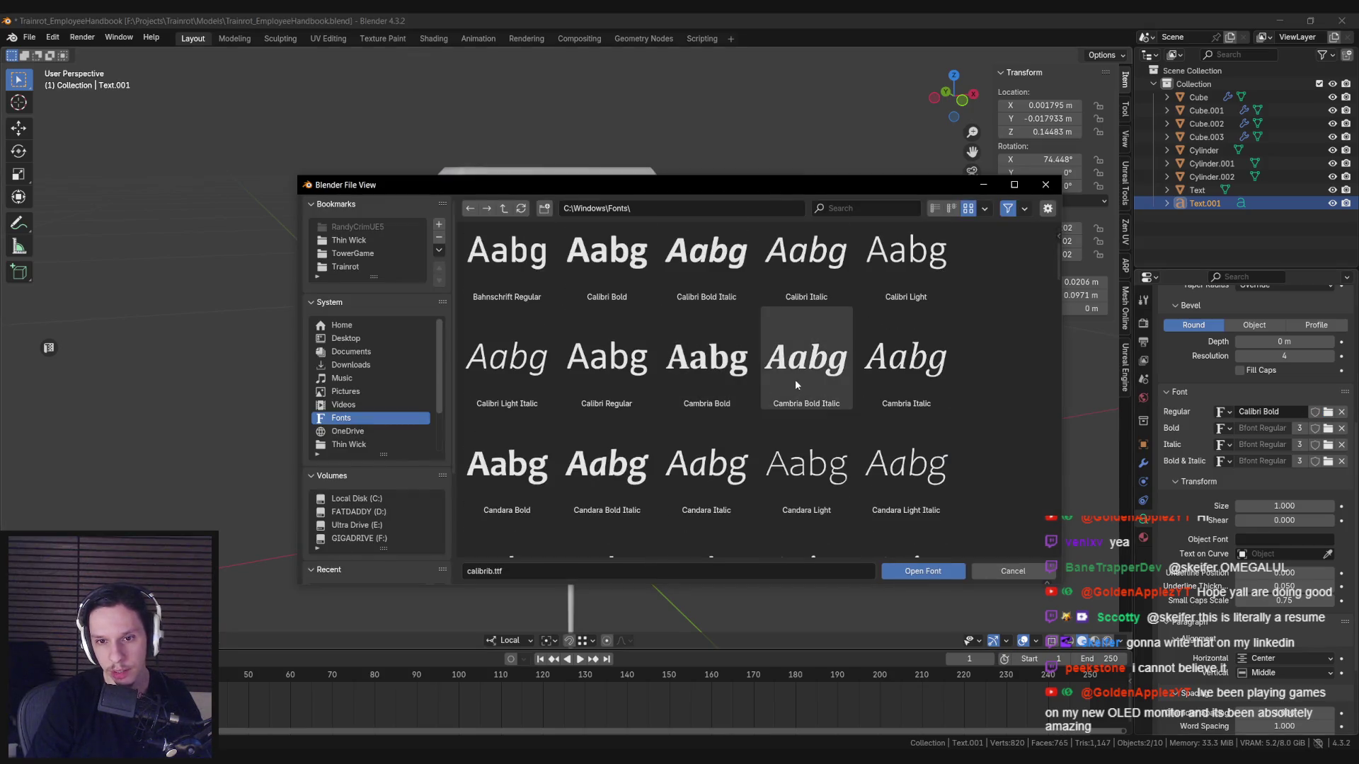
double_click(700, 387)
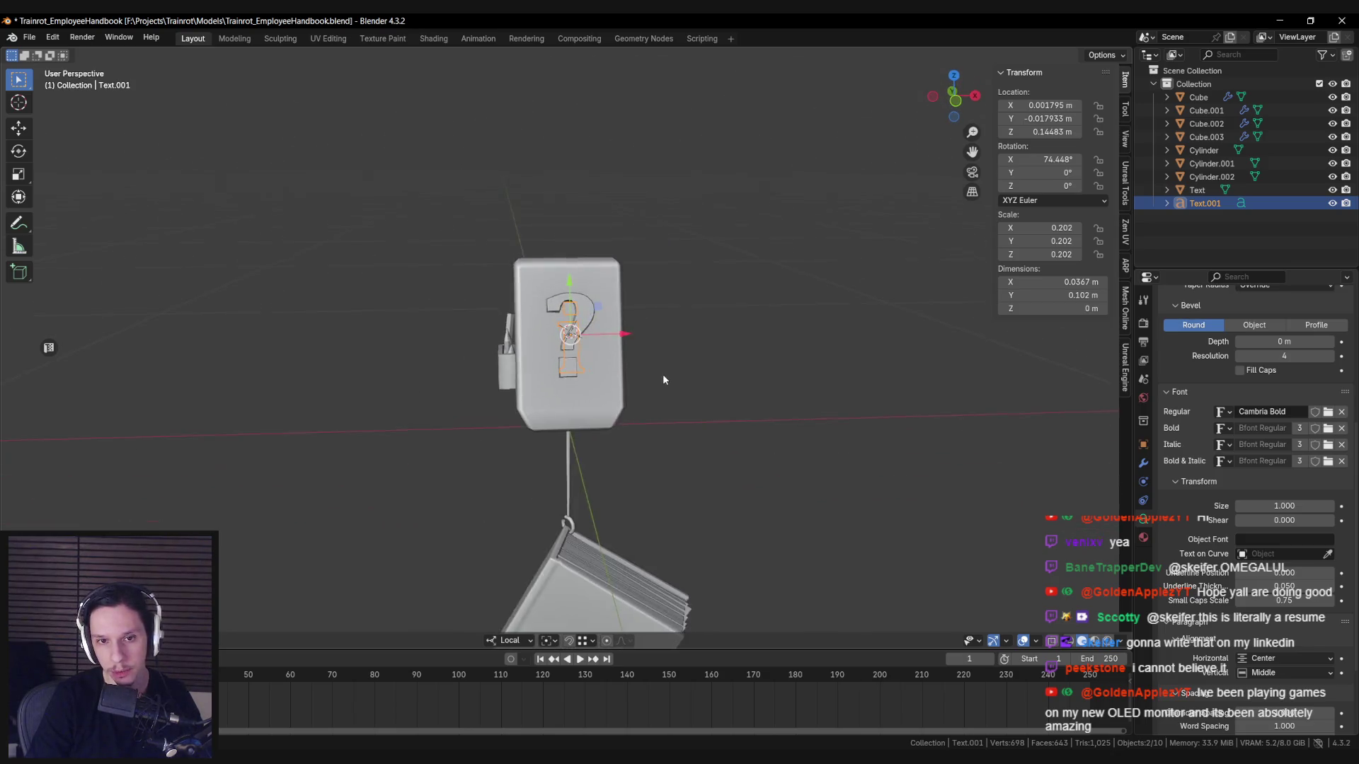
Hide the question-mark text so the i shows on the sign.
left_click(609, 296)
key("h")
scroll("down", 3)
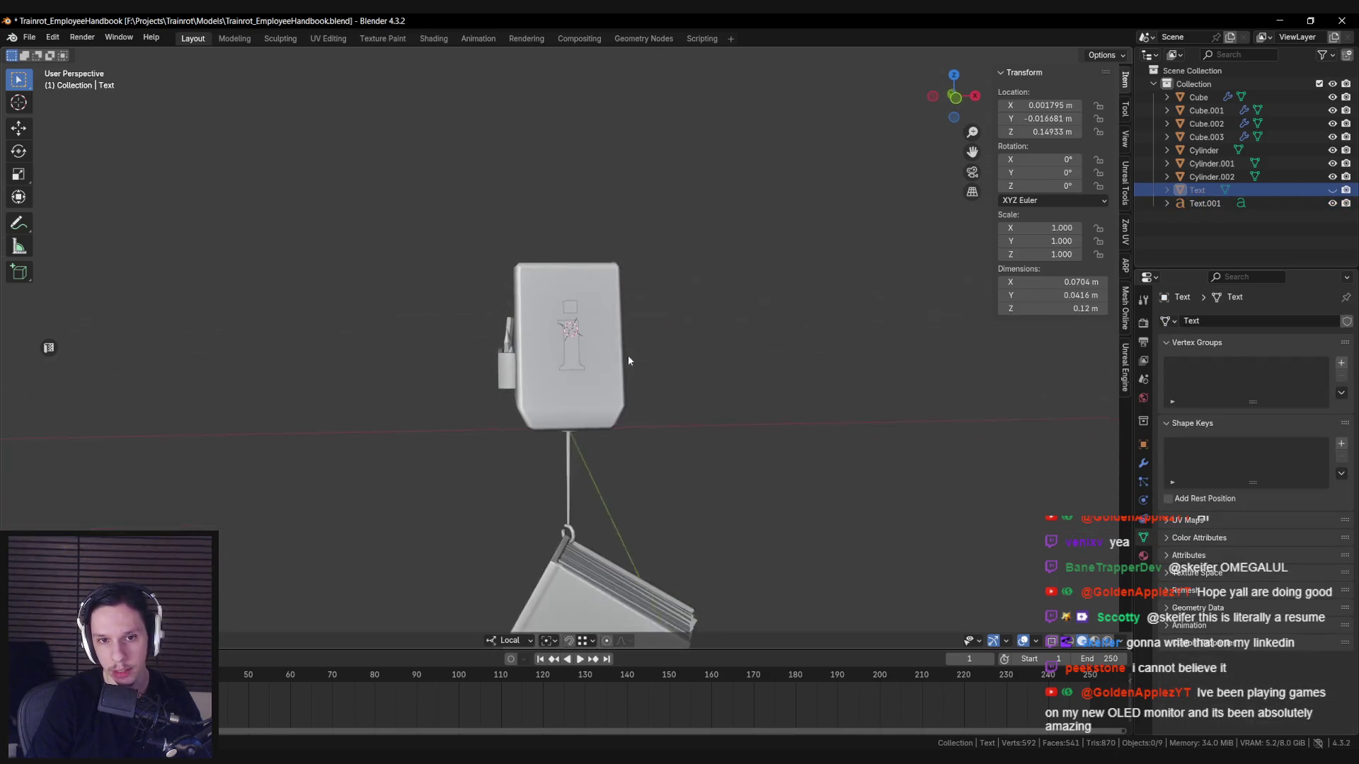
Scale the i up to about 0.237 and move it along local Y onto the sign face.
scroll("up", 3)
left_click(577, 357)
key("s")
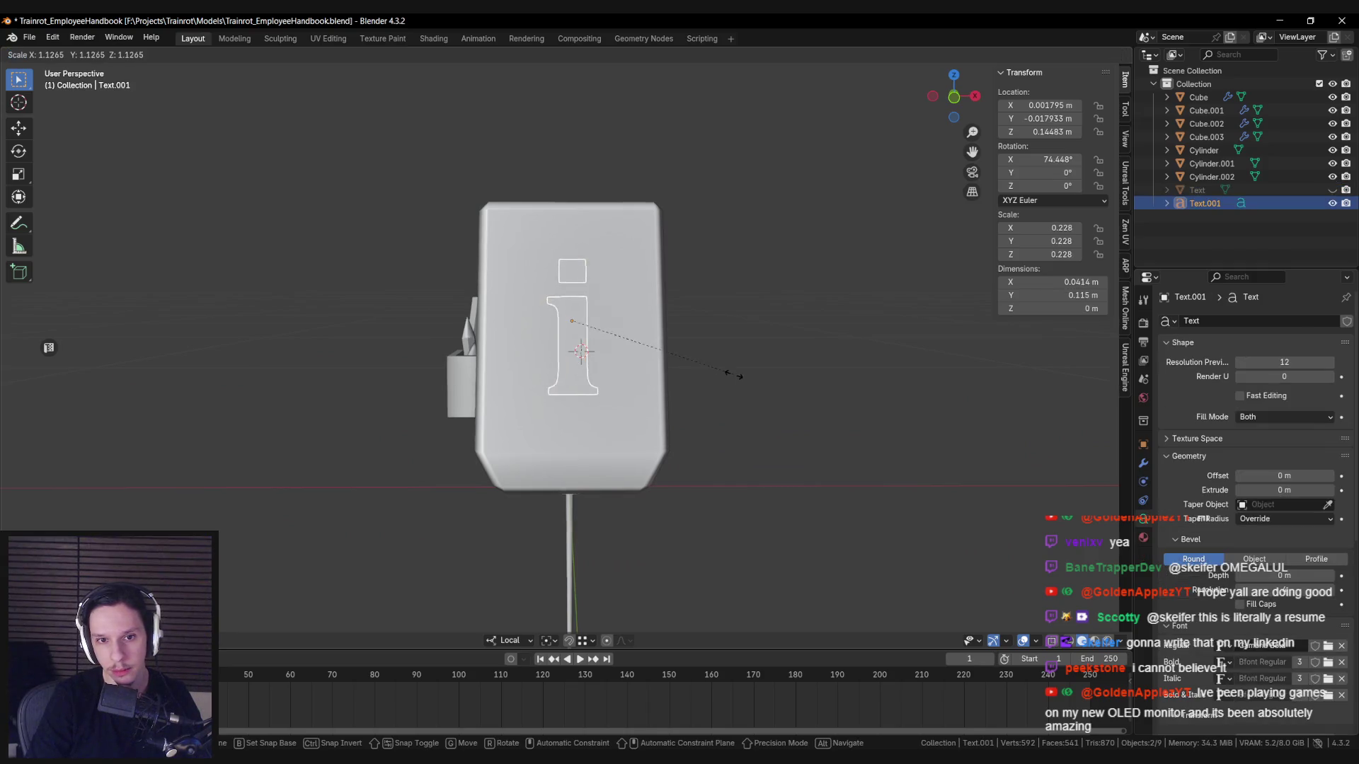
left_click(704, 358)
key("g")
key("y")
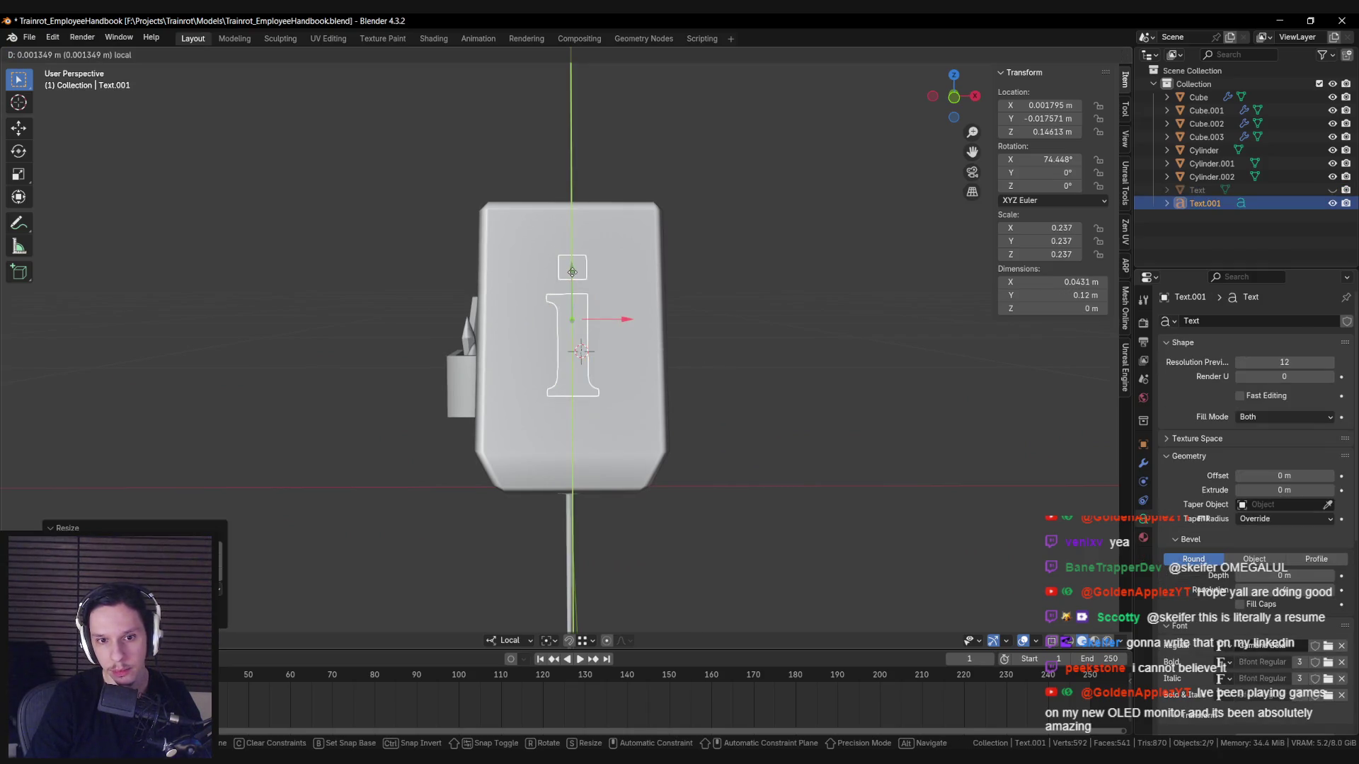
left_click(572, 271)
scroll("down", 3)
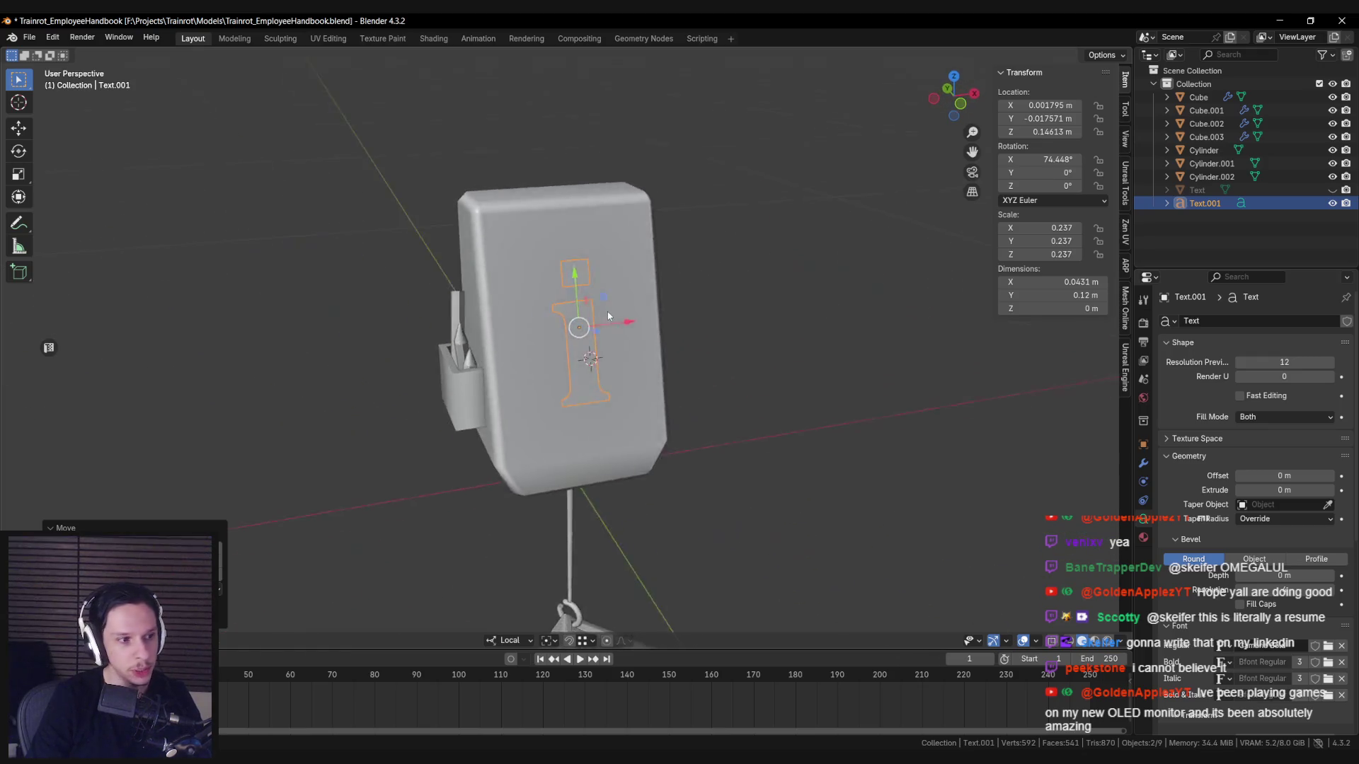
Unhide the question mark to compare, then hide it again and reselect the i.
scroll("up", 3)
scroll("down", 3)
key("alt+a")
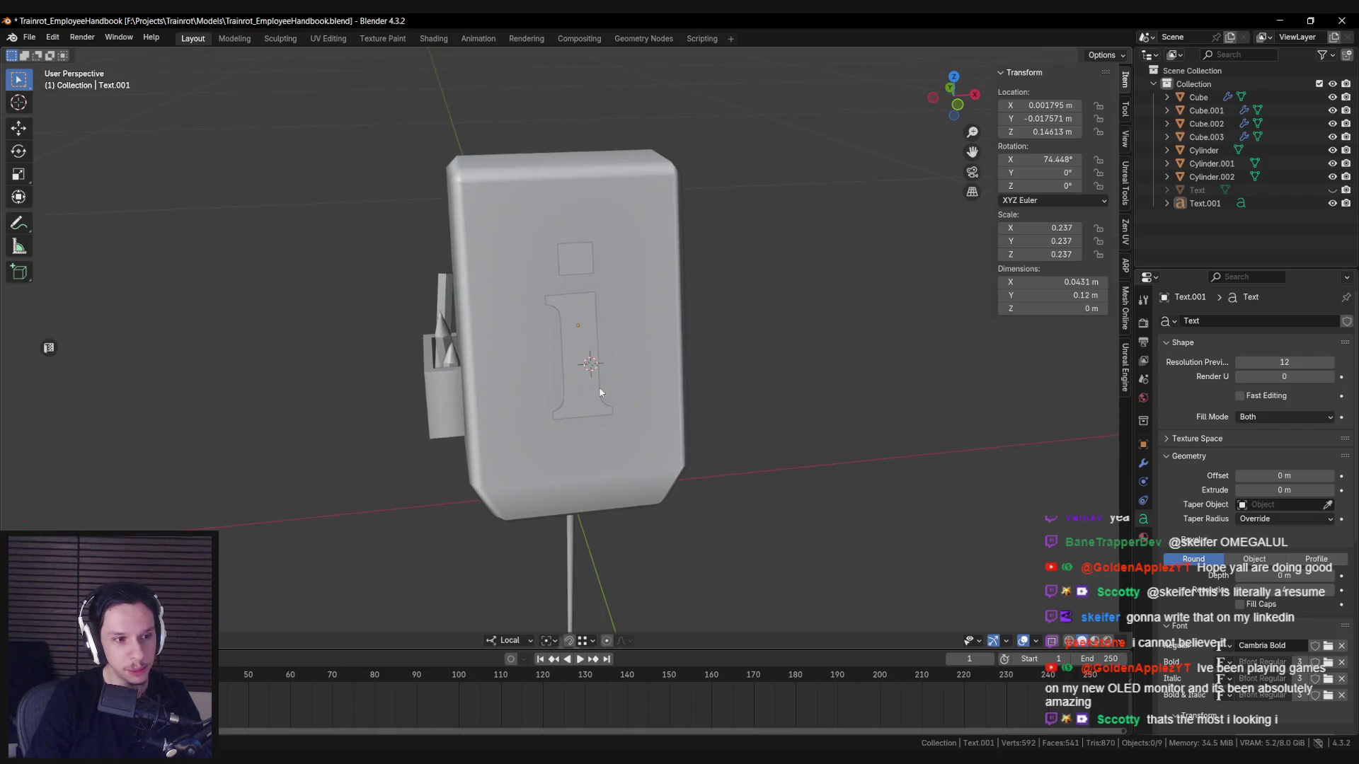
left_click_drag(600, 385, 598, 323)
key("alt+h")
key("ctrl+z")
left_click(599, 320)
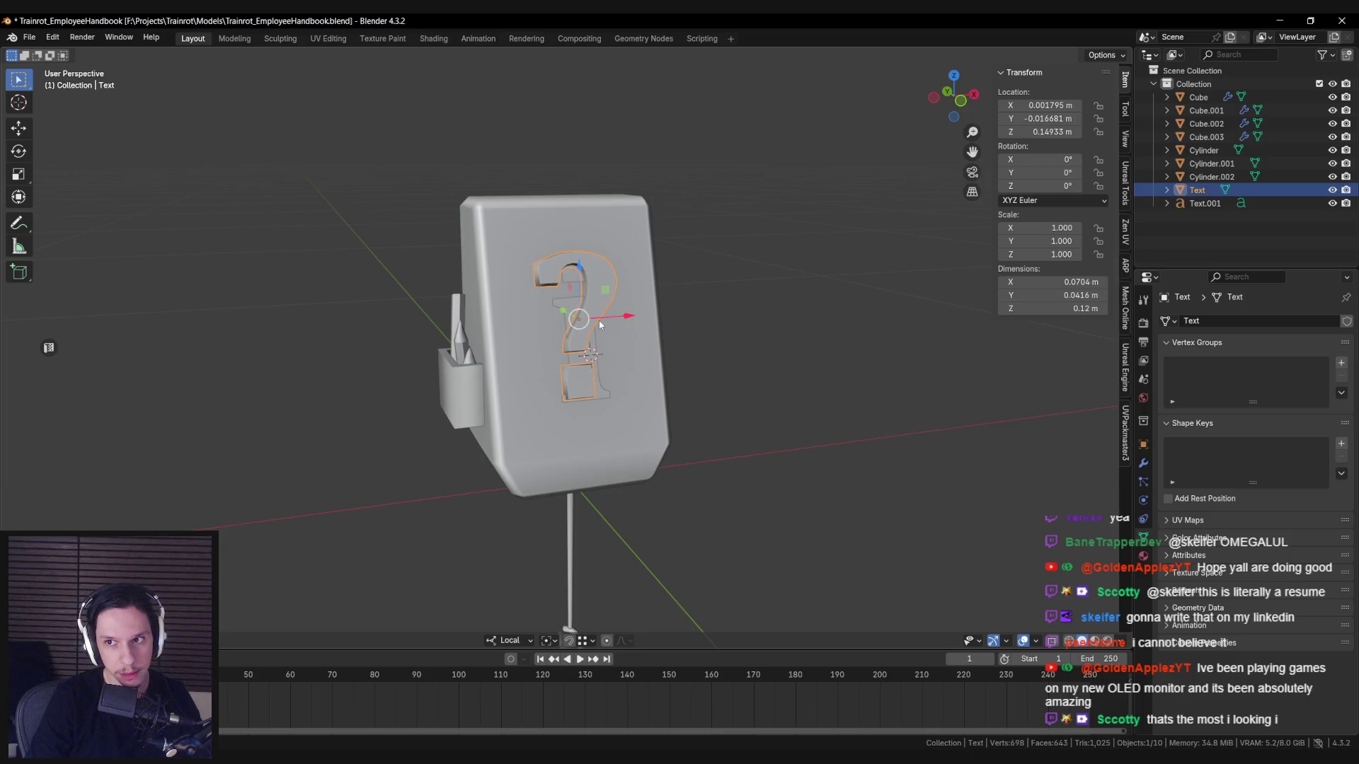
scroll("up", 3)
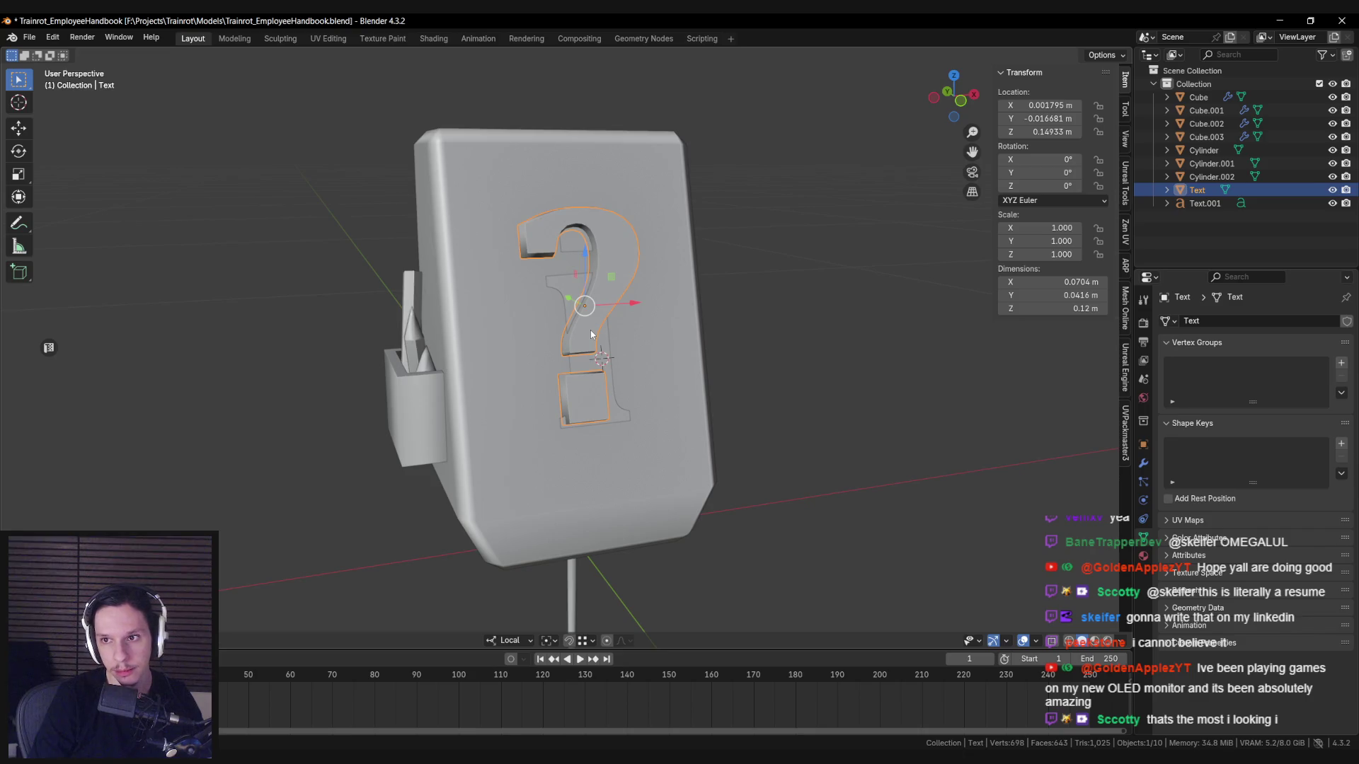
key("h")
left_click(590, 330)
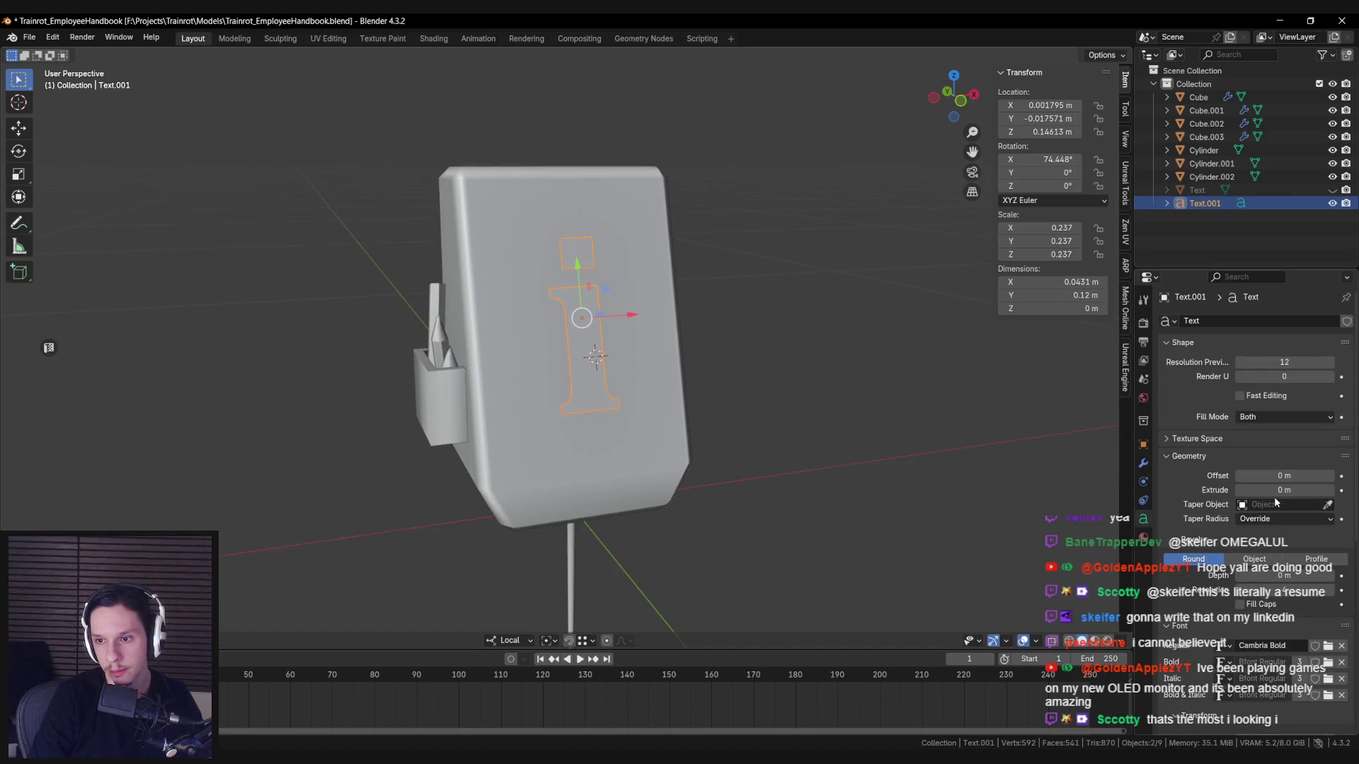
Apply the i's scale and set its extrusion depth to 0.005 m.
left_click_drag(1281, 493, 1306, 493)
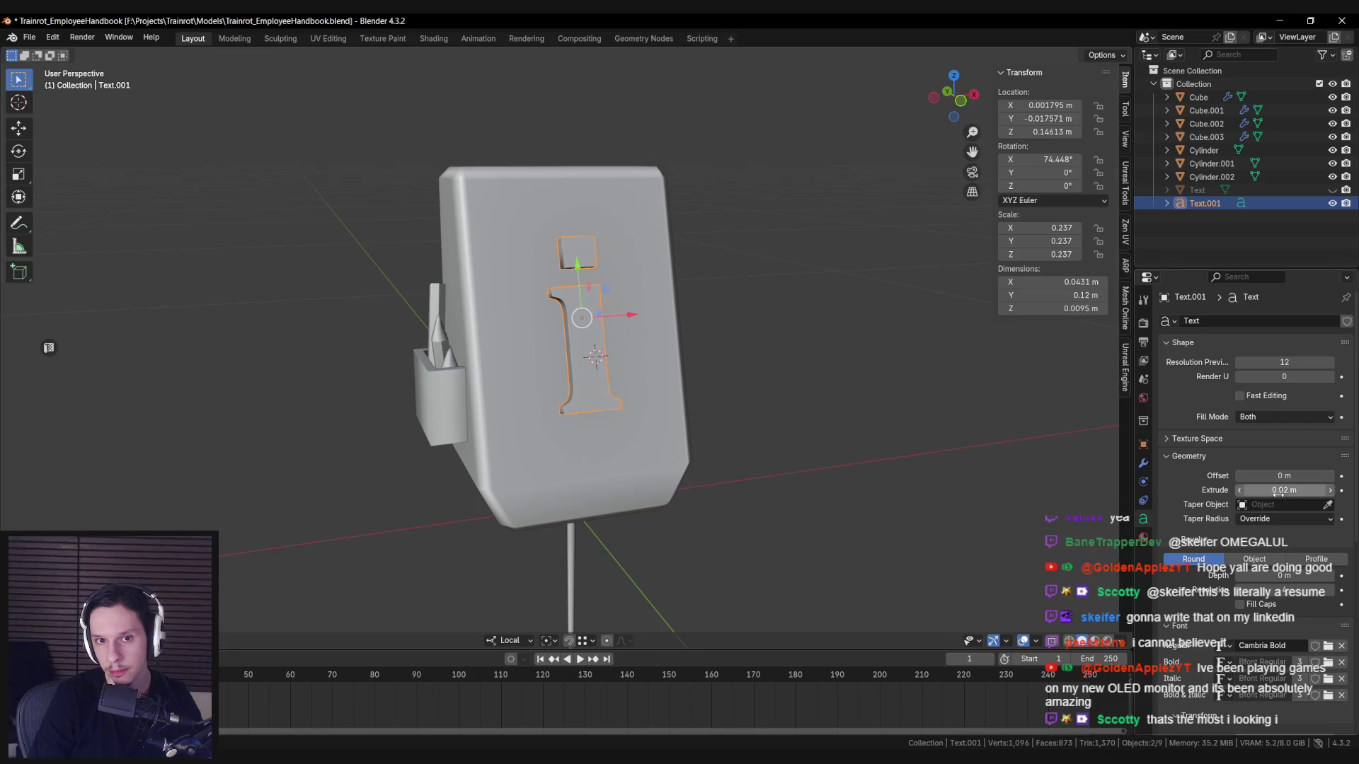
scroll("up", 3)
key("ctrl+a")
left_click(839, 381)
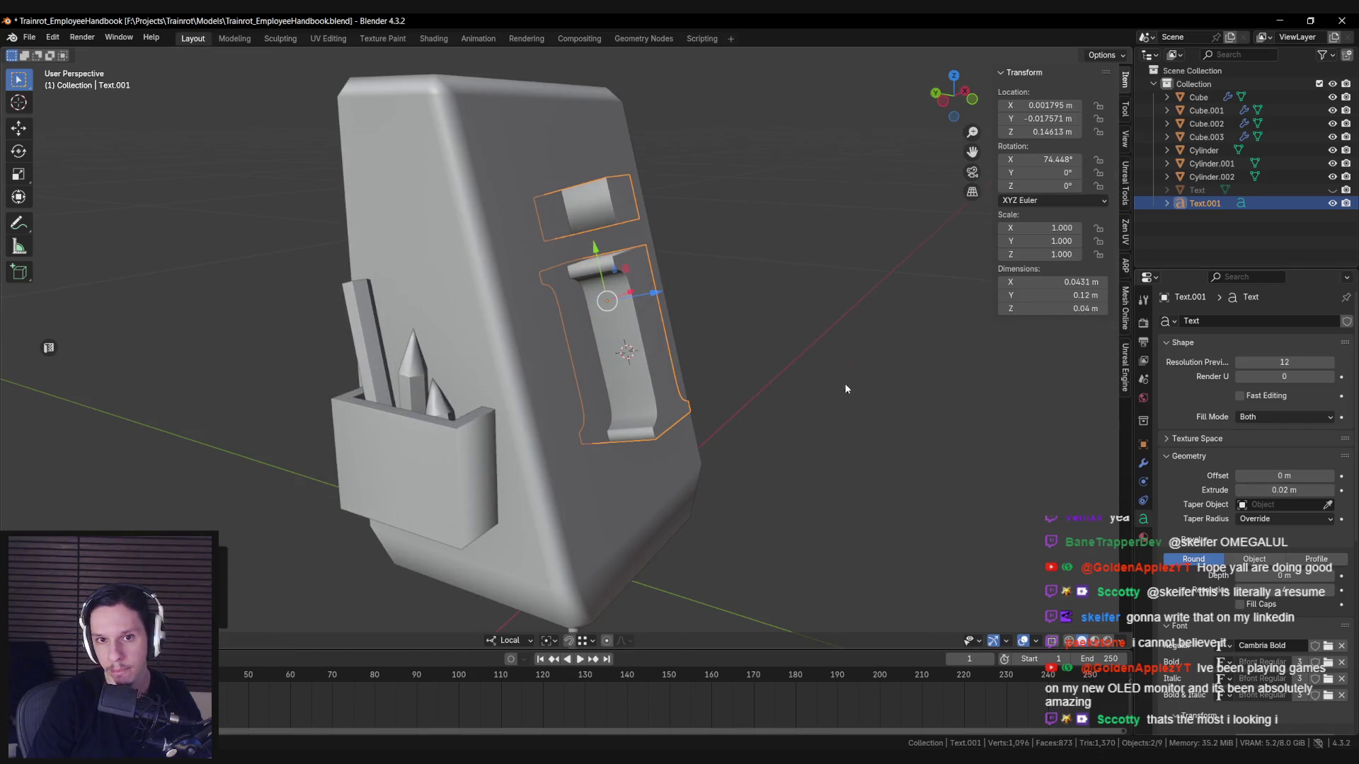
left_click_drag(1285, 489, 1271, 490)
left_click(1270, 492)
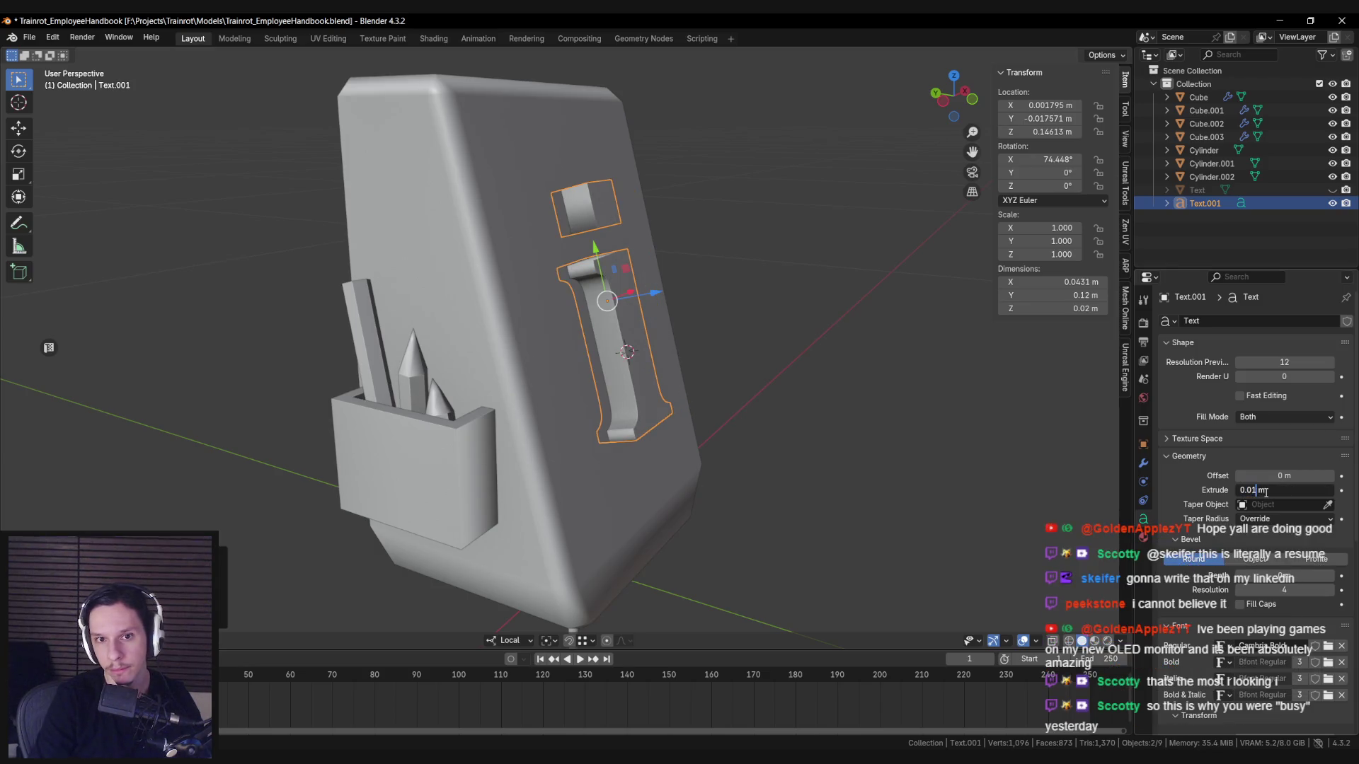
type("5")
key("Return")
Nudge the letter along local Z onto the sign face and save the blend file.
left_click_drag(793, 336, 848, 328)
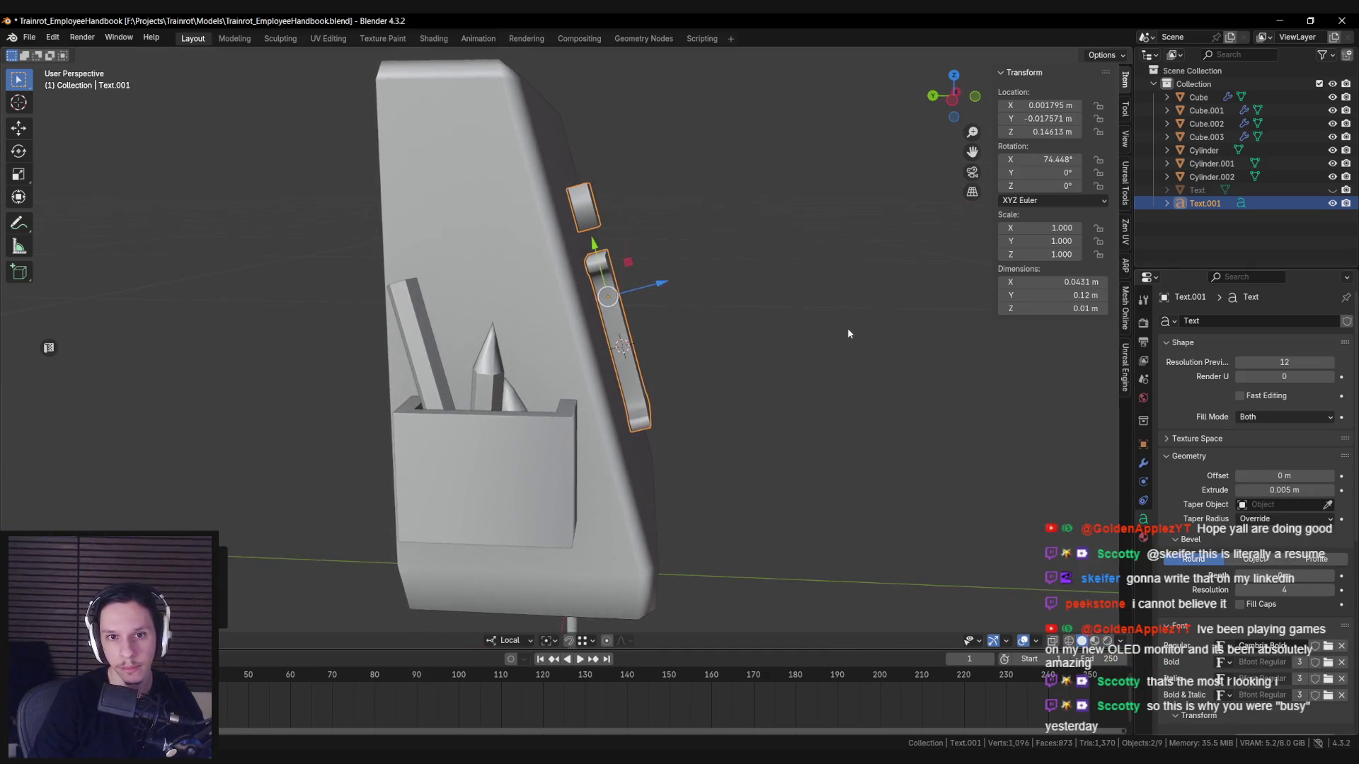
left_click_drag(661, 283, 663, 286)
left_click_drag(669, 290, 587, 366)
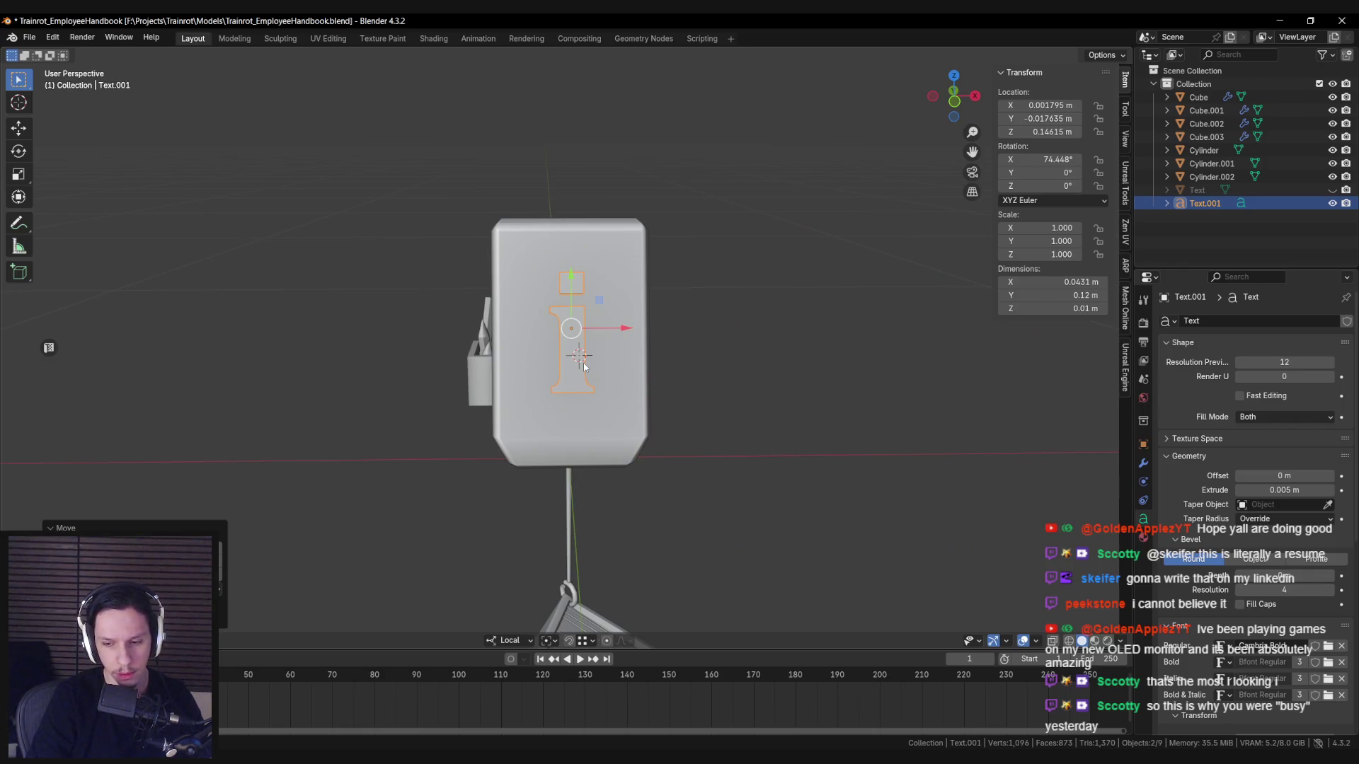
left_click_drag(581, 365, 598, 260)
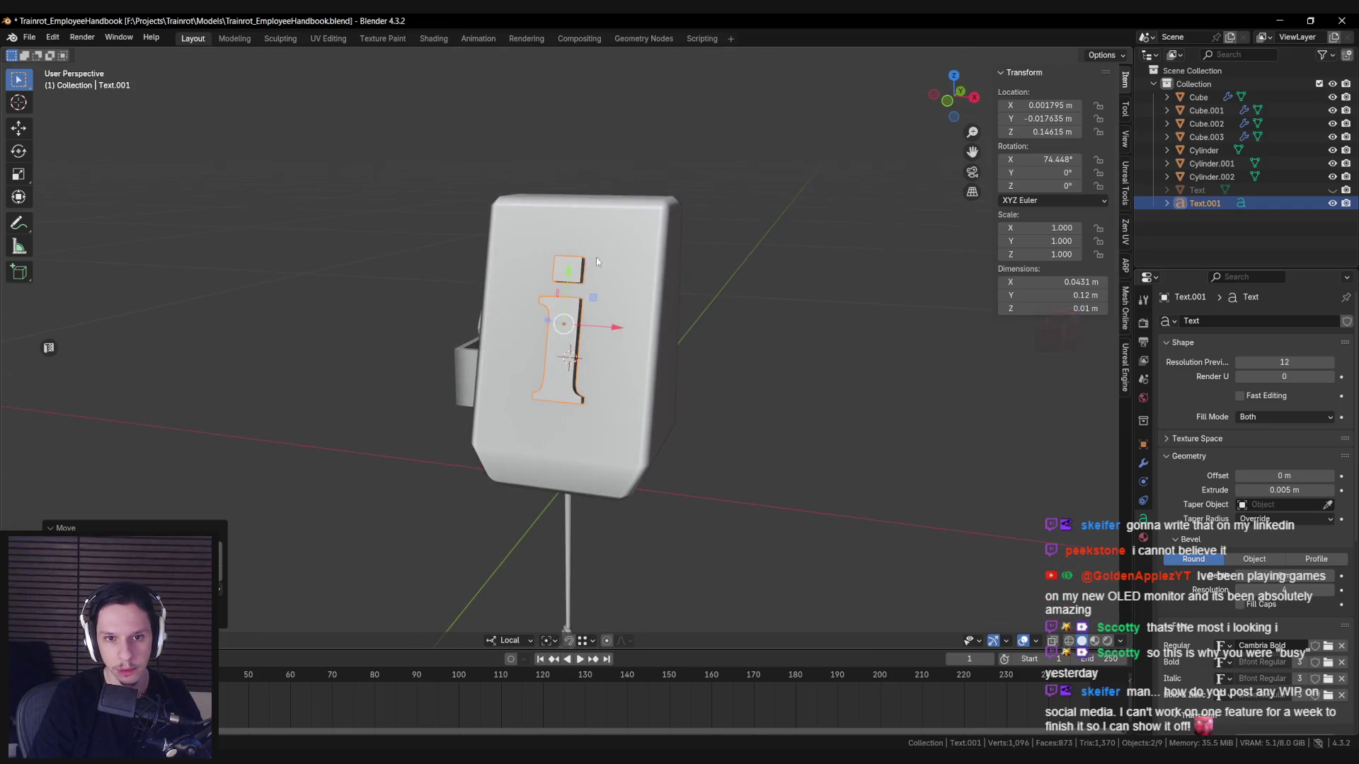
scroll("up", 3)
scroll("down", 3)
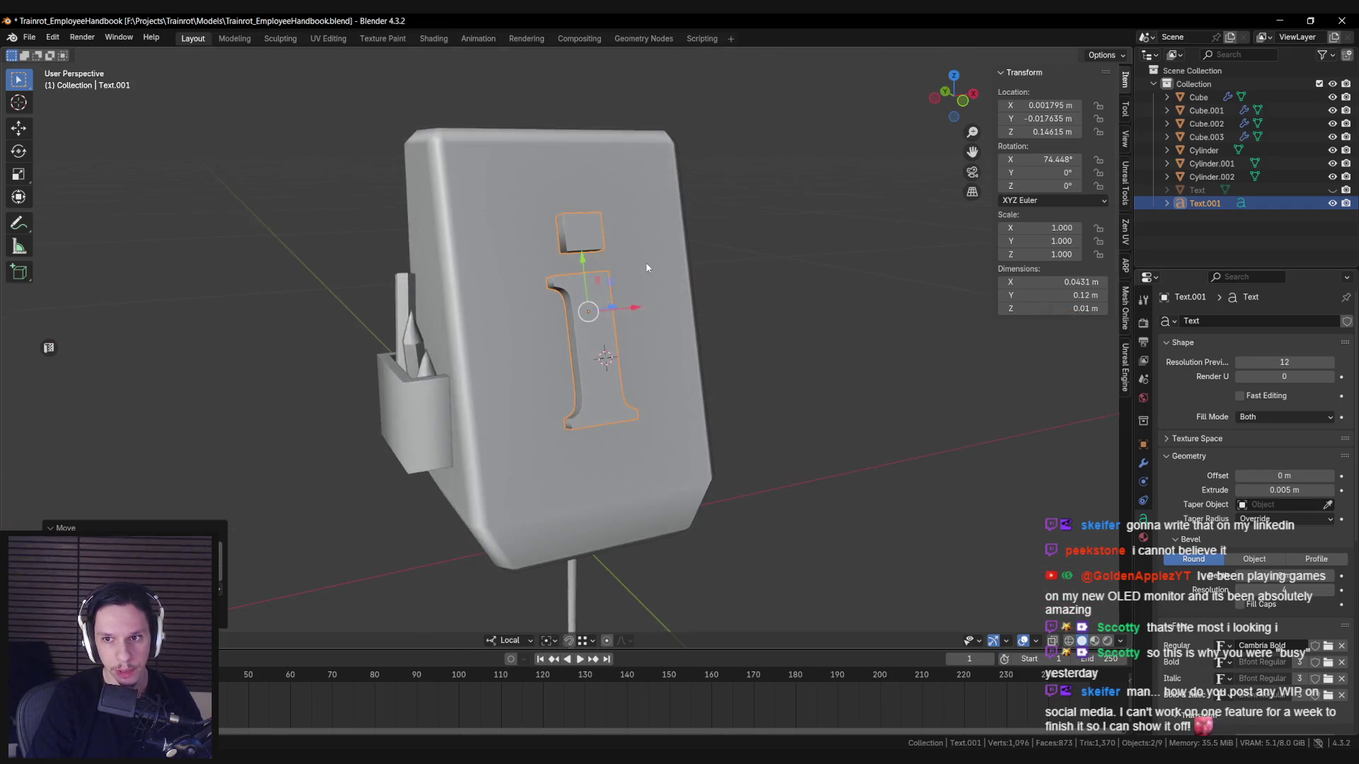
key("ctrl+s")
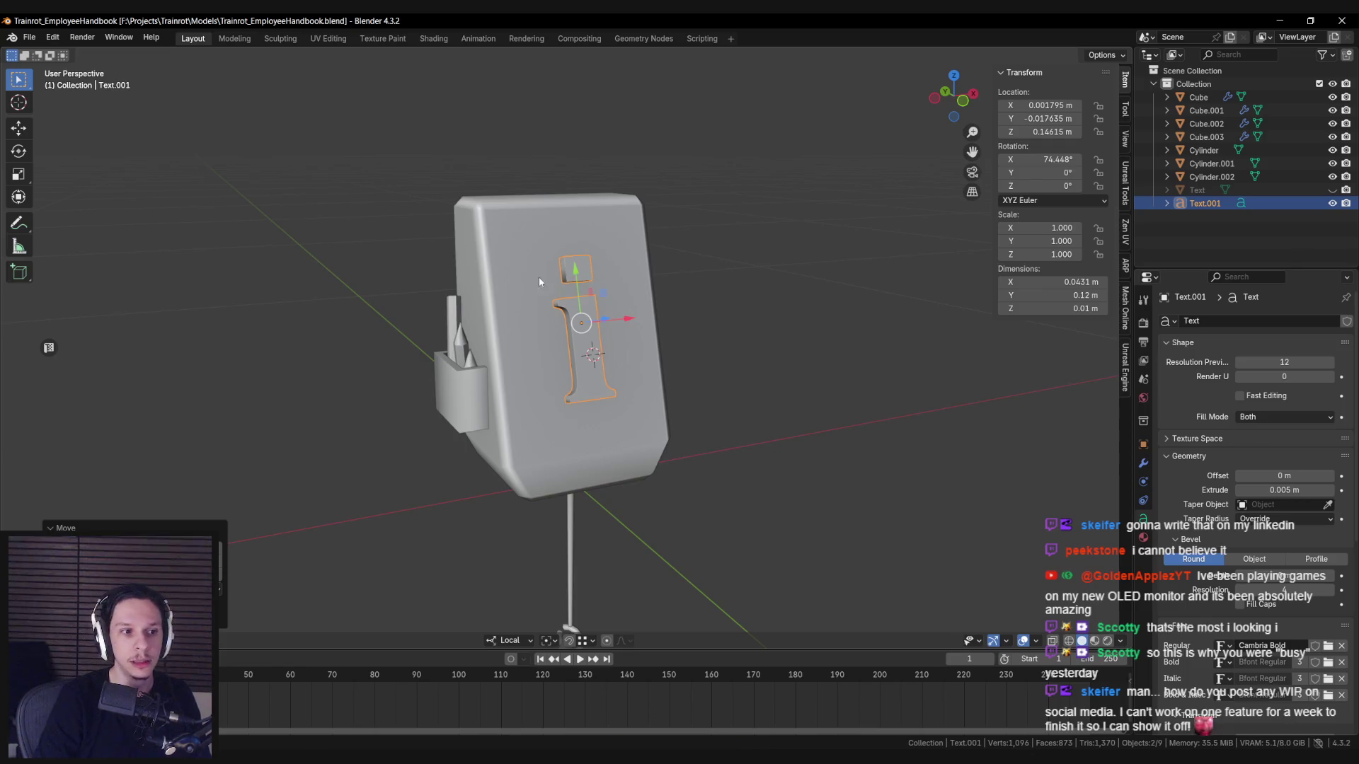
Lower the letter's Resolution Preview from 12 toward 7.
scroll("up", 3)
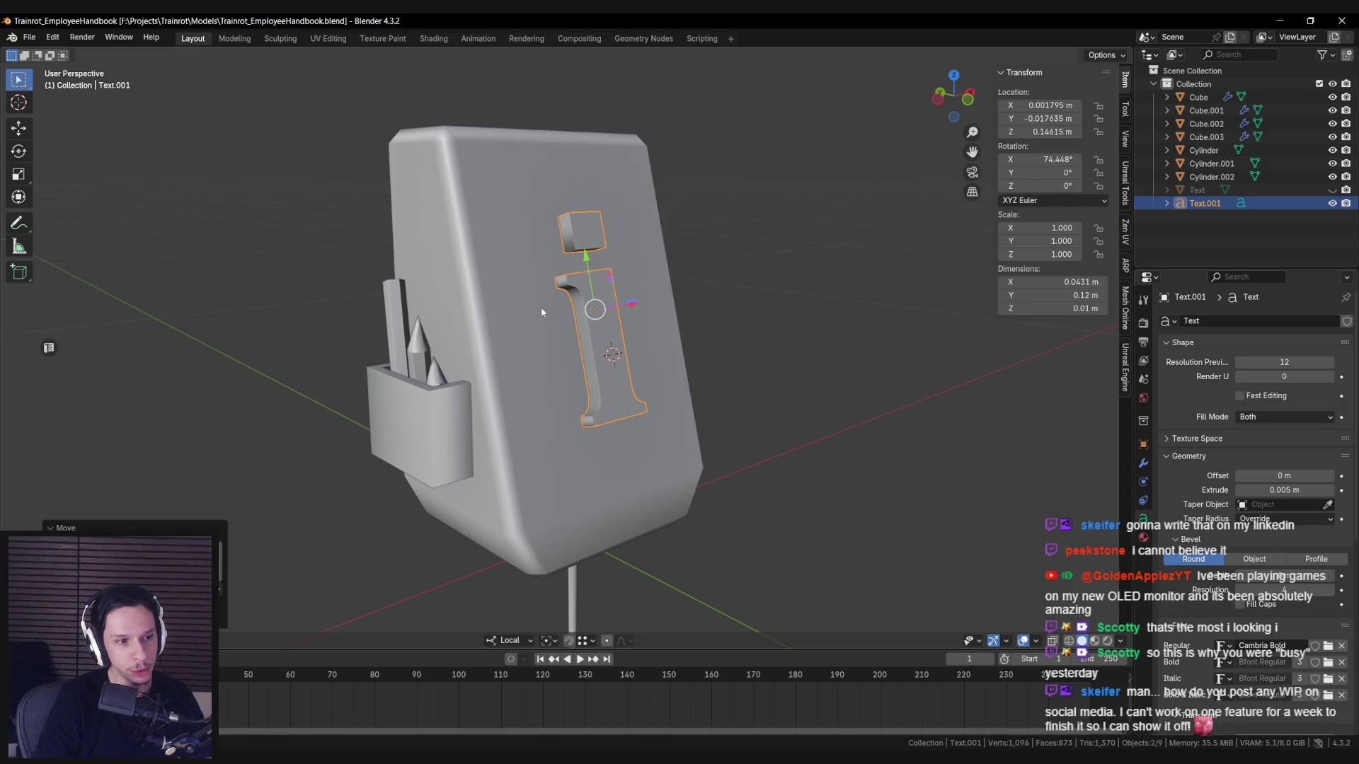
scroll("down", 3)
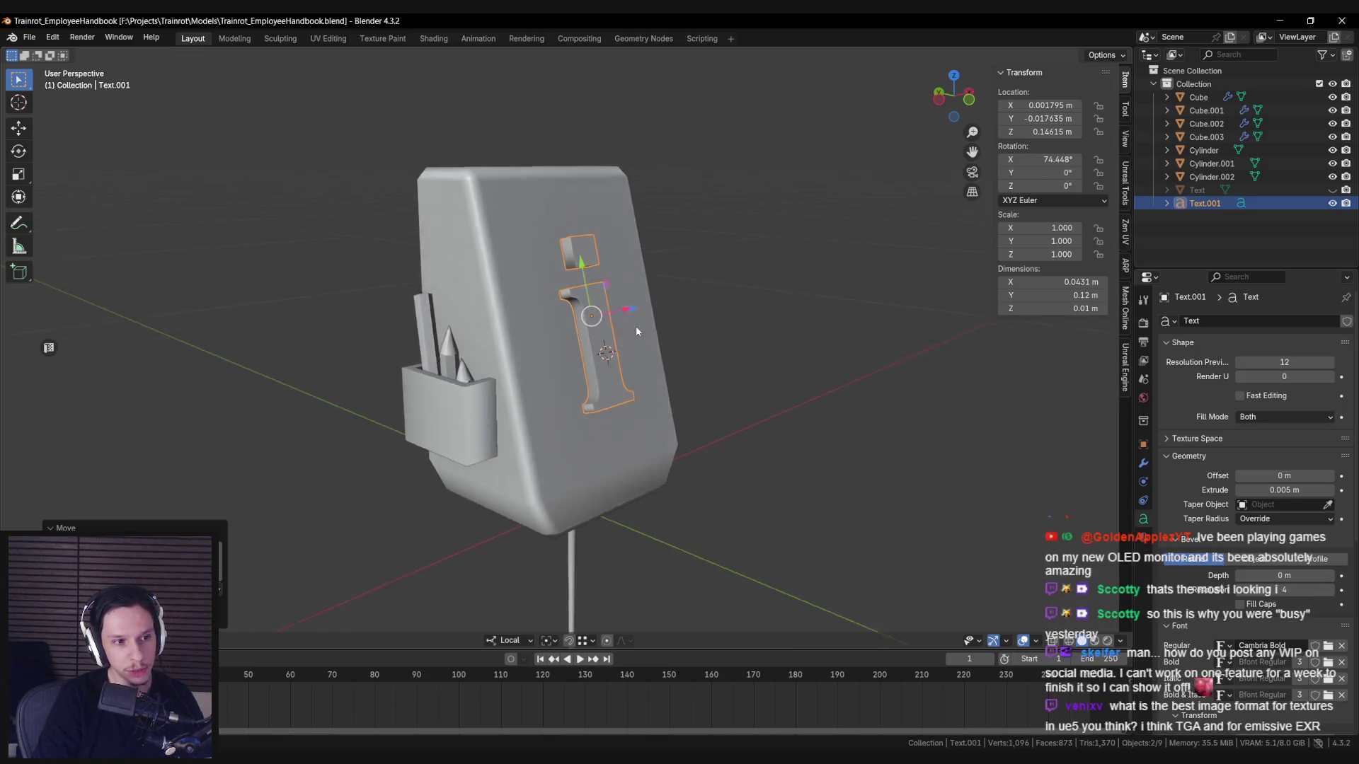
scroll("up", 3)
left_click_drag(610, 293, 640, 364)
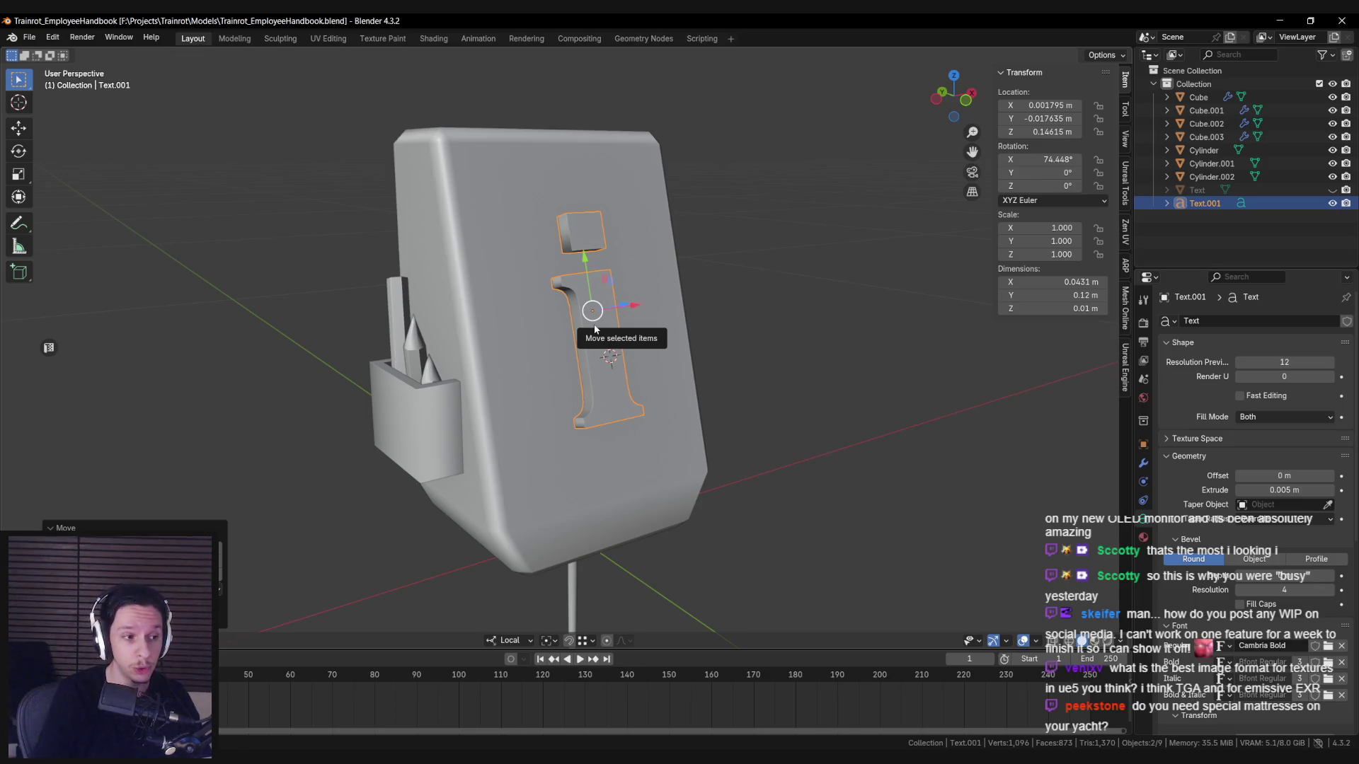
left_click_drag(594, 329, 594, 402)
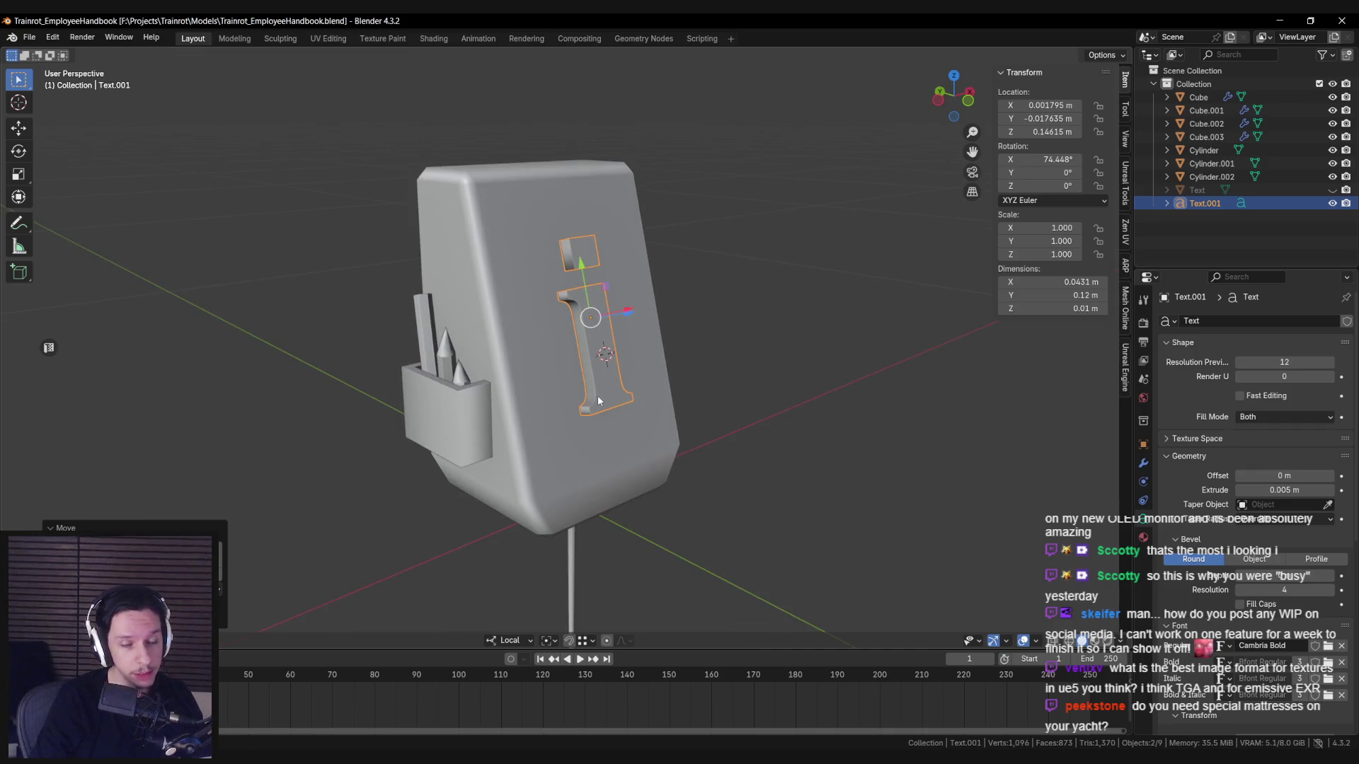
left_click_drag(598, 400, 624, 371)
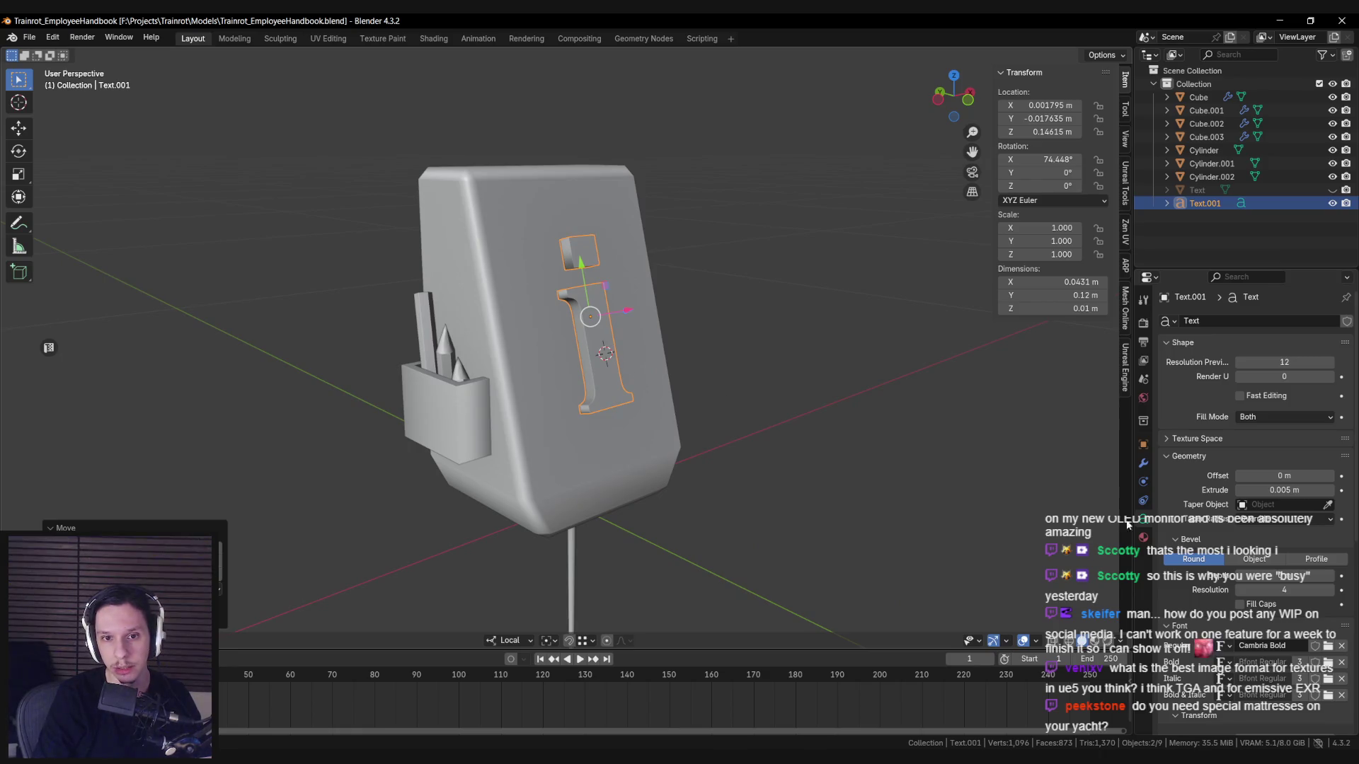
left_click_drag(1241, 365, 1220, 365)
scroll("up", 3)
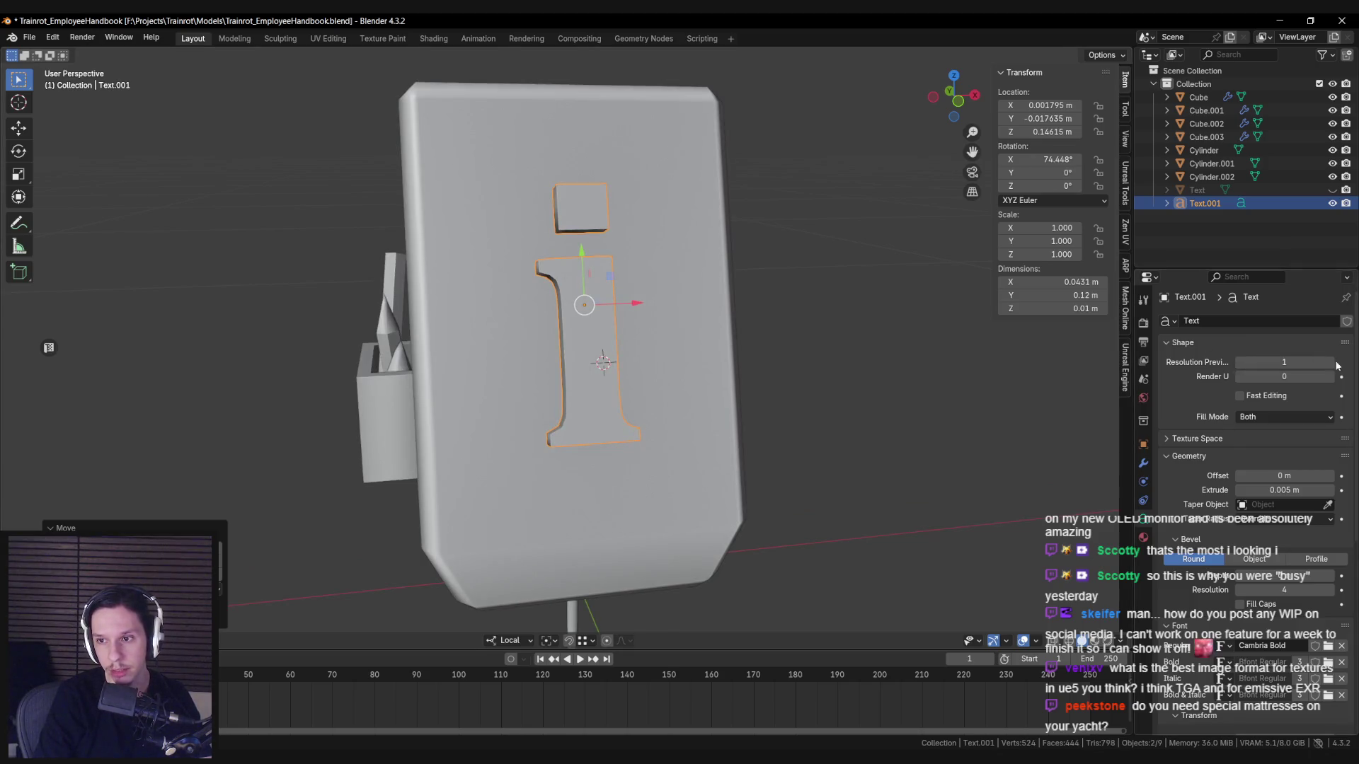
Drop the i's Resolution Preview to 1.
scroll("down", 3)
scroll("up", 3)
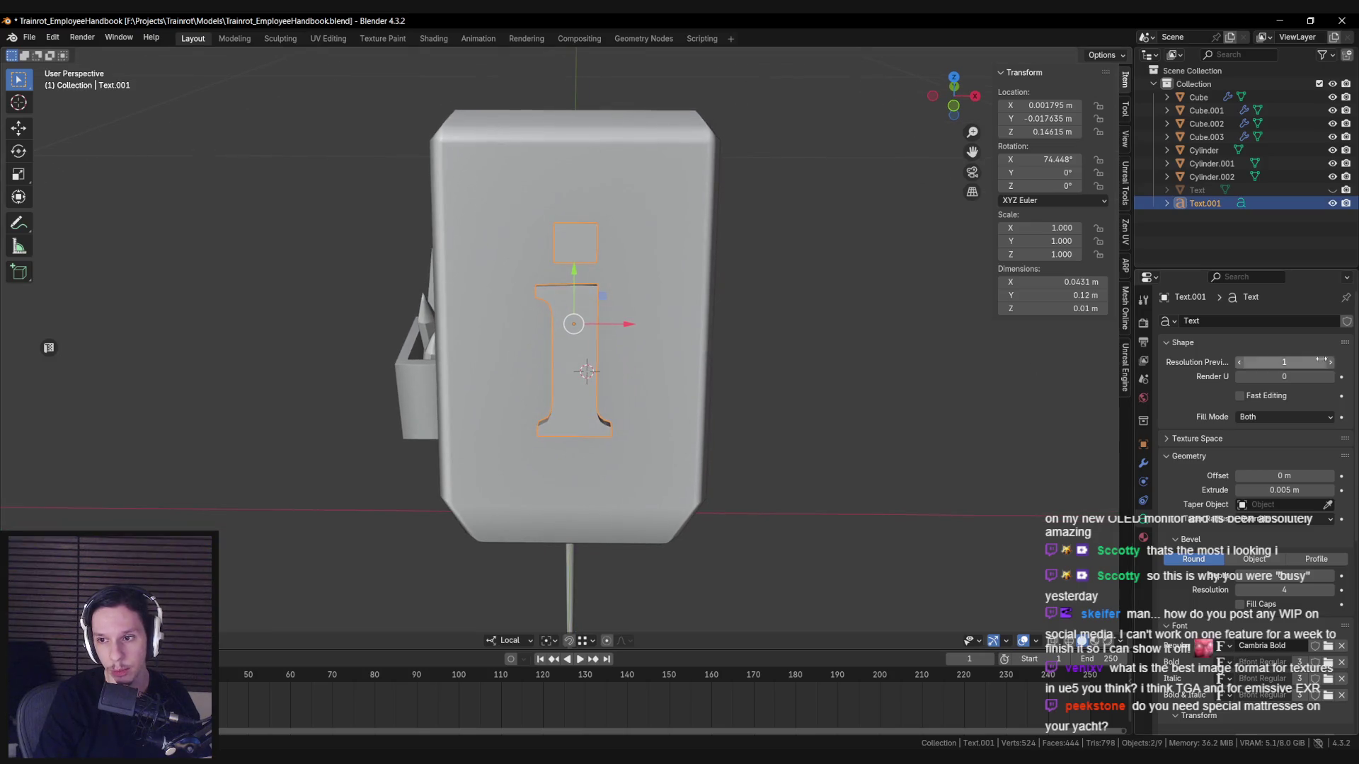
left_click(1238, 361)
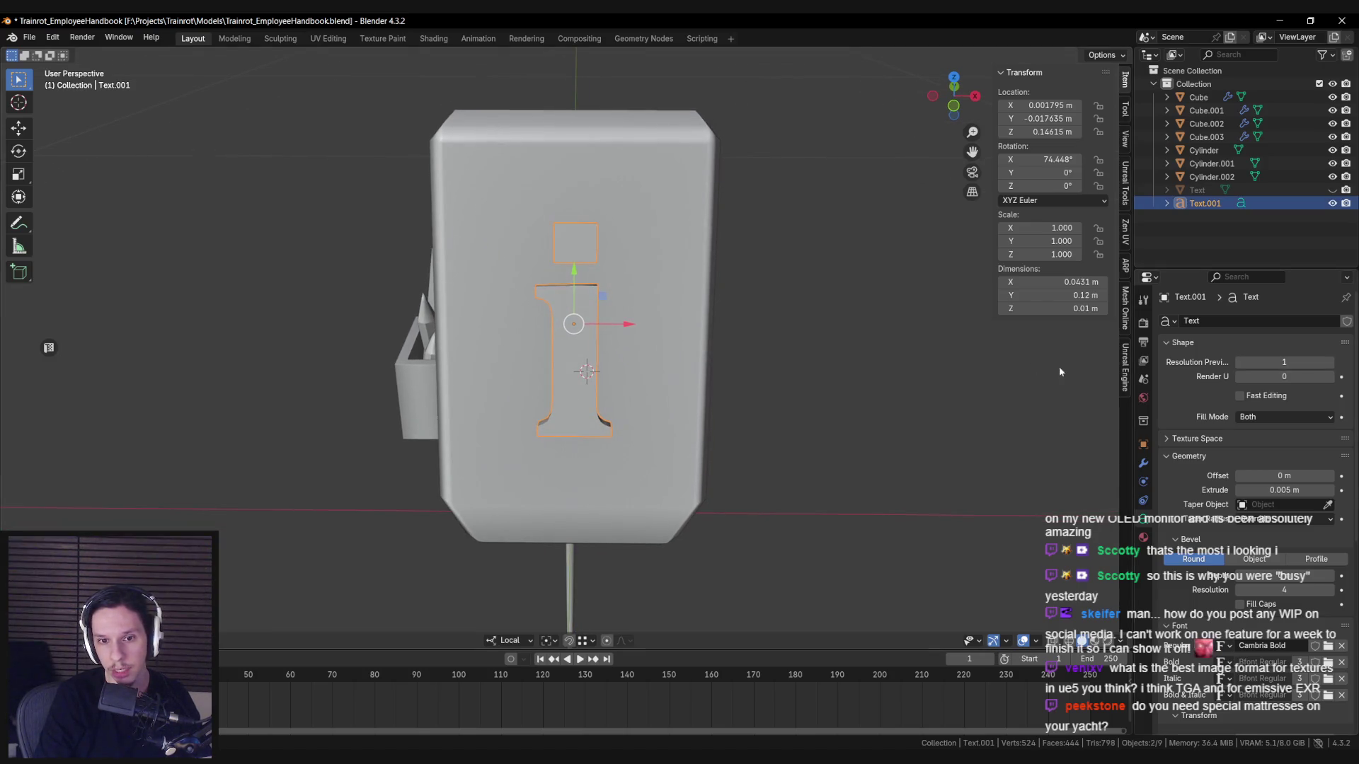
left_click_drag(686, 388, 679, 424)
key("ctrl+a")
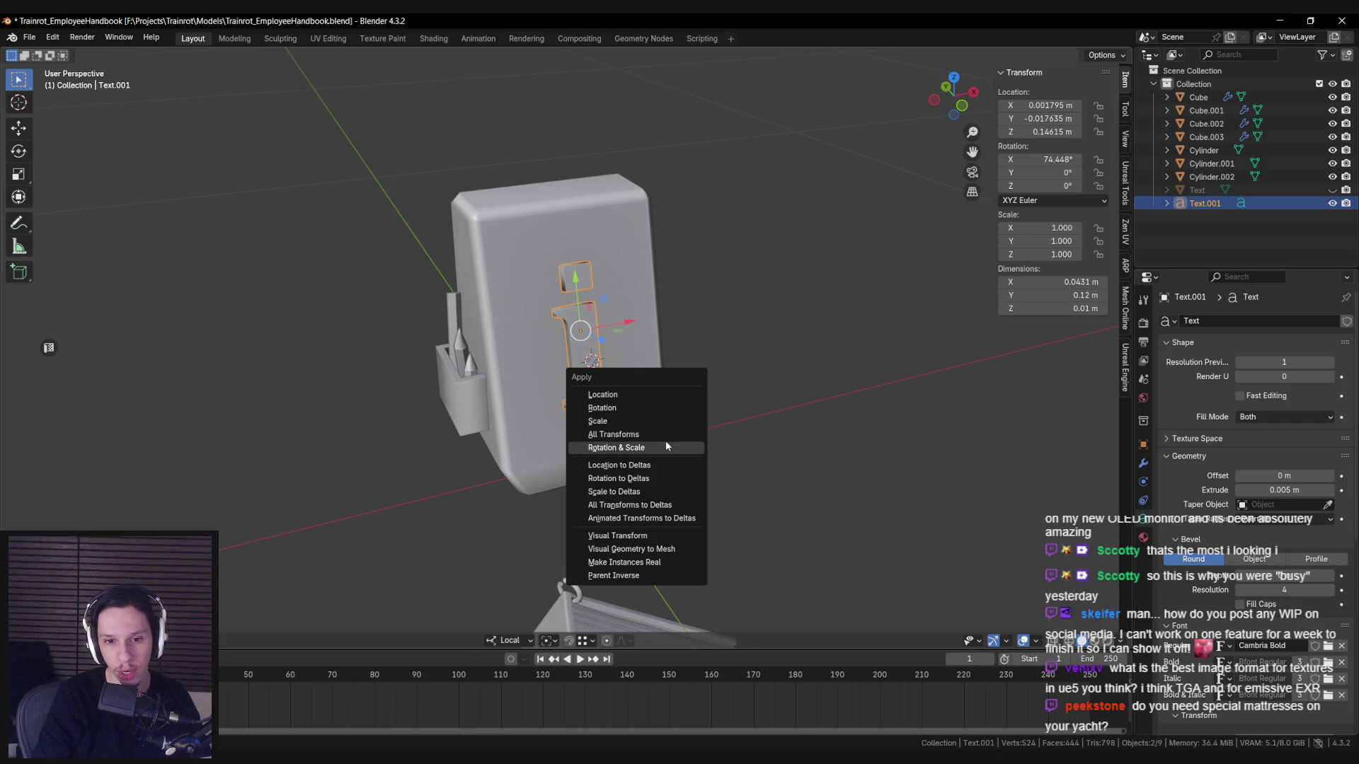
Convert the i text object to a mesh and enter Edit Mode on it.
right_click(222, 630)
mouse_move(283, 563)
left_click(354, 564)
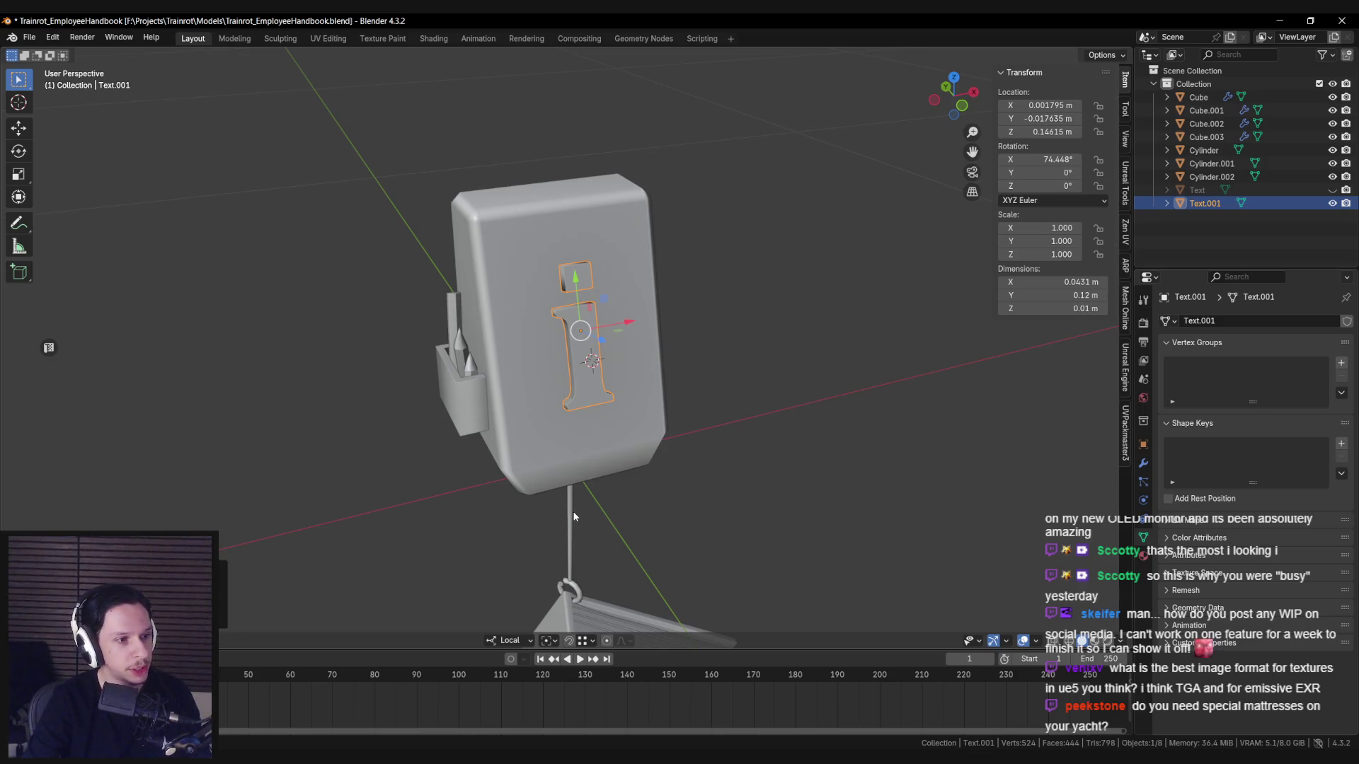
scroll("down", 3)
scroll("up", 3)
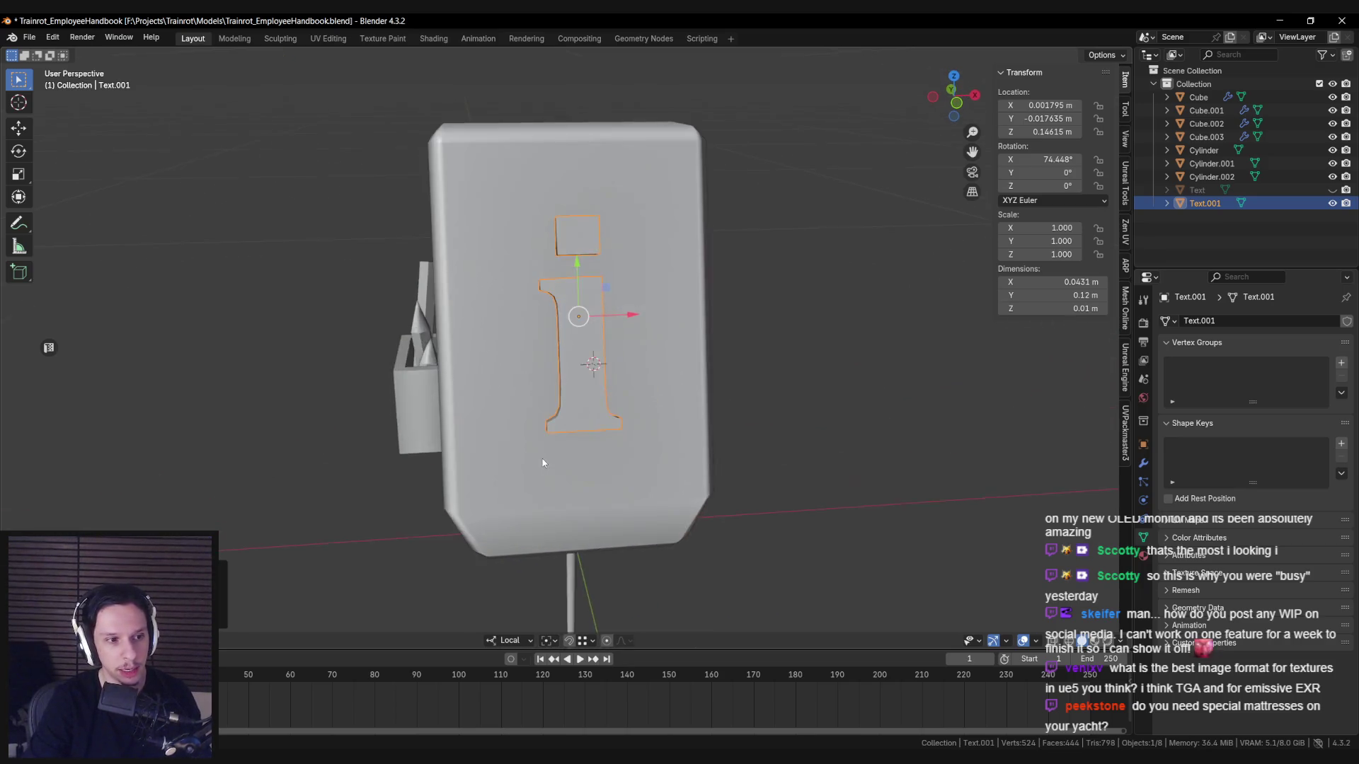
scroll("down", 3)
scroll("up", 3)
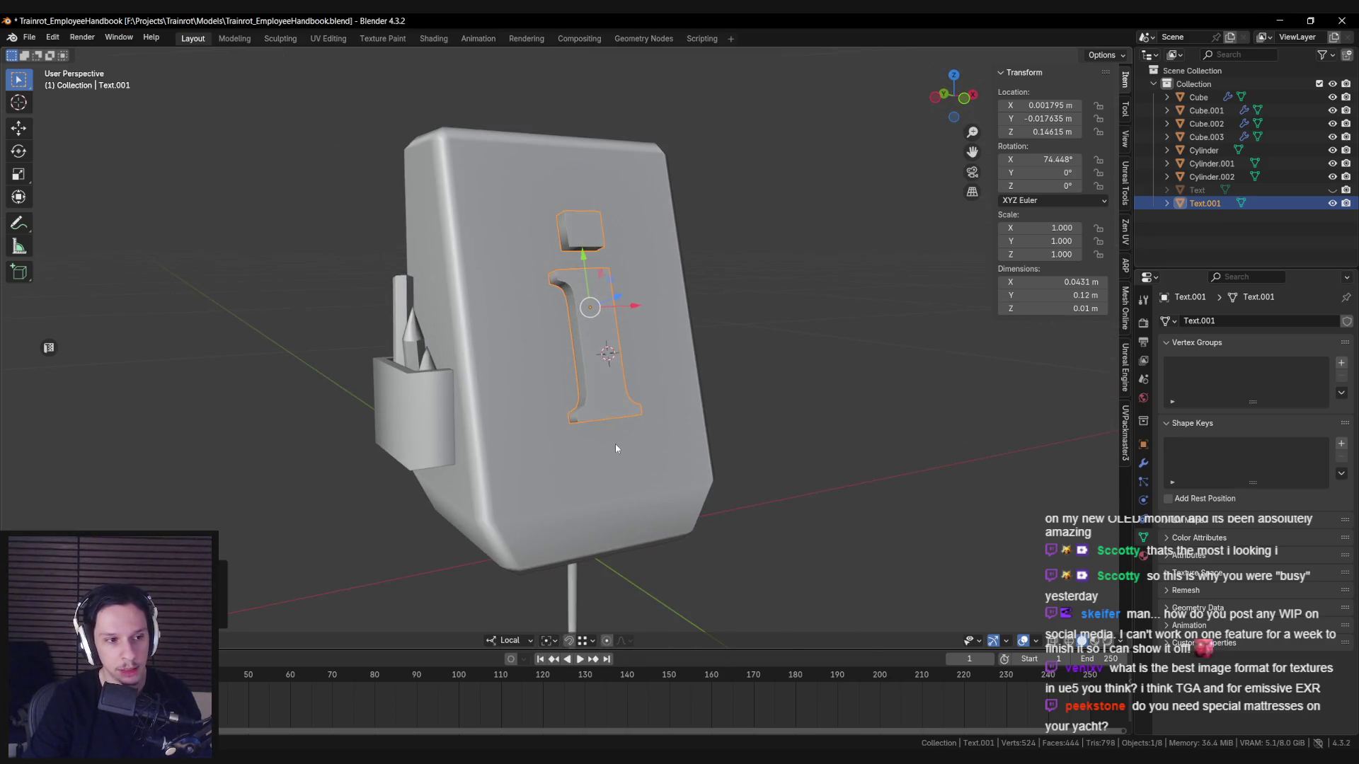
scroll("down", 3)
left_click_drag(611, 468, 679, 471)
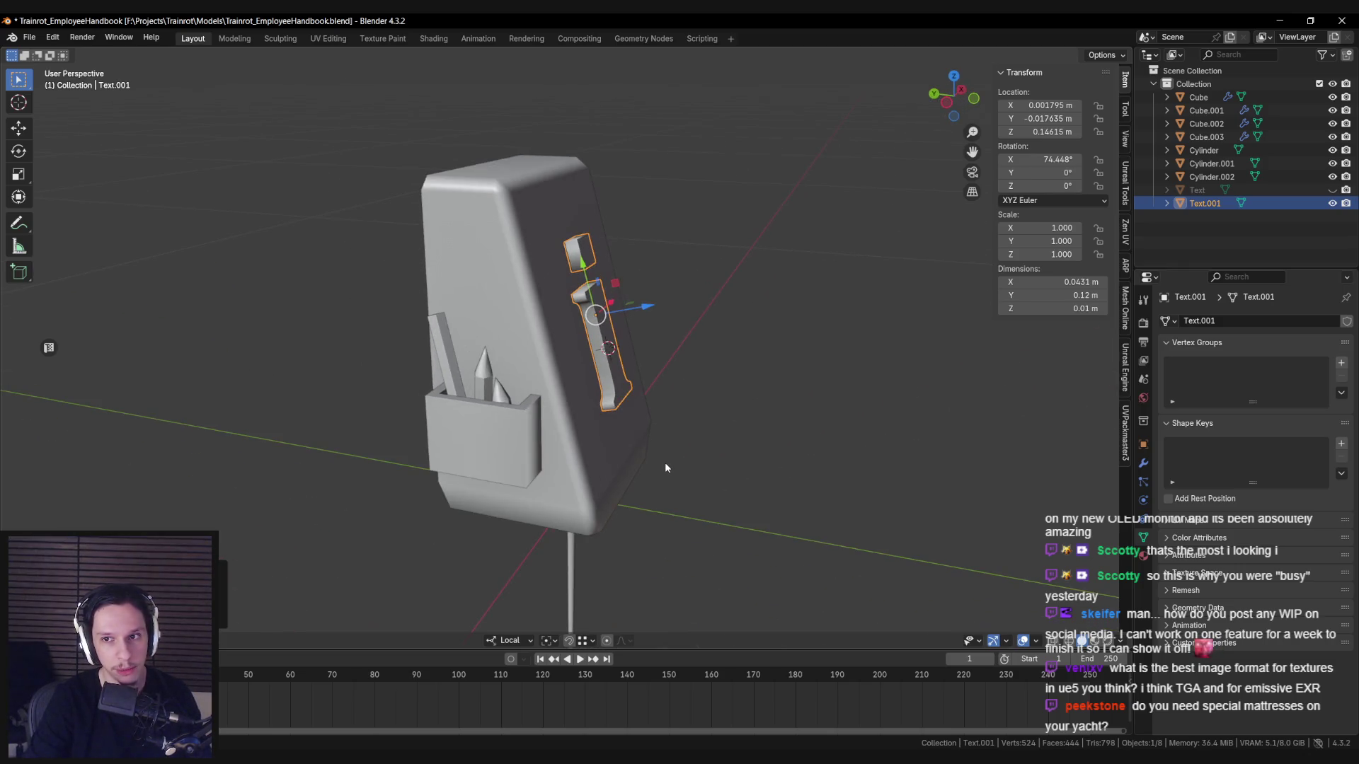
key("Tab")
Isolate the letter i in local view and delete its selected front geometry.
key("a")
key("alt+a")
key("slash")
left_click_drag(666, 463, 623, 382)
key("a")
key("x")
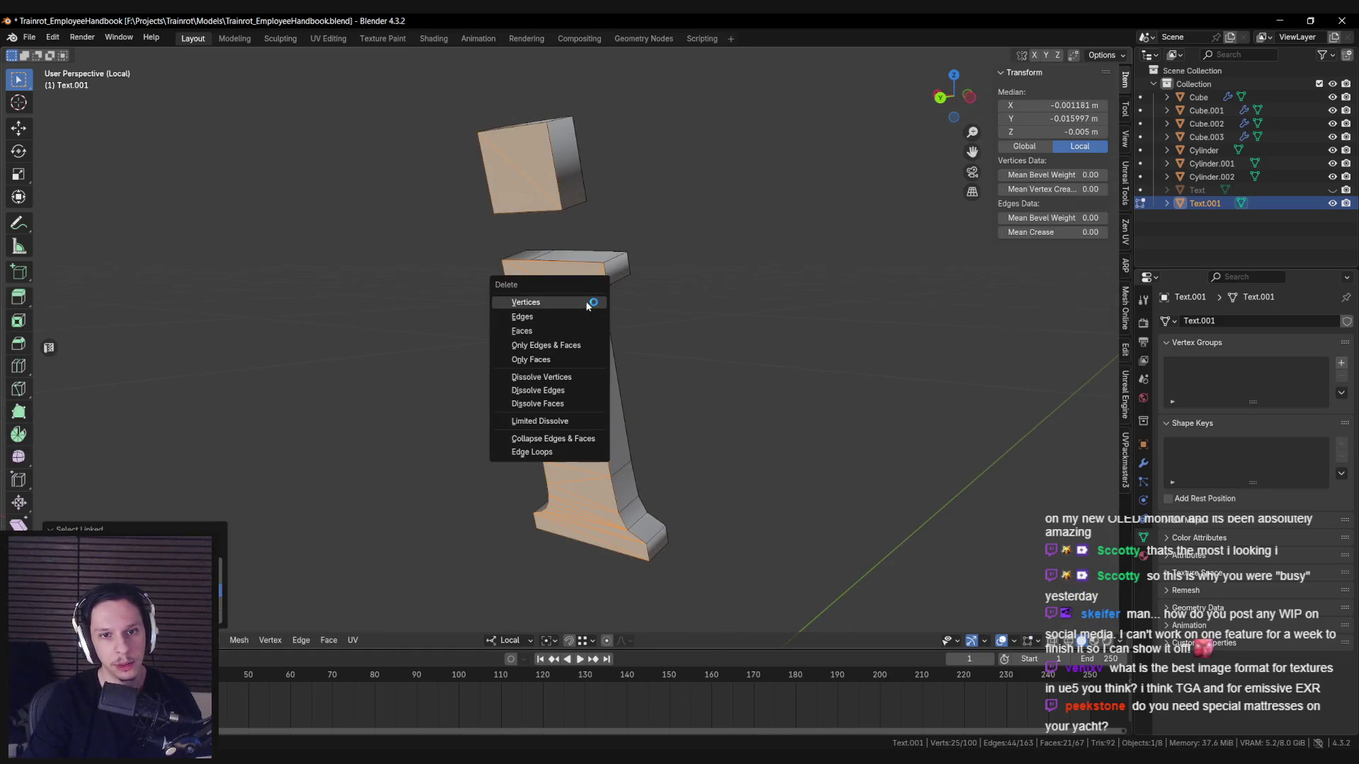
left_click(570, 331)
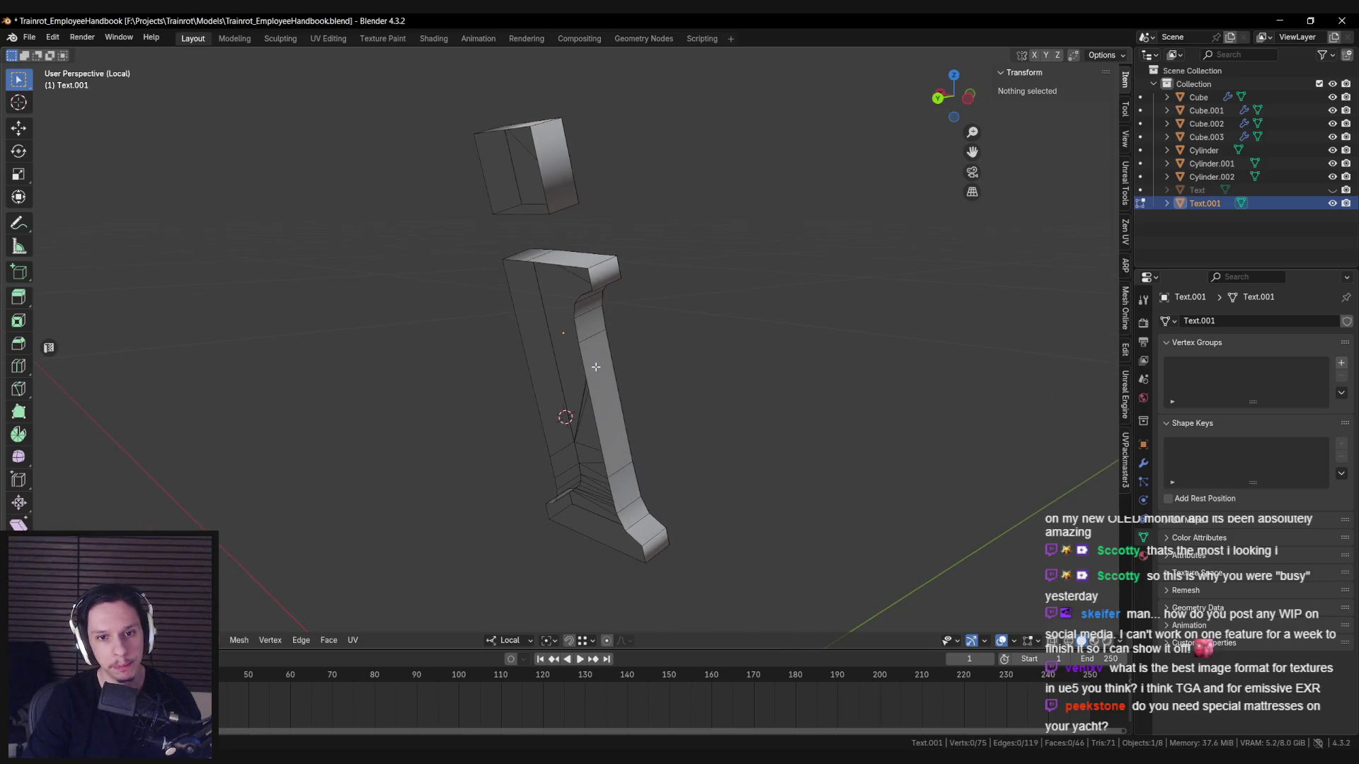
Save the file, then flatten the letter's top-edge vertices by scaling along local Z.
key("ctrl+s")
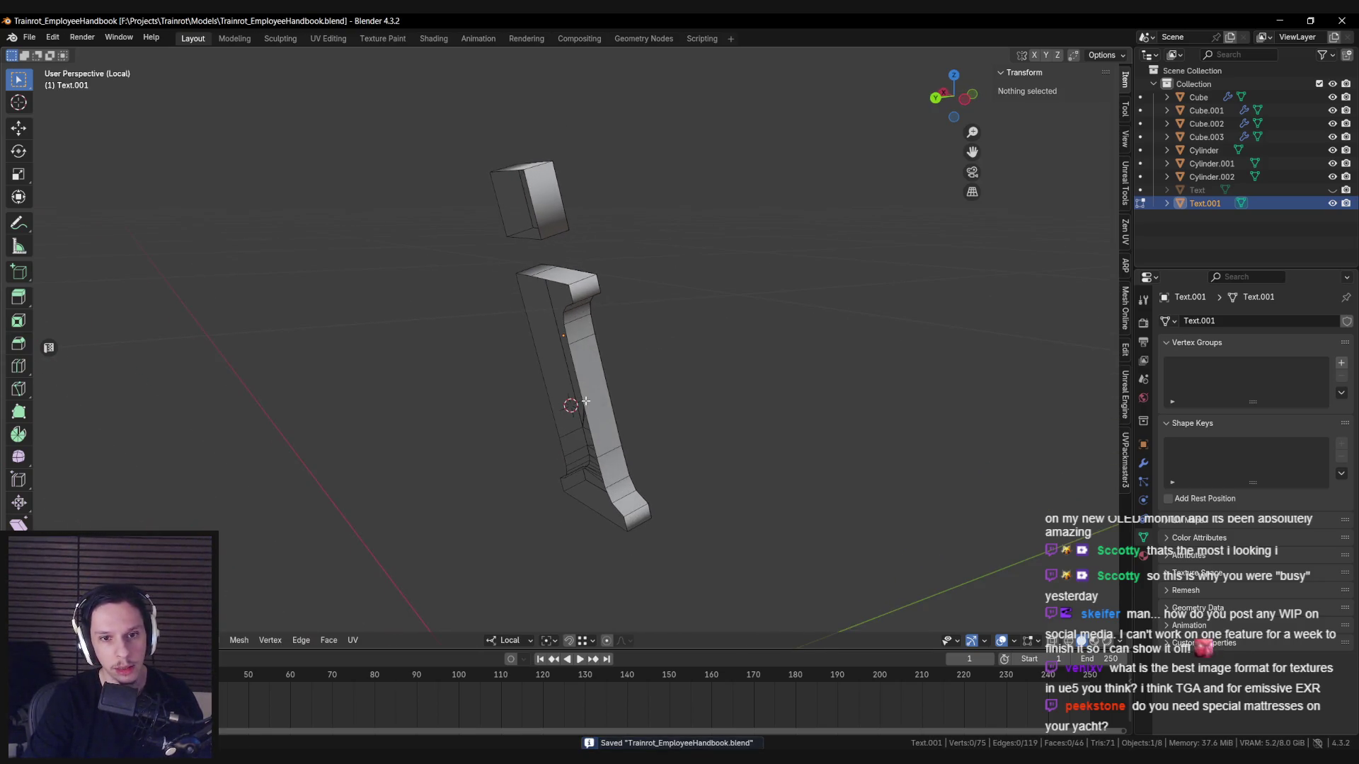
left_click(594, 381)
left_click_drag(594, 381, 692, 367)
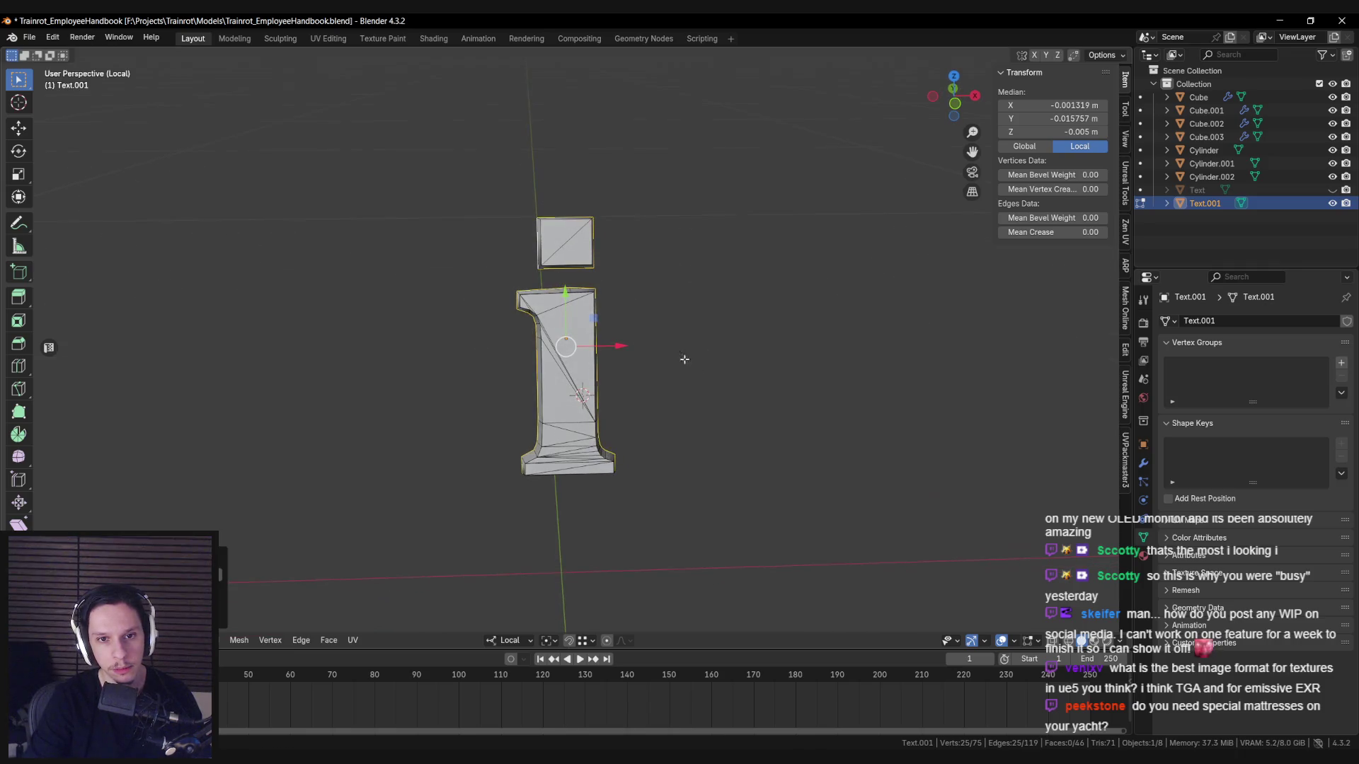
scroll("up", 3)
left_click(538, 290)
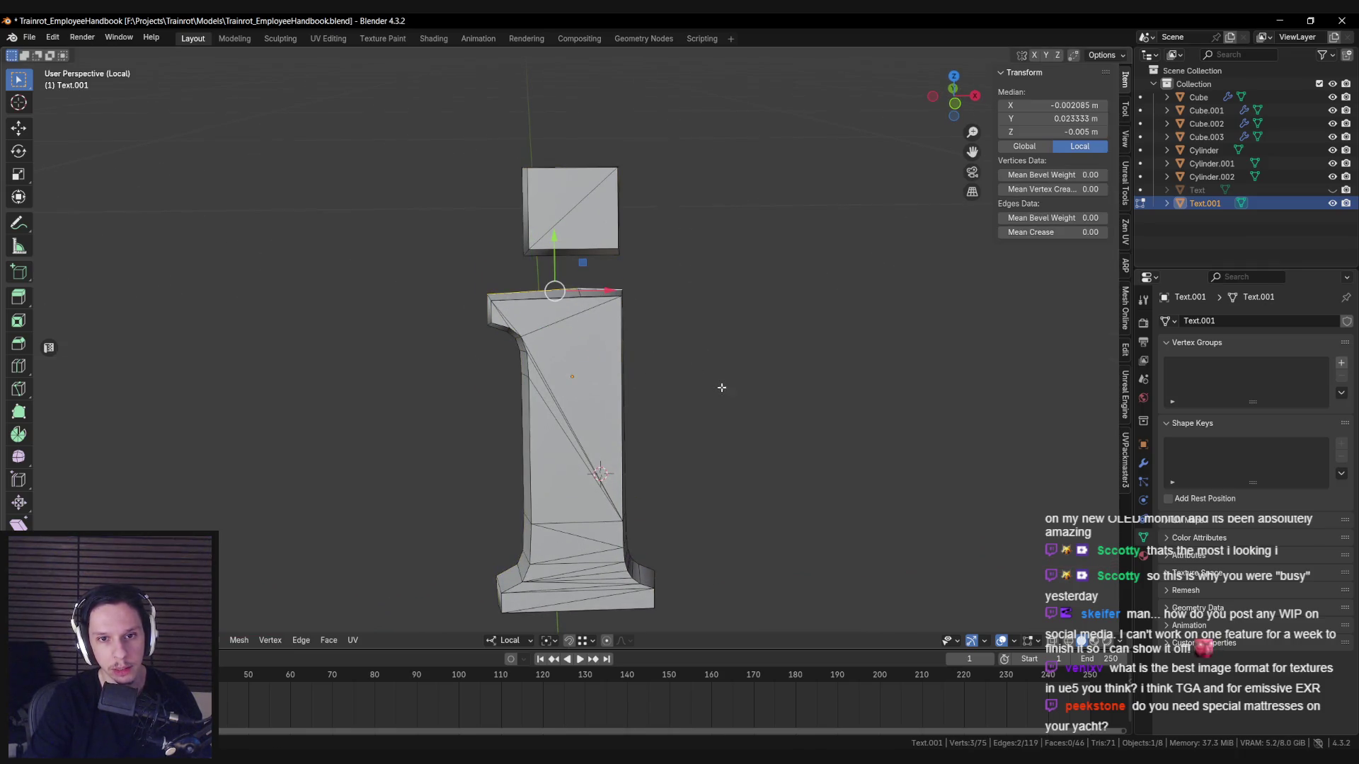
key("s")
key("z")
key("z")
left_click(650, 329)
Cancel the local-Y rescale of the i's stem and switch the letter back to object mode.
left_click_drag(658, 354, 646, 455)
scroll("down", 3)
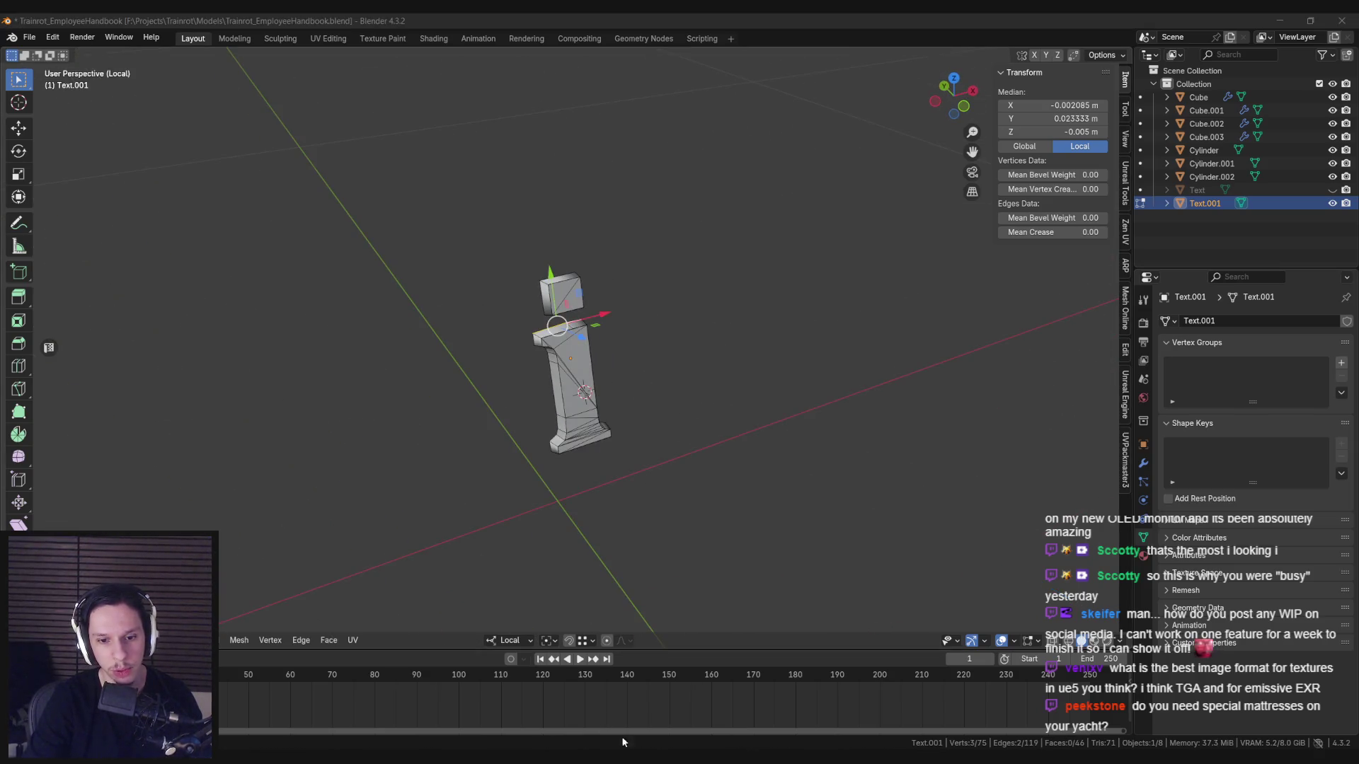
right_click(533, 715)
key("Escape")
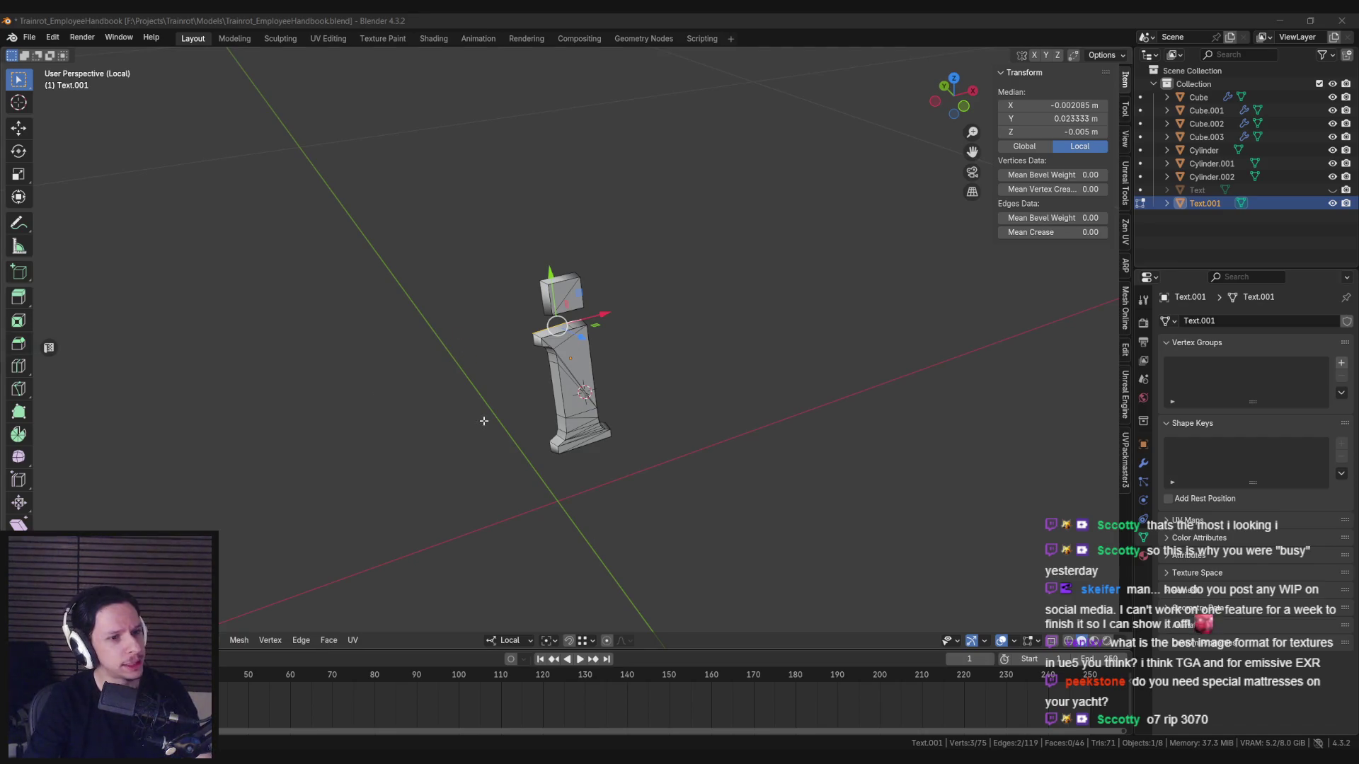
scroll("up", 3)
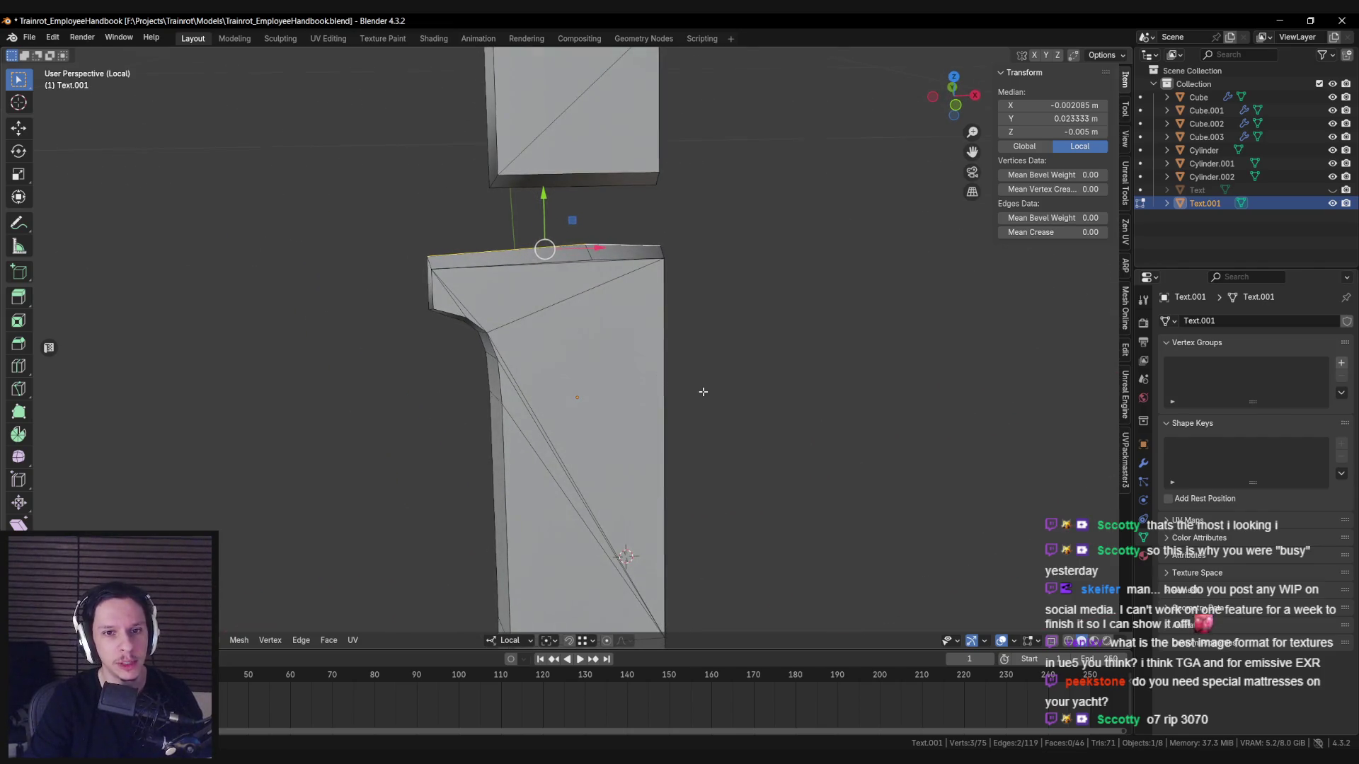
key("s")
key("y")
key("y")
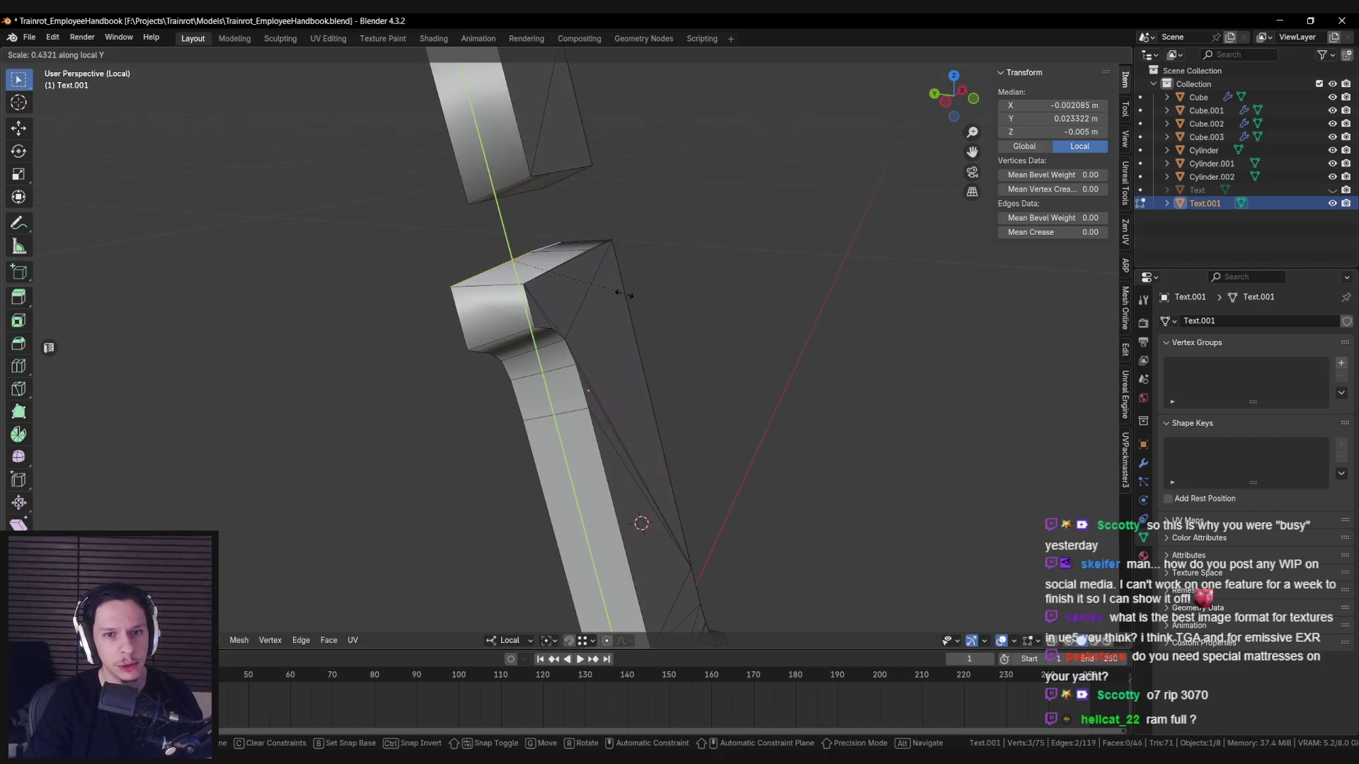
key("Escape")
key("Tab")
scroll("down", 3)
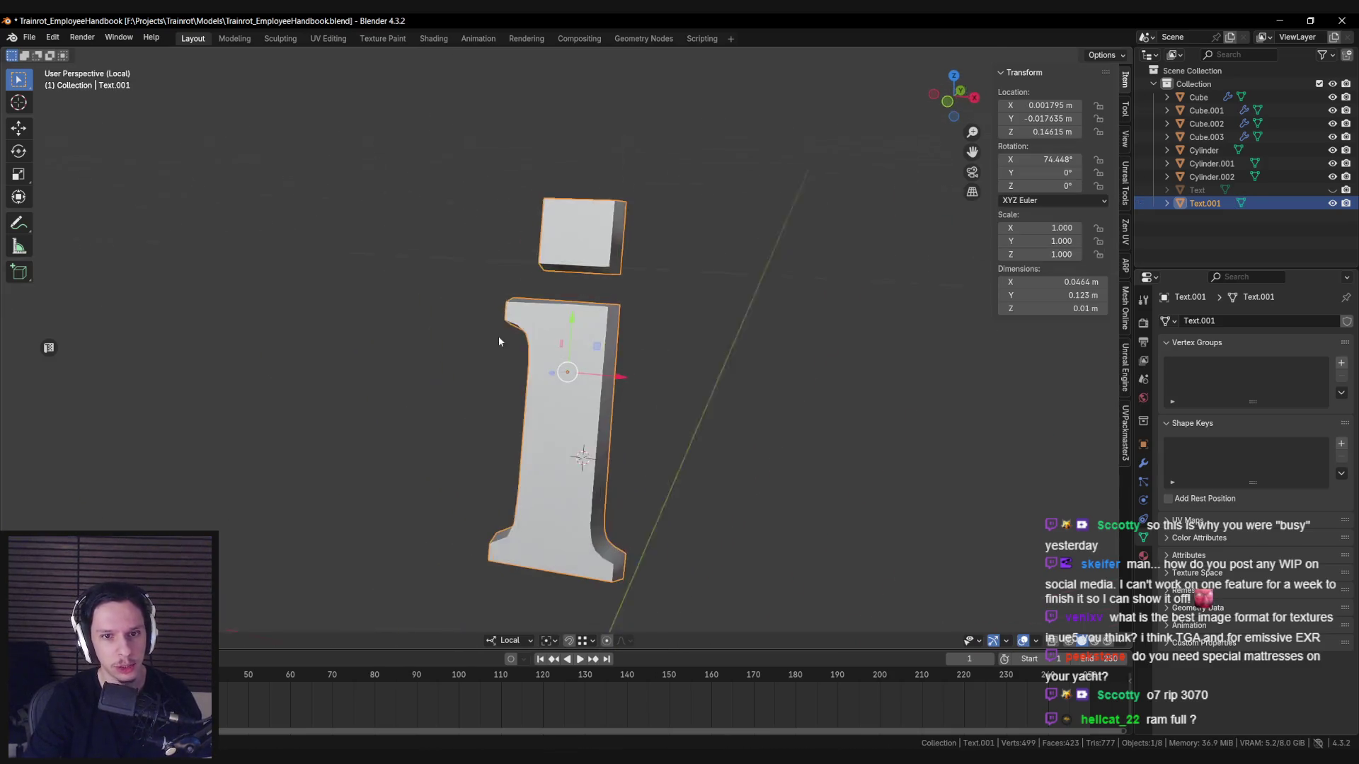
Toggle the letter i in and out of edit mode to check it, then save the handbook file.
key("Tab")
left_click_drag(519, 336, 570, 359)
key("Tab")
key("Tab")
key("Tab")
scroll("down", 3)
key("Tab")
scroll("up", 3)
key("Tab")
key("ctrl+s")
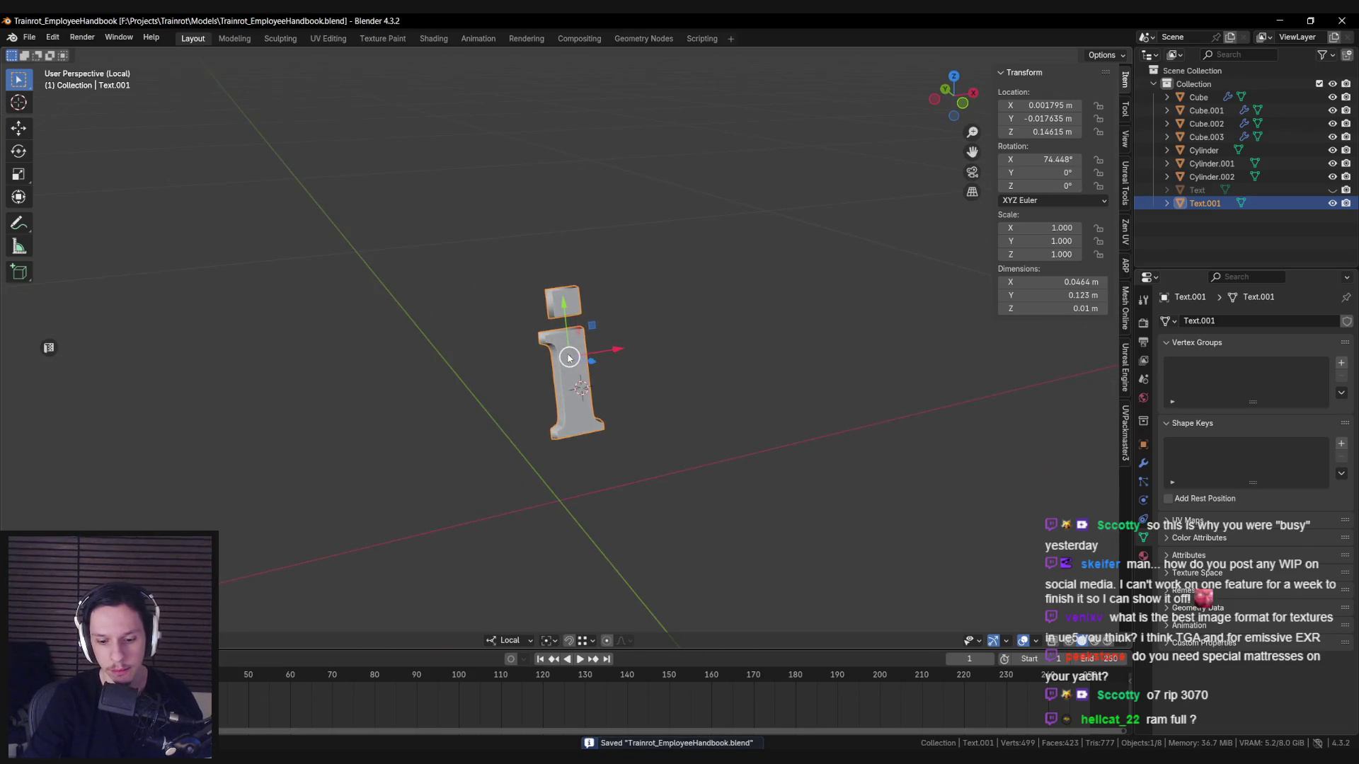
Exit local view, nudge the letter i along local Y, save, and box-select sign, book and chain.
key("KP_Divide")
scroll("down", 3)
left_click_drag(435, 385, 604, 387)
left_click(453, 390)
scroll("up", 3)
left_click(576, 343)
left_click_drag(595, 332, 577, 285)
scroll("down", 3)
key("ctrl+s")
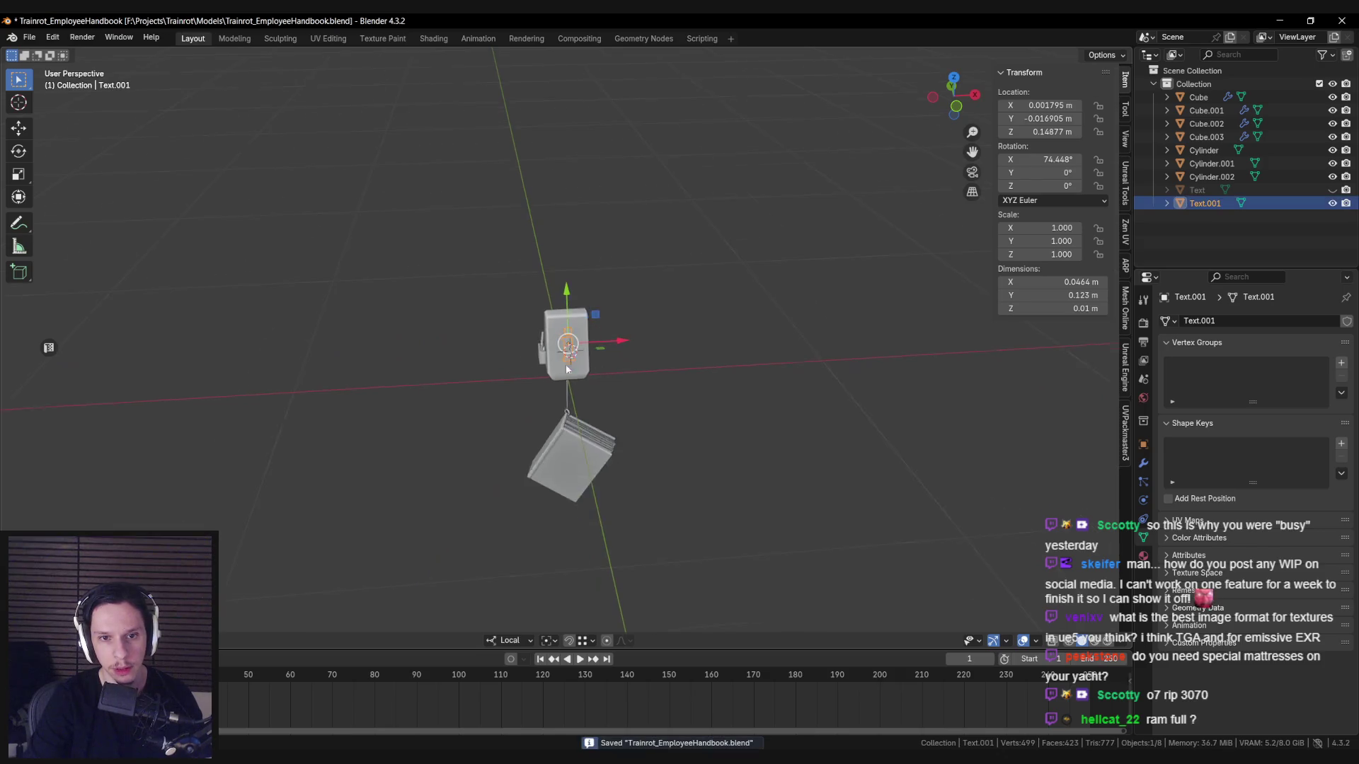
key("b")
left_click_drag(391, 294, 630, 517)
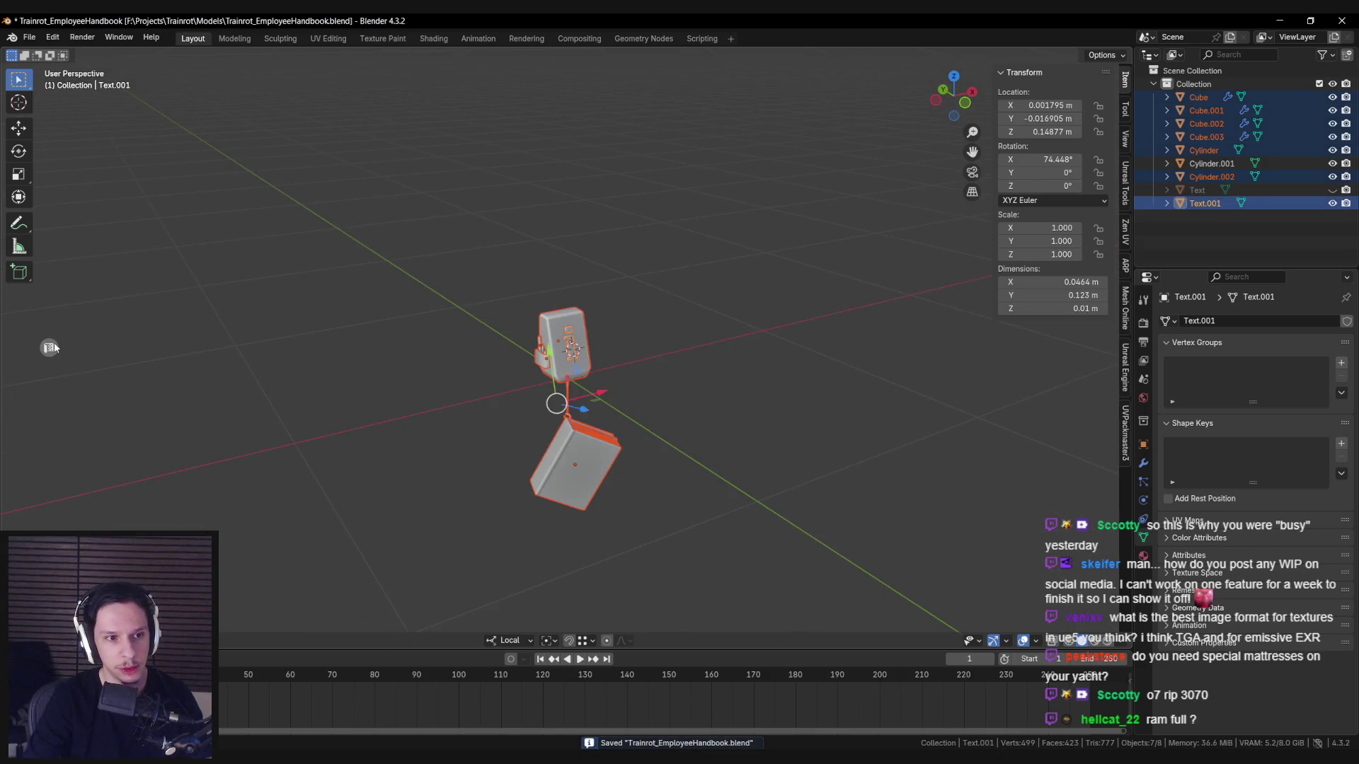
Open UV Editing and, in edit mode, select the letter i's stem and dot faces.
key("ctrl+alt+u")
scroll("up", 3)
key("Tab")
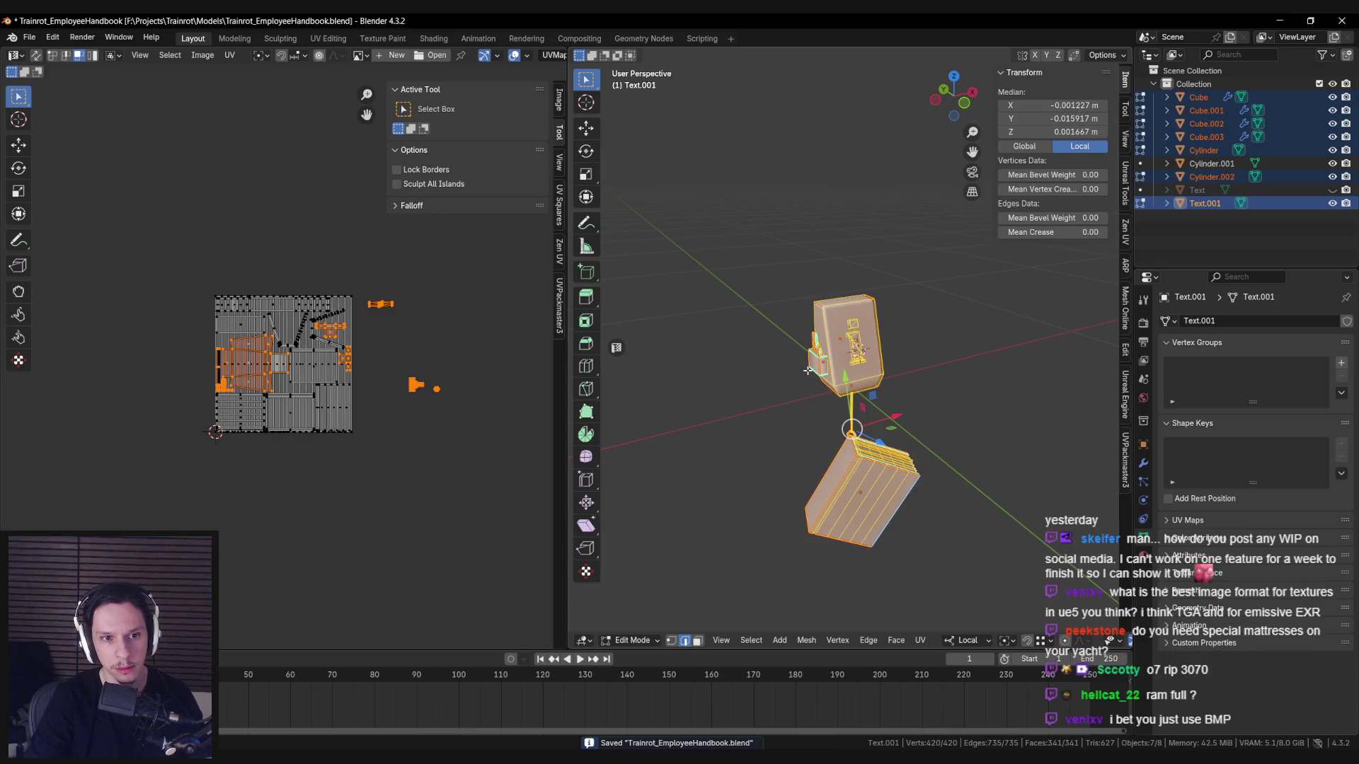
scroll("up", 3)
left_click(860, 348)
key("ctrl+l")
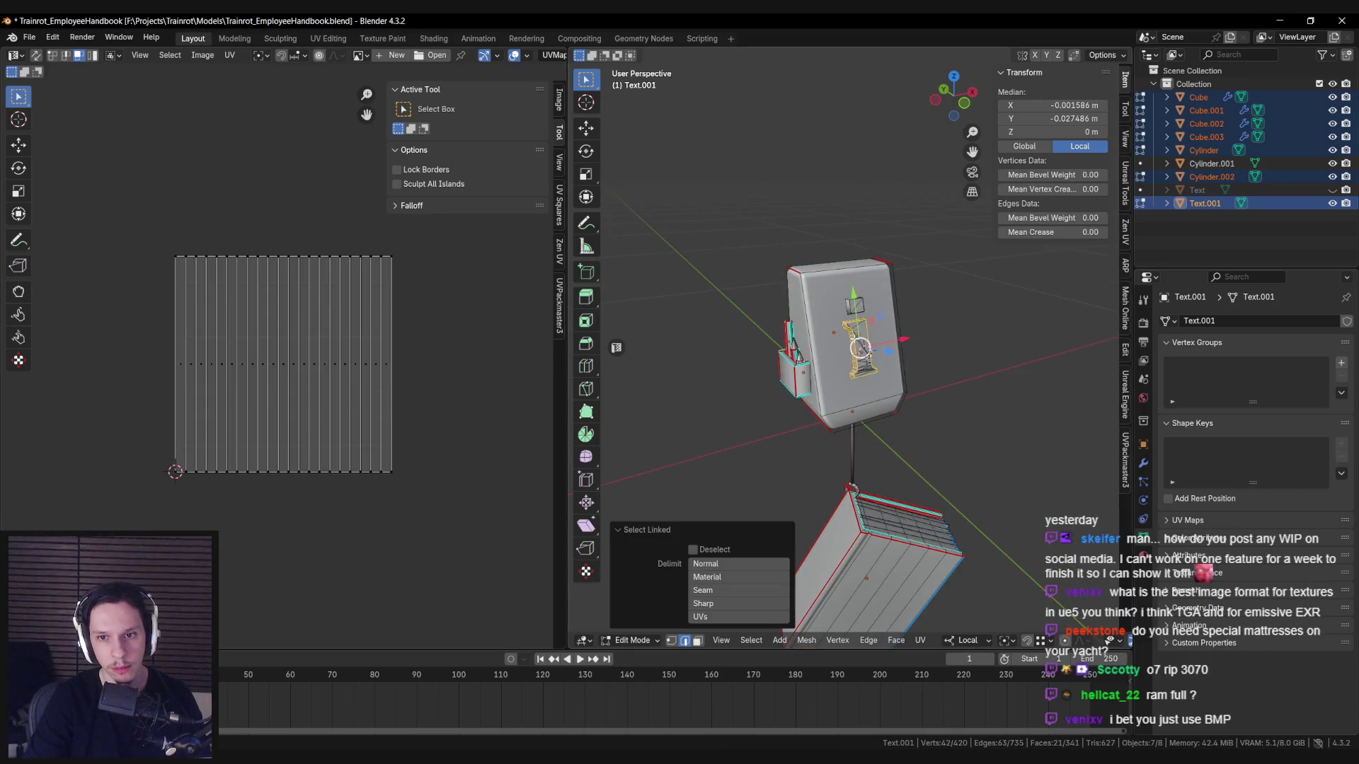
scroll("up", 3)
key("3")
key("ctrl+l")
key("l")
Unwrap the letter angle-based and pack its new UV islands.
key("u")
mouse_move(881, 304)
left_click(948, 306)
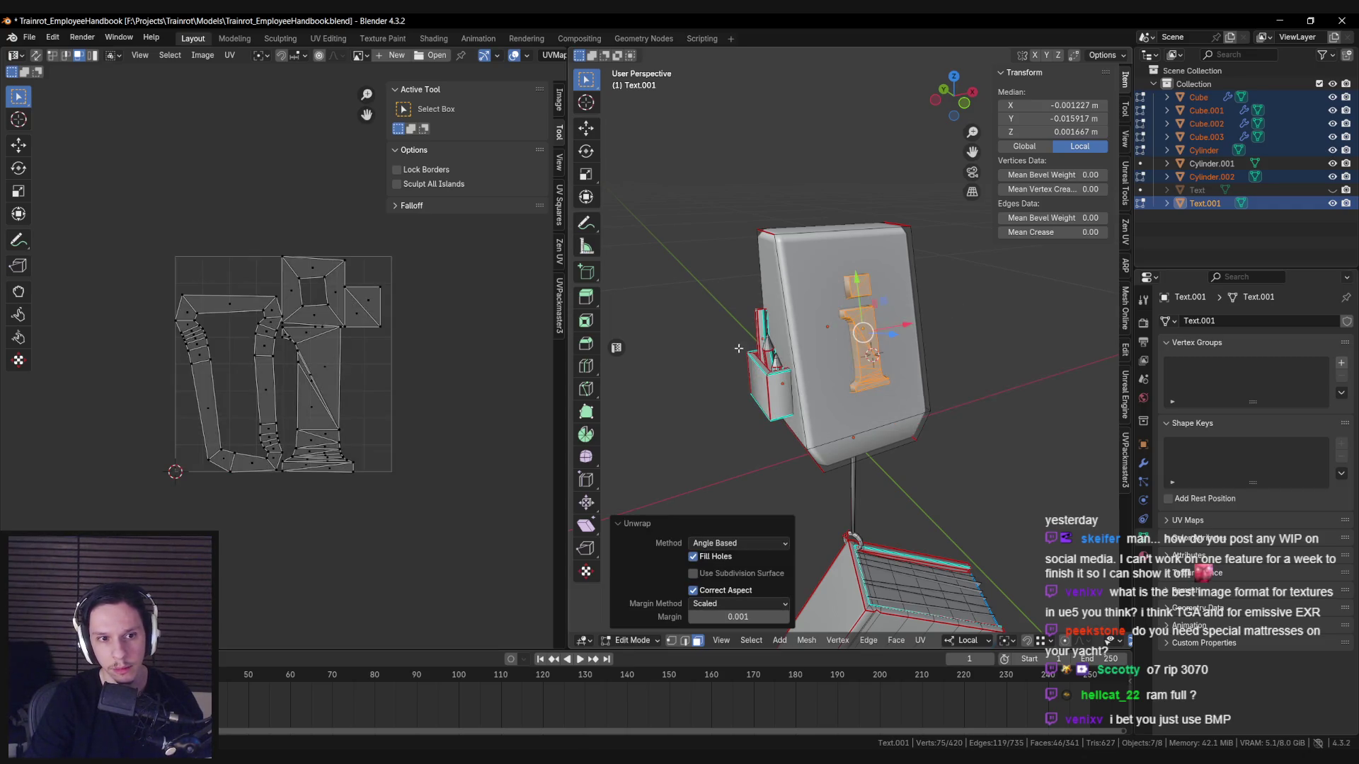
key("a")
key("ctrl+p")
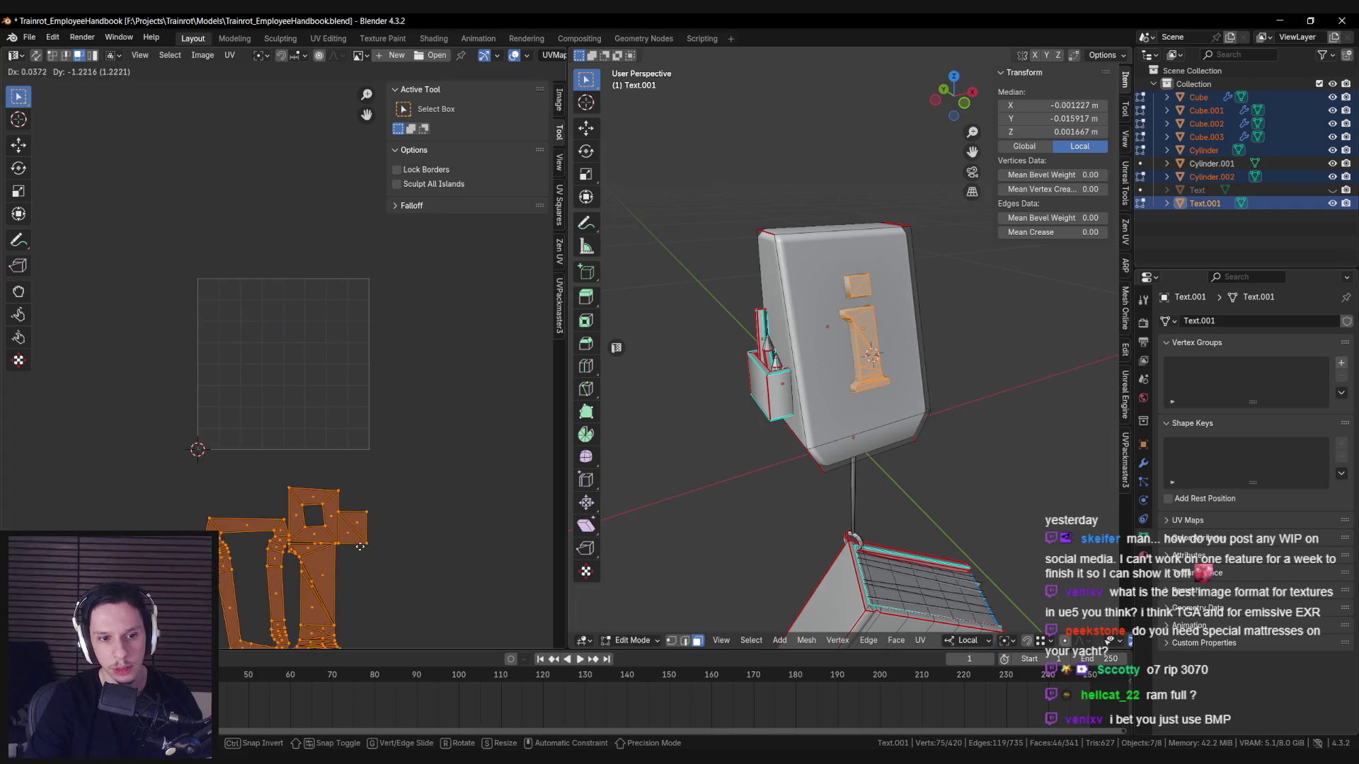
Merge vertices by distance on the letter, removing 25 duplicates.
left_click_drag(842, 454, 799, 362)
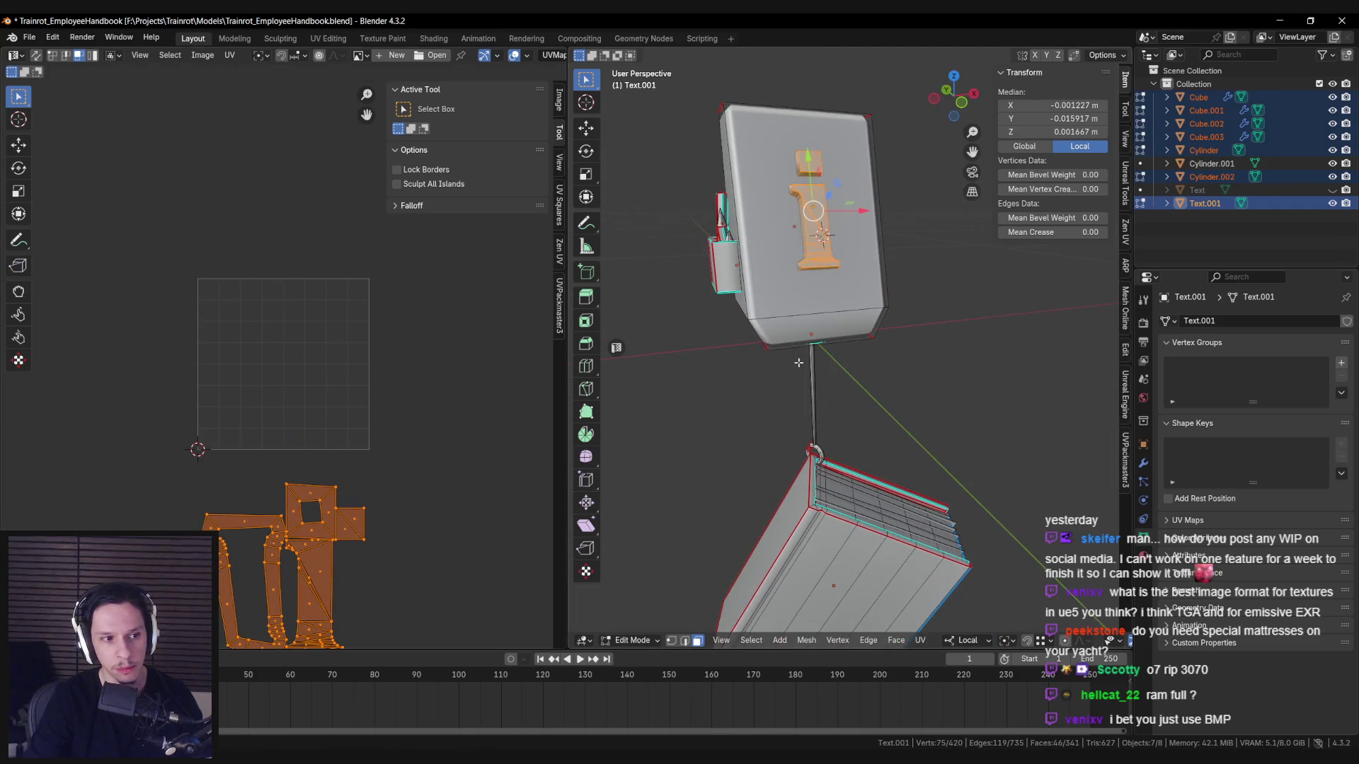
scroll("up", 3)
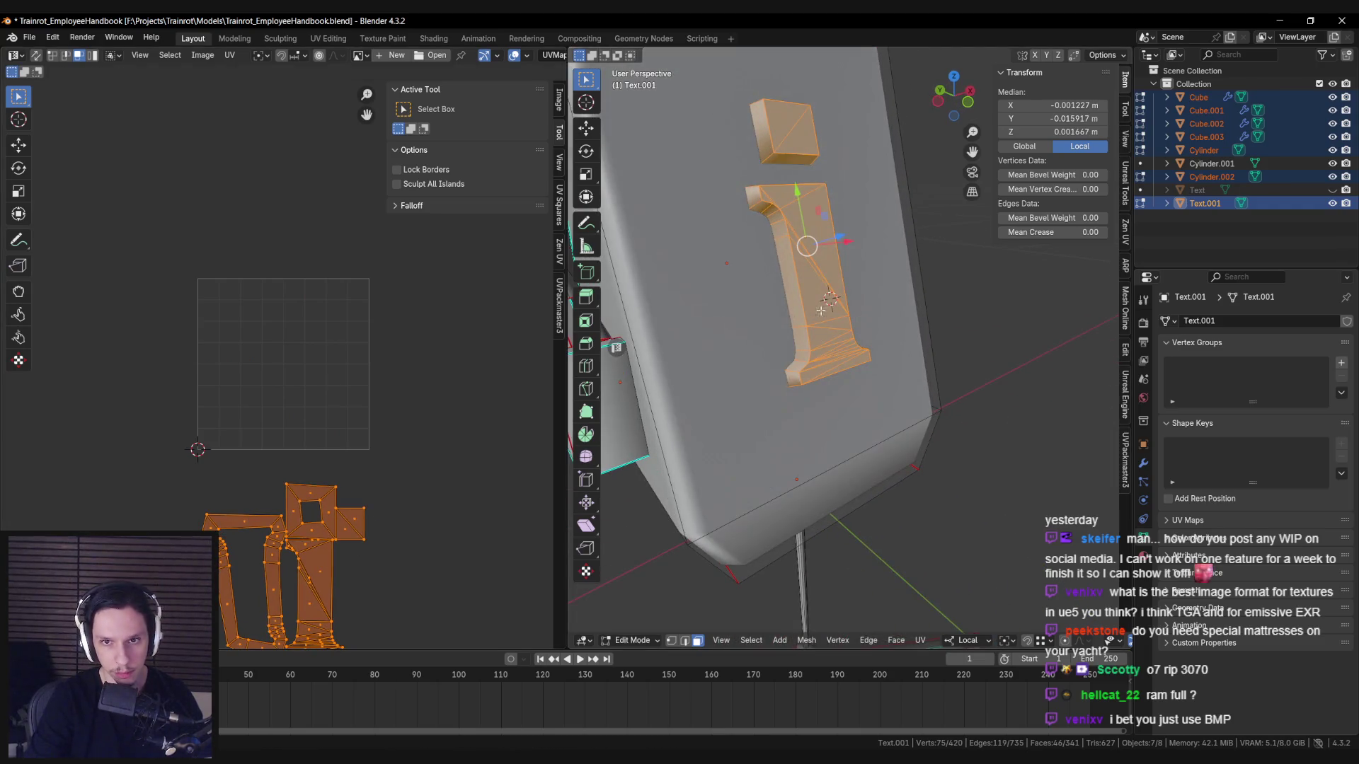
key("m")
left_click(743, 398)
left_click_drag(743, 397, 778, 325)
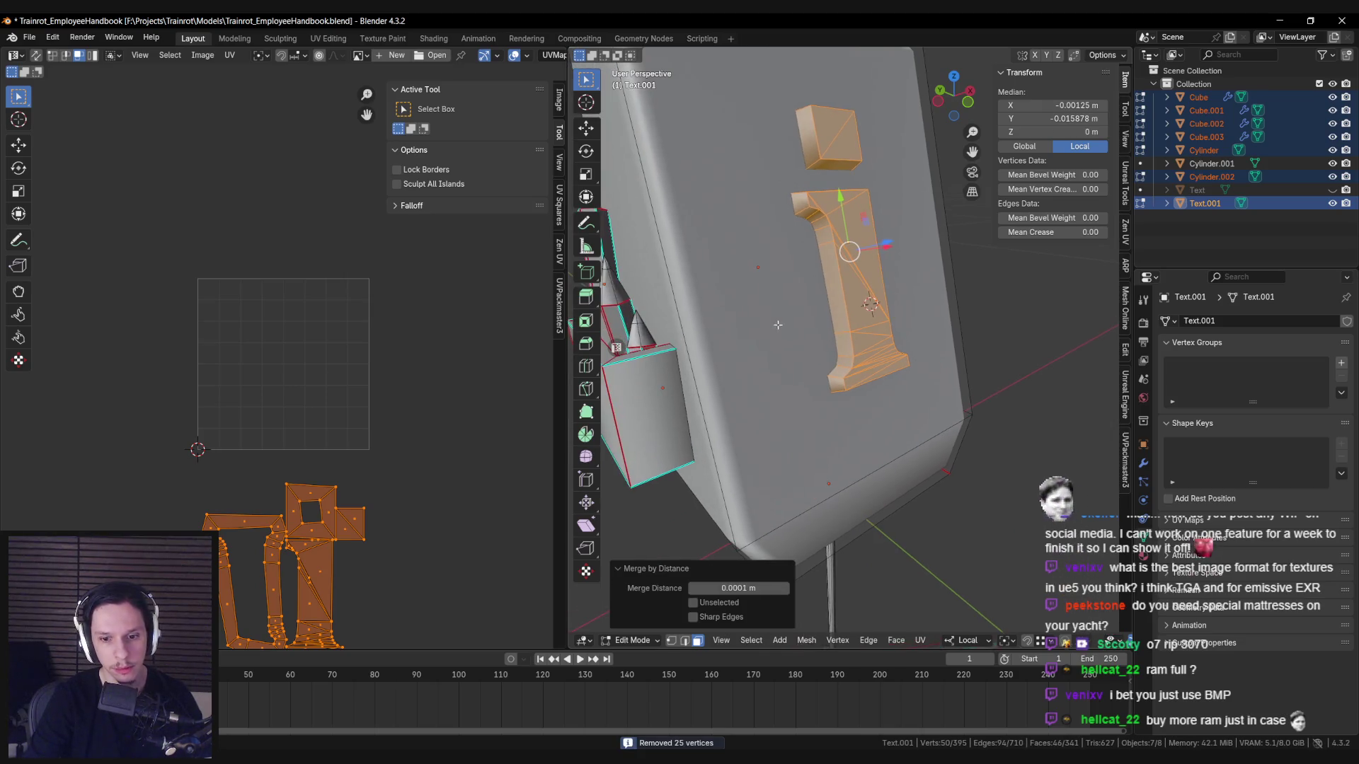
Reselect the i's stem and dot, and mark their edges as sharp and as seams.
key("alt+a")
key("l")
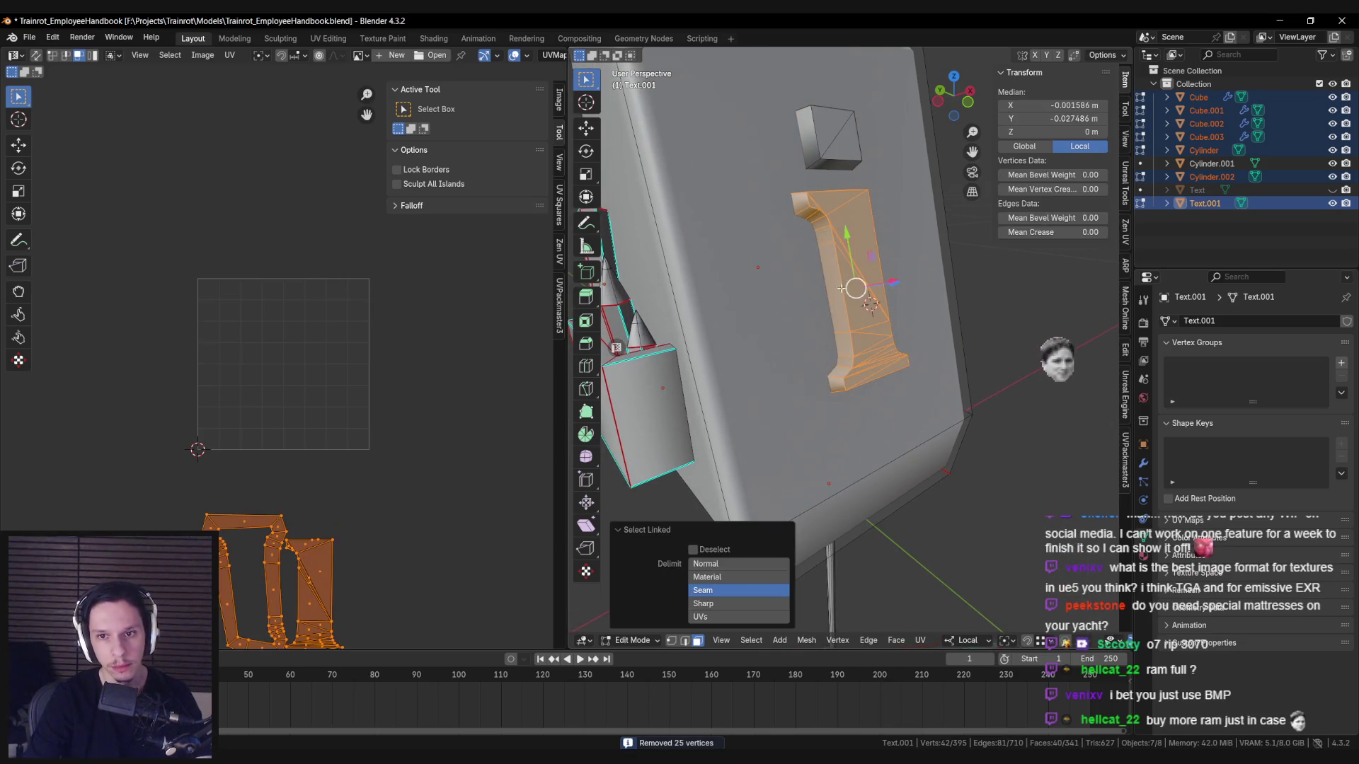
left_click(715, 616)
key("l")
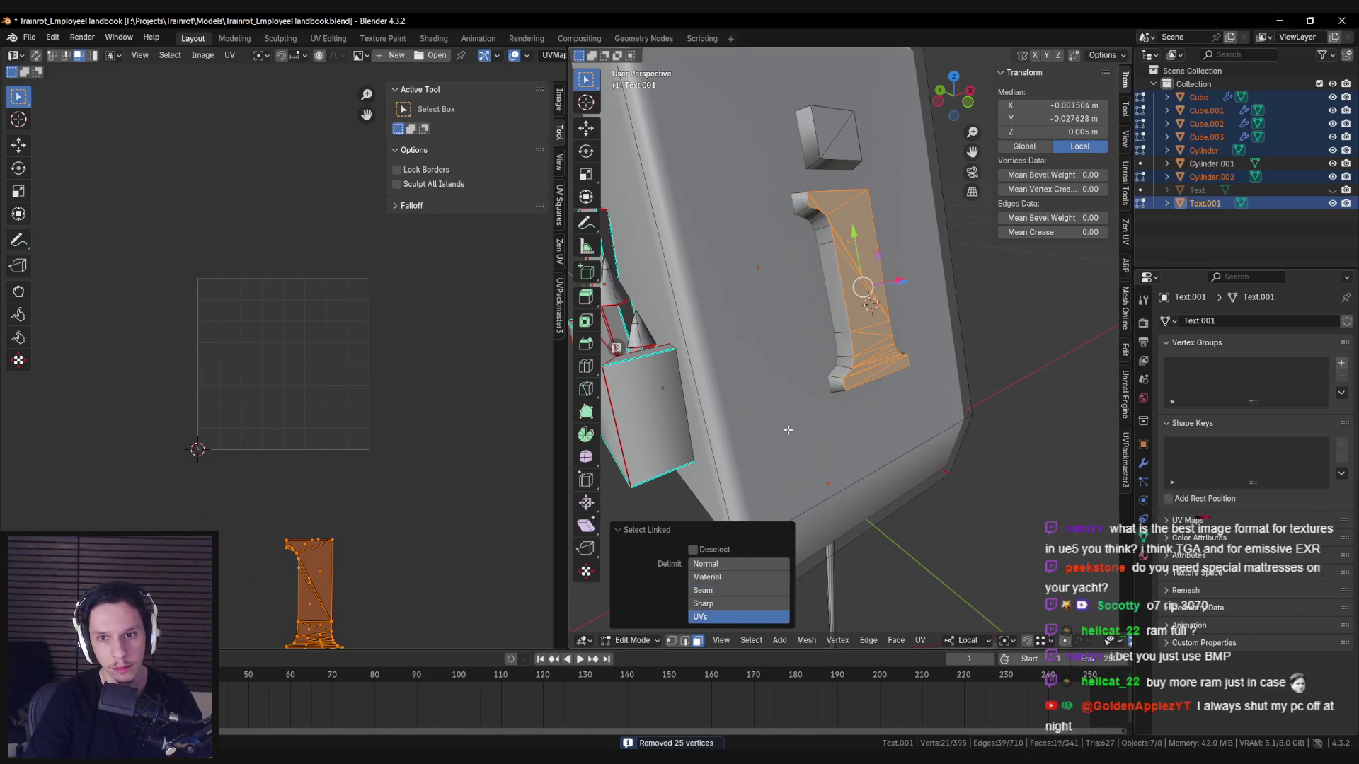
key("F3")
key("Escape")
key("2")
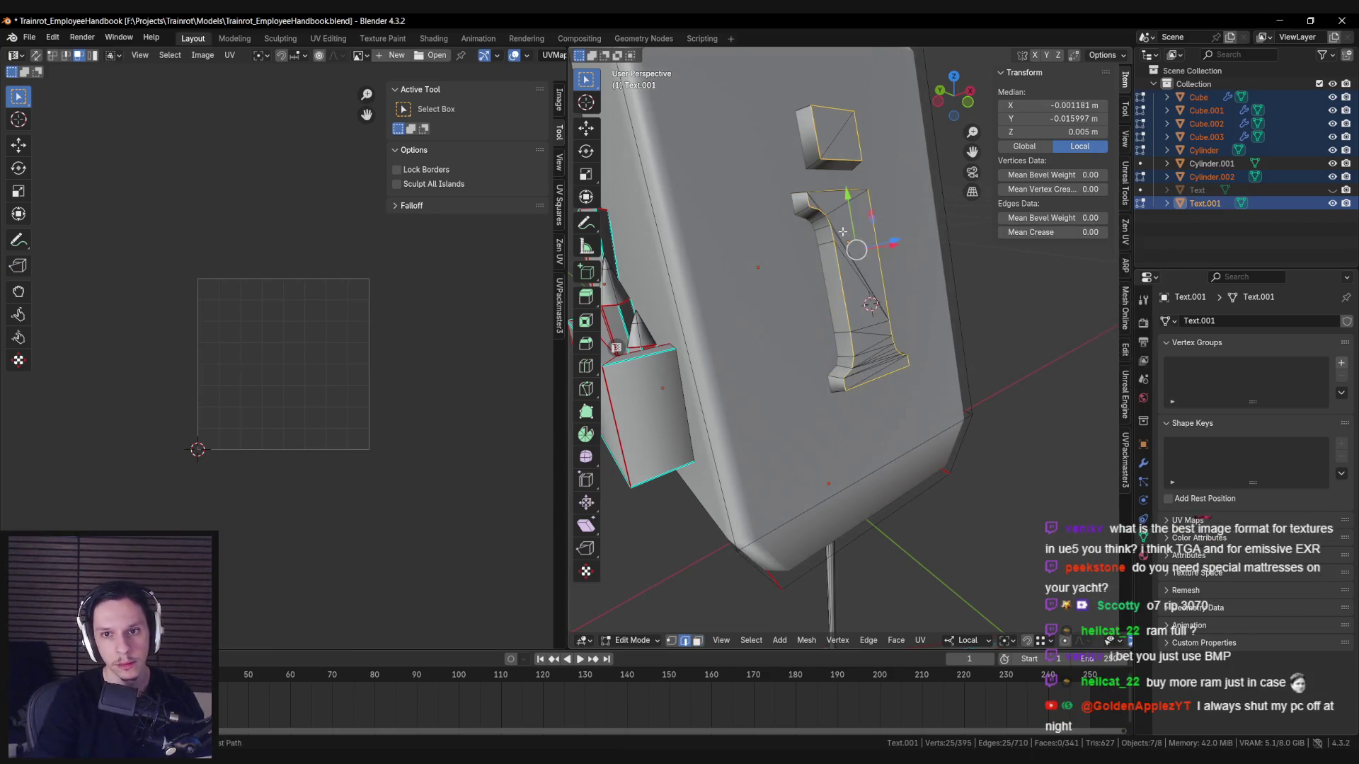
key("ctrl+e")
left_click(783, 465)
key("ctrl+e")
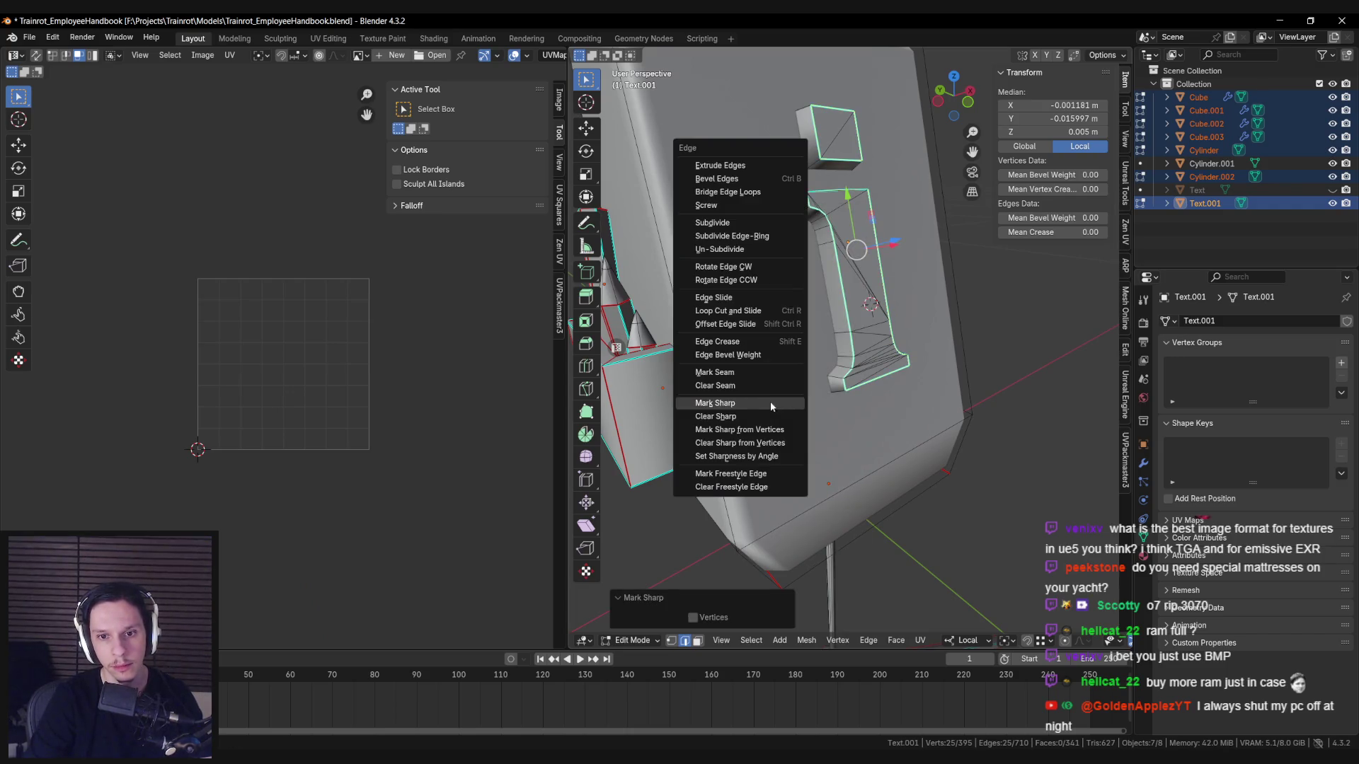
left_click(739, 371)
Reselect the letter i's front and side faces using linked selection by material.
key("a")
key("u")
left_click(818, 303)
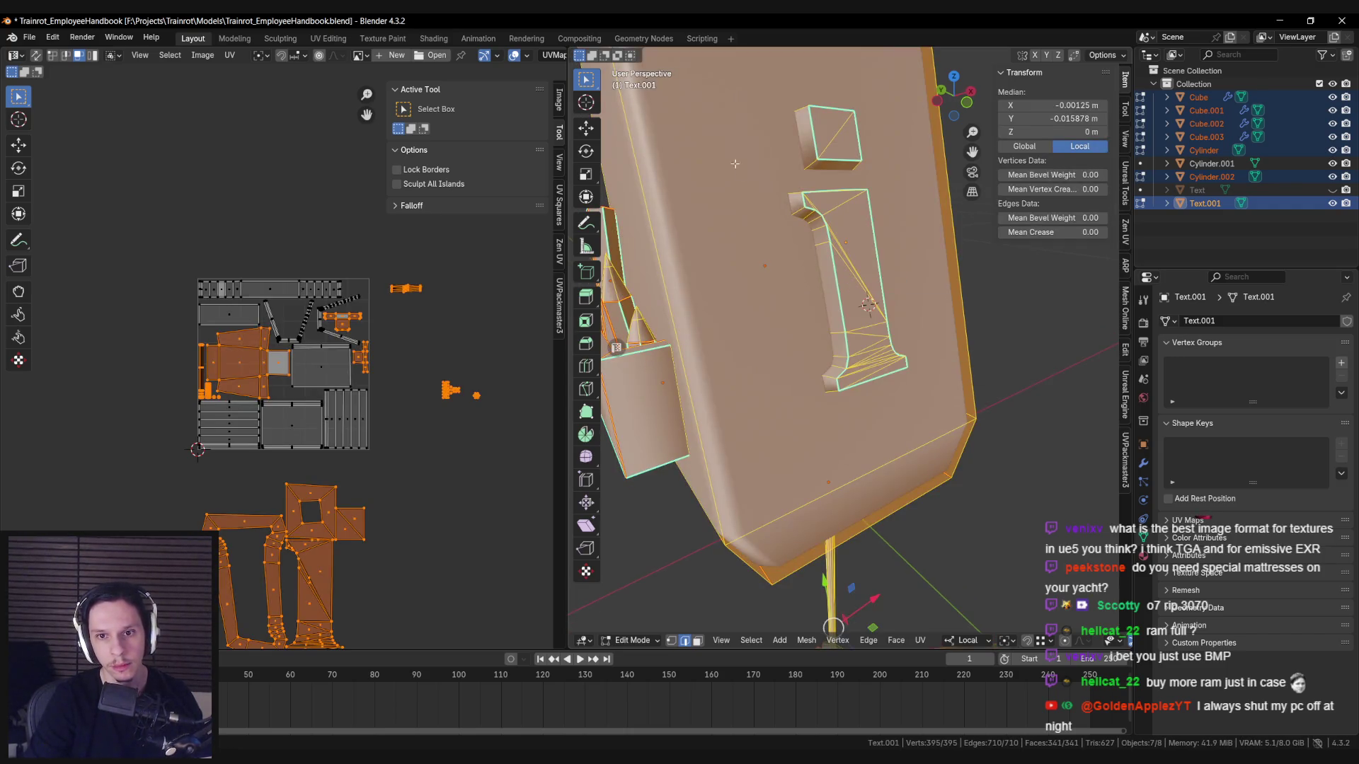
key("alt+a")
key("l")
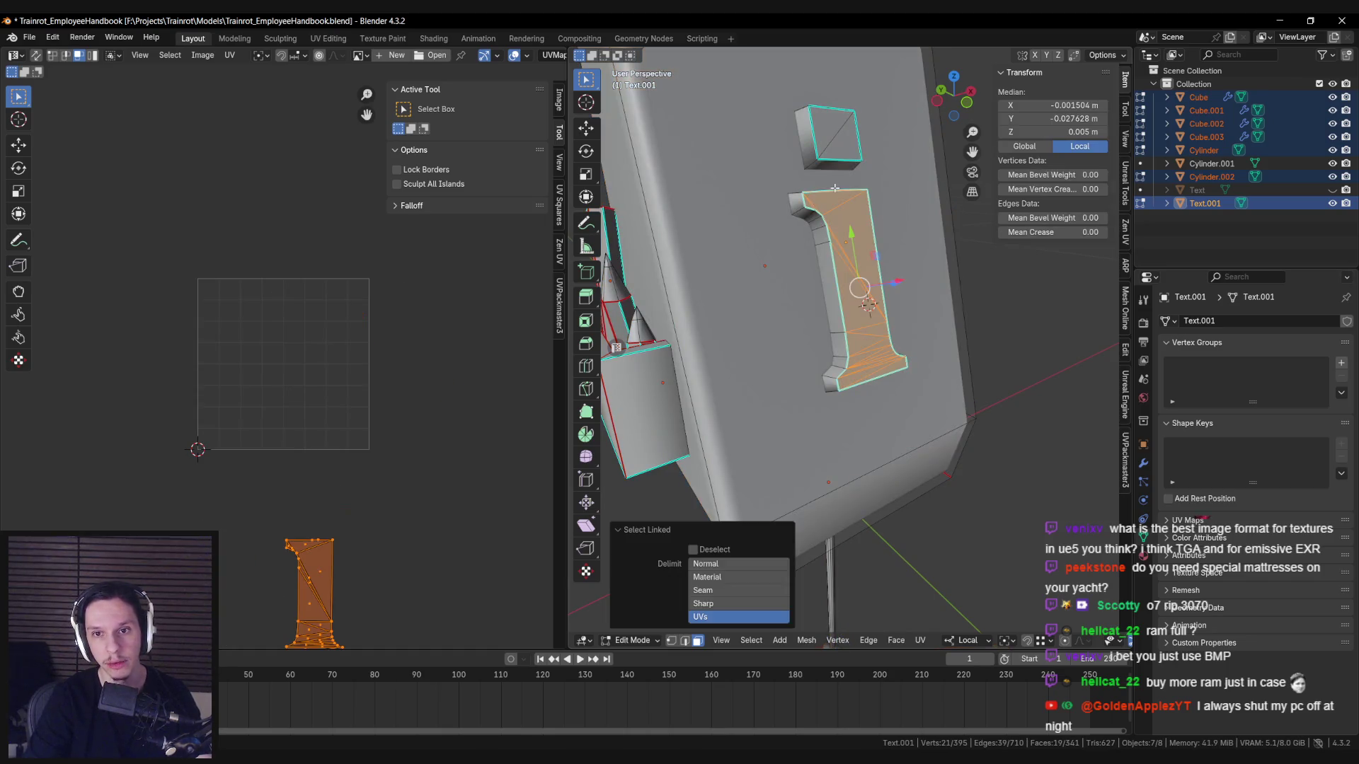
left_click(739, 617)
left_click(720, 579)
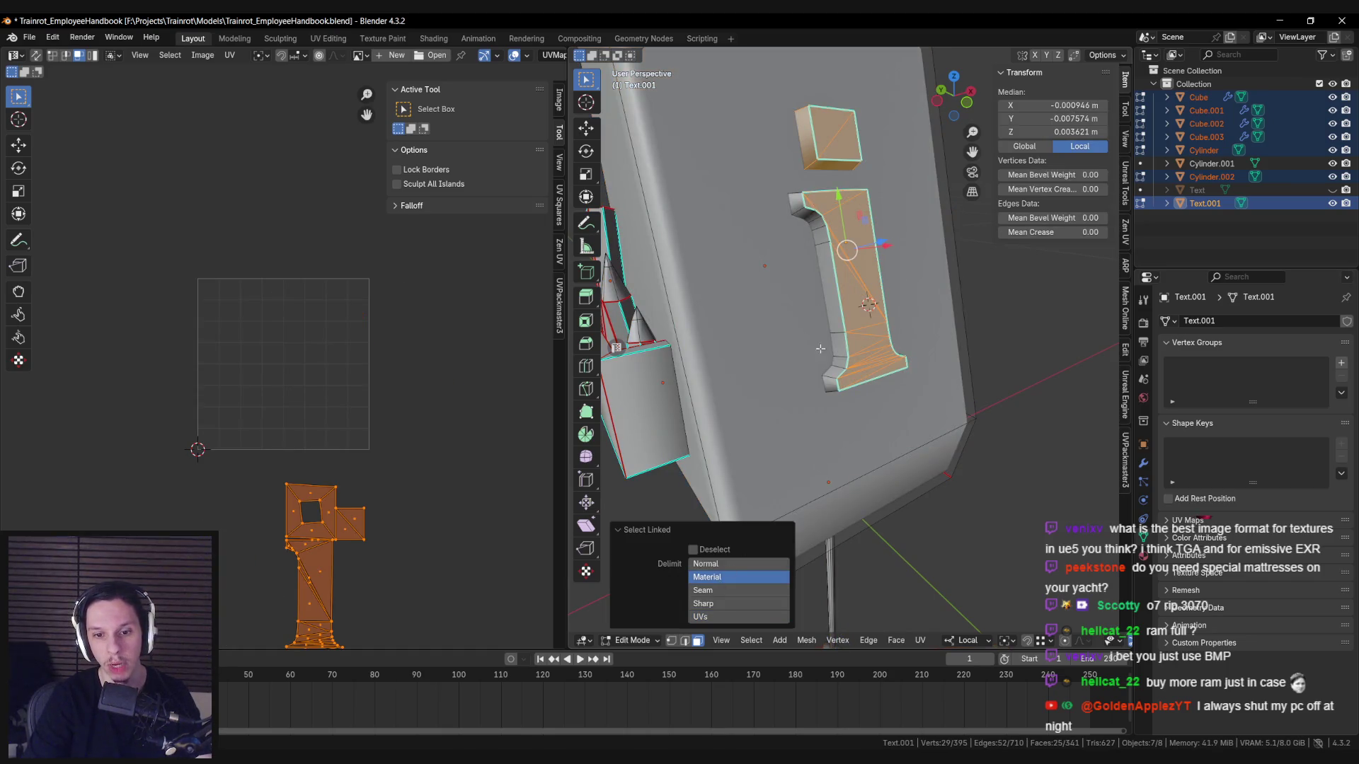
key("l")
Unwrap the letter i angle-based, then select and frame the whole mesh.
key("u")
mouse_move(878, 319)
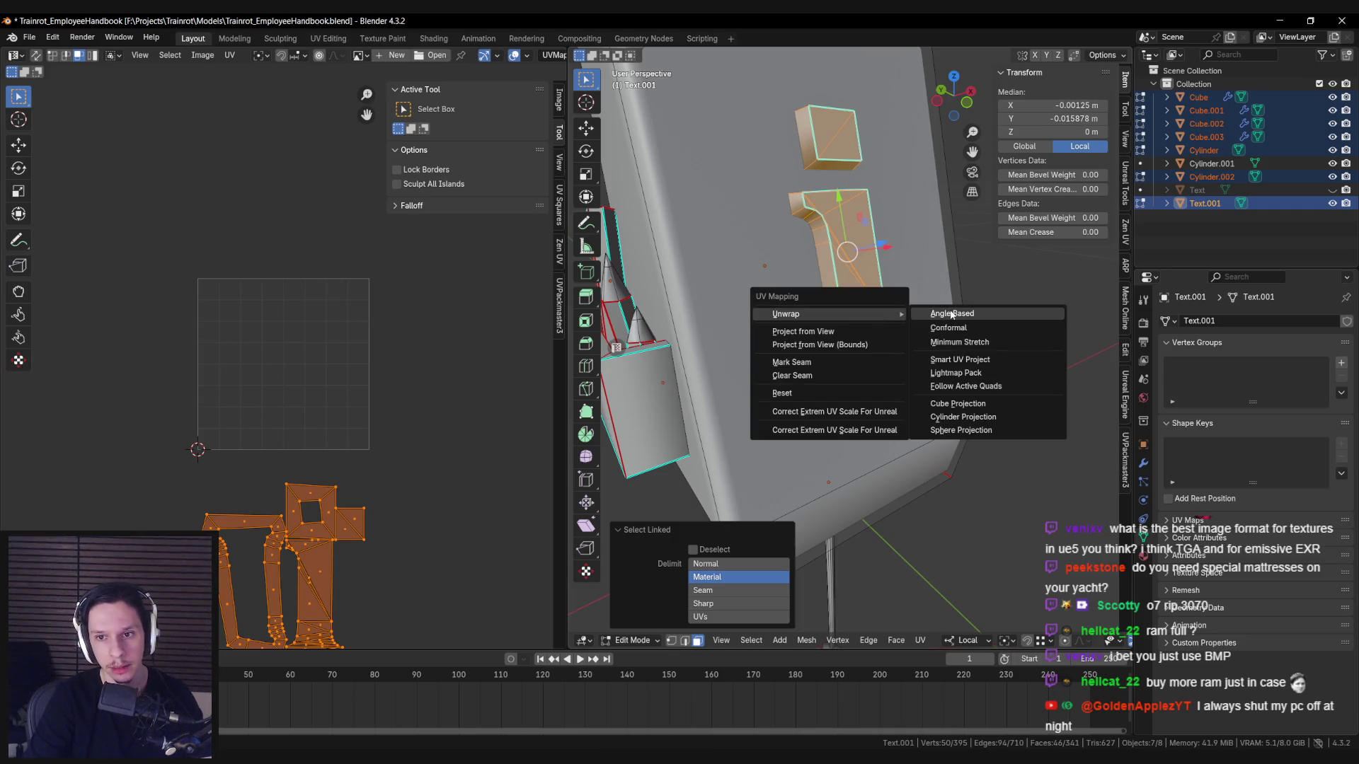
left_click(951, 314)
scroll("down", 3)
key("g")
key("alt+a")
key("a")
key("Home")
scroll("up", 3)
Box-select the letter's UV island below the layout and scale it down.
left_click_drag(343, 416, 252, 467)
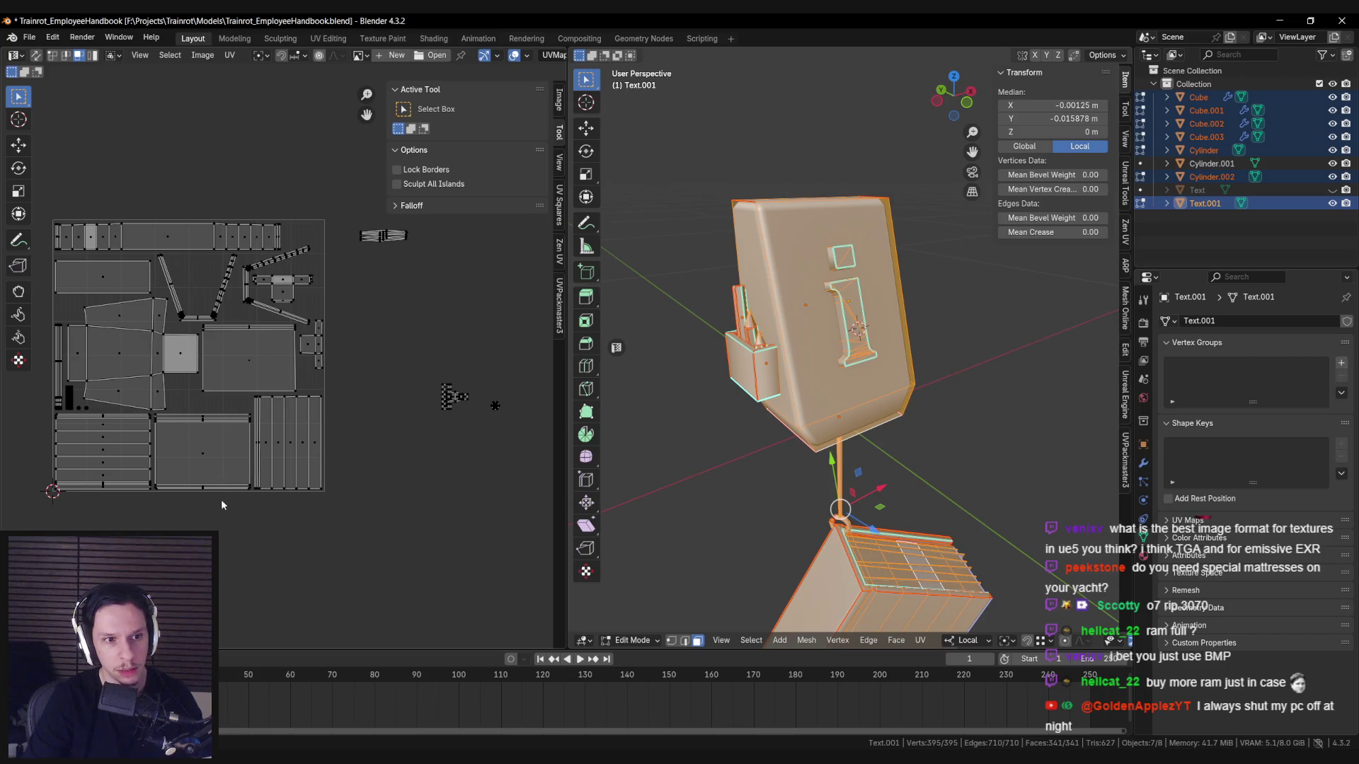
left_click_drag(219, 503, 302, 496)
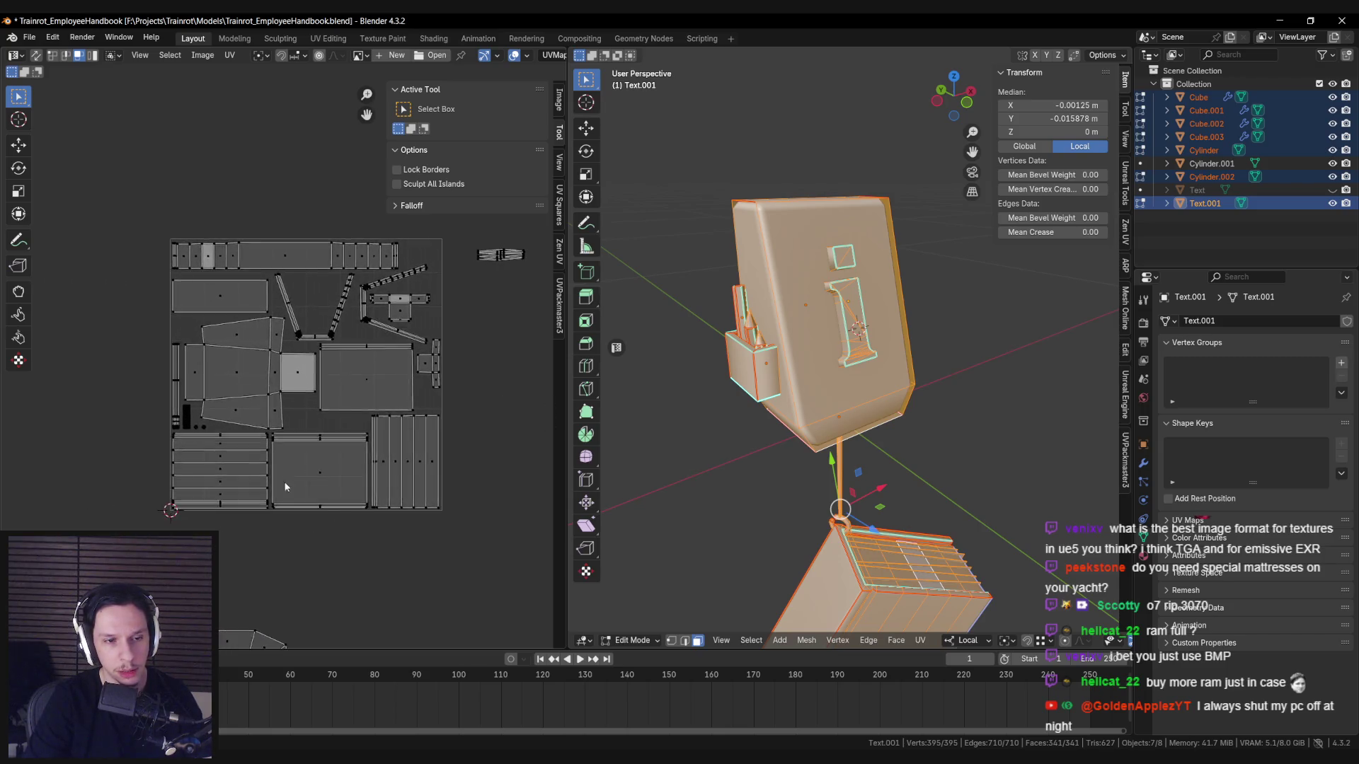
scroll("up", 3)
scroll("down", 3)
scroll("down", 3)
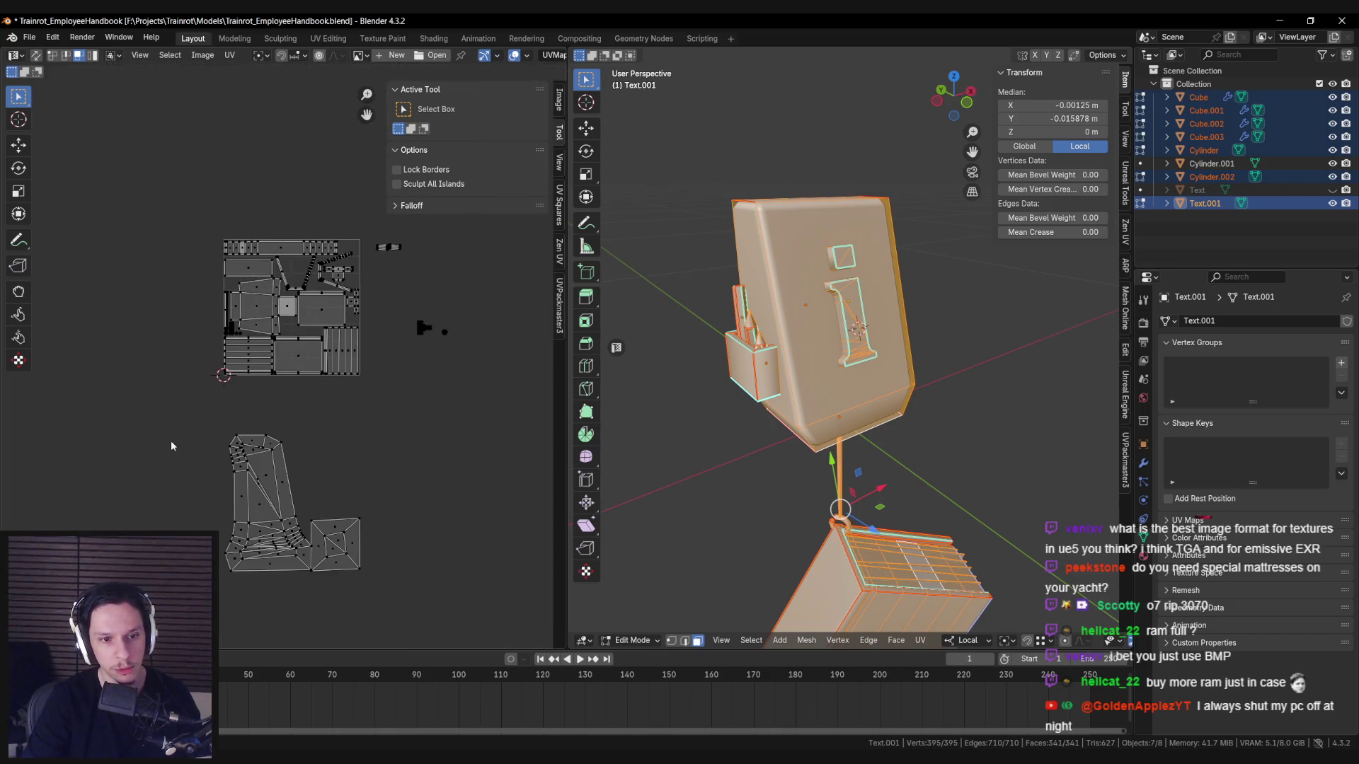
left_click_drag(176, 429, 428, 616)
key("s")
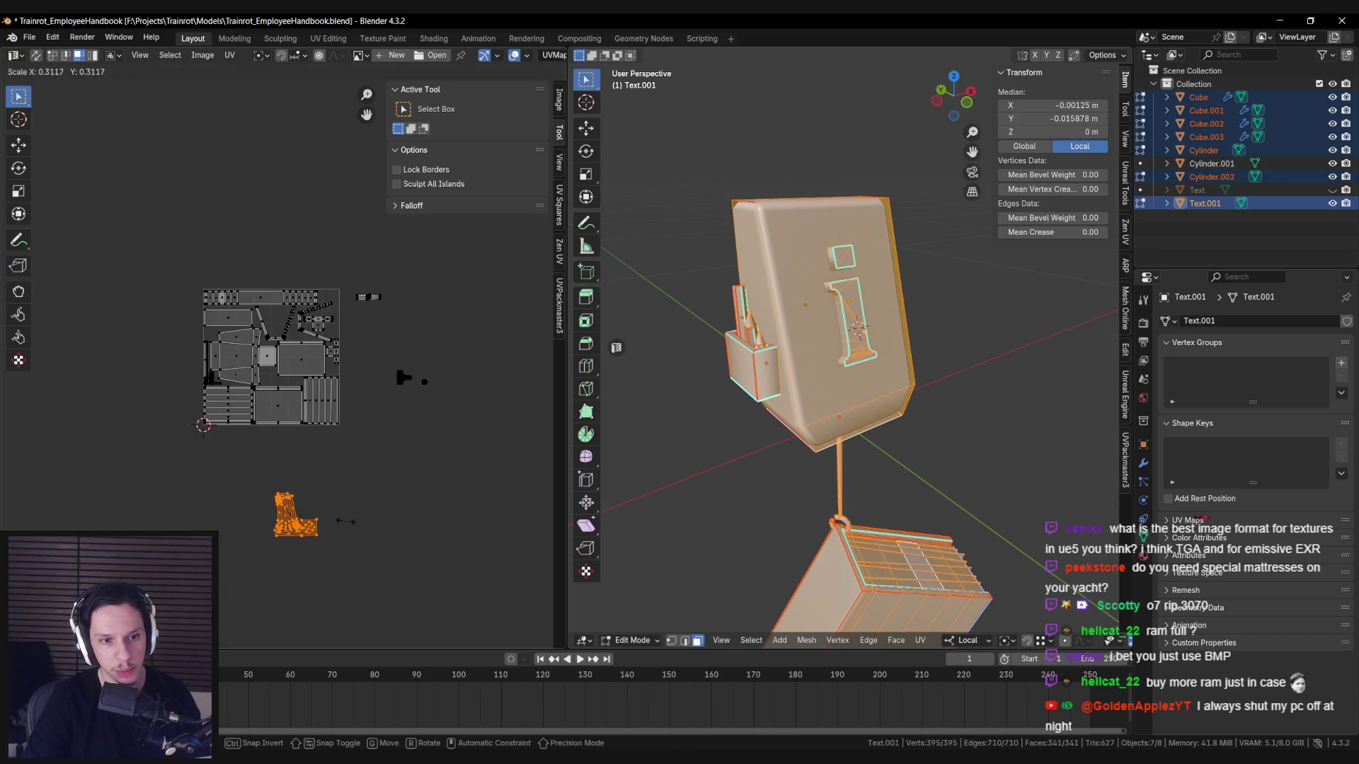
left_click(320, 502)
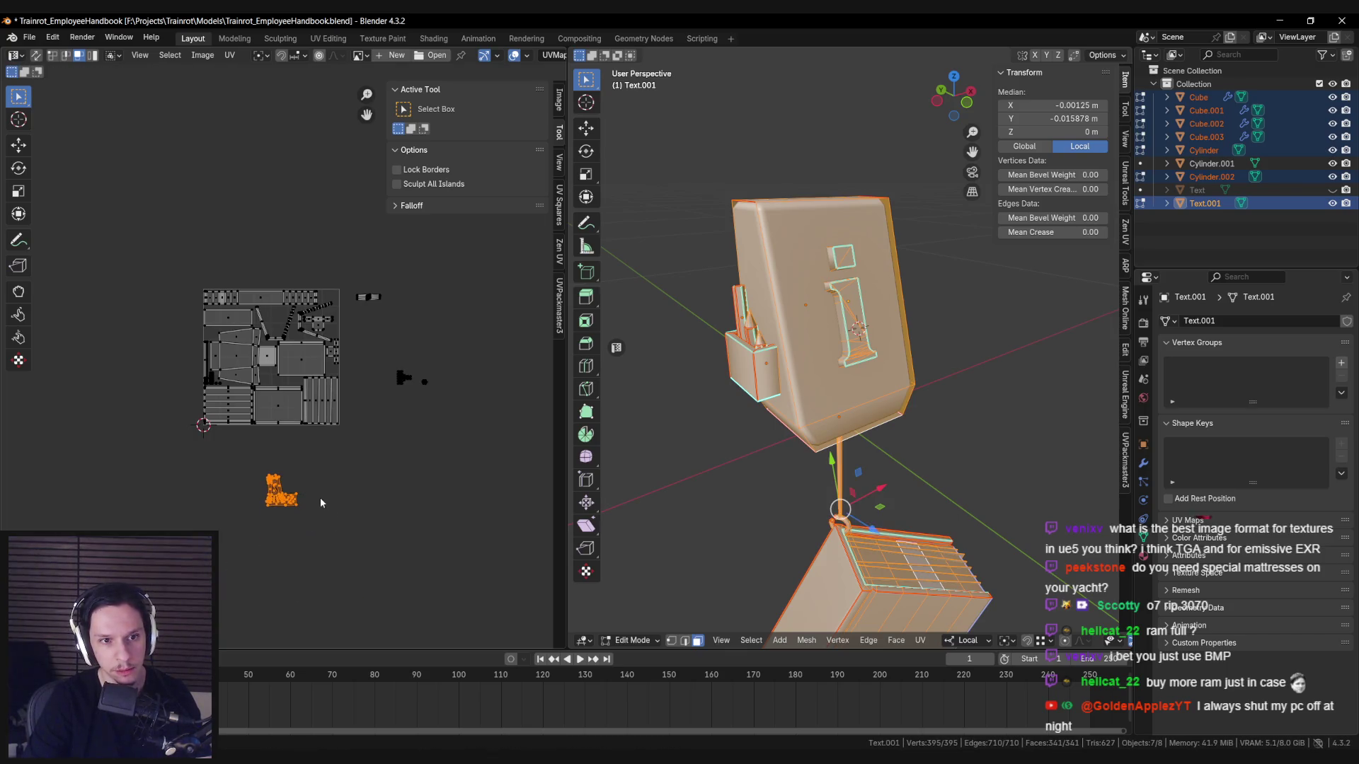
Rotate the letter island 18° and move it into the packed UV layout.
scroll("up", 3)
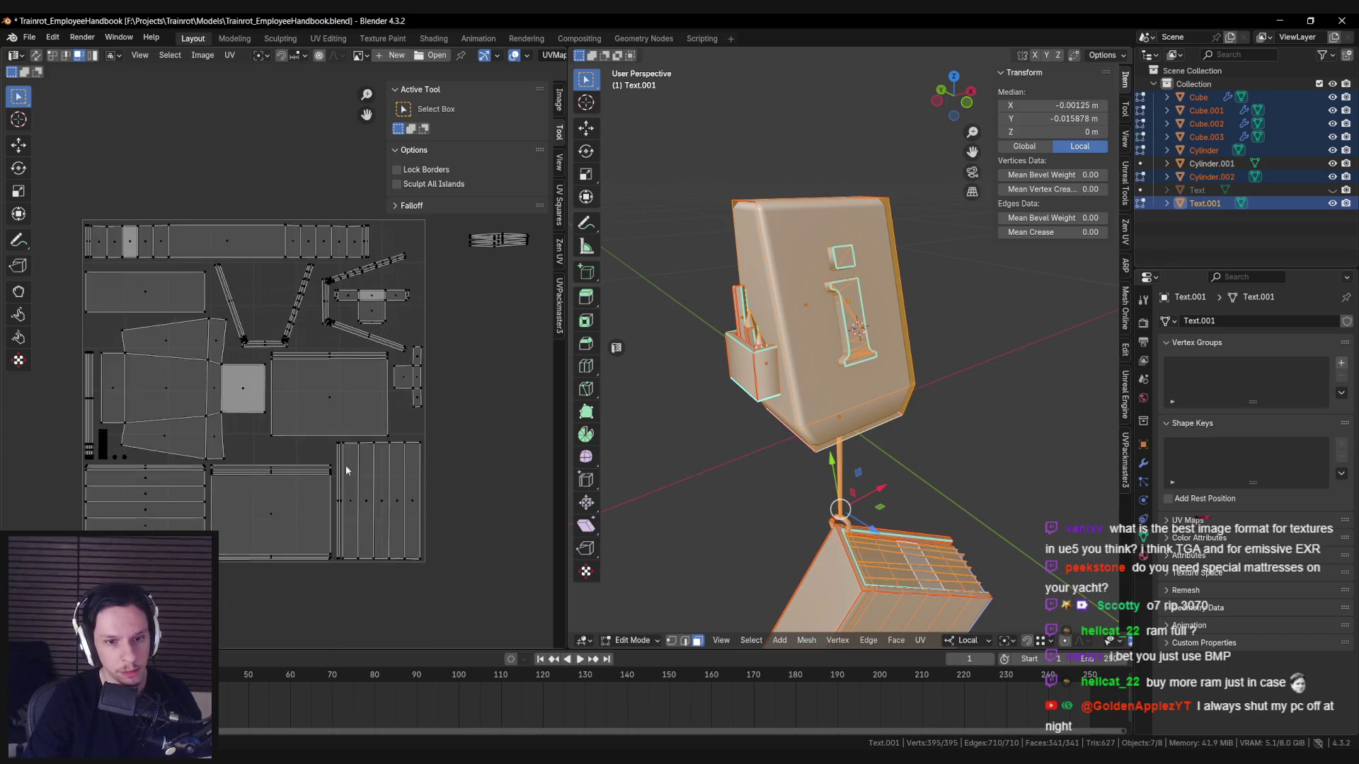
key("g")
scroll("down", 3)
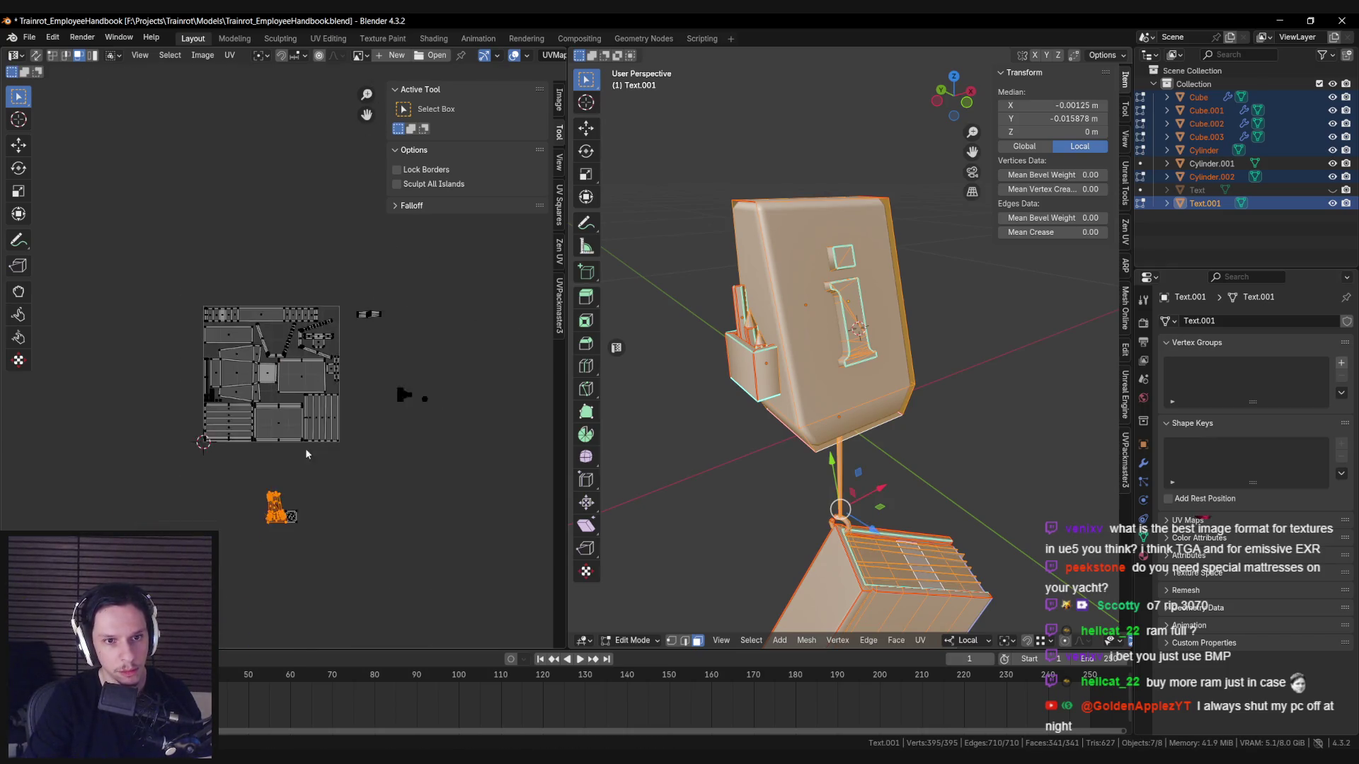
right_click(346, 464)
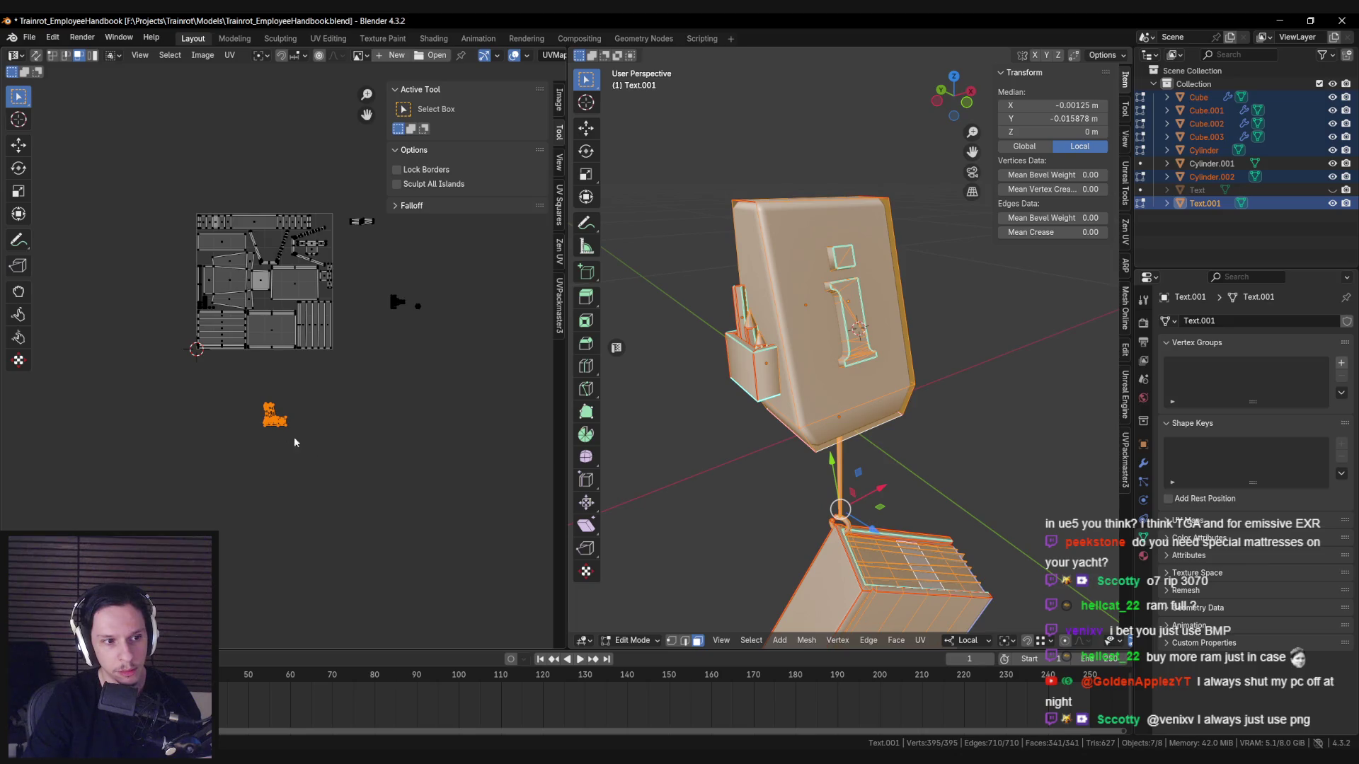
scroll("up", 3)
left_click(268, 418)
scroll("up", 3)
key("g")
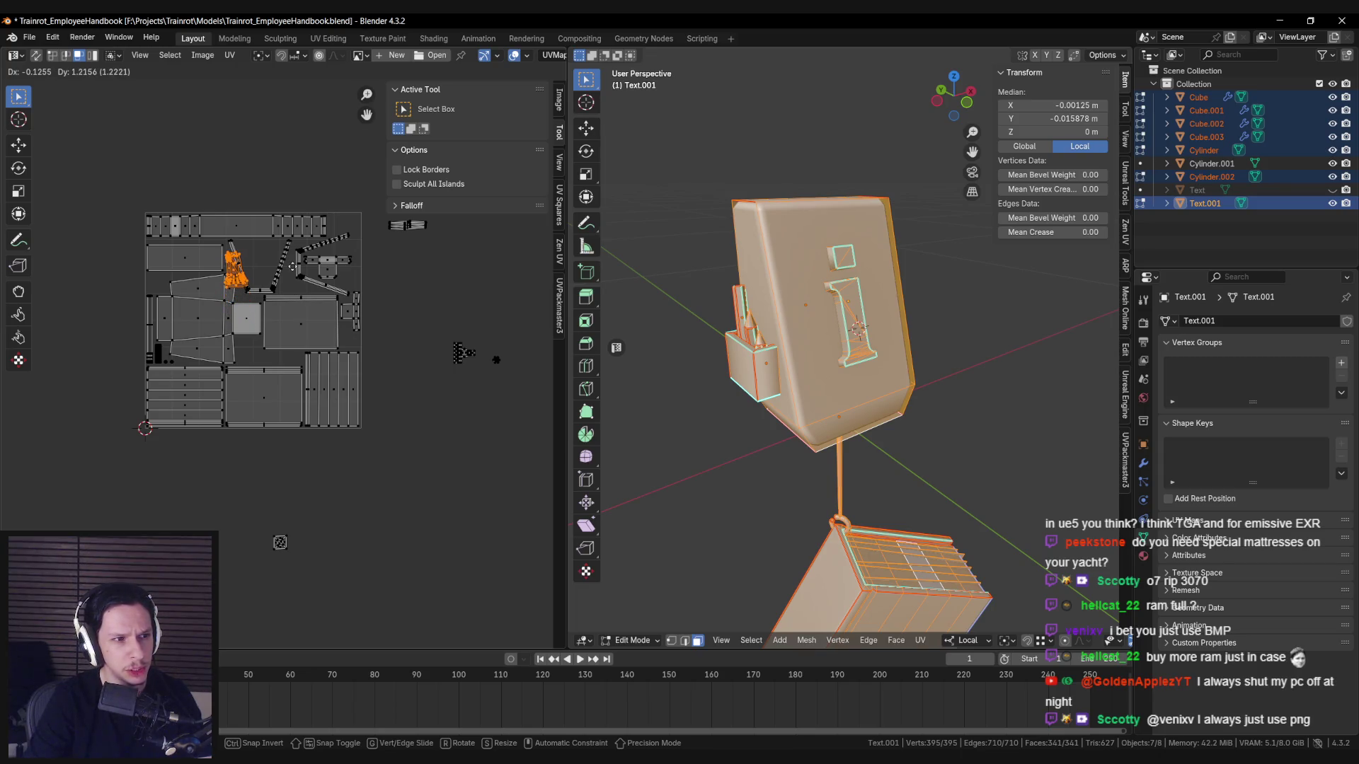
scroll("up", 3)
key("r")
key("Return")
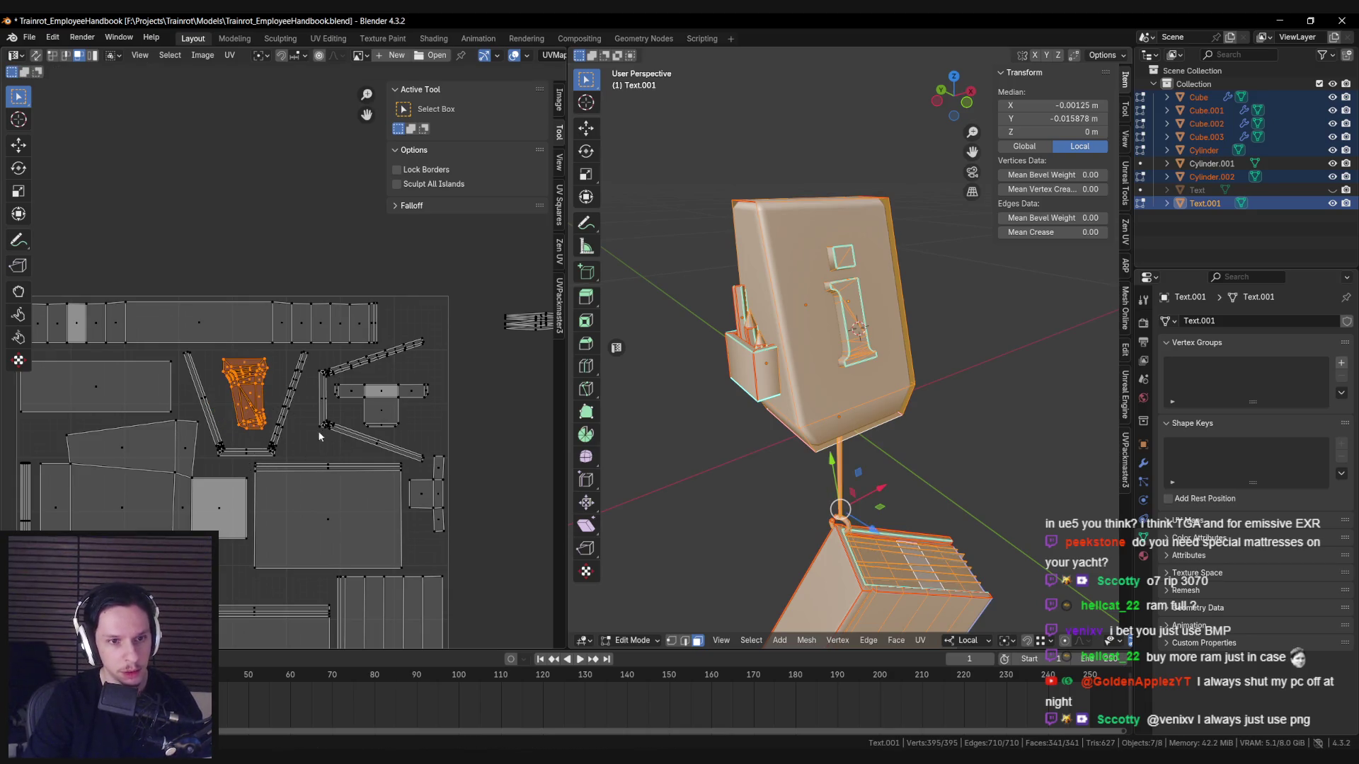
scroll("up", 3)
key("g")
left_click(341, 416)
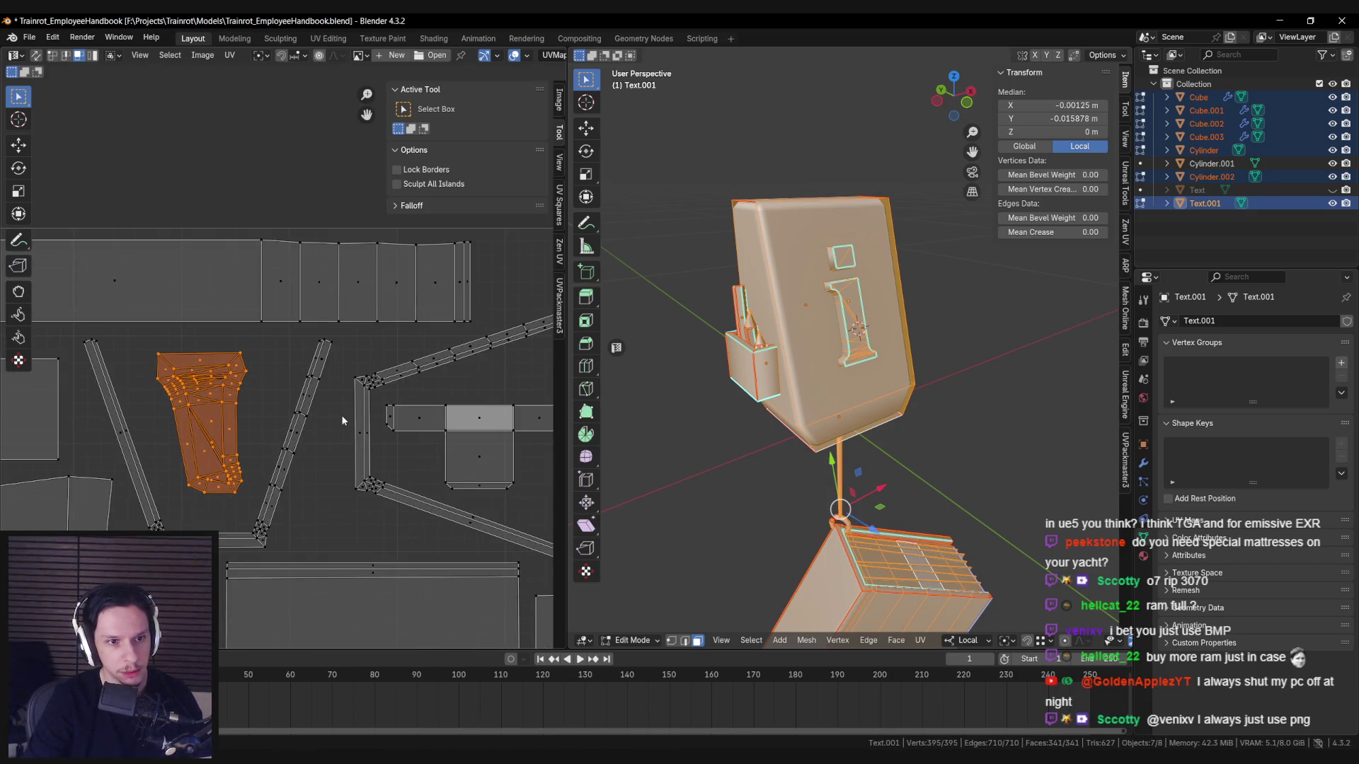
Reposition the orange UV island, finally dropping it into the layout's left gap.
scroll("down", 3)
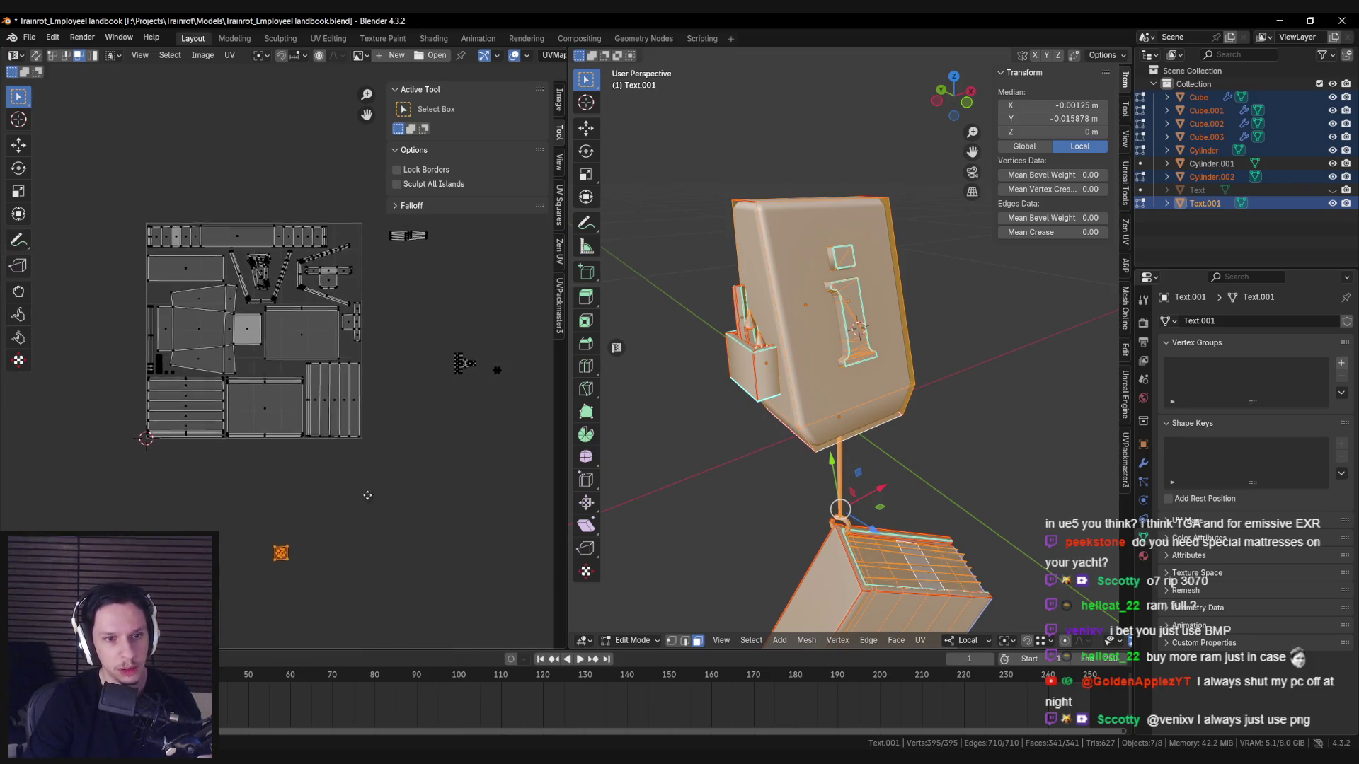
scroll("up", 3)
scroll("down", 3)
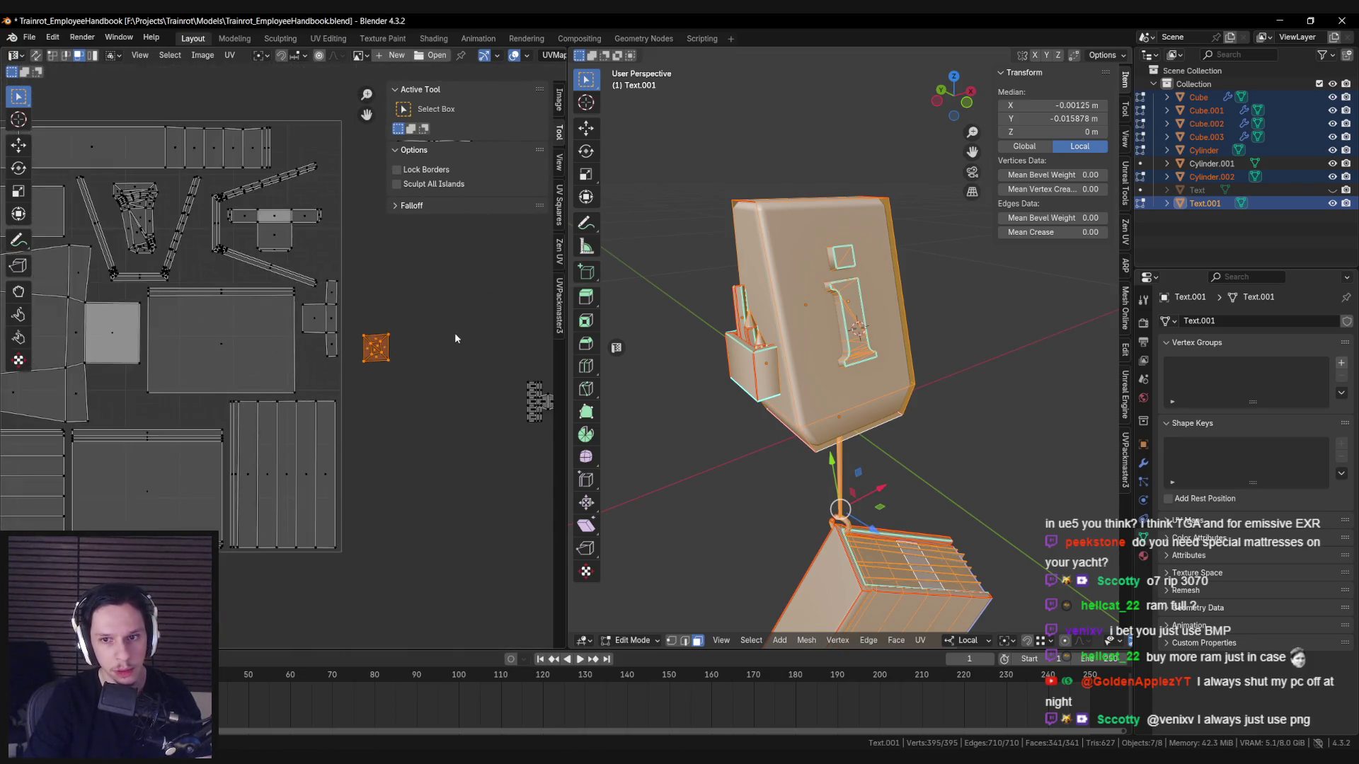
key("g")
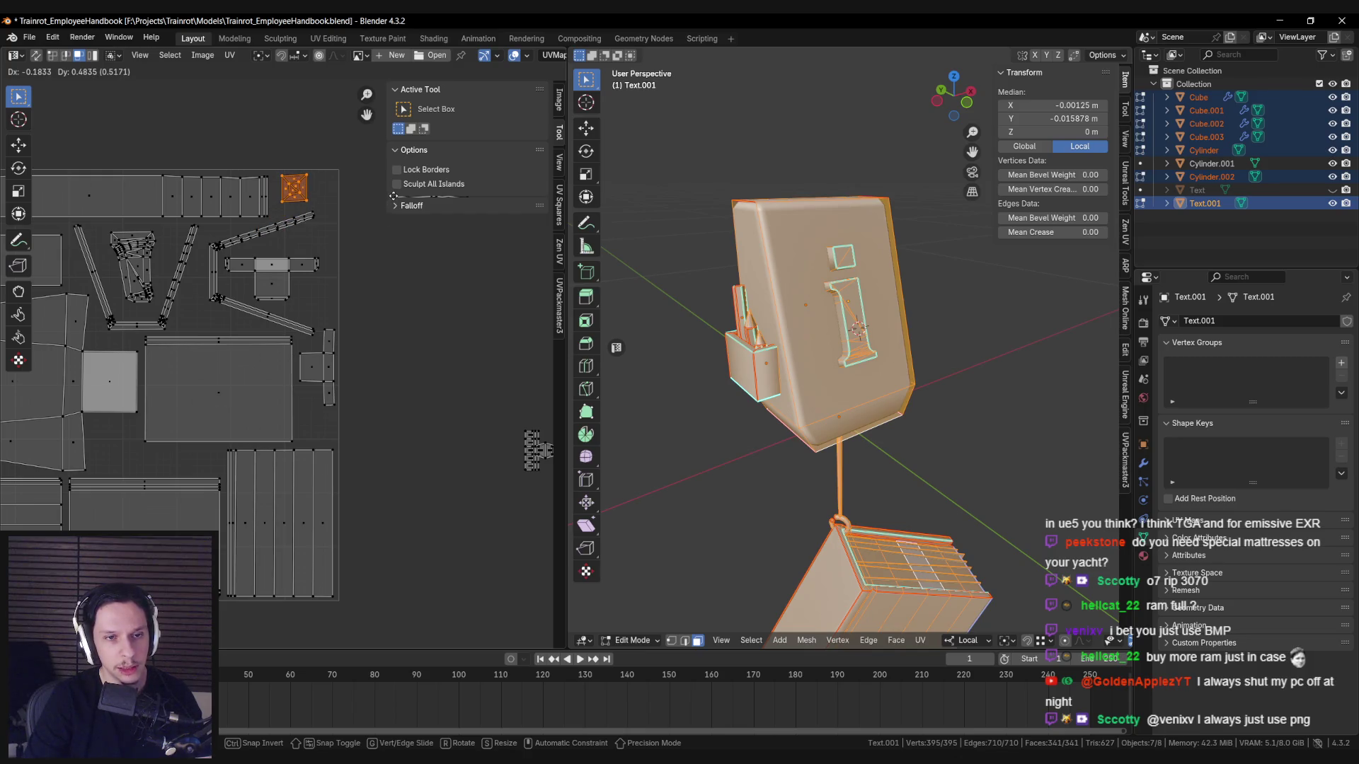
left_click(394, 198)
scroll("left", 3)
scroll("down", 3)
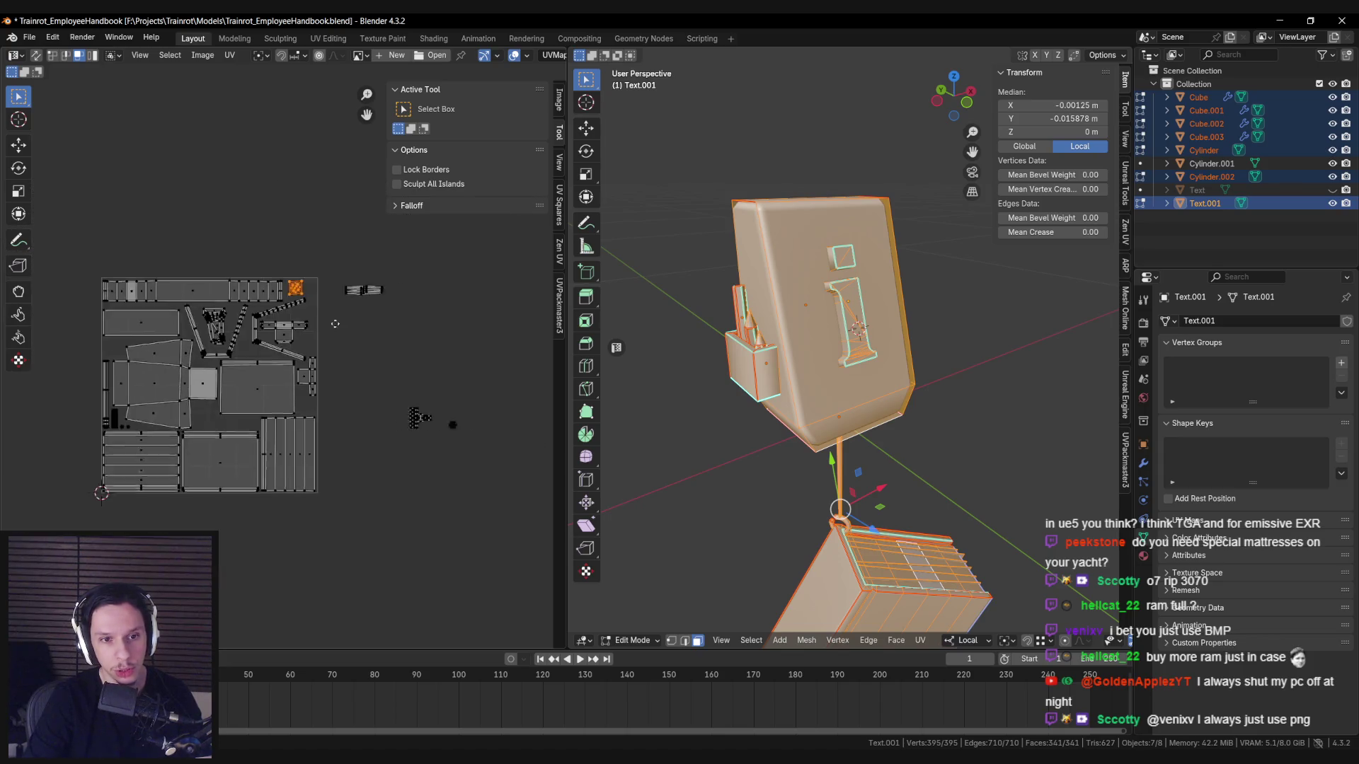
scroll("up", 3)
scroll("left", 3)
scroll("down", 3)
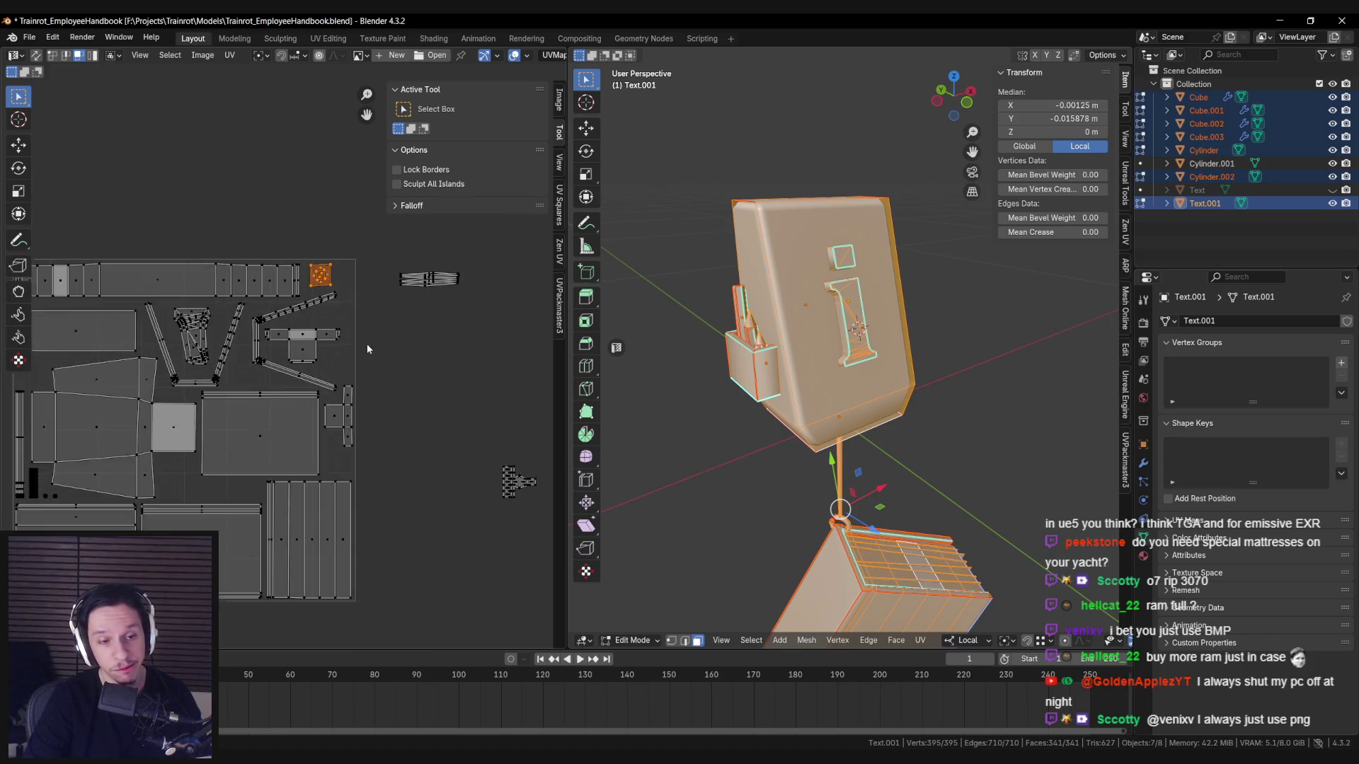
scroll("left", 3)
scroll("up", 3)
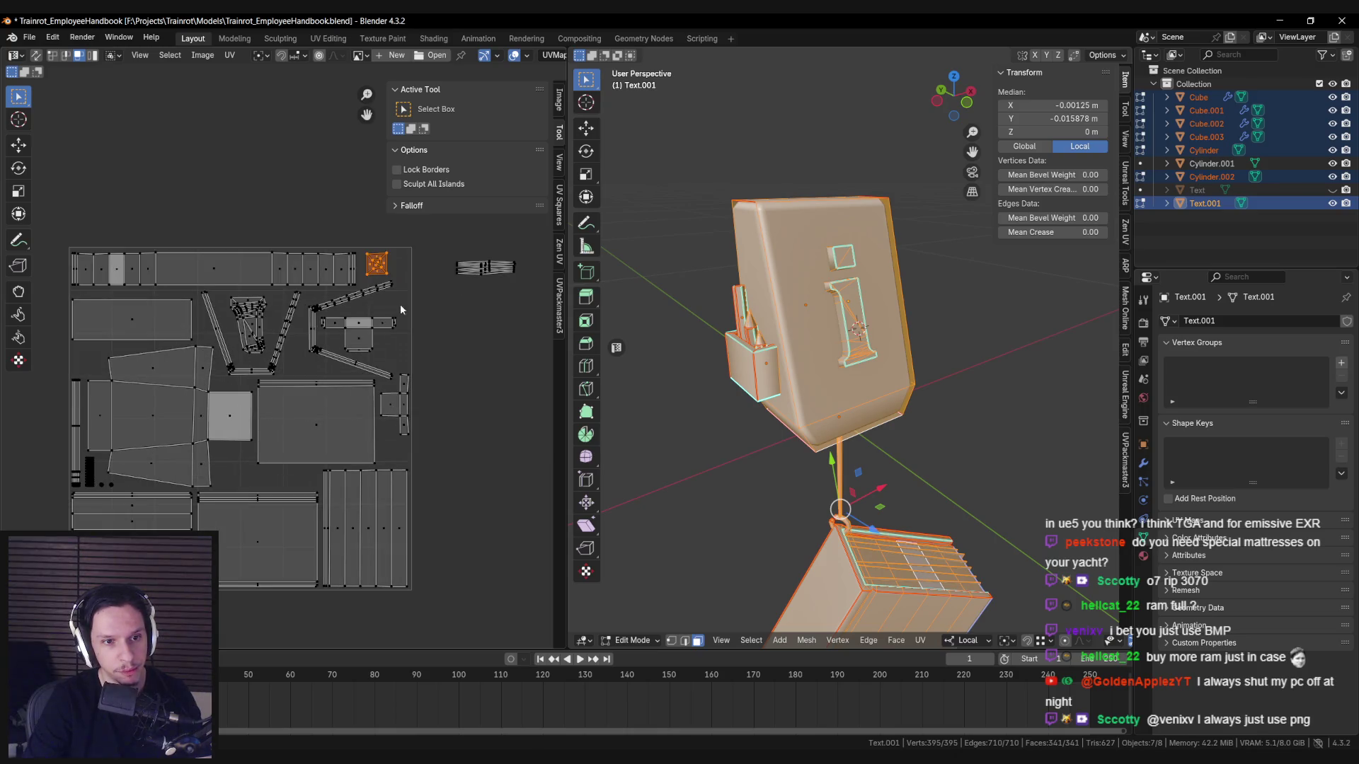
key("g")
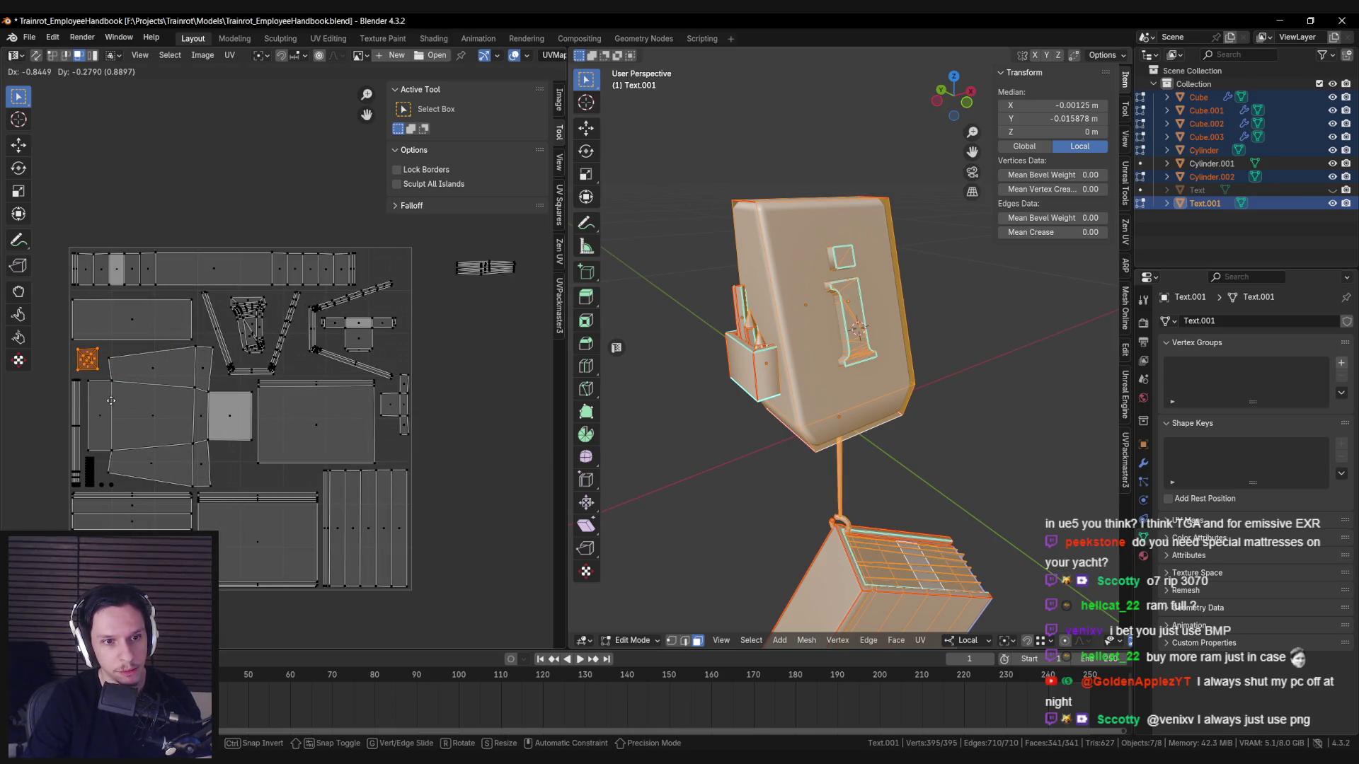
left_click(111, 401)
Pan across the UV layout to check the placement, then return to object mode.
scroll("left", 3)
scroll("down", 3)
scroll("down", 3)
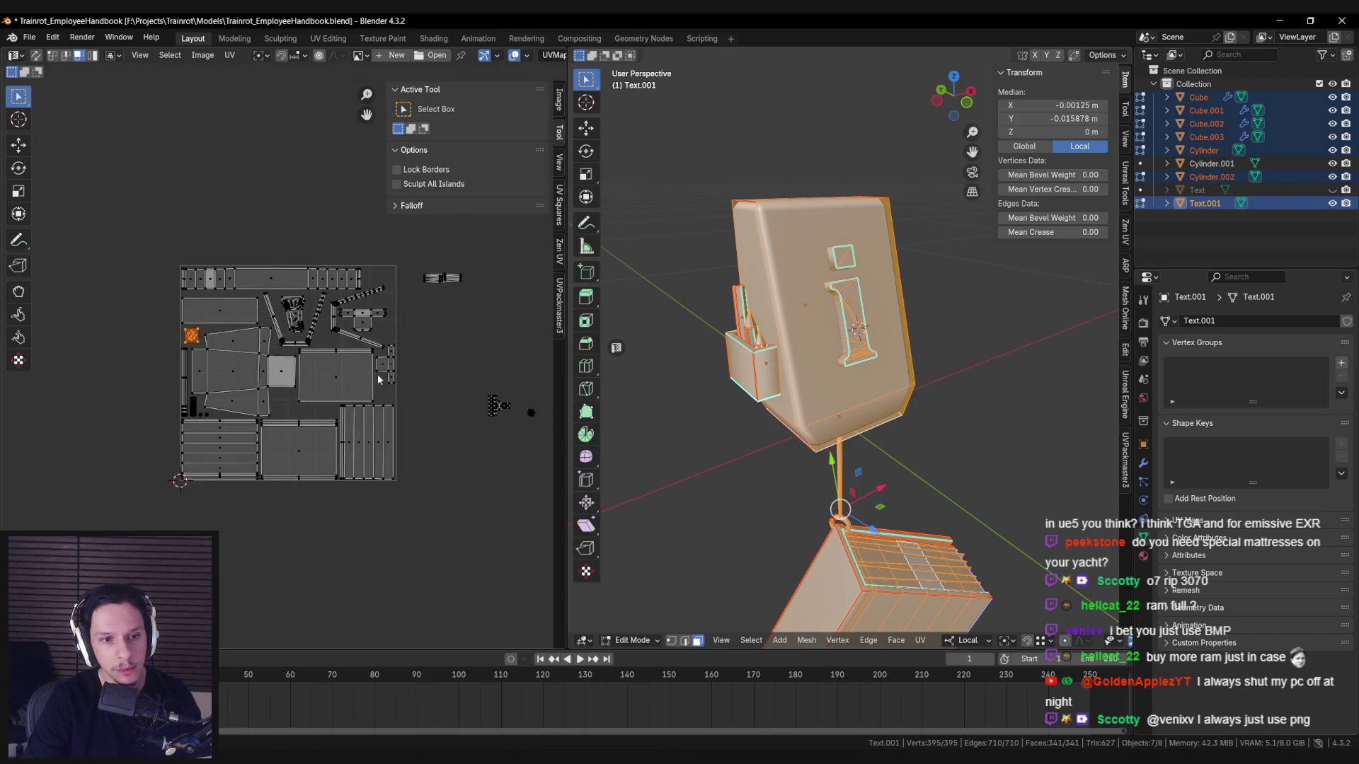
scroll("right", 3)
scroll("right", 3)
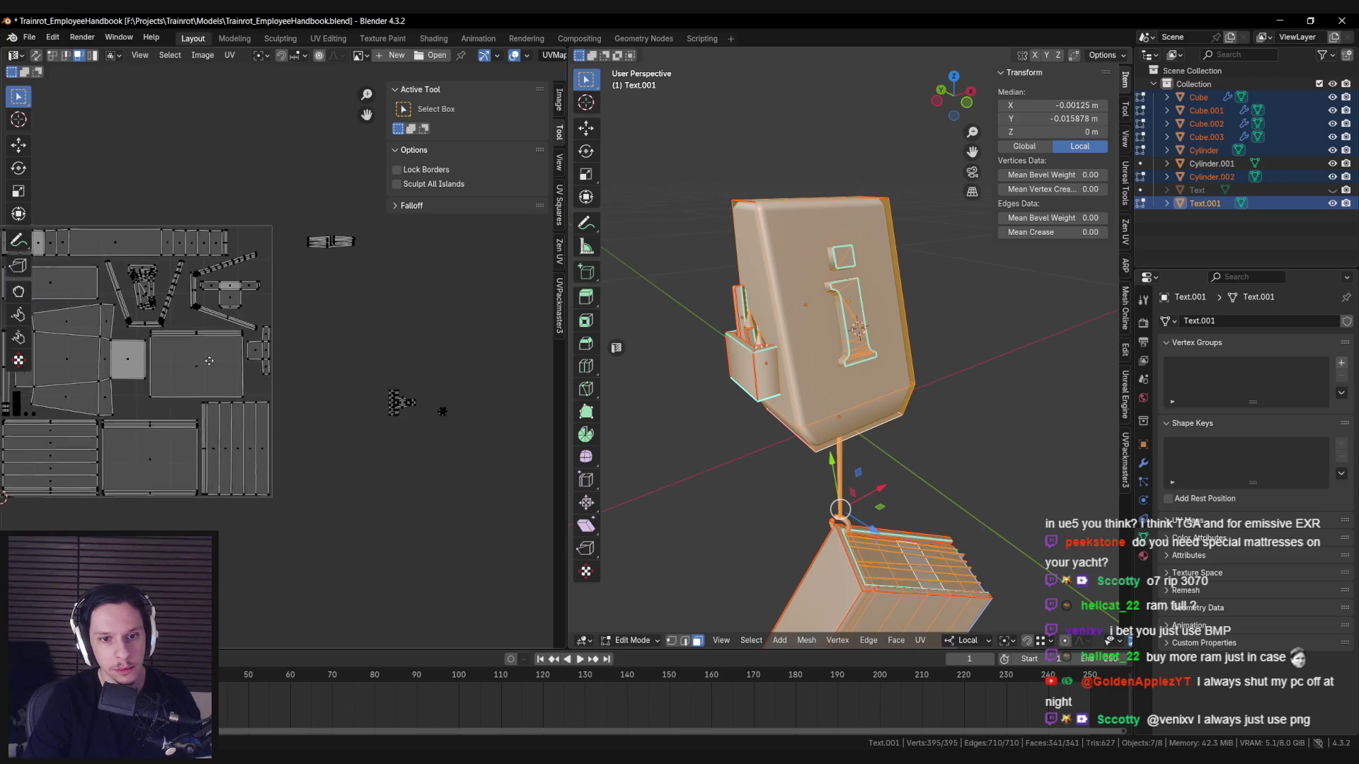
scroll("up", 3)
scroll("right", 3)
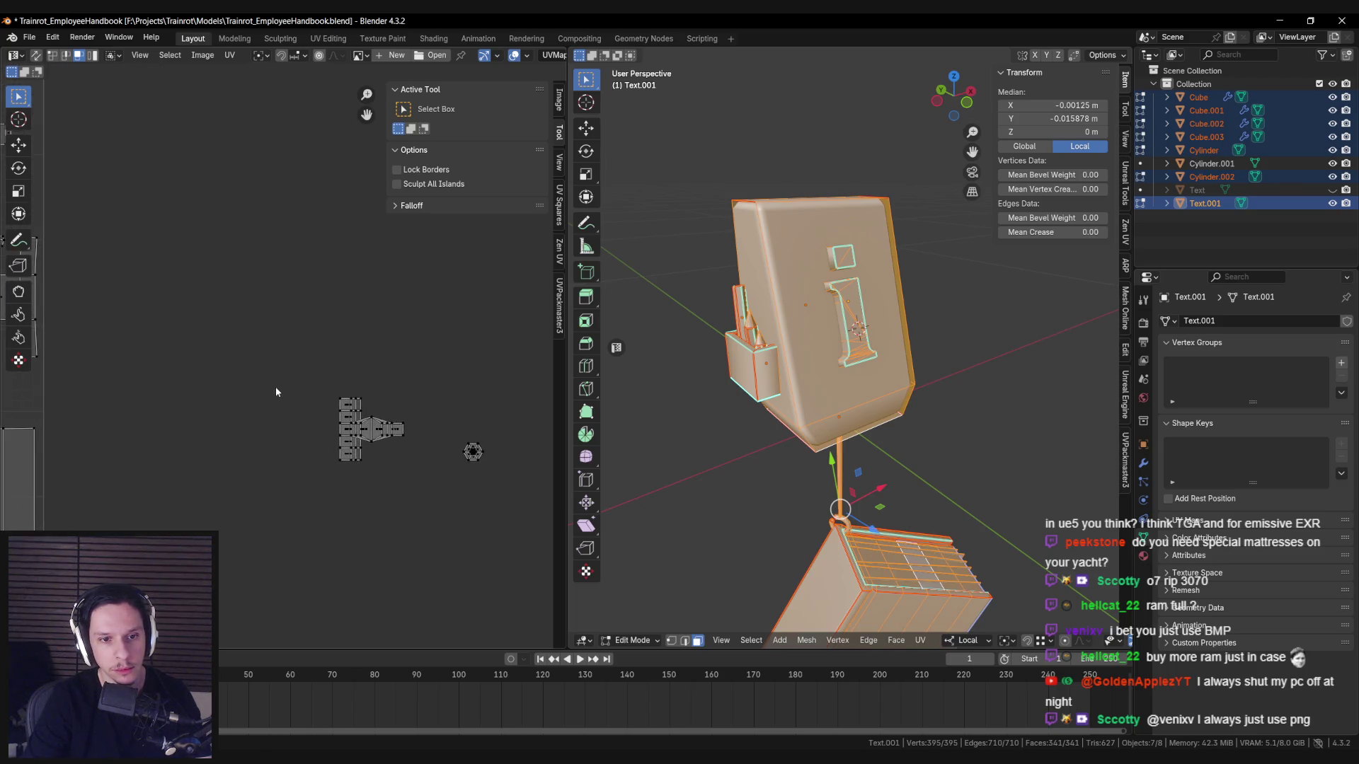
scroll("up", 3)
scroll("right", 3)
key("Tab")
scroll("down", 3)
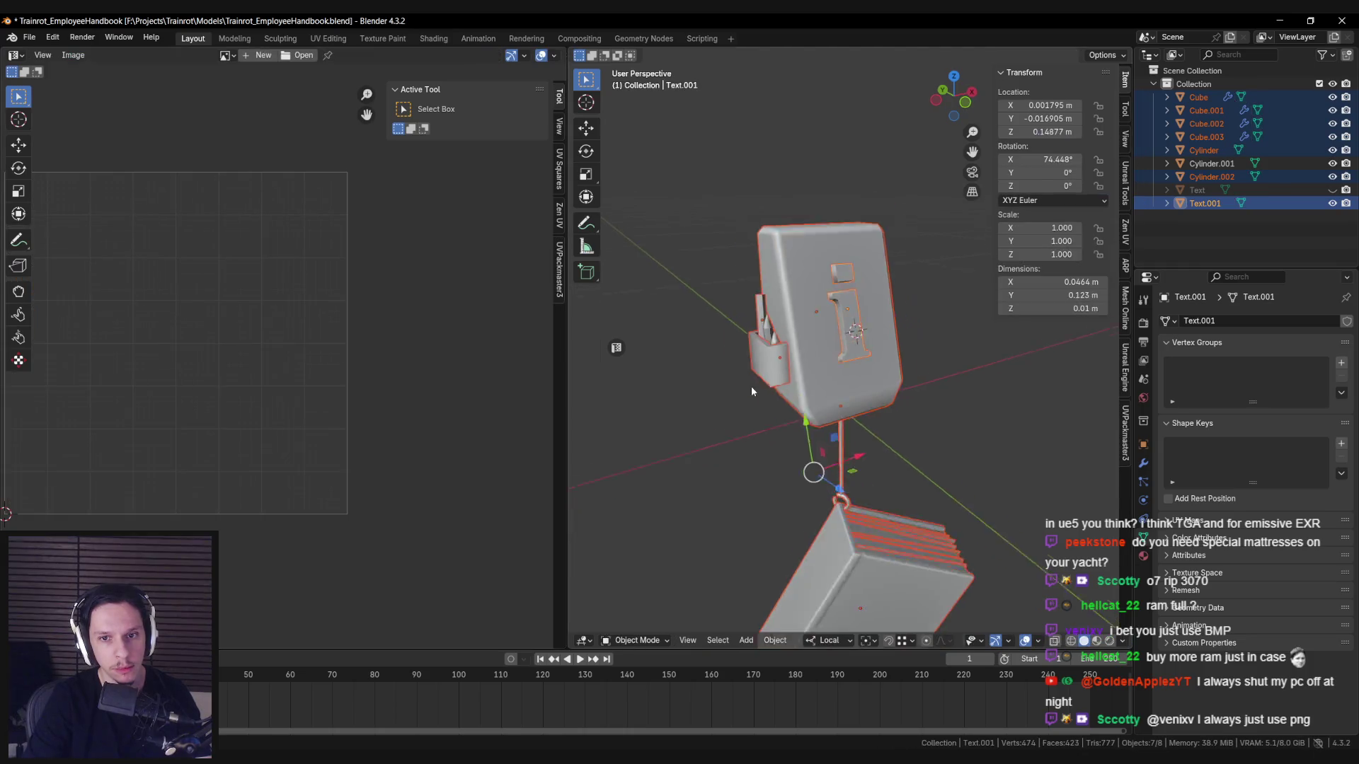
Save the file, then move Cylinder.001 along the Y axis, away from the handbook.
key("ctrl+s")
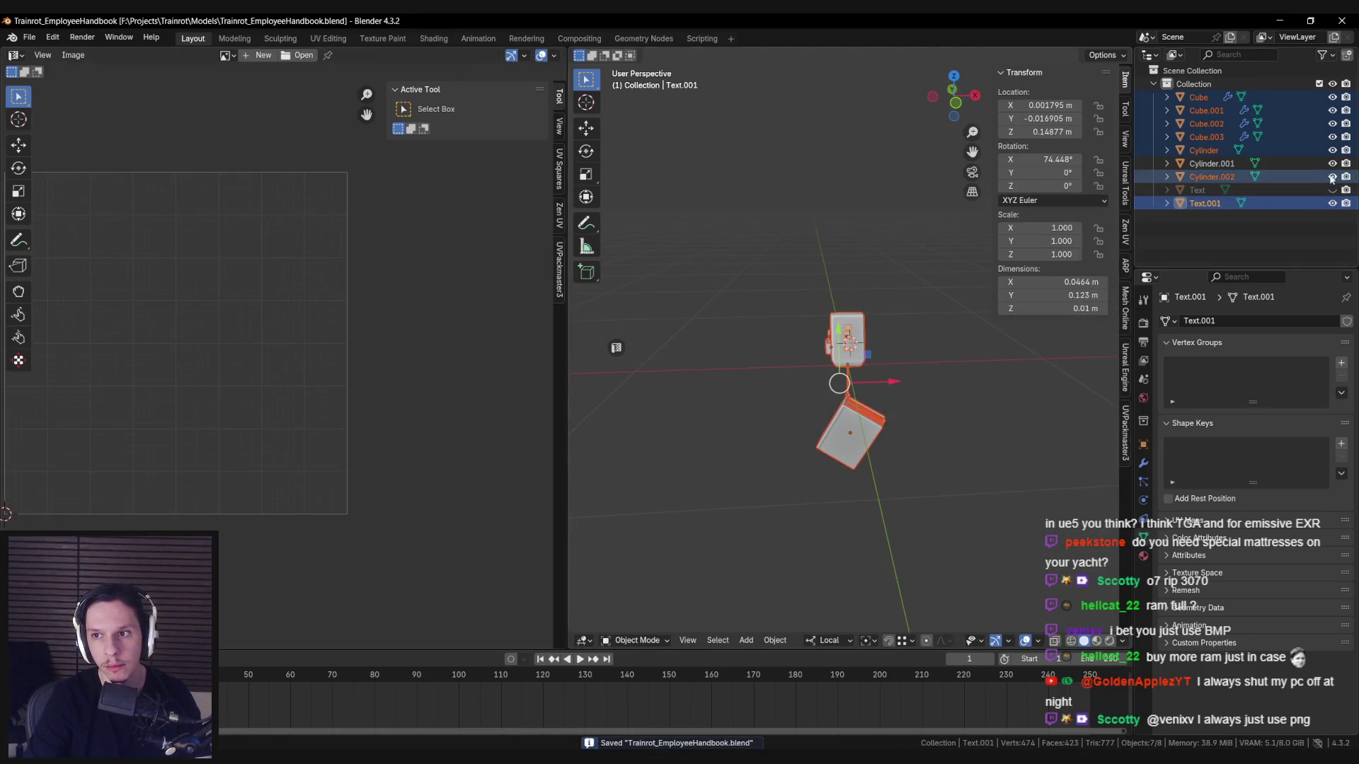
key("KP_Decimal")
left_click(824, 274)
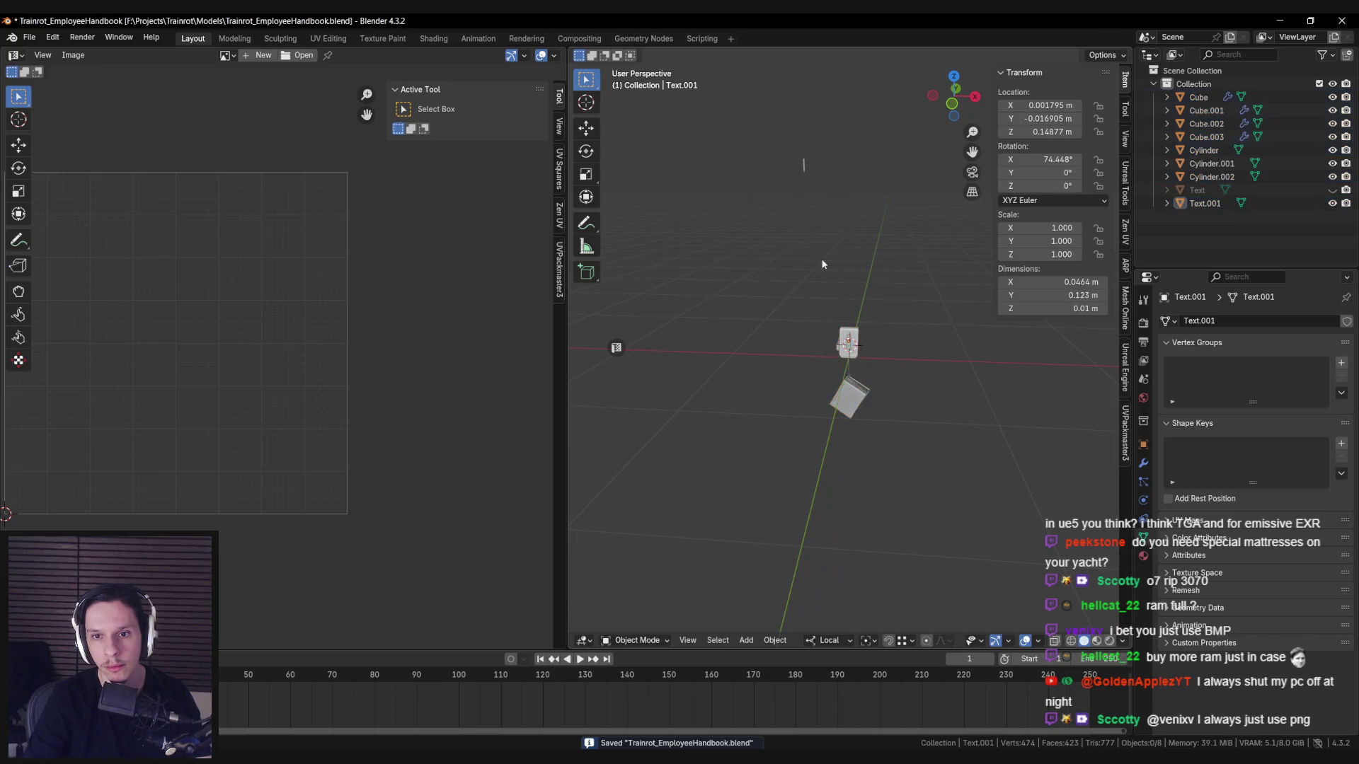
left_click_drag(810, 158, 811, 160)
key("g")
key("y")
left_click(810, 319)
Switch the transform orientation to Global.
scroll("up", 3)
left_click_drag(810, 318, 900, 328)
scroll("down", 3)
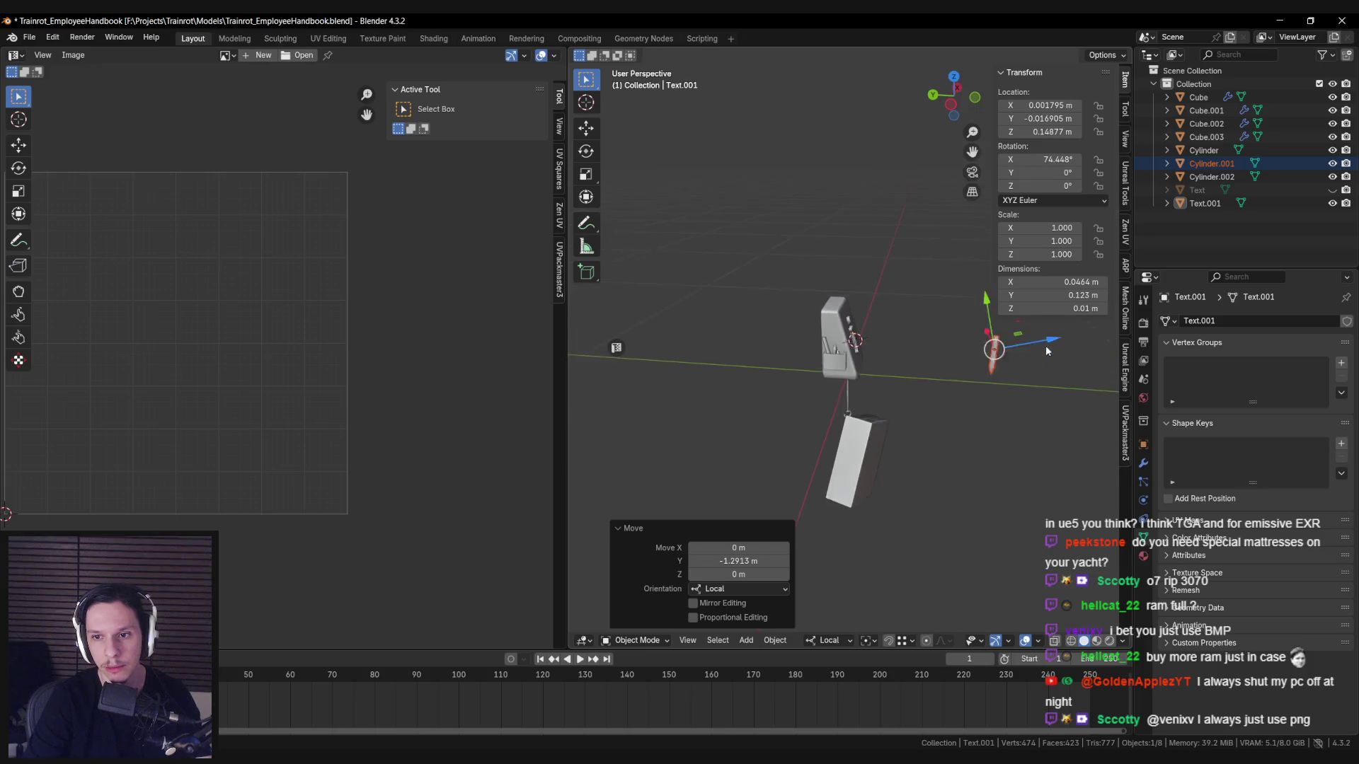
left_click(828, 641)
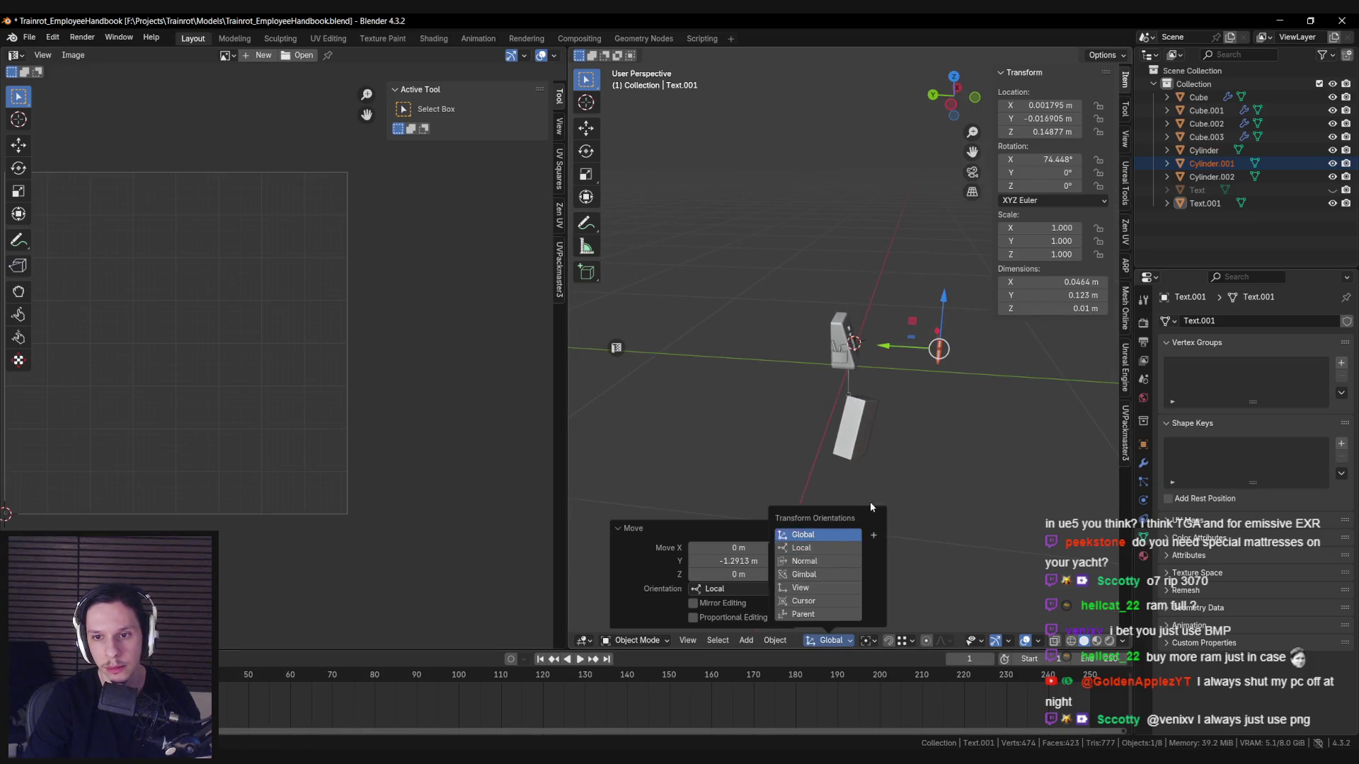
left_click(848, 533)
Select all objects in X-ray view, save the blend file, and open the File menu.
left_click_drag(870, 340, 861, 401)
left_click(766, 303)
key("alt+z")
key("b")
key("KP_Decimal")
key("alt+z")
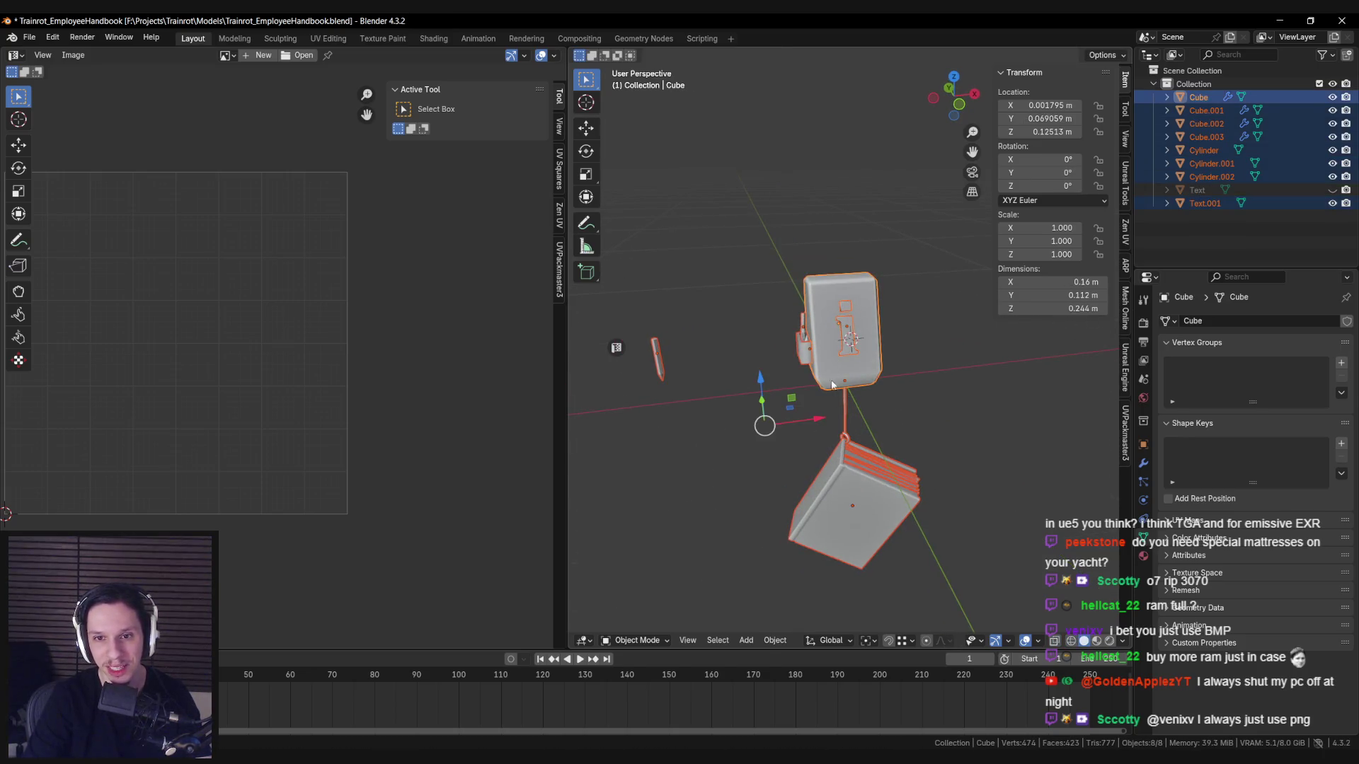
key("ctrl+s")
left_click(30, 41)
Export selected meshes only as FBX over S_EmployeeHandbook-StaticFixture.fbx in the EmployeeHandbook folder.
mouse_move(42, 244)
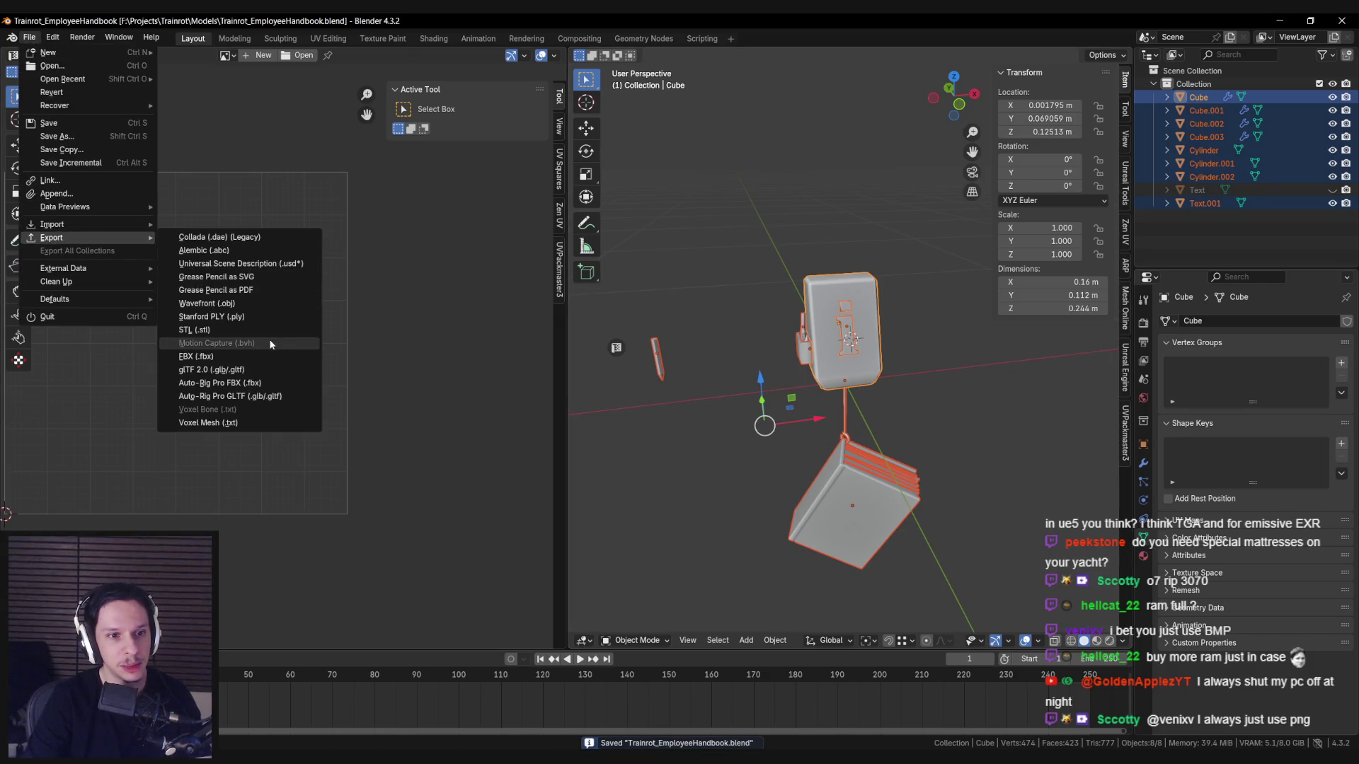
left_click(247, 354)
left_click(976, 303)
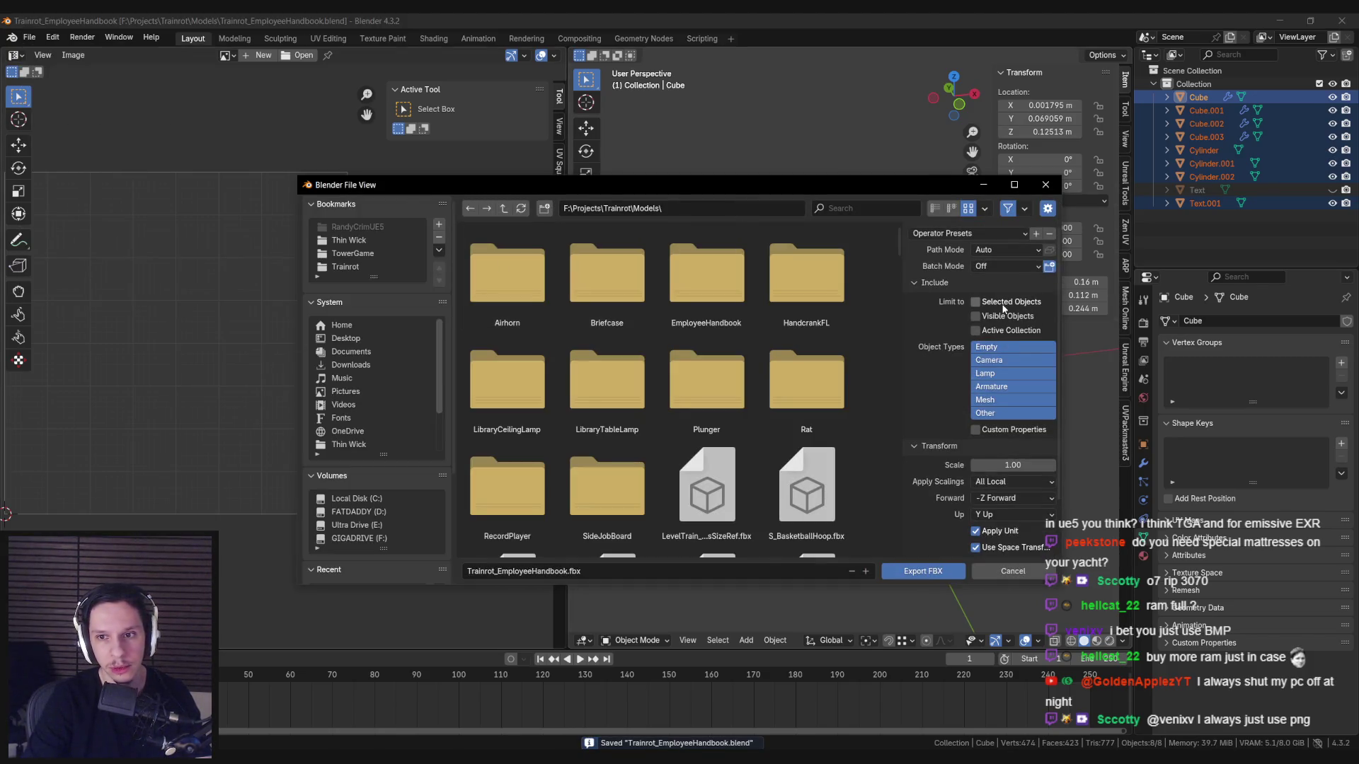
left_click(986, 400)
scroll("down", 3)
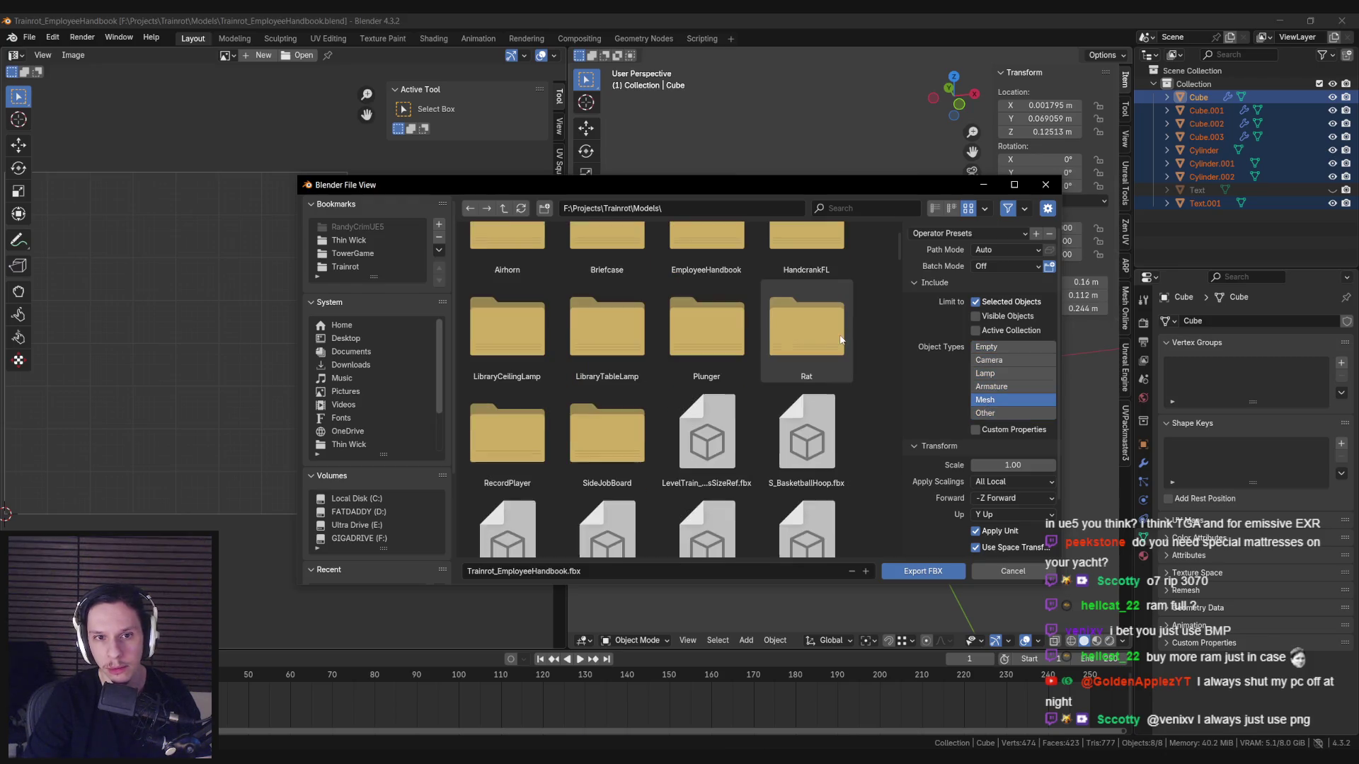
left_click(935, 208)
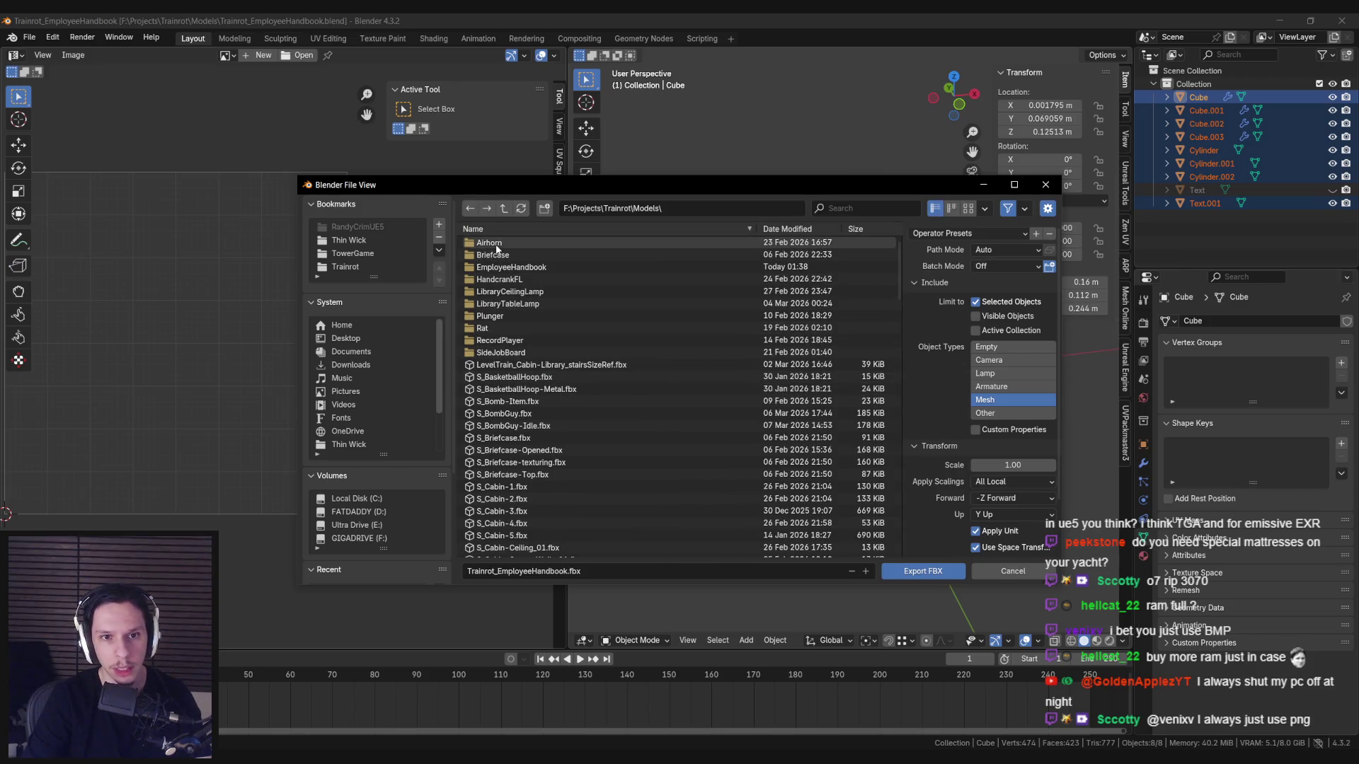
double_click(505, 269)
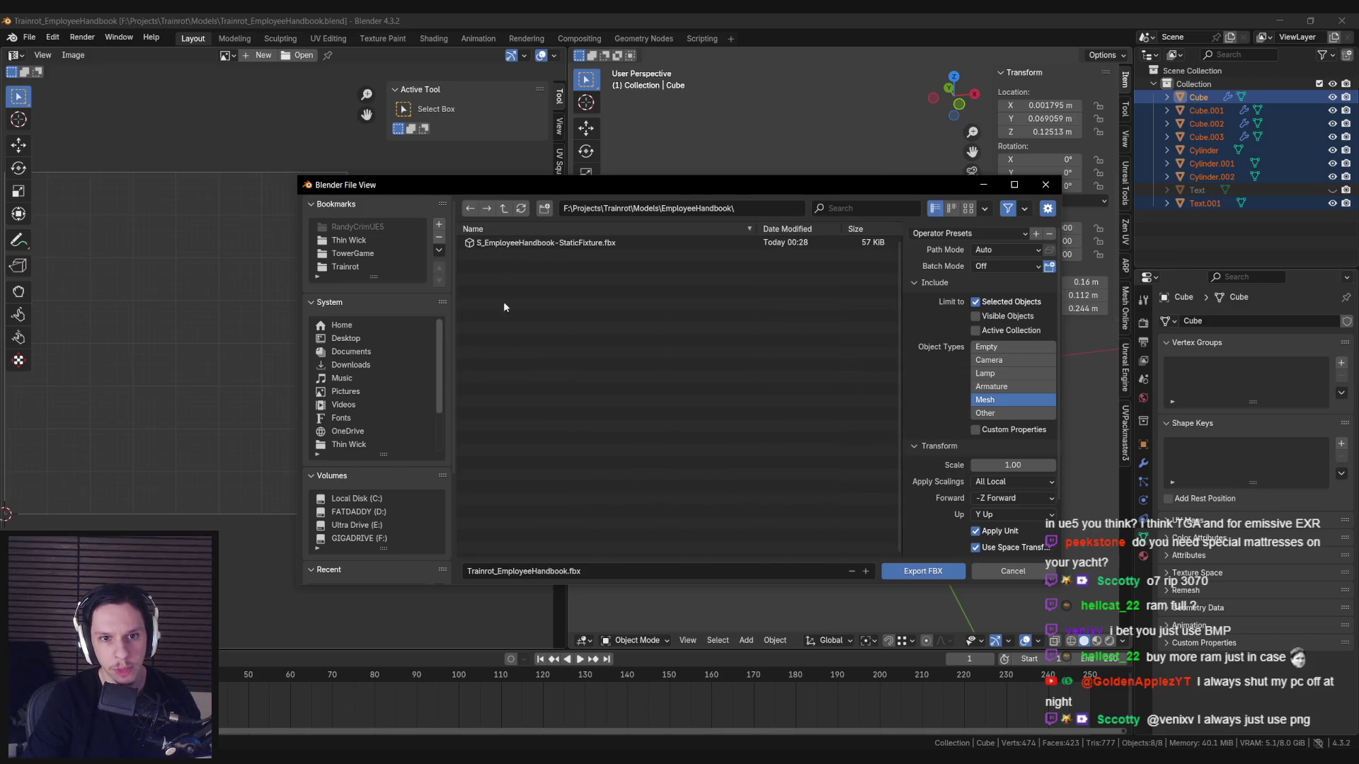
double_click(534, 244)
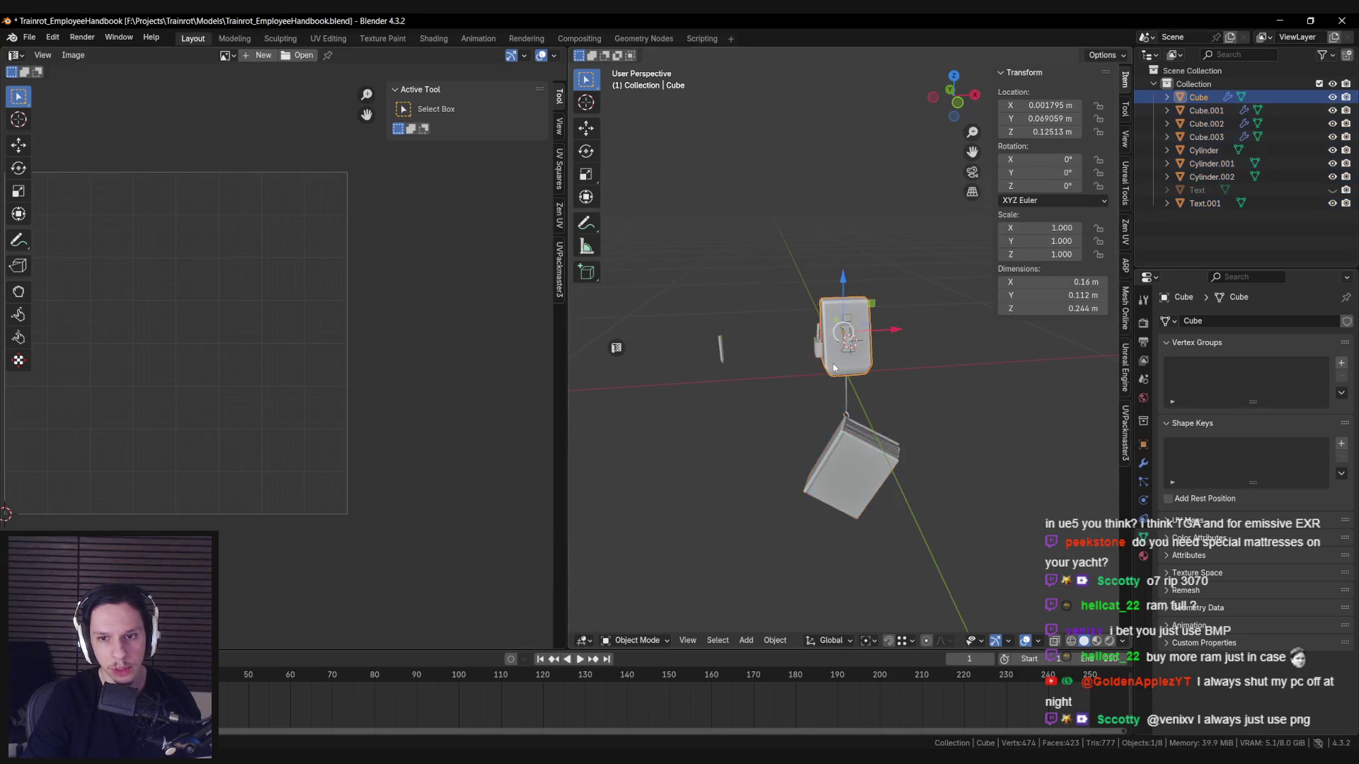
Select the handbook and stand without Cylinder.001, and save the blend file.
left_click_drag(773, 259, 984, 601)
scroll("up", 3)
scroll("down", 3)
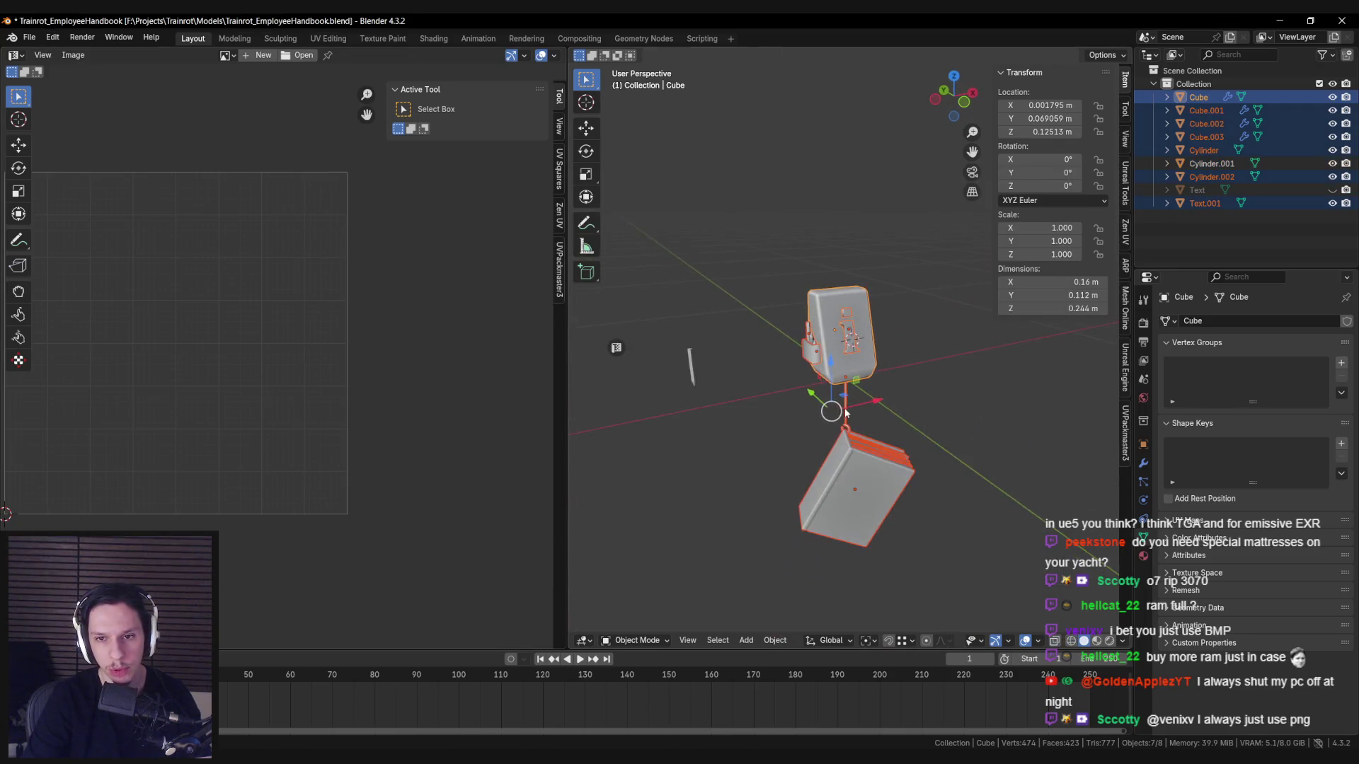
key("ctrl+s")
Export the FBX again over S_EmployeeHandbook-StaticFixture.fbx in the Models folder and save.
left_click(29, 37)
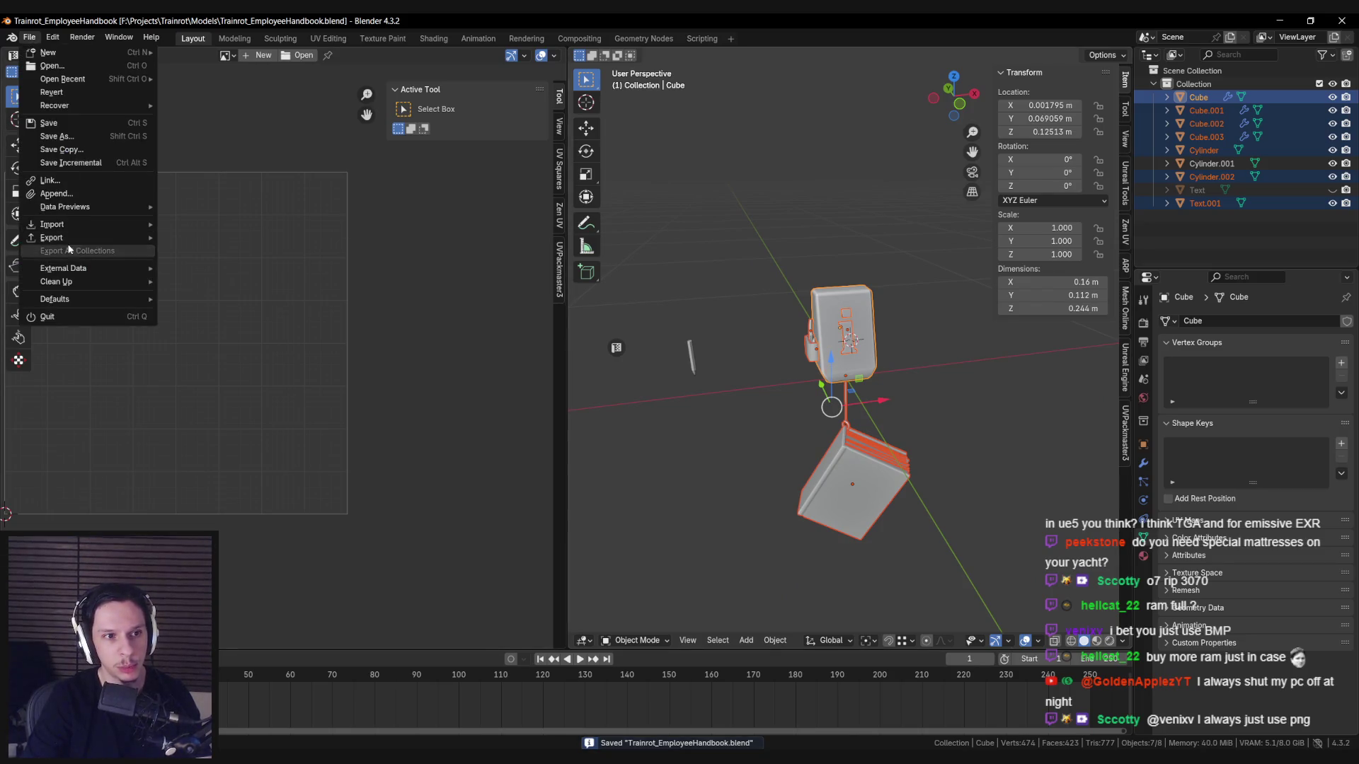
mouse_move(78, 238)
left_click(233, 354)
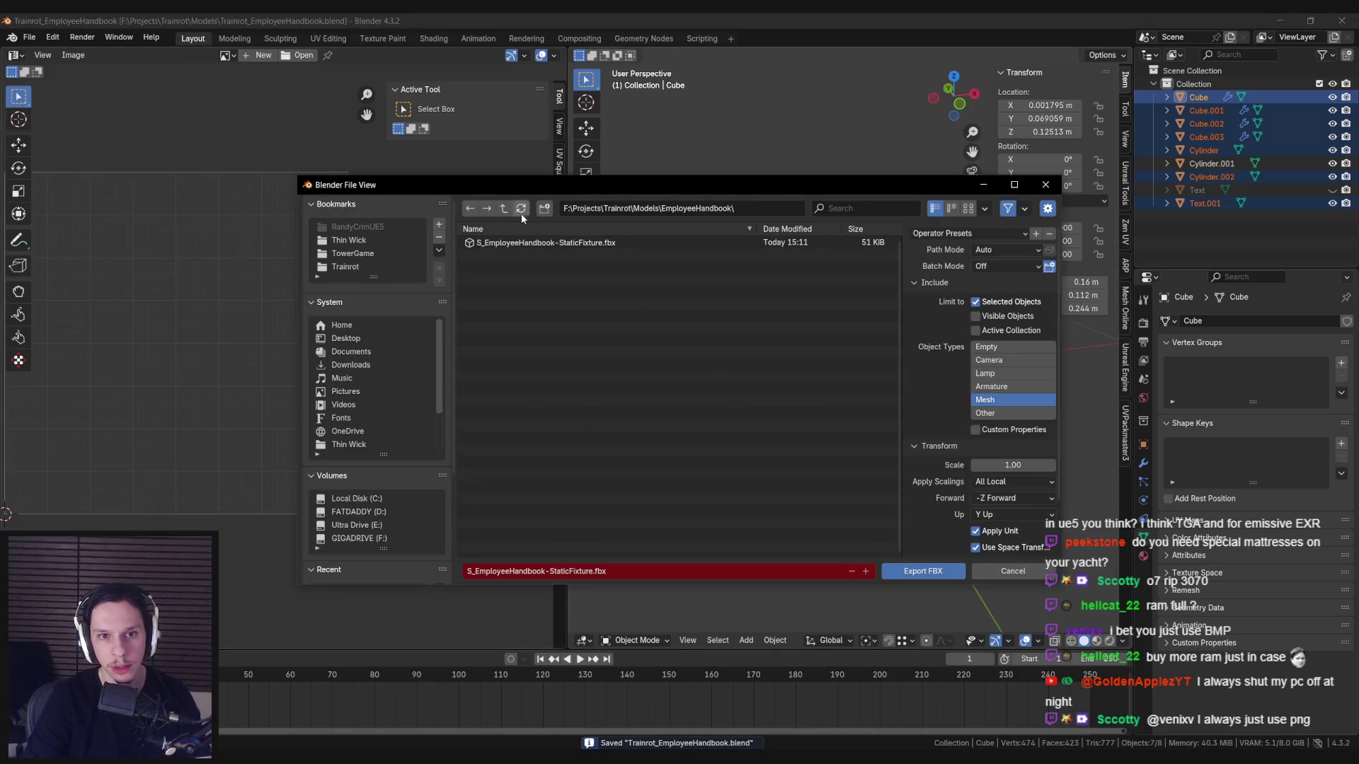
left_click(503, 208)
scroll("down", 3)
scroll("up", 3)
left_click(787, 229)
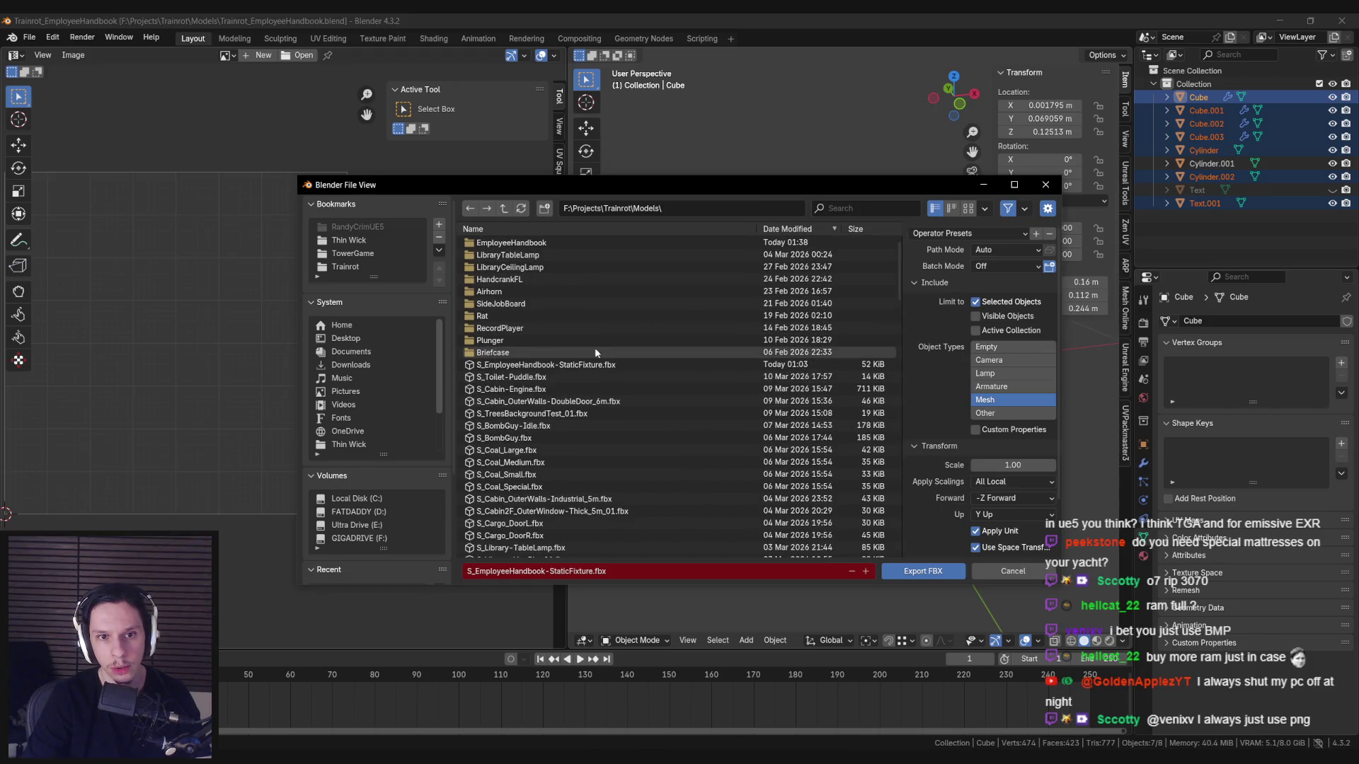
double_click(542, 366)
key("ctrl+s")
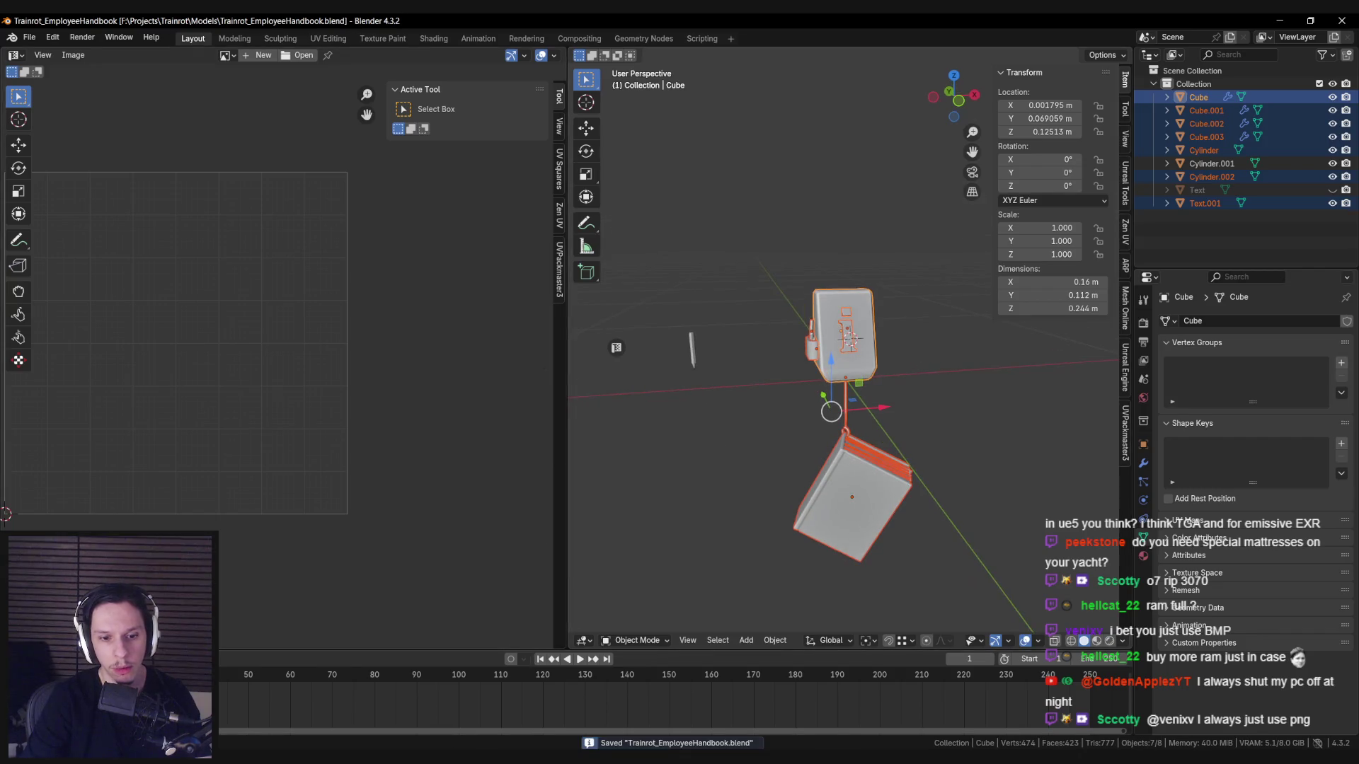
key("alt+Tab")
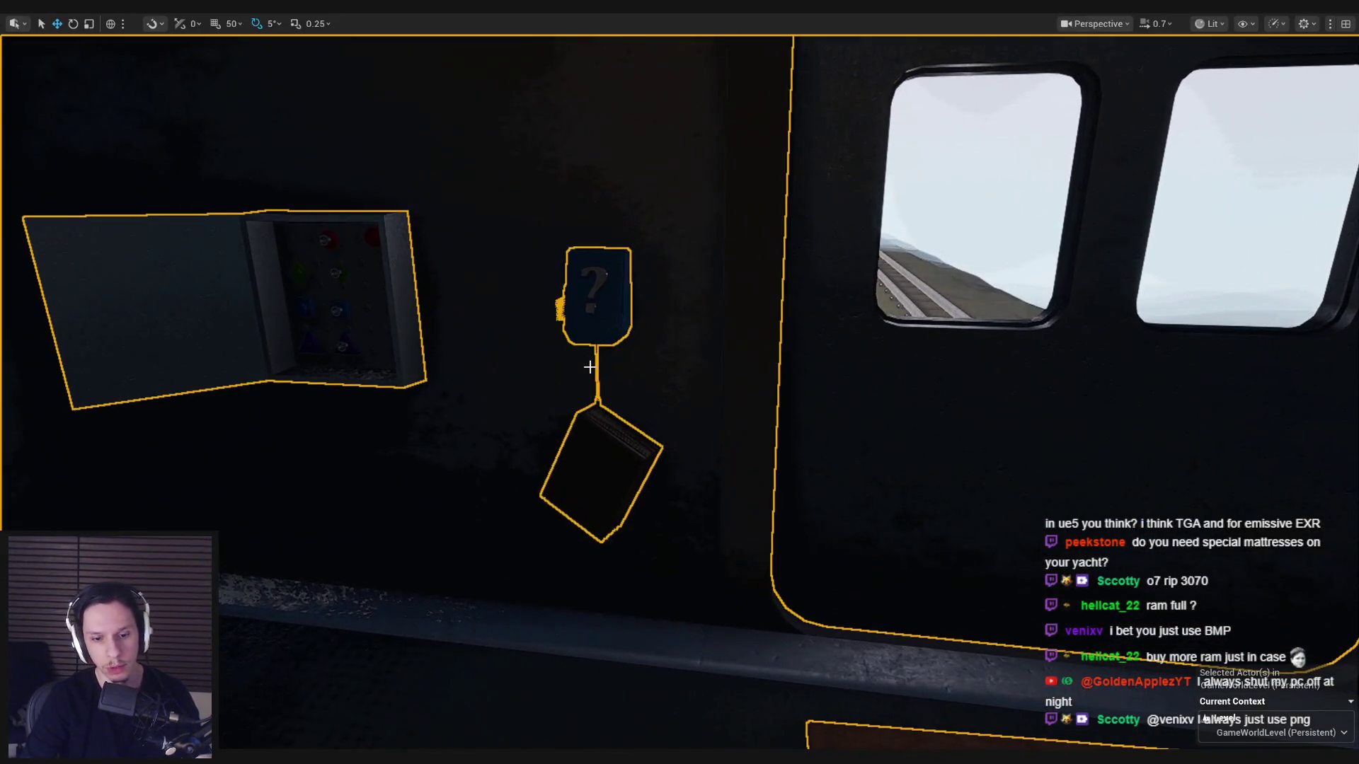
Select the handbook prop and find its textures in 3_MaterialLibrary/Textures by searching 'handb'.
key("F11")
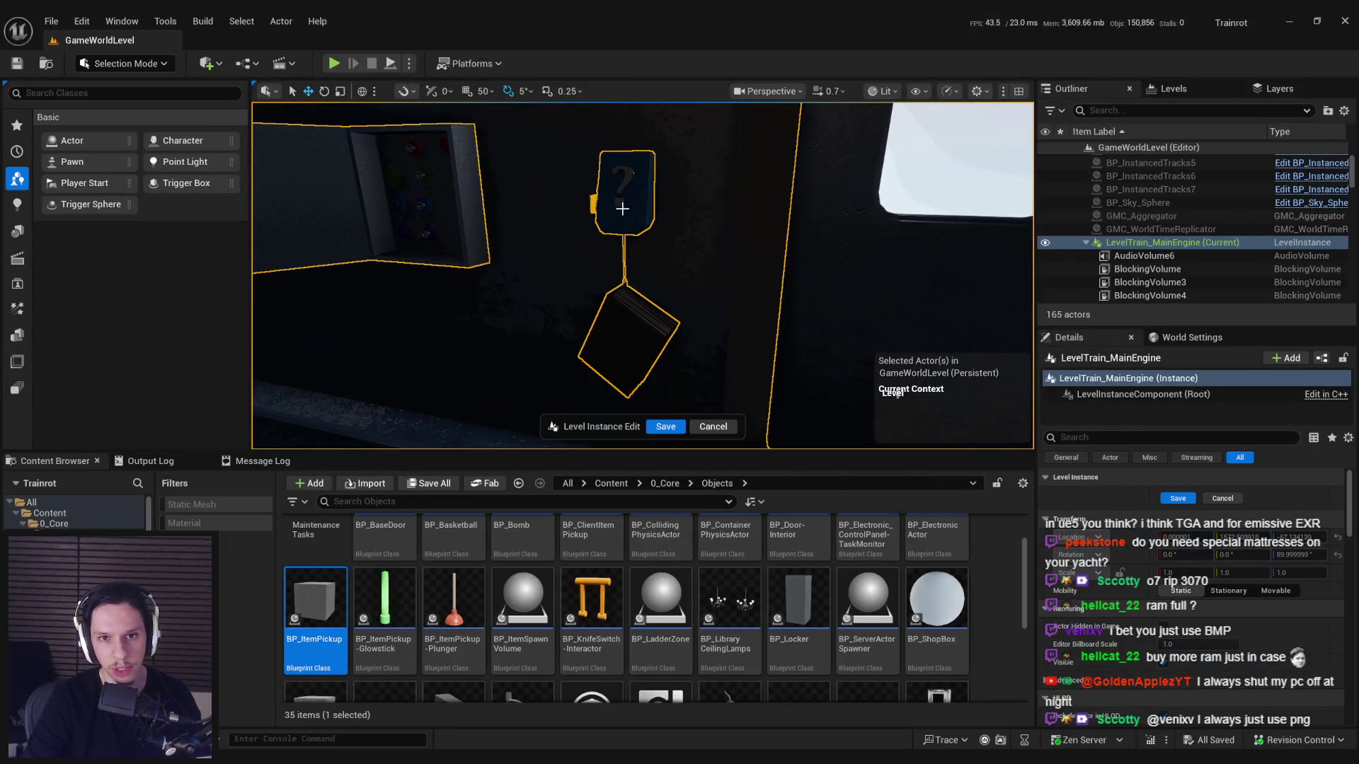
left_click(623, 211)
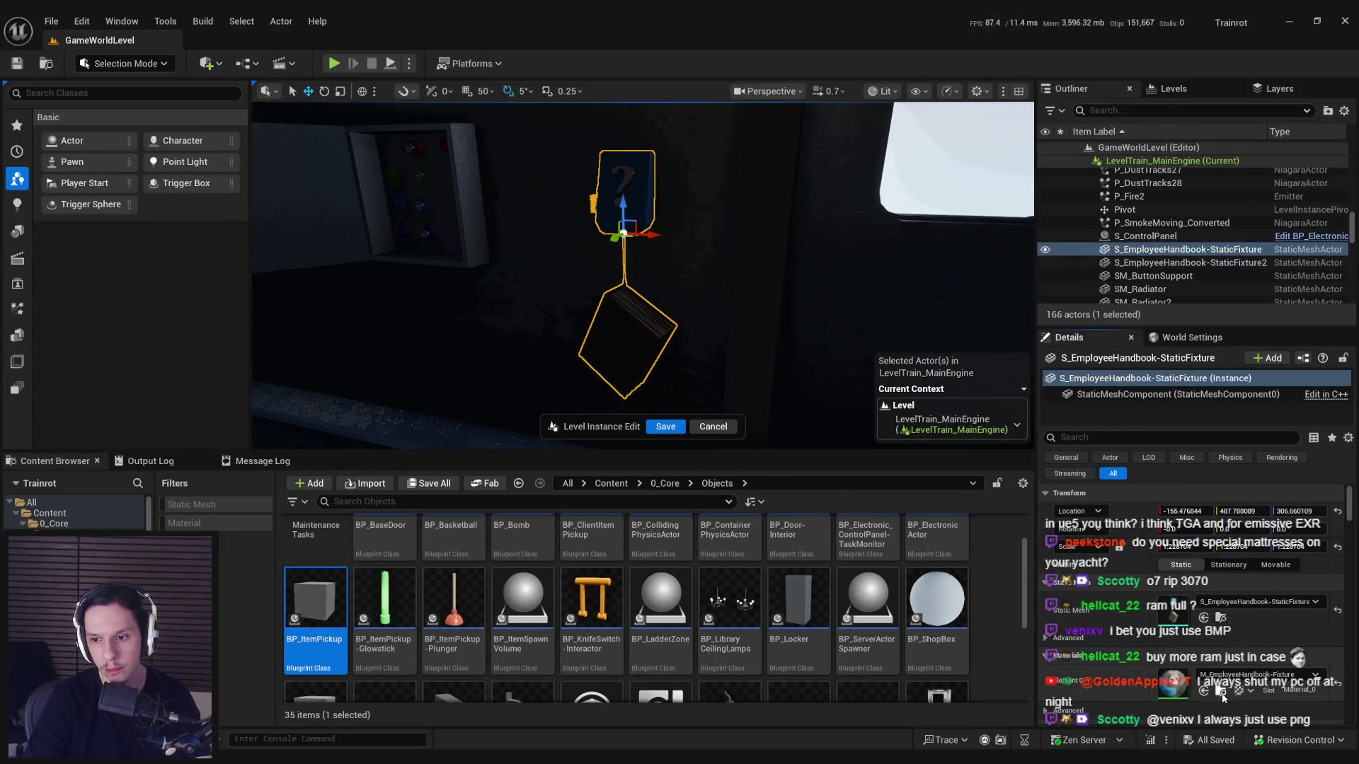
key("alt+Left")
key("alt+Left")
left_click(531, 574)
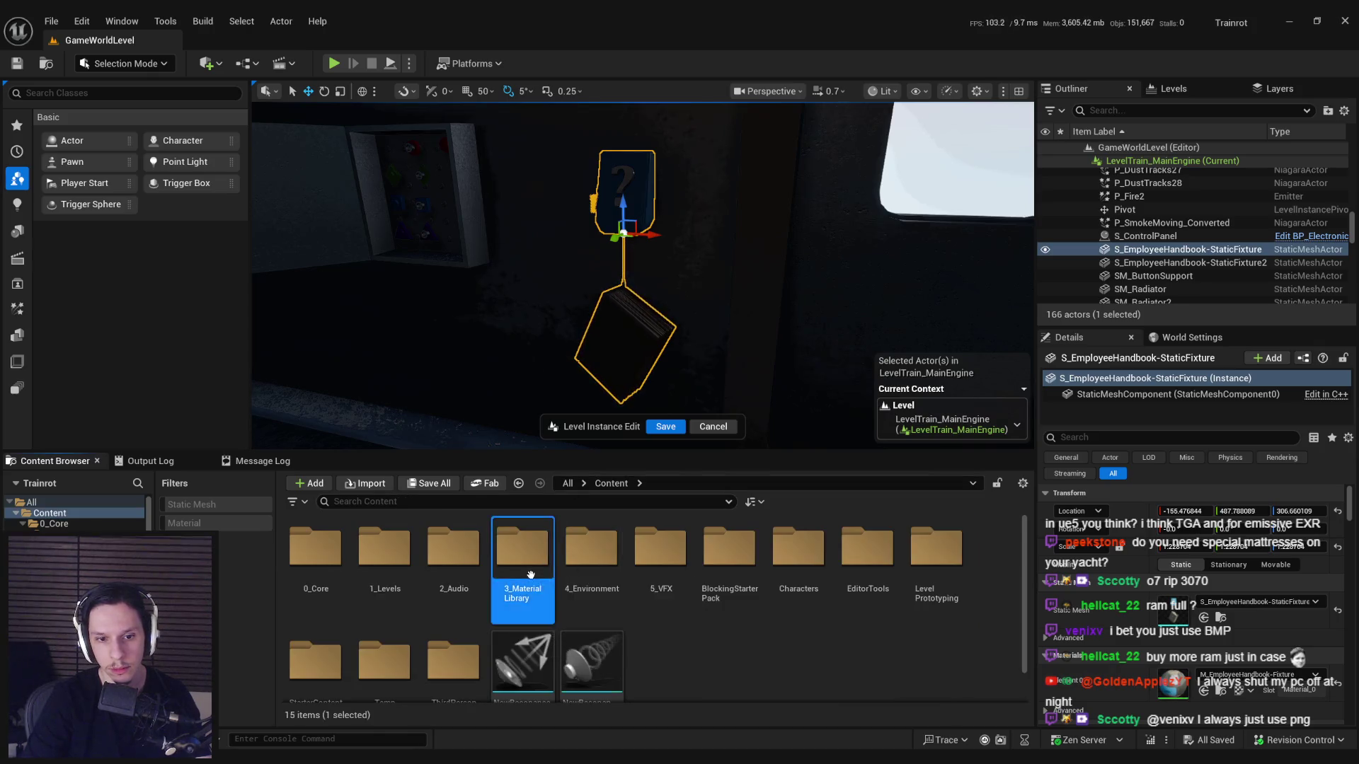
double_click(531, 575)
double_click(409, 527)
type("handb")
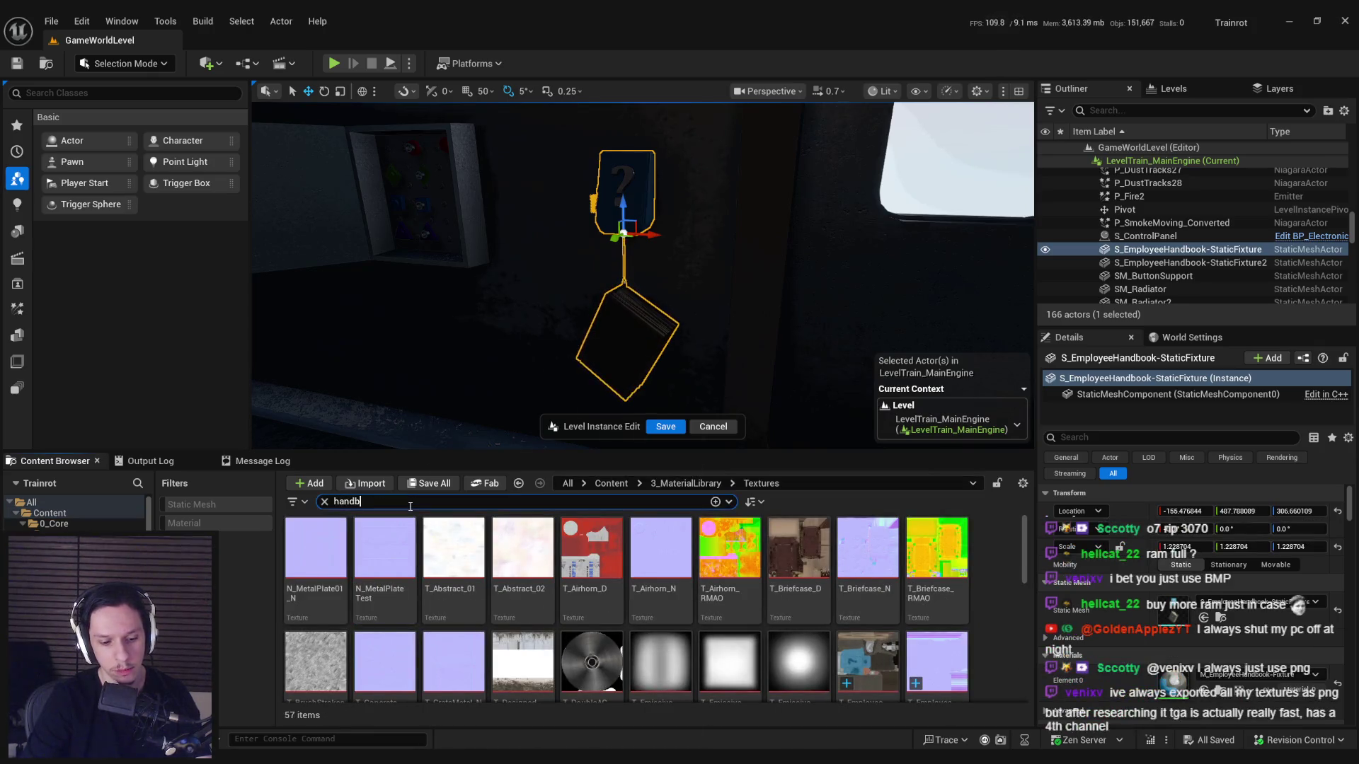
left_click(316, 559)
left_click(463, 591)
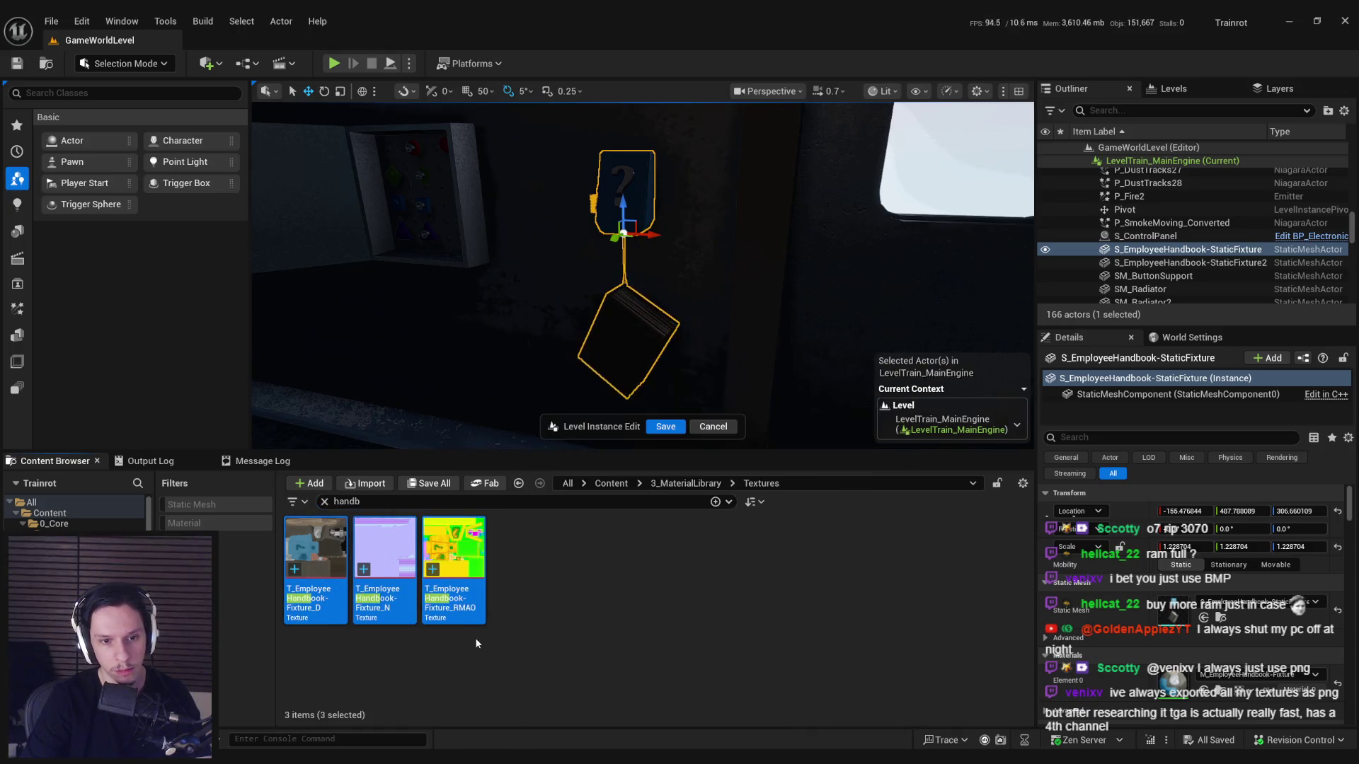
Reimport the S_EmployeeHandbook mesh from its updated file, check it in the level, and save.
key("ctrl+b")
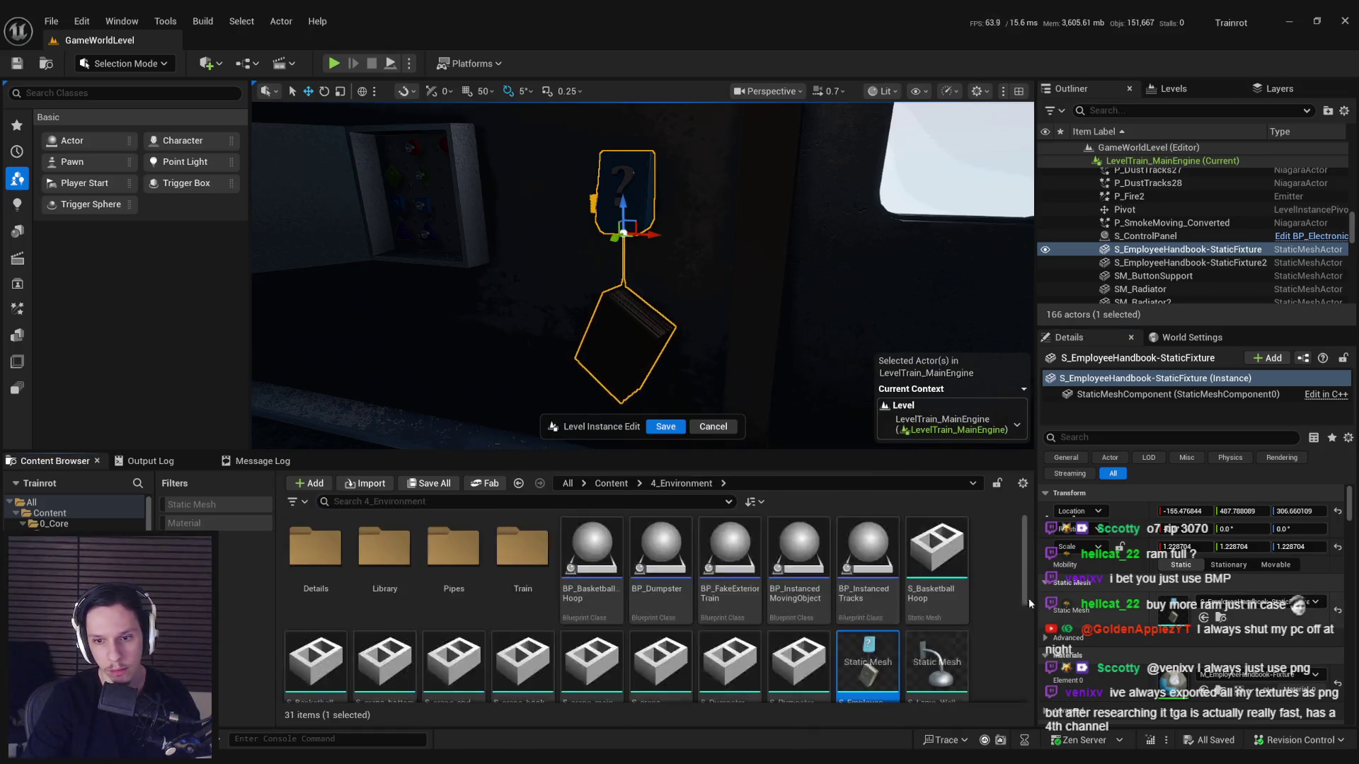
right_click(889, 657)
left_click(941, 238)
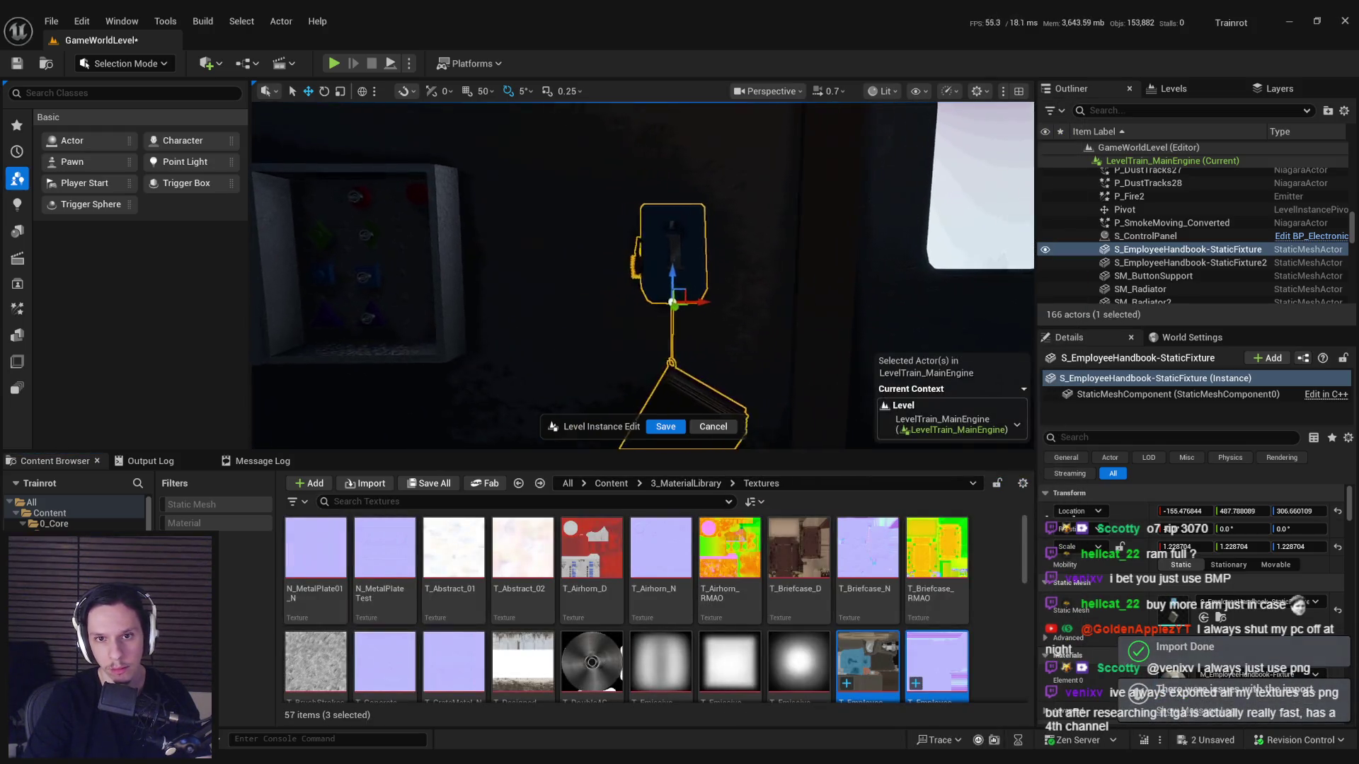
left_click_drag(673, 344, 672, 344)
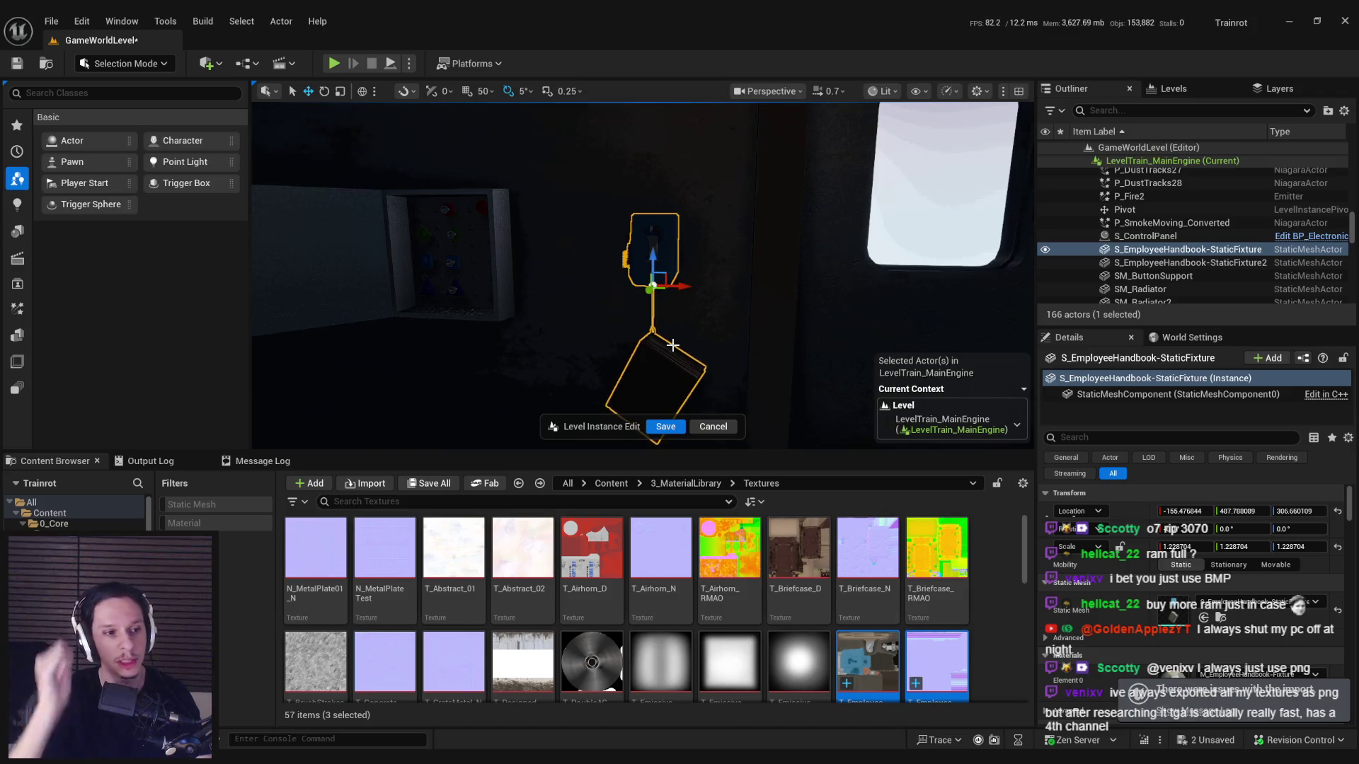
scroll("down", 3)
key("ctrl+s")
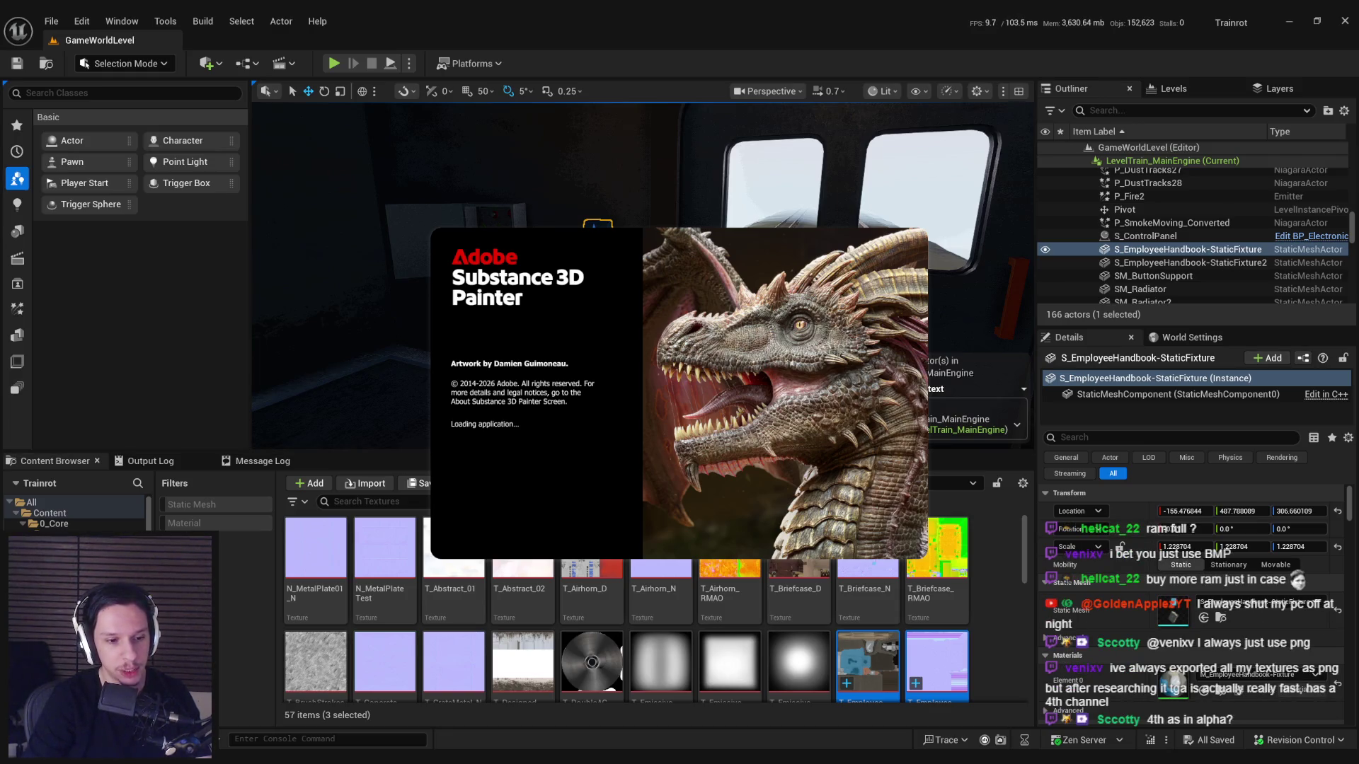
Open the recent Trainrot_EmployeeHandbookFixture project in Substance 3D Painter.
key("alt+Tab")
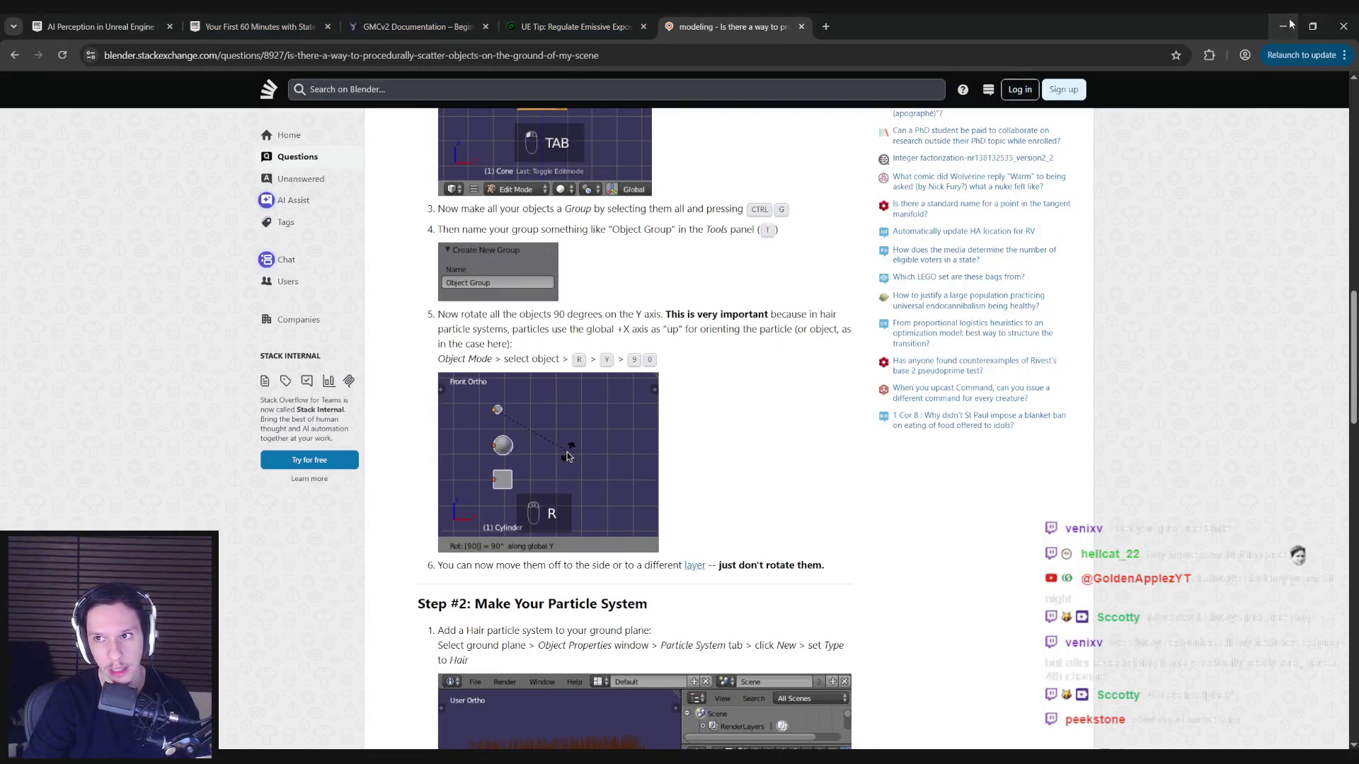
left_click(1282, 26)
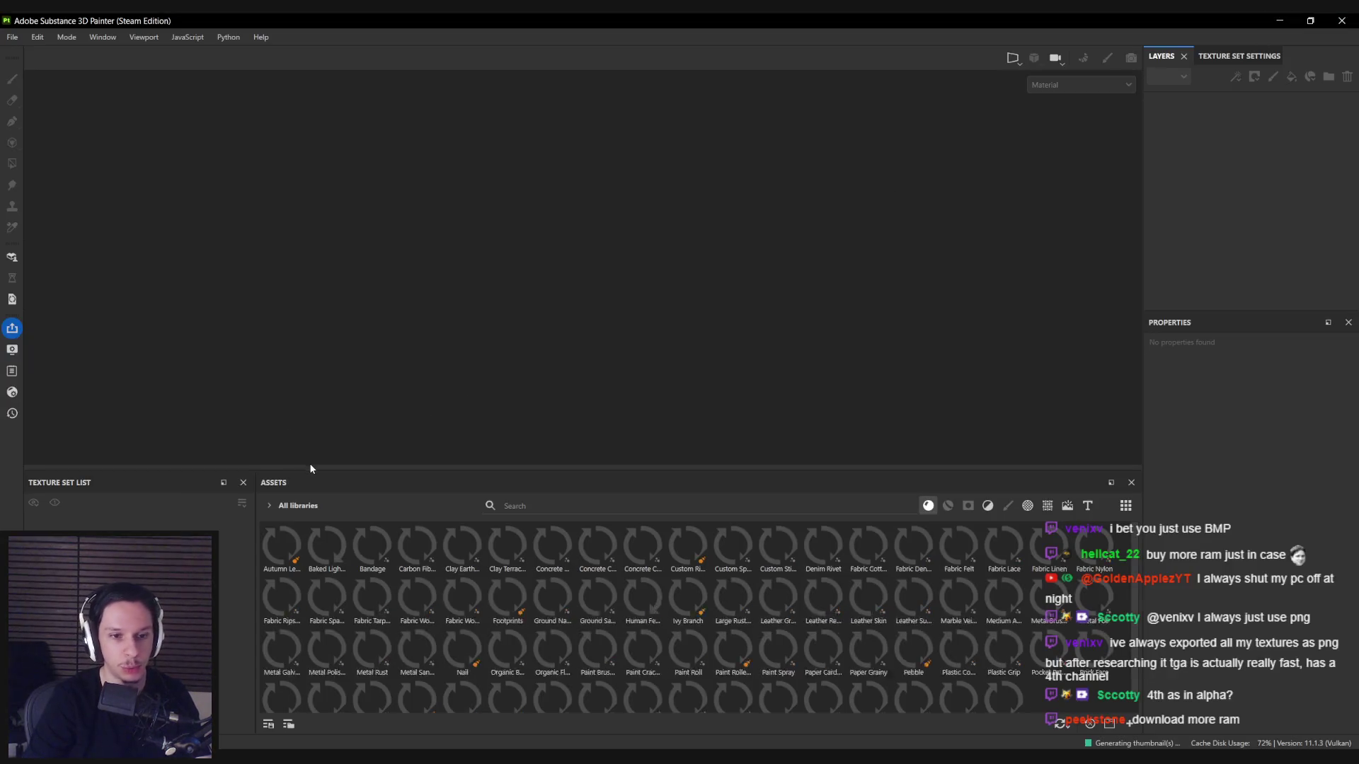
left_click(12, 36)
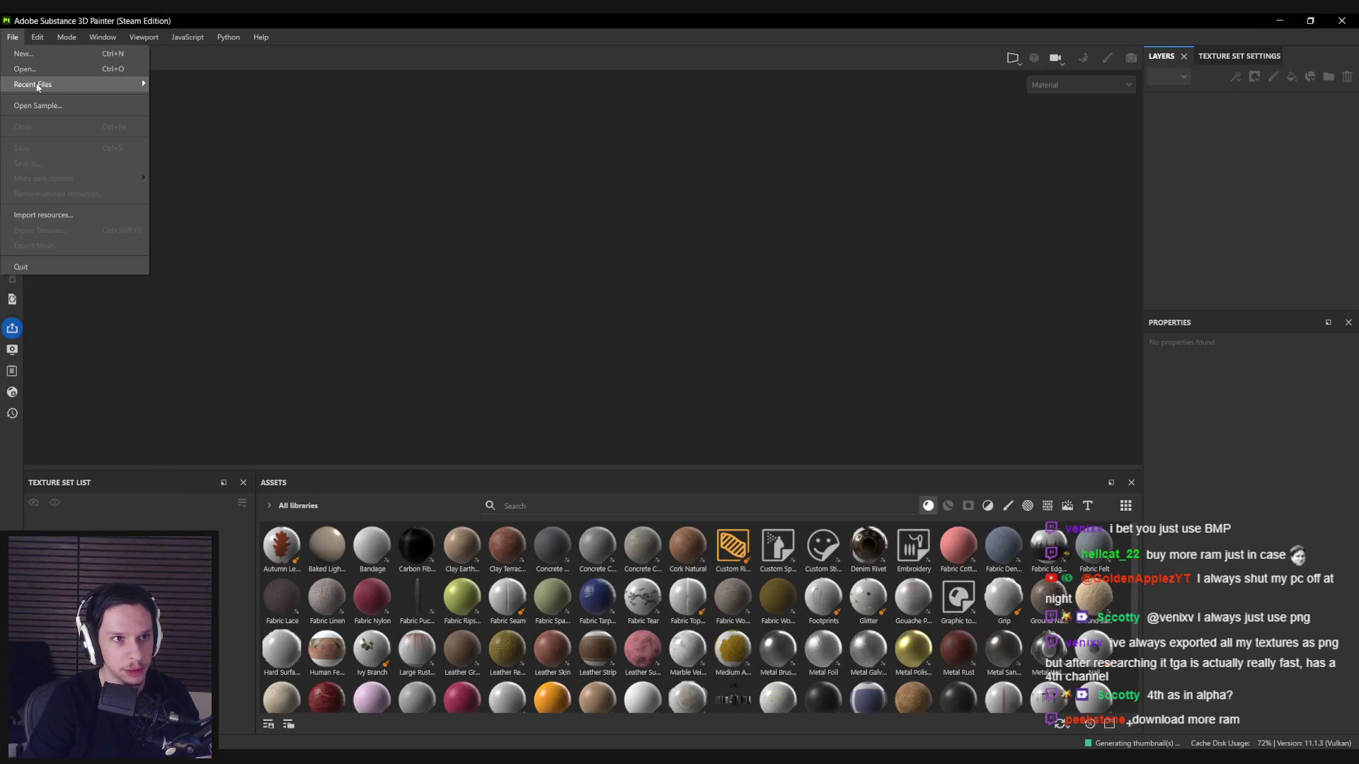
mouse_move(39, 84)
left_click(267, 86)
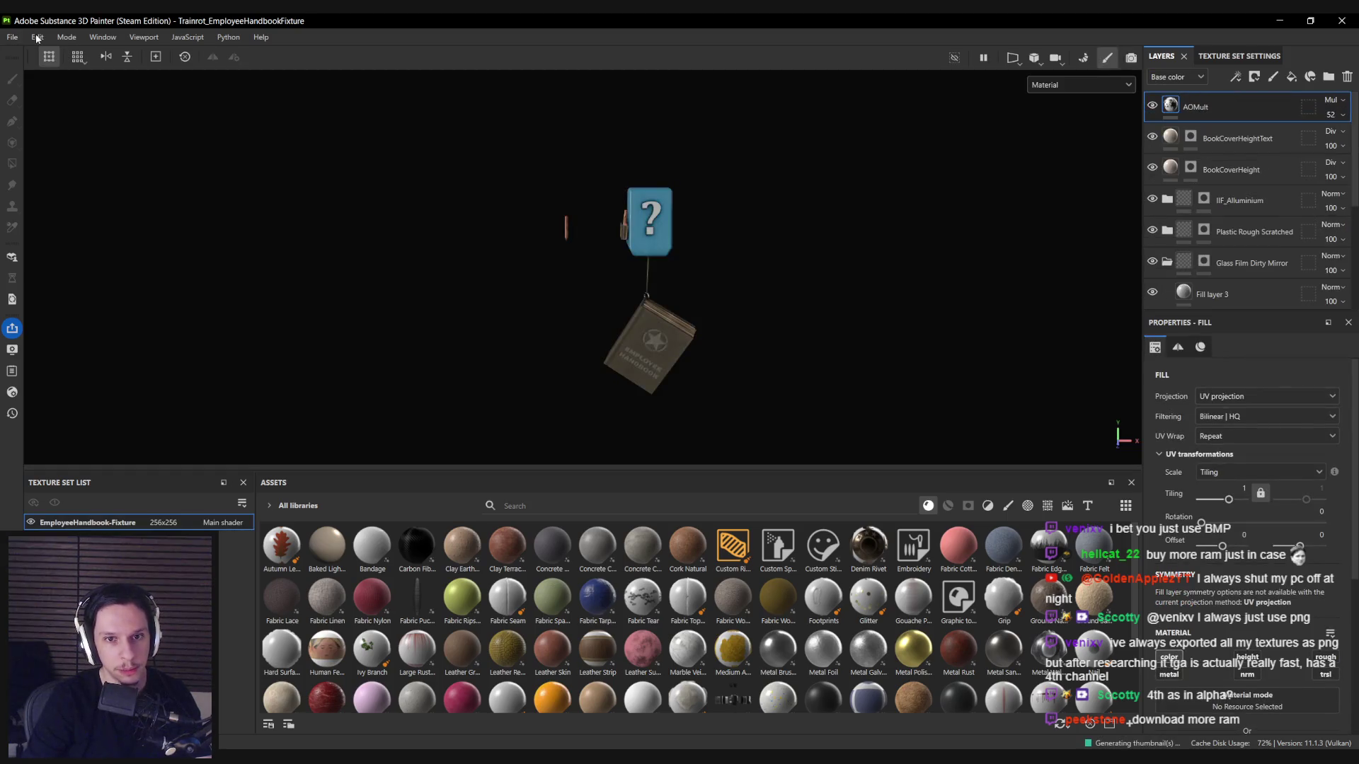
Glance through the Edit menu, zoom out on the textured handbook, and return to Blender.
left_click(77, 57)
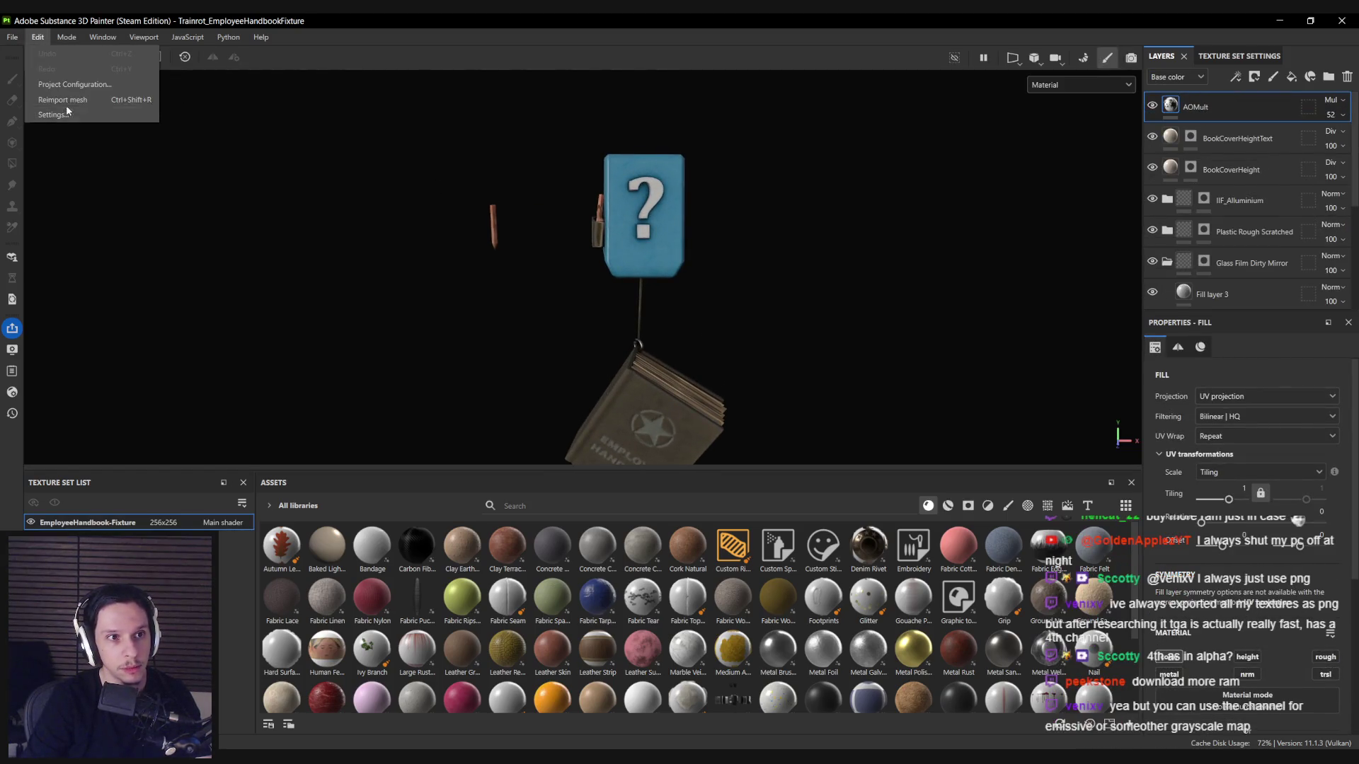
left_click(75, 104)
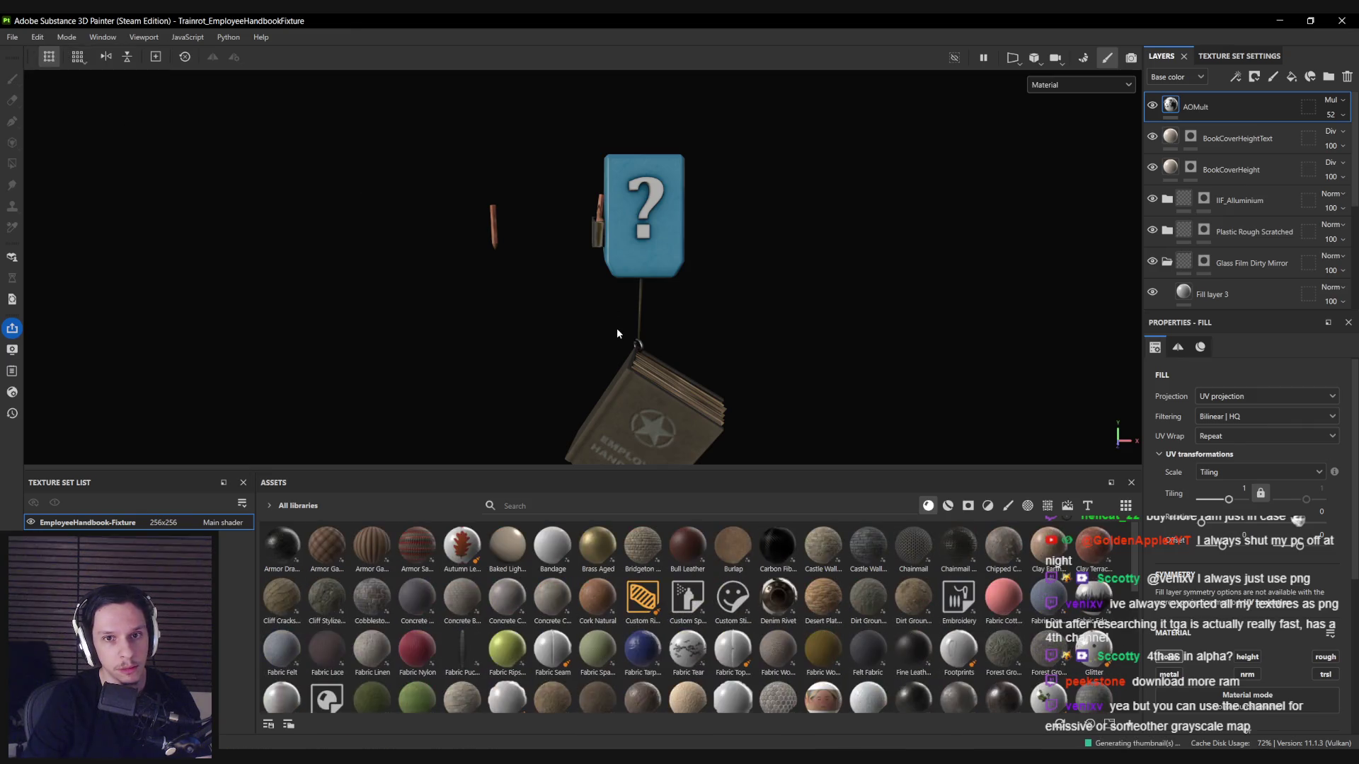
scroll("down", 3)
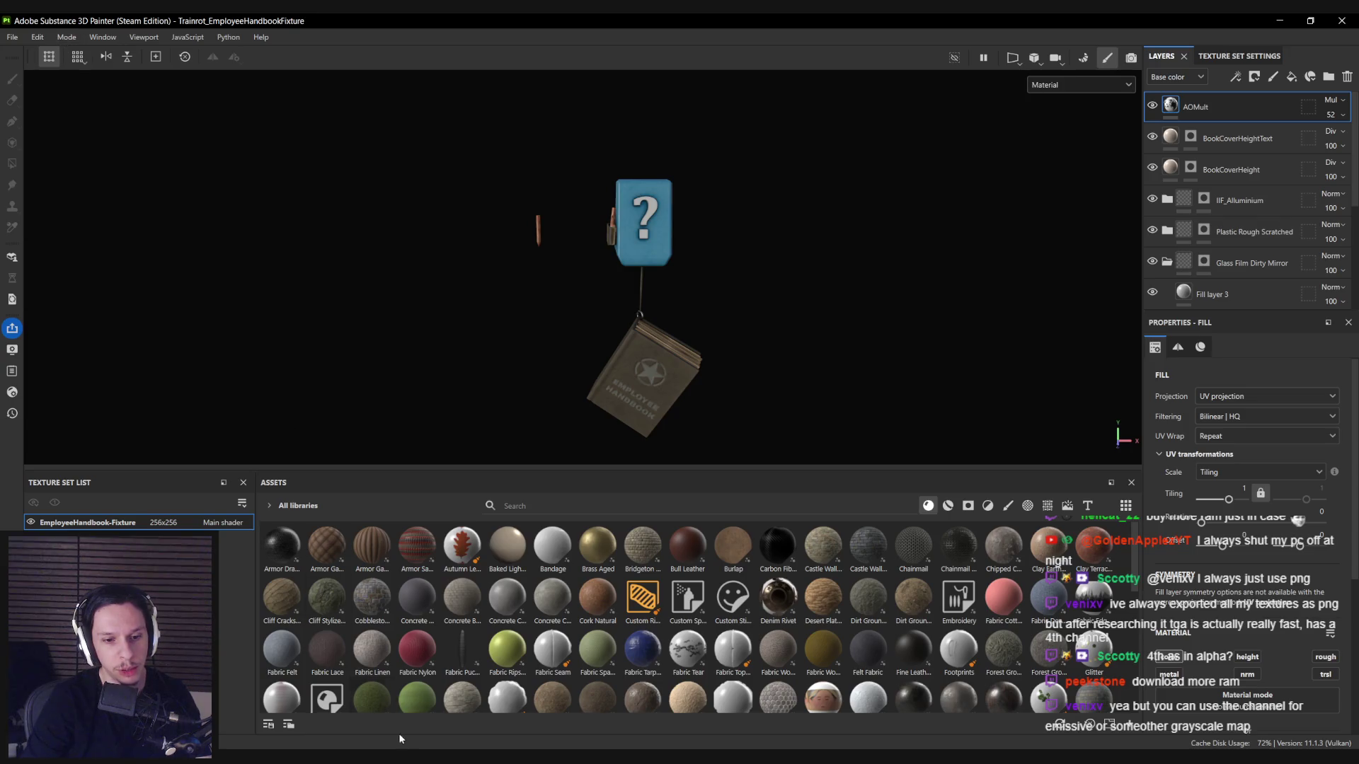
key("alt+Tab")
scroll("down", 3)
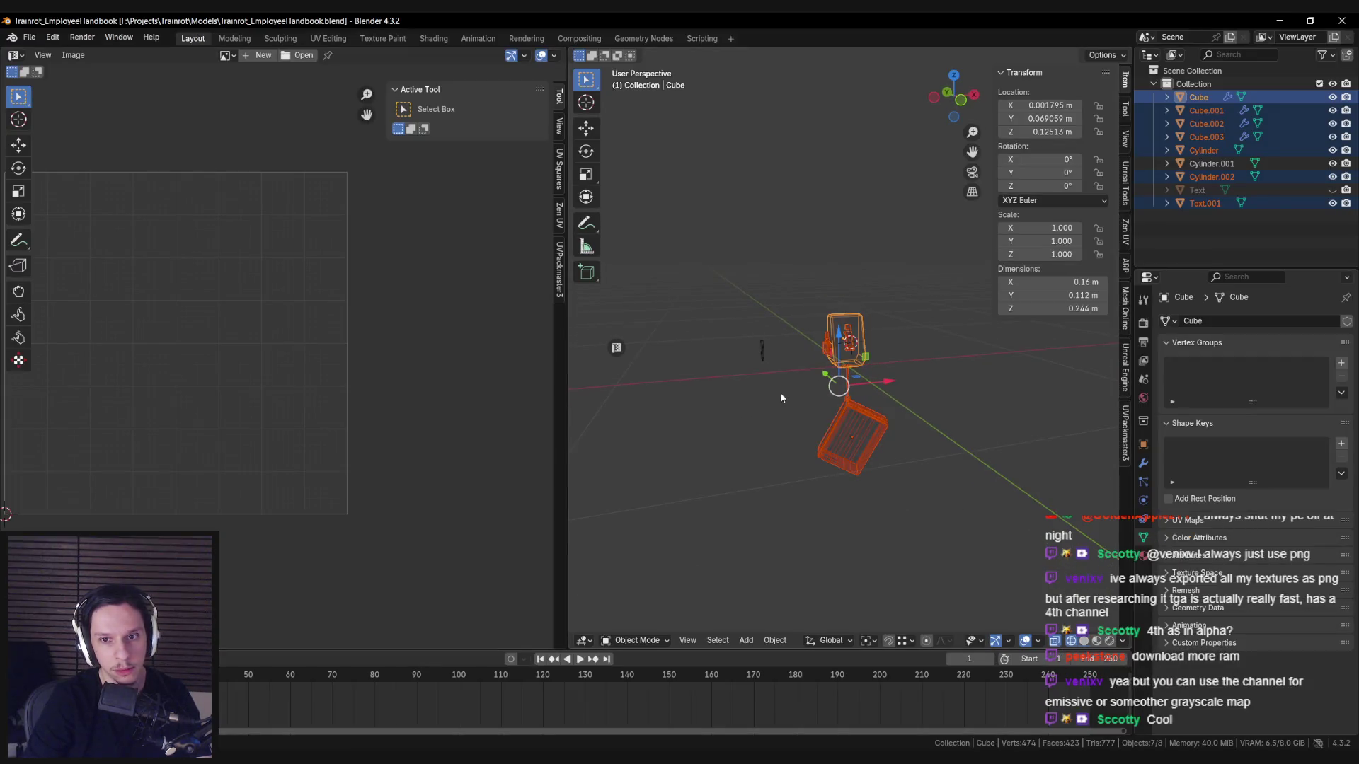
Save, export the FBX over S_EmployeeHandbook-StaticFixture.fbx in EmployeeHandbook, and save again.
key("shift+z")
key("ctrl+s")
left_click(29, 37)
mouse_move(56, 237)
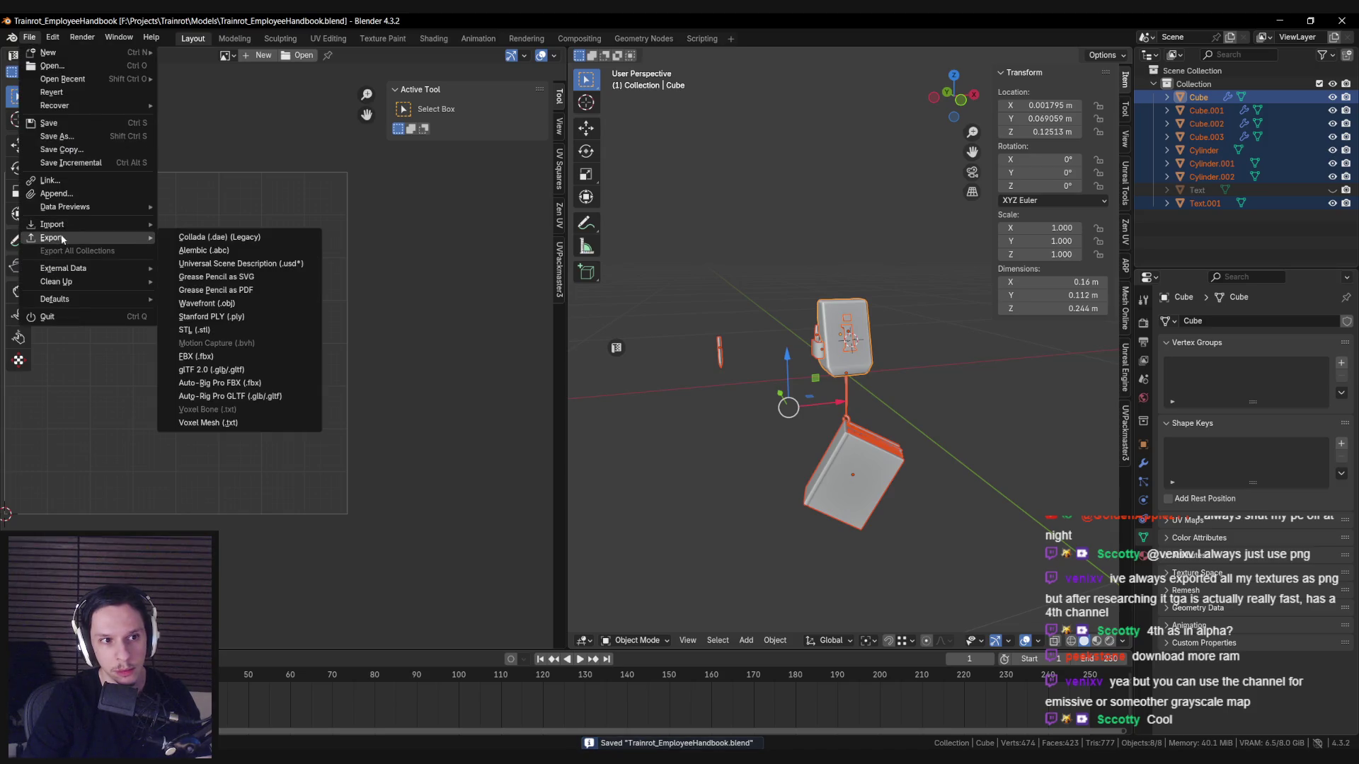
left_click(218, 357)
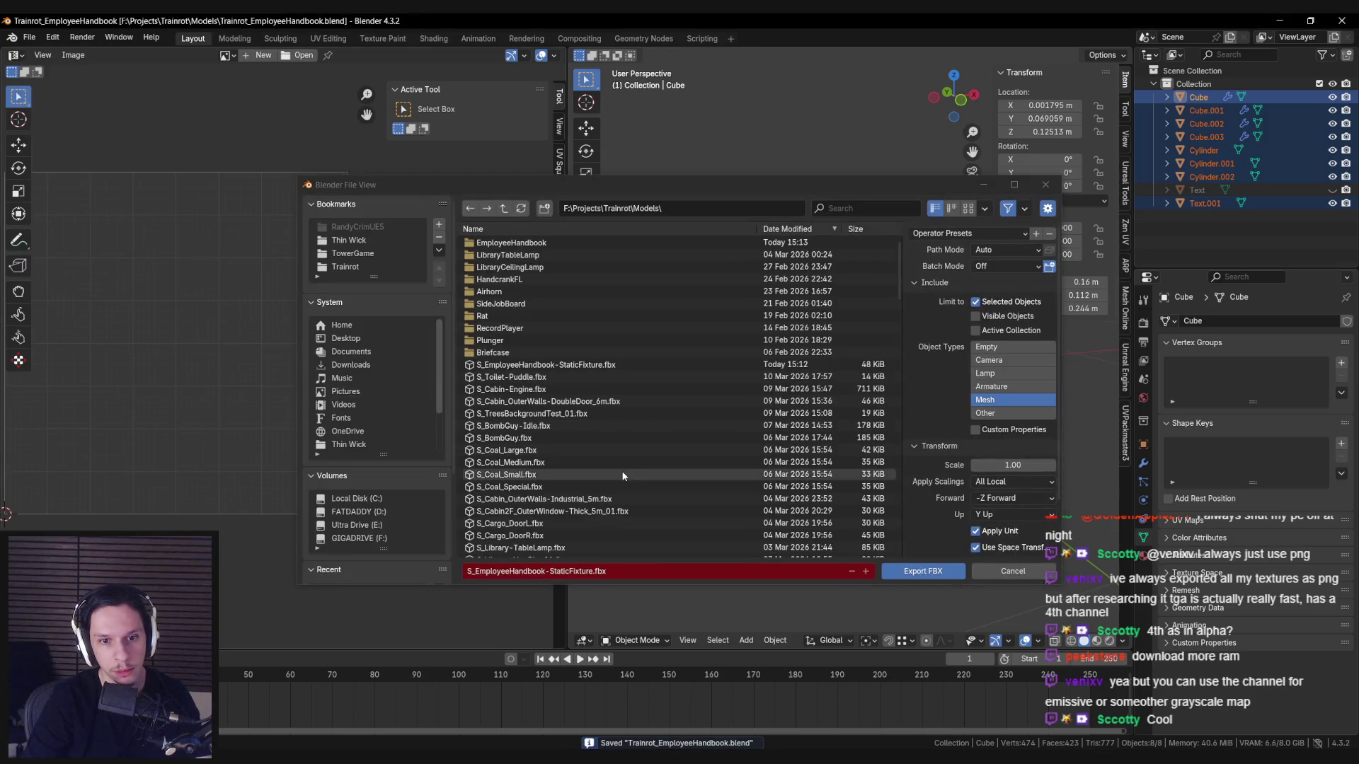
left_click(511, 243)
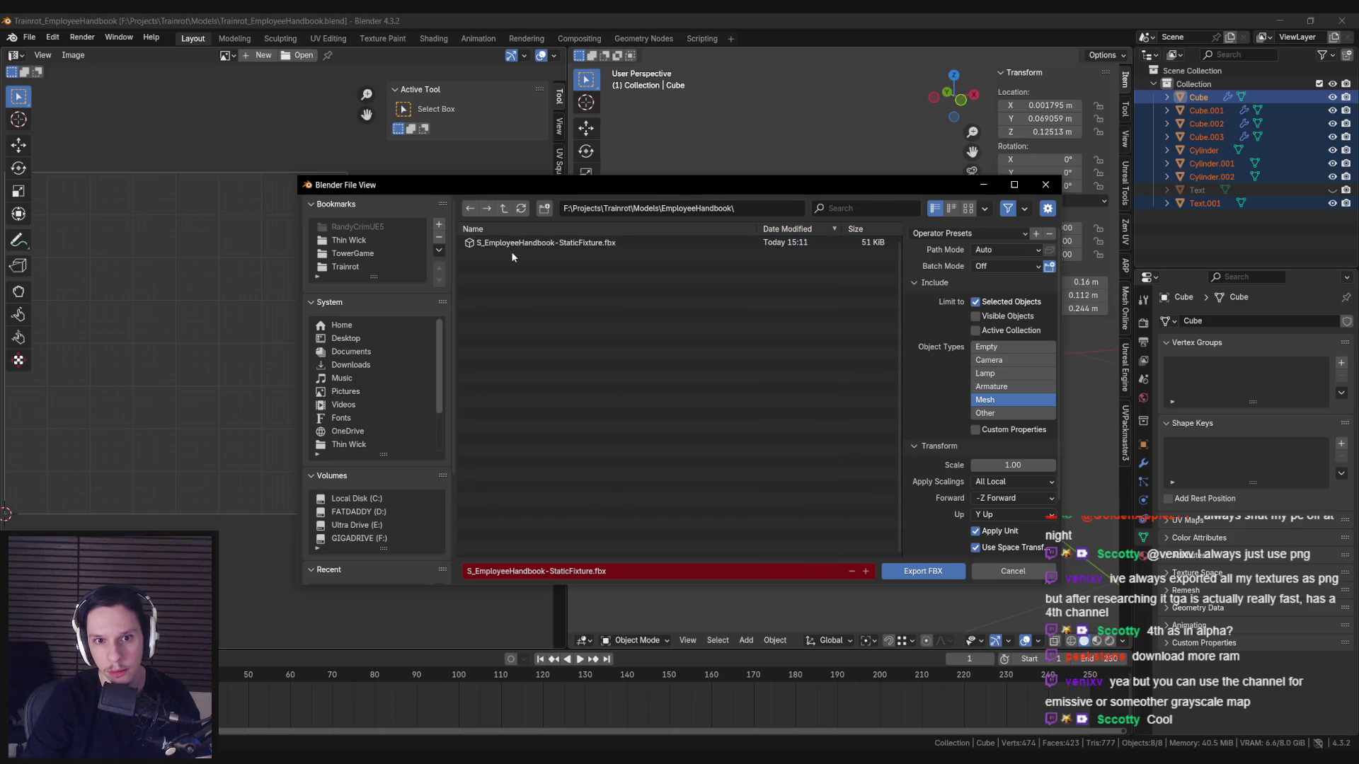
double_click(513, 243)
key("ctrl+s")
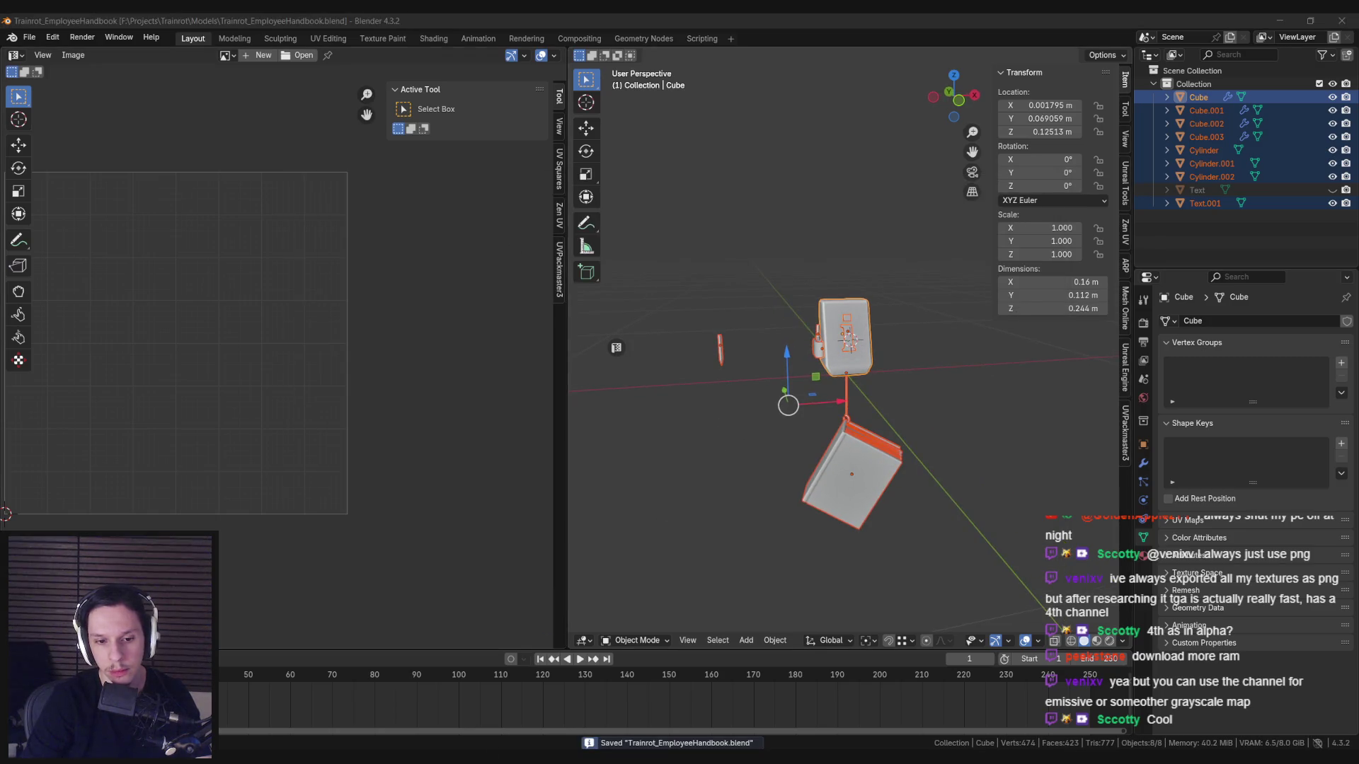
mouse_move(446, 761)
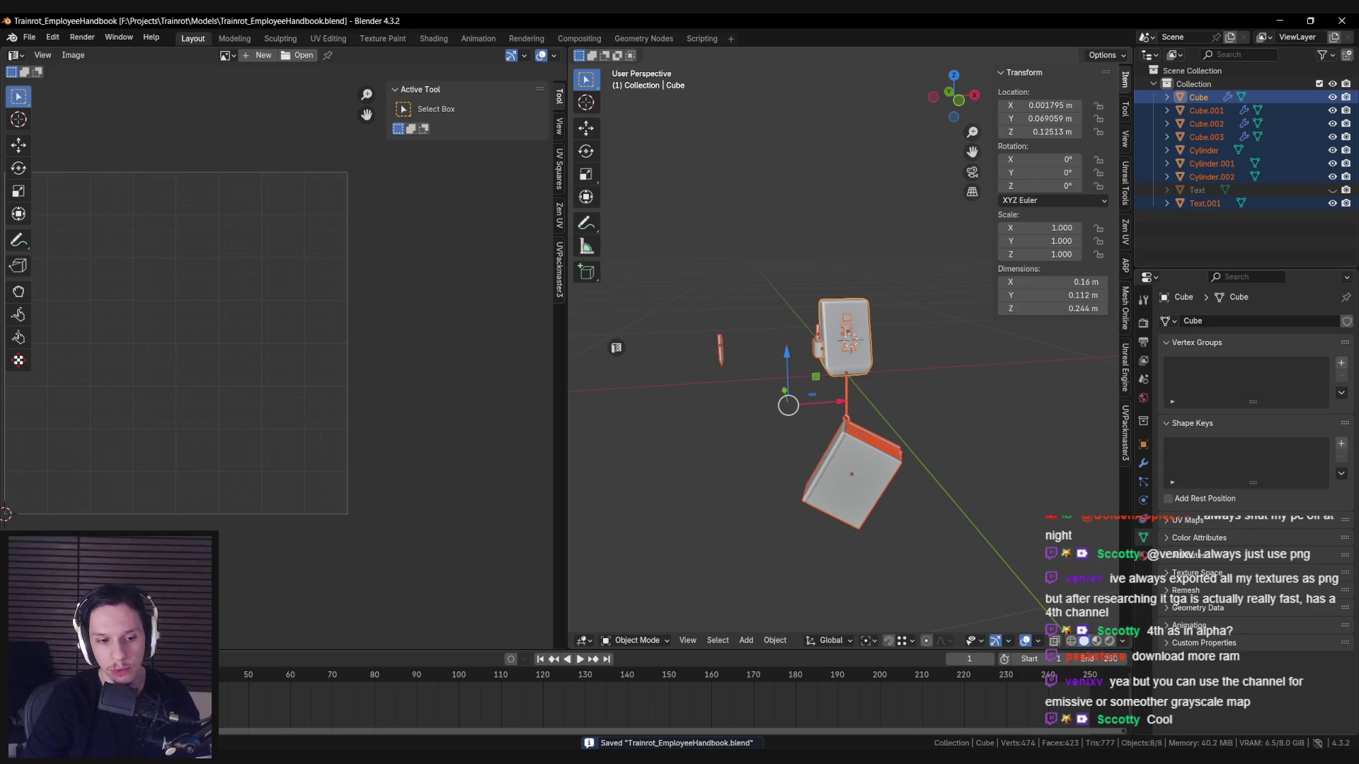
key("alt+Tab")
Reimport the project mesh as S_EmployeeHandbook-StaticFixture.fbx via Project configuration, keeping existing layers.
left_click(38, 37)
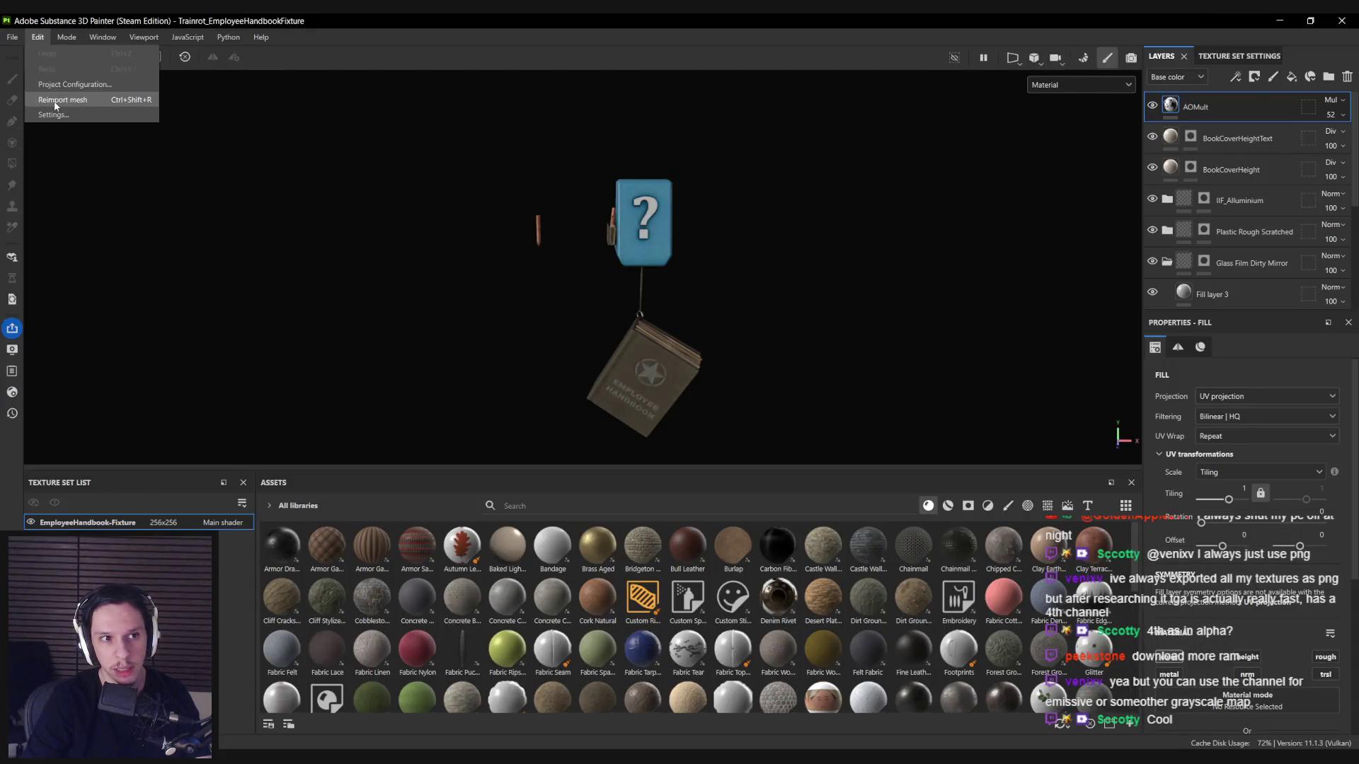
left_click(56, 100)
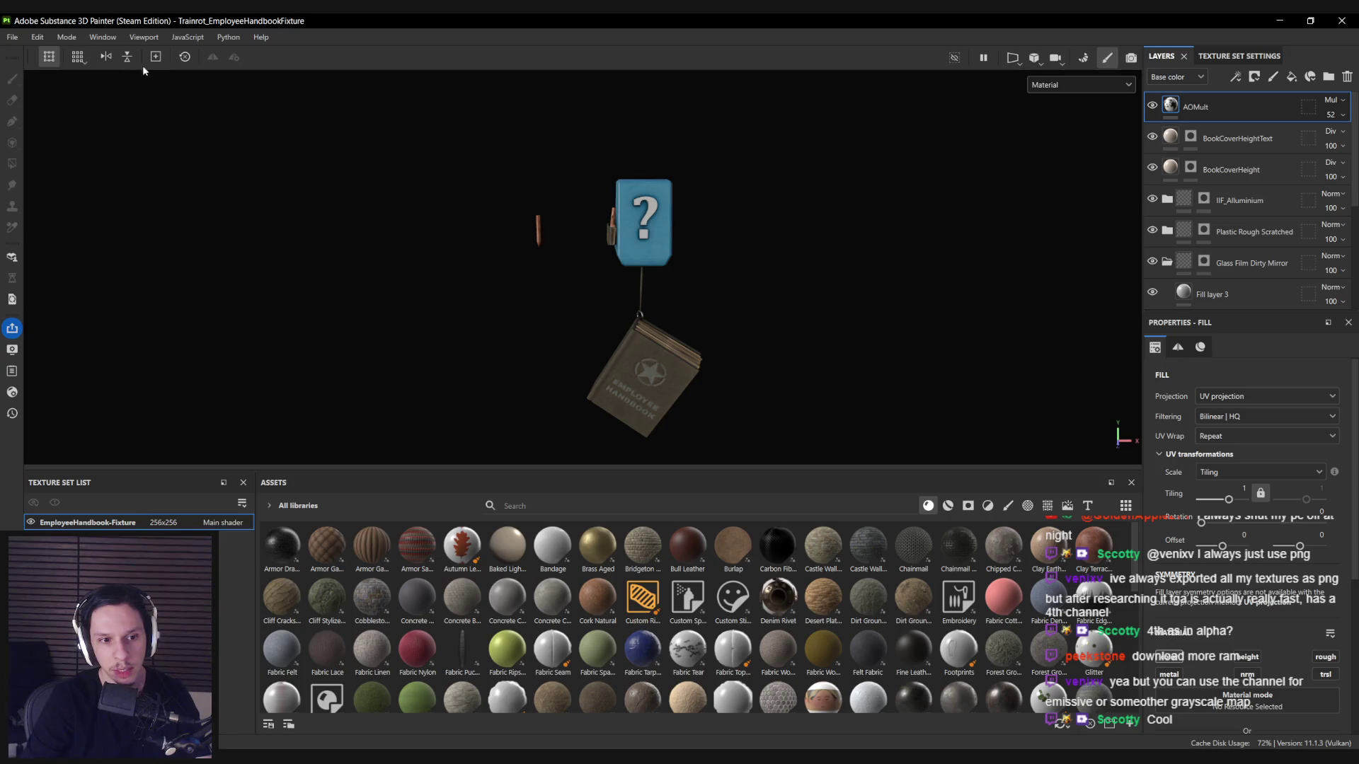
left_click(67, 37)
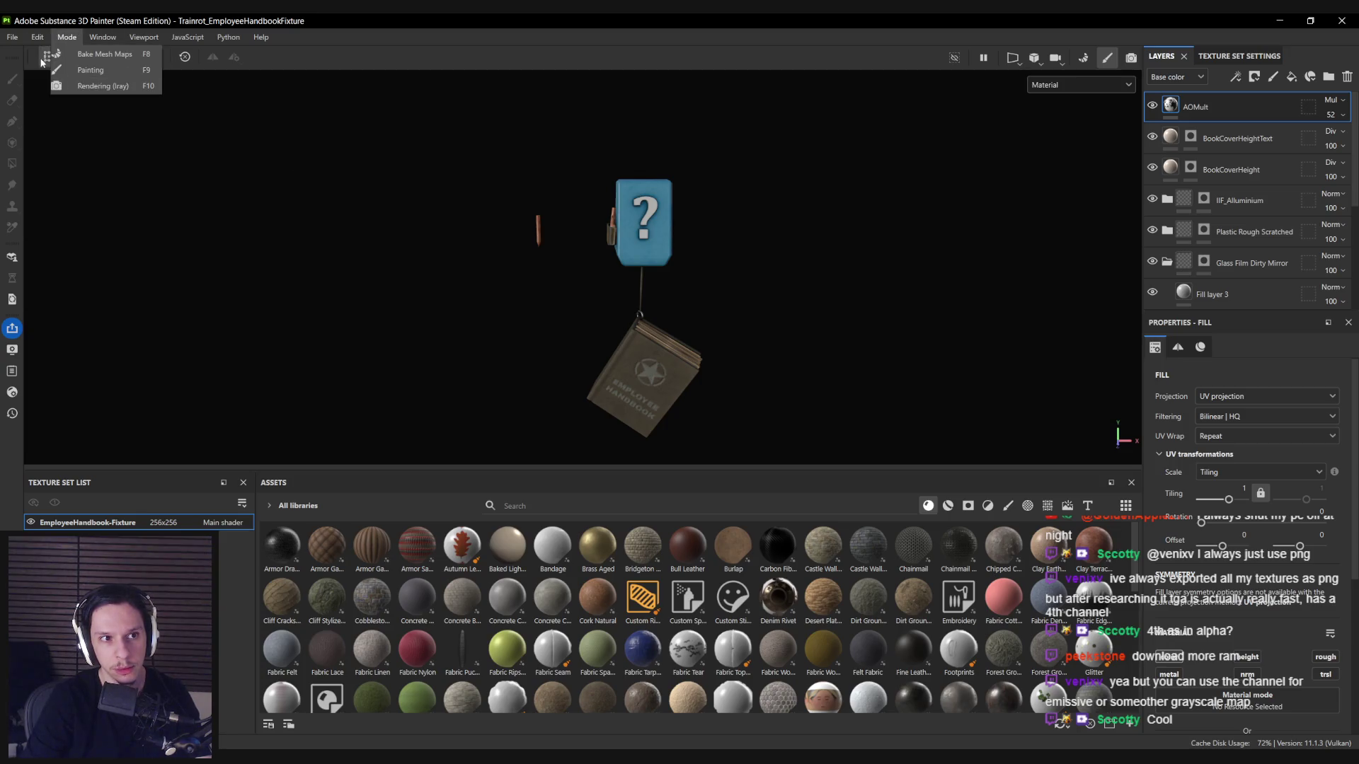
left_click(90, 70)
left_click(802, 270)
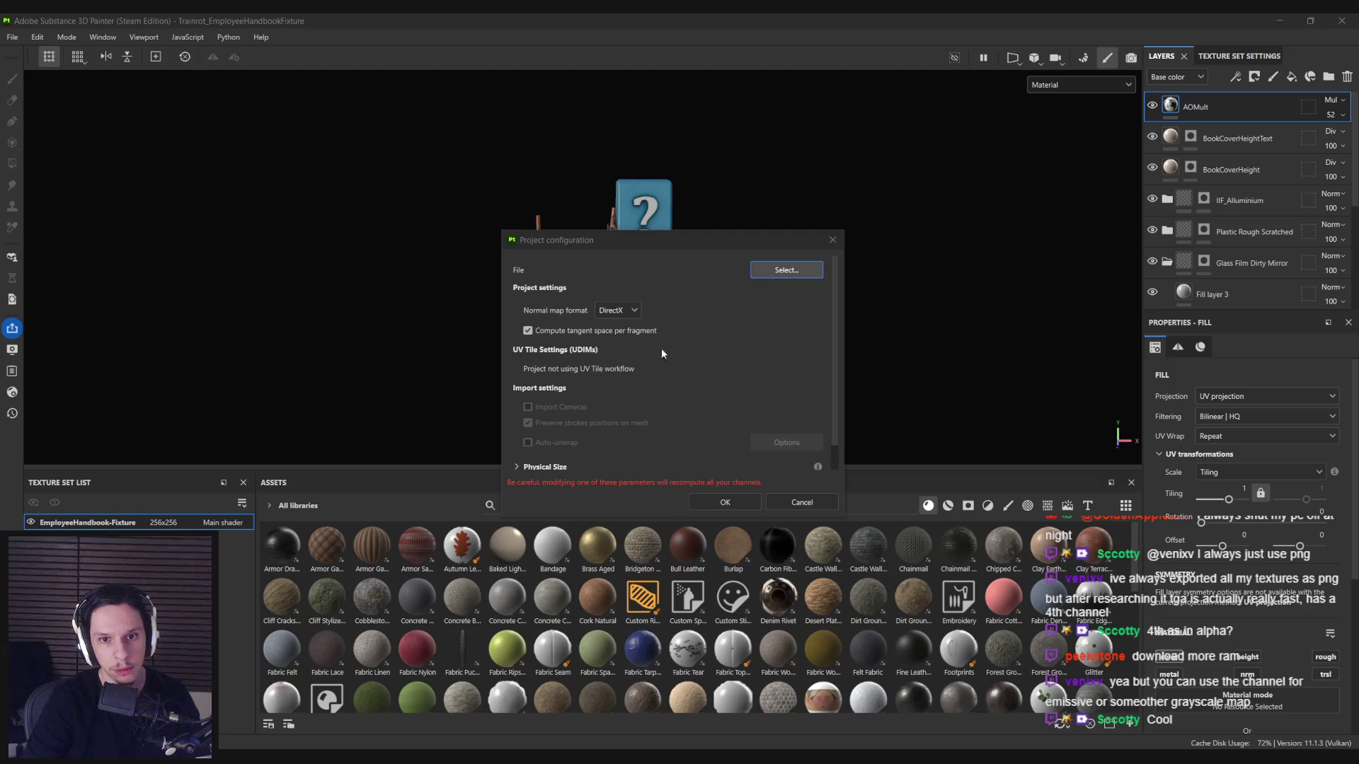
left_click(632, 315)
double_click(631, 314)
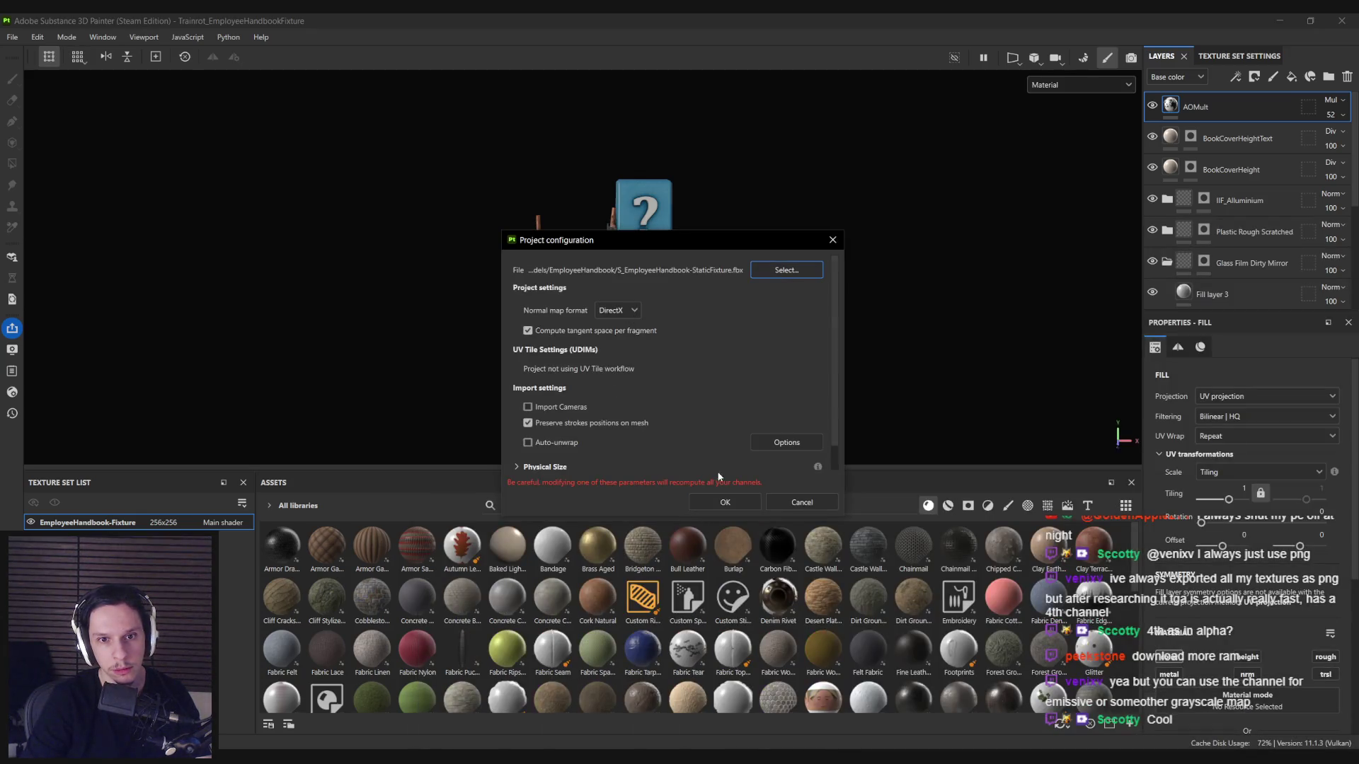
left_click(732, 492)
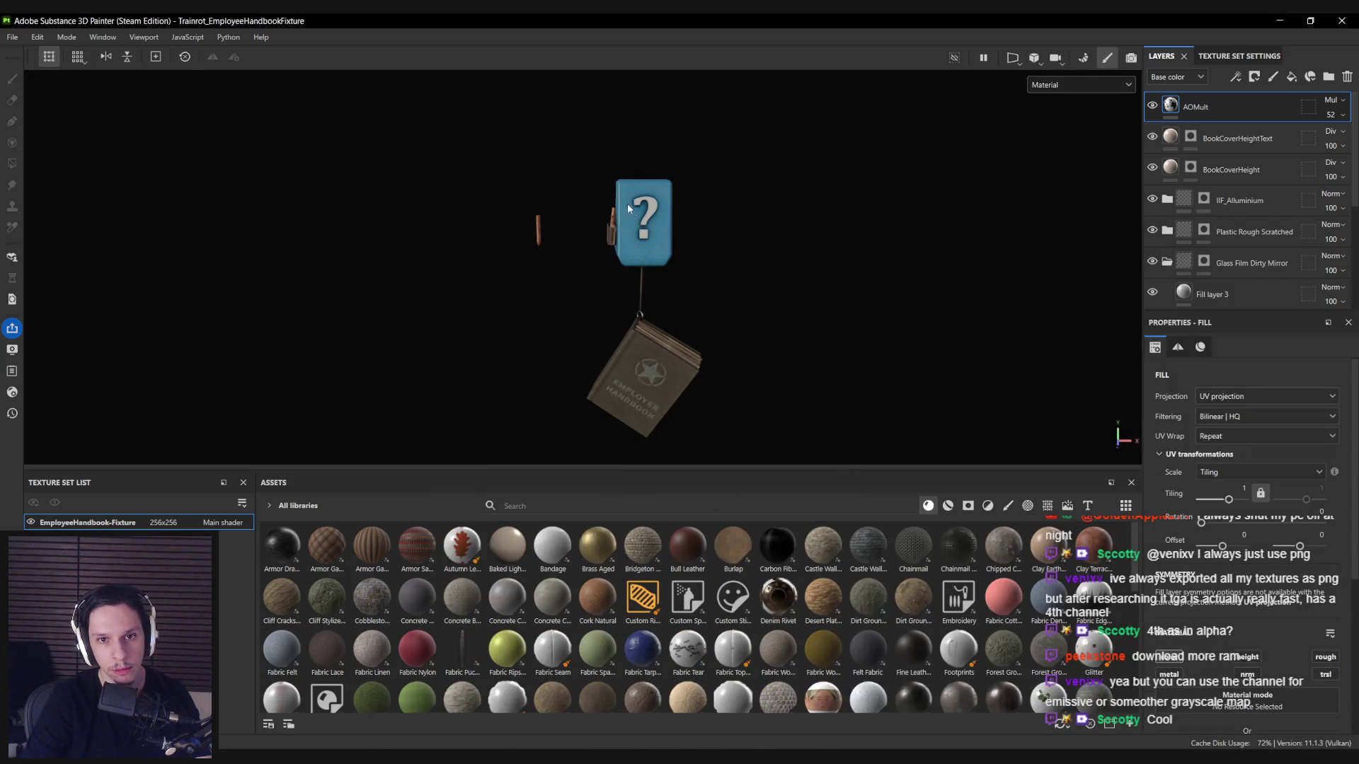
left_click_drag(621, 283, 412, 254)
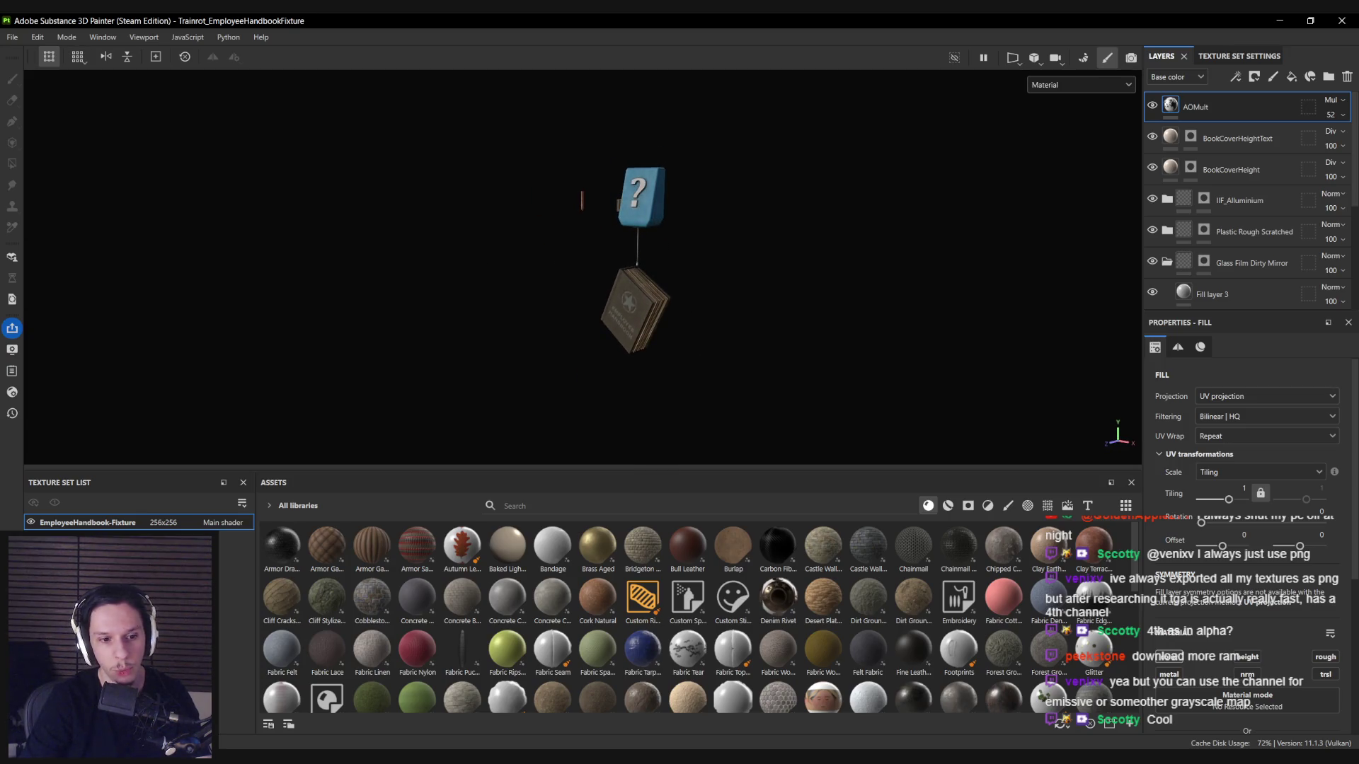
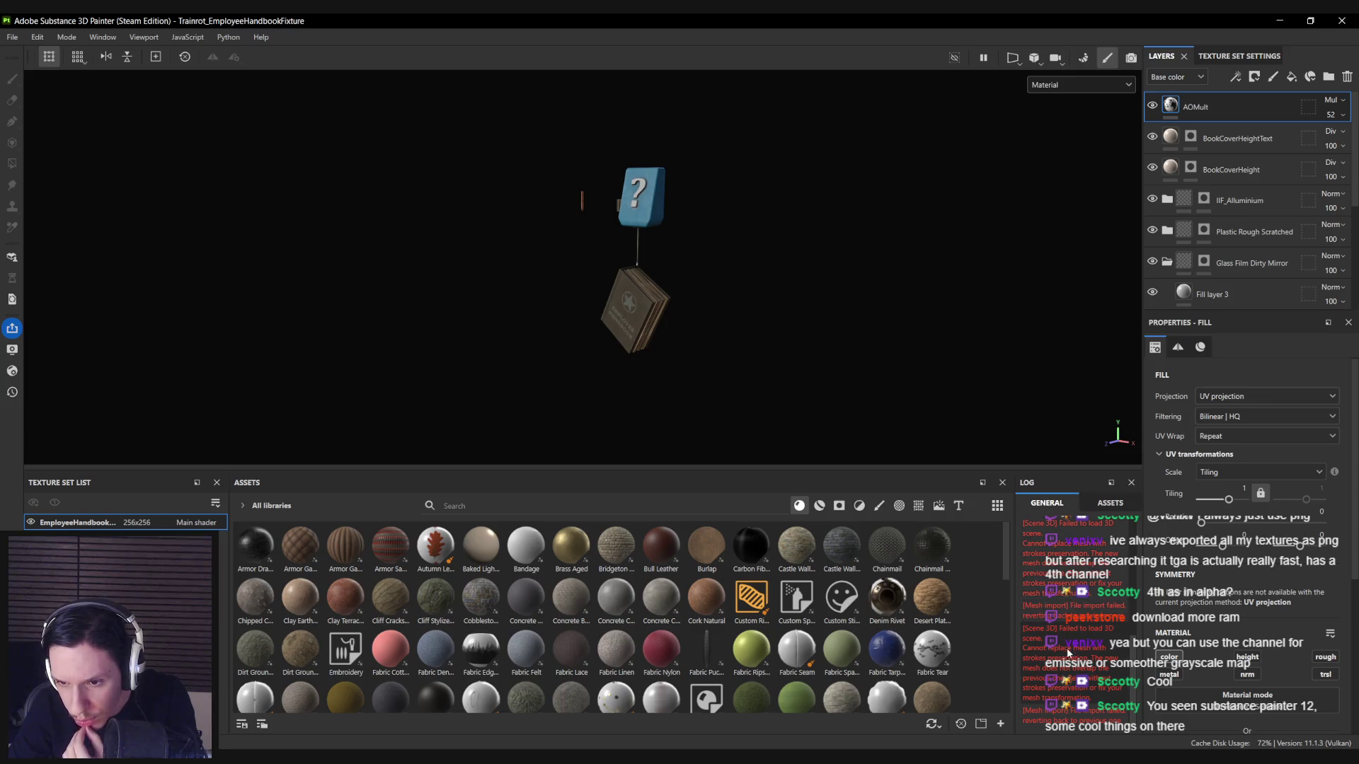
Close the Log panel and open Project configuration, expanding Physical Size and Color Management.
scroll("up", 3)
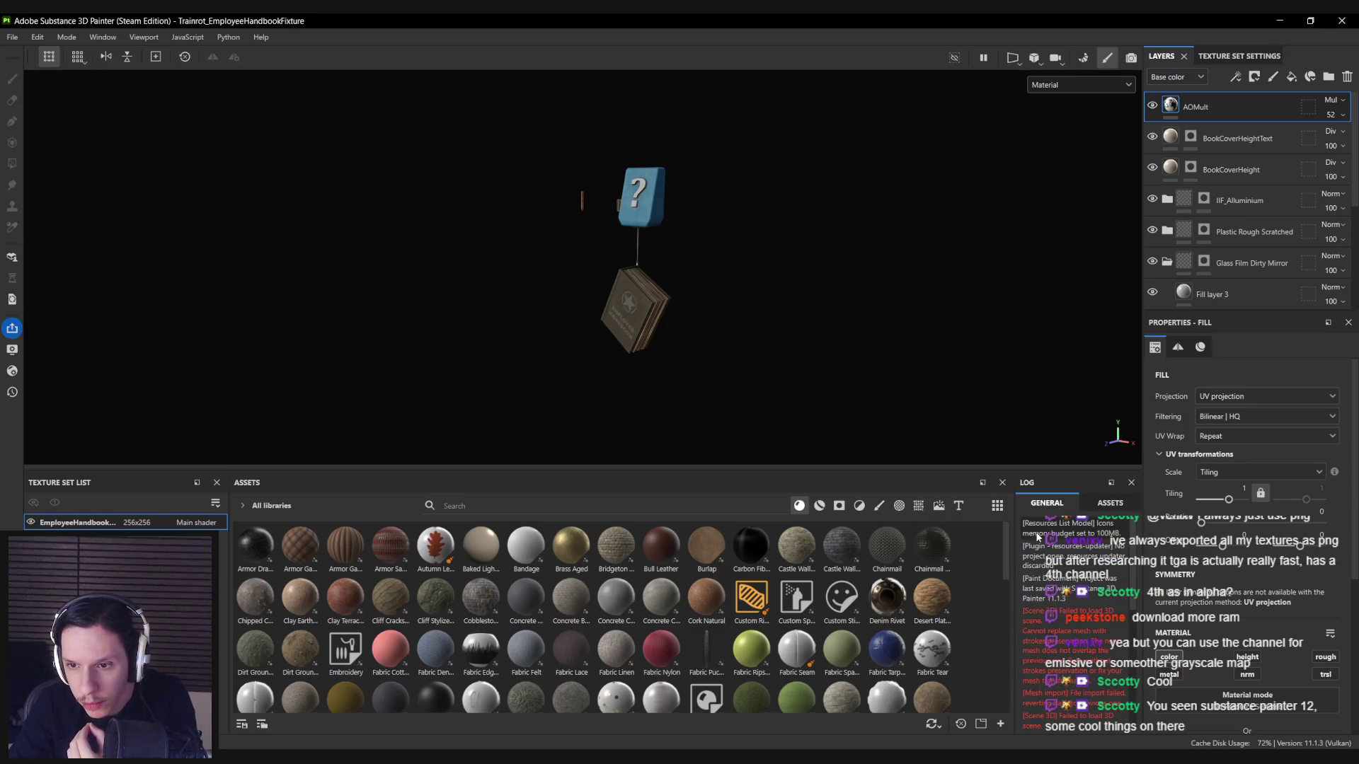
left_click(1132, 484)
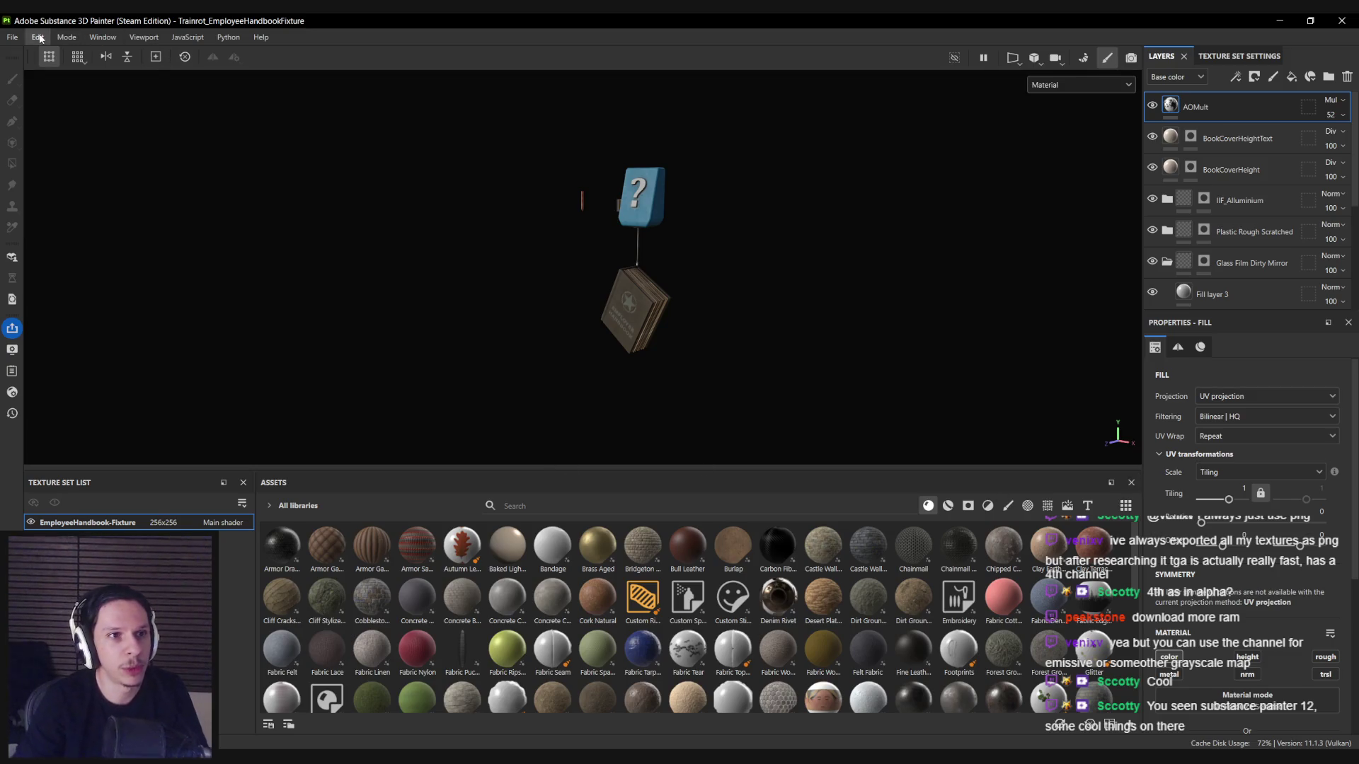
left_click(37, 37)
left_click(64, 84)
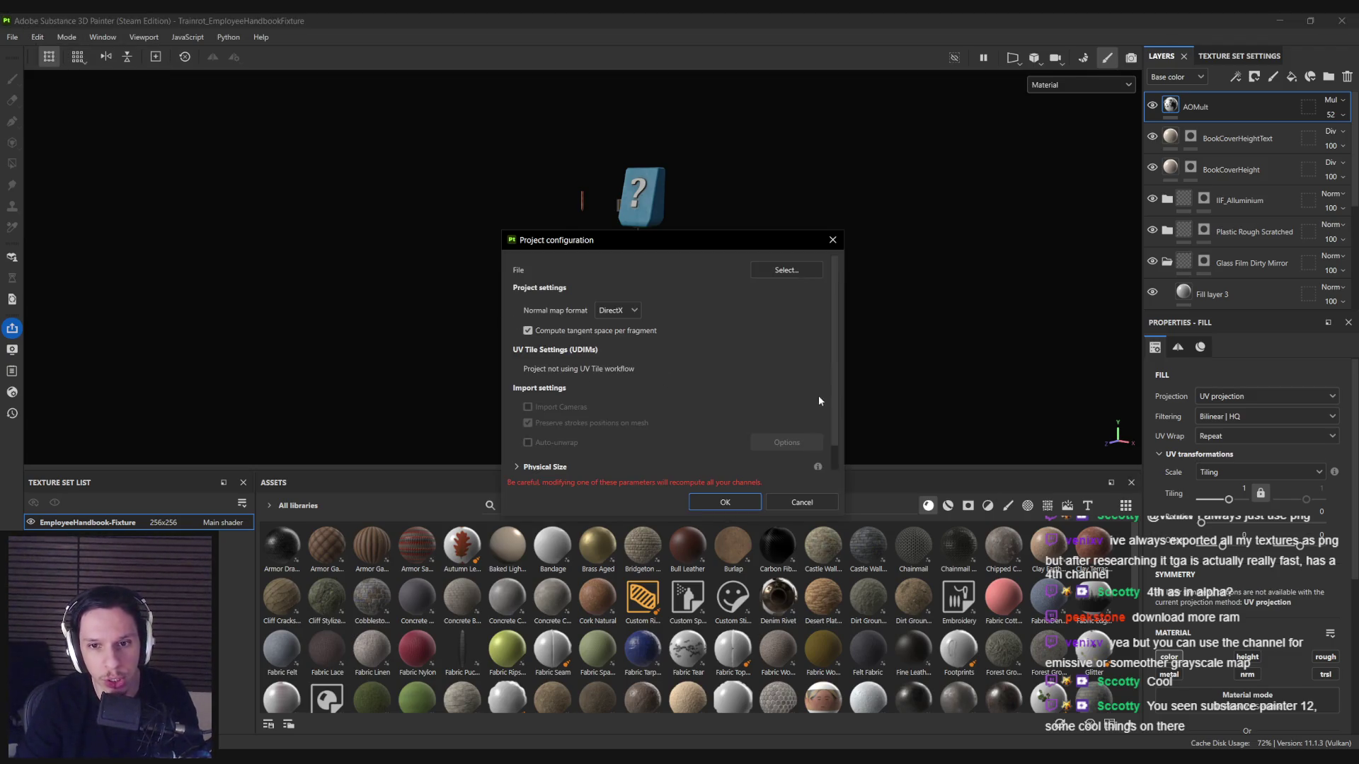
scroll("down", 3)
left_click(517, 456)
scroll("down", 3)
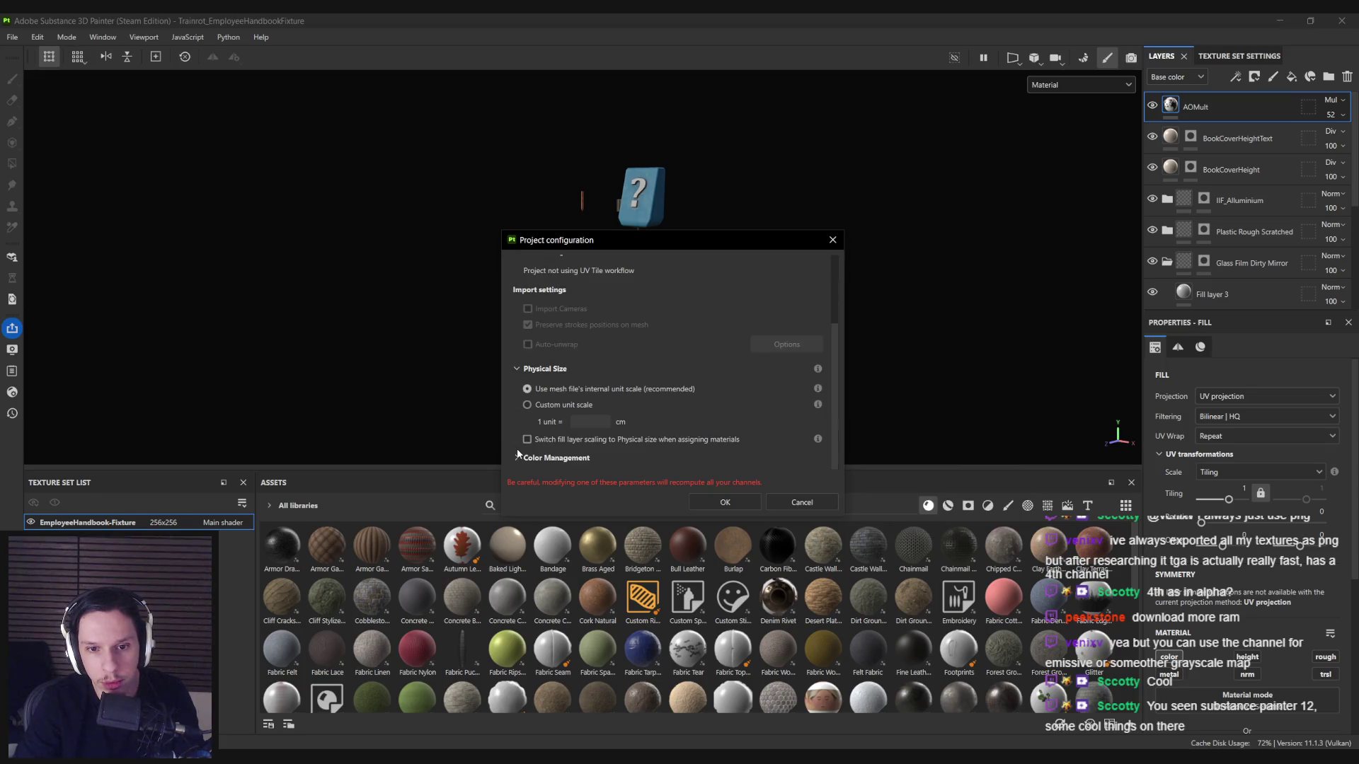
left_click(519, 460)
scroll("down", 3)
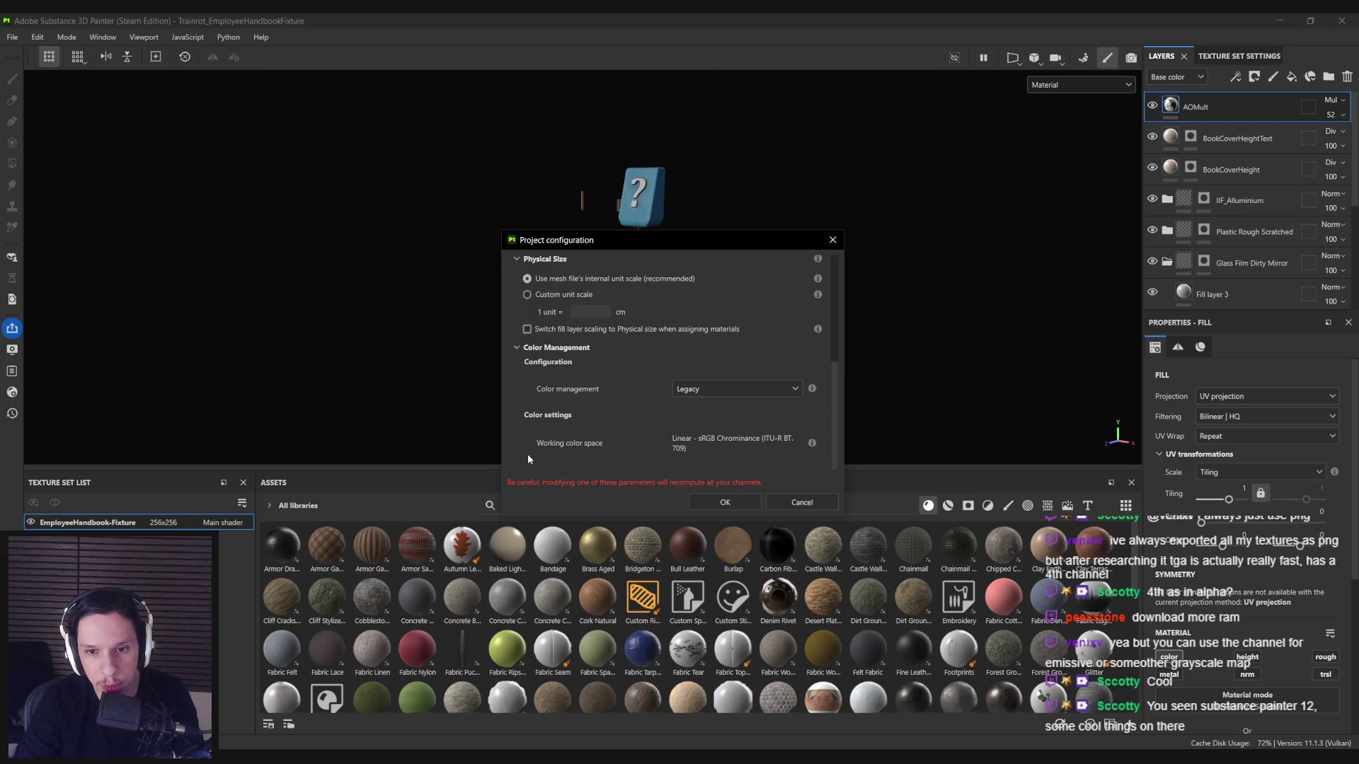
scroll("up", 3)
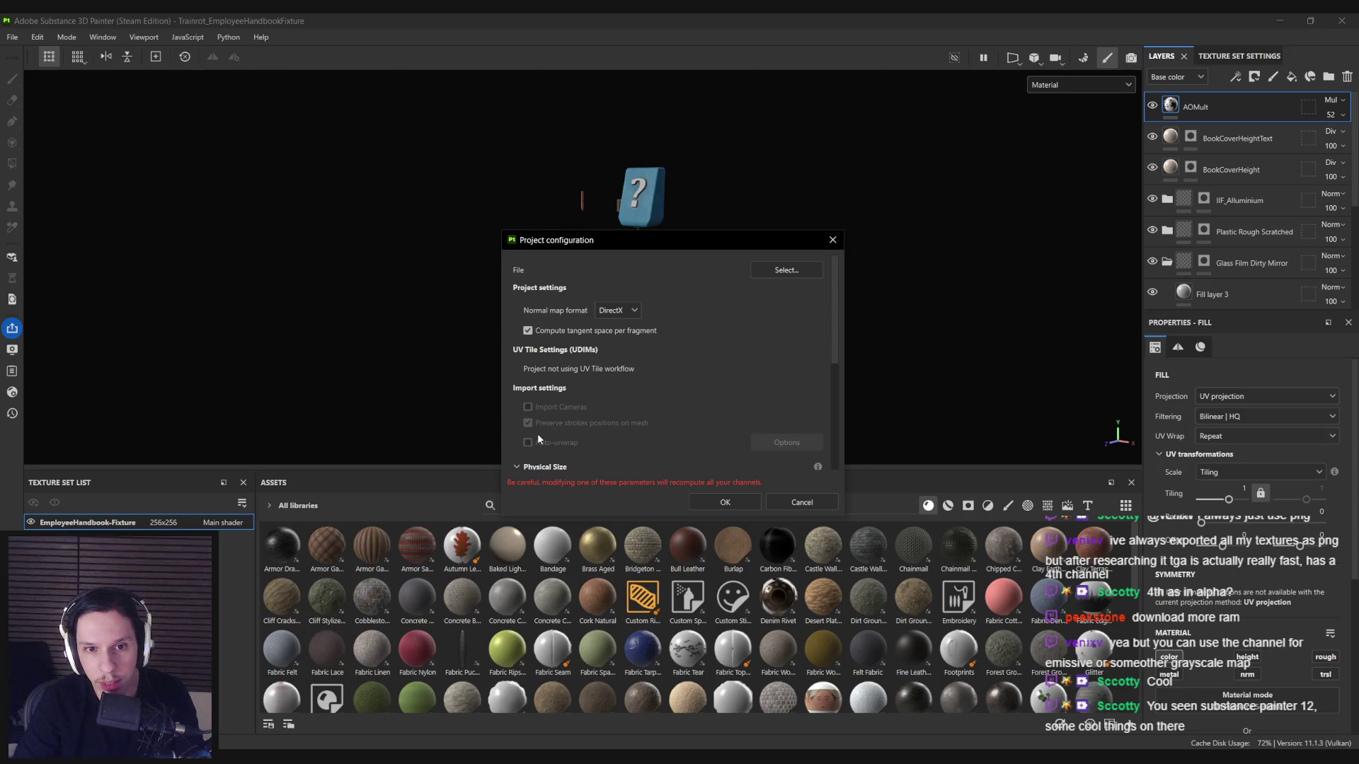
scroll("down", 3)
scroll("up", 3)
Load S_EmployeeHandbook-StaticFixture.fbx as the project mesh with Preserve strokes positions on mesh unchecked.
left_click(776, 273)
double_click(635, 321)
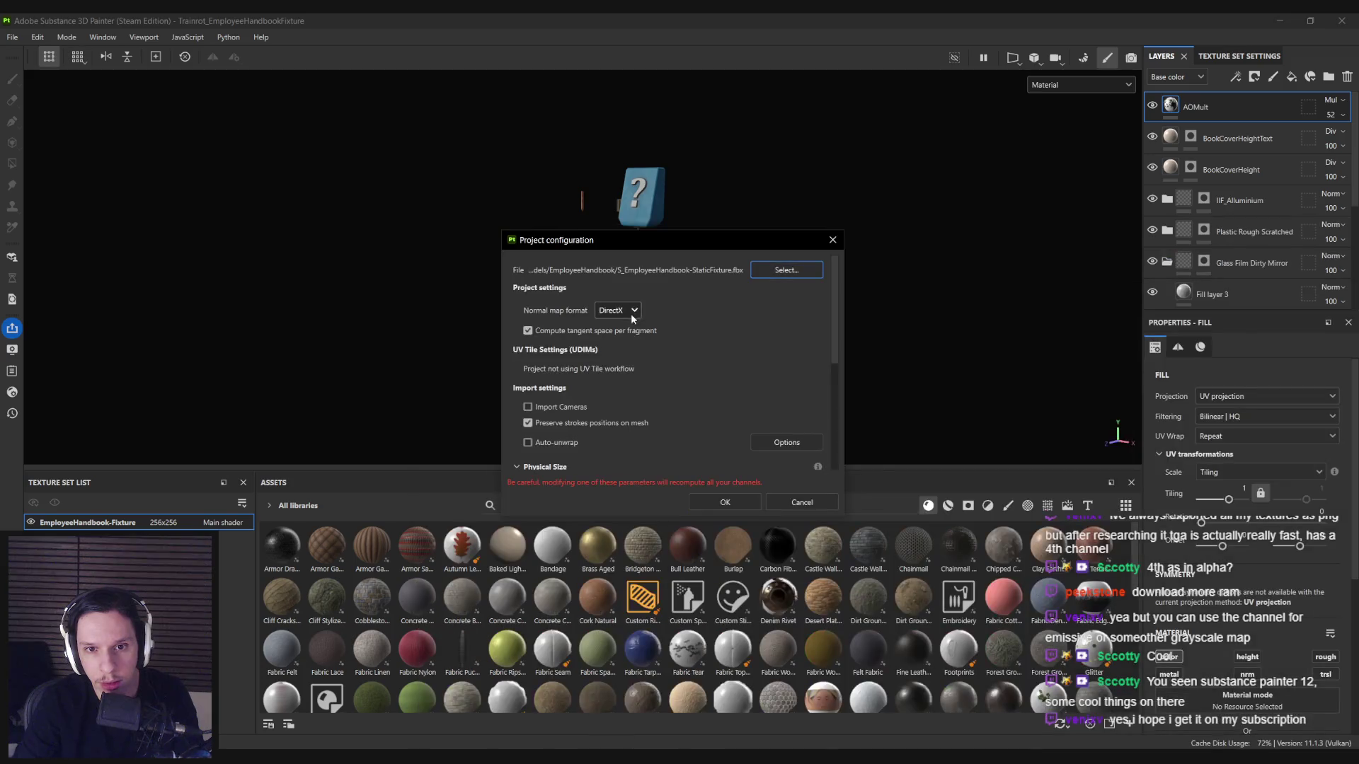
scroll("down", 3)
left_click(547, 385)
left_click(713, 497)
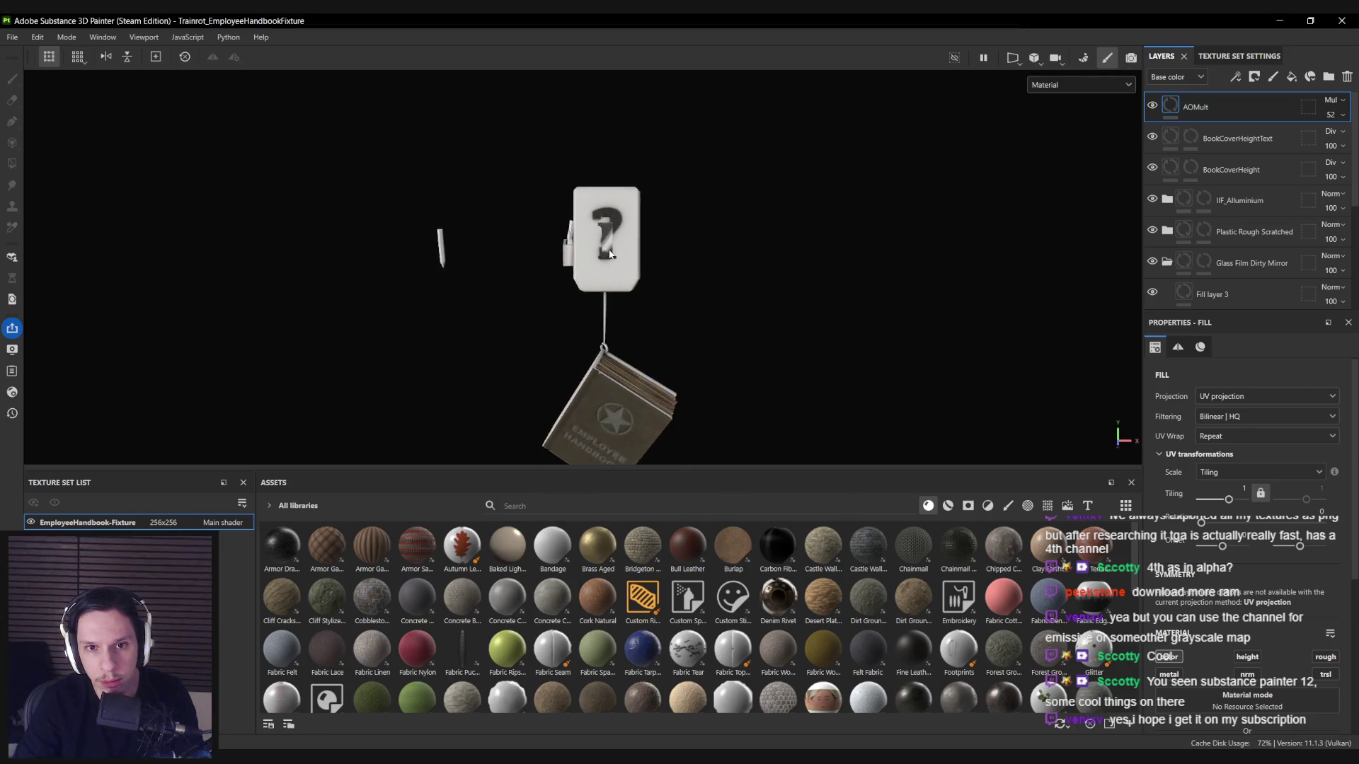
Orbit and zoom around the reloaded tag and book mesh, then switch to Steam from the system tray.
scroll("up", 3)
left_click_drag(688, 276, 318, 306)
scroll("down", 3)
left_click_drag(600, 236, 609, 281)
scroll("up", 3)
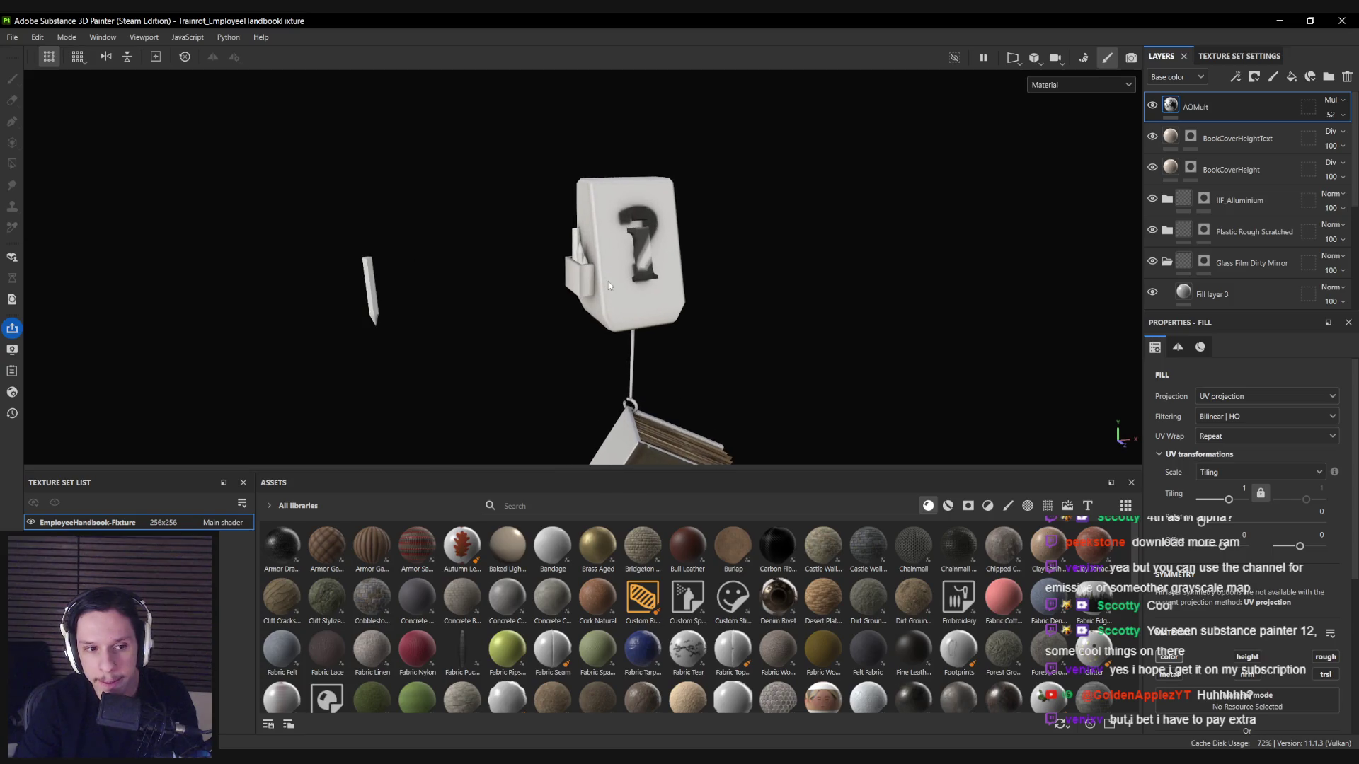
scroll("down", 3)
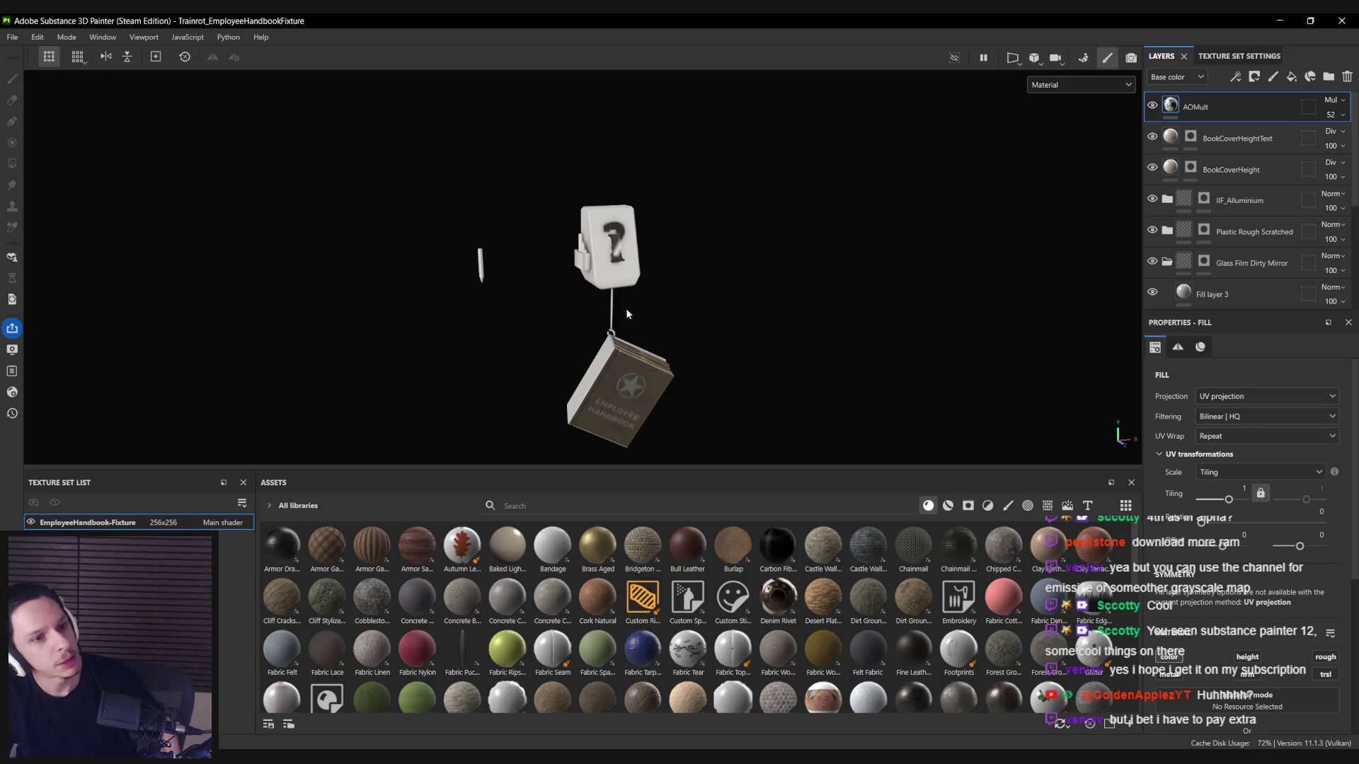
left_click(1203, 763)
left_click(1163, 685)
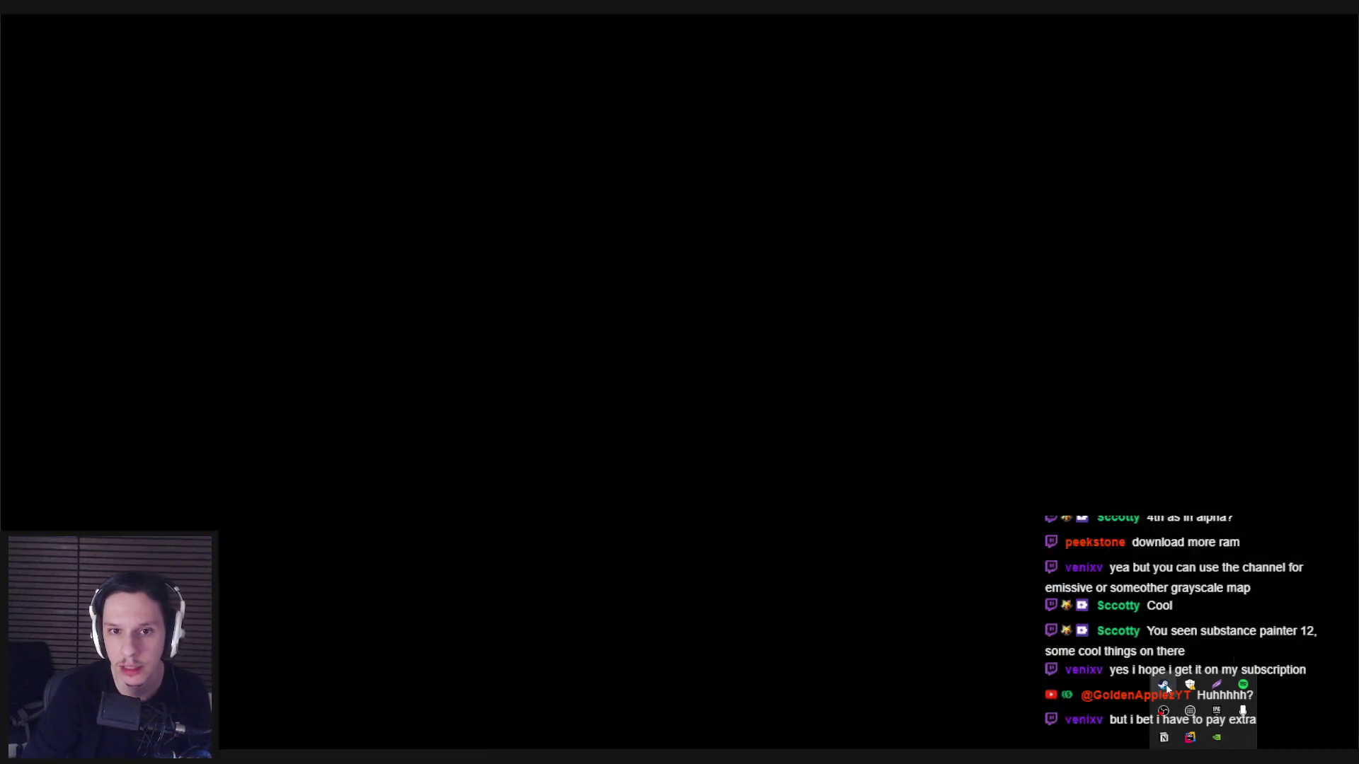
Search the Steam store for 'painter' and open the Substance 3D Painter 2025 page.
left_click(812, 91)
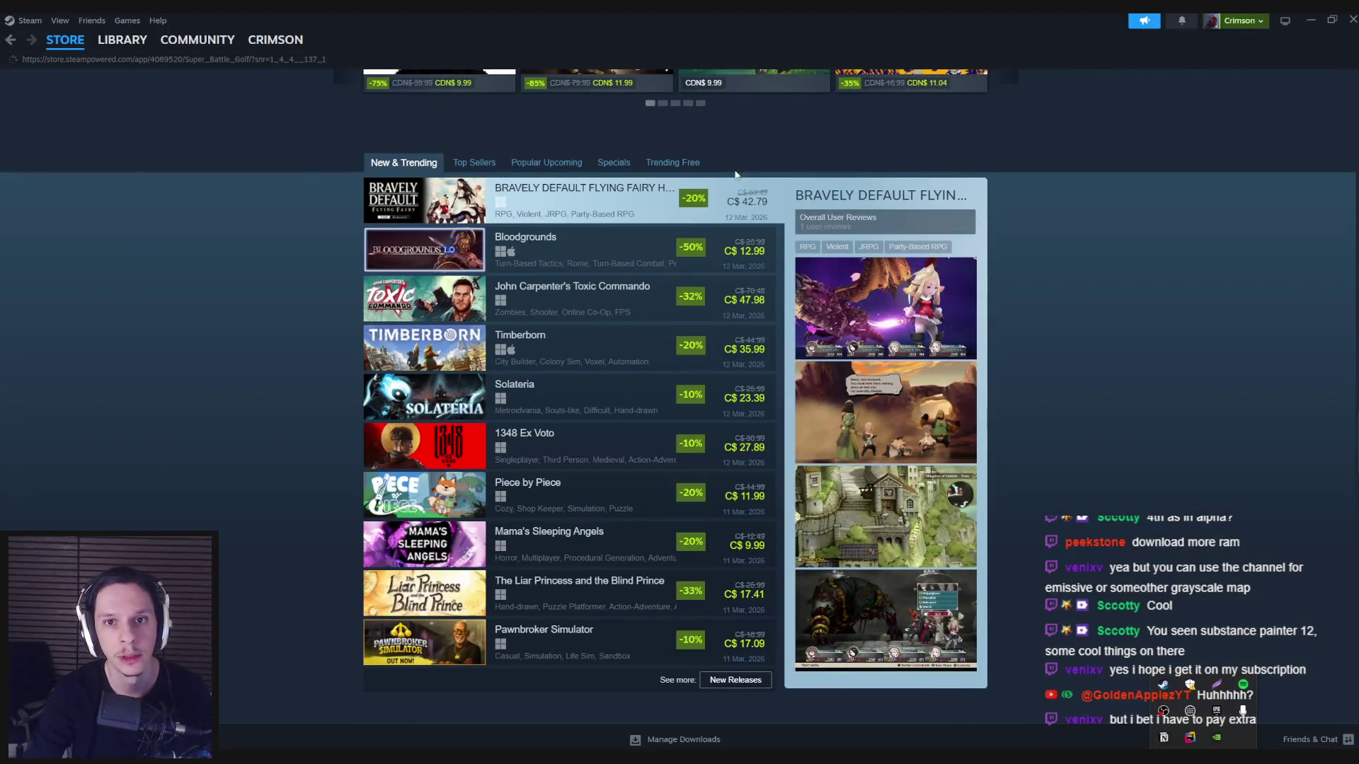
key("alt+Left")
scroll("up", 3)
left_click(824, 85)
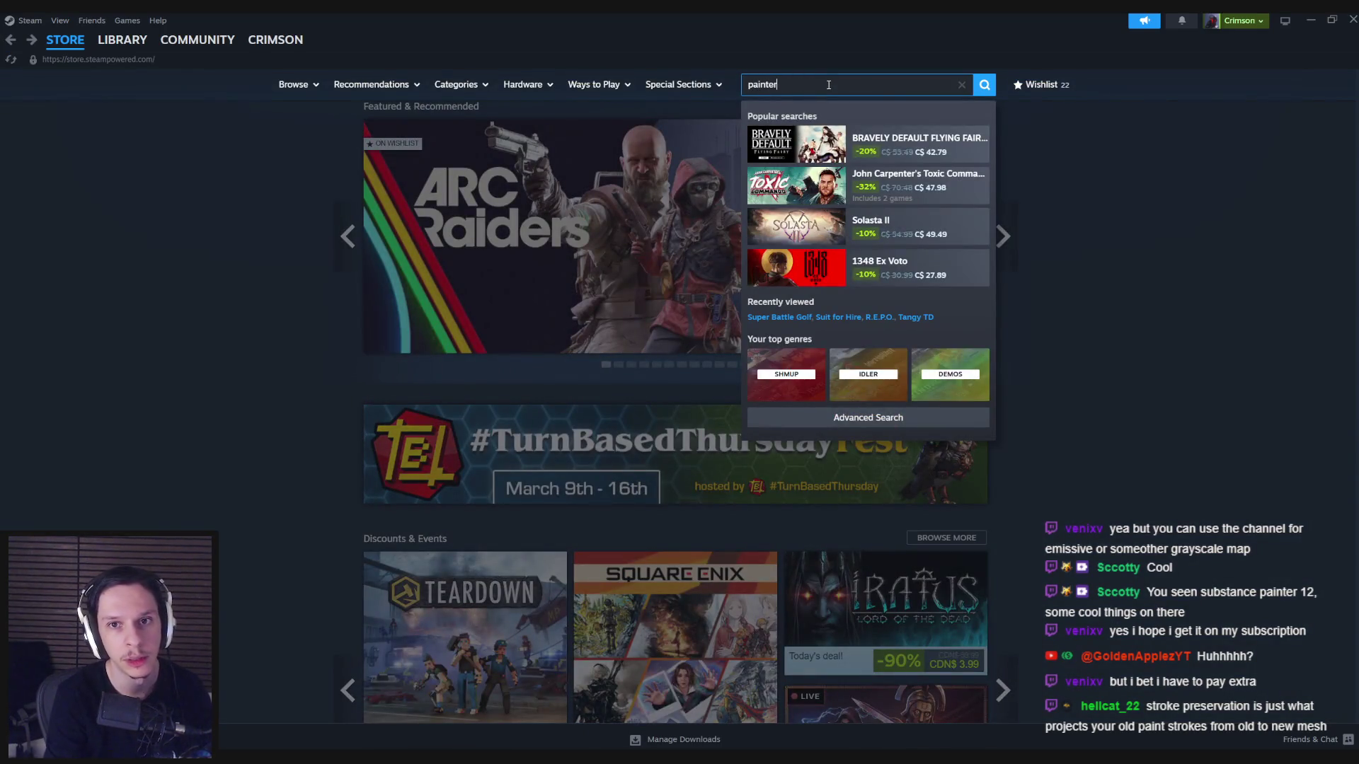
type("r")
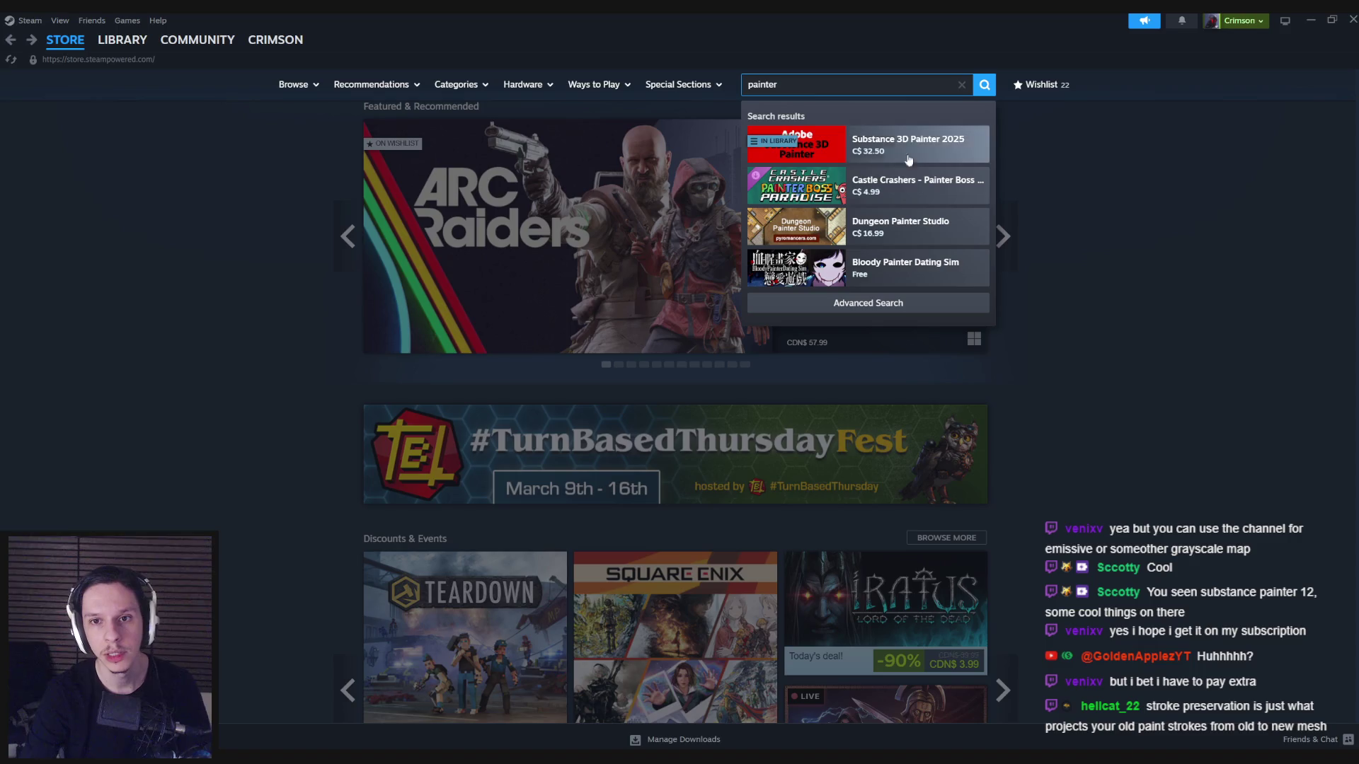
left_click(899, 150)
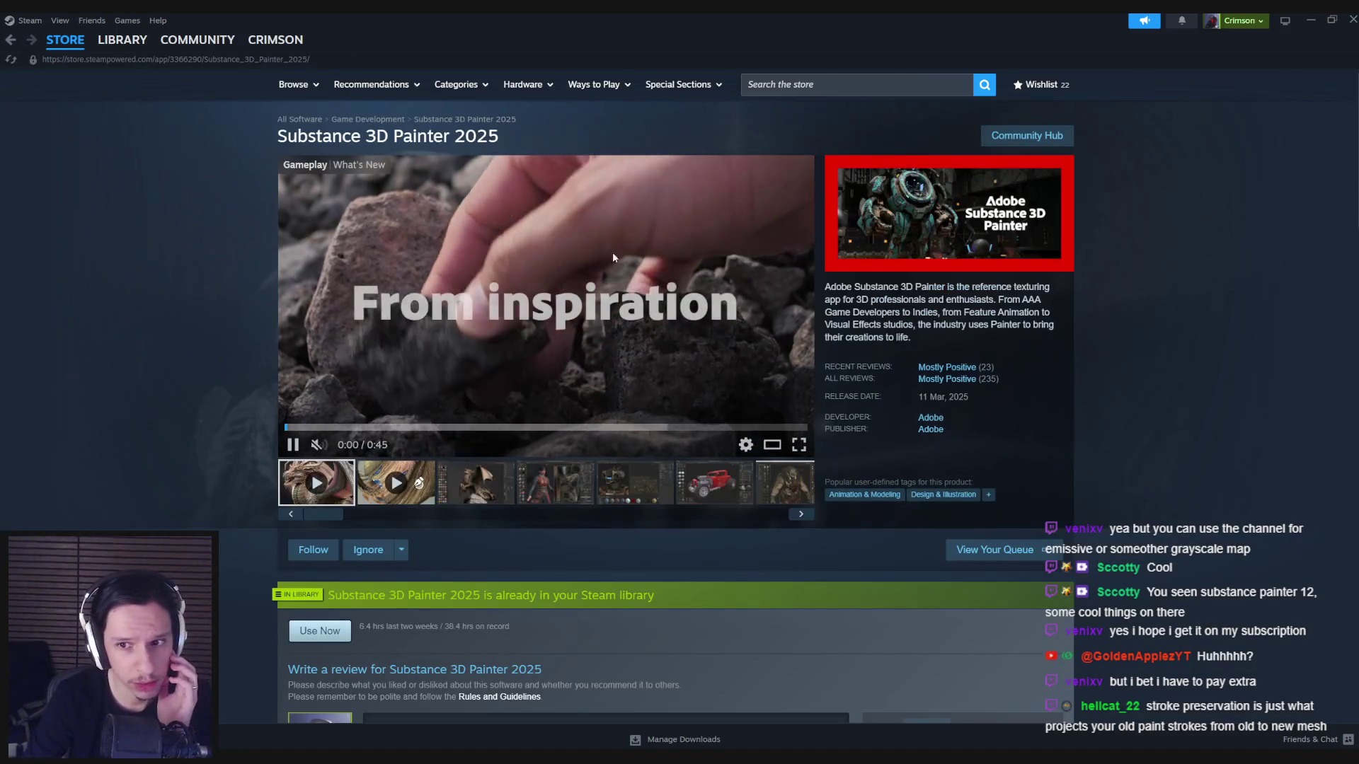
Check the Painter 2025 news hub updates, then switch to the Version 12.0 release notes.
scroll("down", 3)
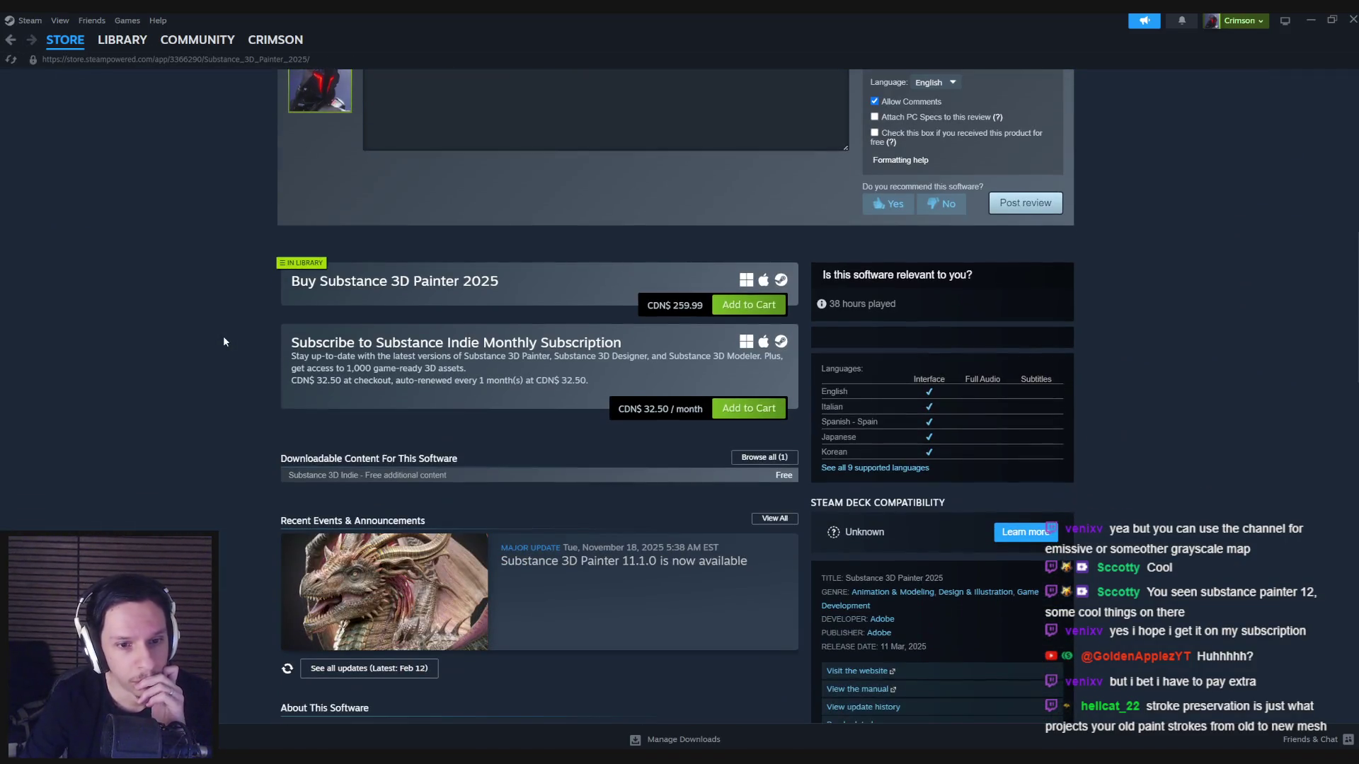
scroll("down", 3)
left_click(775, 452)
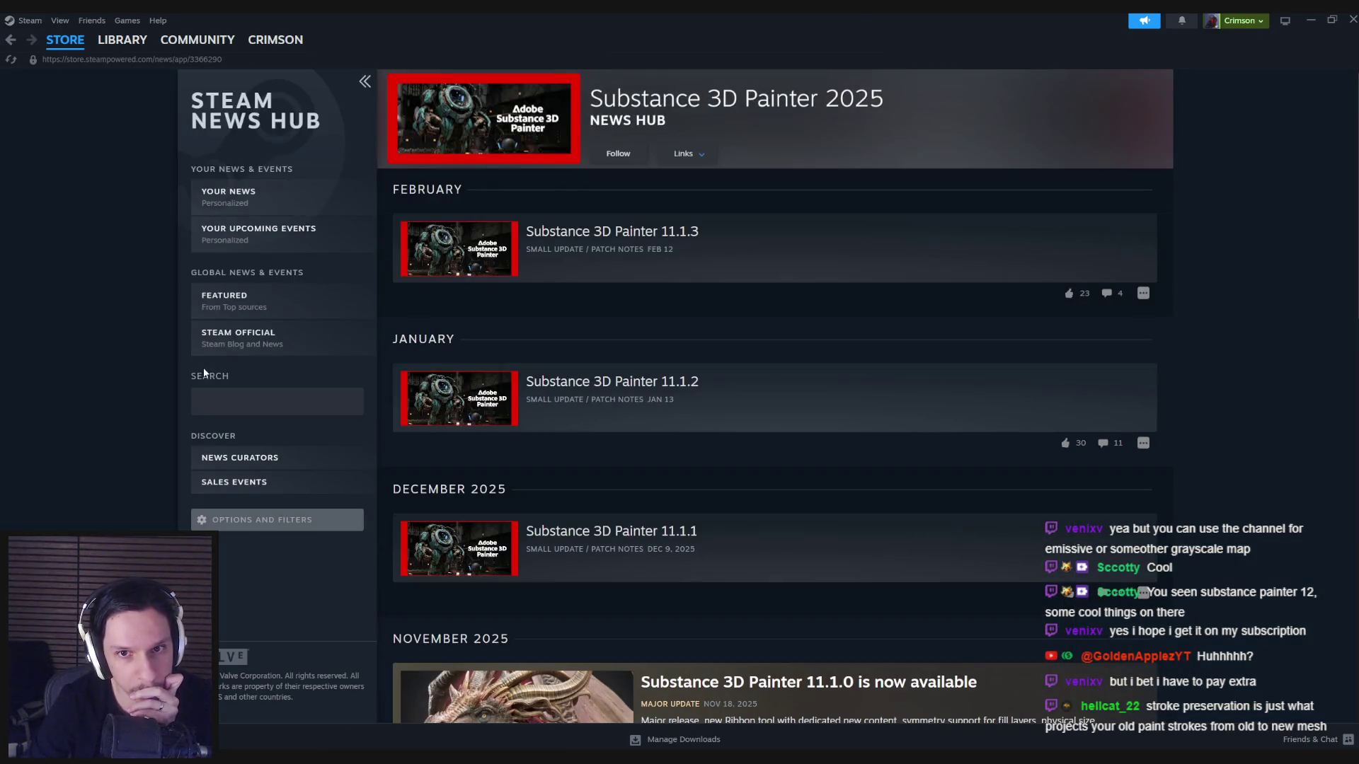
key("alt+Left")
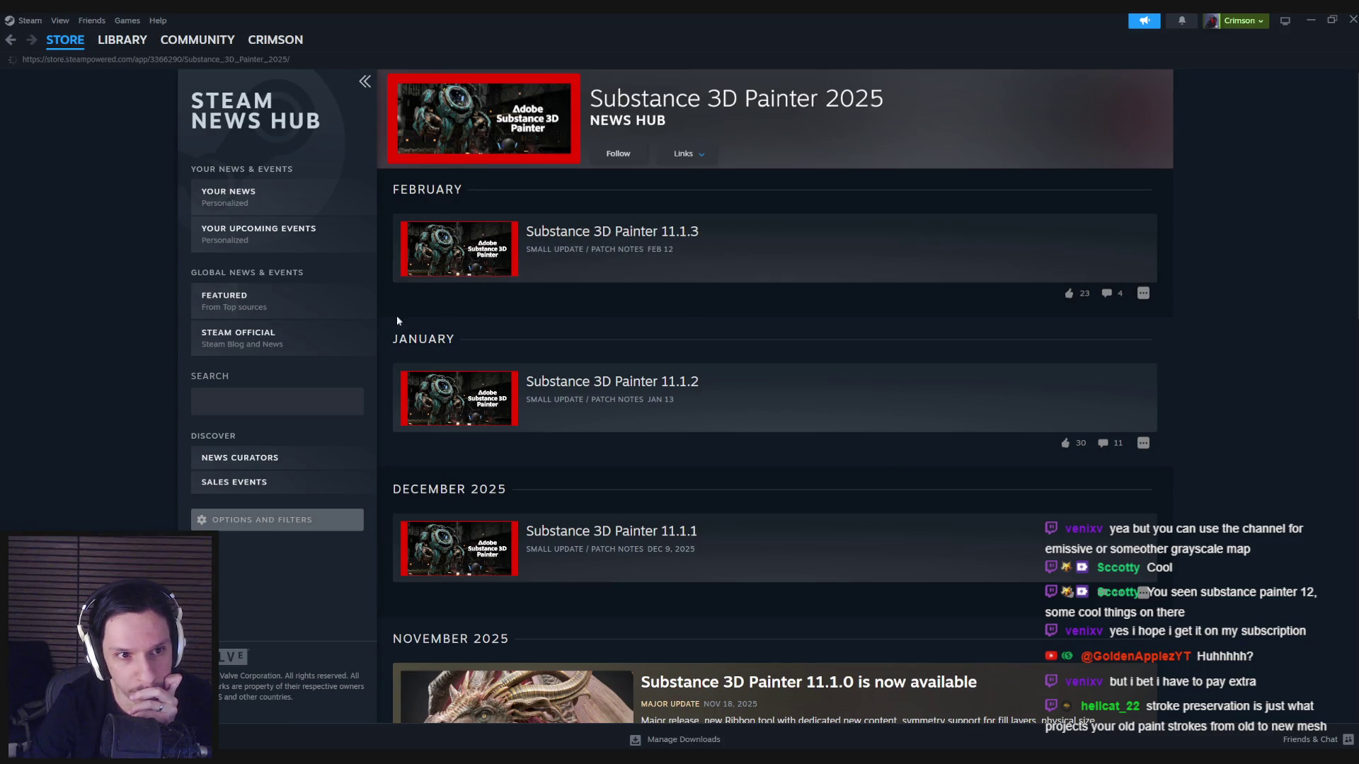
scroll("down", 3)
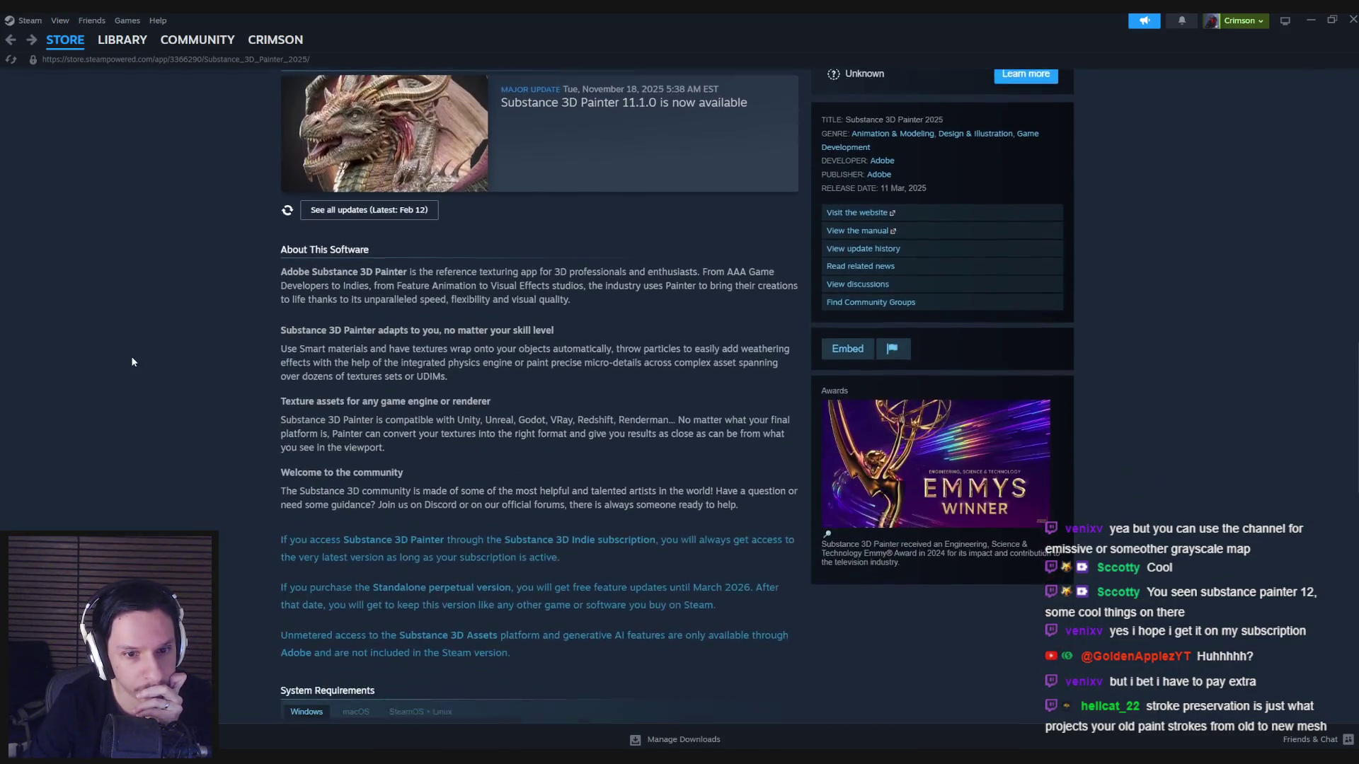
scroll("down", 3)
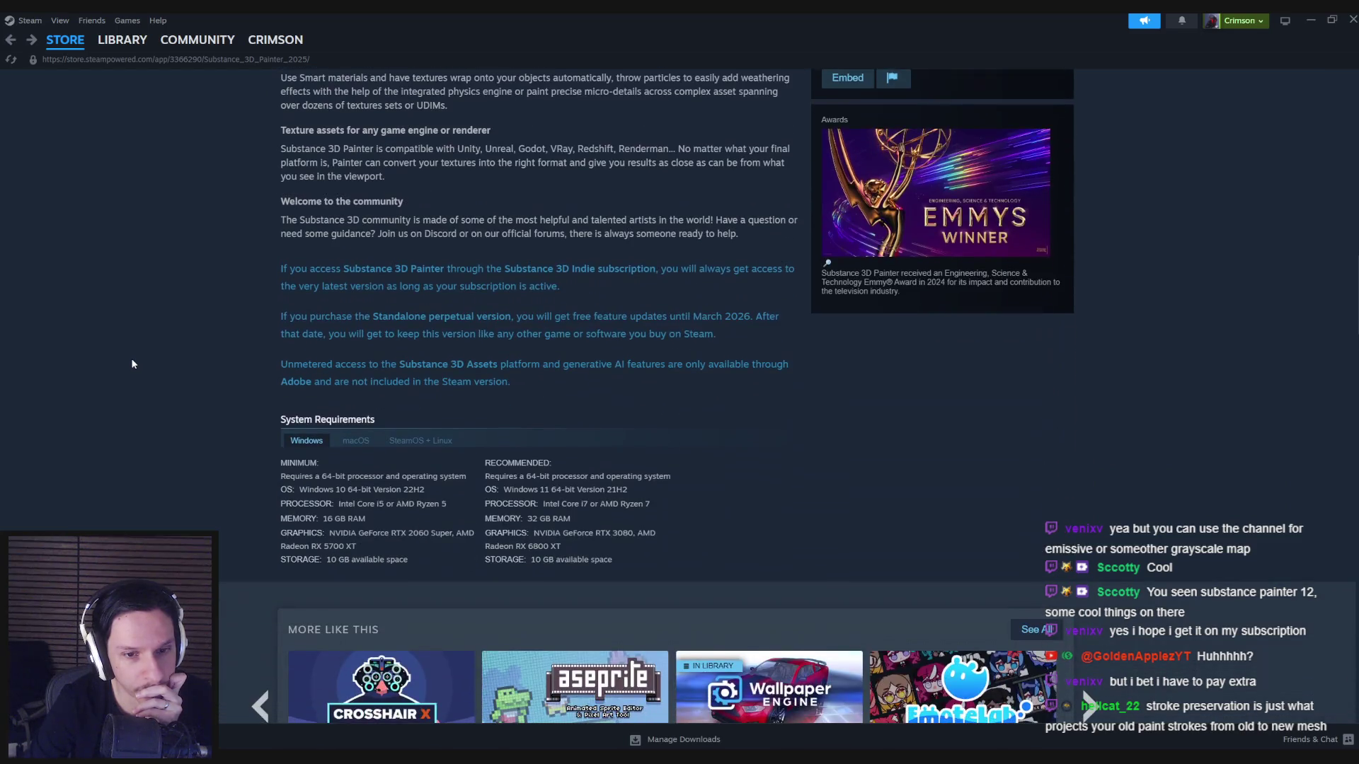
scroll("up", 3)
scroll("up", 3)
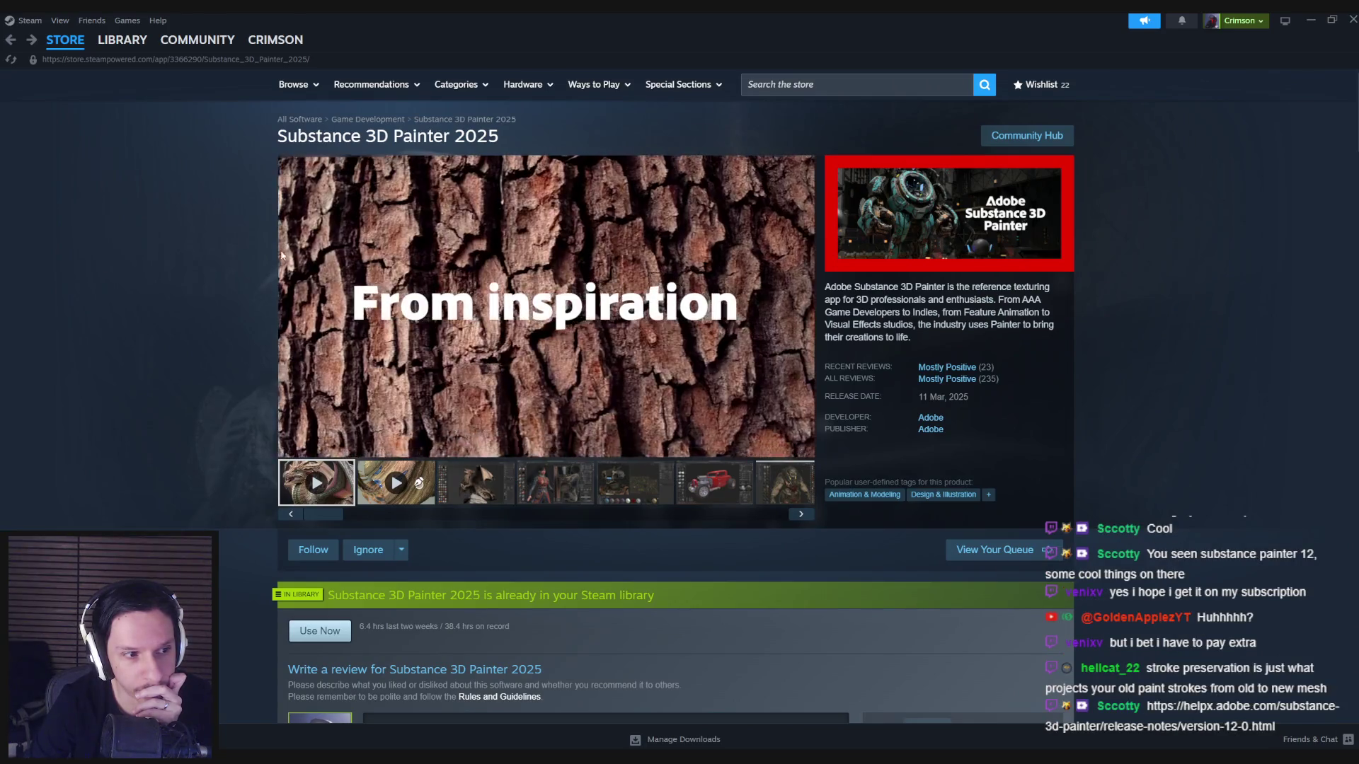
key("alt+Tab")
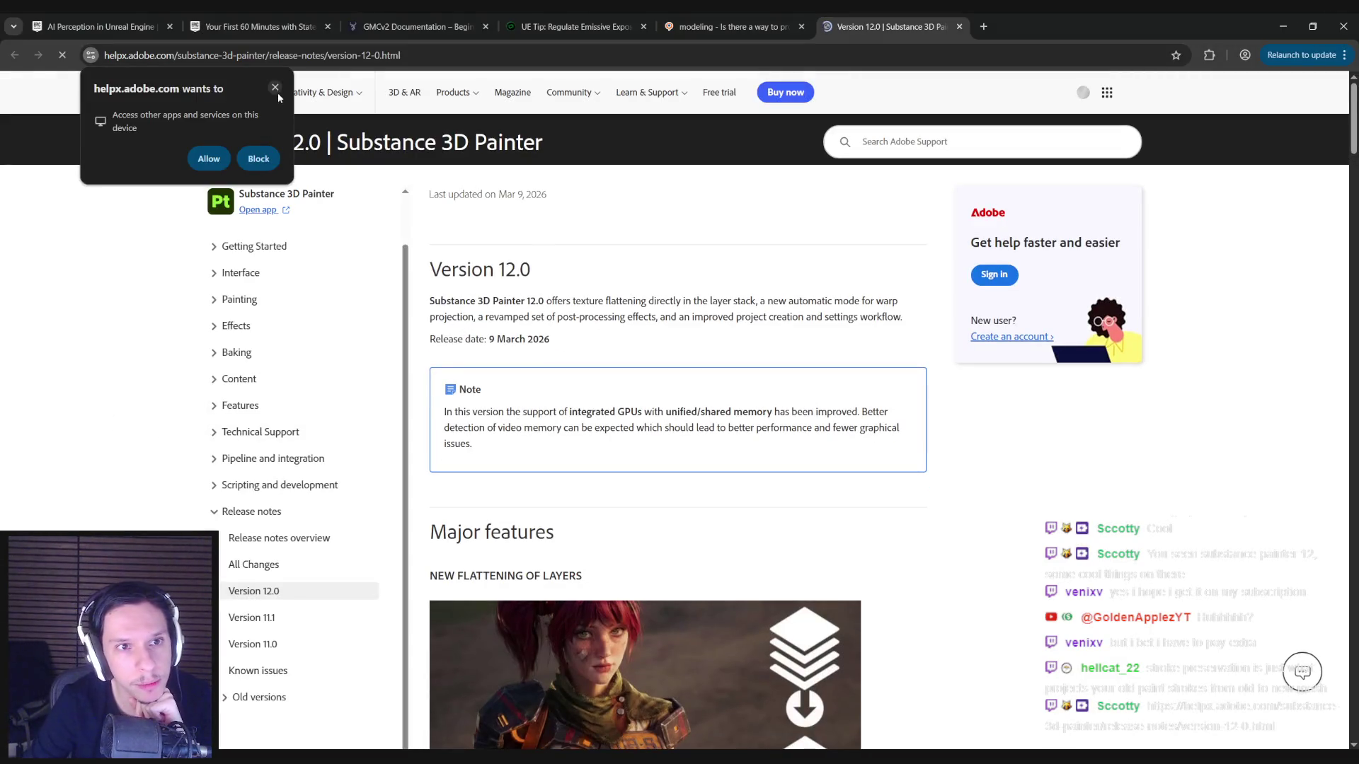
Dismiss the site's permission request and read through the Version 12.0 release notes.
left_click(275, 88)
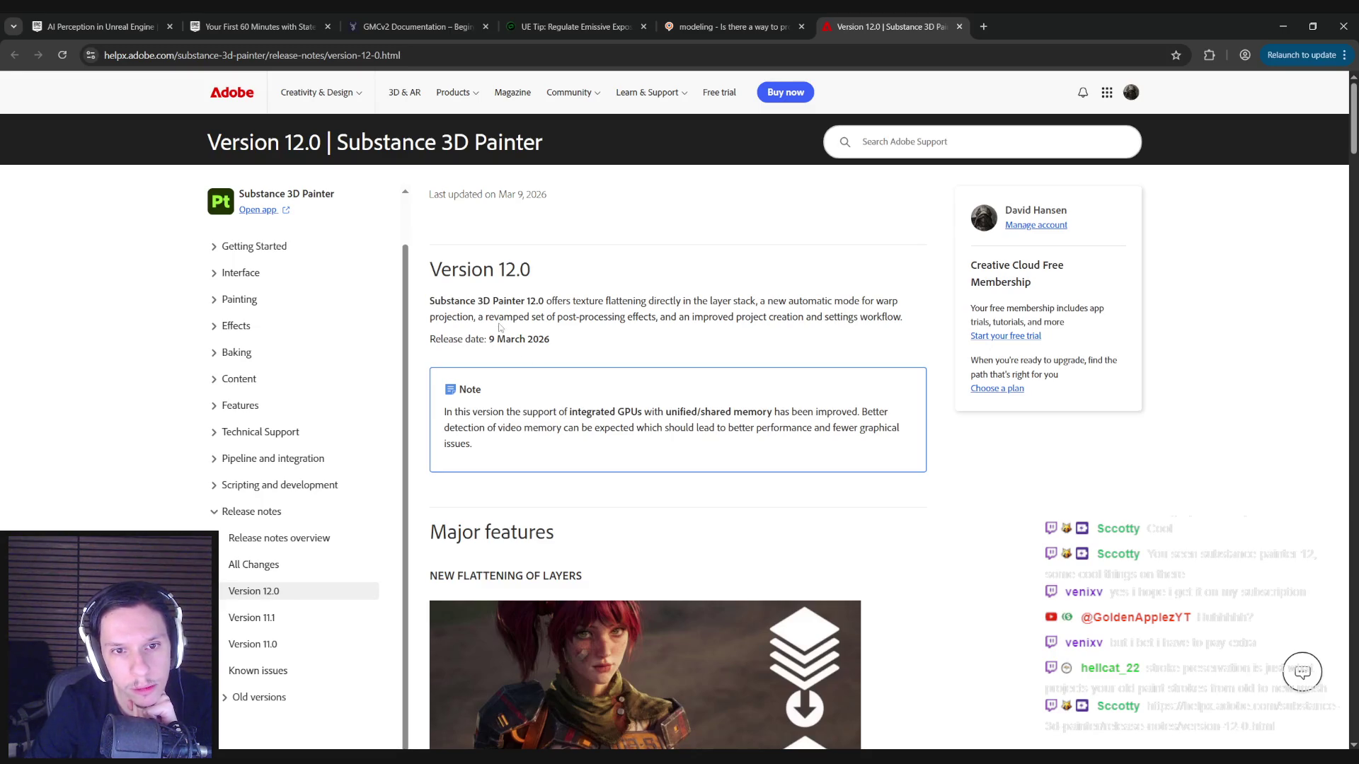
scroll("down", 3)
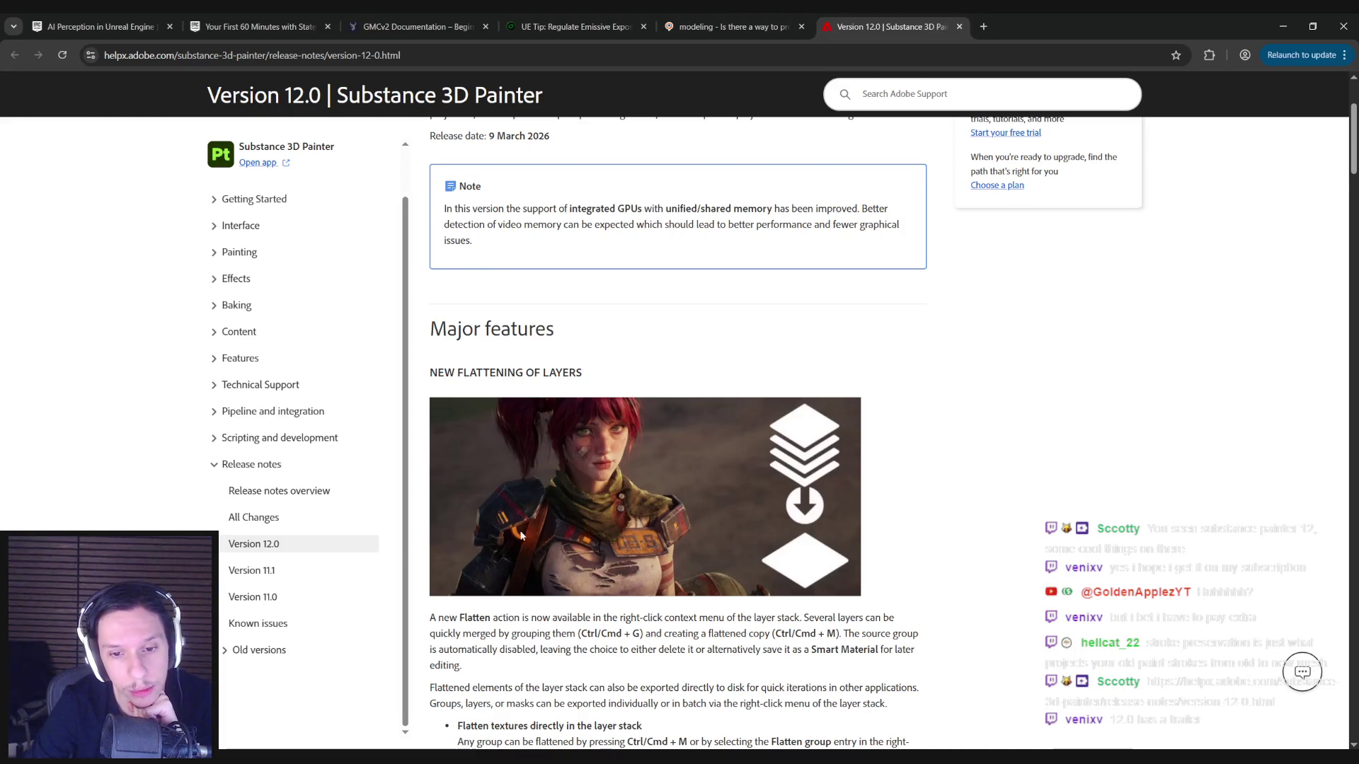
scroll("down", 3)
left_click_drag(484, 482, 596, 487)
left_click(597, 487)
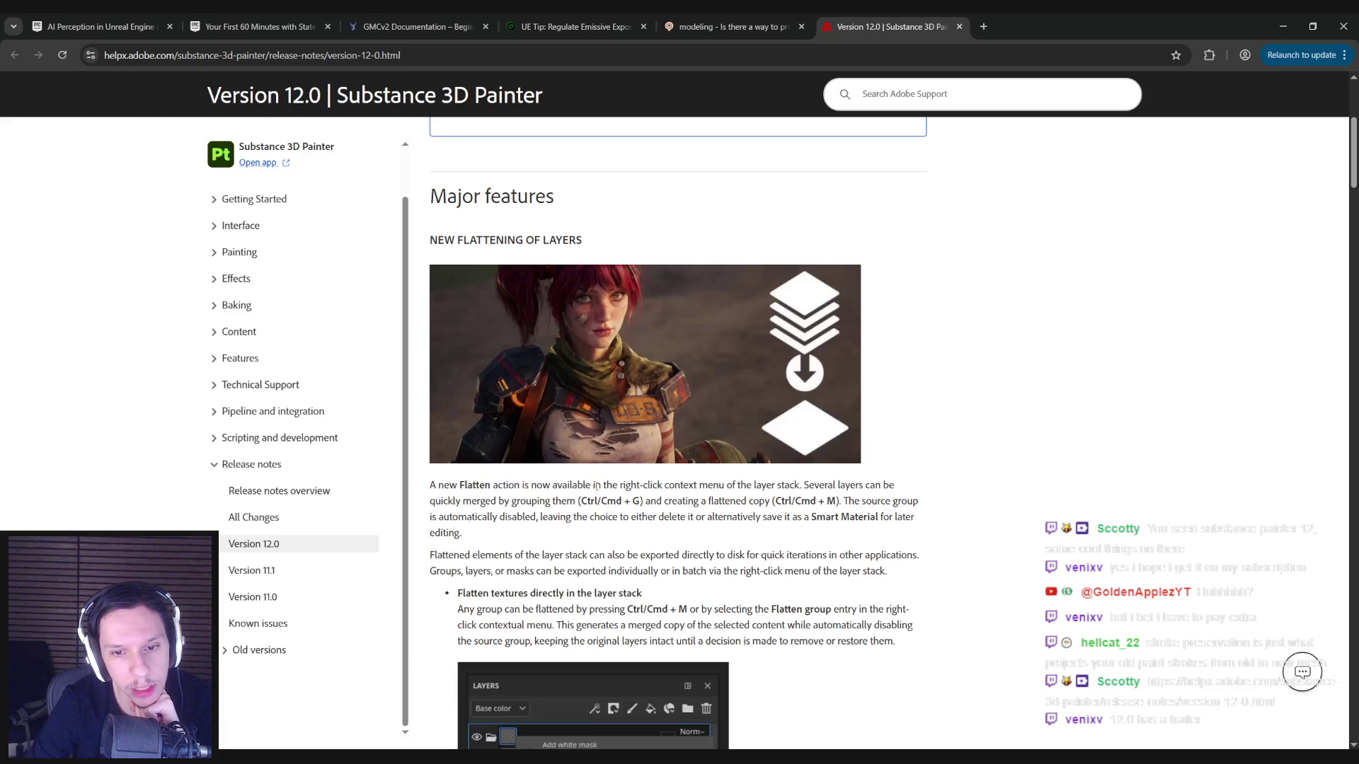
scroll("down", 3)
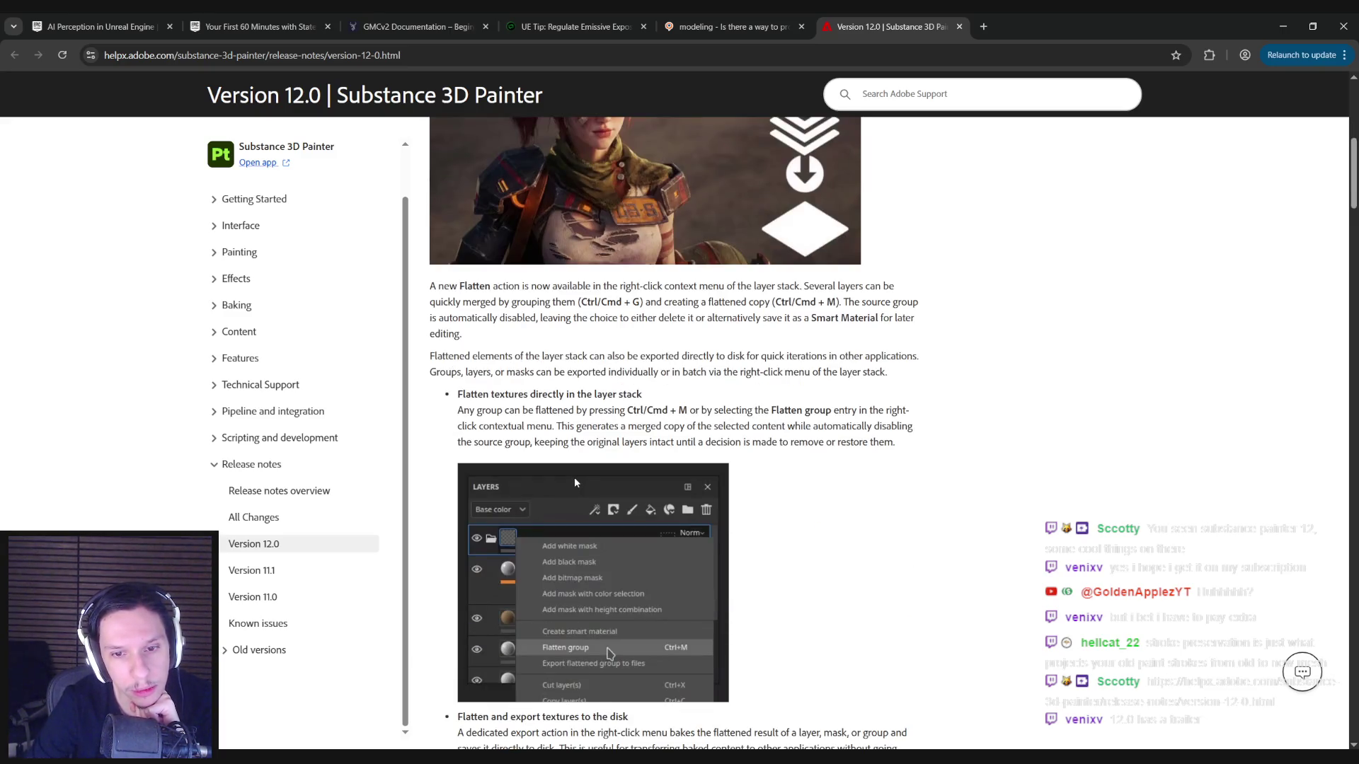
scroll("down", 3)
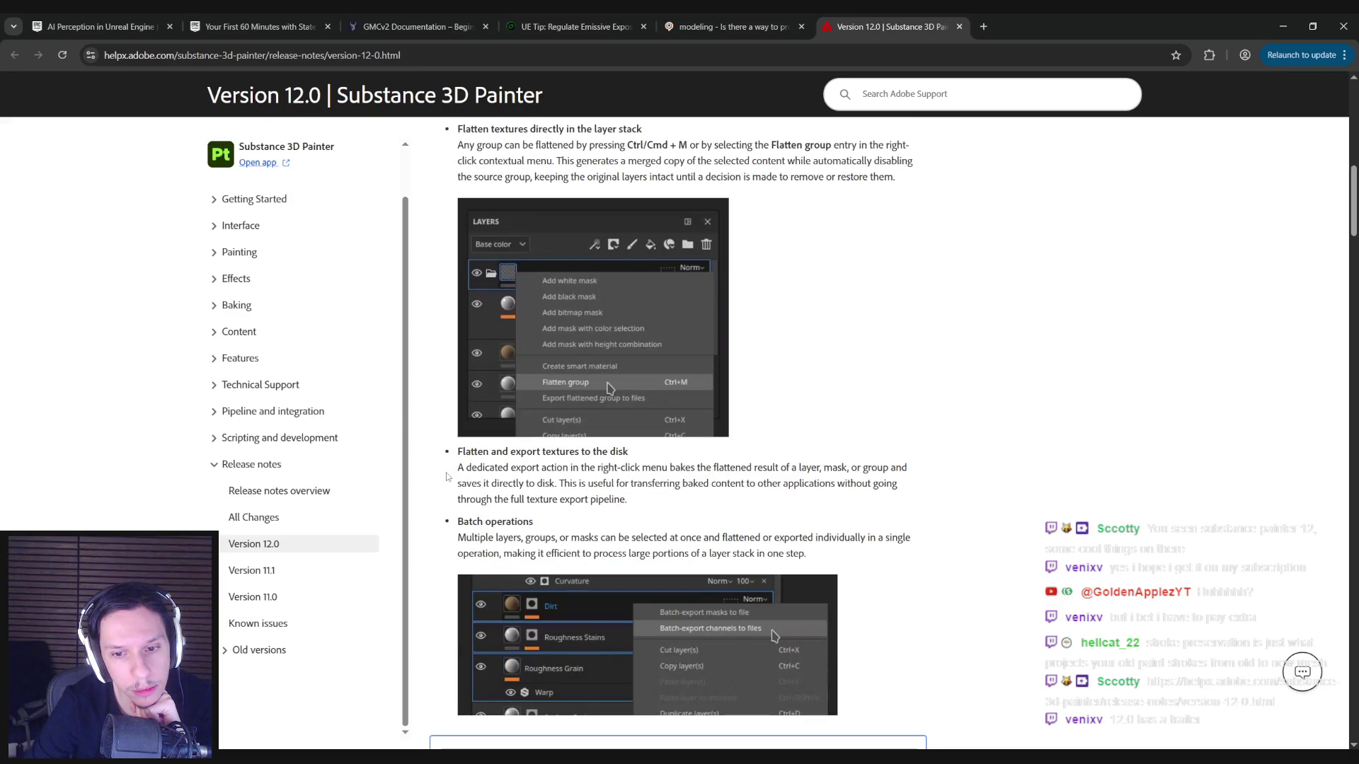
scroll("up", 3)
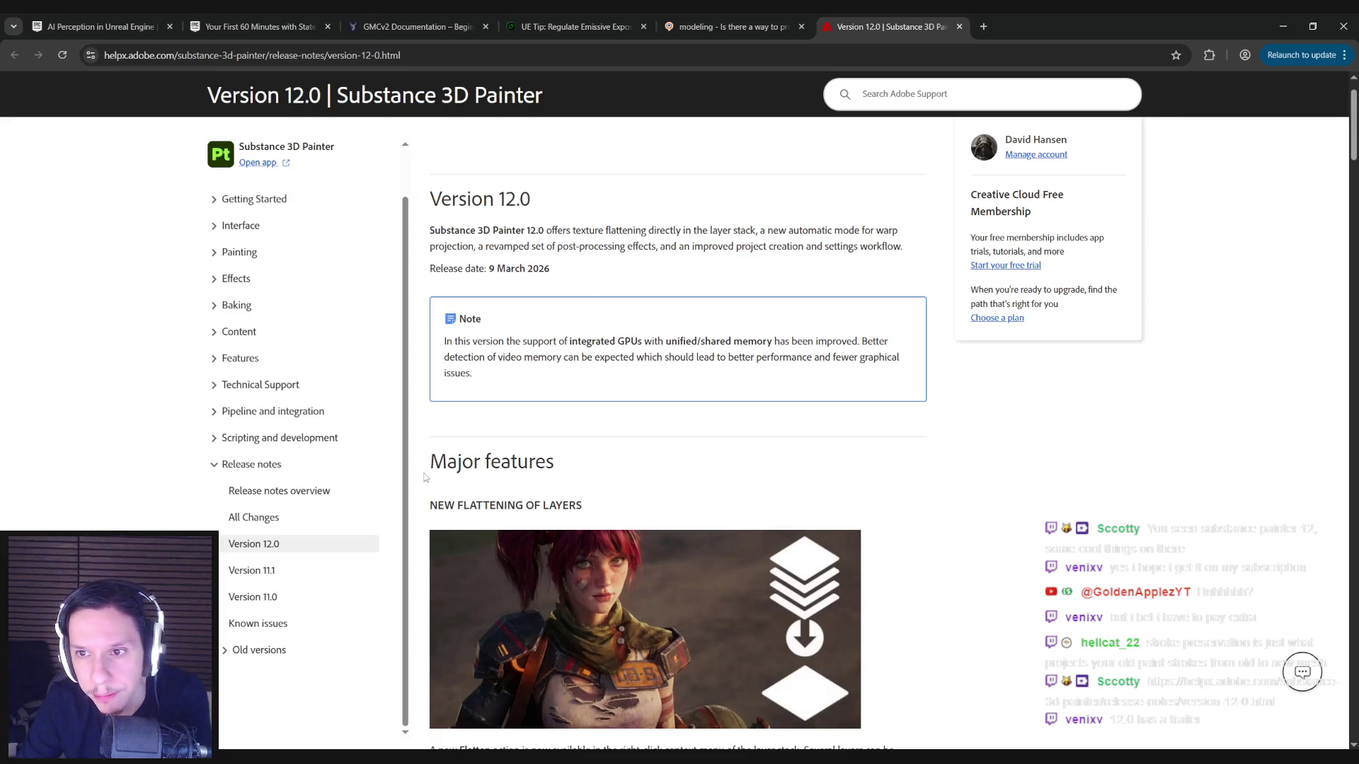
scroll("down", 3)
scroll("down", 3)
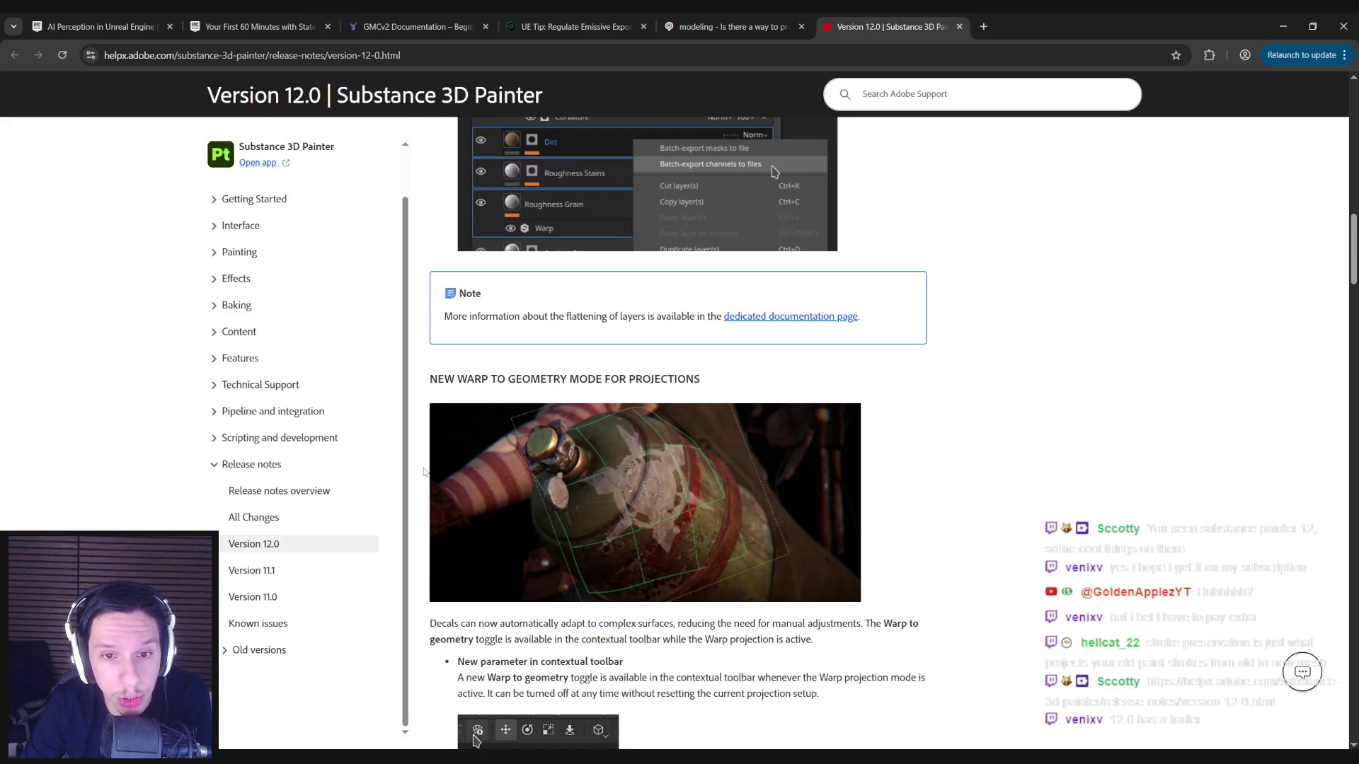
scroll("down", 3)
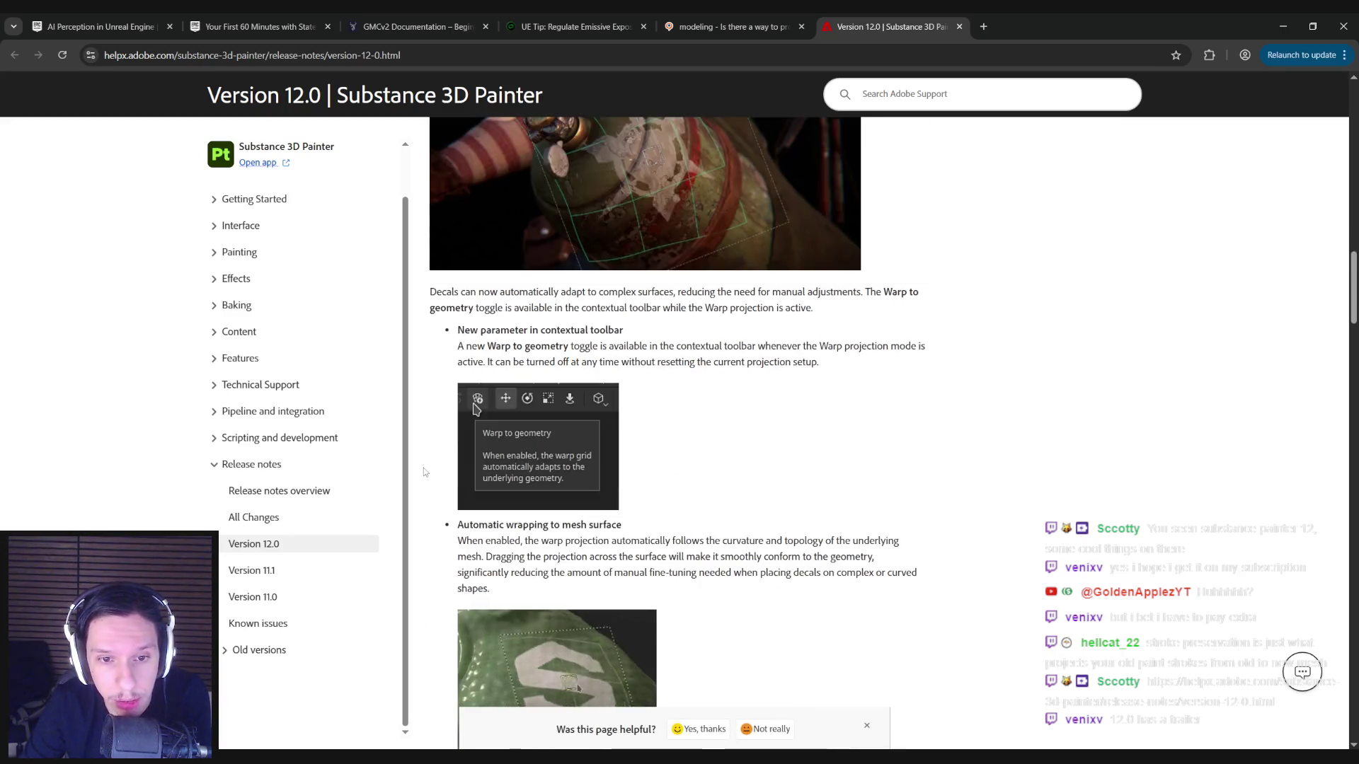
scroll("down", 3)
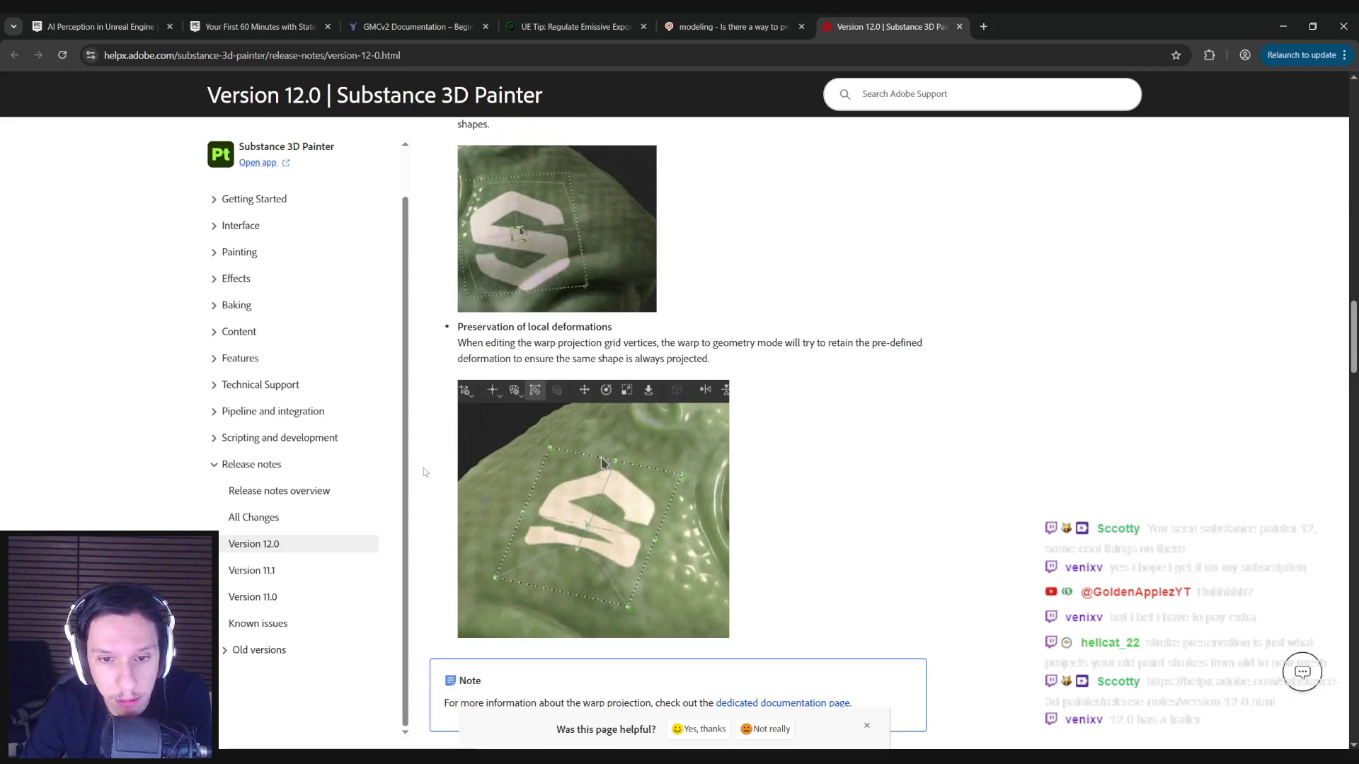
scroll("down", 3)
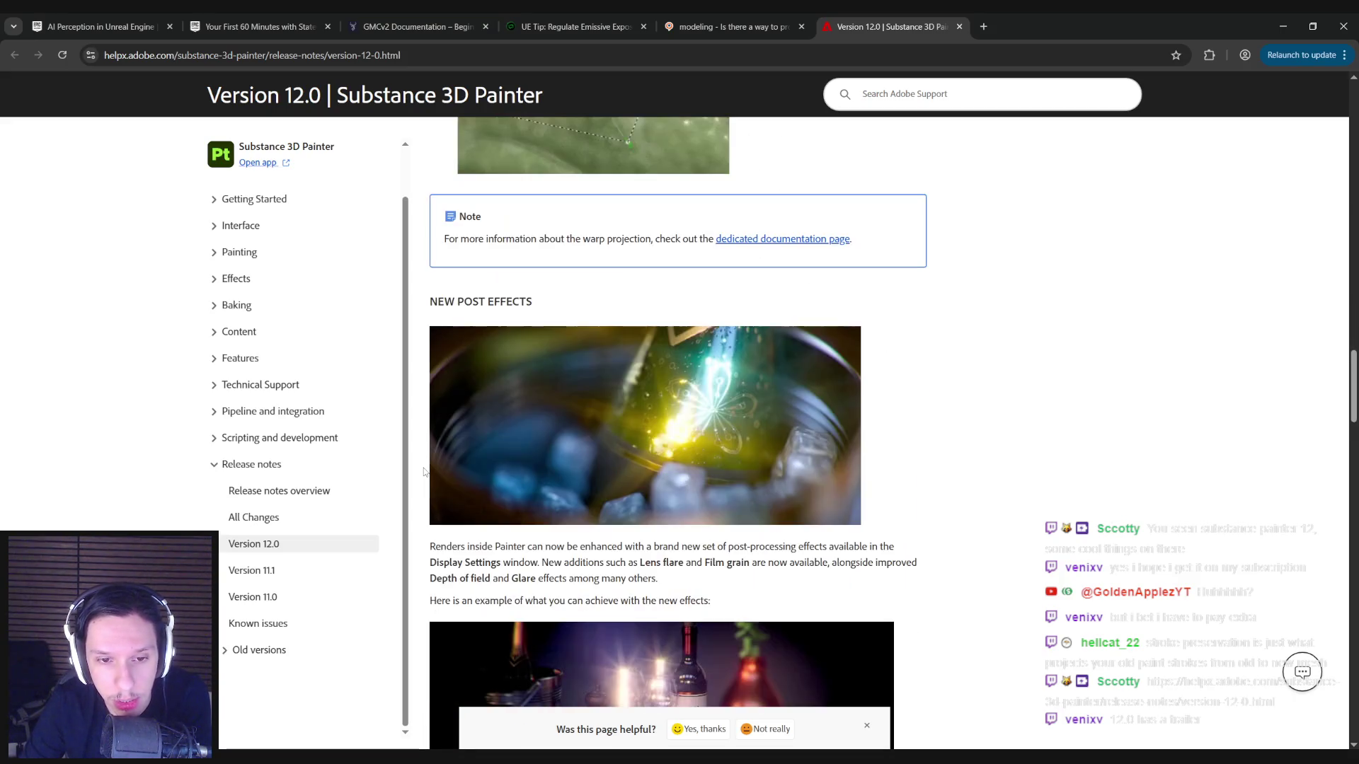
scroll("down", 3)
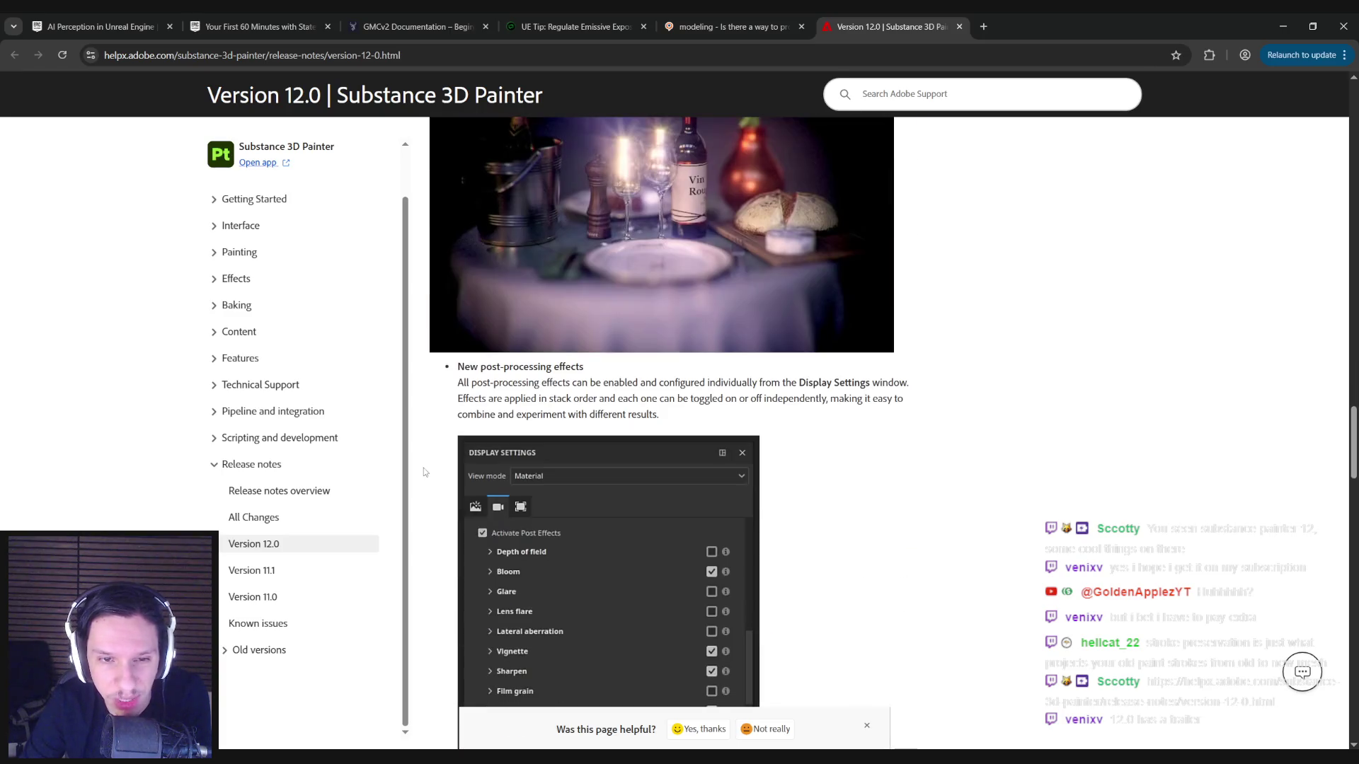
scroll("down", 3)
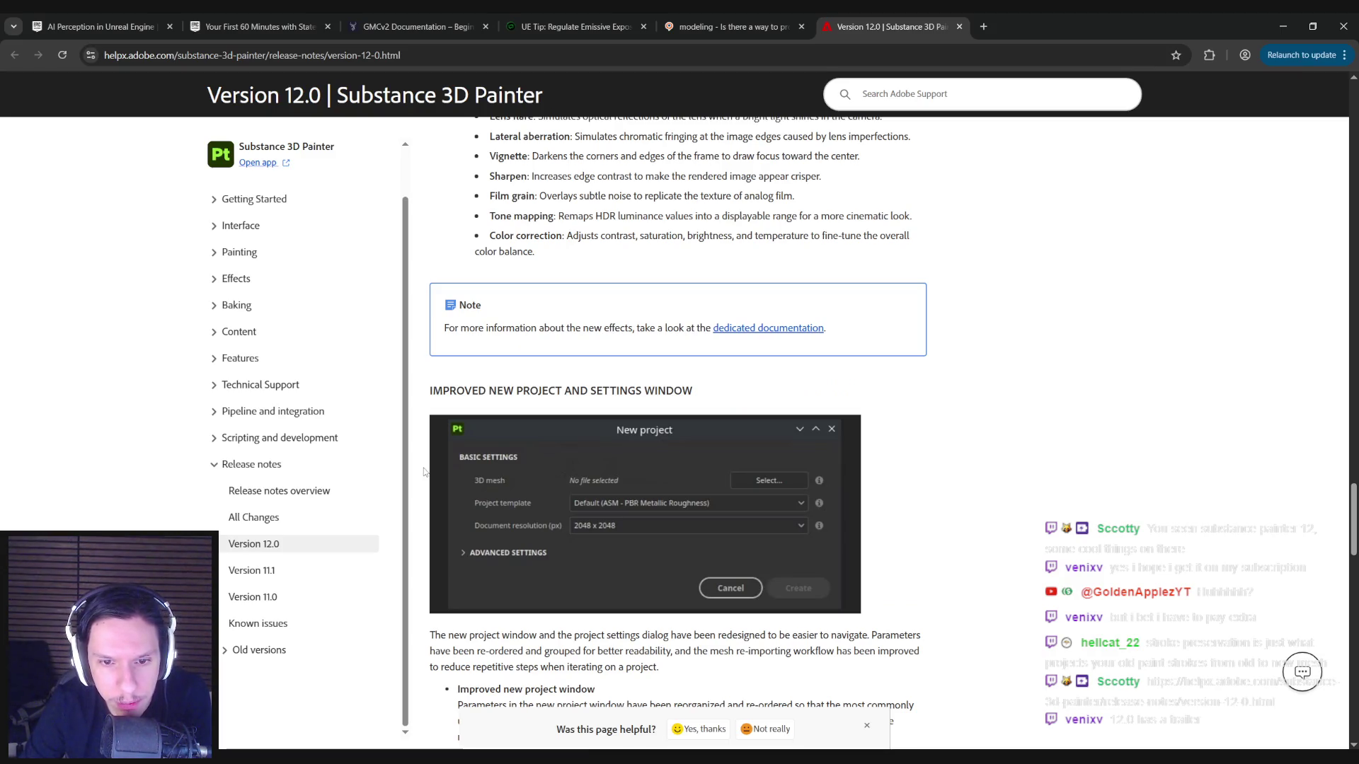
scroll("down", 3)
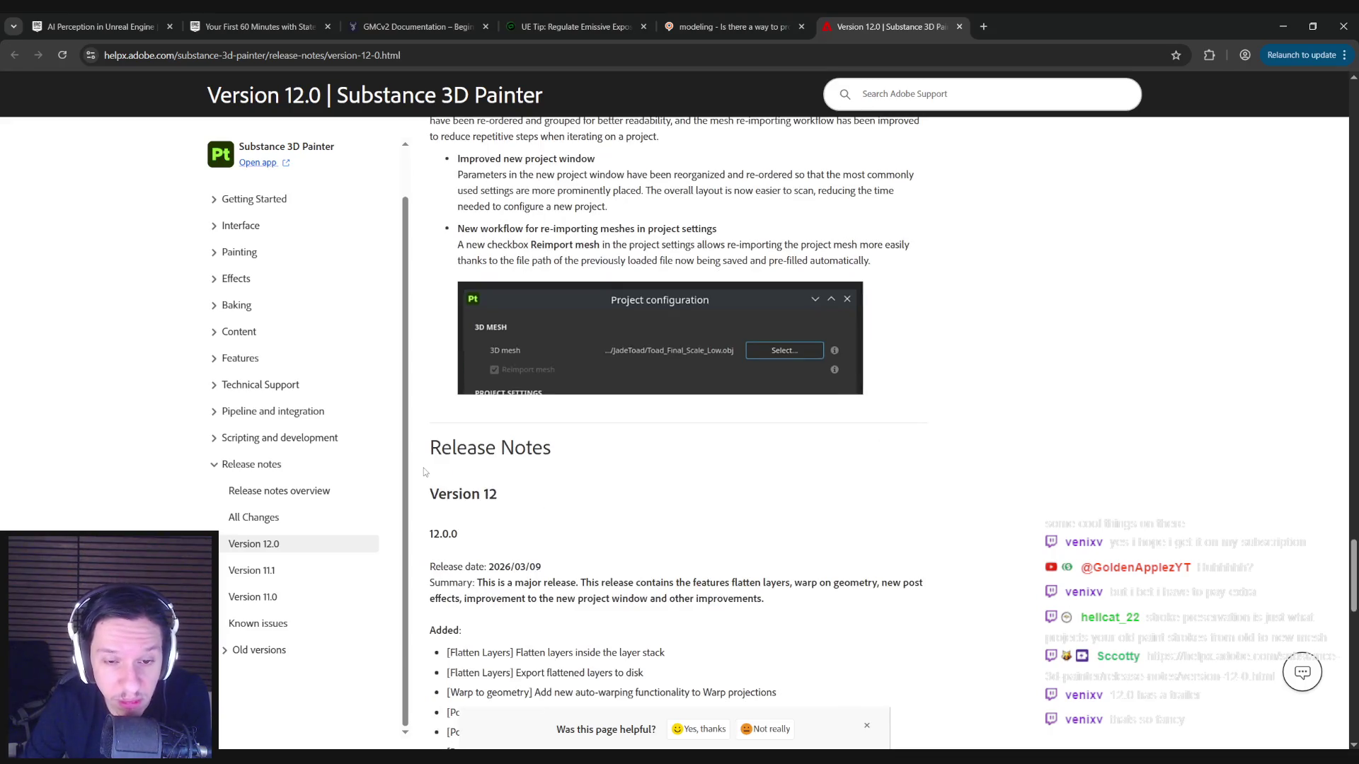
scroll("up", 3)
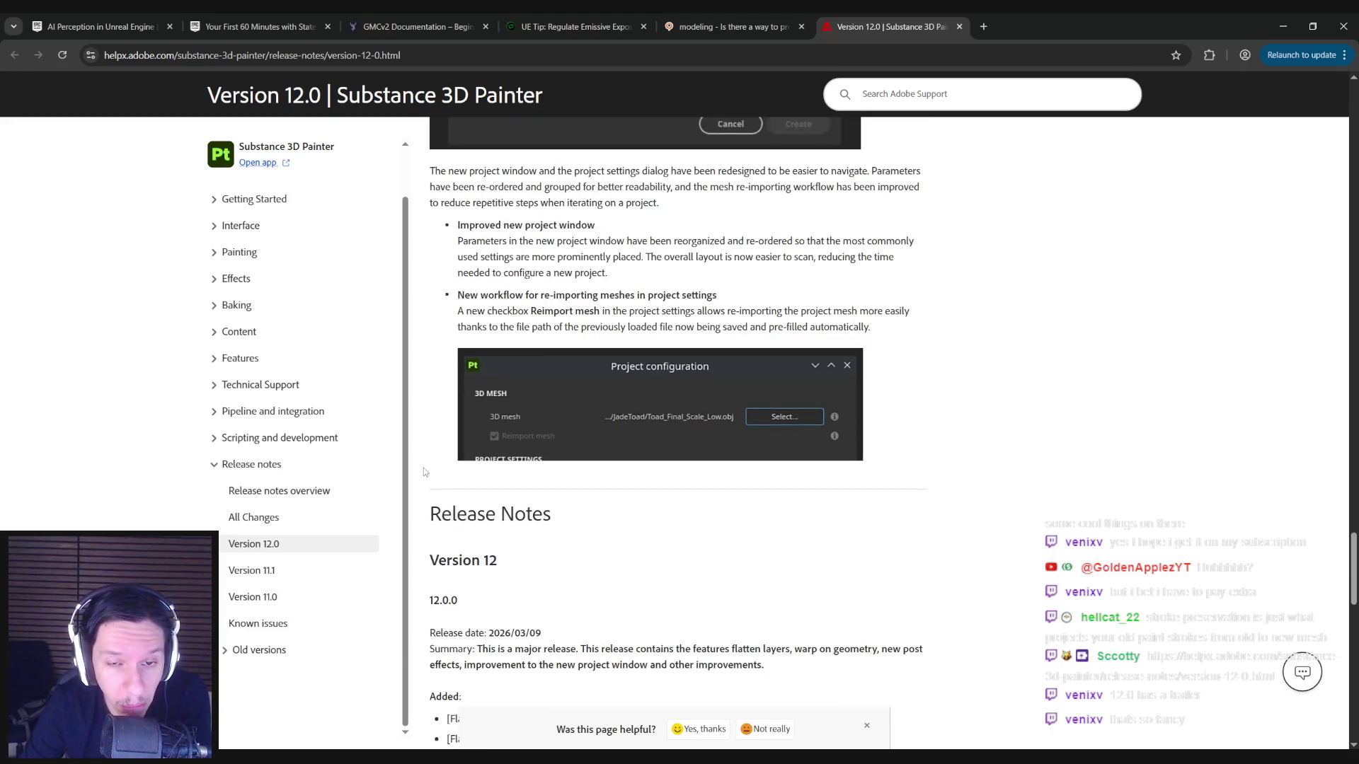
scroll("down", 3)
scroll("down", 3)
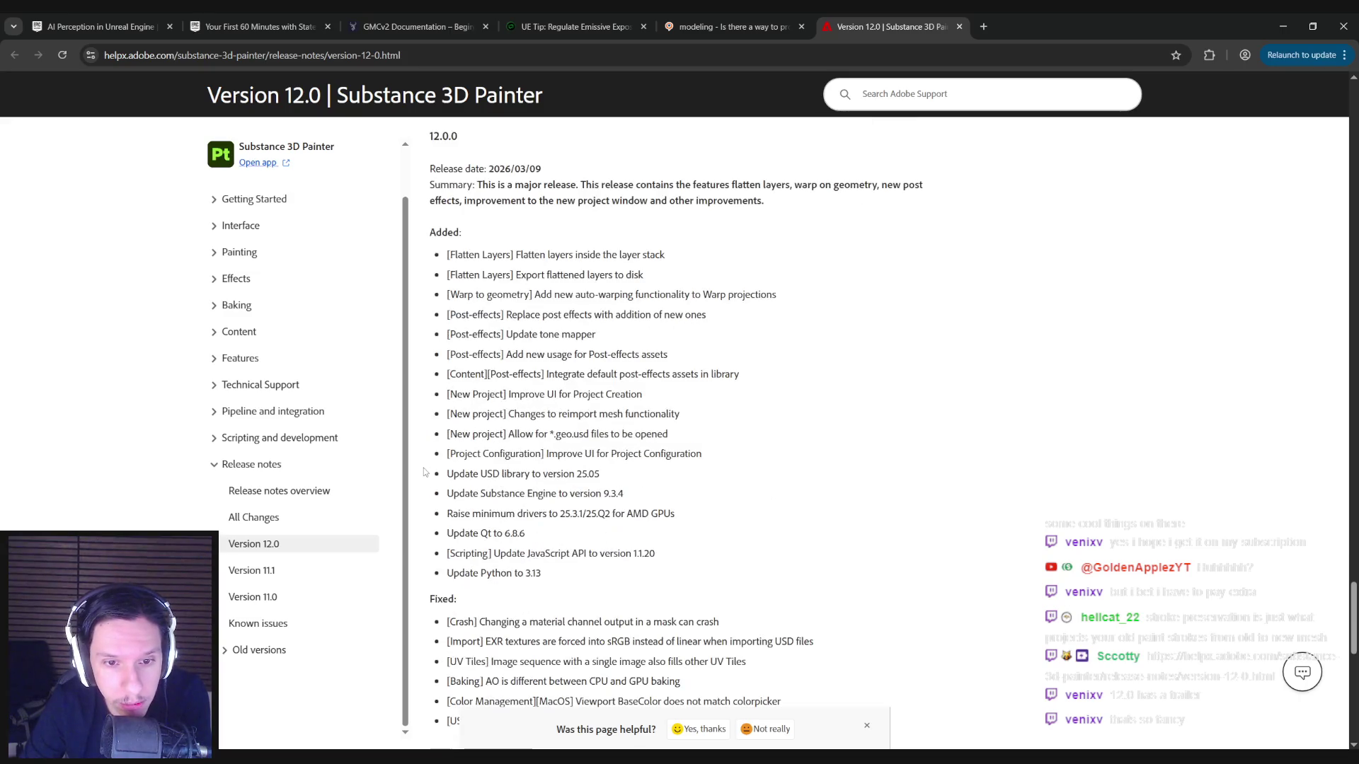
scroll("down", 3)
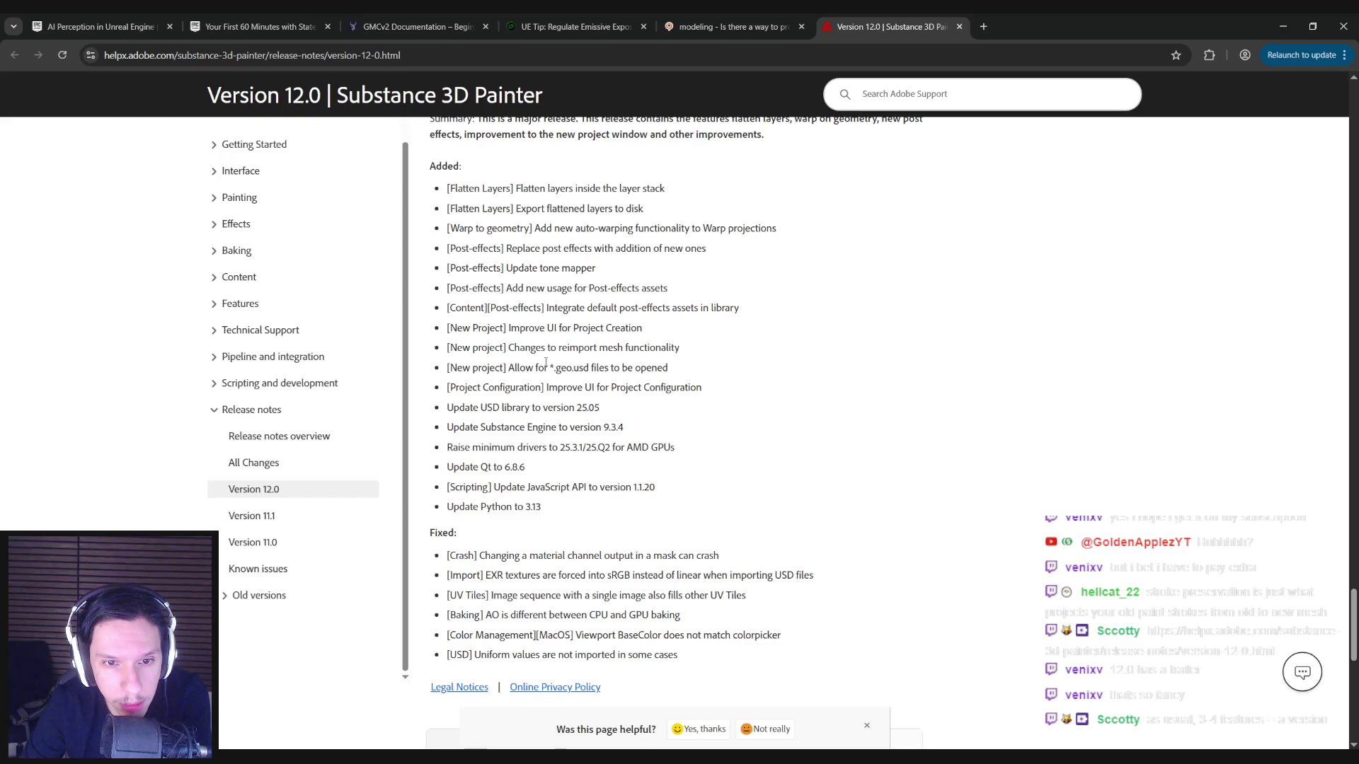
scroll("down", 3)
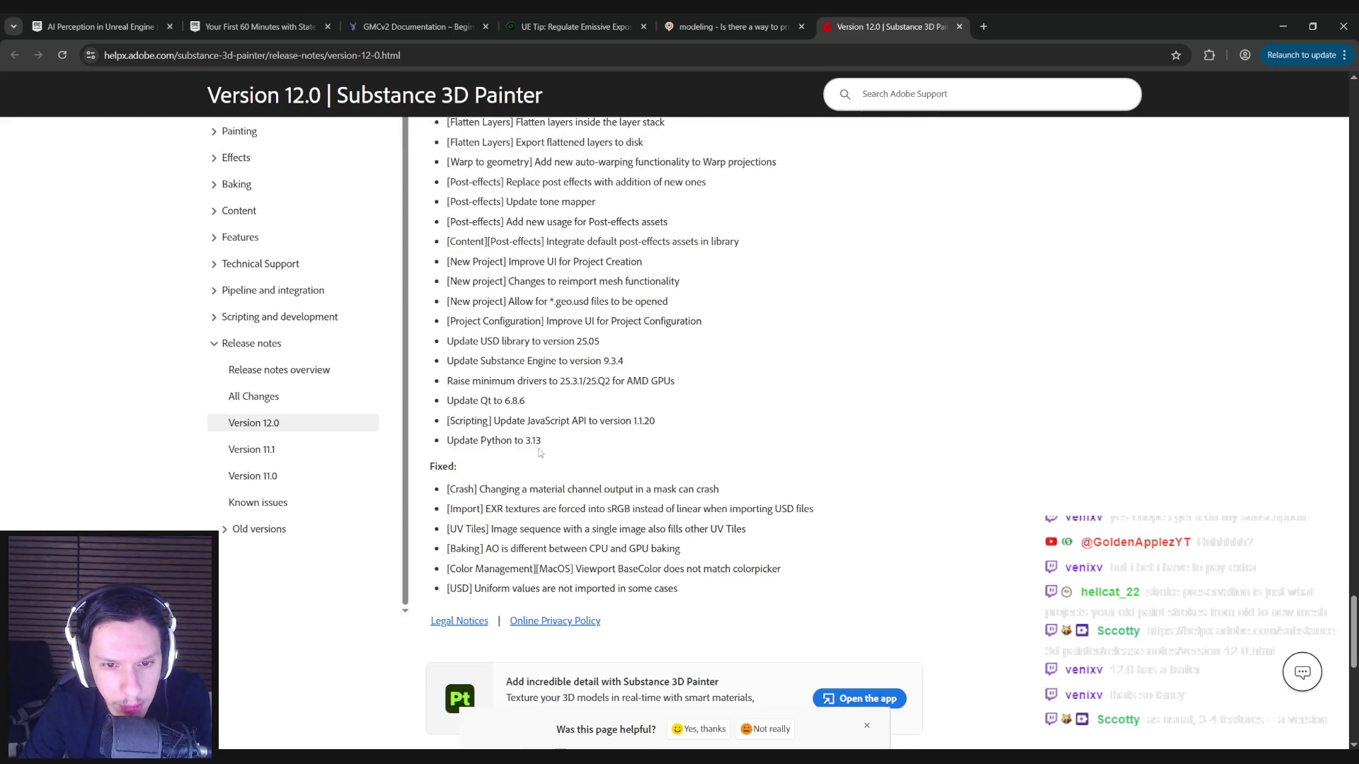
scroll("down", 3)
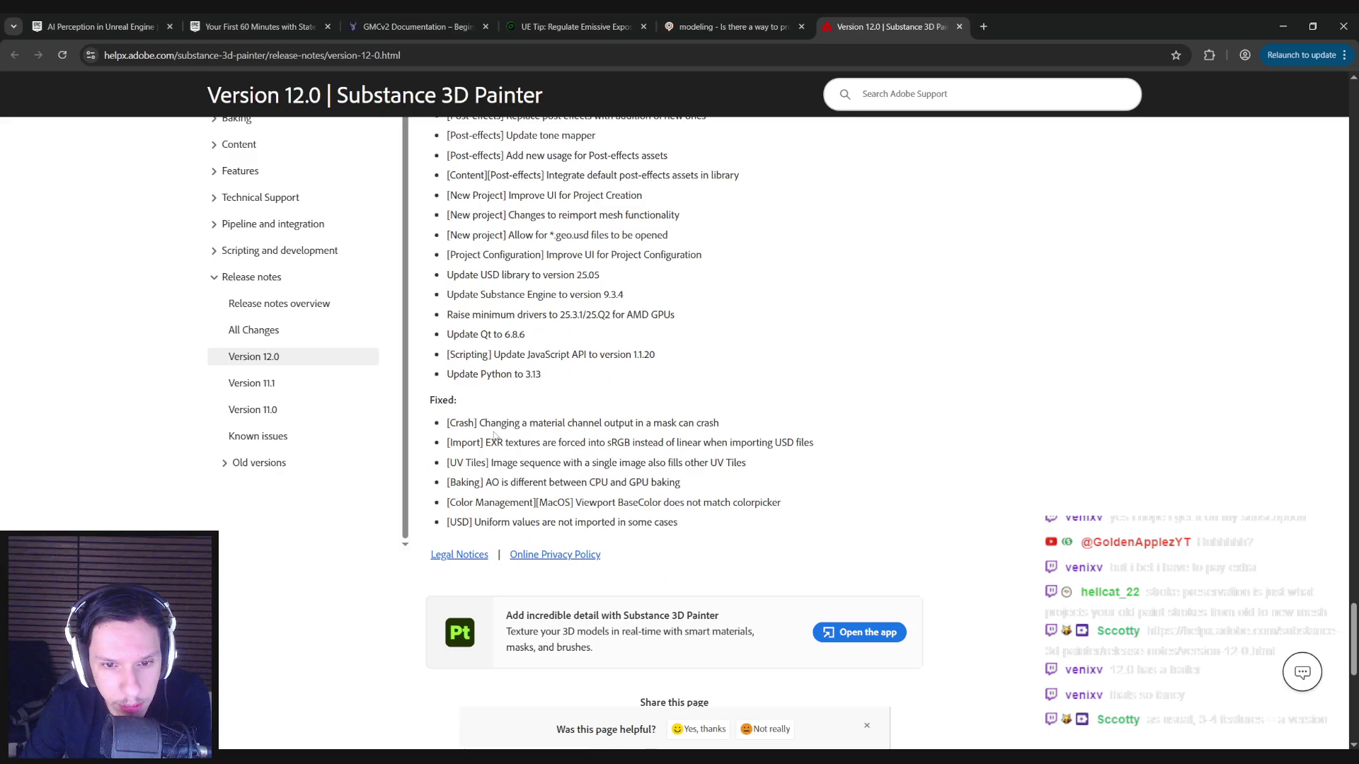
scroll("up", 3)
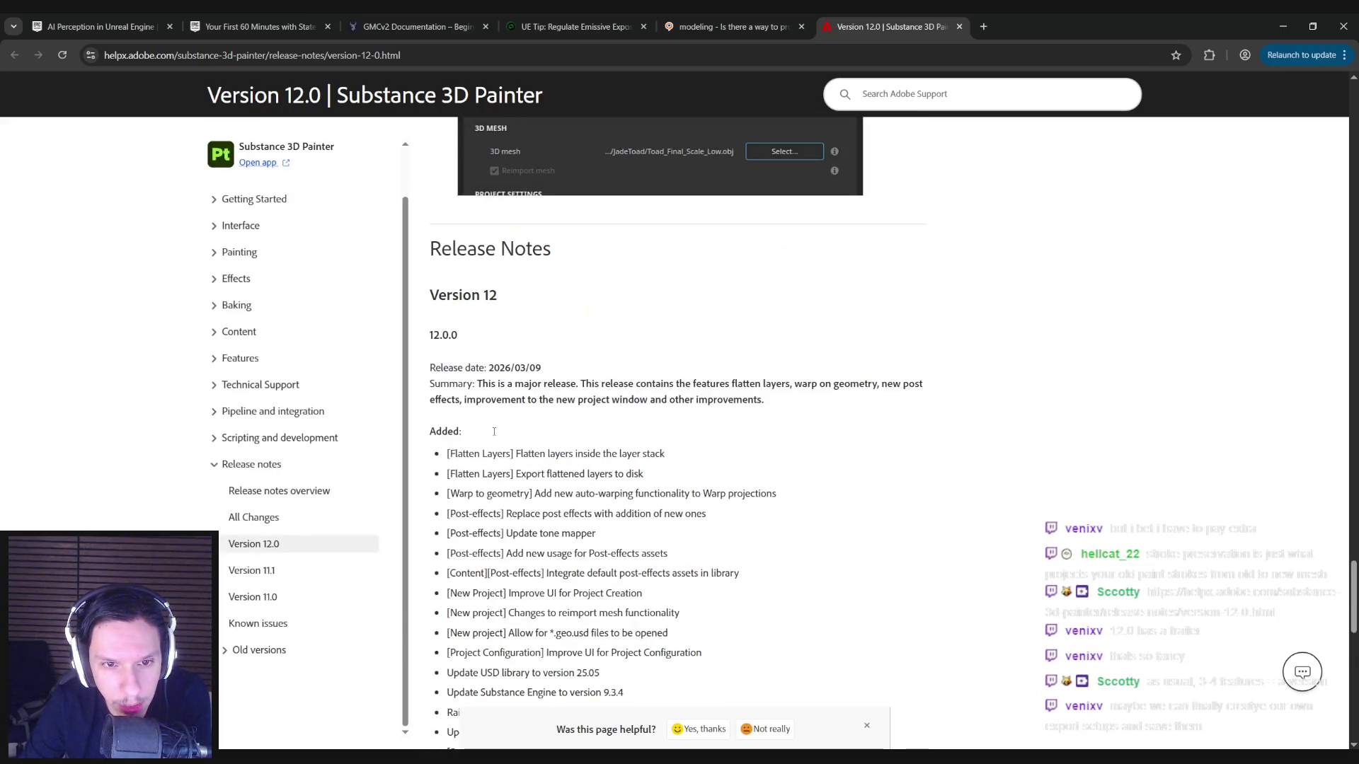
scroll("up", 3)
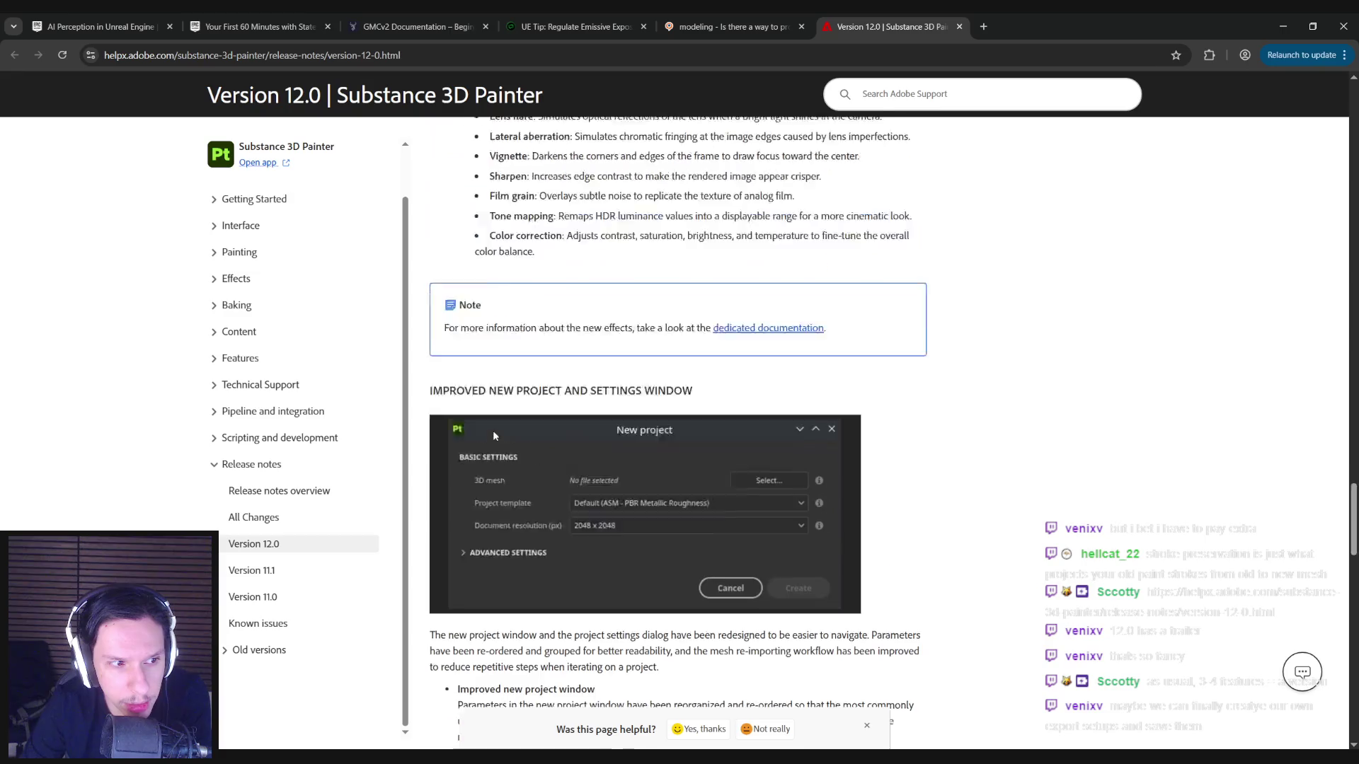
scroll("up", 3)
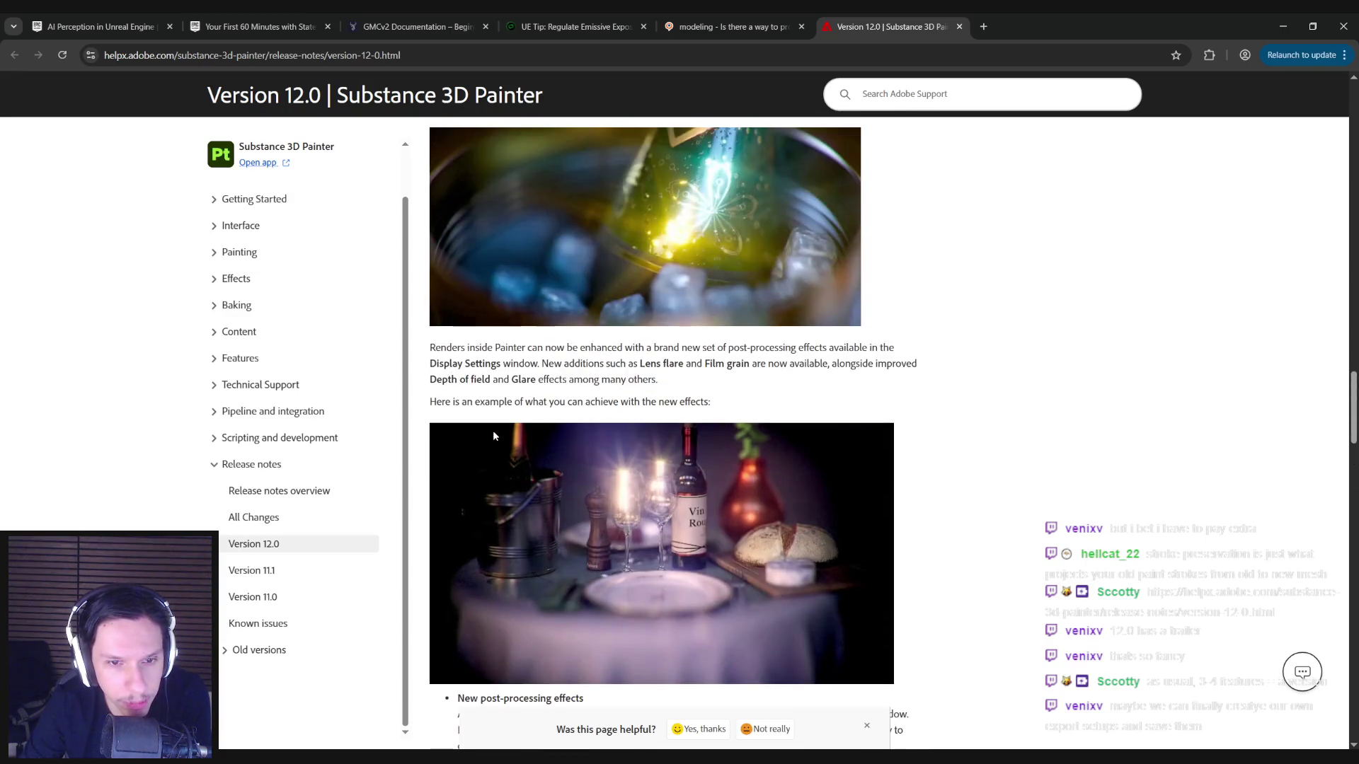
scroll("up", 3)
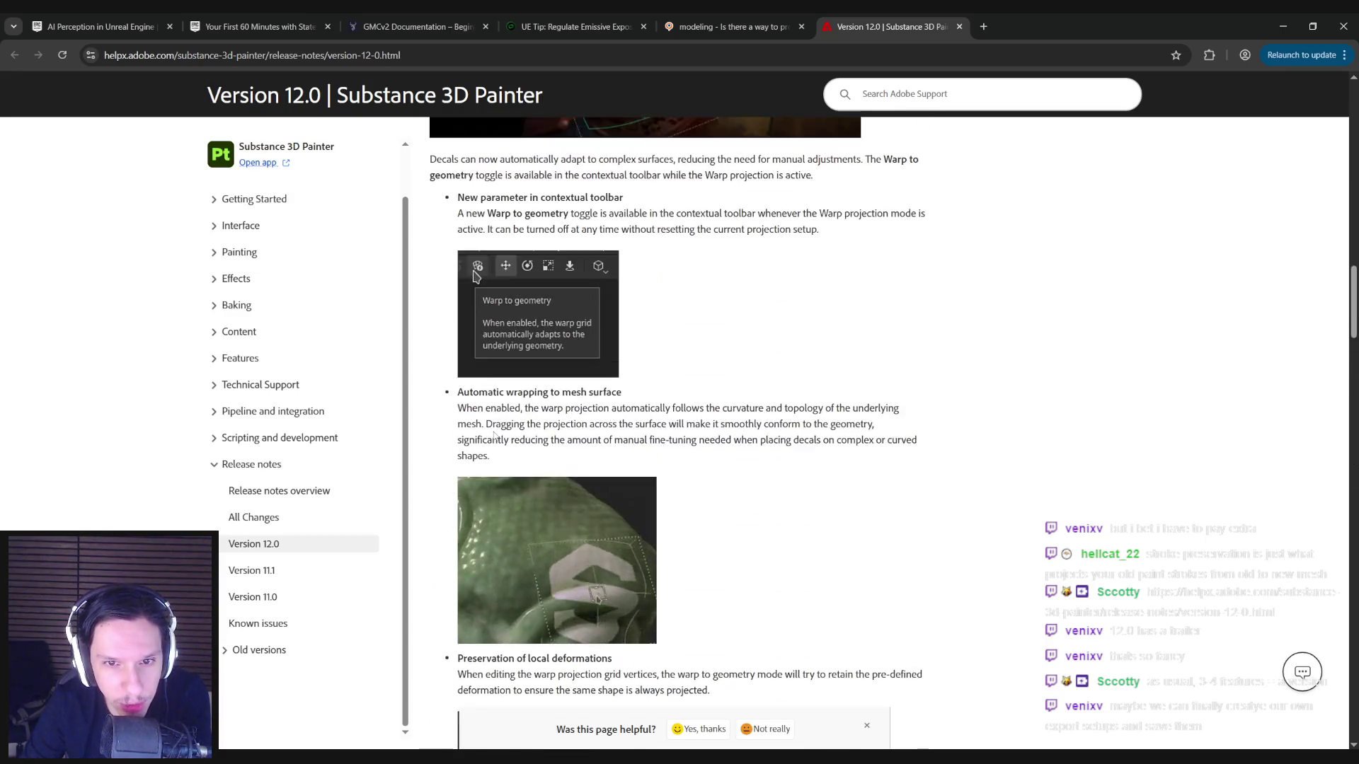
scroll("up", 3)
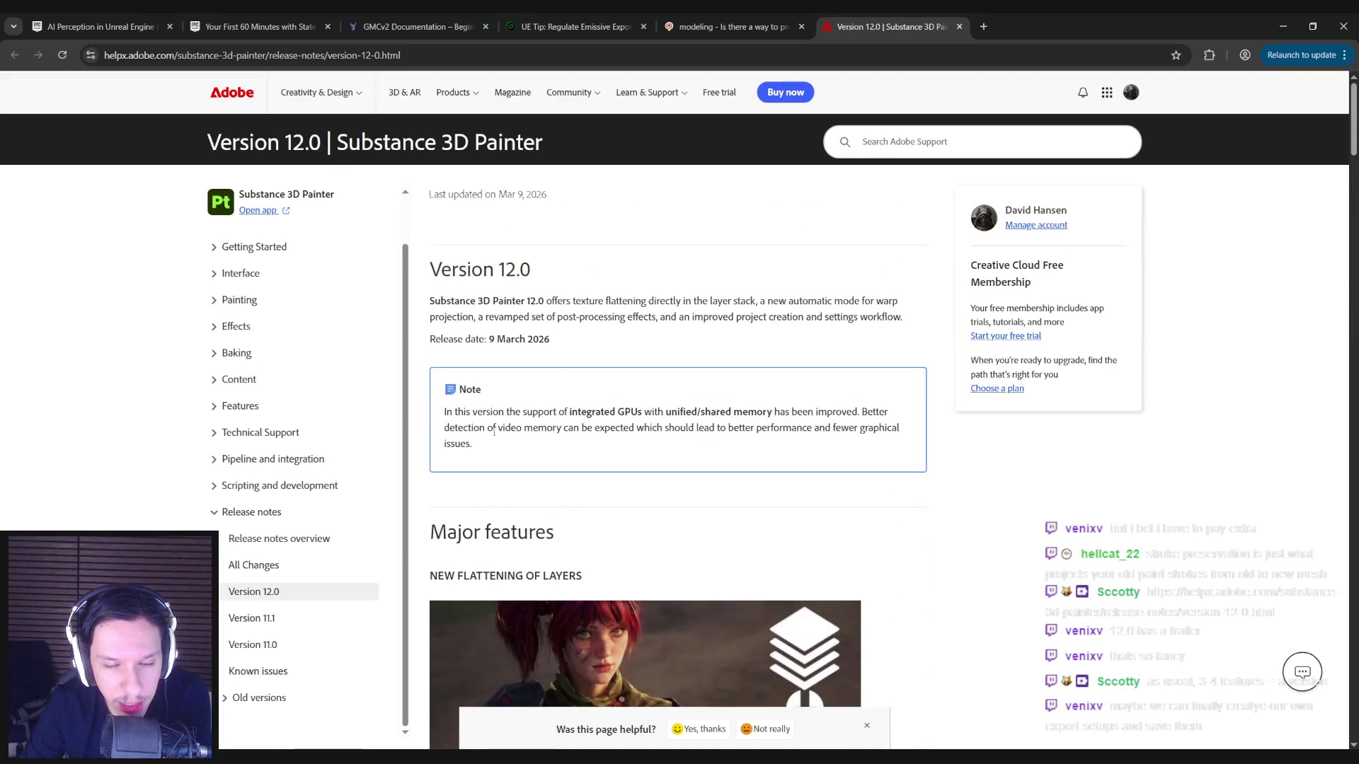
Close the release notes tab and minimize the browser to bring Painter back.
left_click(959, 26)
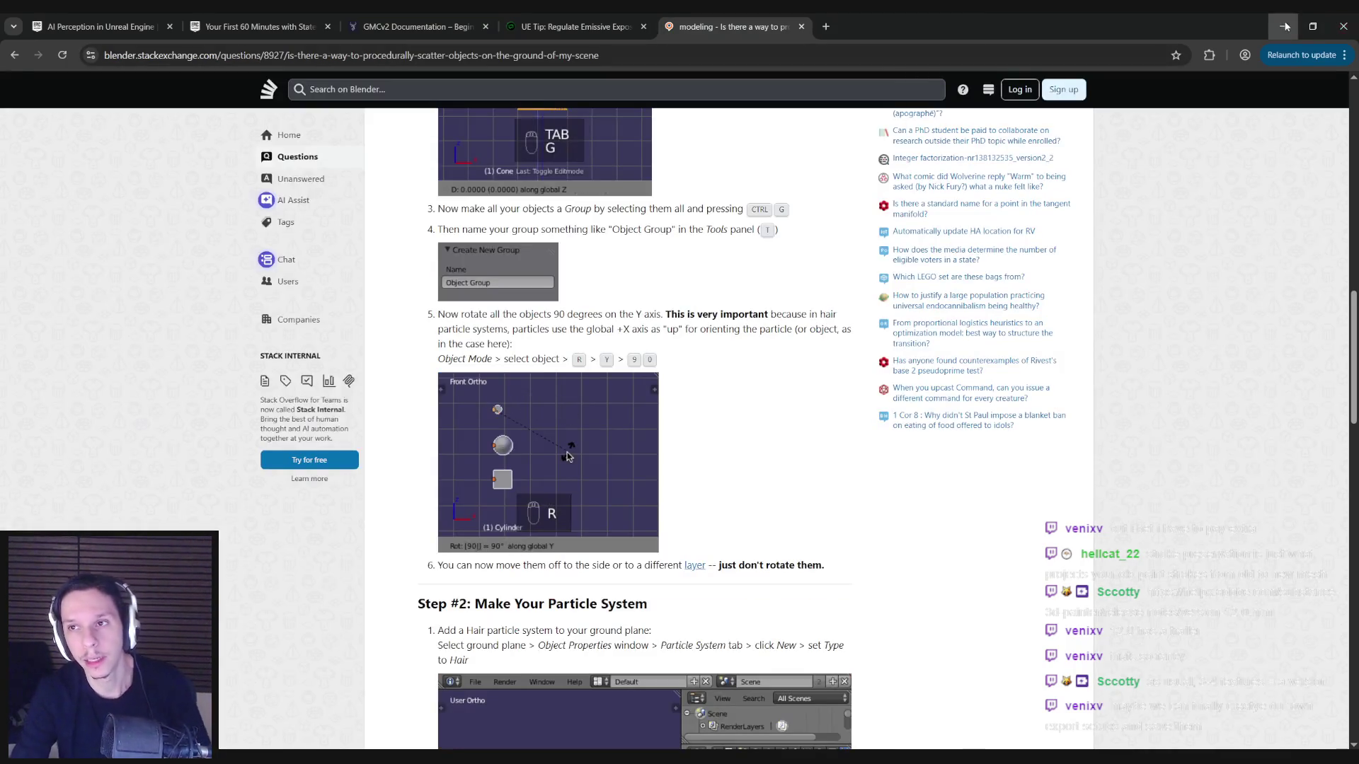
left_click(1282, 26)
scroll("up", 3)
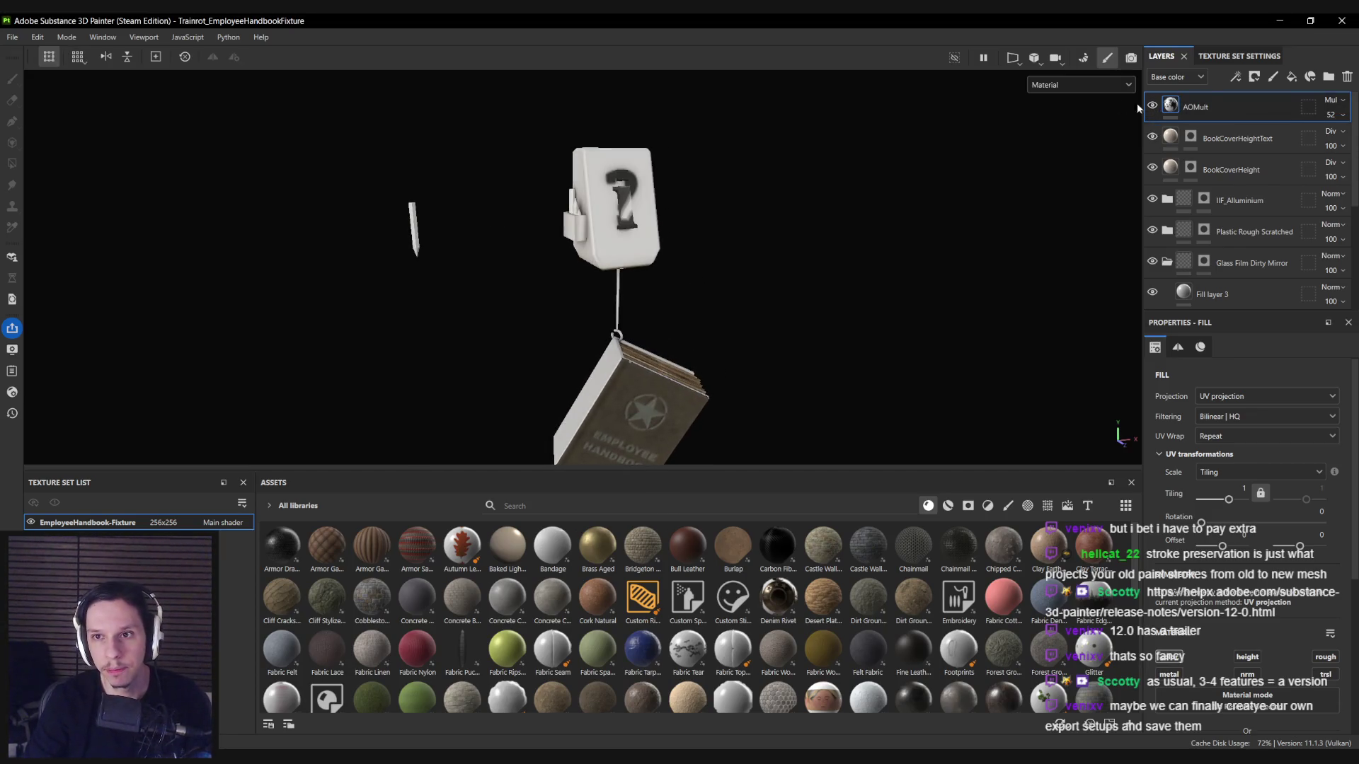
Bake the EmployeeHandbook-Fixture mesh maps at 2048 output size and return to painting mode.
left_click(1083, 59)
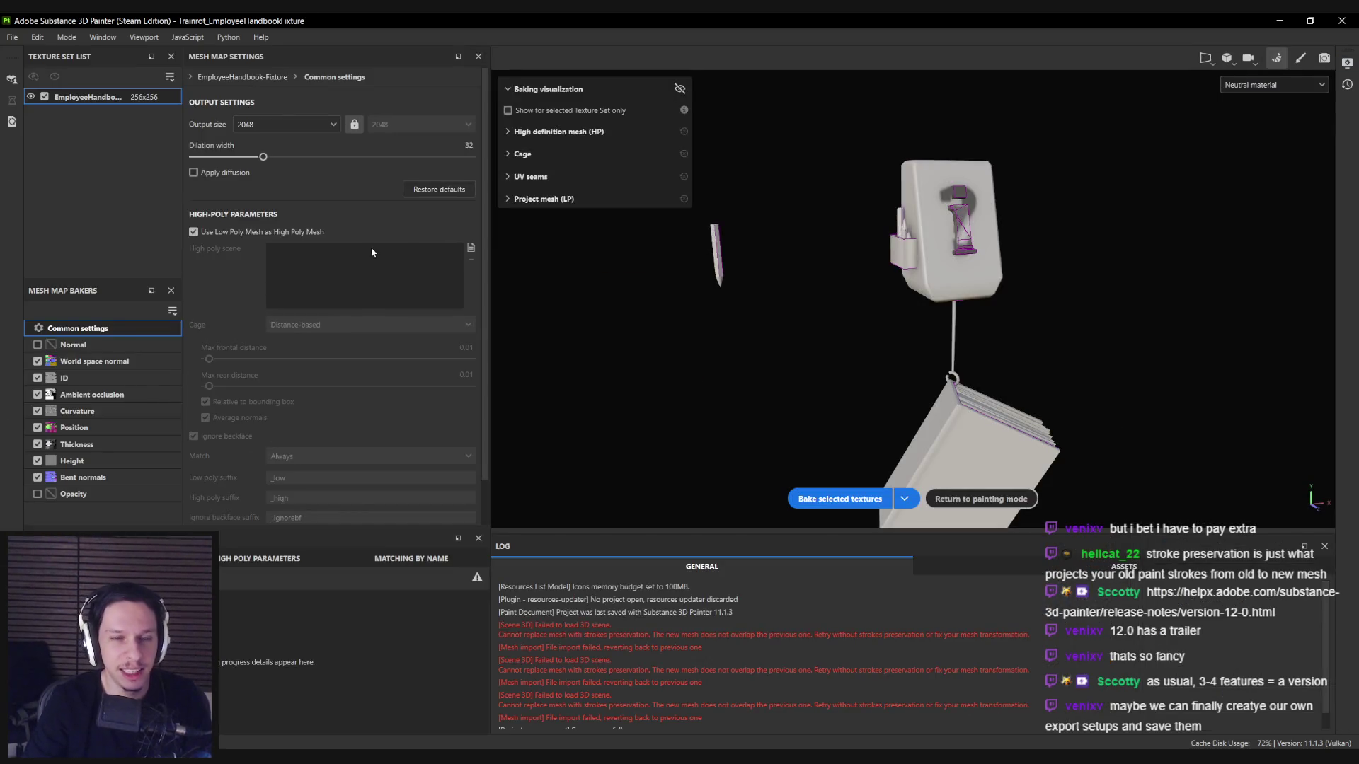
left_click(843, 501)
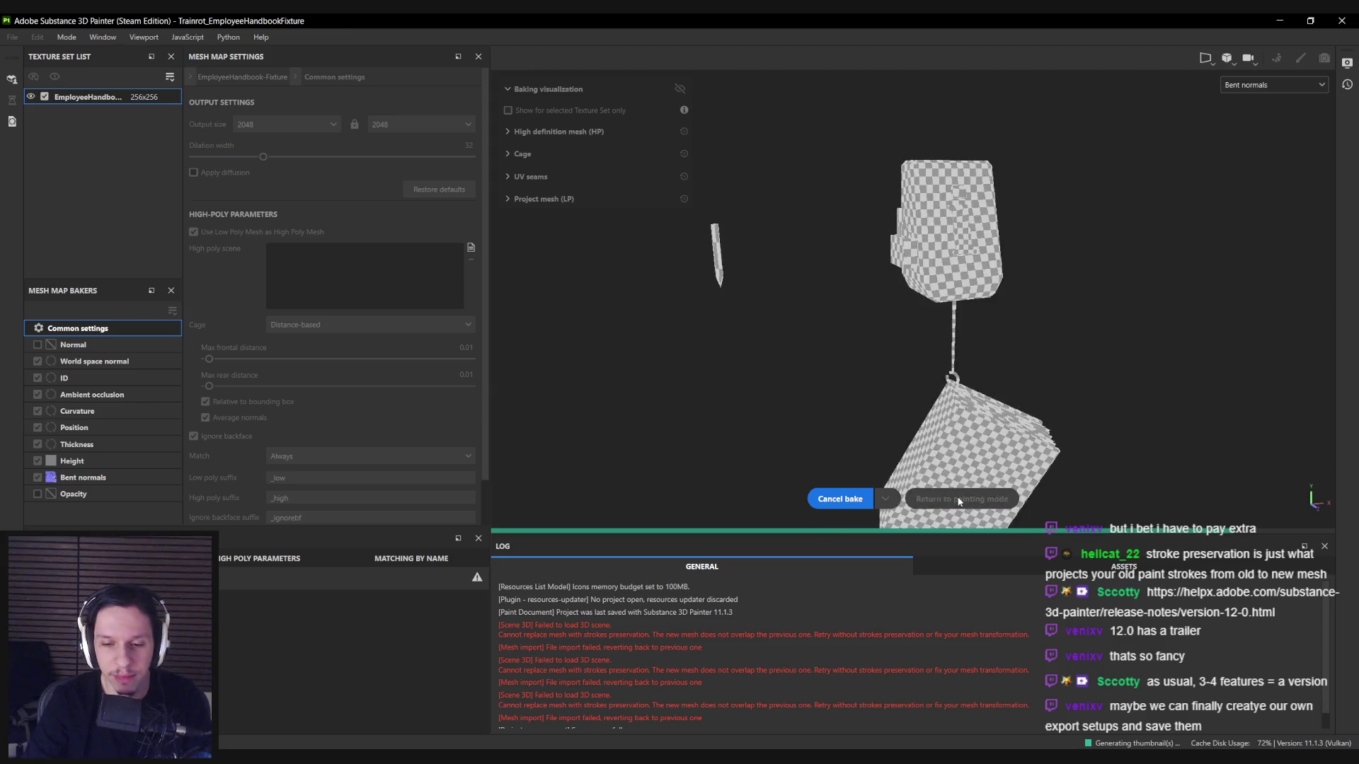
left_click(959, 499)
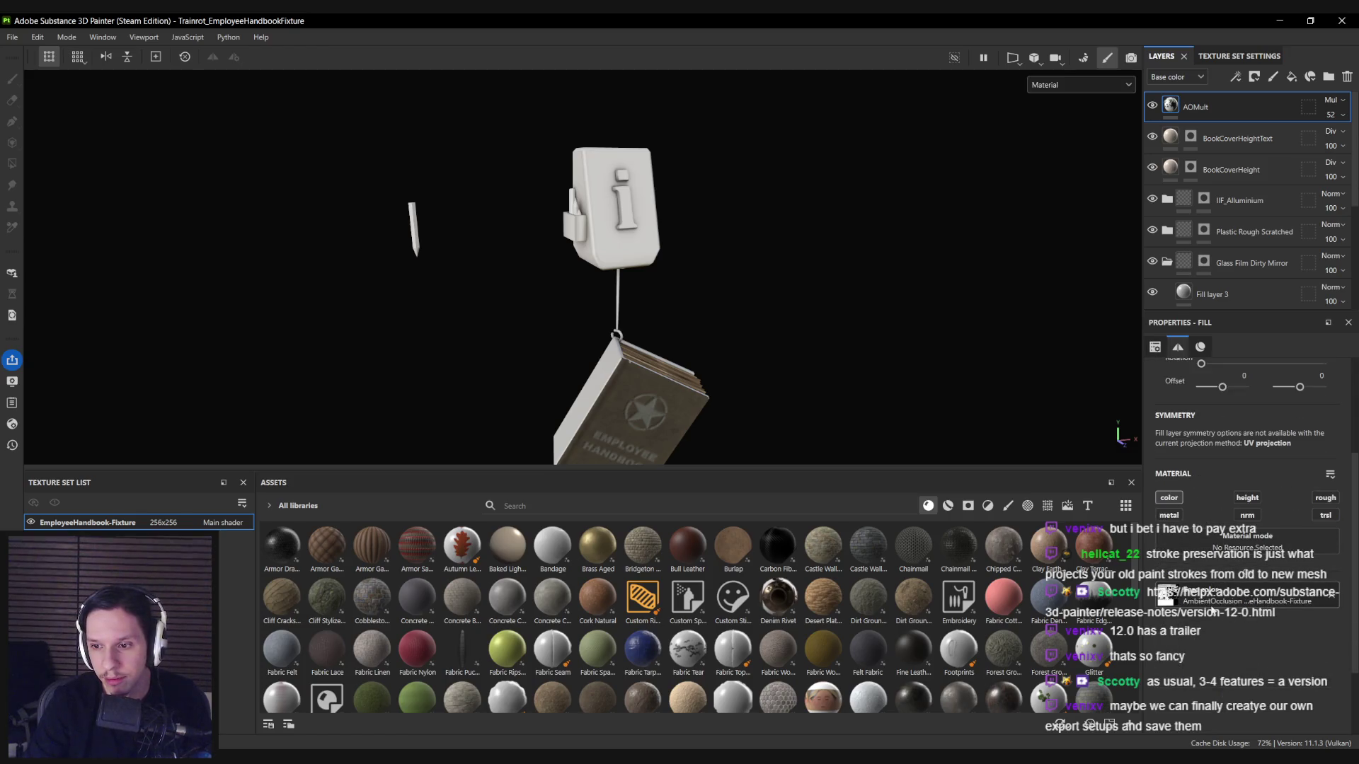
Orbit the re-baked fixture, flip to the UV view and back, then select the IIF_Alluminium mask.
left_click_drag(613, 366, 621, 366)
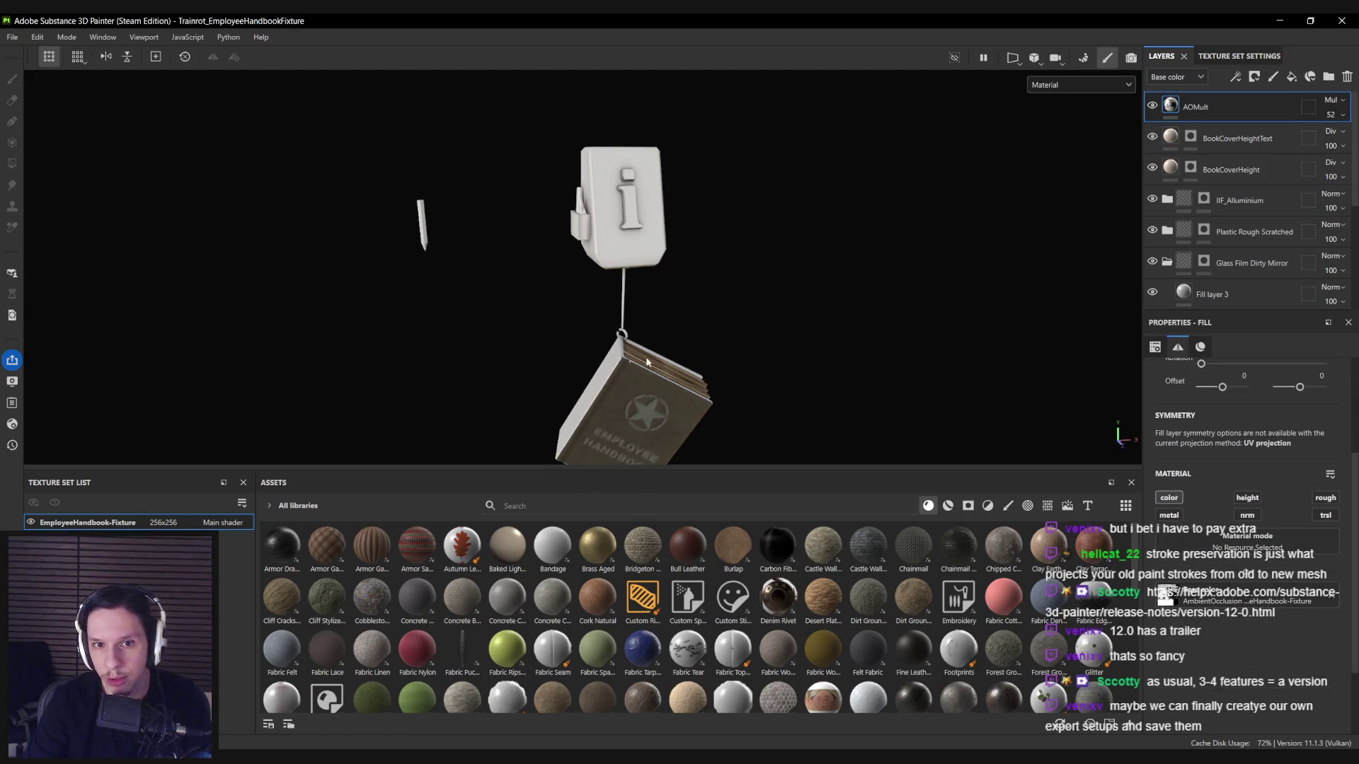
left_click_drag(885, 326, 592, 352)
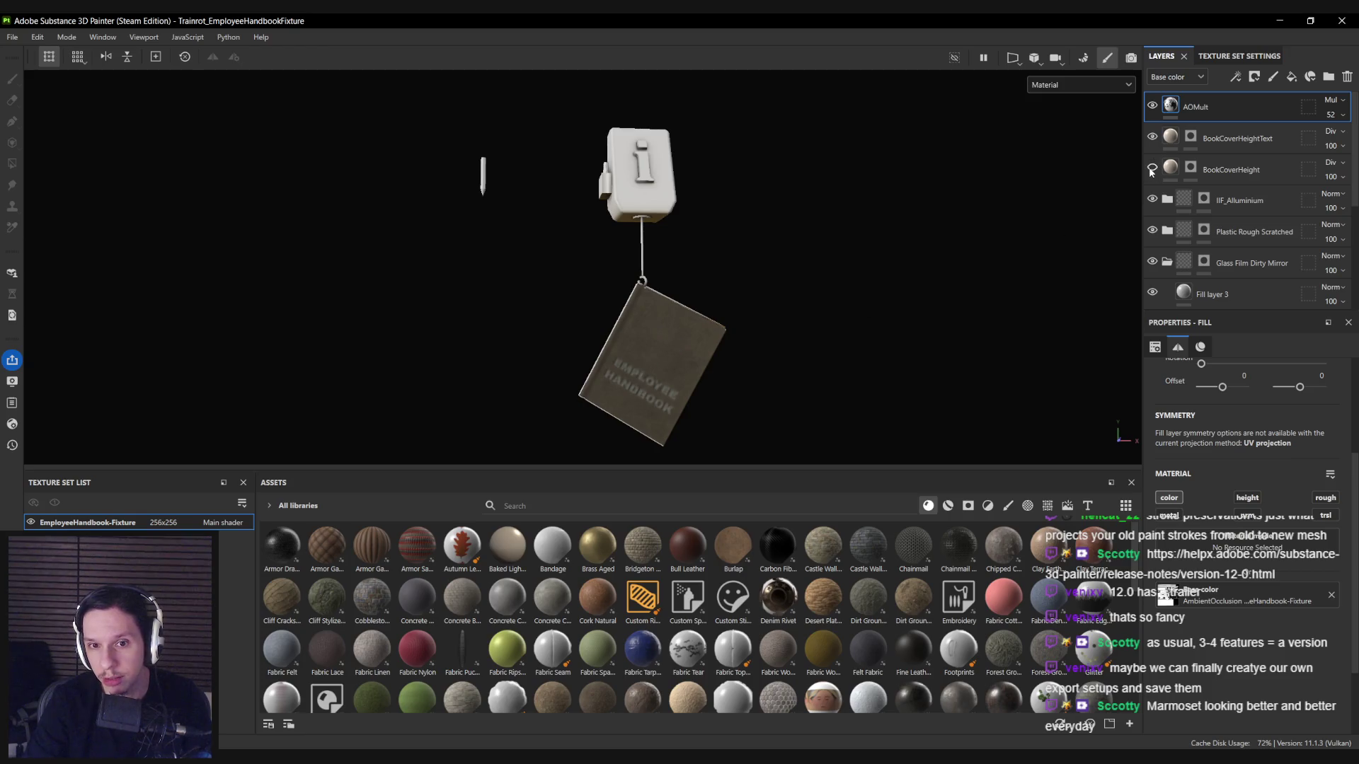
key("F3")
key("F2")
left_click_drag(746, 378, 701, 361)
scroll("up", 3)
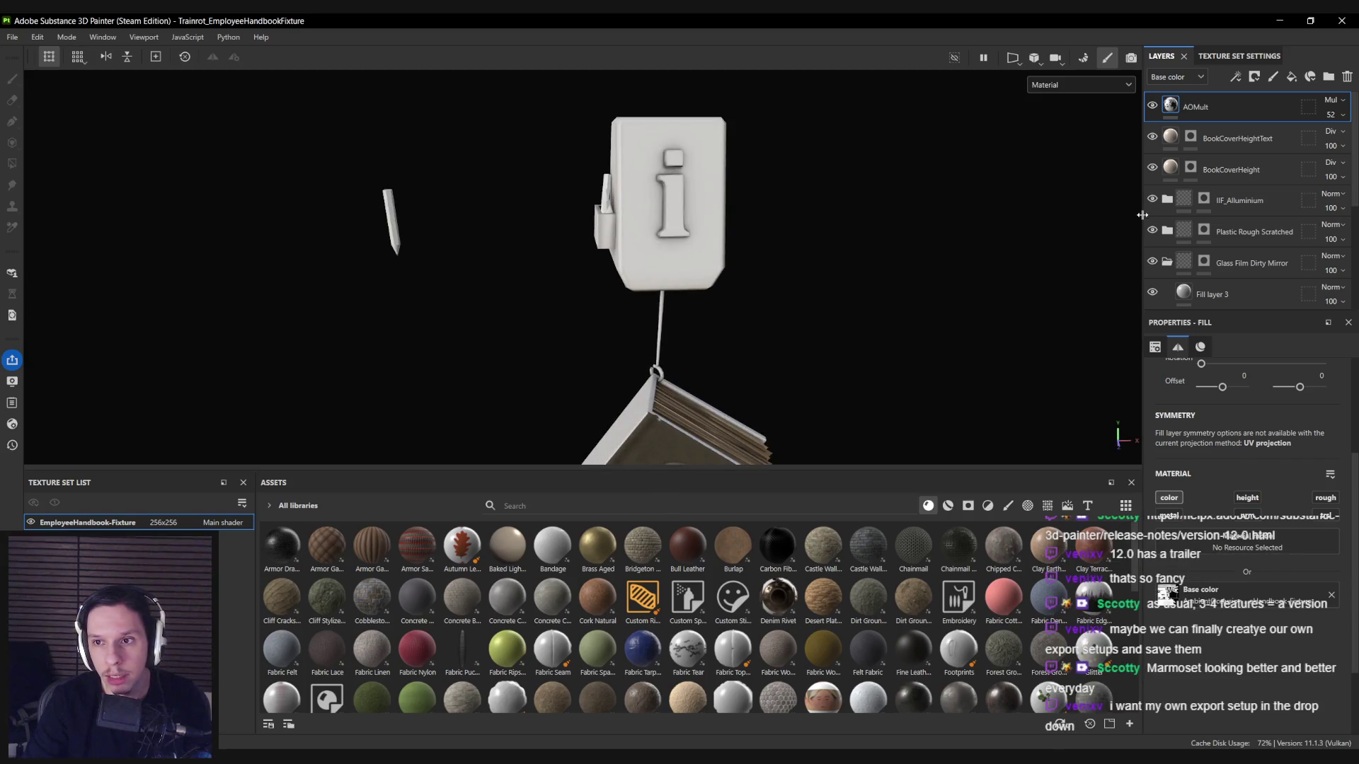
left_click(1204, 200)
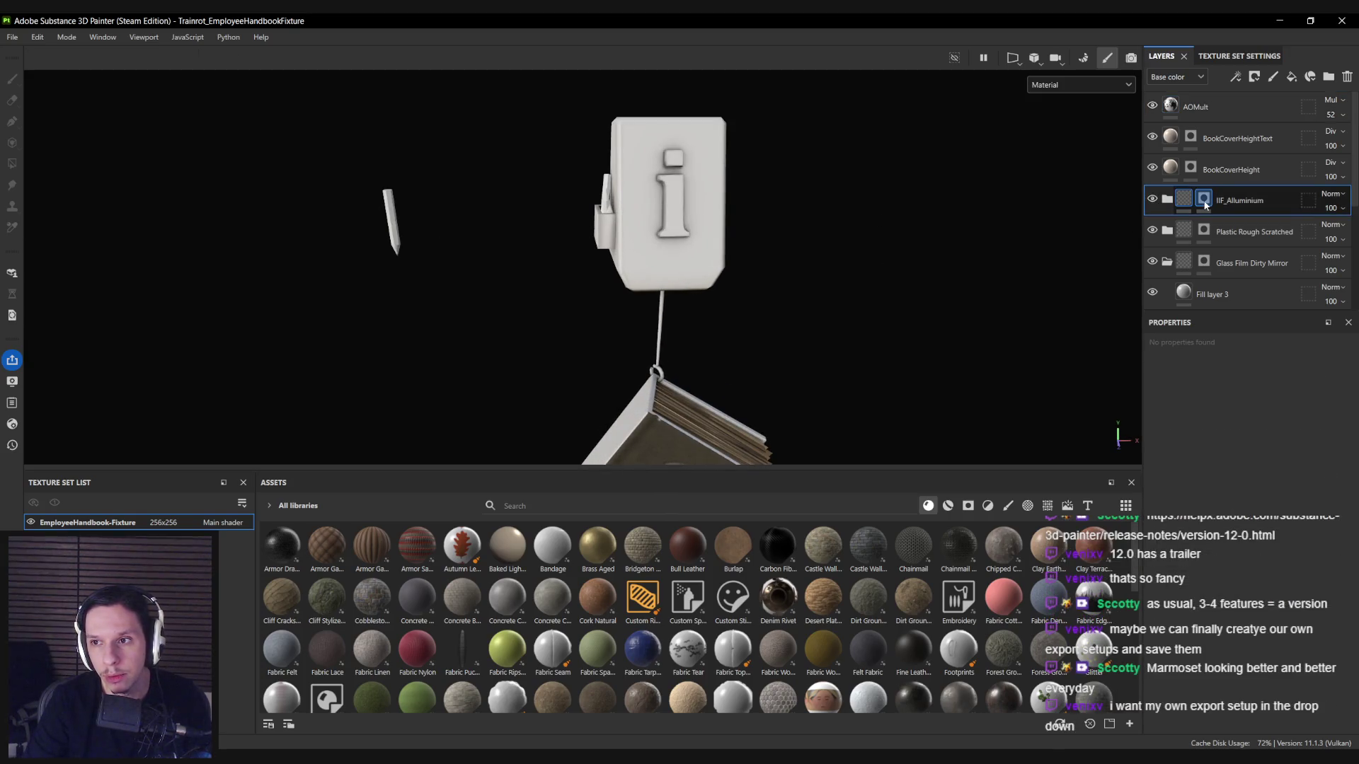
Fill the hanging string and hook into the IIF_Alluminium mask with mesh fill.
key("4")
left_click_drag(573, 319, 628, 232)
scroll("up", 3)
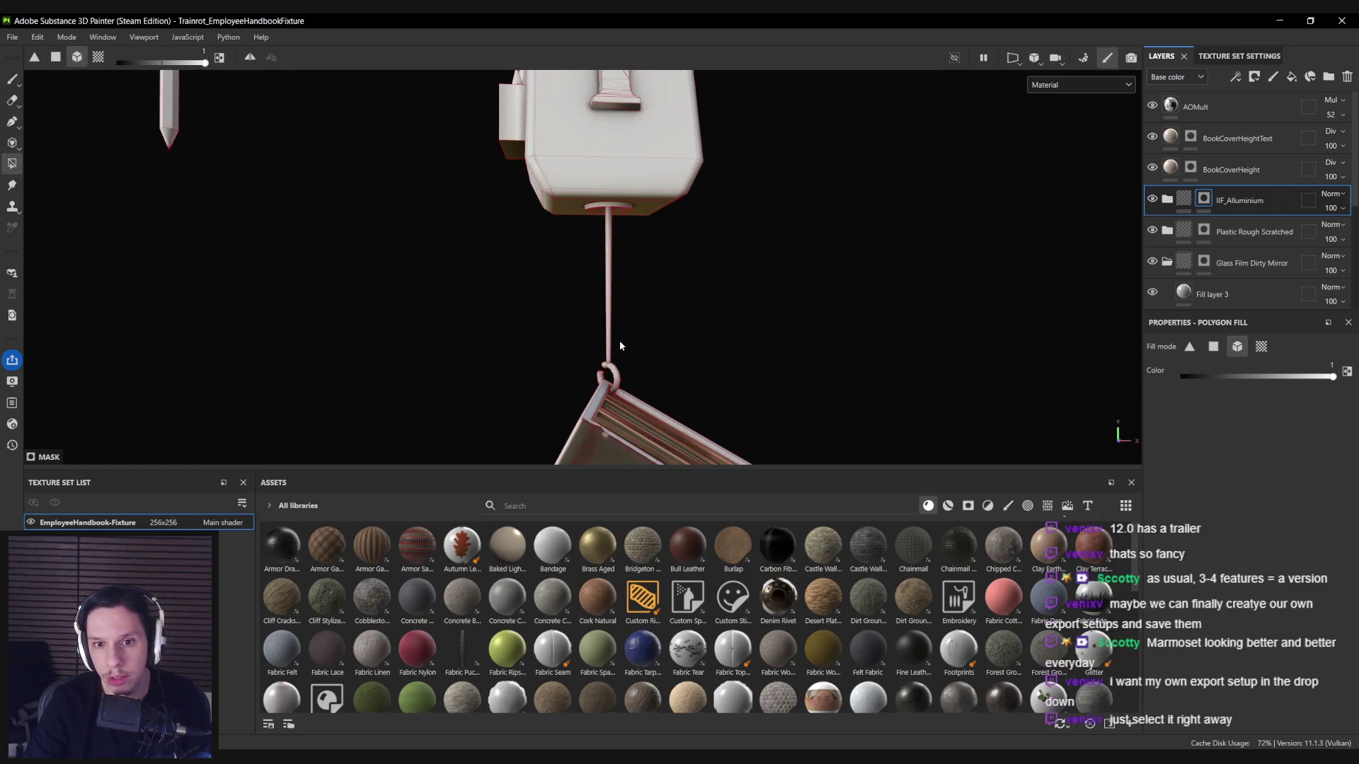
left_click(621, 368)
left_click_drag(590, 292, 616, 286)
Make Plastic Rough Scratched visible, expand its folder, and select the BaseColor 1 mask.
left_click(1205, 234)
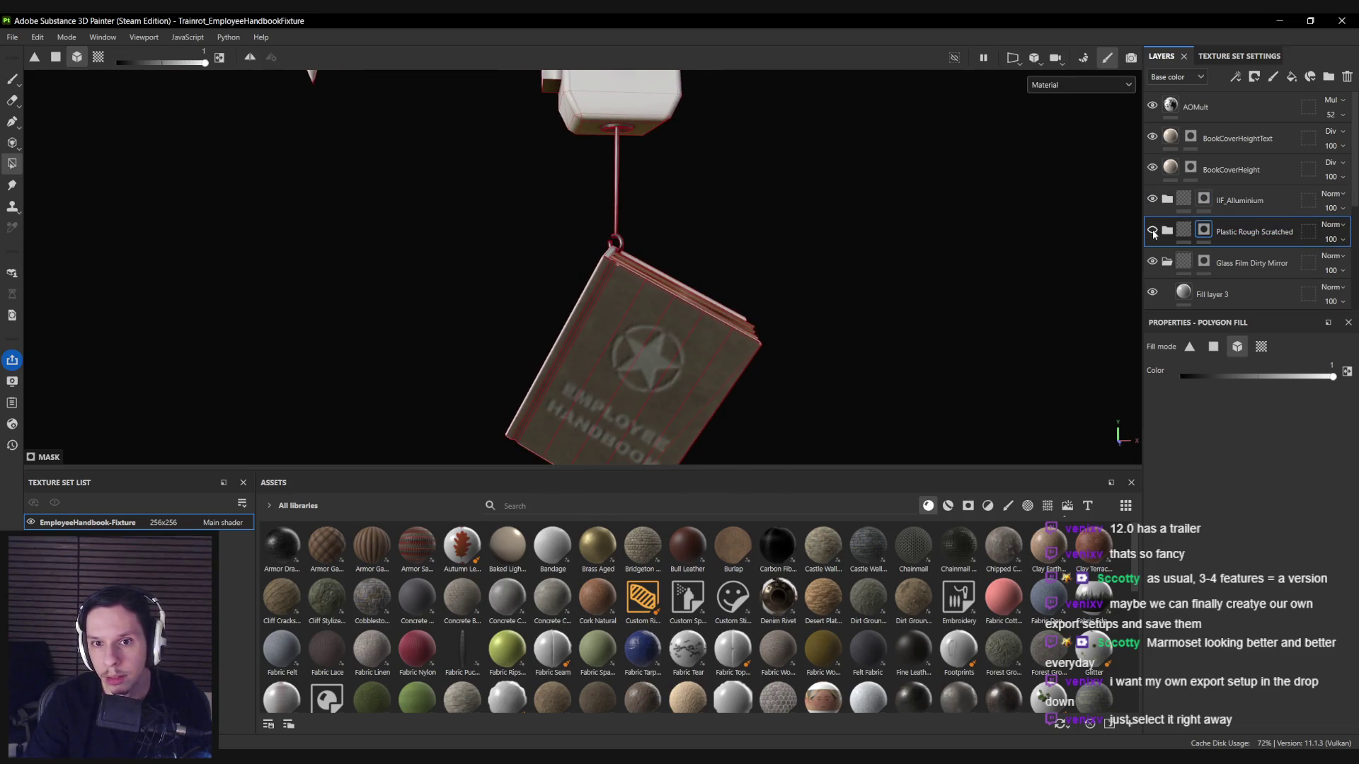
key("f")
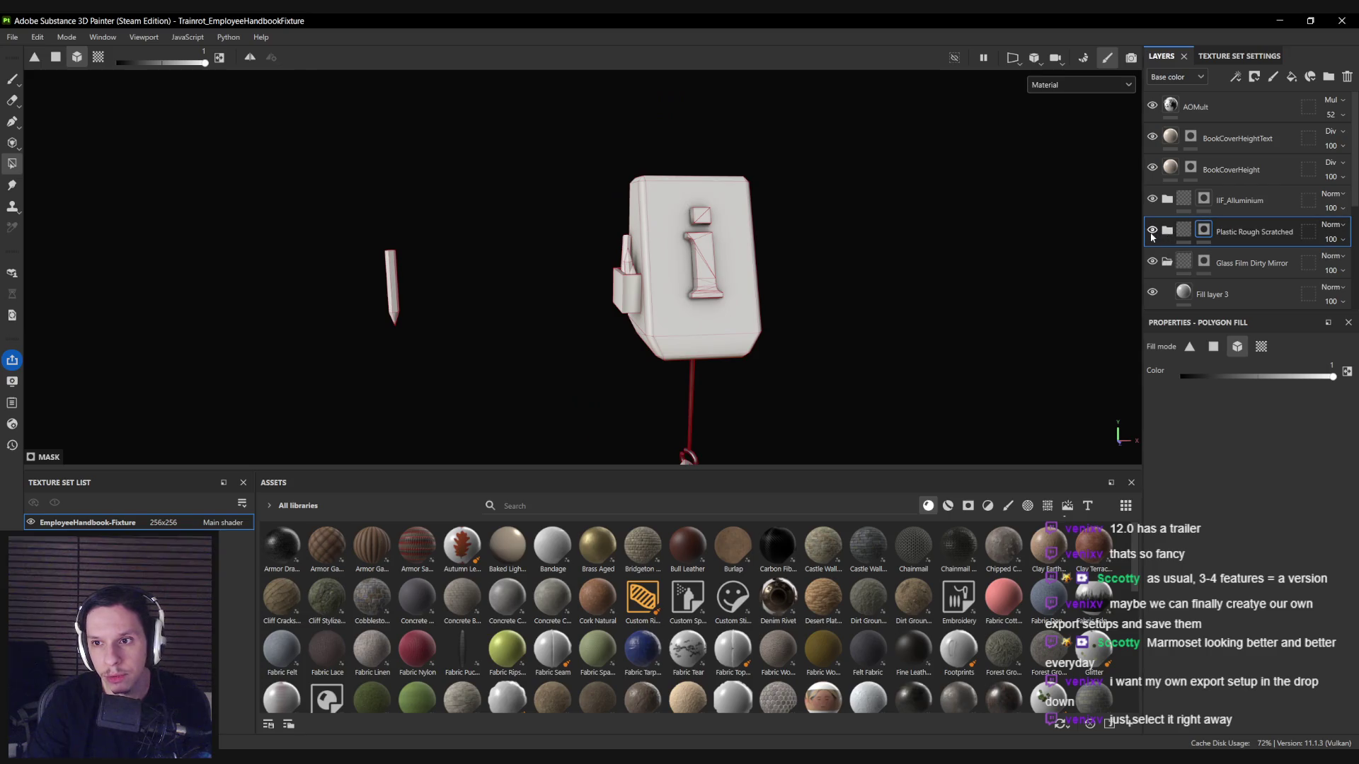
left_click(1152, 231)
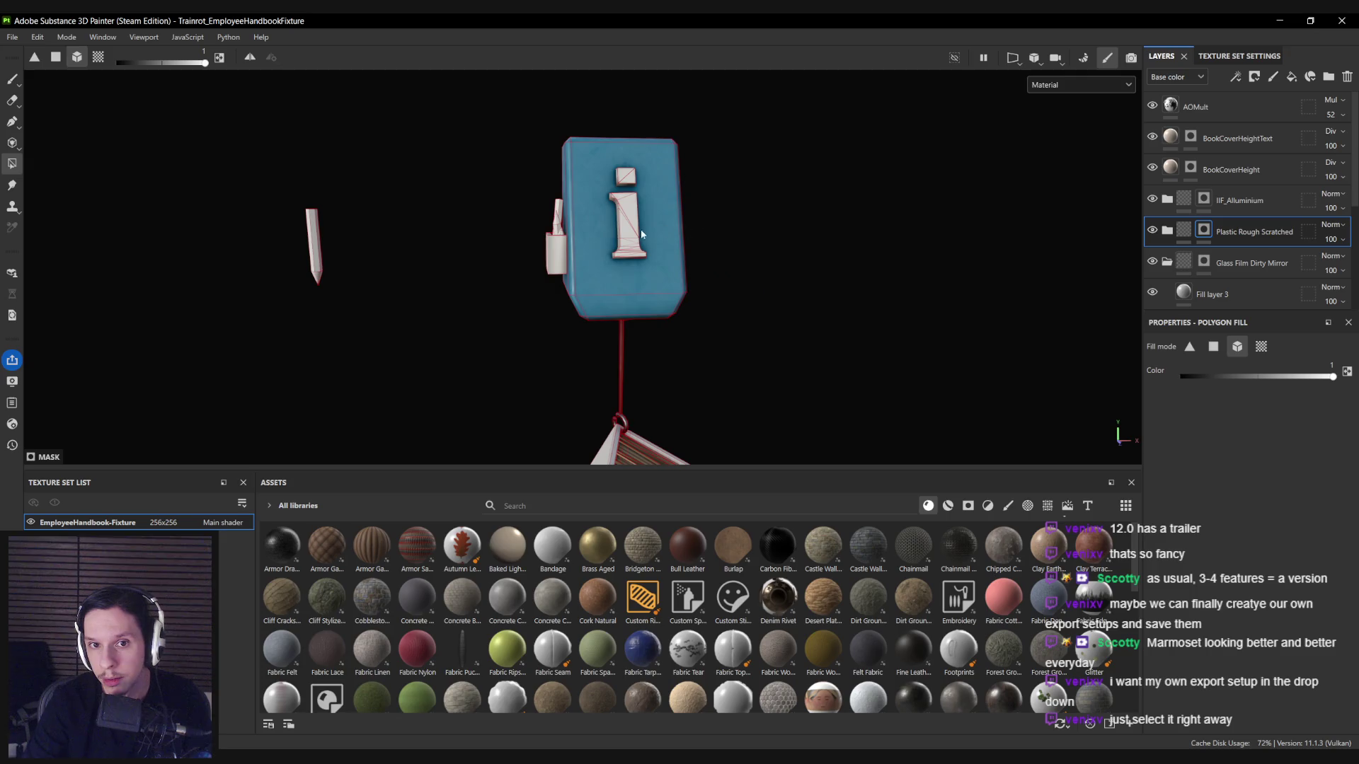
left_click(1167, 231)
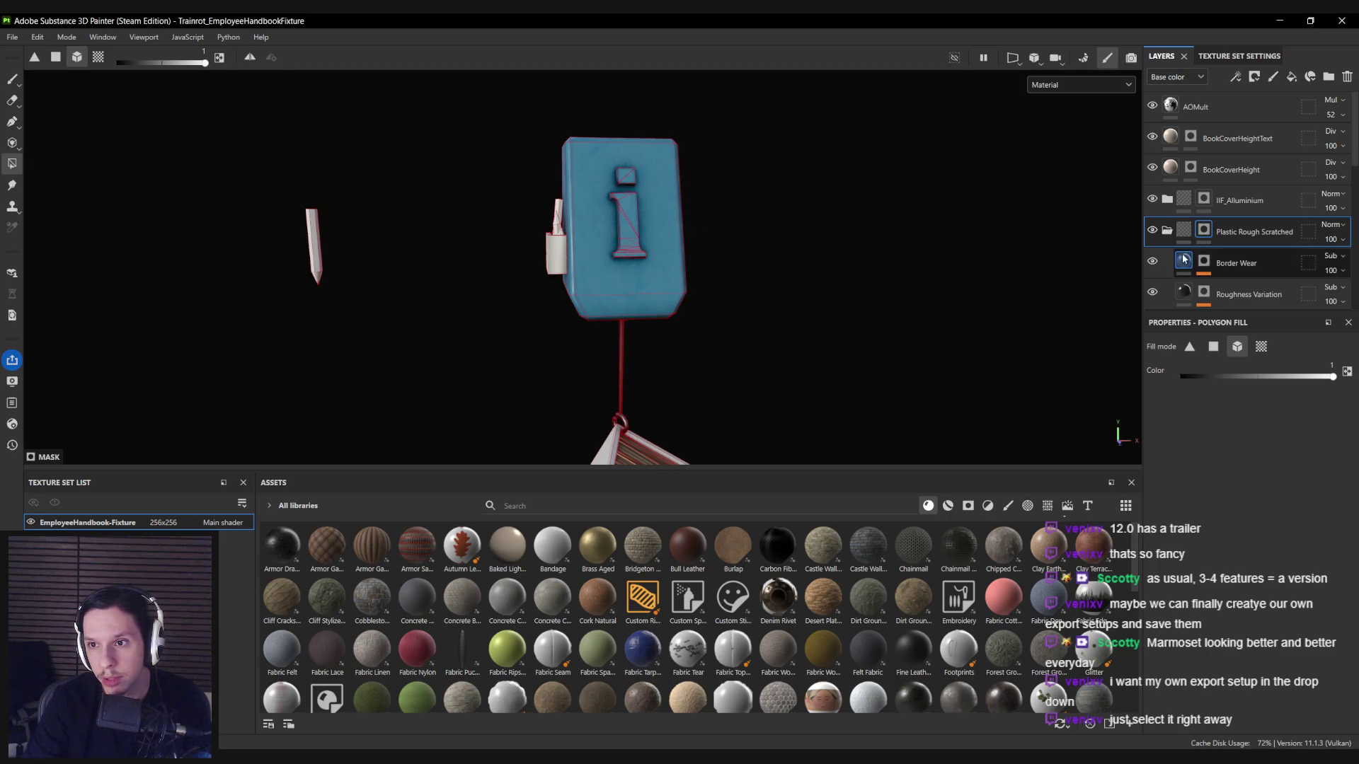
scroll("down", 3)
left_click(1204, 178)
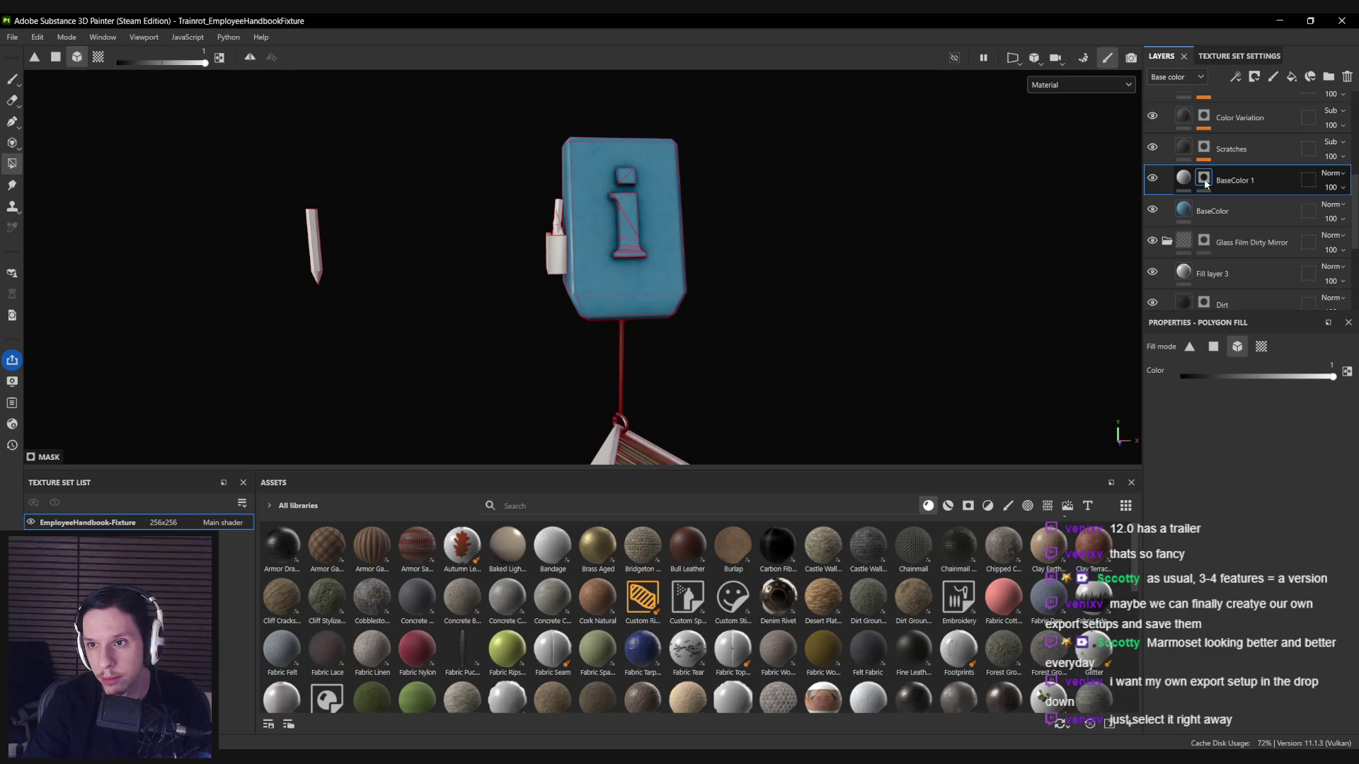
left_click_drag(630, 217, 648, 266)
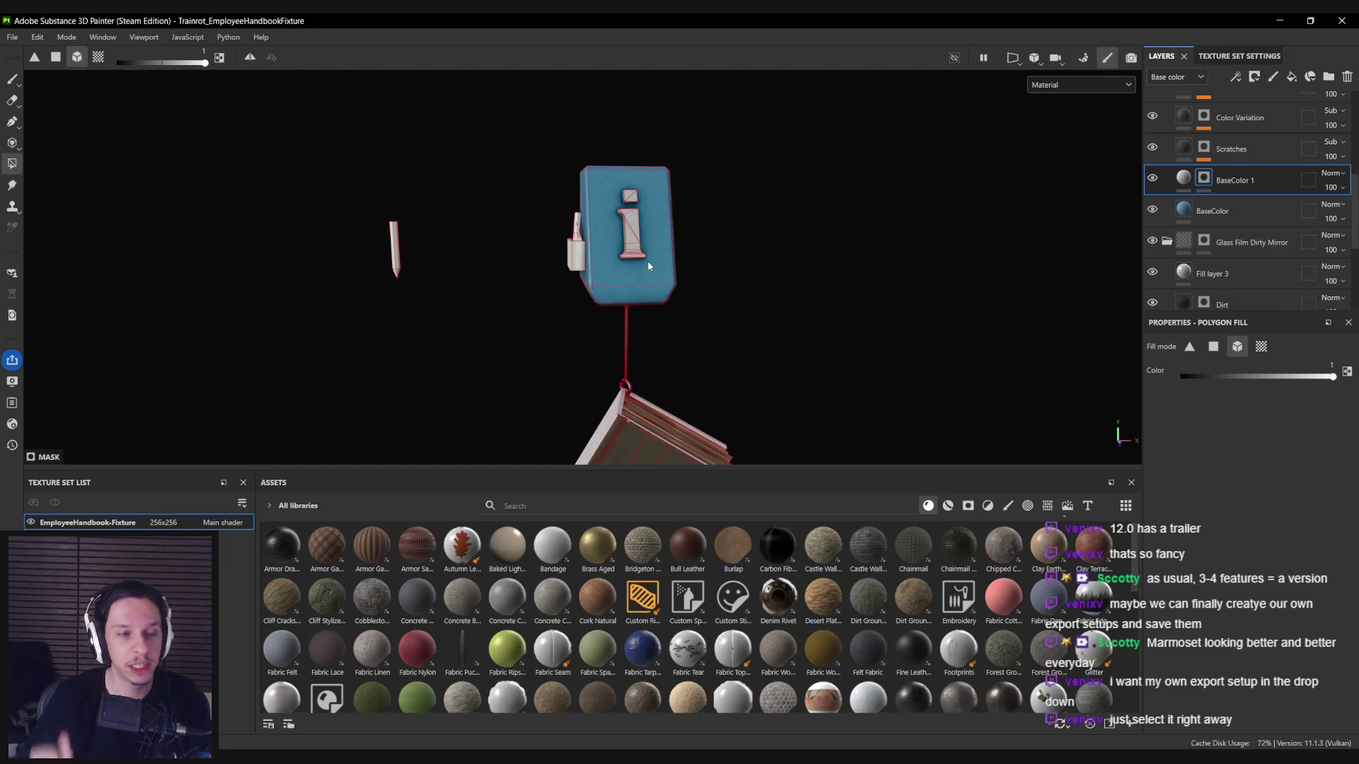
left_click_drag(585, 279, 646, 287)
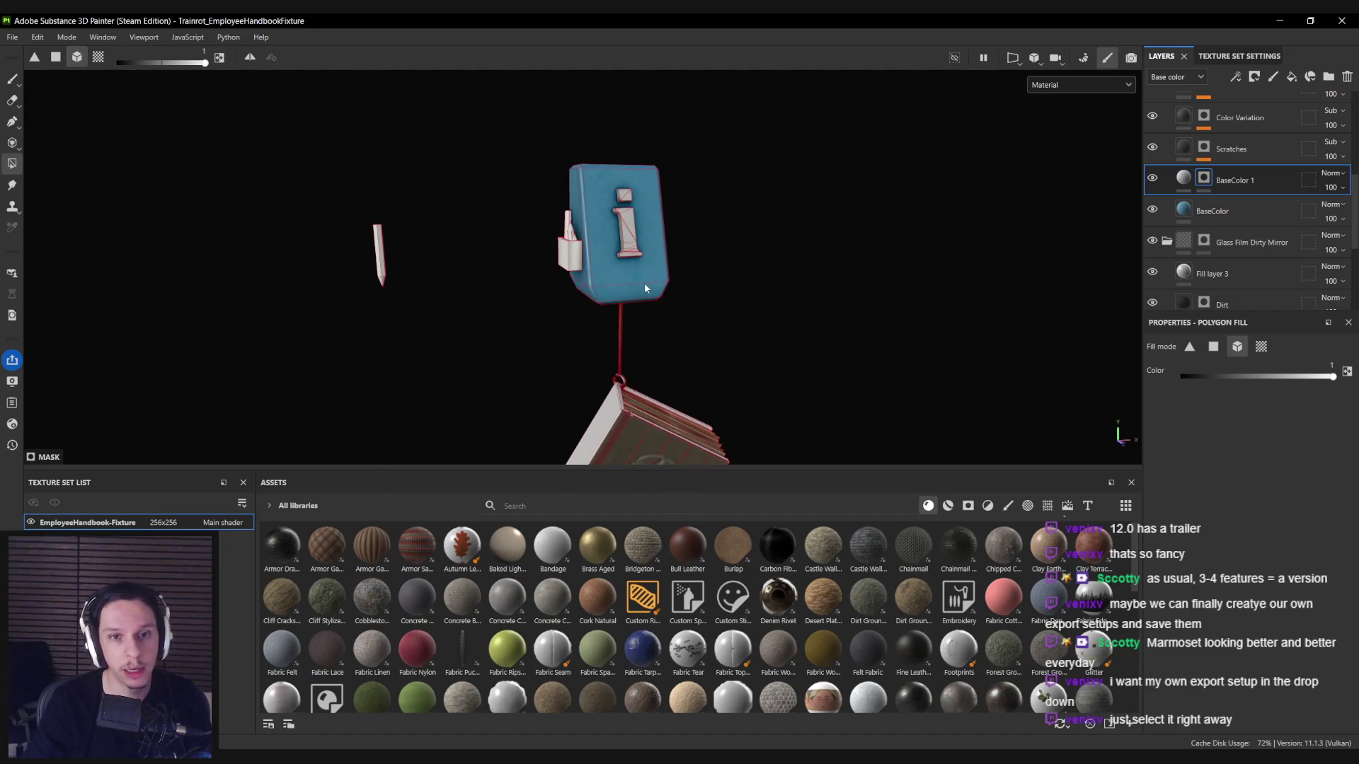
Collapse the Glass Film Dirty Mirror group, select Pencil, and switch to brush painting.
left_click(1178, 244)
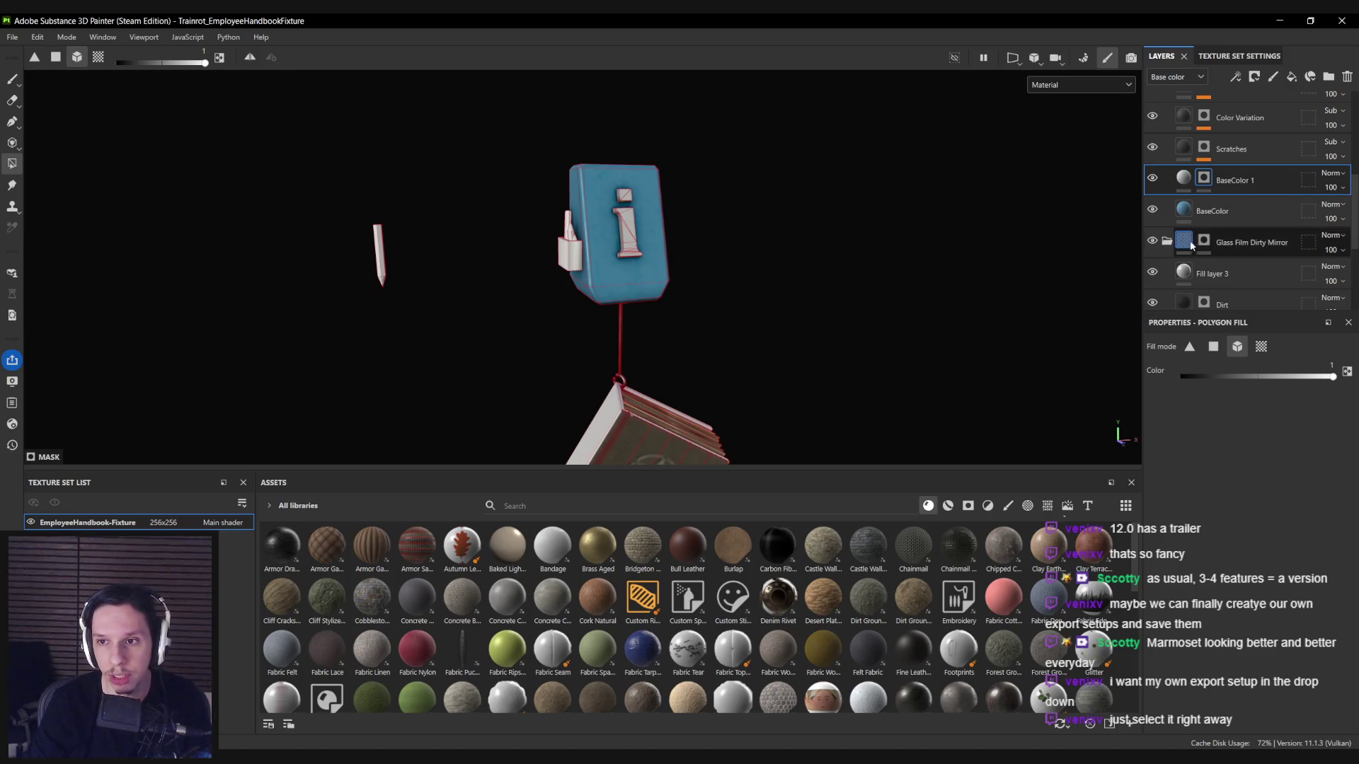
left_click_drag(566, 255, 680, 324)
left_click(1166, 246)
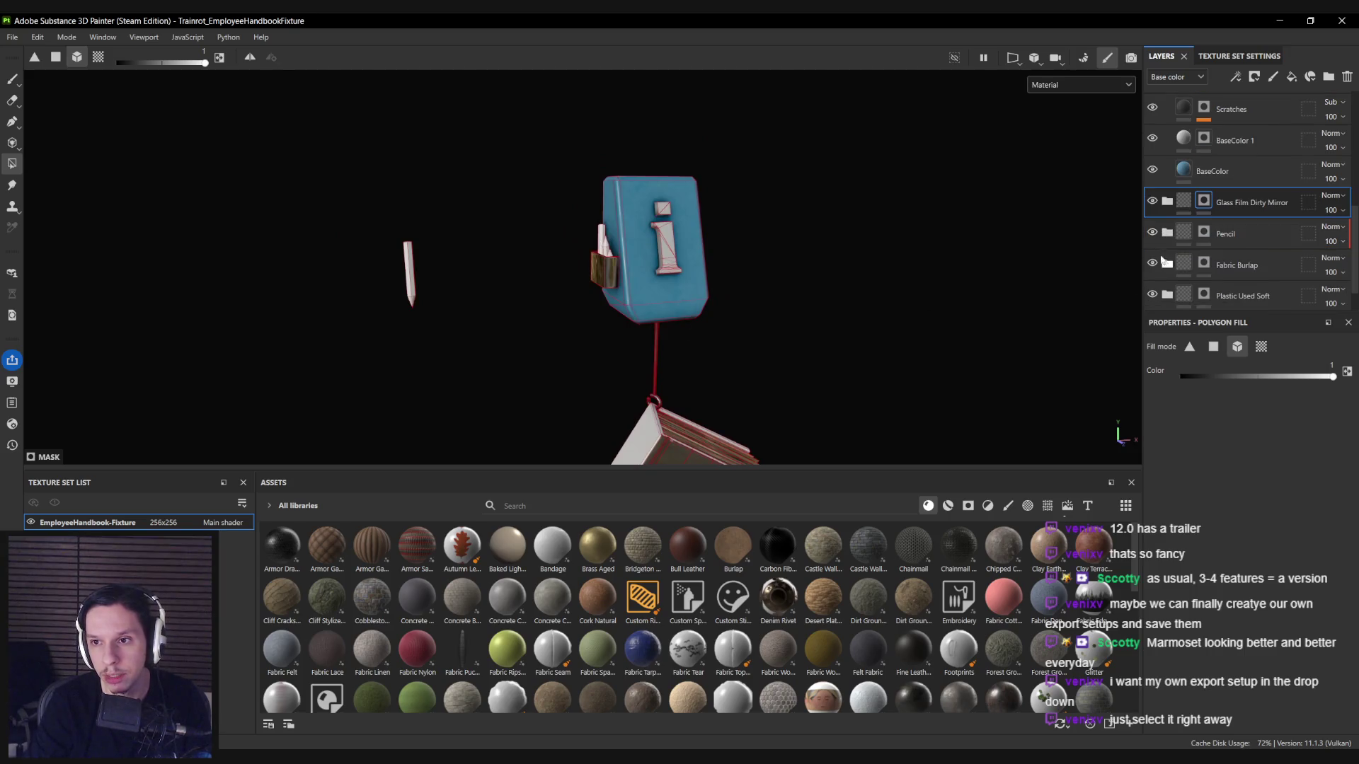
left_click(1178, 237)
scroll("up", 3)
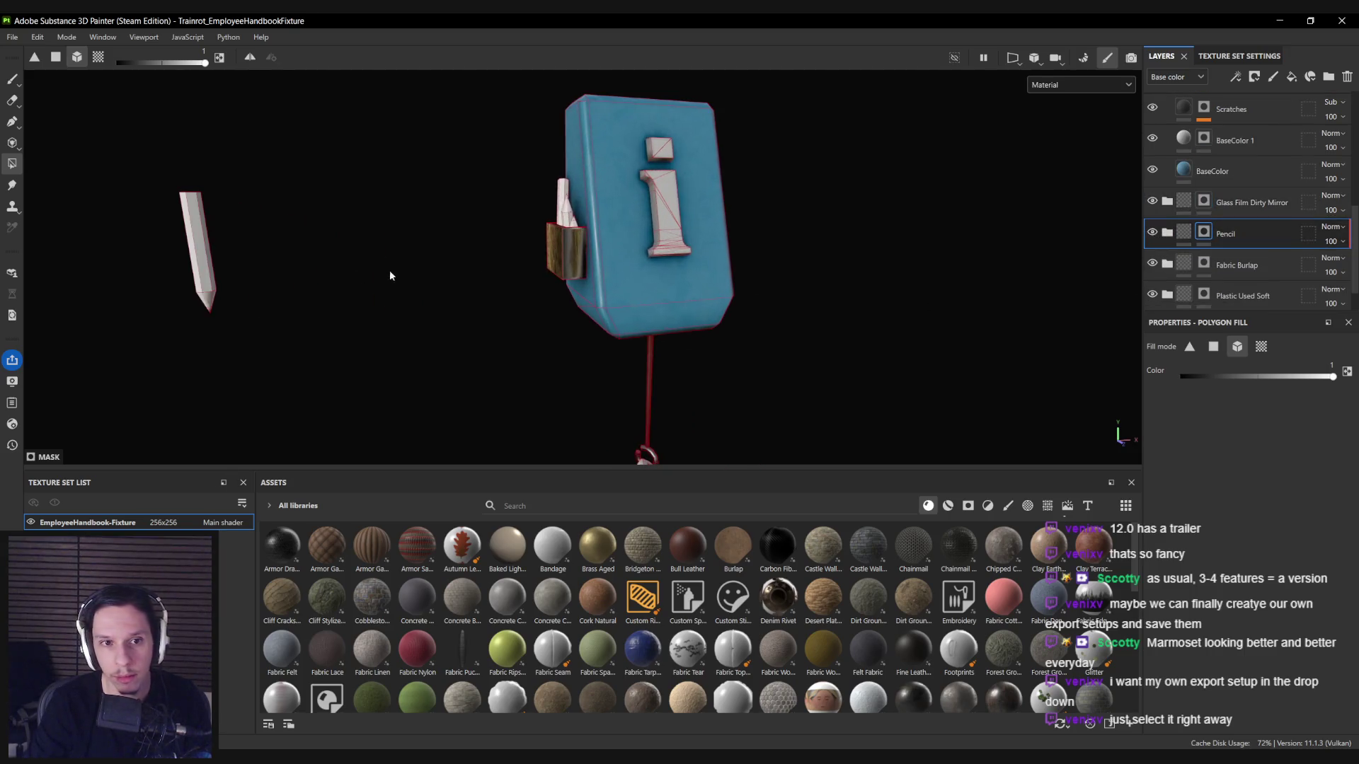
left_click_drag(197, 259, 382, 401)
key("1")
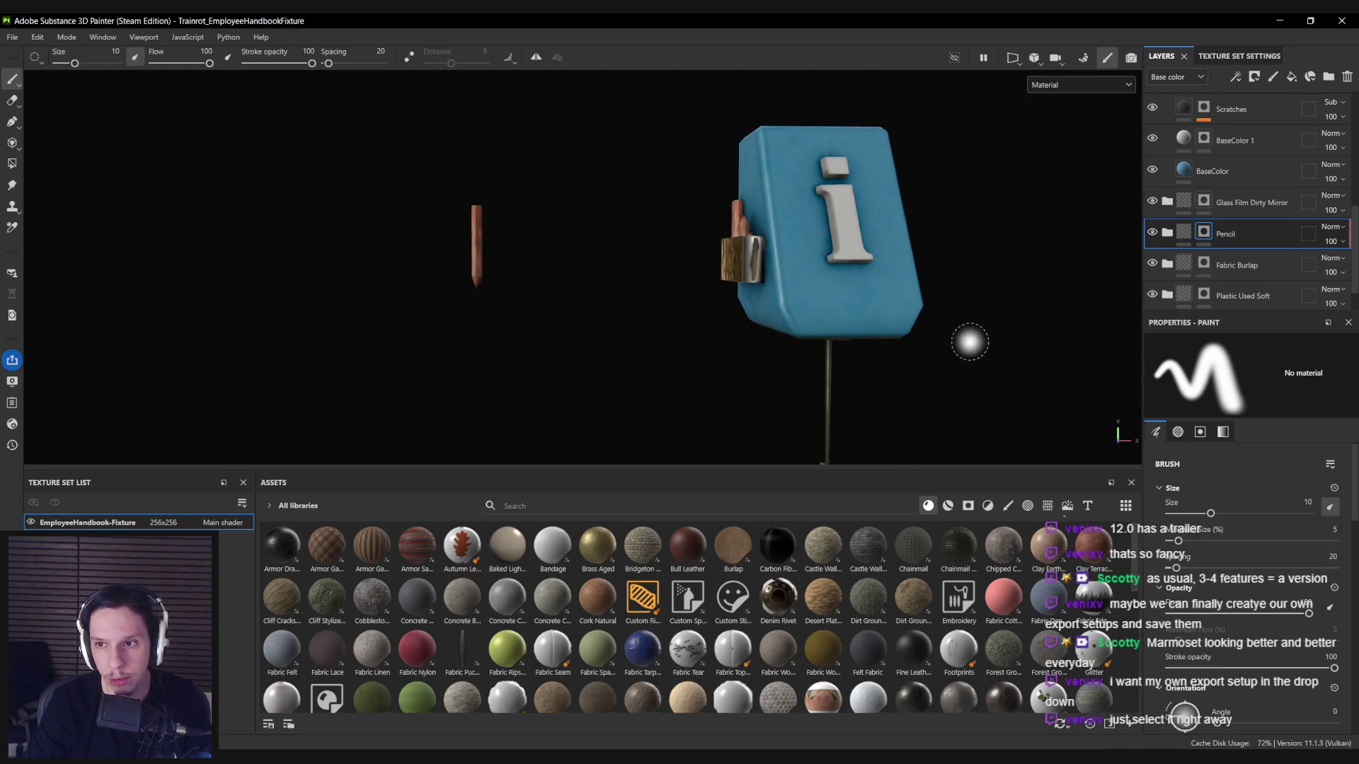
Select Fabric Burlap with polygon fill and cycle viewport channels to inspect its mask.
left_click_drag(859, 309, 1031, 224)
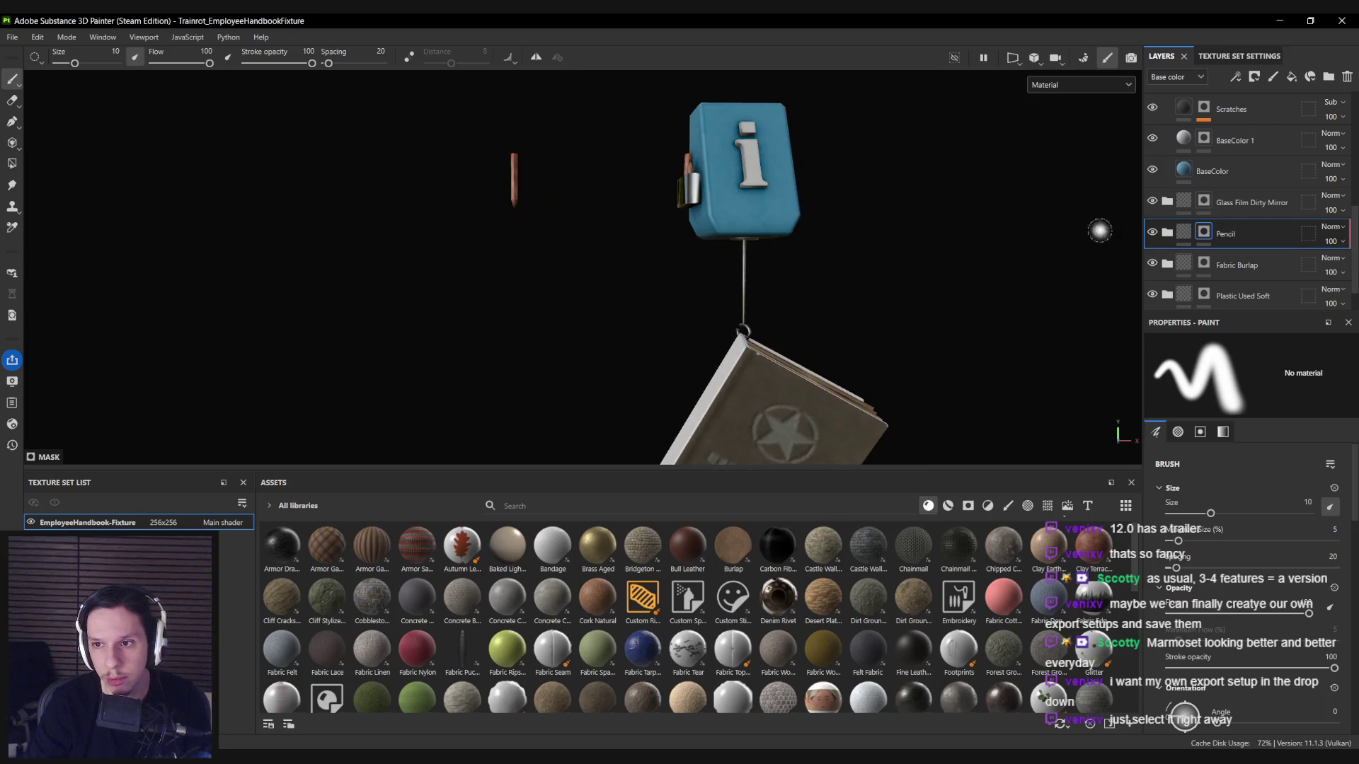
left_click(1213, 266)
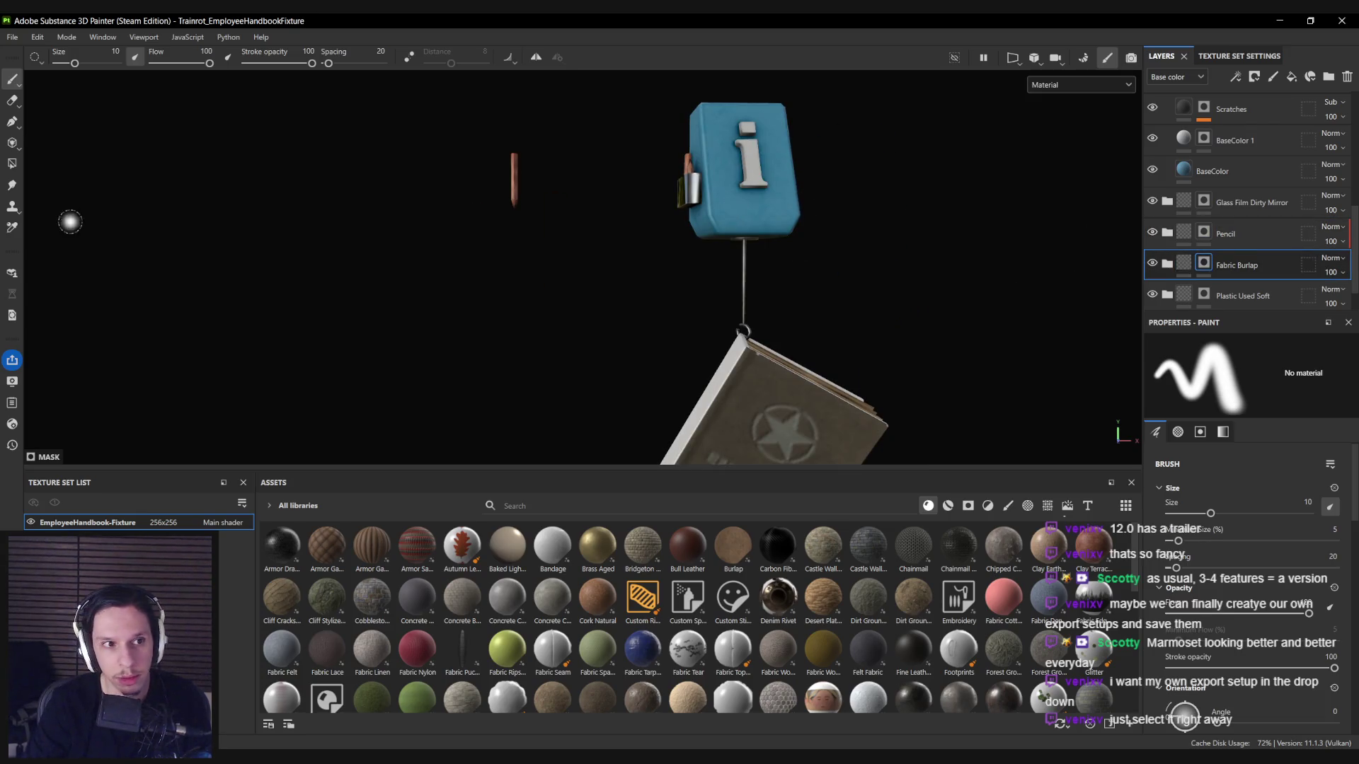
left_click(12, 163)
left_click_drag(754, 333, 688, 302)
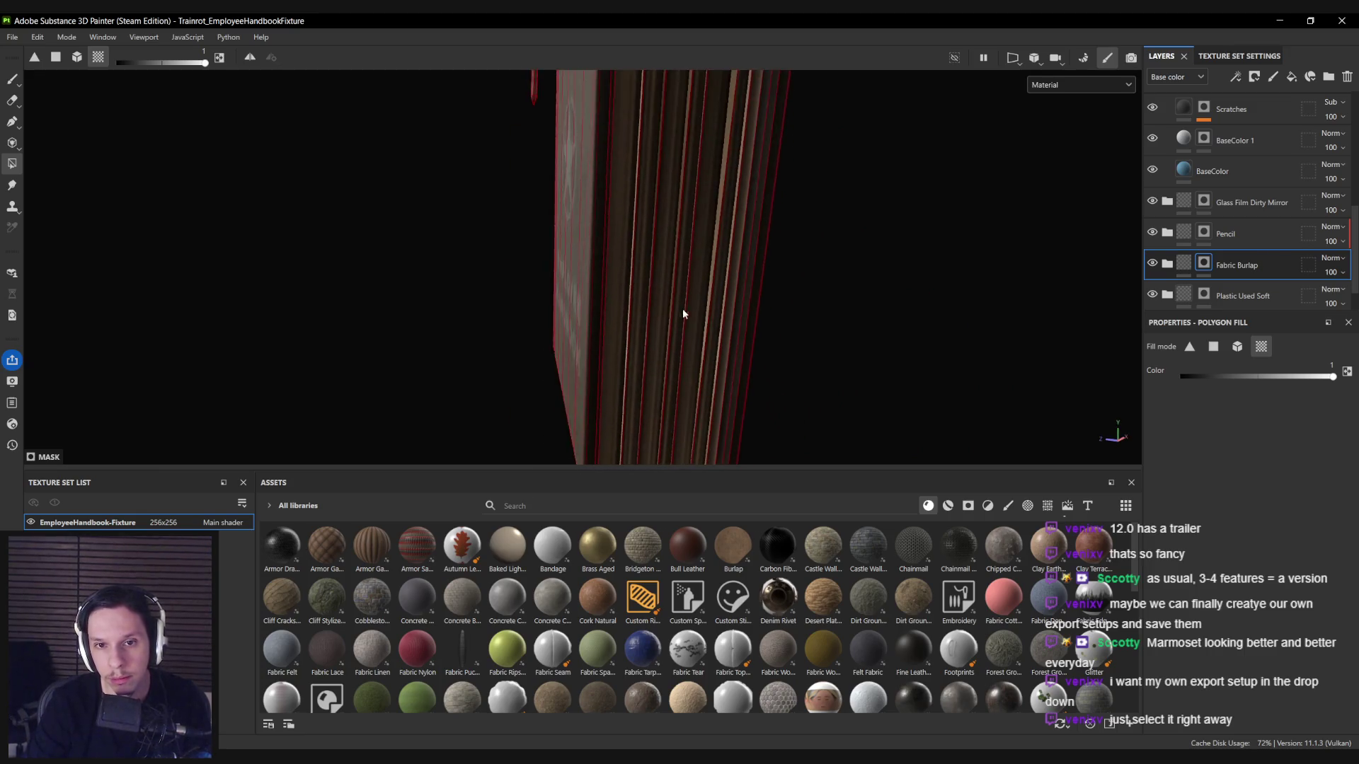
key("c")
scroll("down", 3)
key("c")
key("c")
key("c")
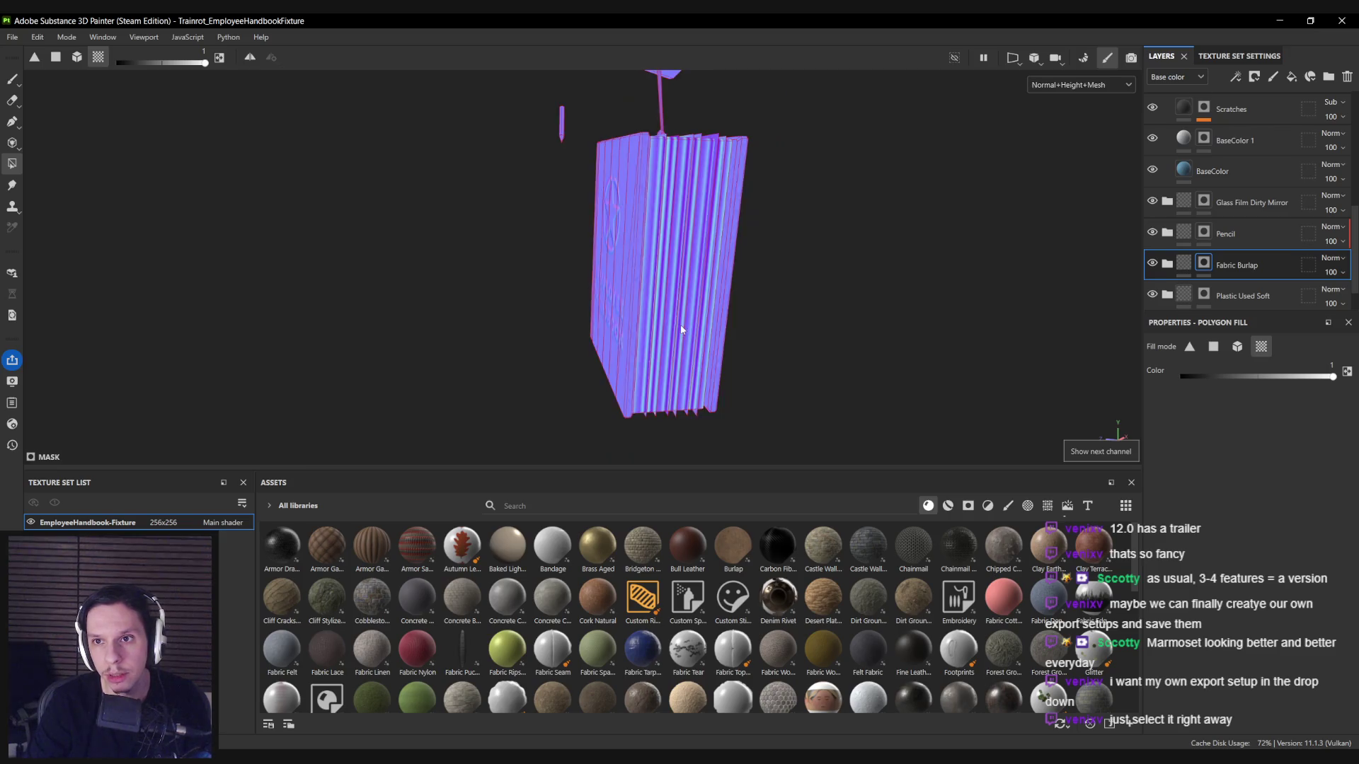
left_click_drag(678, 218, 703, 270)
key("m")
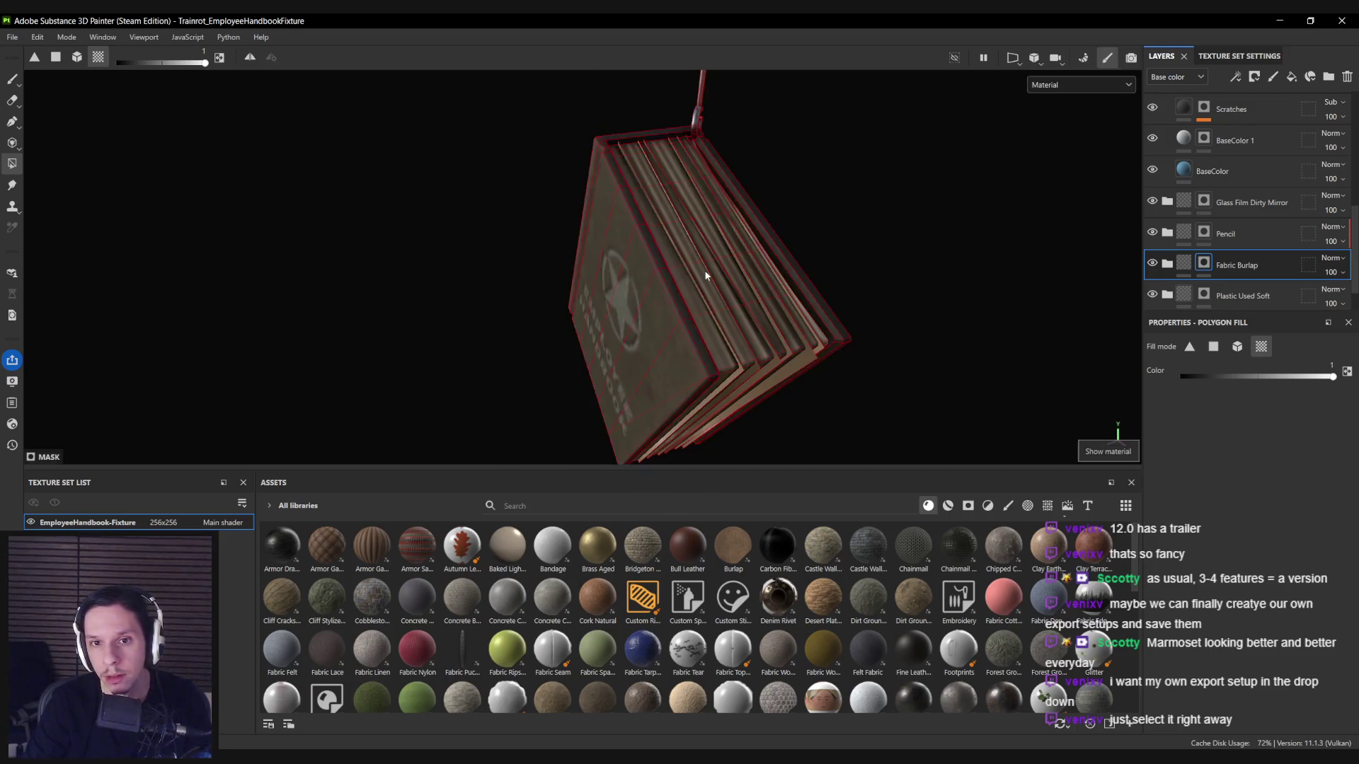
Select the Plastic Used Soft mask for brush painting, review the full material, and save.
left_click(1204, 293)
left_click_drag(798, 345, 847, 316)
key("1")
key("m")
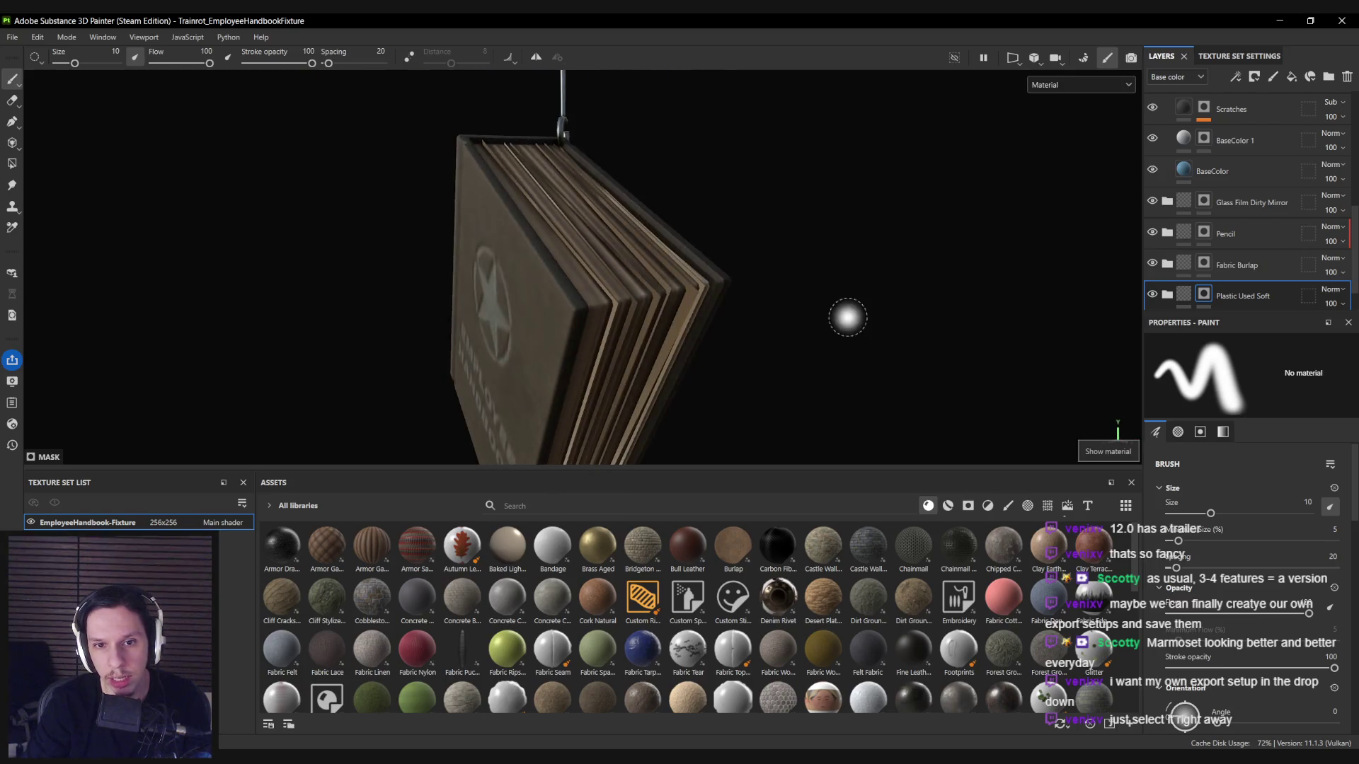
key("f")
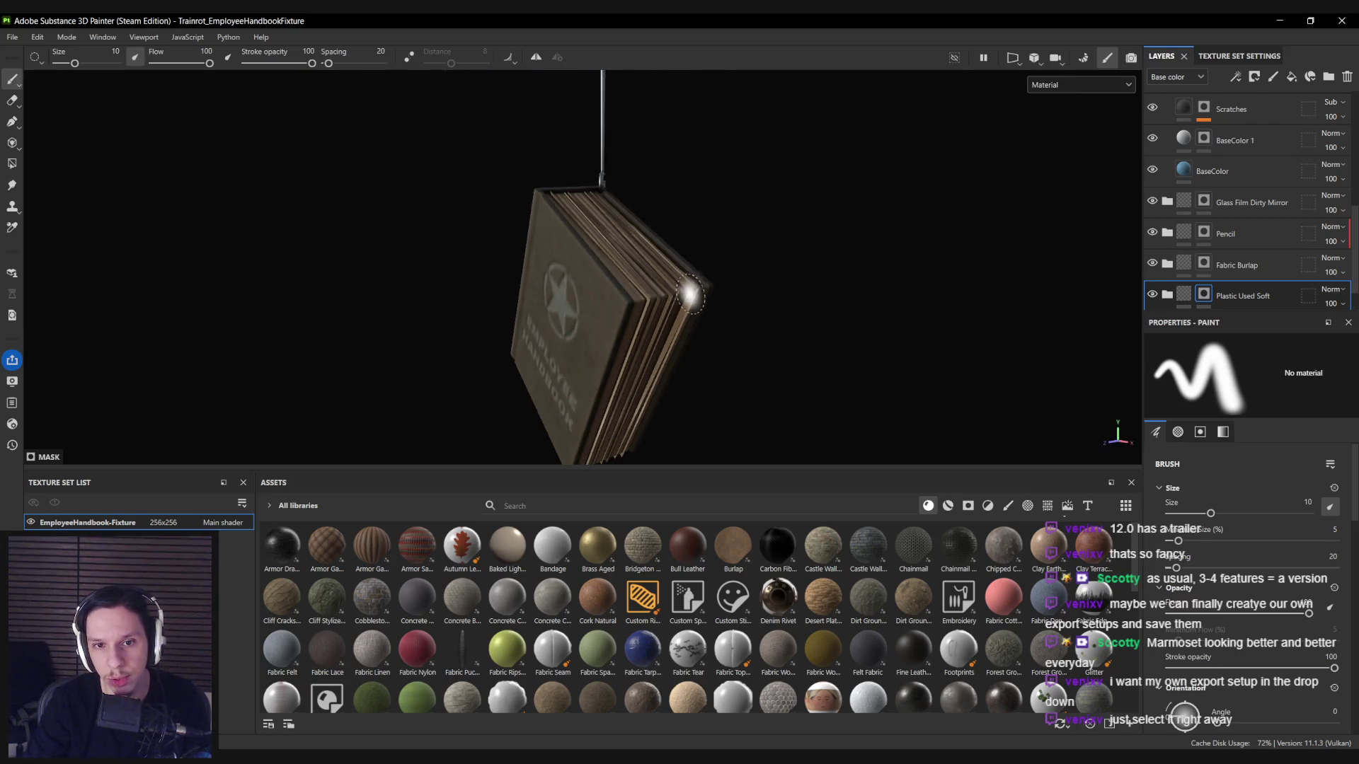
left_click_drag(672, 300, 705, 365)
scroll("up", 3)
left_click_drag(685, 310, 634, 284)
key("ctrl+s")
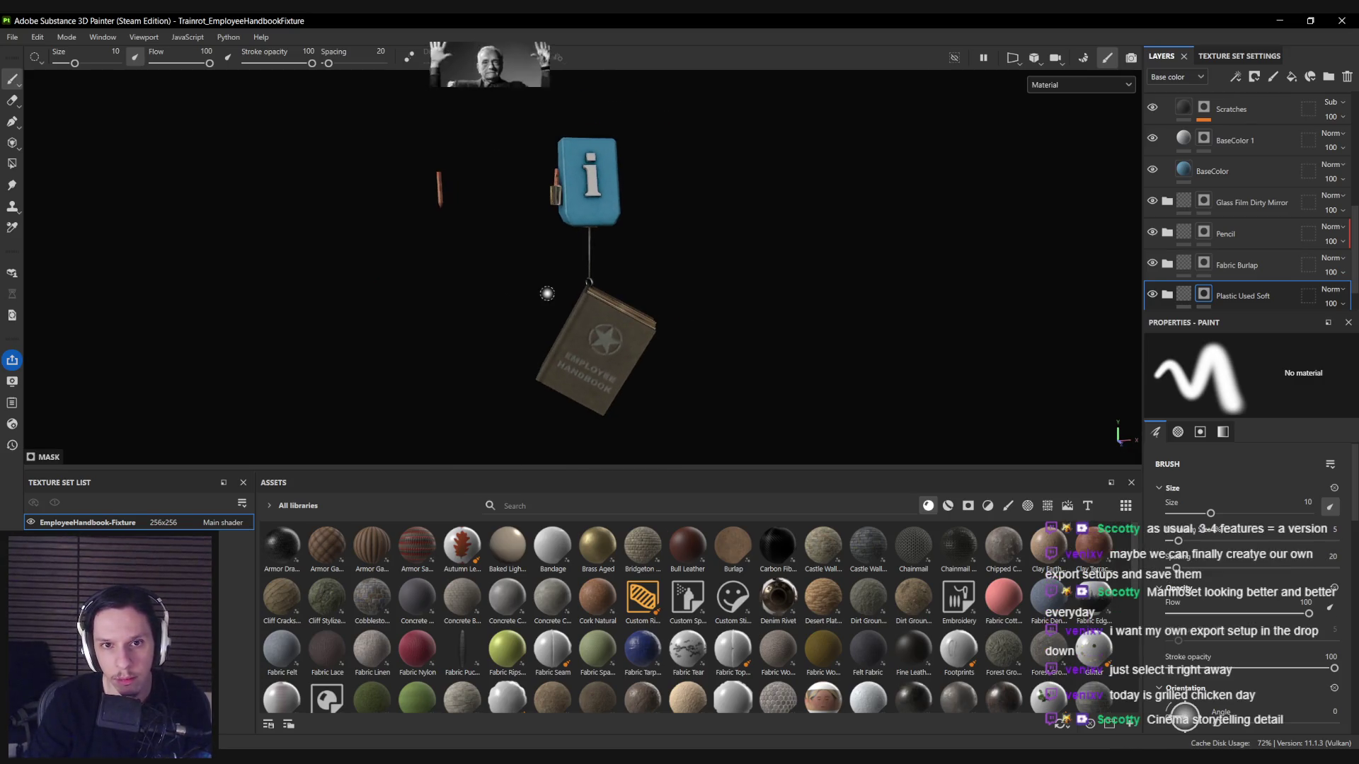
key("ctrl+shift+e")
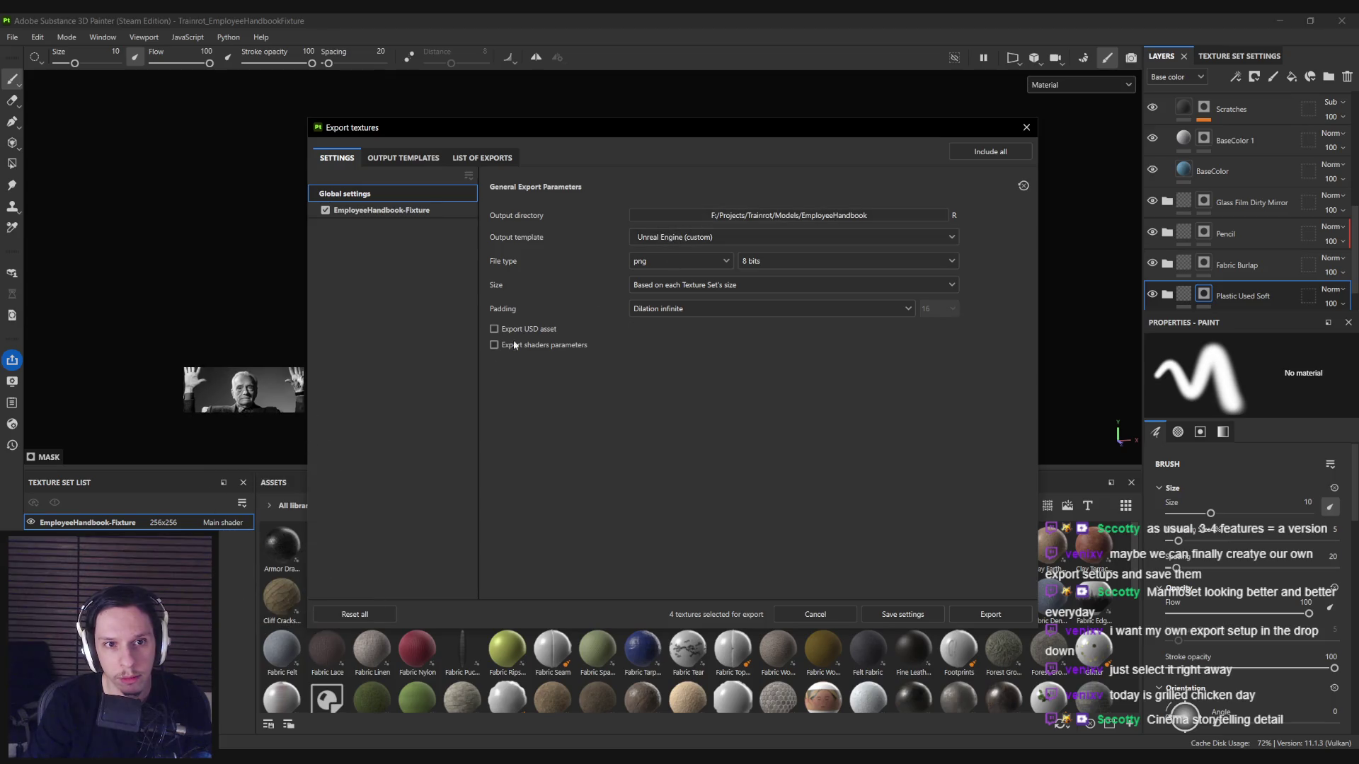
Export the EmployeeHandbook-Fixture textures as png 8-bit via Unreal Engine (custom), then reopen export settings.
left_click(995, 615)
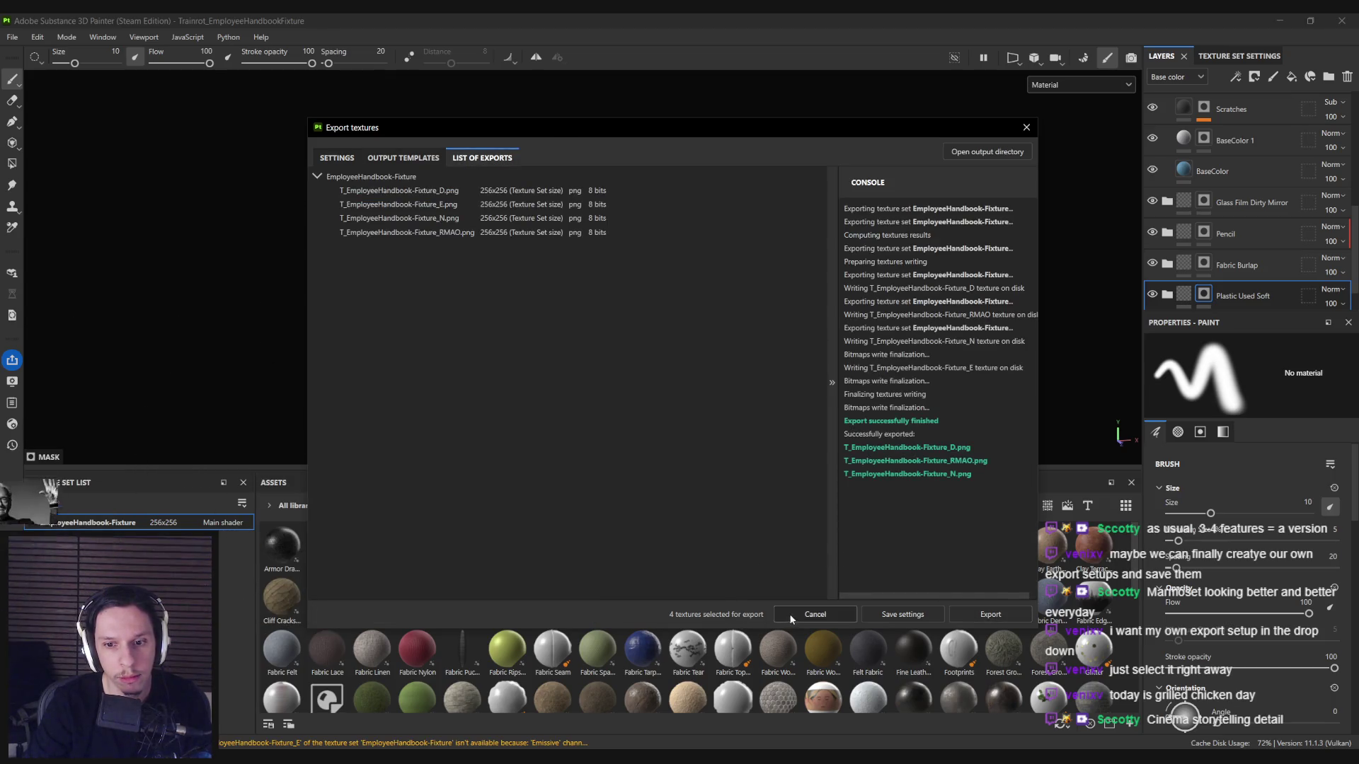
left_click(788, 613)
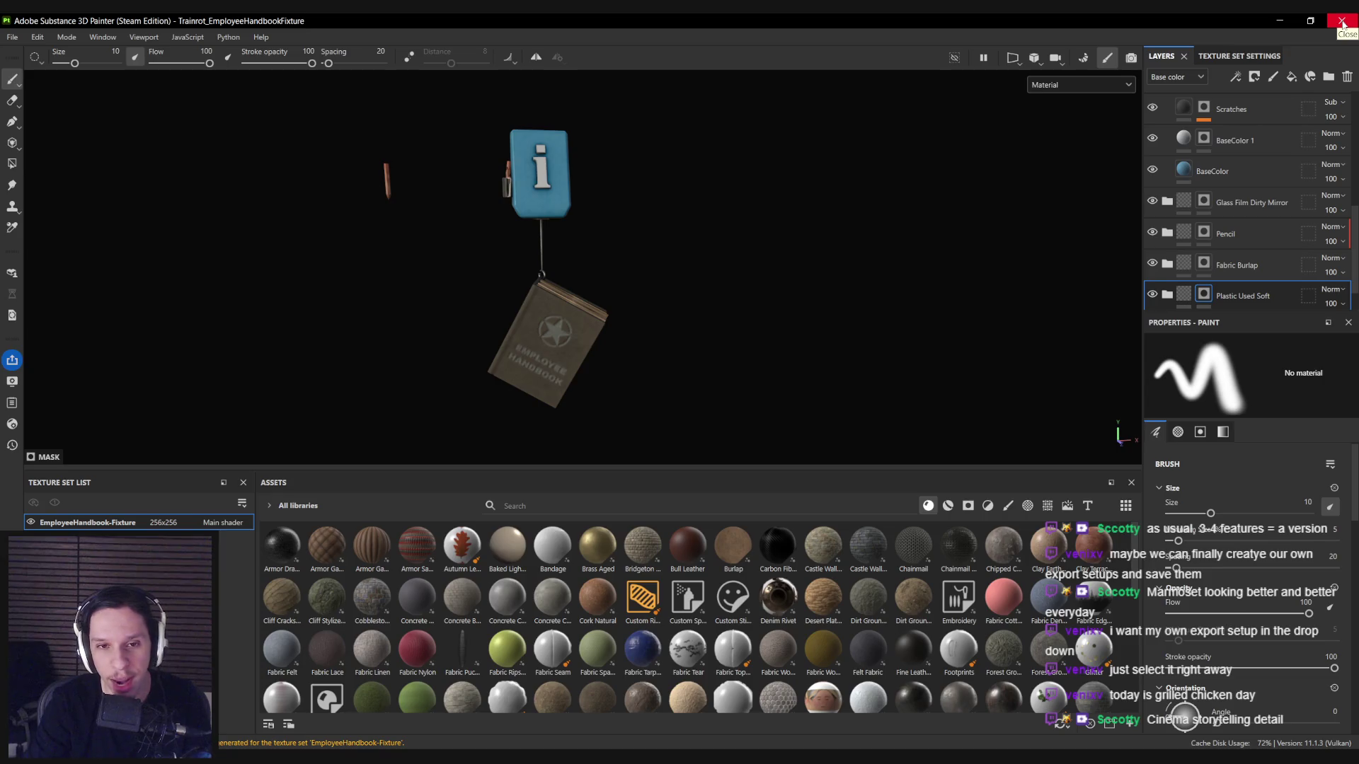
left_click_drag(476, 312, 680, 278)
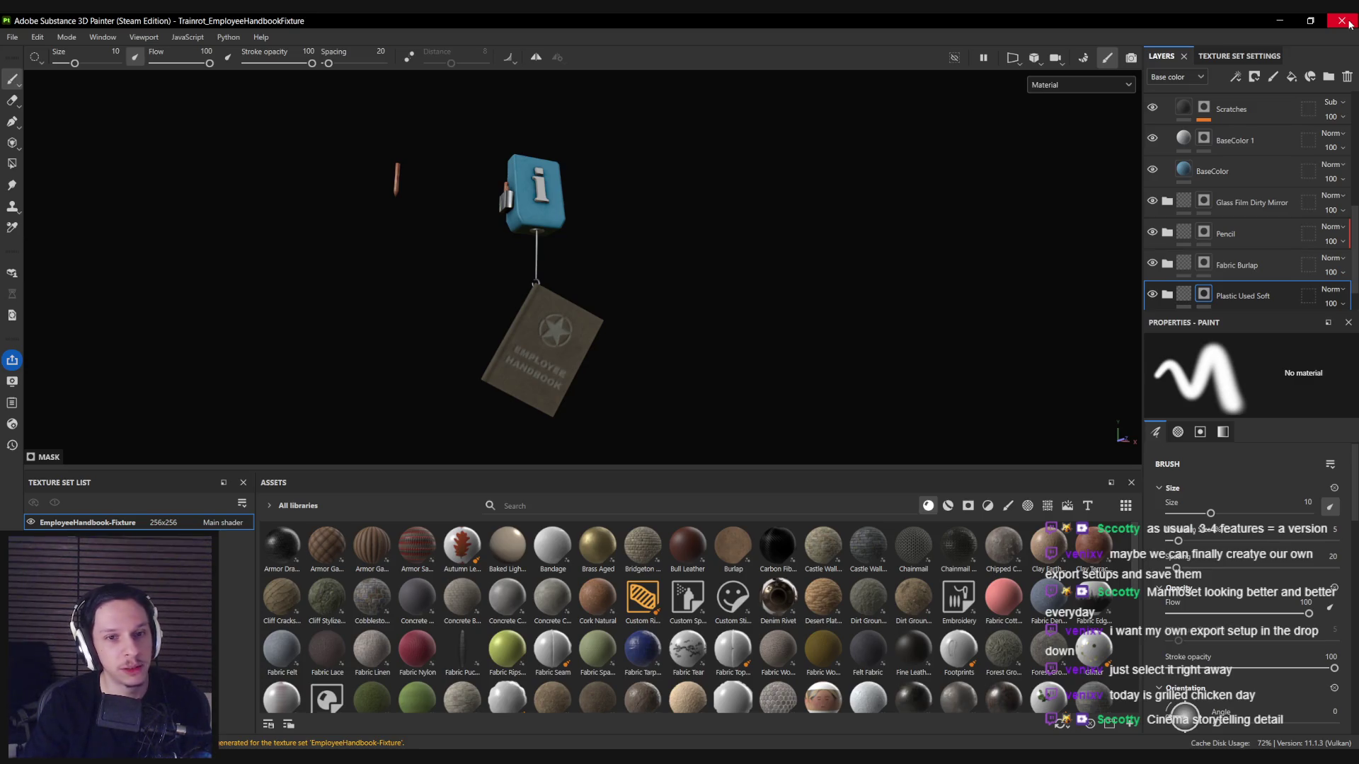
left_click_drag(780, 249, 628, 309)
key("ctrl+shift+e")
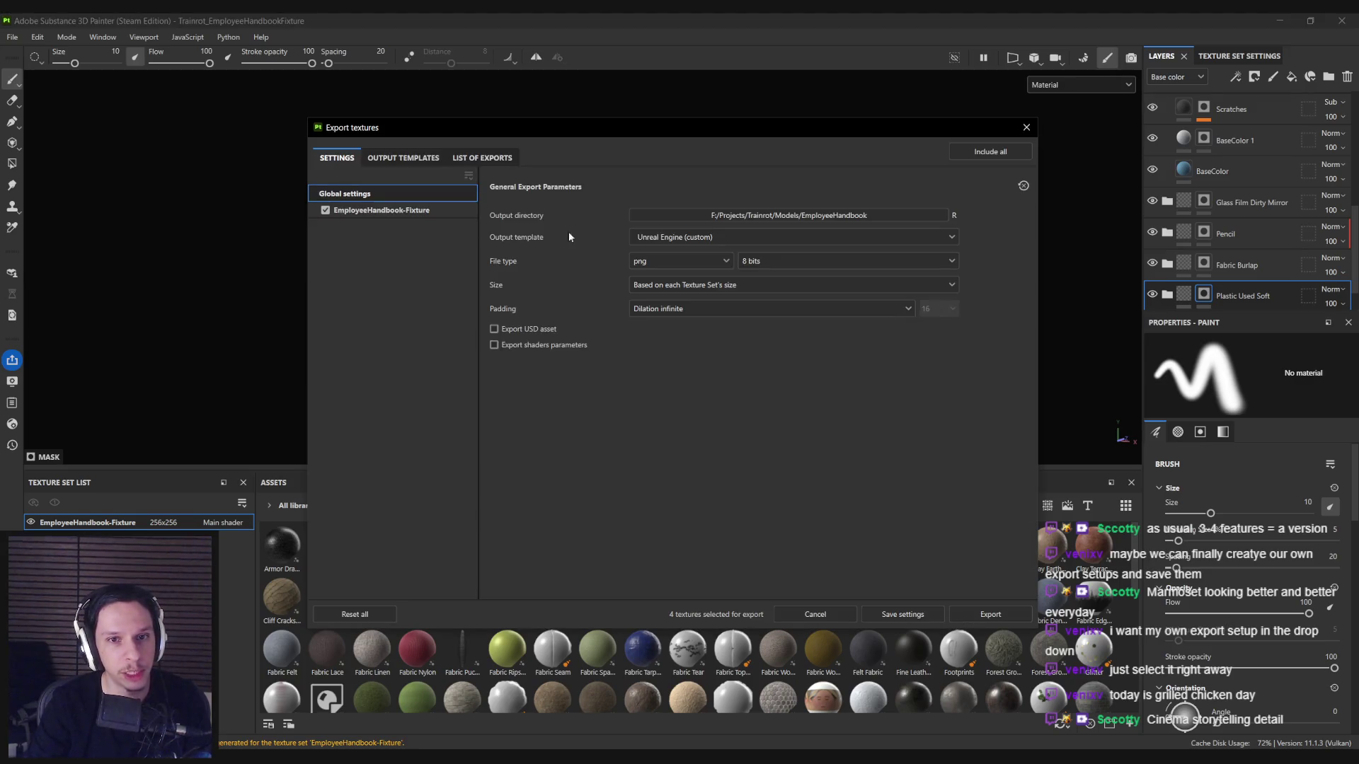
Review the Unreal Engine (custom) output template's maps and keep it as the export preset.
left_click(402, 158)
scroll("down", 3)
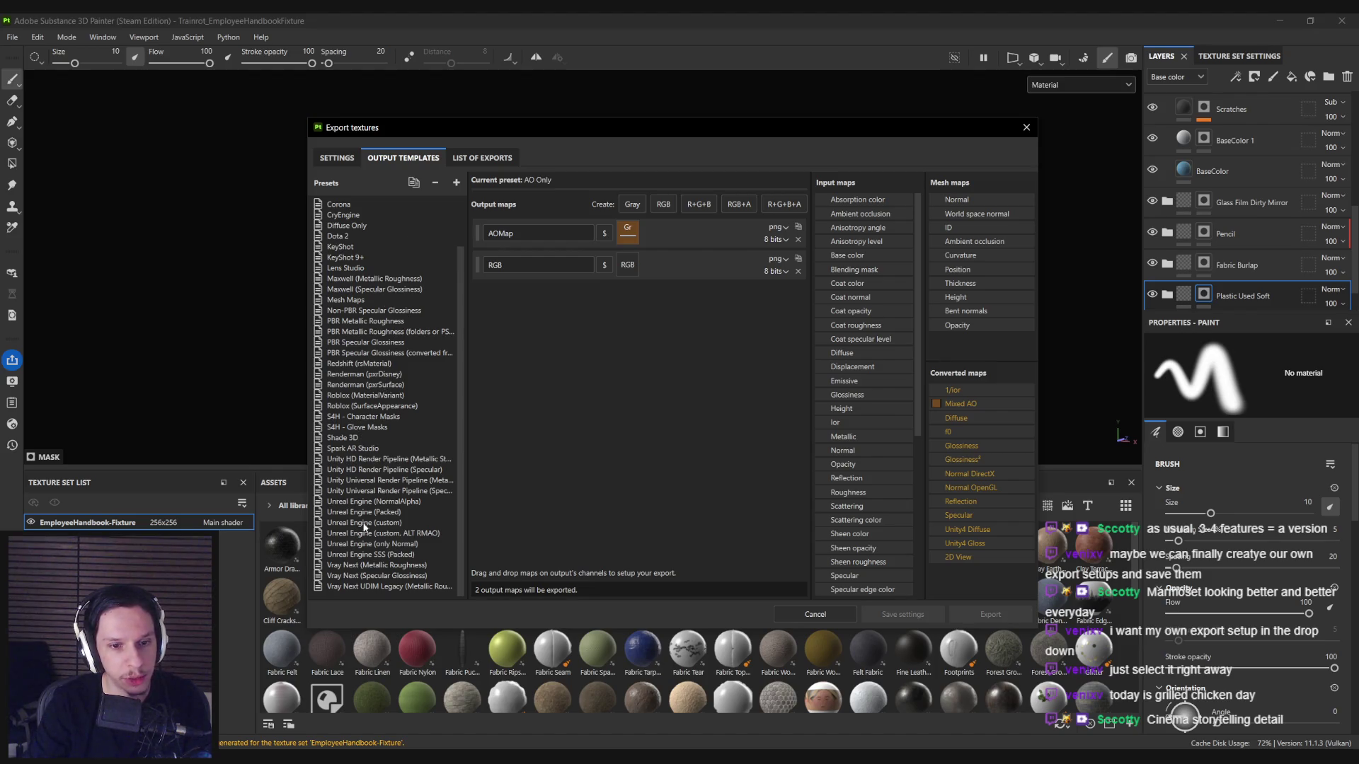
left_click(361, 524)
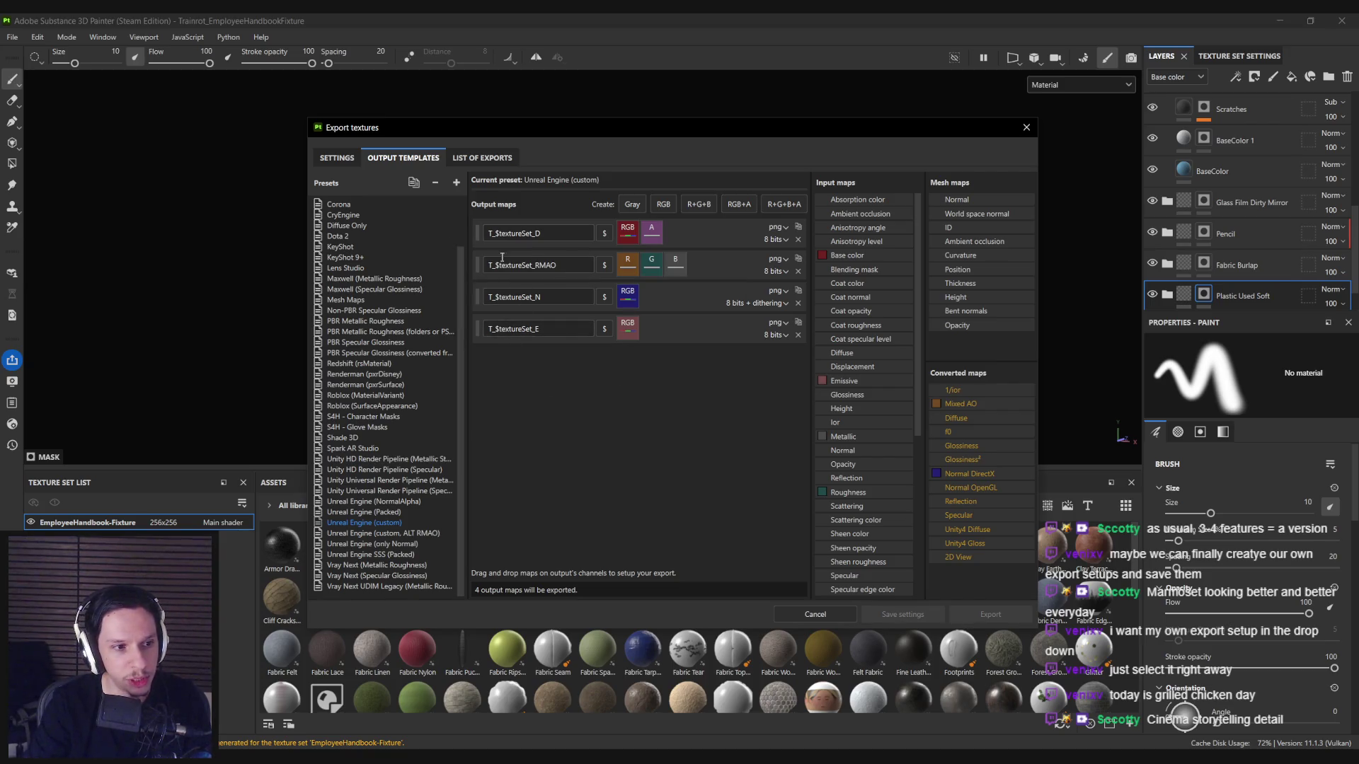
scroll("up", 3)
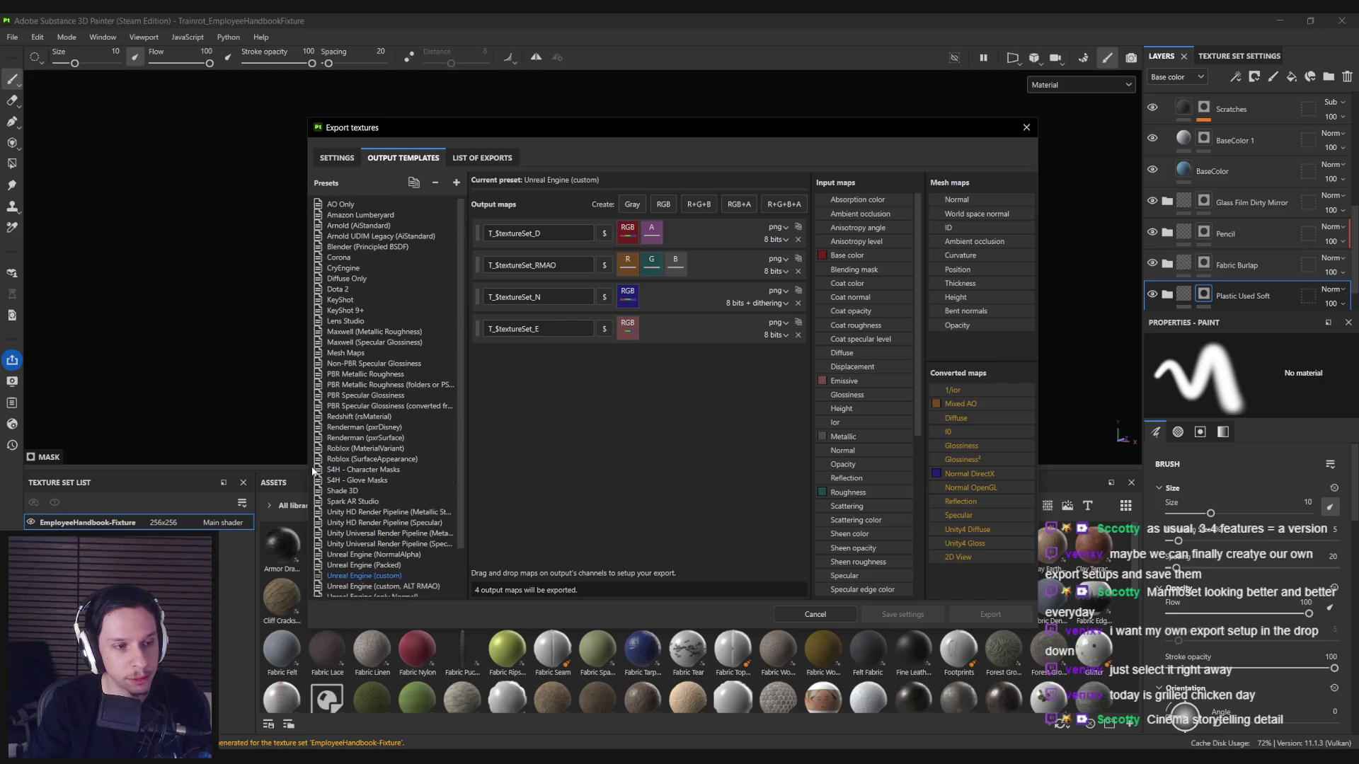
left_click(337, 159)
left_click(793, 237)
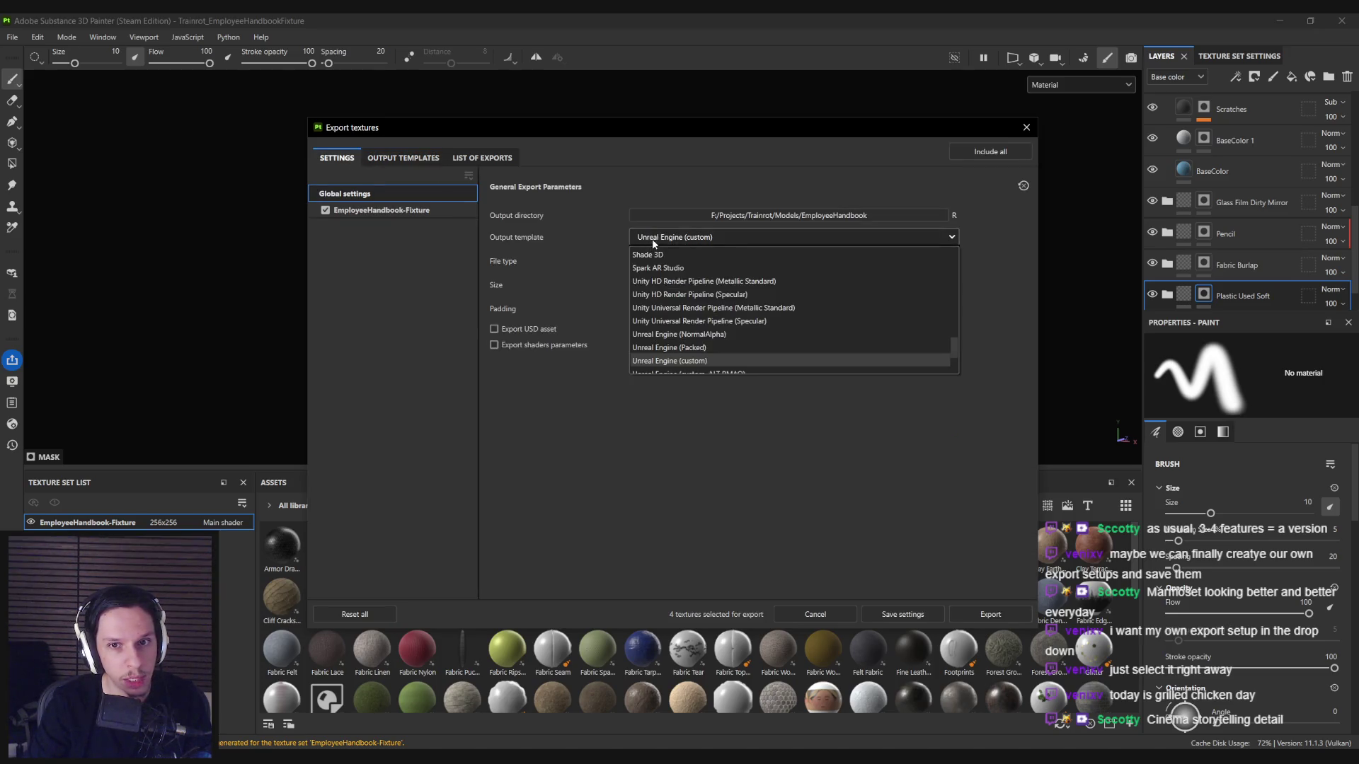
scroll("down", 3)
scroll("up", 3)
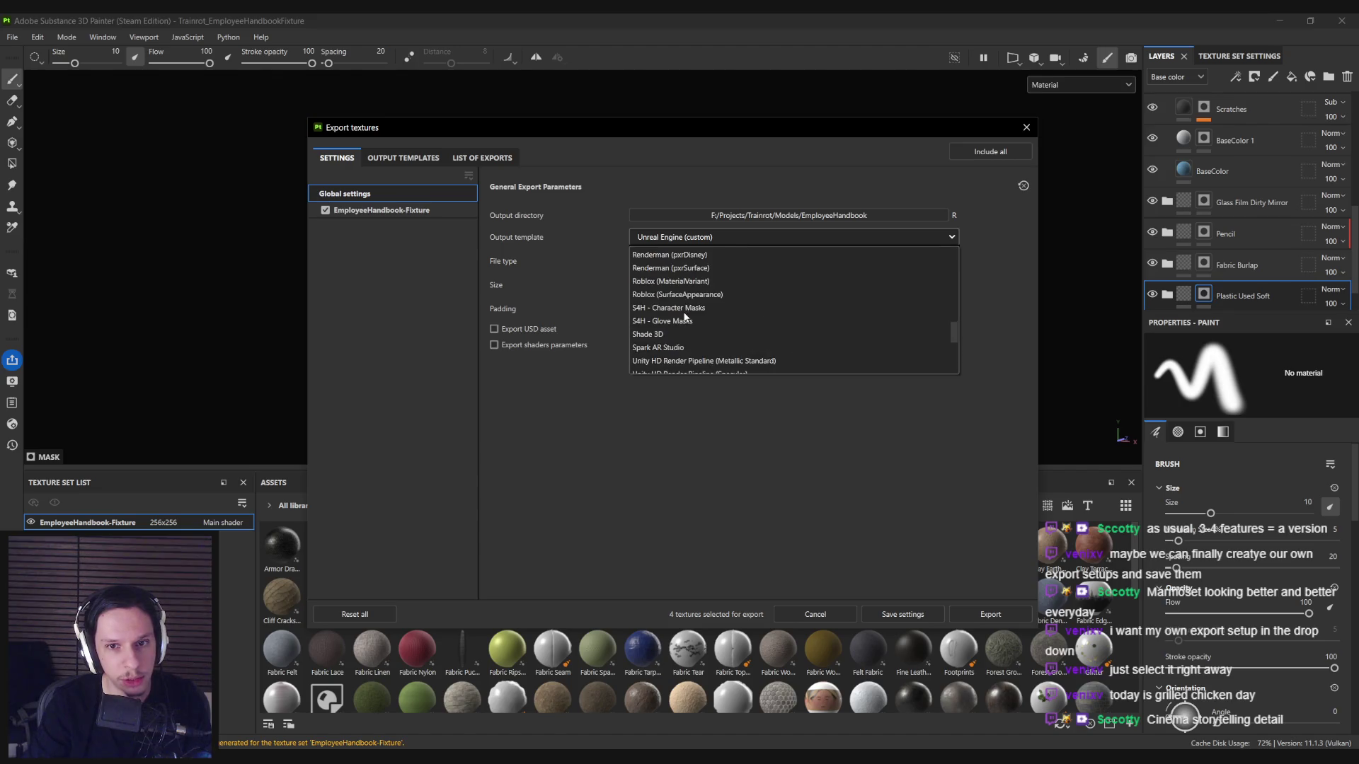
scroll("up", 3)
scroll("down", 3)
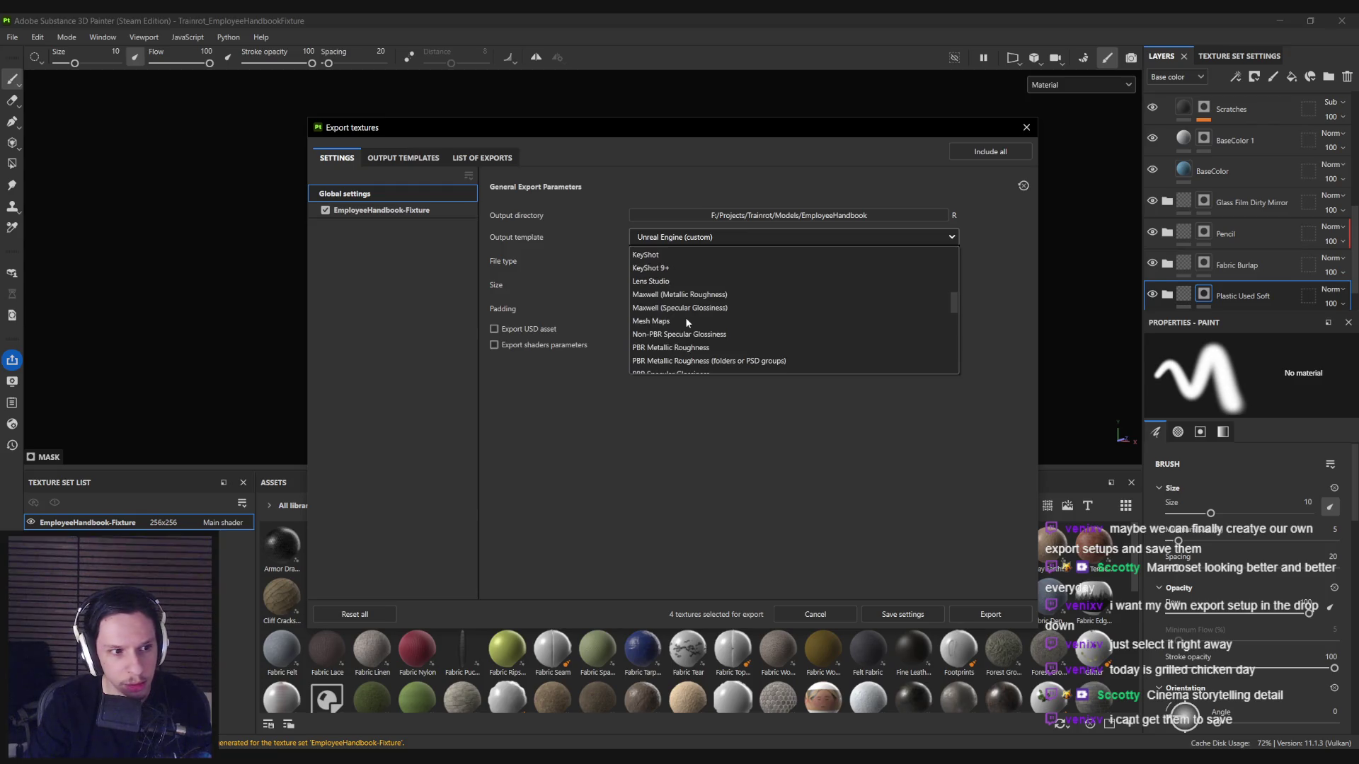
scroll("down", 3)
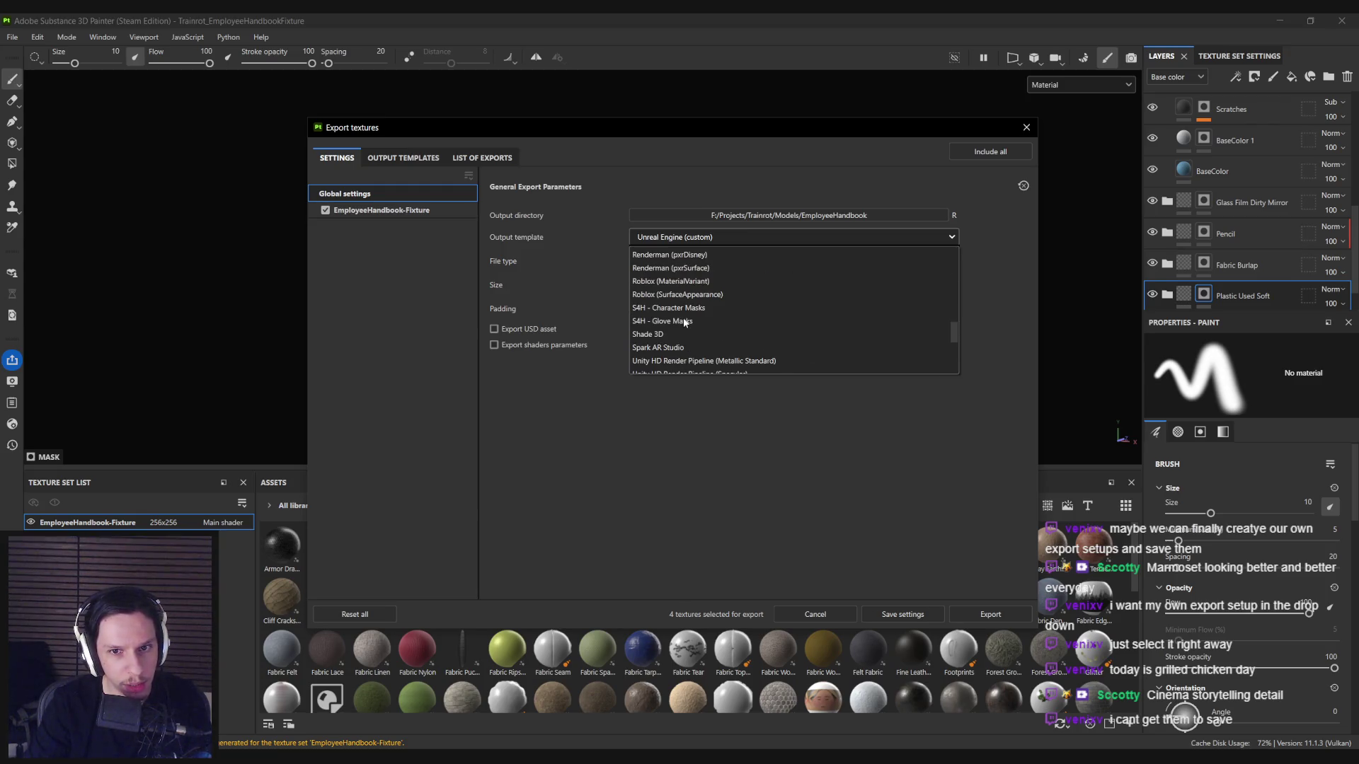
scroll("down", 3)
left_click(562, 427)
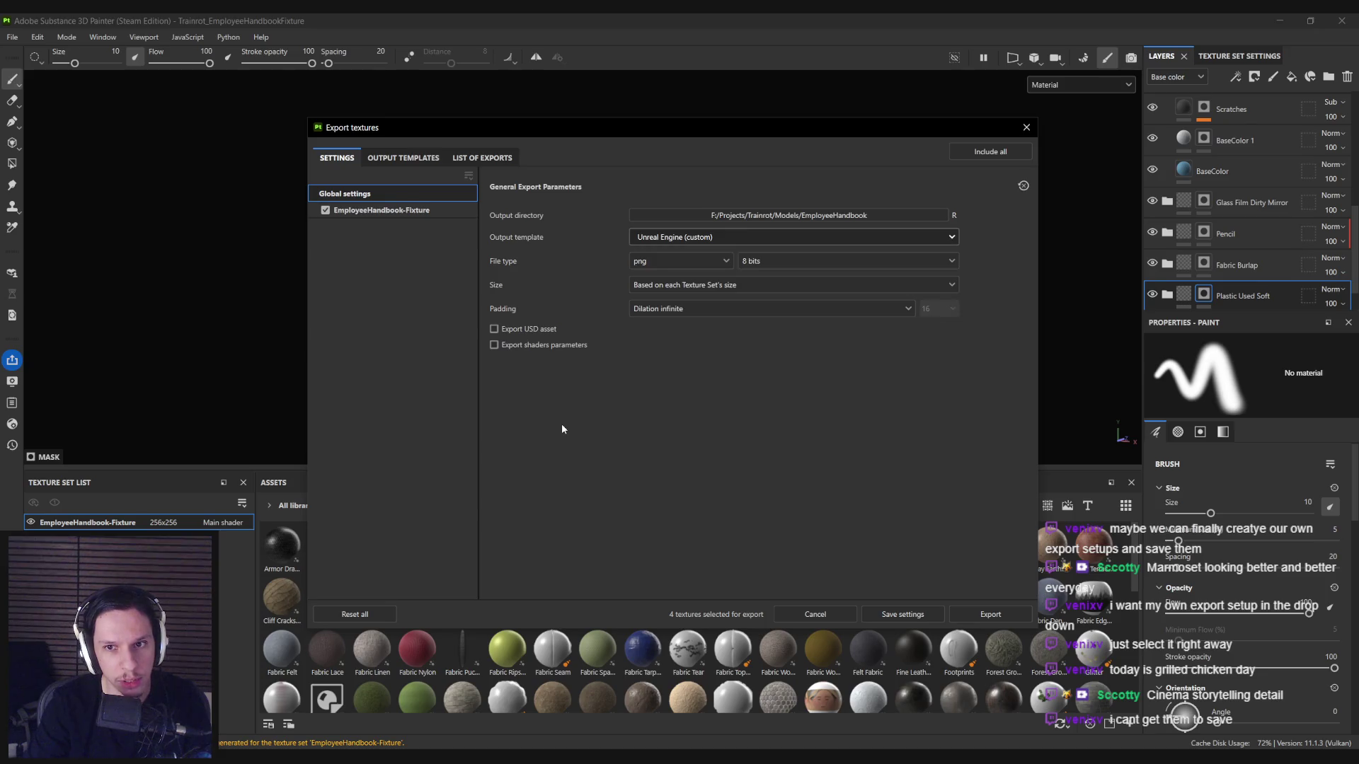
Check the file list, export the D, RMAO and N maps, and open their output directory.
left_click(417, 160)
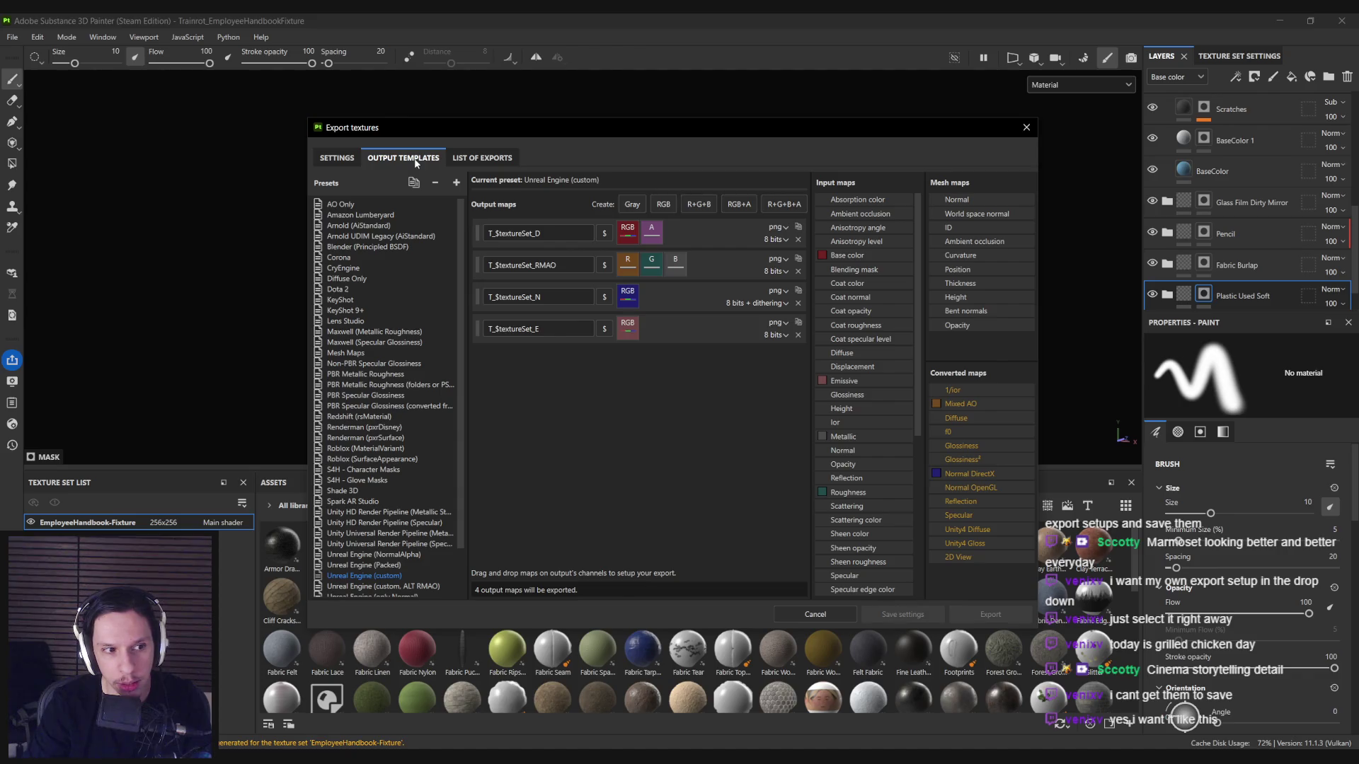
left_click(464, 158)
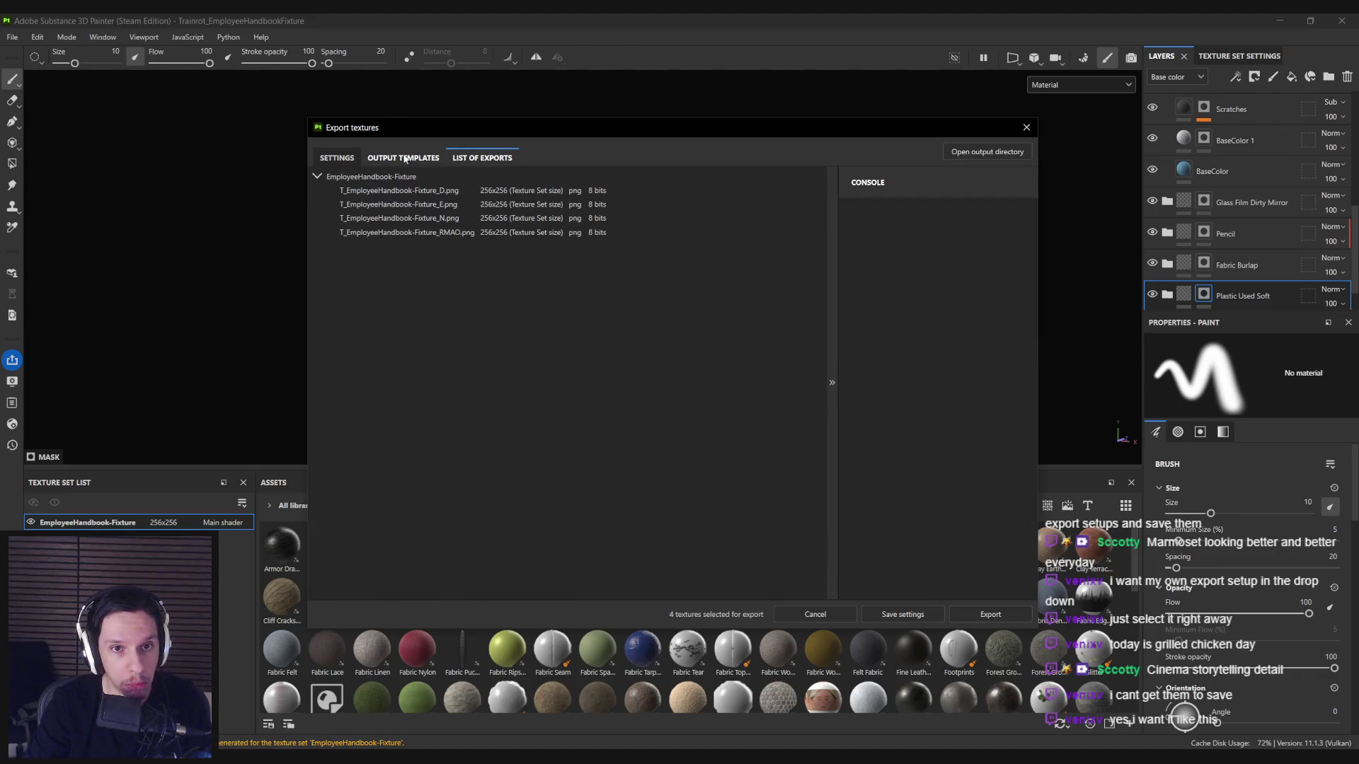
left_click(404, 160)
left_click(338, 159)
left_click(402, 159)
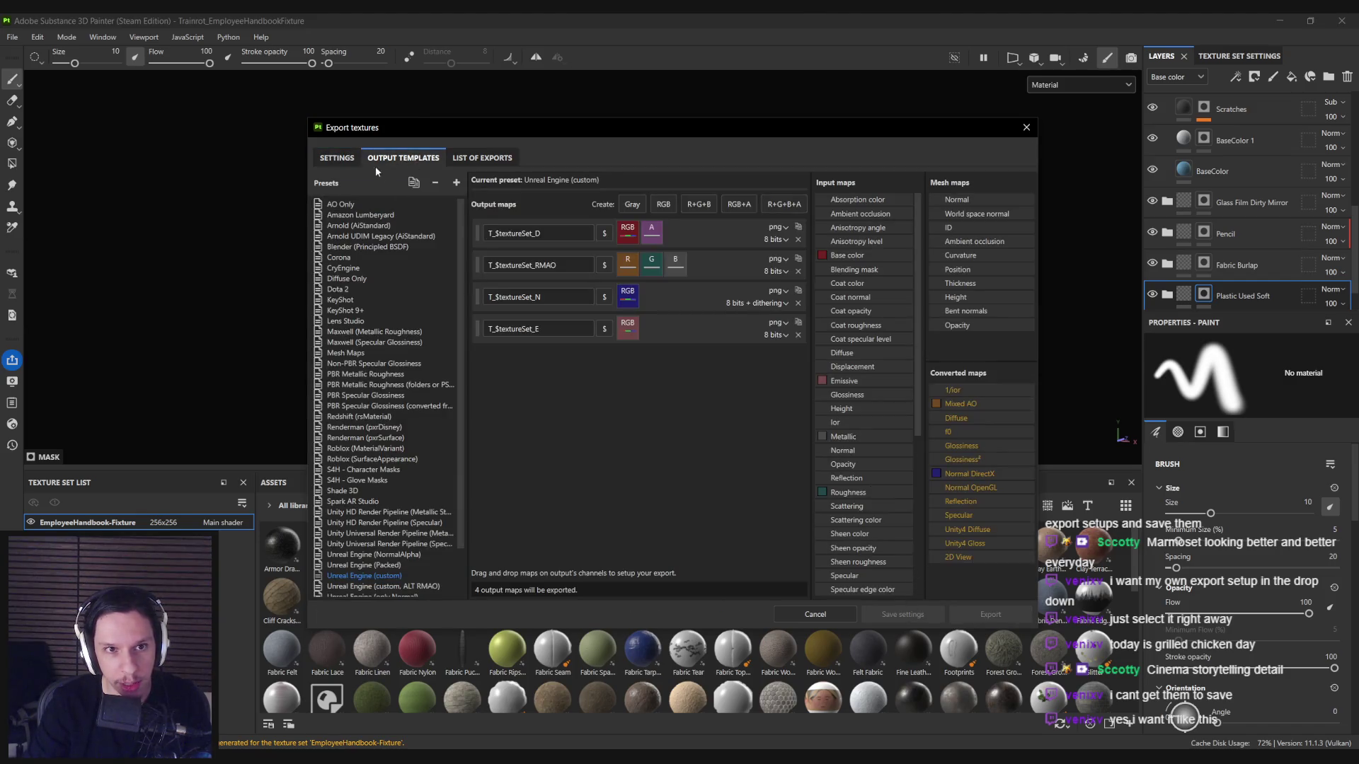
left_click(337, 158)
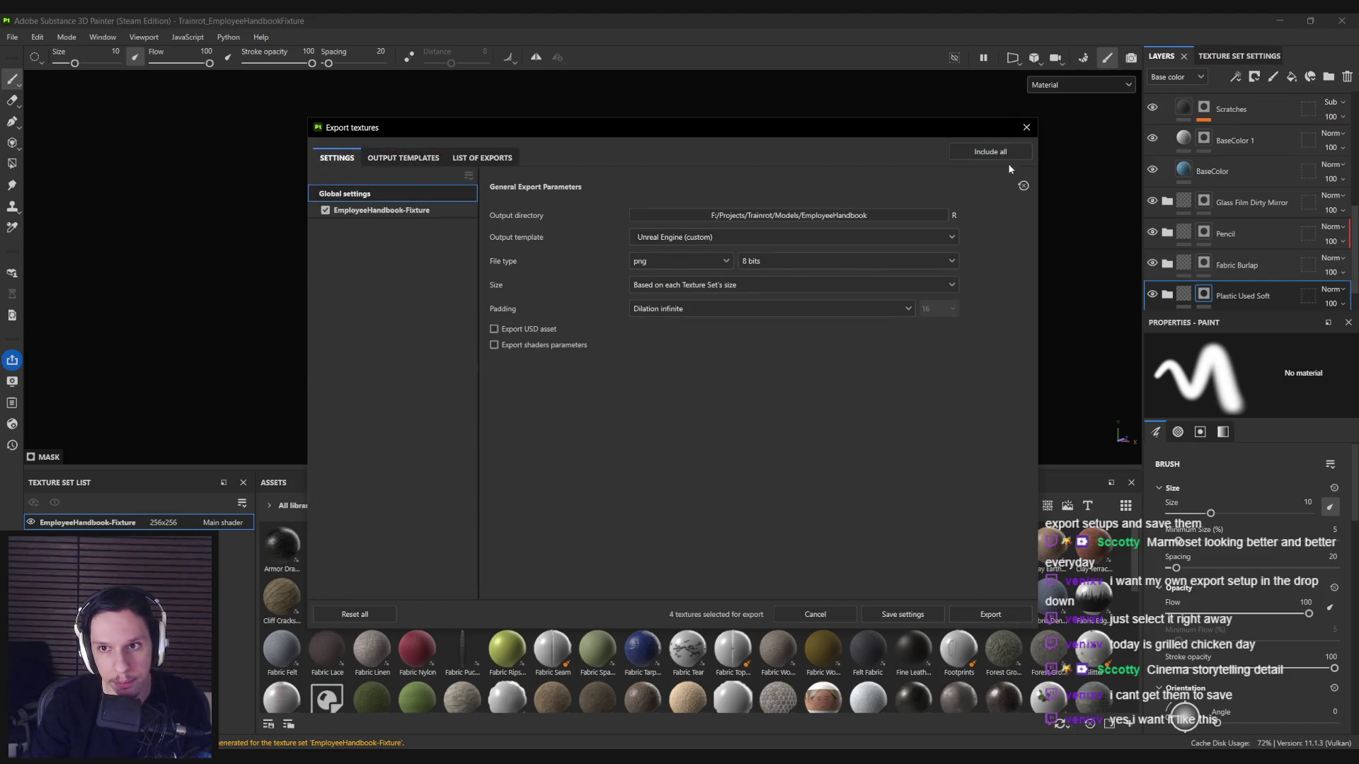
left_click(989, 613)
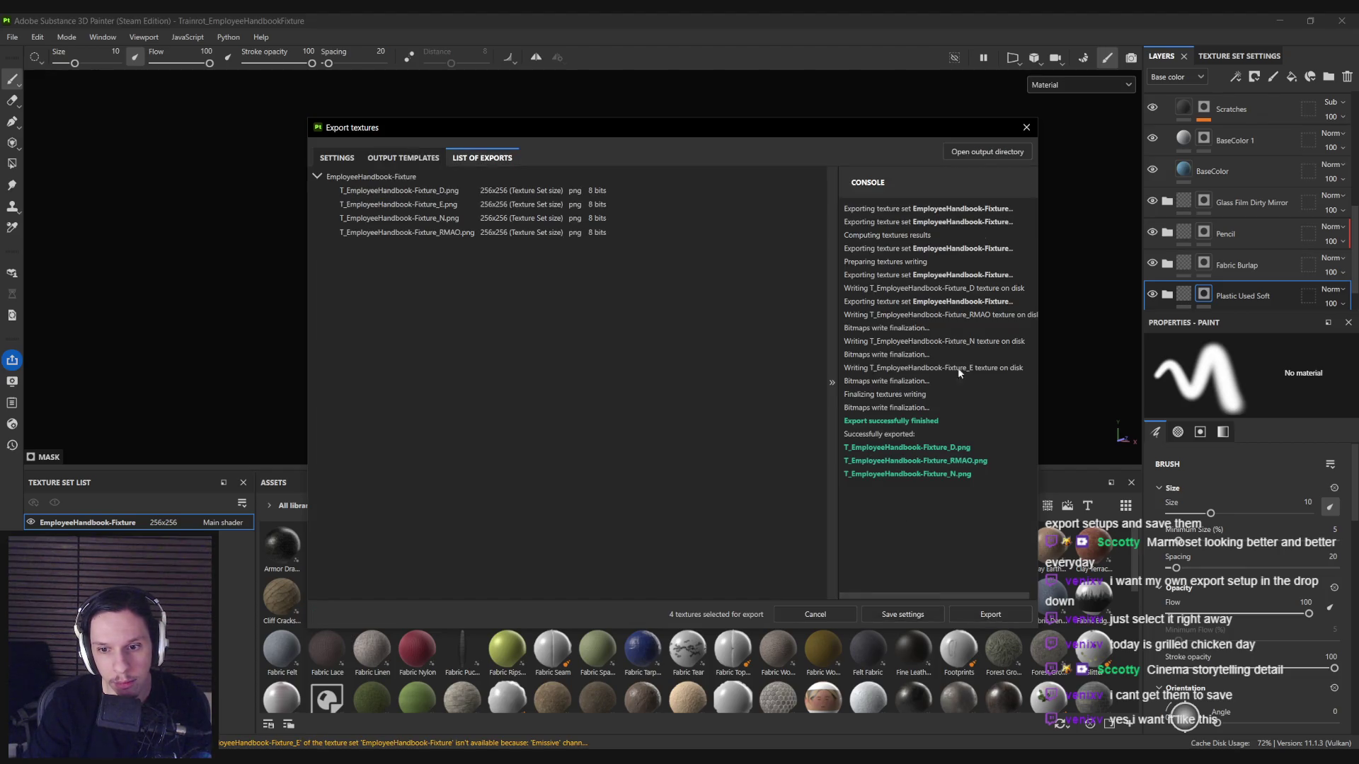
left_click(929, 456)
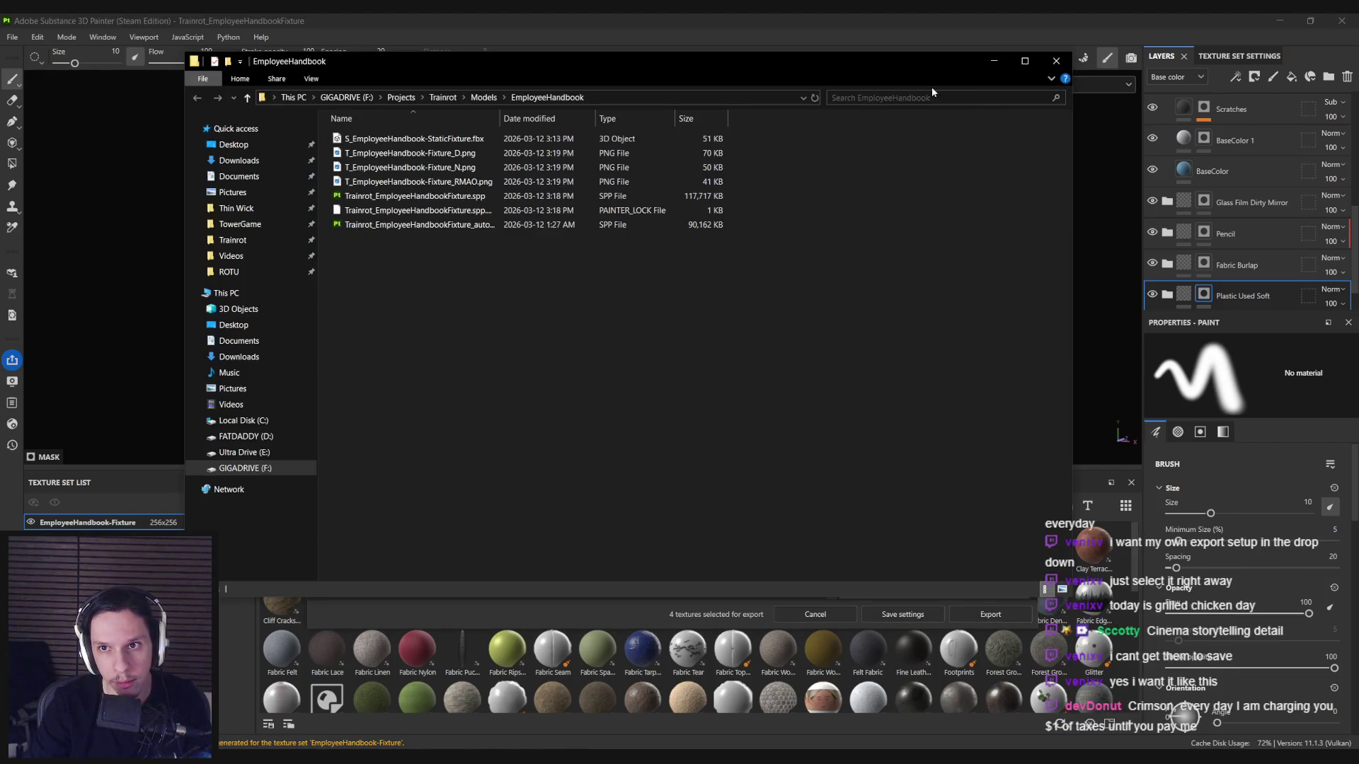
left_click_drag(889, 69, 887, 124)
double_click(419, 209)
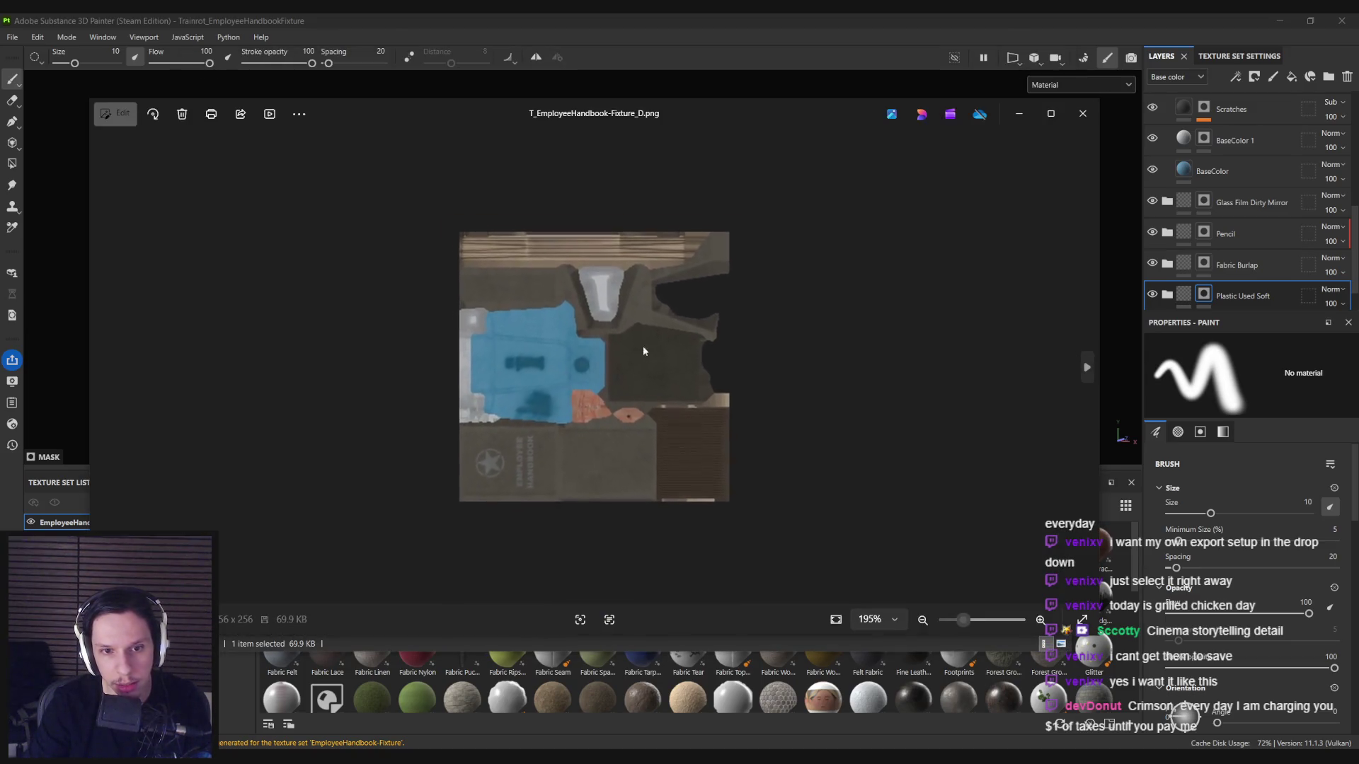
left_click(1087, 116)
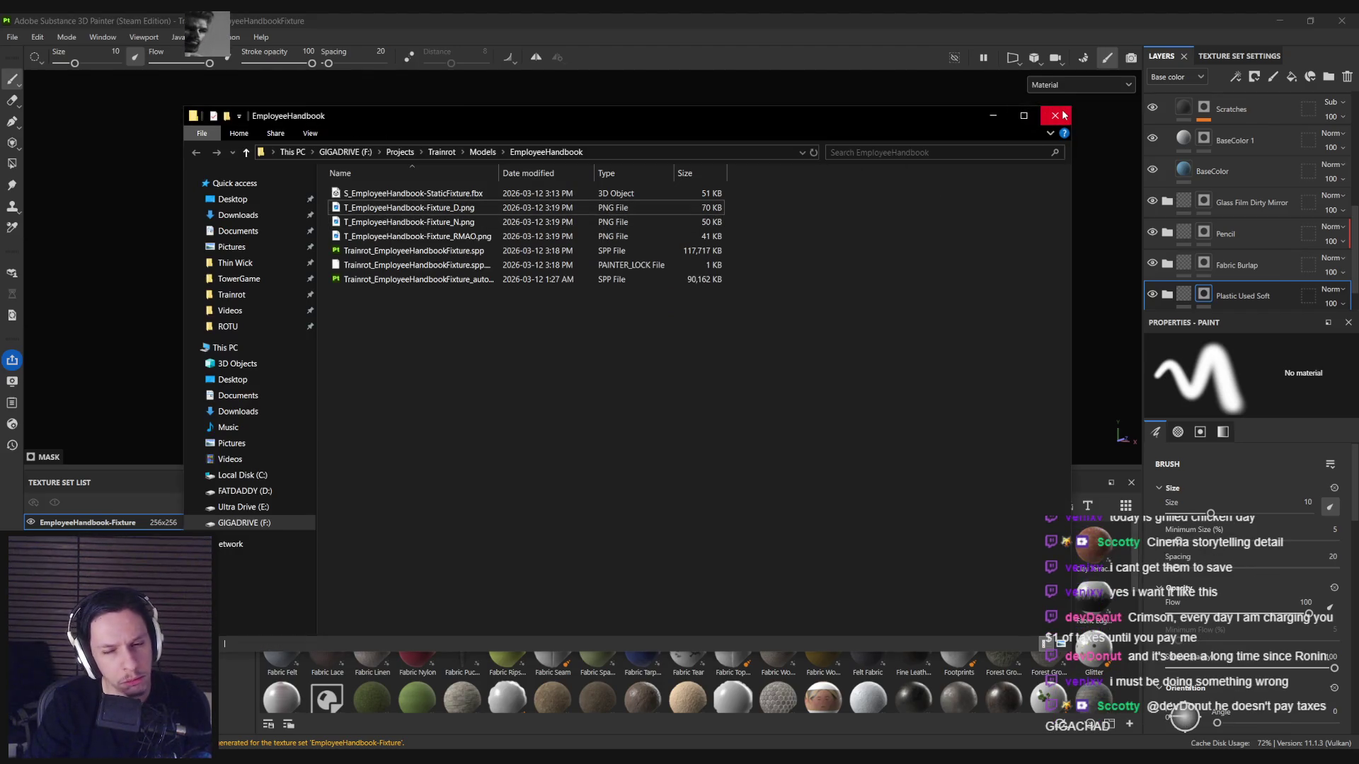
double_click(418, 222)
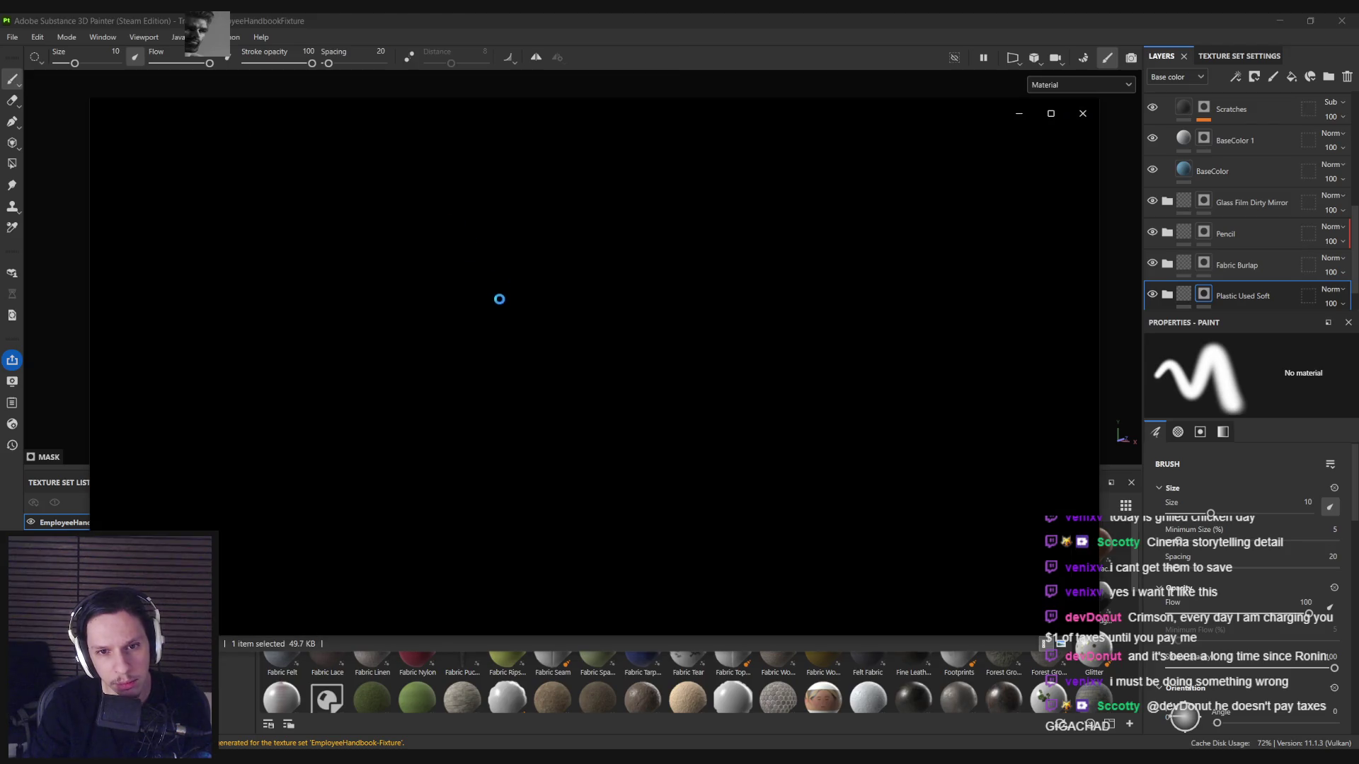
scroll("up", 3)
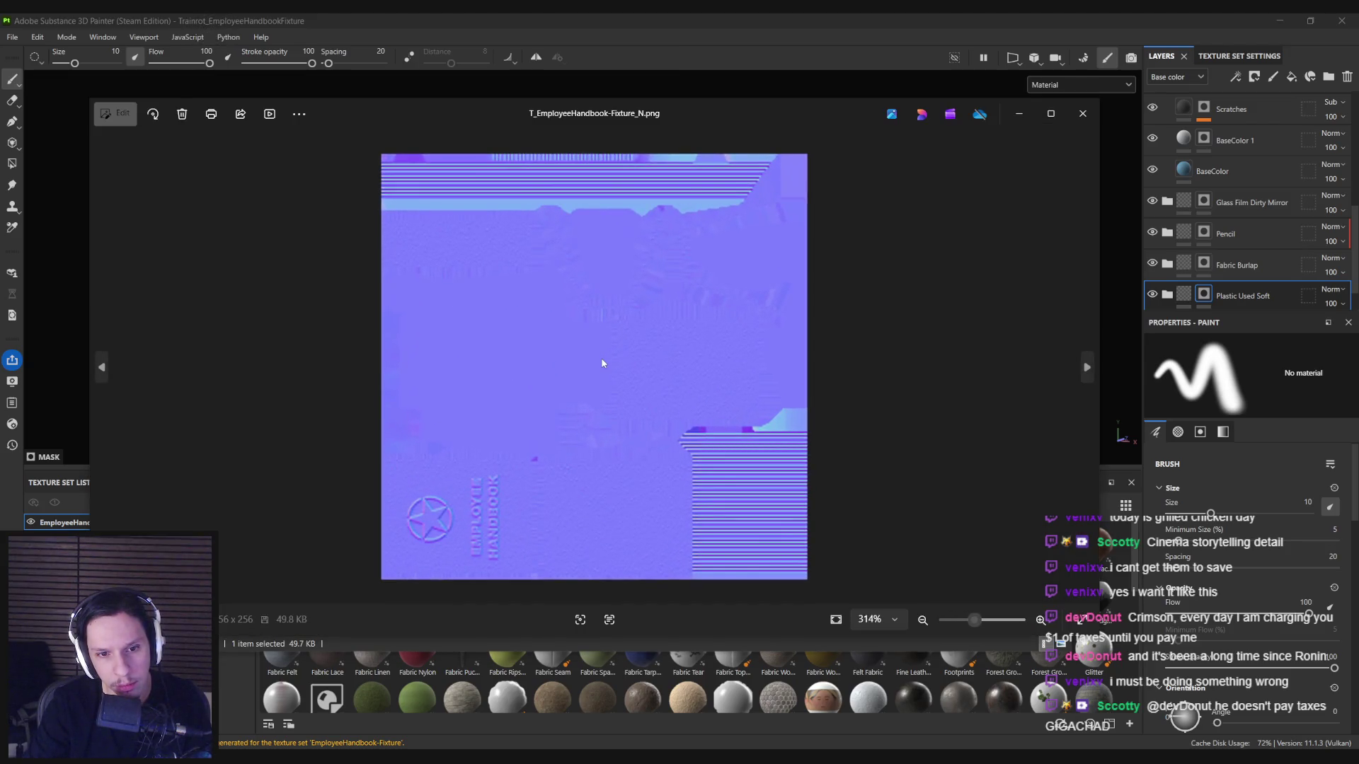
left_click(1082, 114)
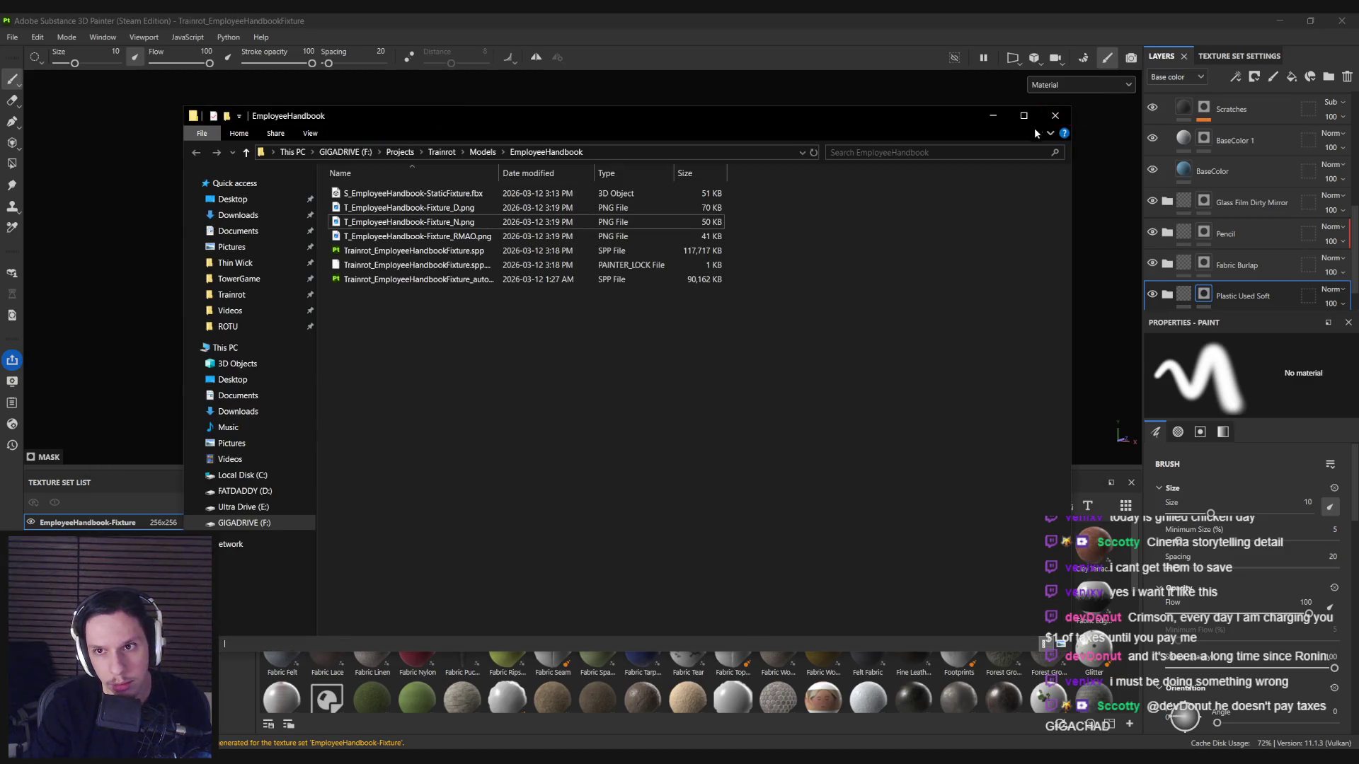
left_click(1026, 128)
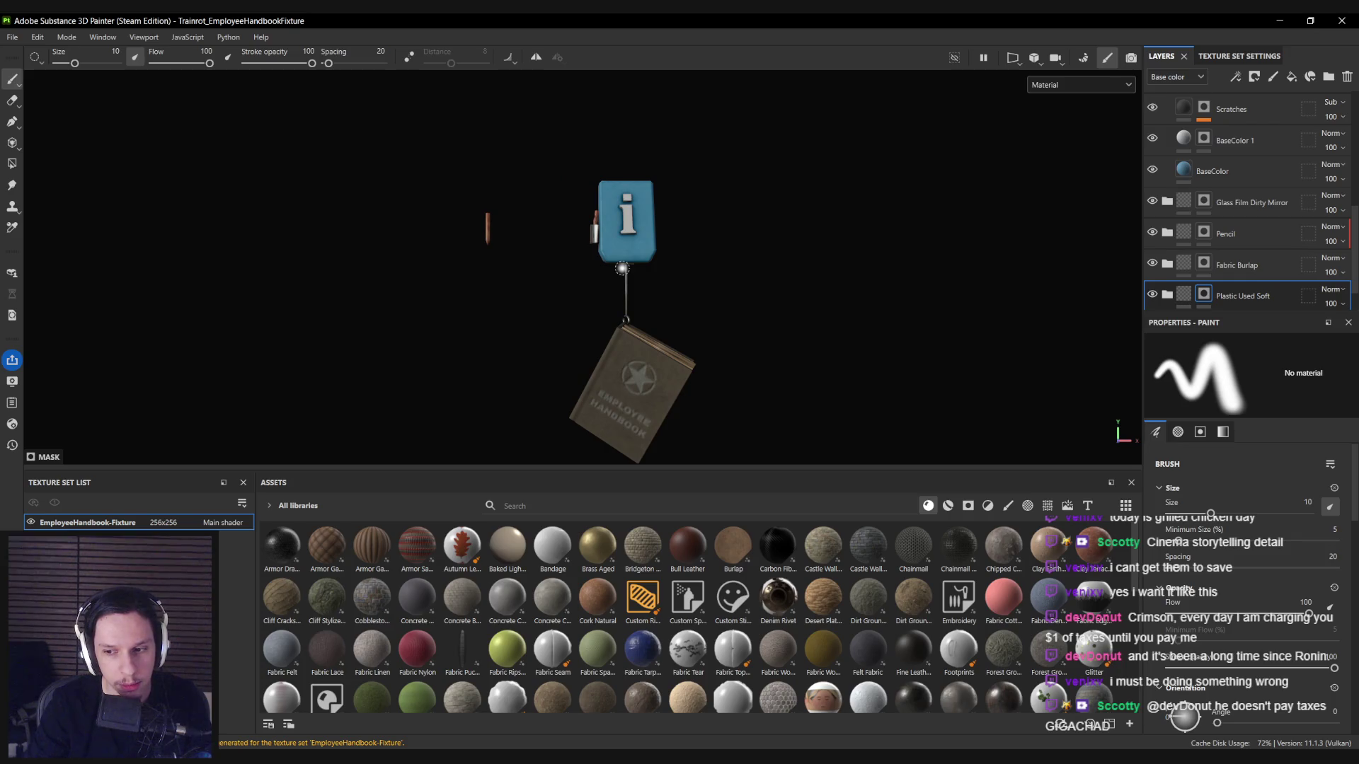
Orbit and zoom around the textured info sign and handbook, then close Substance Painter.
scroll("up", 3)
left_click_drag(553, 256, 562, 307)
scroll("down", 3)
scroll("up", 3)
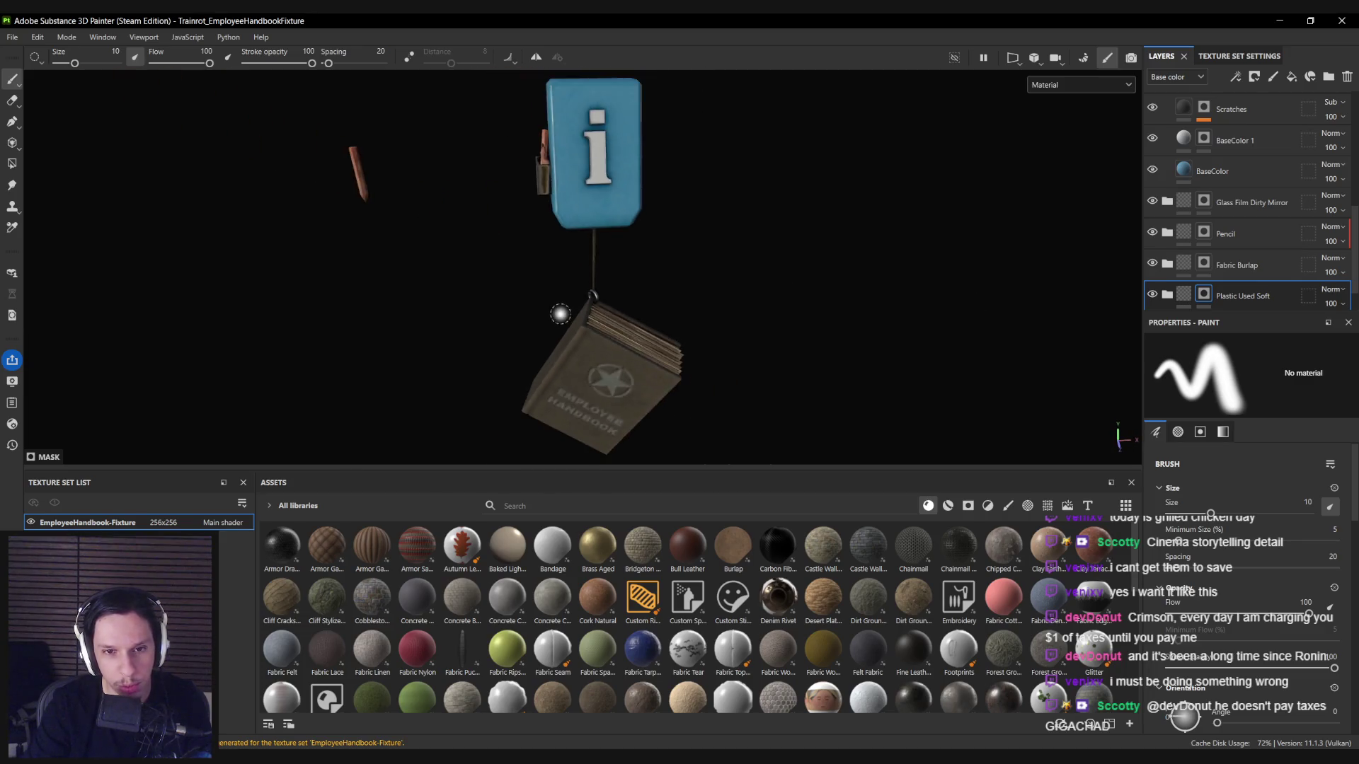
scroll("down", 3)
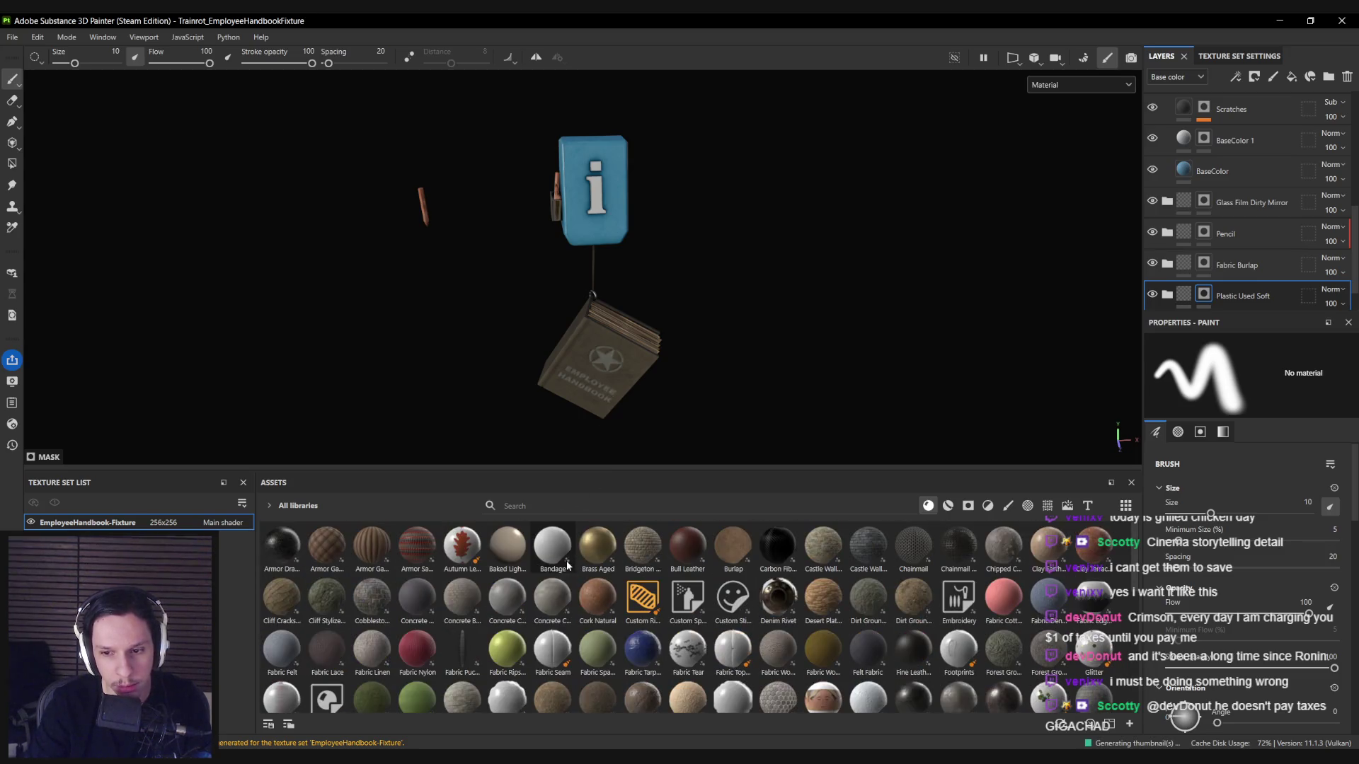
left_click_drag(605, 320, 625, 304)
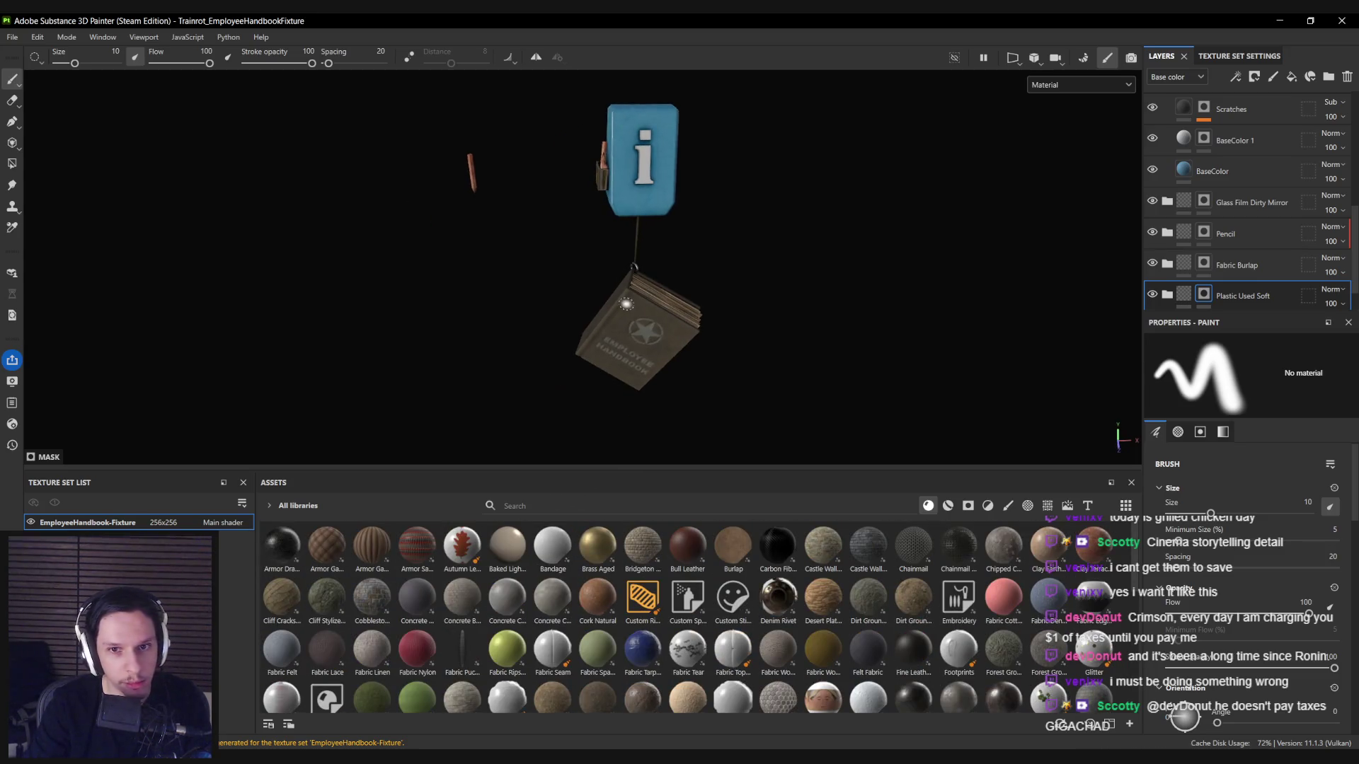
left_click(1341, 20)
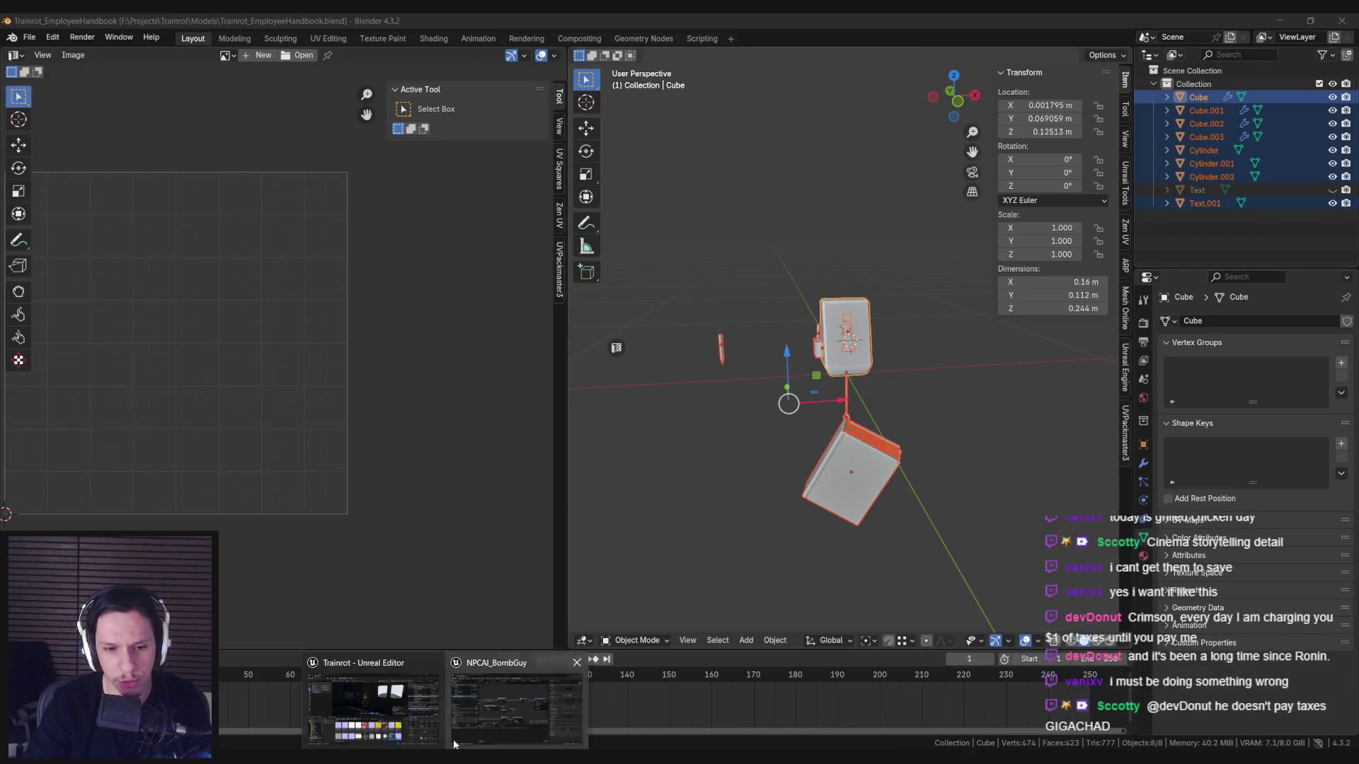
Reimport the handbook fixture's D, N and RMAO textures from the Content Browser.
left_click(397, 720)
scroll("up", 3)
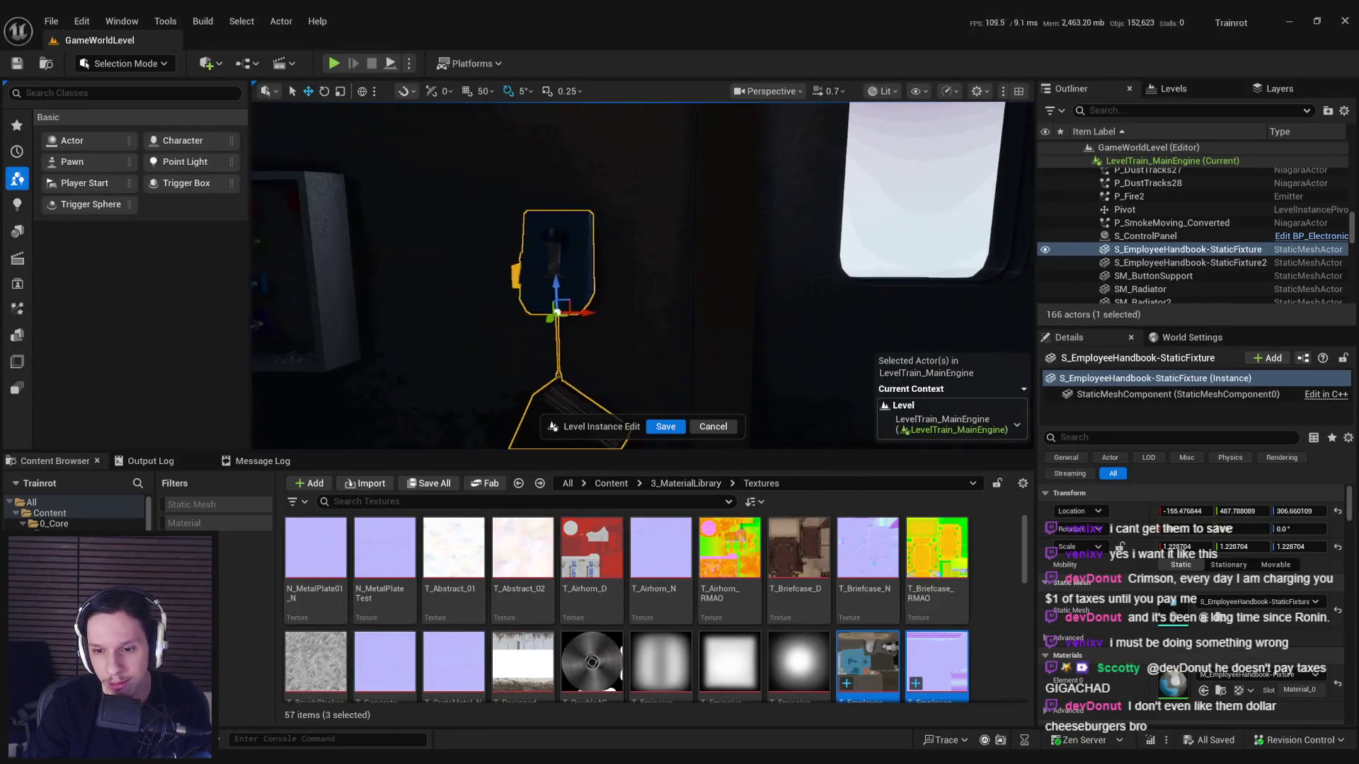
left_click(867, 662)
scroll("down", 3)
left_click(315, 630)
right_click(329, 637)
left_click(396, 236)
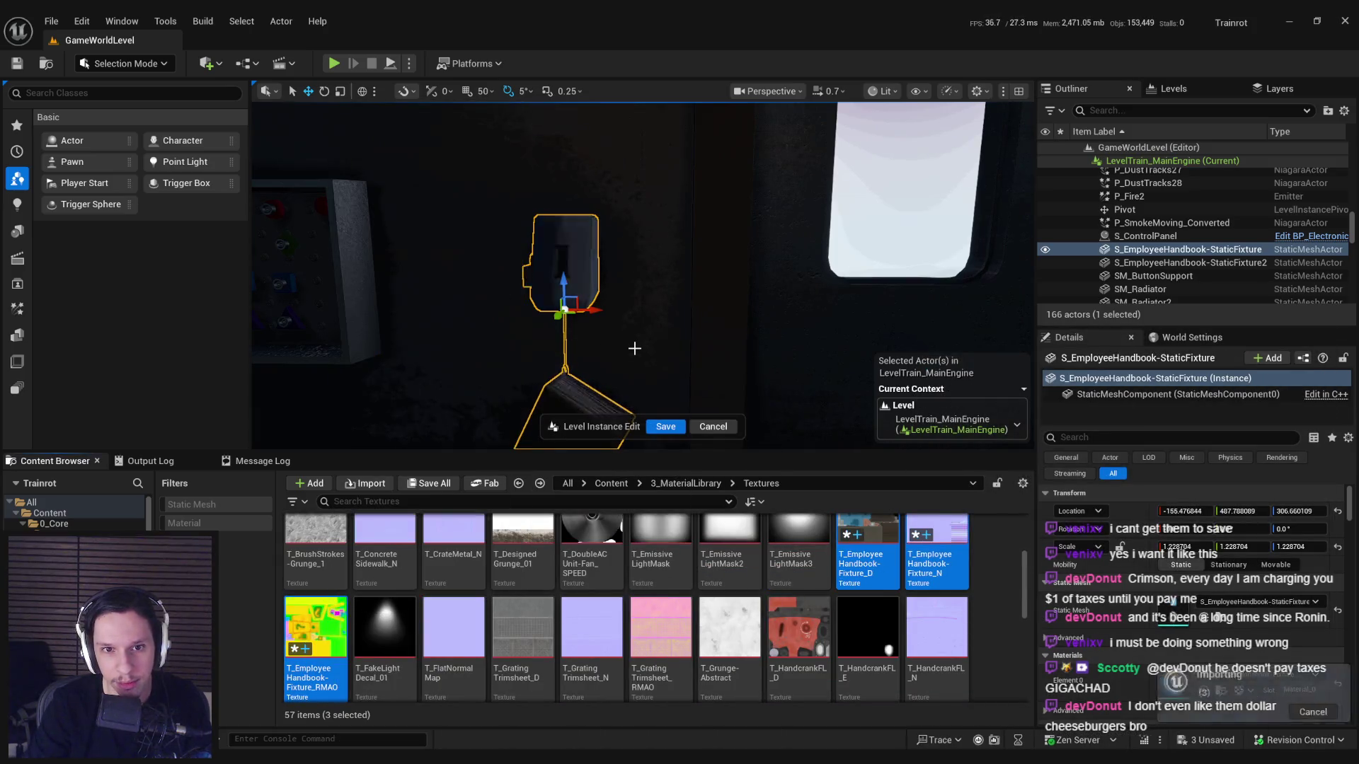
Save the reimported textures and the level instance edits, then return to Blender.
key("f")
key("ctrl+shift+s")
left_click_drag(724, 326, 706, 332)
left_click(667, 427)
left_click_drag(637, 283, 575, 283)
scroll("up", 3)
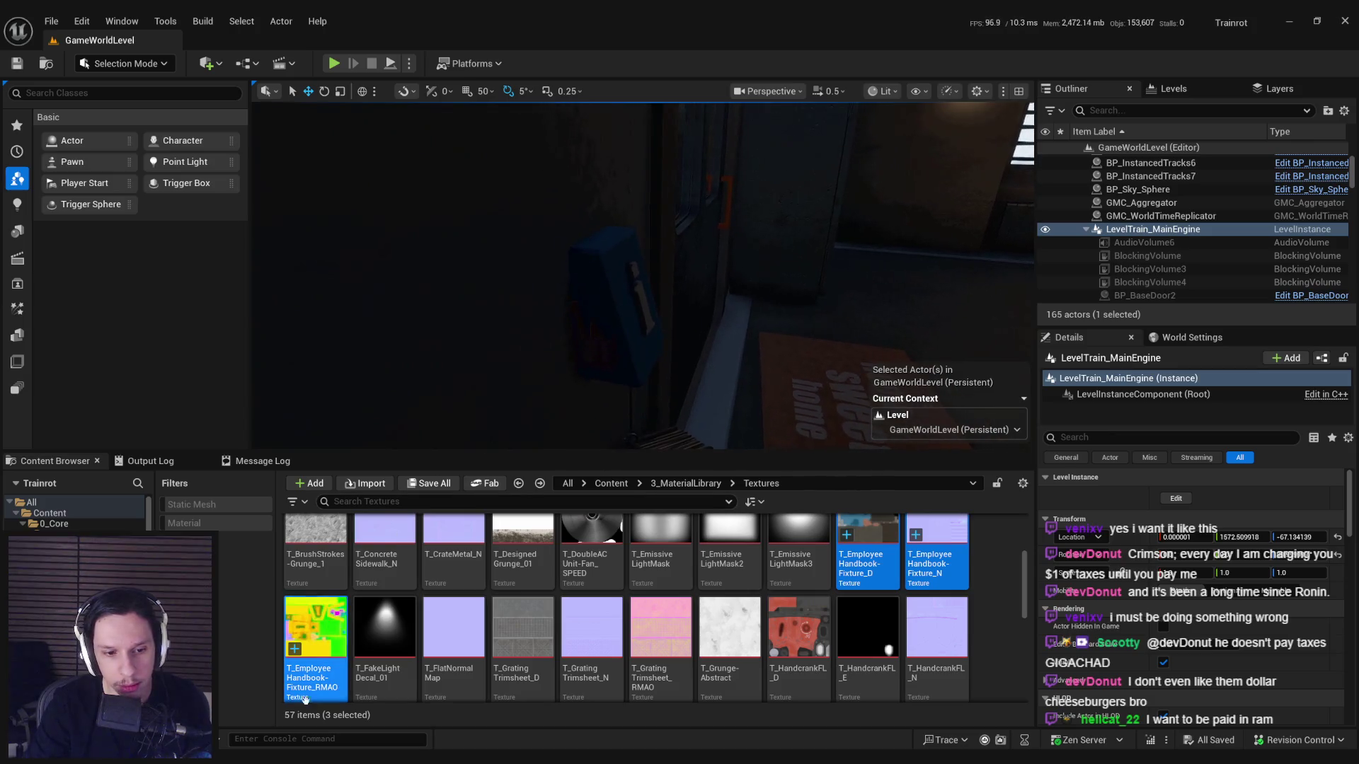
key("alt+Tab")
scroll("up", 3)
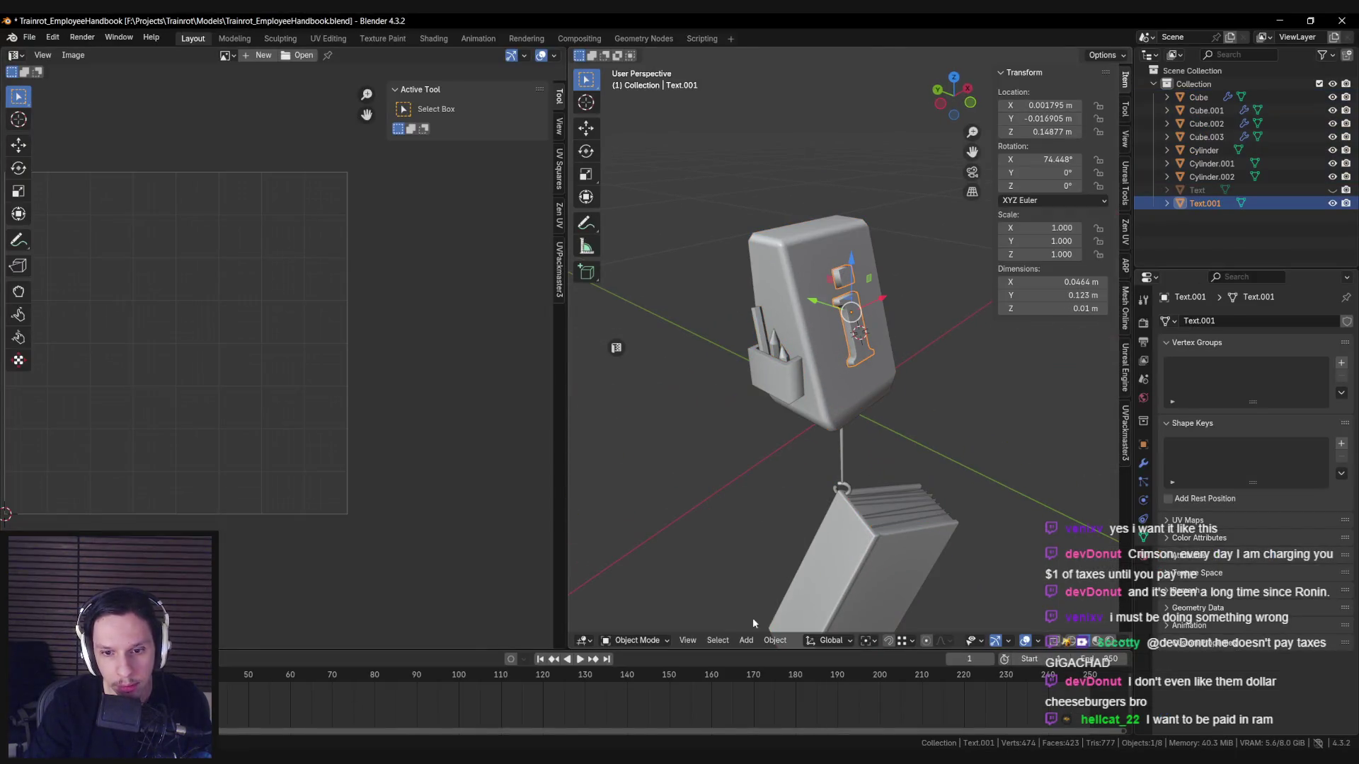
Fill the "i" lettering with black vertex colour, return to Object Mode and save the file.
left_click(634, 641)
left_click(641, 598)
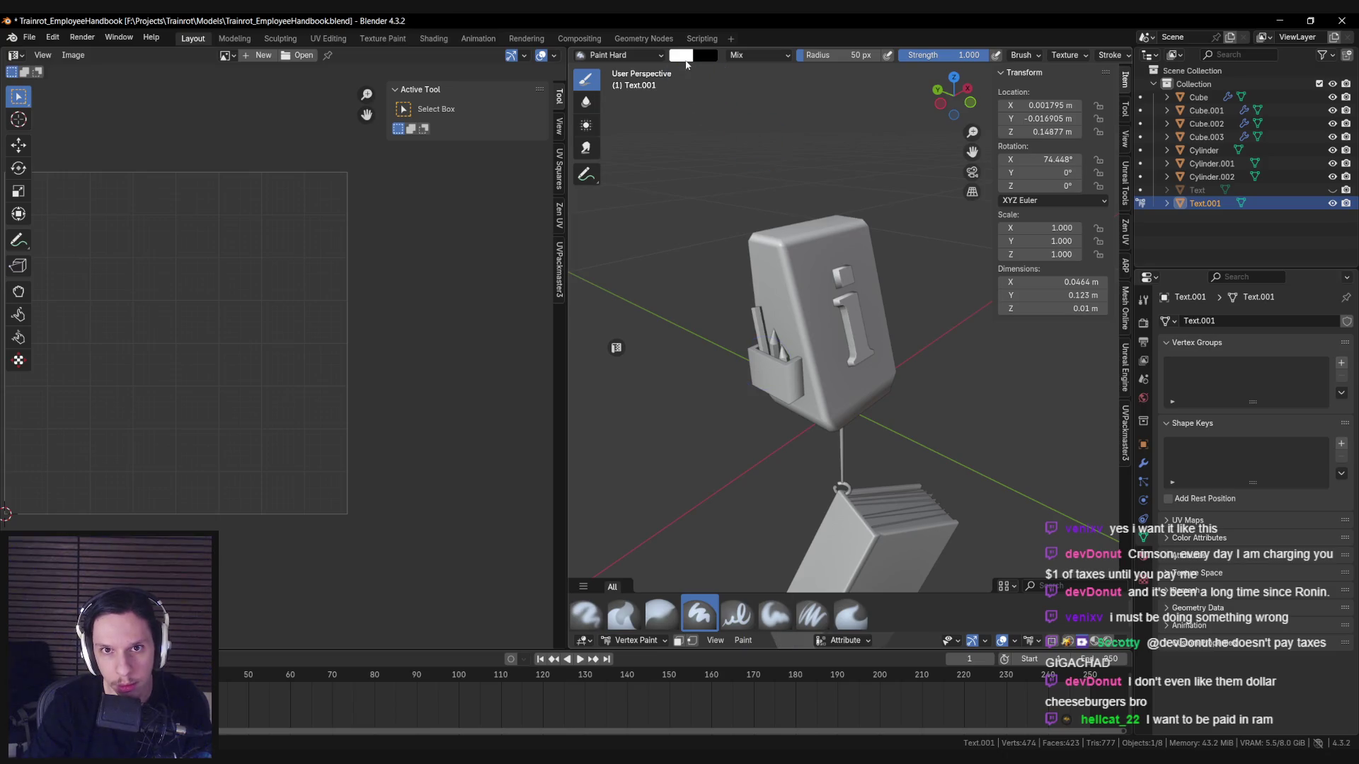
left_click(682, 56)
left_click(791, 172)
left_click(743, 640)
left_click(752, 610)
left_click(633, 641)
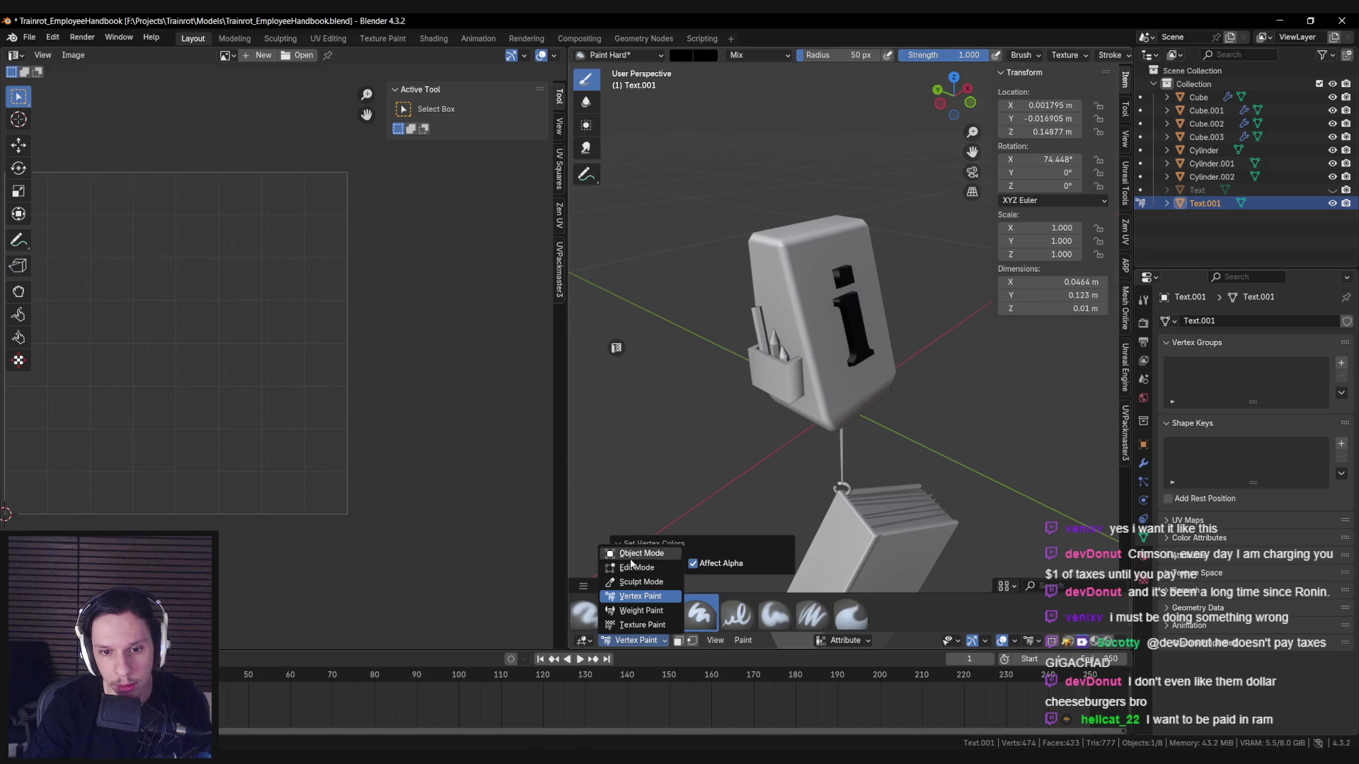
left_click(631, 552)
key("a")
key("ctrl+s")
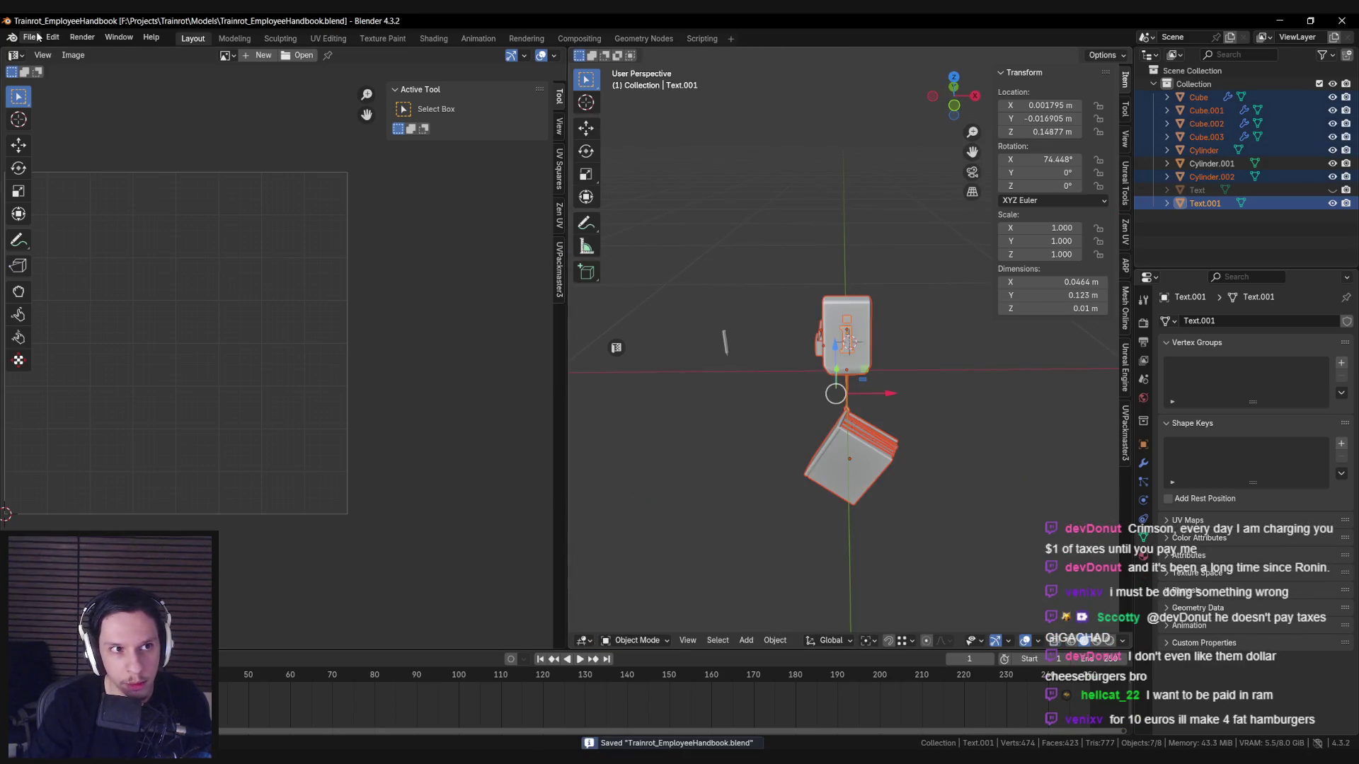
Export the fixture as FBX, overwriting S_EmployeeHandbook-StaticFixture.fbx in the Models folder.
left_click(30, 37)
mouse_move(106, 238)
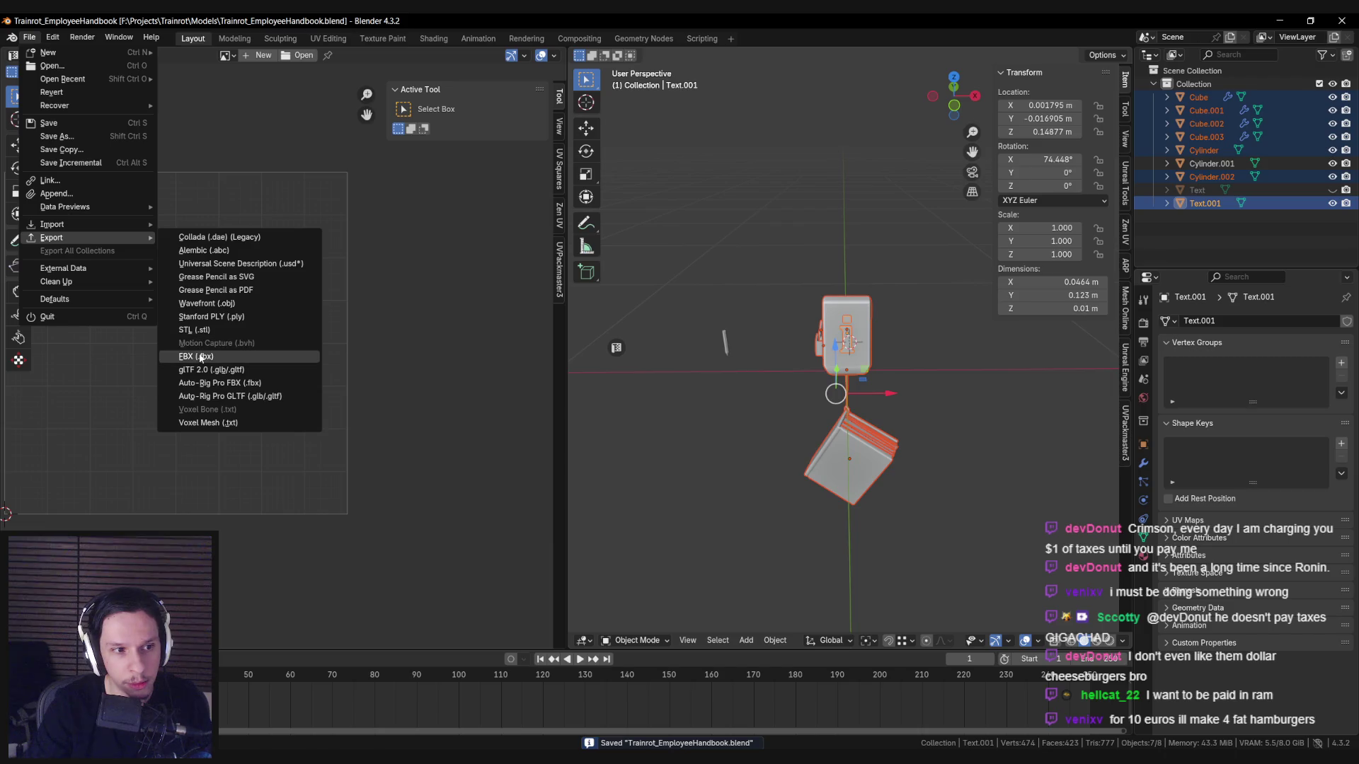
left_click(198, 356)
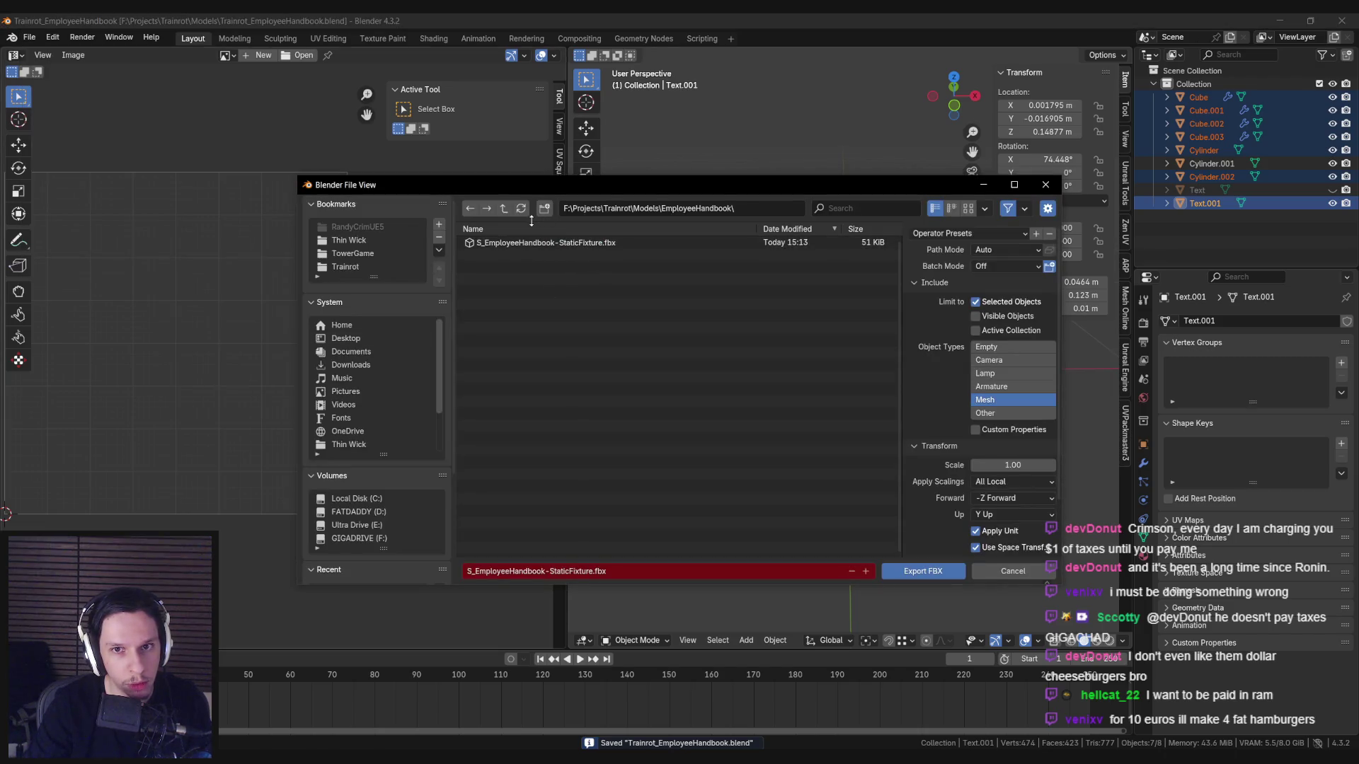
left_click(505, 209)
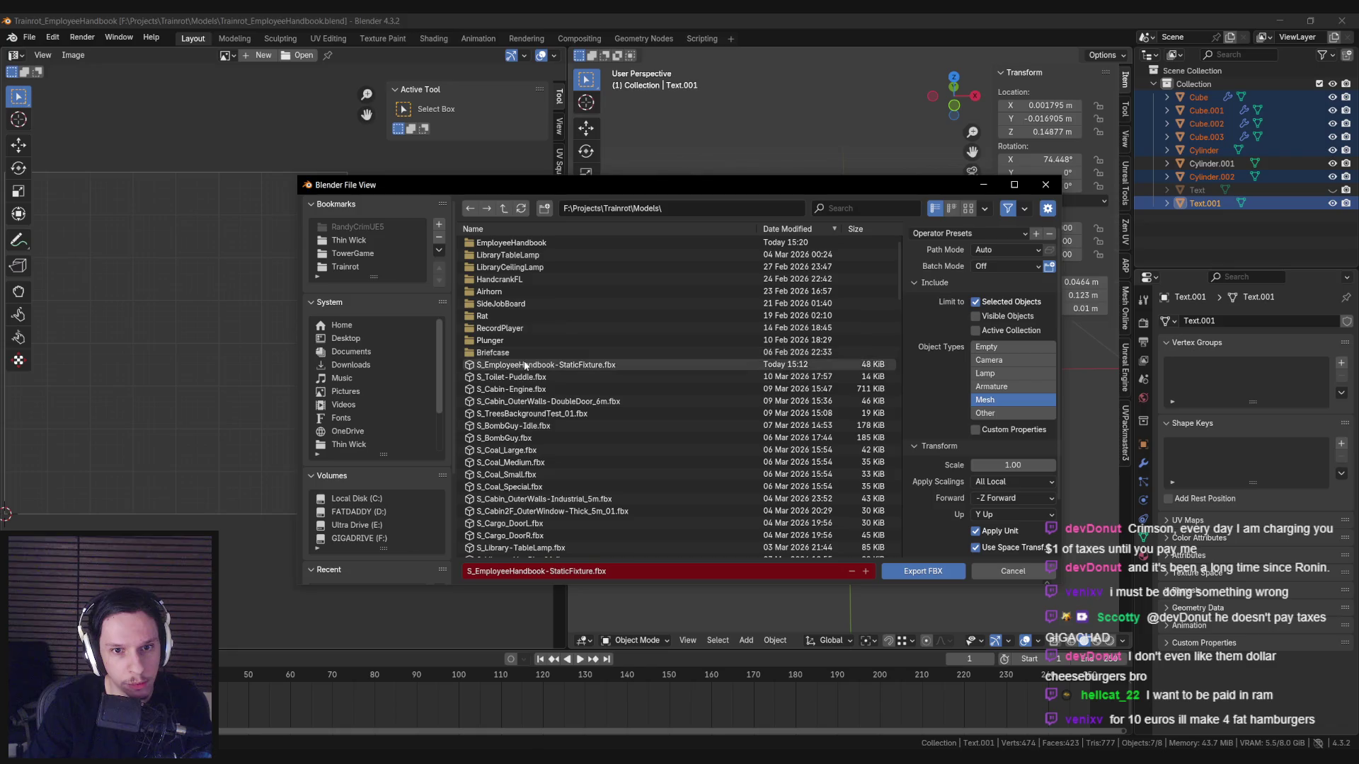
double_click(525, 365)
key("alt+Tab")
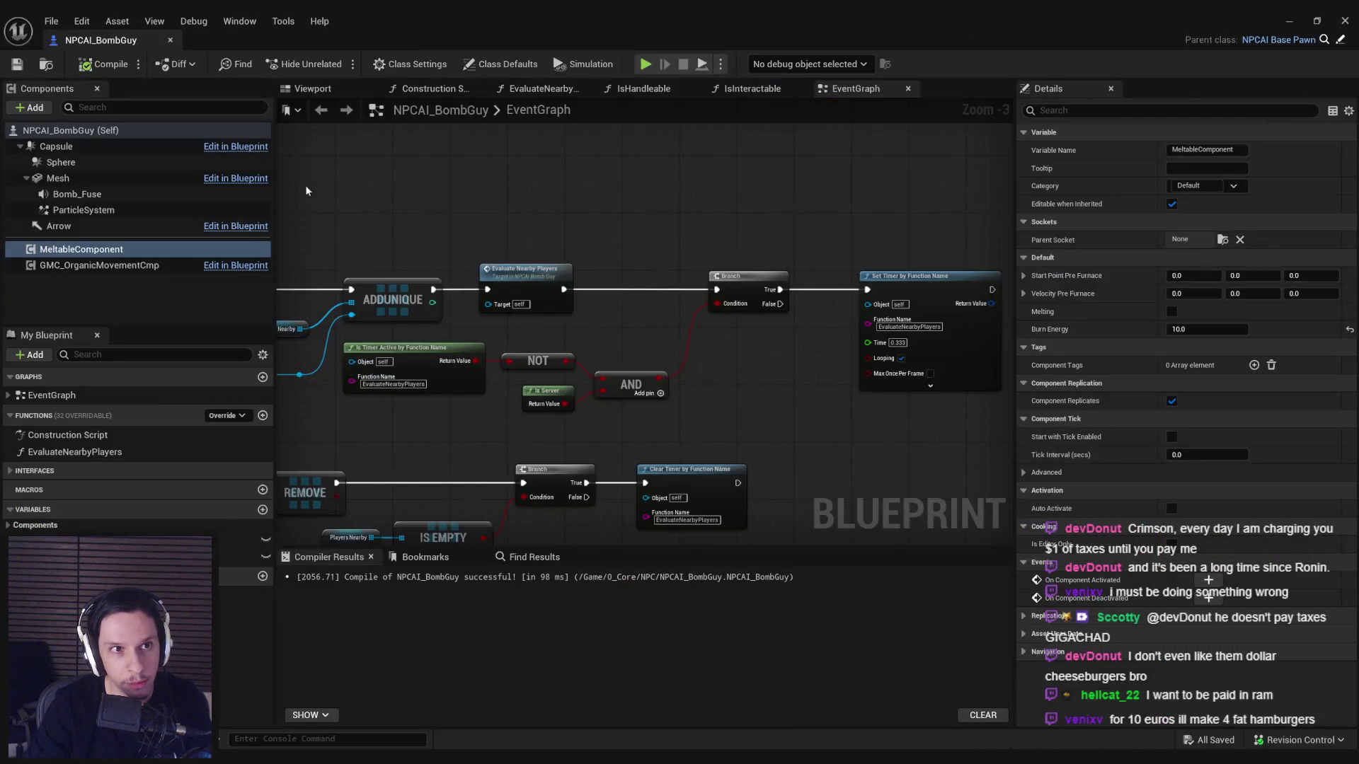
Locate the S_EmployeeHandbook-StaticFixture mesh from the level, reimport it, and save the level instance edit.
key("alt+Tab")
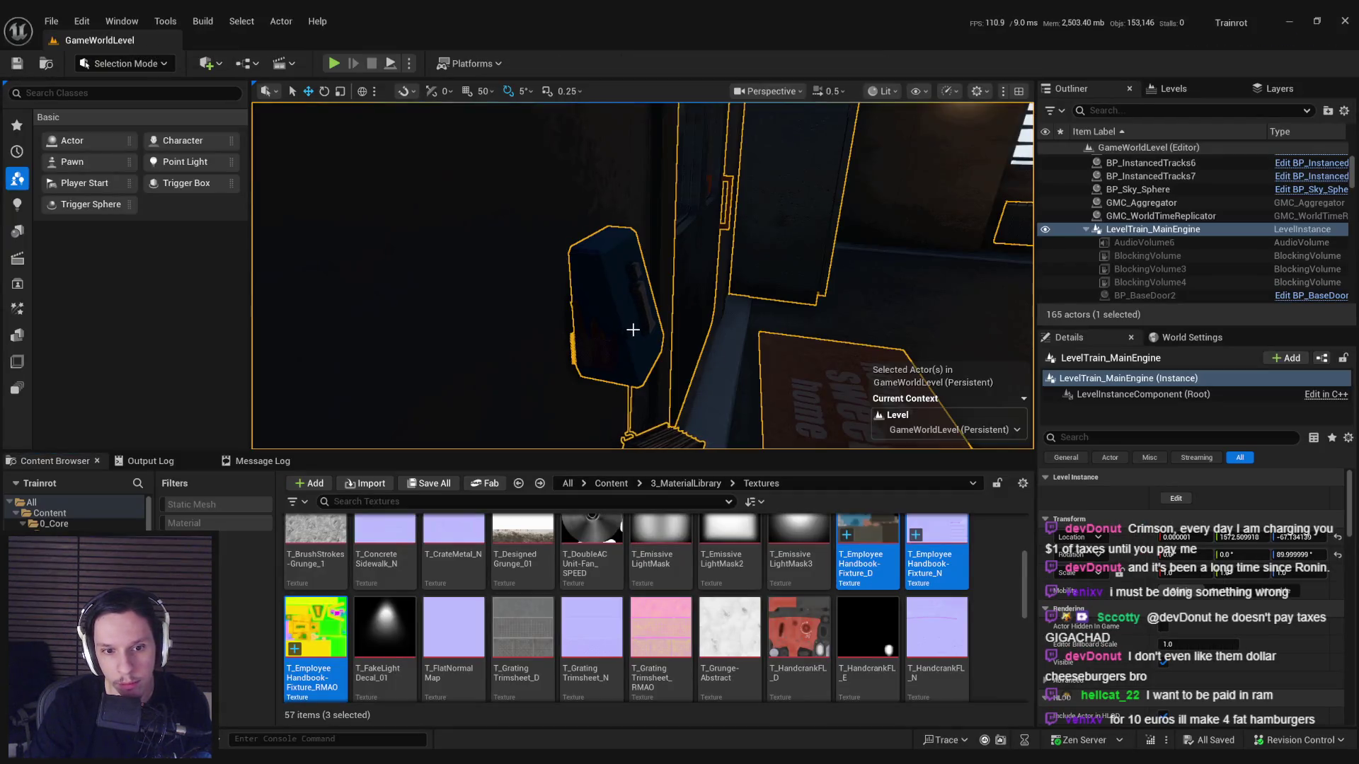
left_click(620, 312)
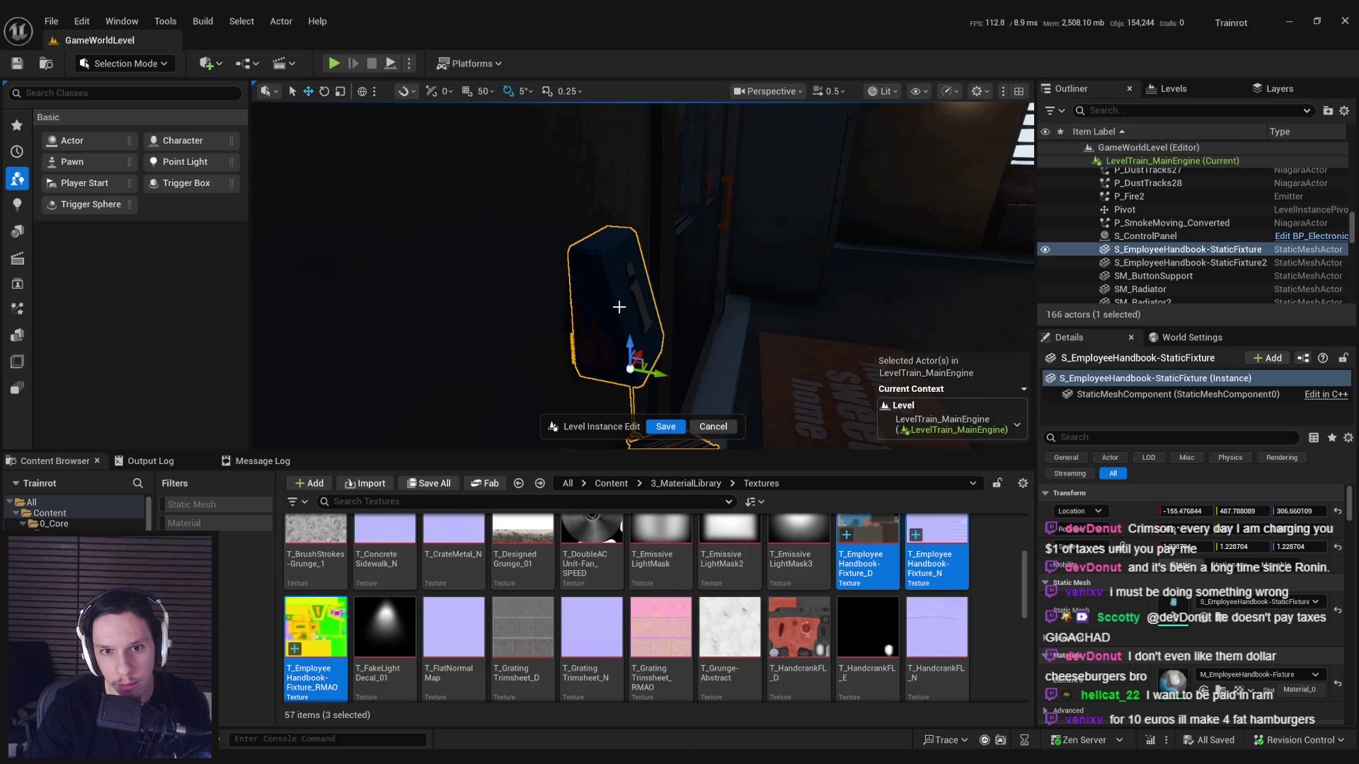
key("ctrl+b")
right_click(869, 566)
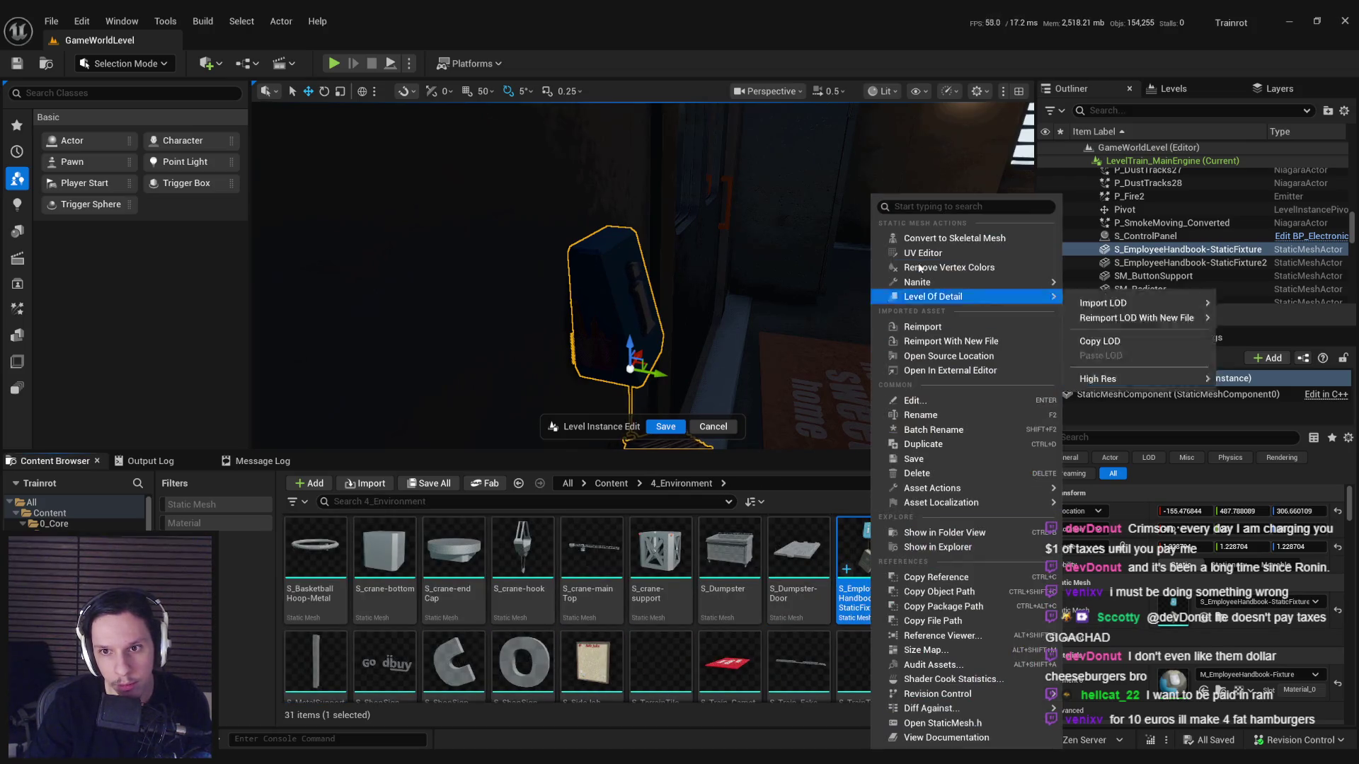
left_click(924, 326)
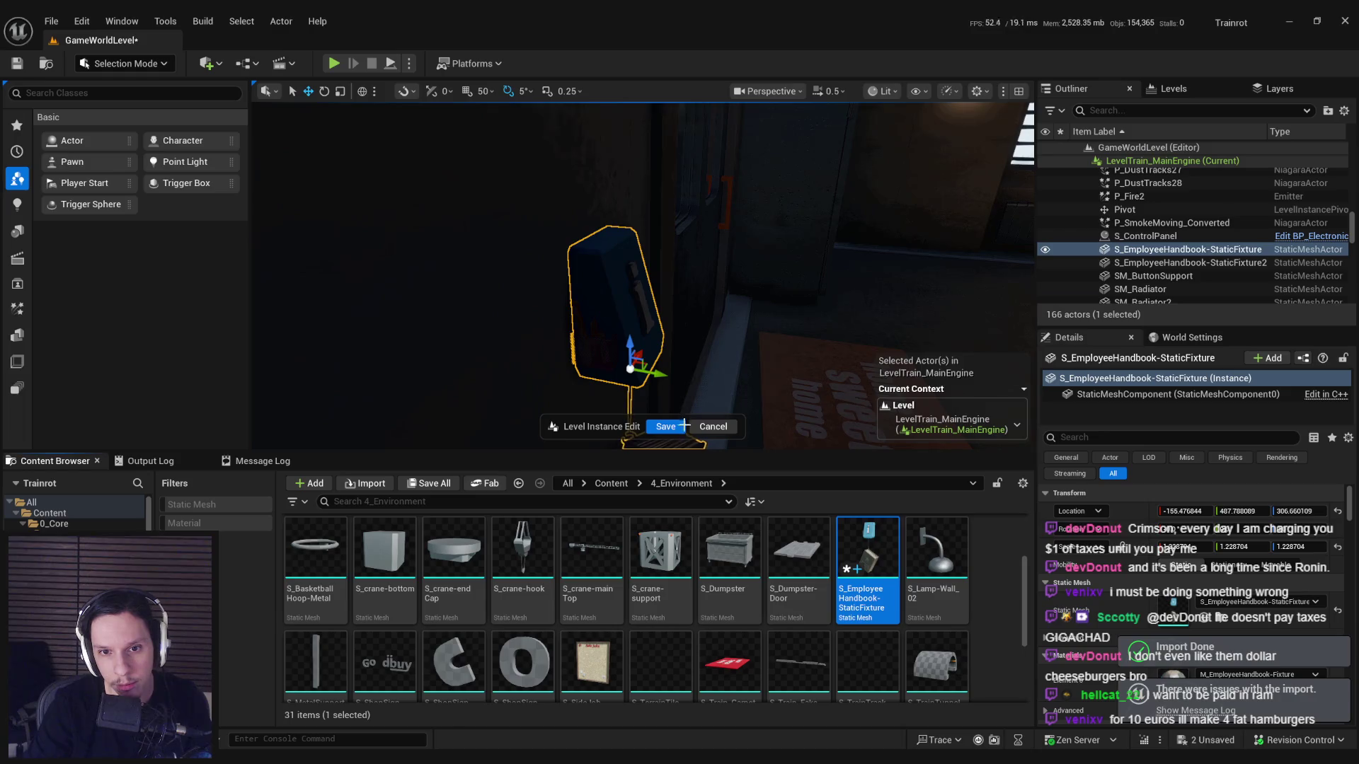
left_click(680, 425)
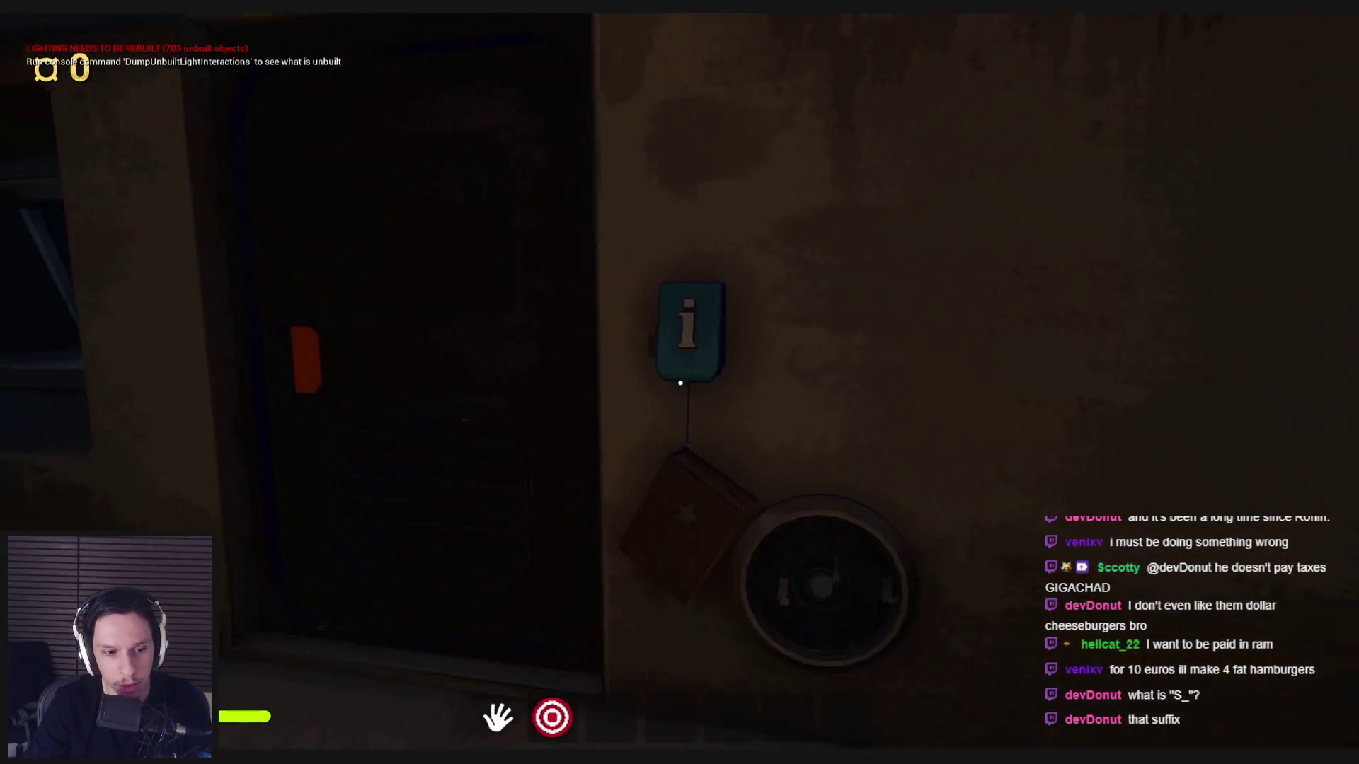
Stop the playtest after checking the handbook fixture on the wall.
key("Escape")
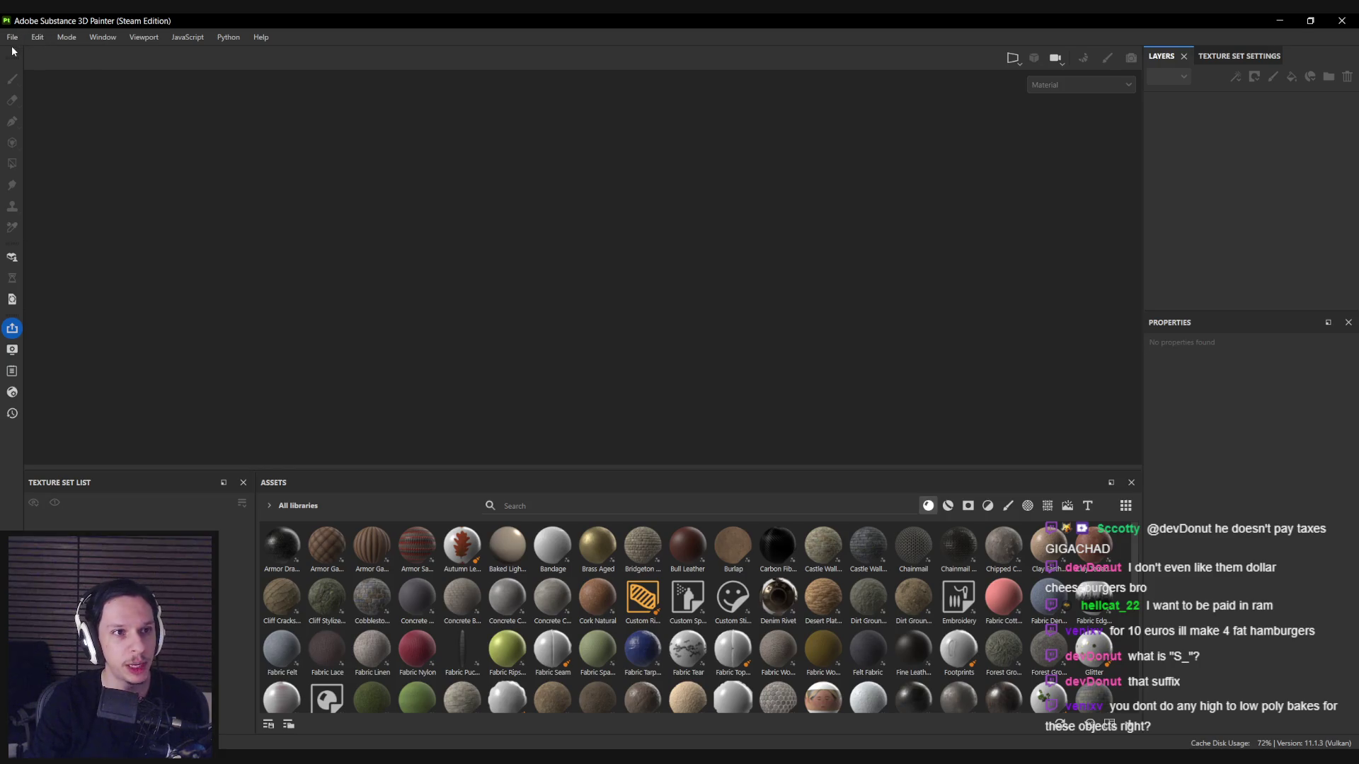
Reopen Trainrot_EmployeeHandbookFixture from Recent Files and zoom in on the hanging rod.
left_click(12, 37)
mouse_move(52, 90)
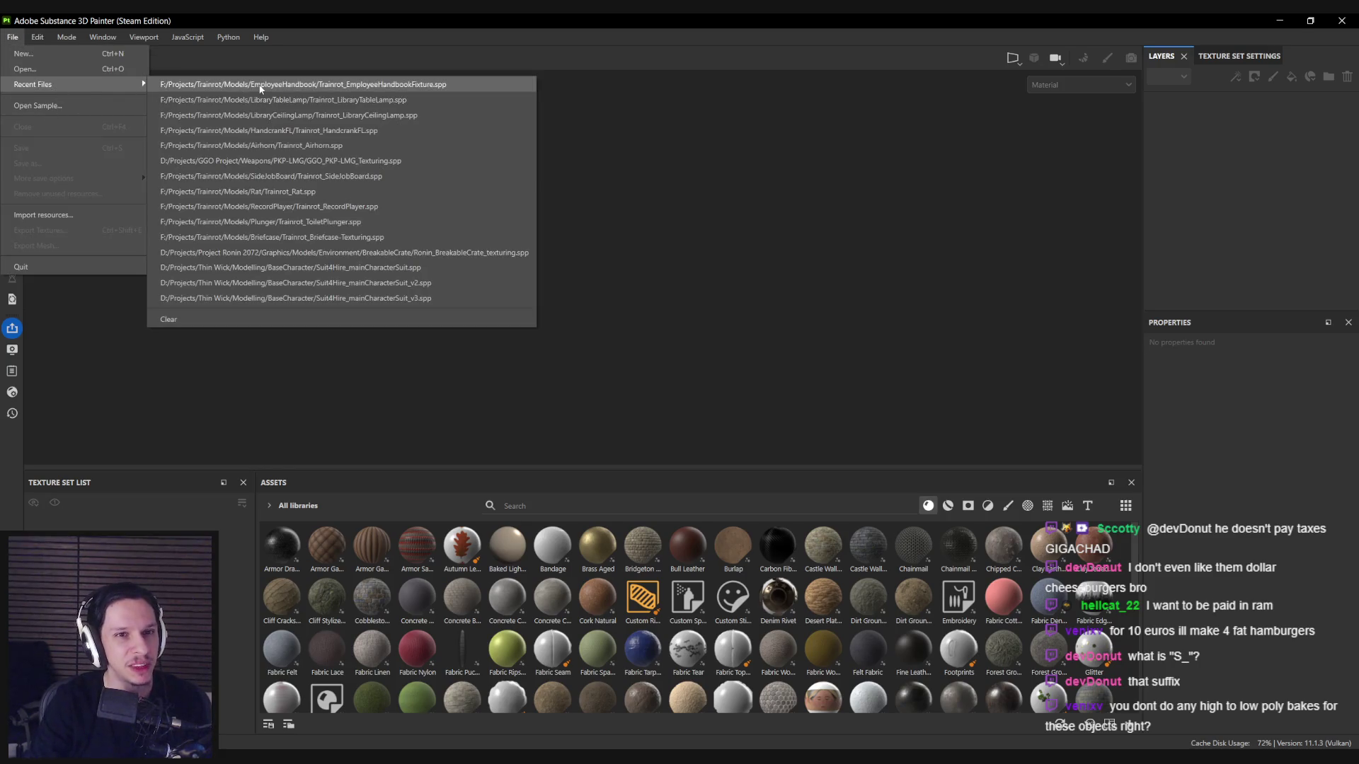
left_click(261, 85)
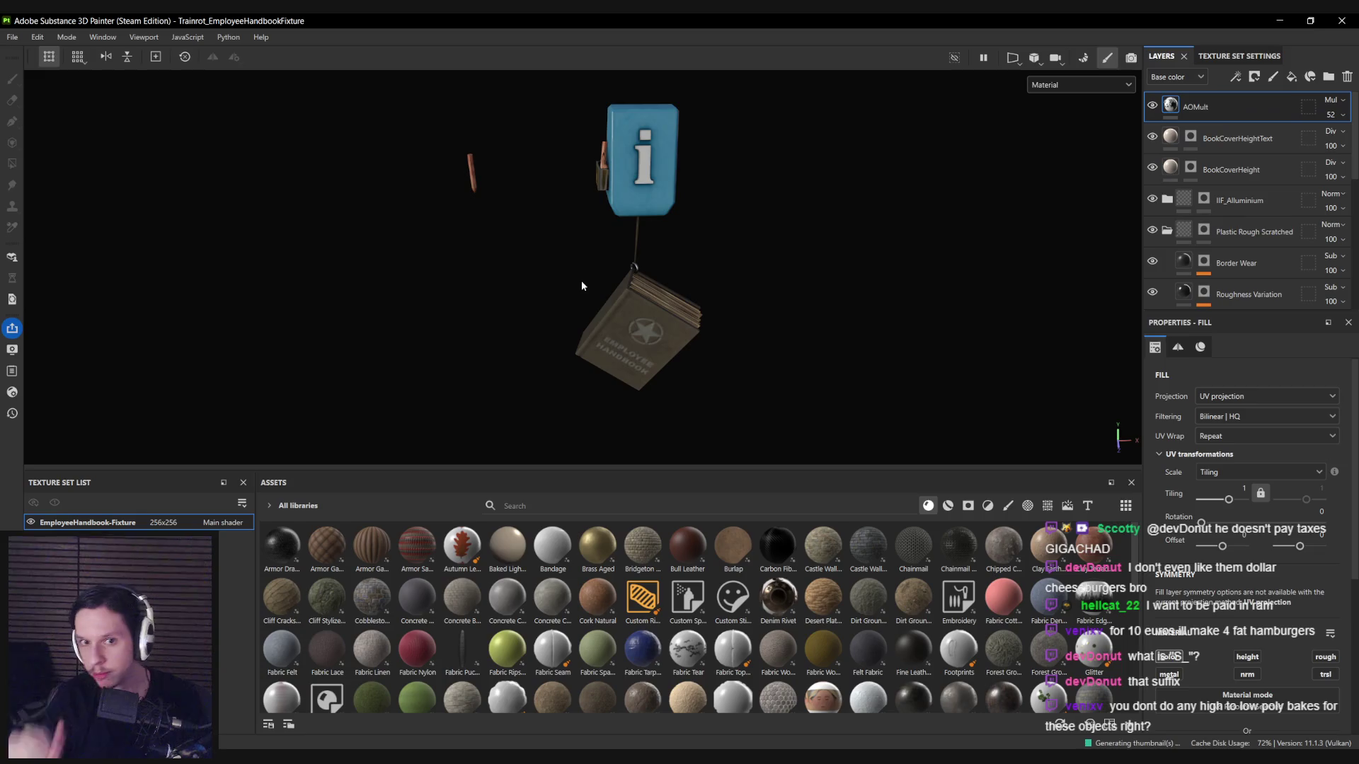
scroll("up", 3)
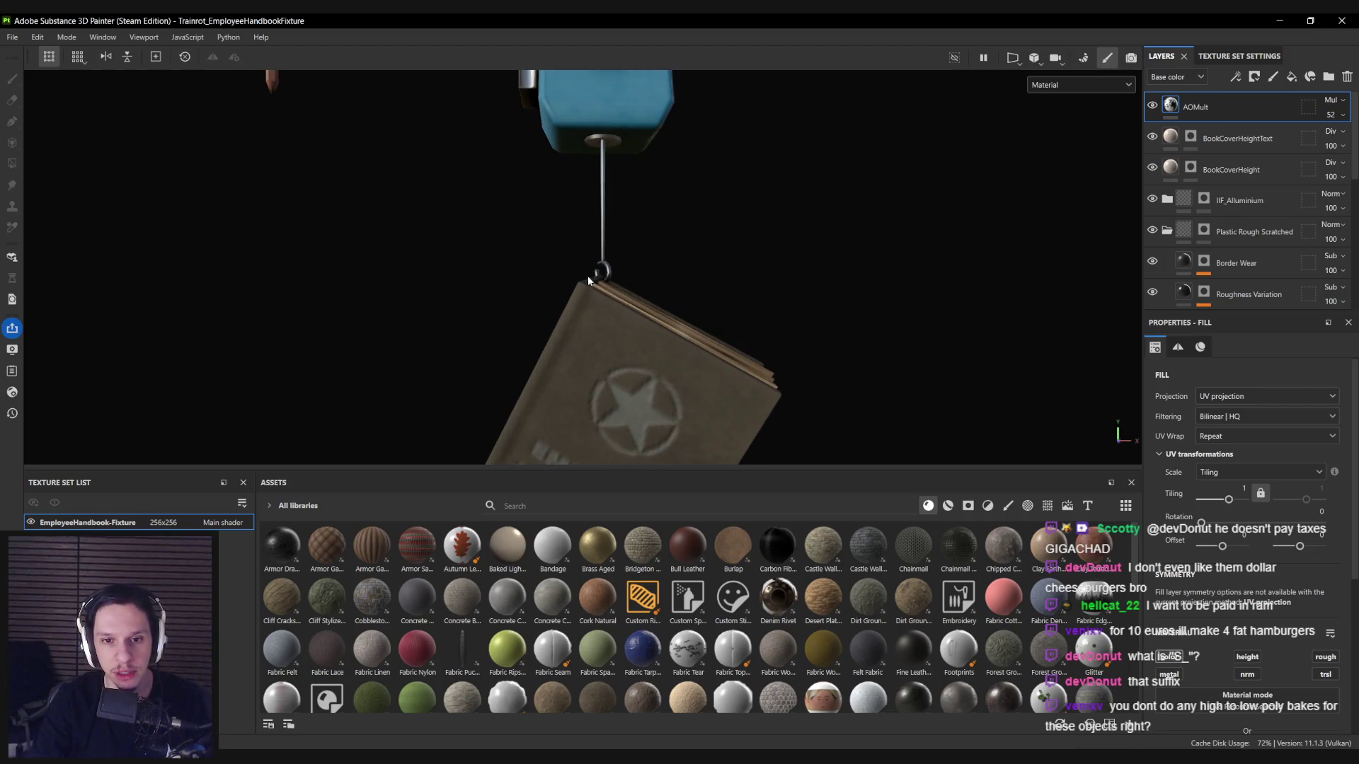
scroll("up", 3)
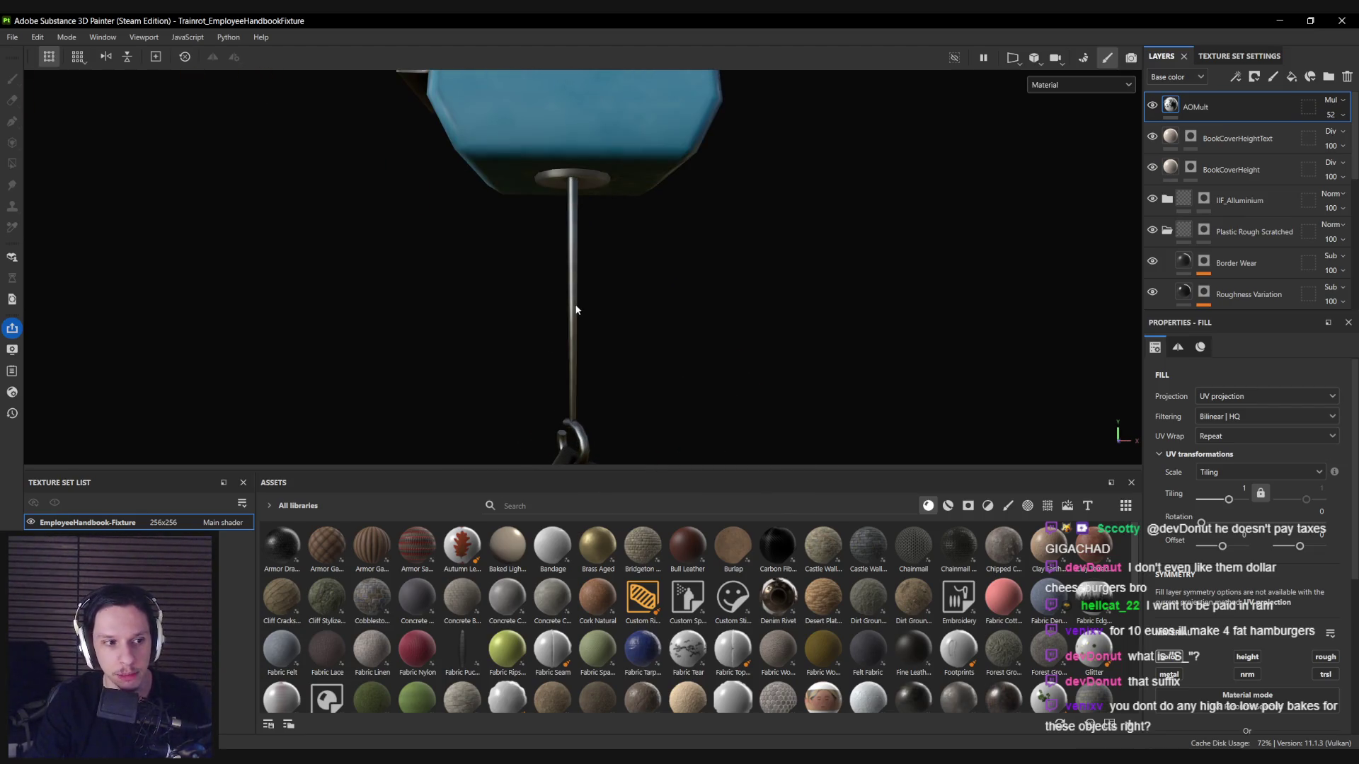
Expand the IIF_Alluminium group and add Fill layer 4 with a black mask.
left_click(1167, 231)
scroll("down", 3)
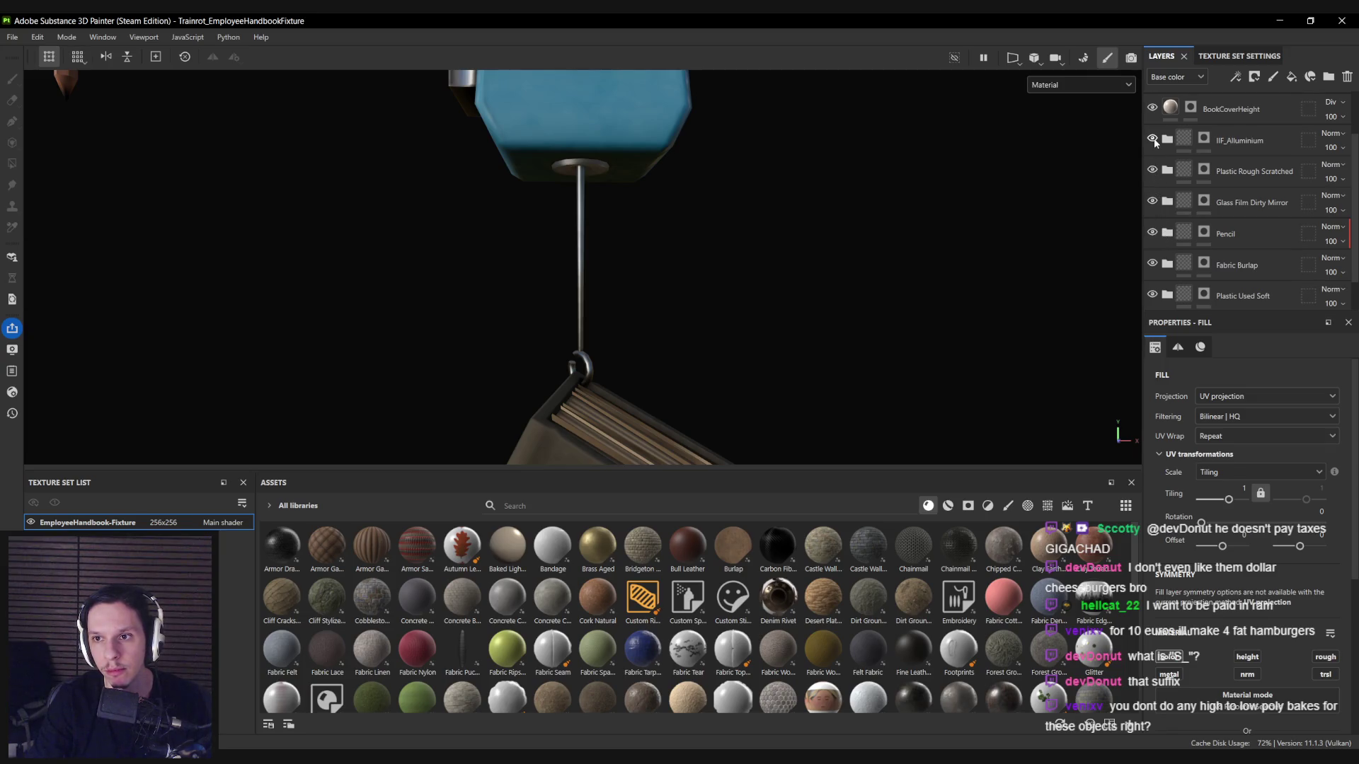
left_click(1153, 139)
left_click(1154, 138)
left_click(1167, 139)
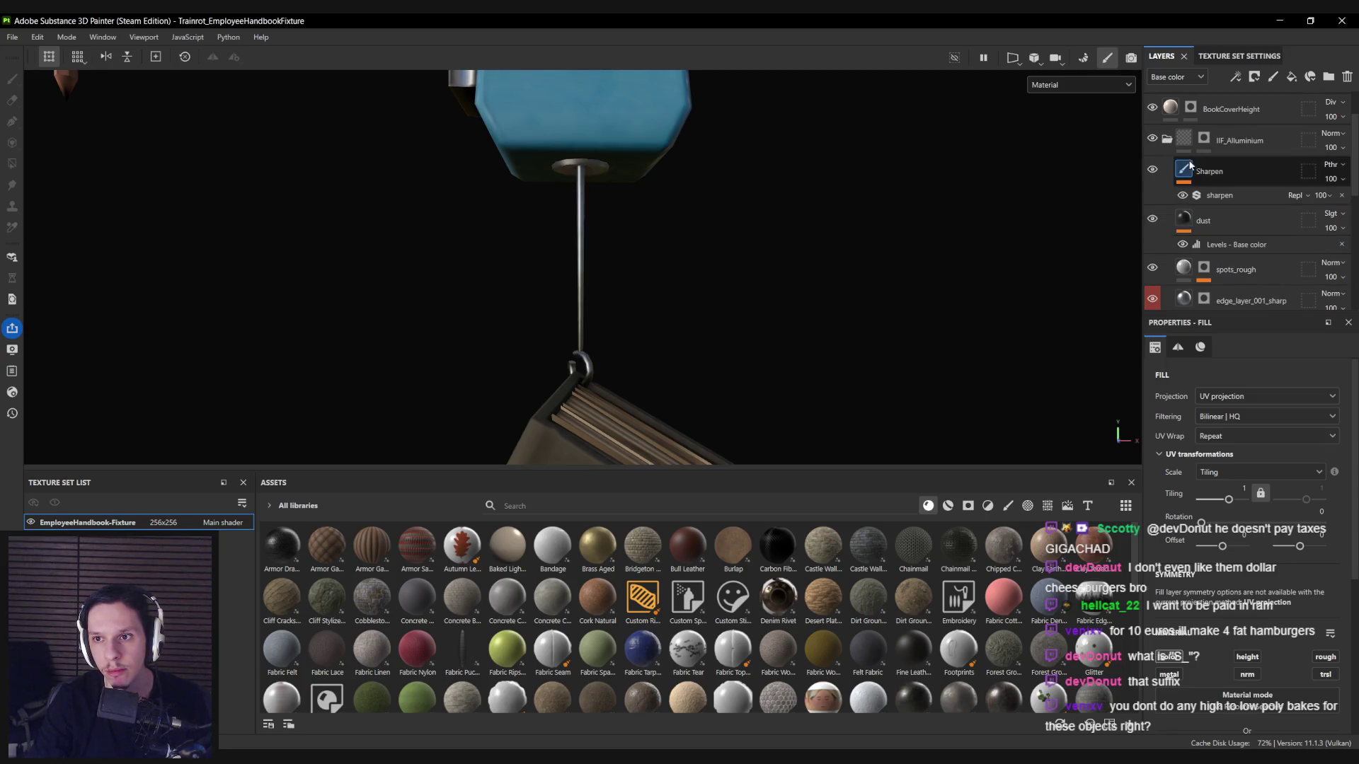
left_click(1292, 77)
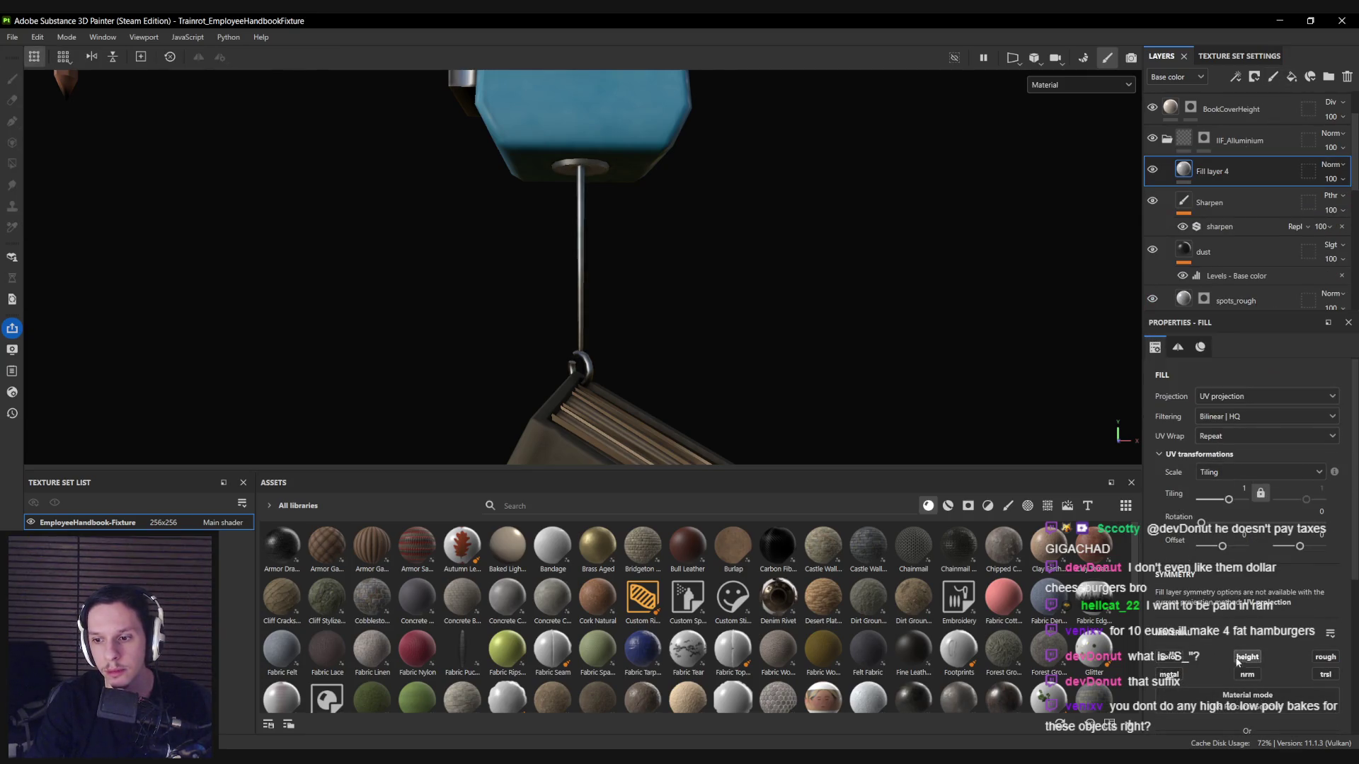
scroll("down", 3)
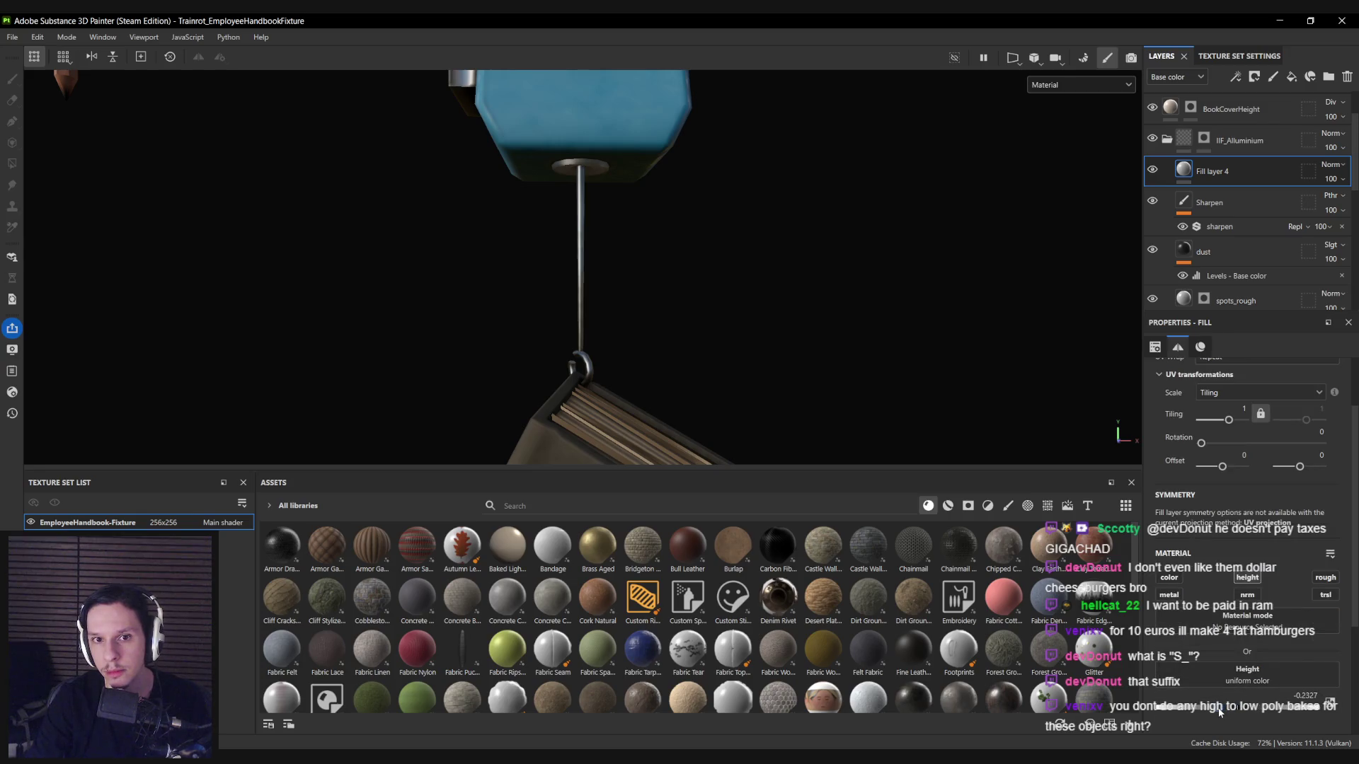
right_click(1213, 174)
left_click(1246, 41)
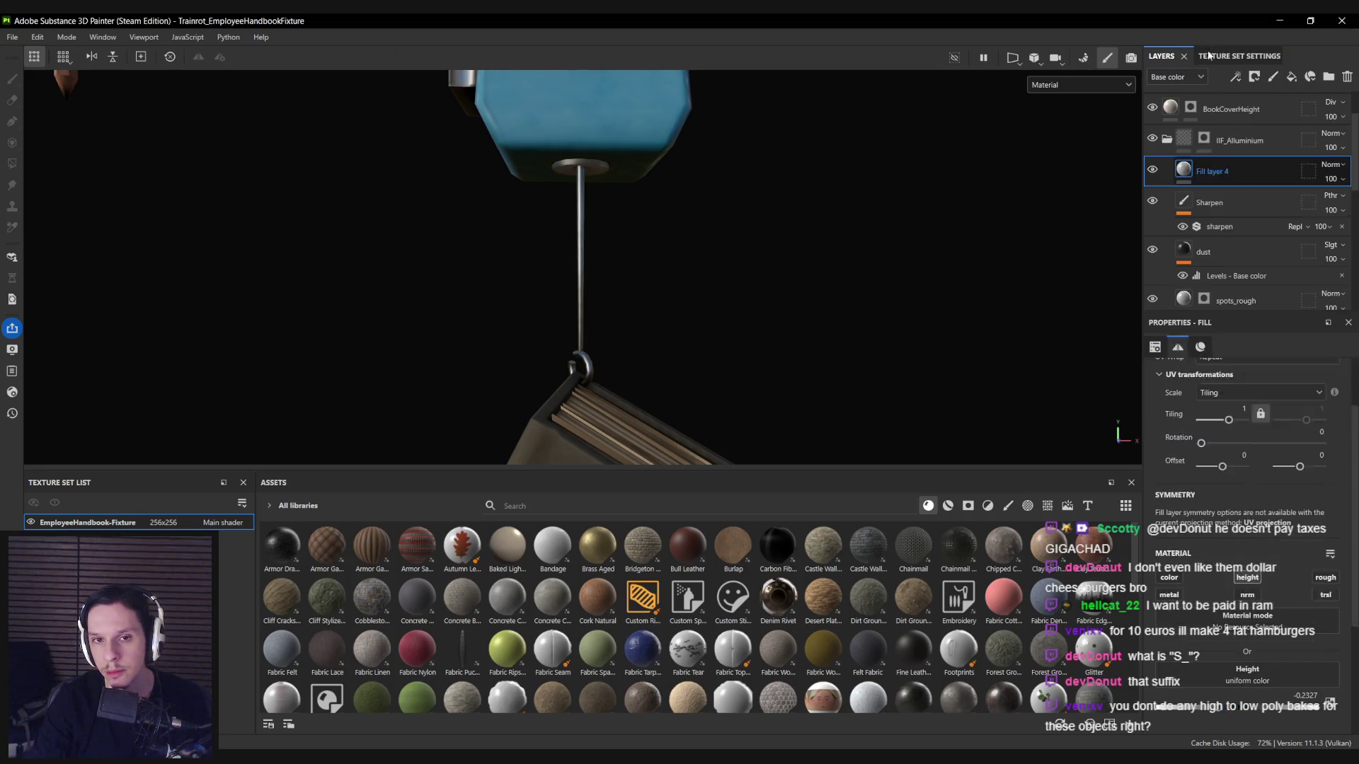
Add a Stripes fill to the mask with rotation 45 and tiling 6.7.
right_click(1207, 176)
left_click(1219, 629)
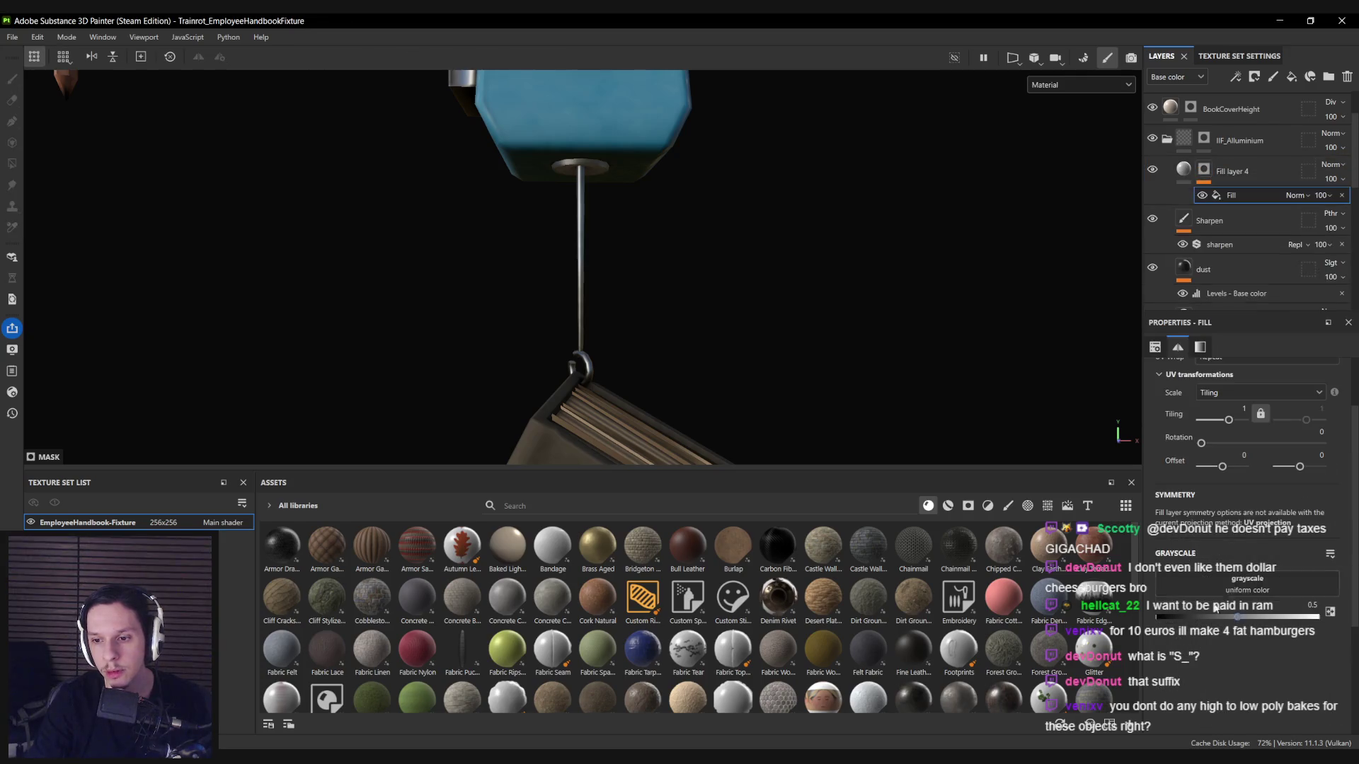
left_click(1027, 505)
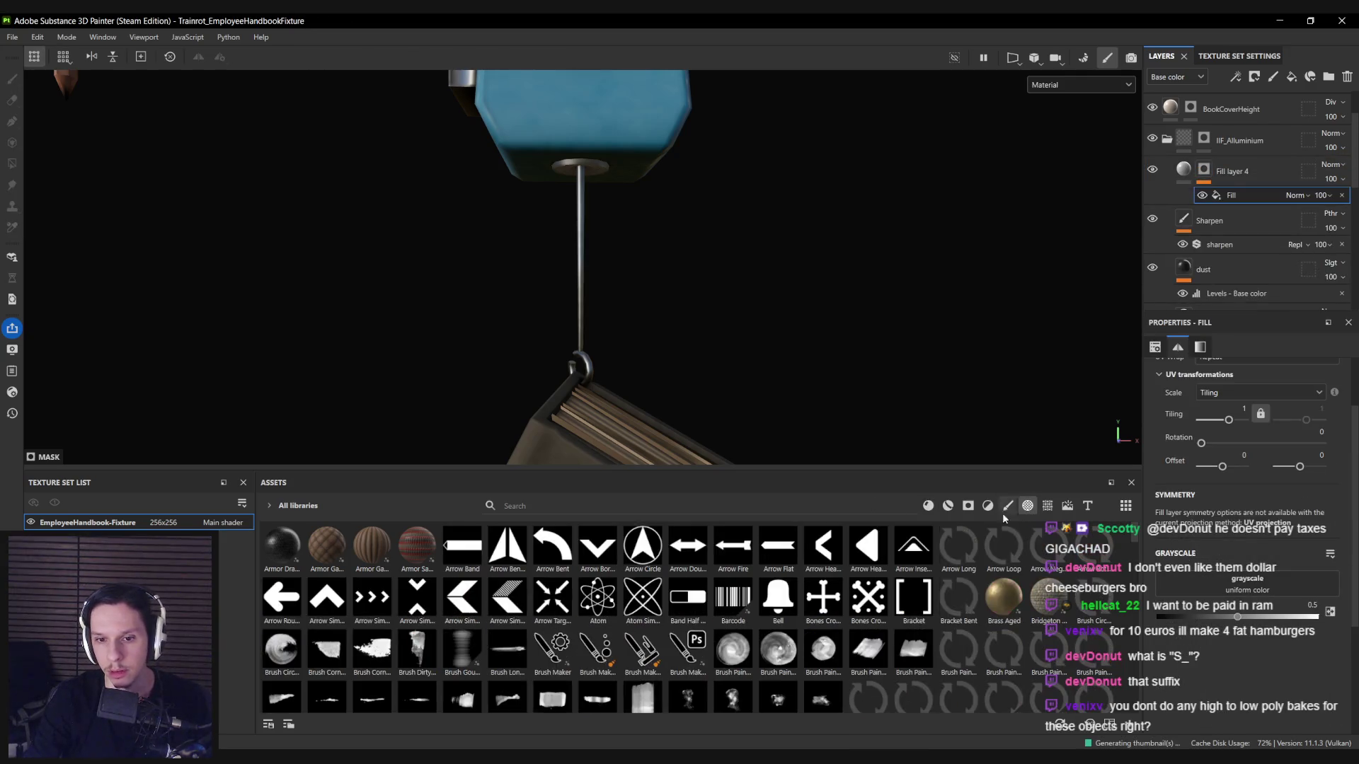
type("strip")
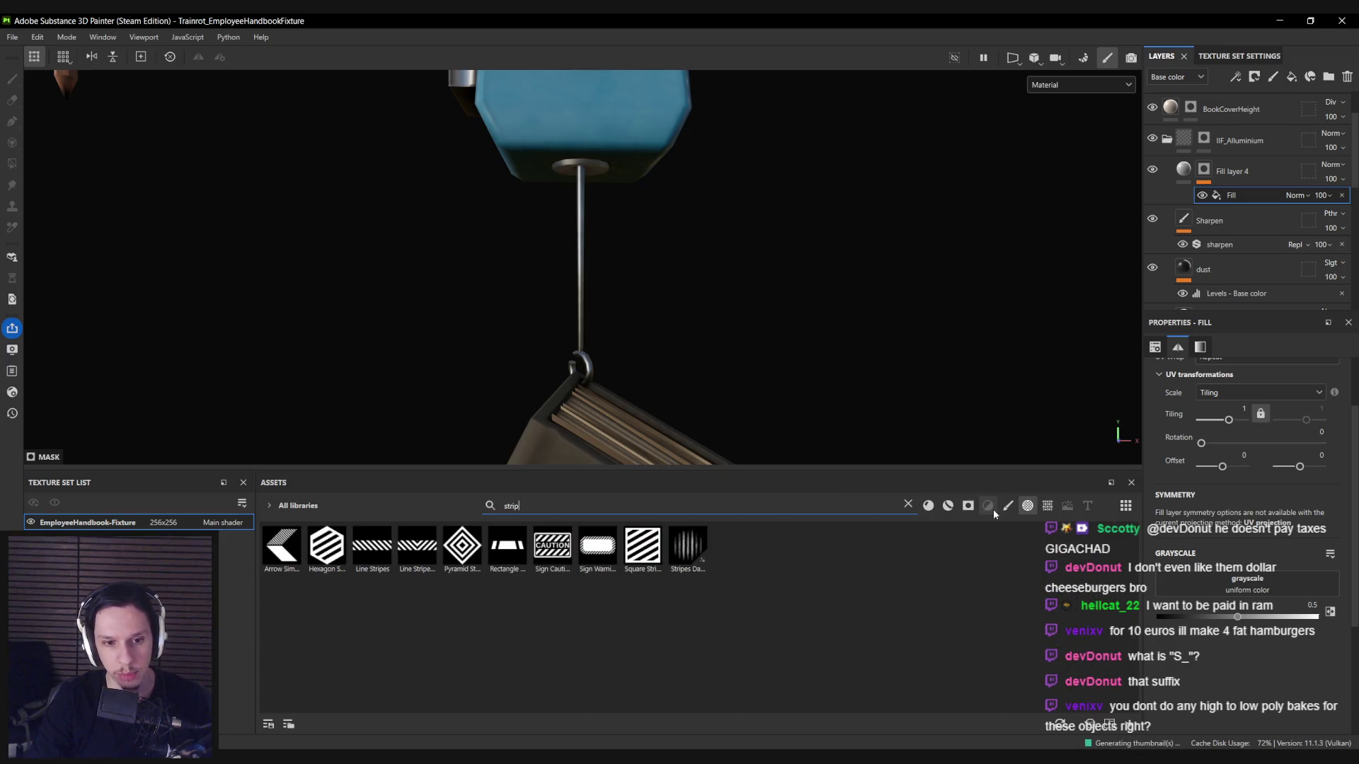
left_click(1047, 505)
left_click(282, 546)
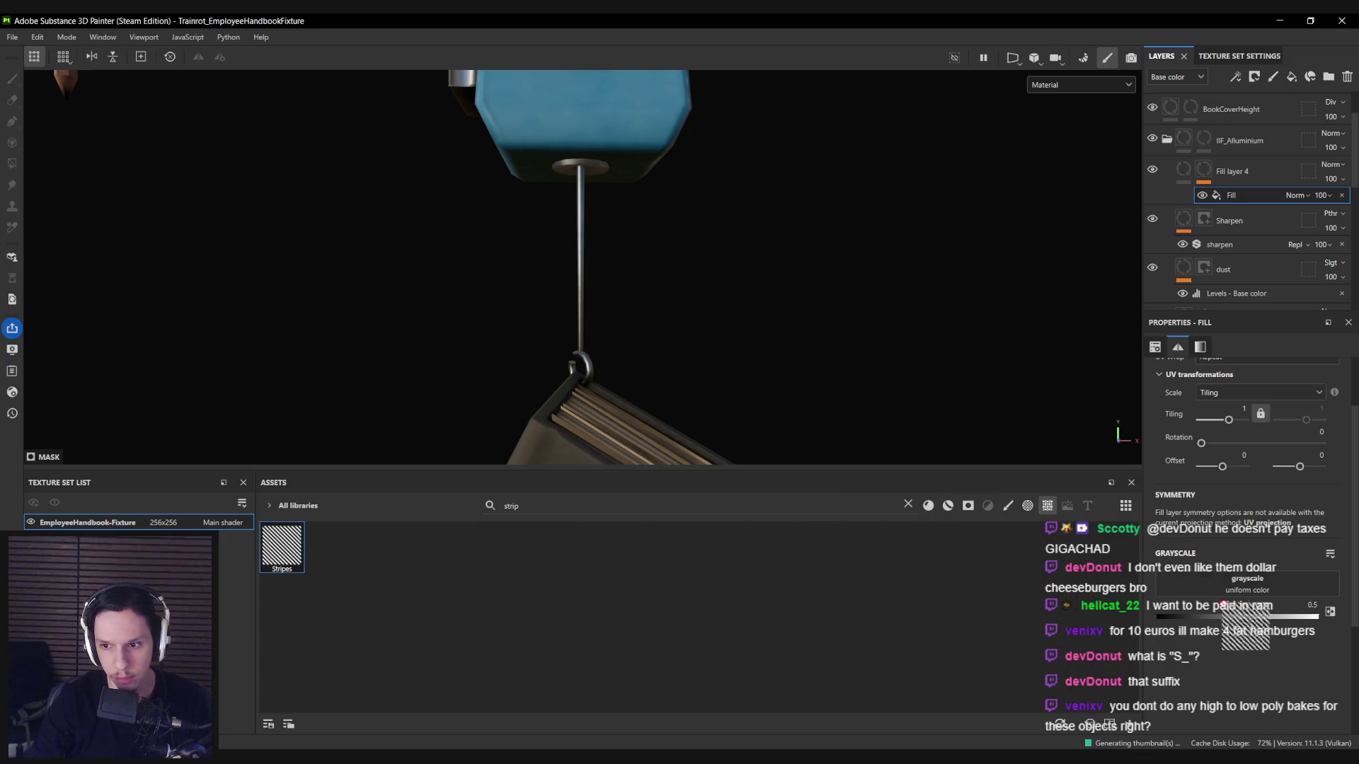
left_click(908, 505)
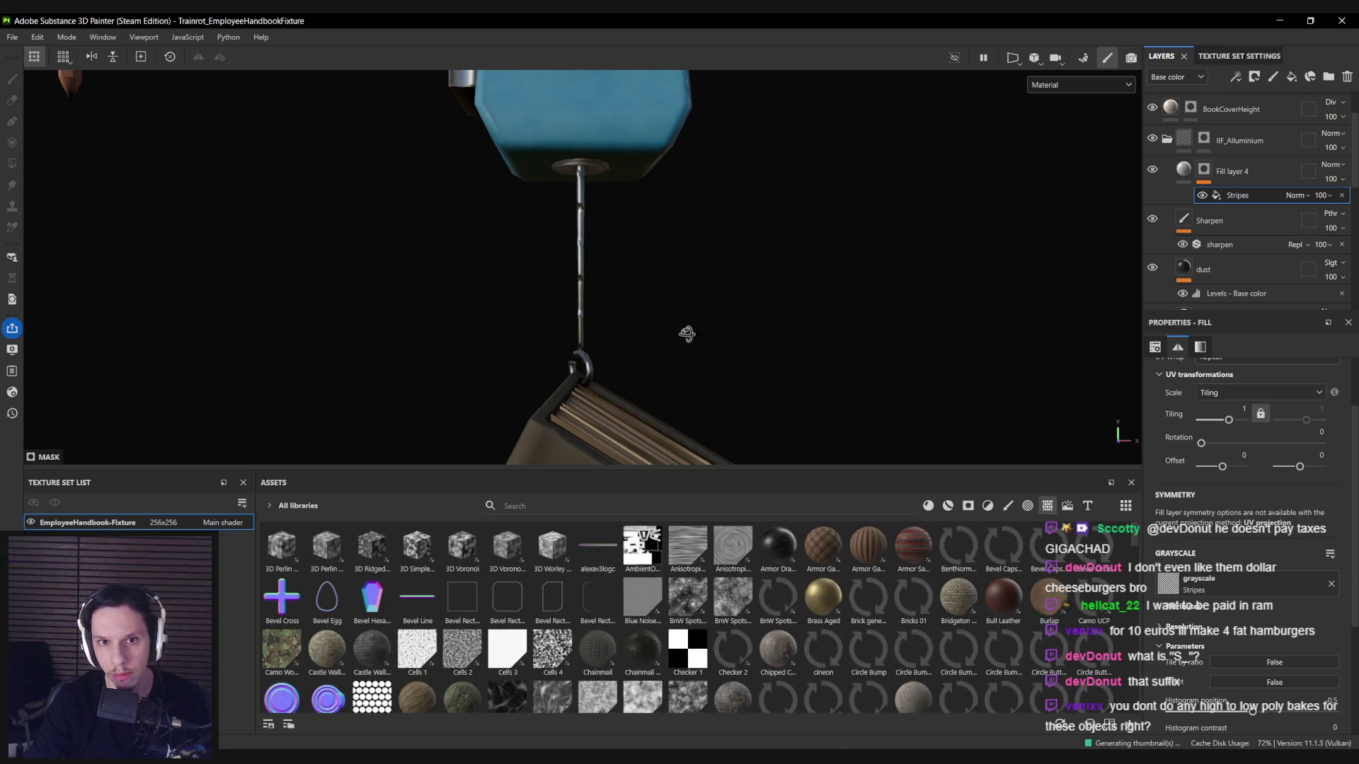
double_click(1315, 431)
type("45")
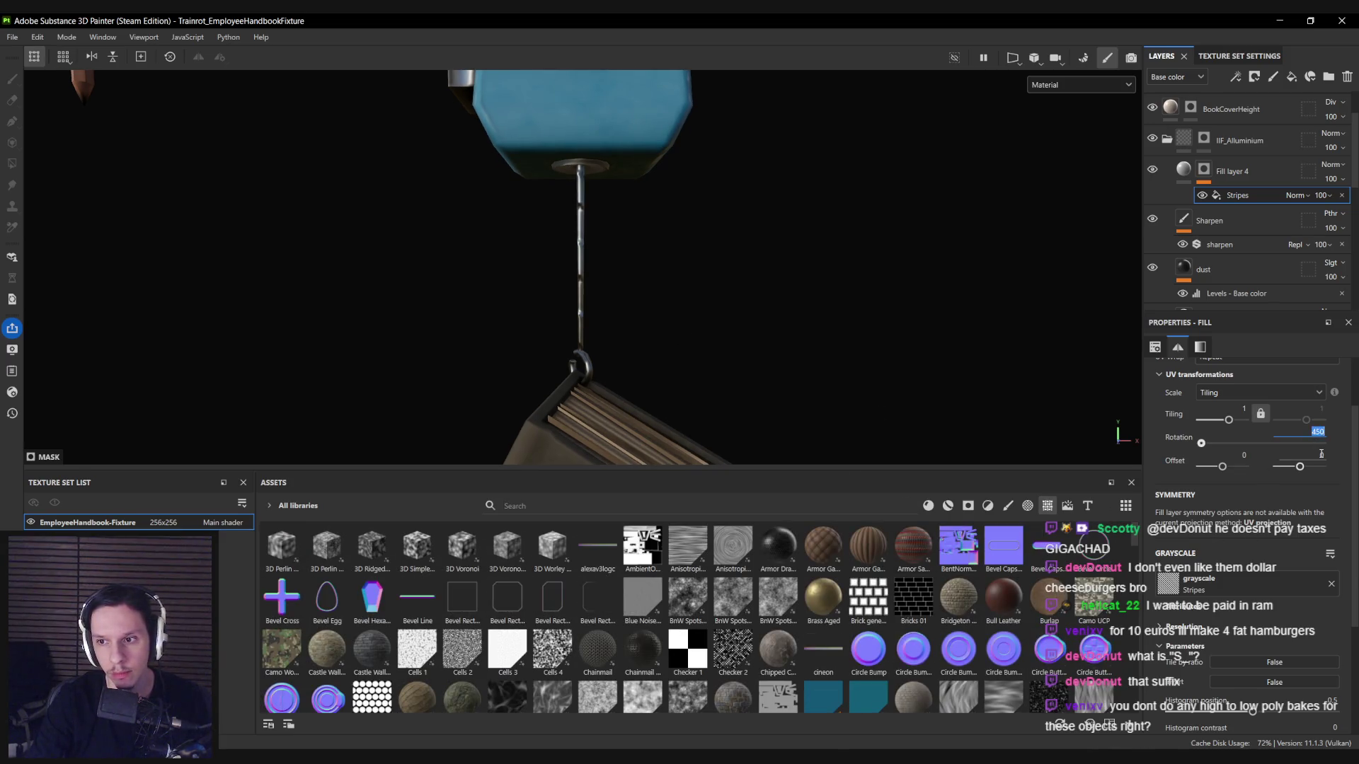
key("Return")
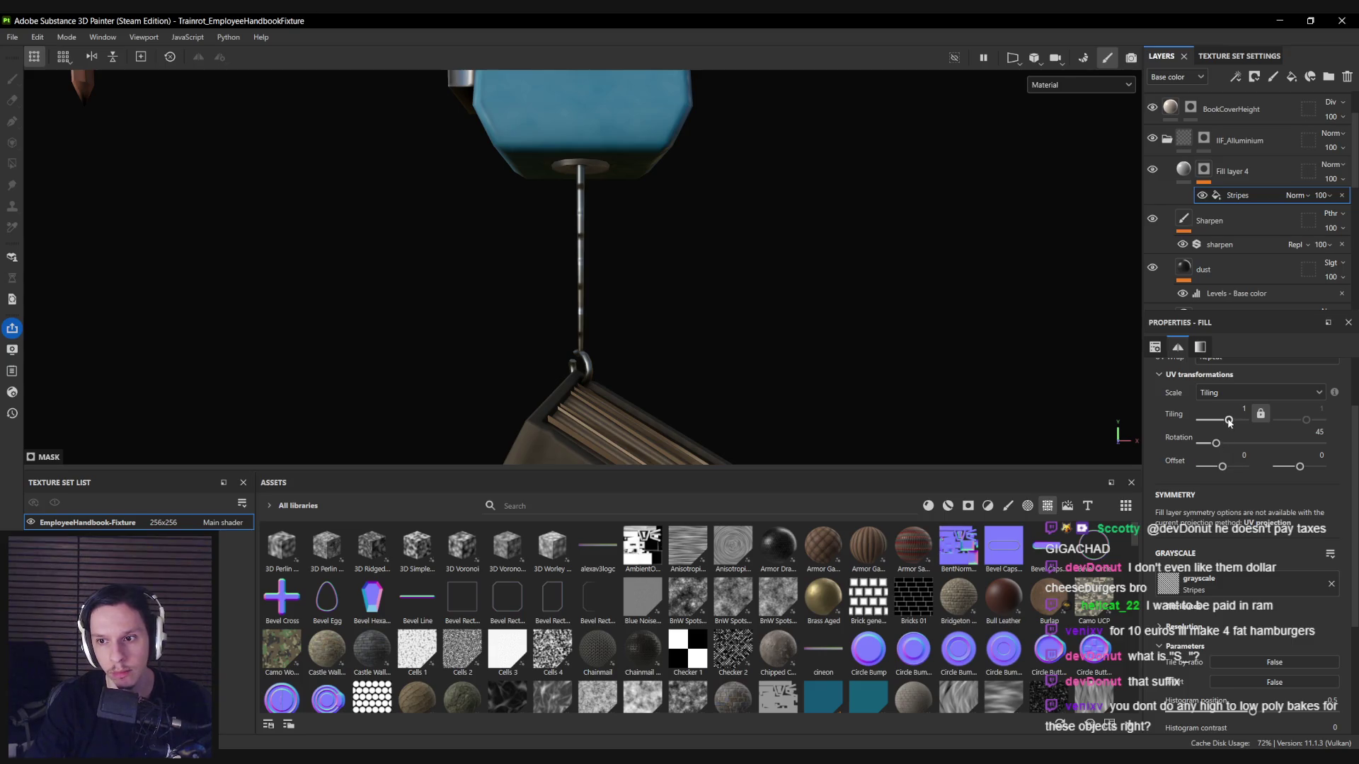
left_click_drag(1229, 422, 1235, 423)
Add a paint effect to Fill layer 4's mask.
left_click(1203, 168)
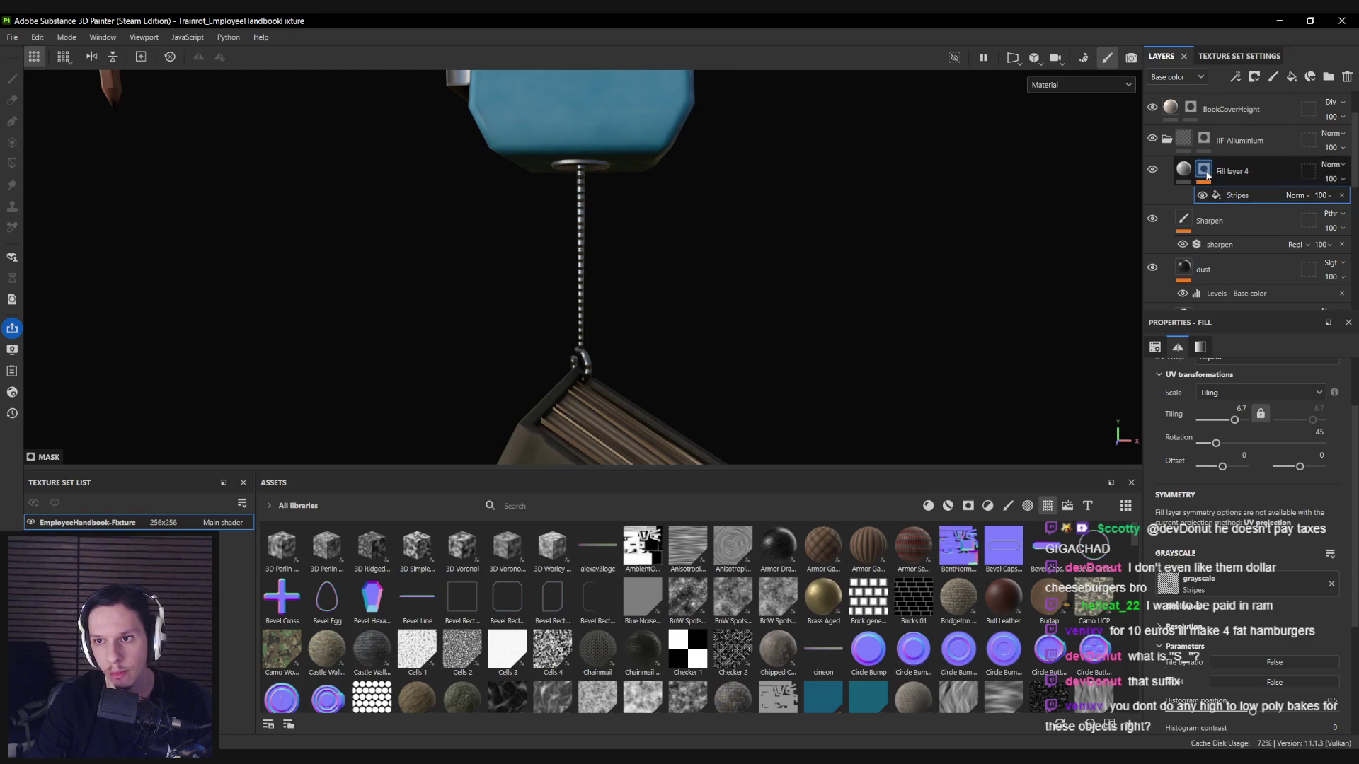
right_click(1203, 170)
left_click(1249, 613)
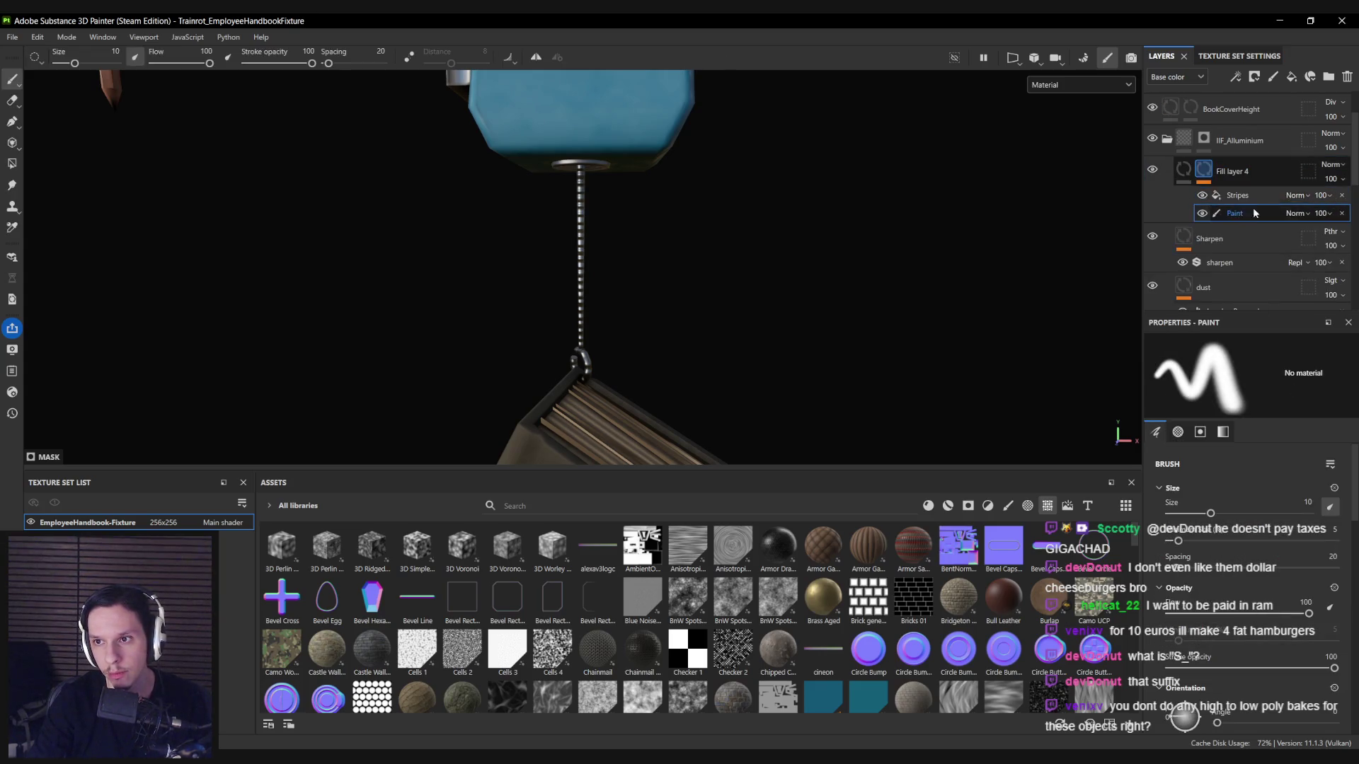
Set the Stripes effect's blending to Multiply and try Polygon Fill by UV islands.
left_click(1295, 213)
left_click(1282, 265)
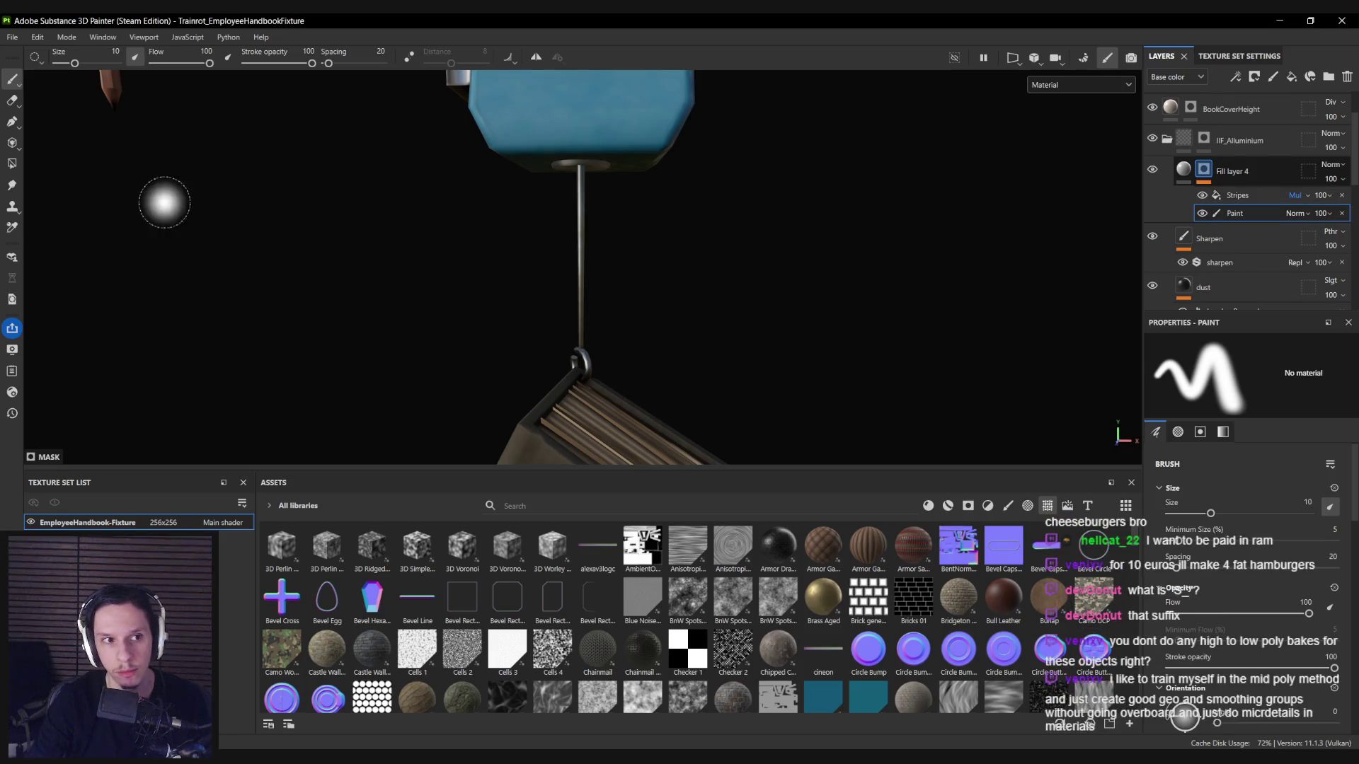
left_click(12, 163)
left_click(1262, 346)
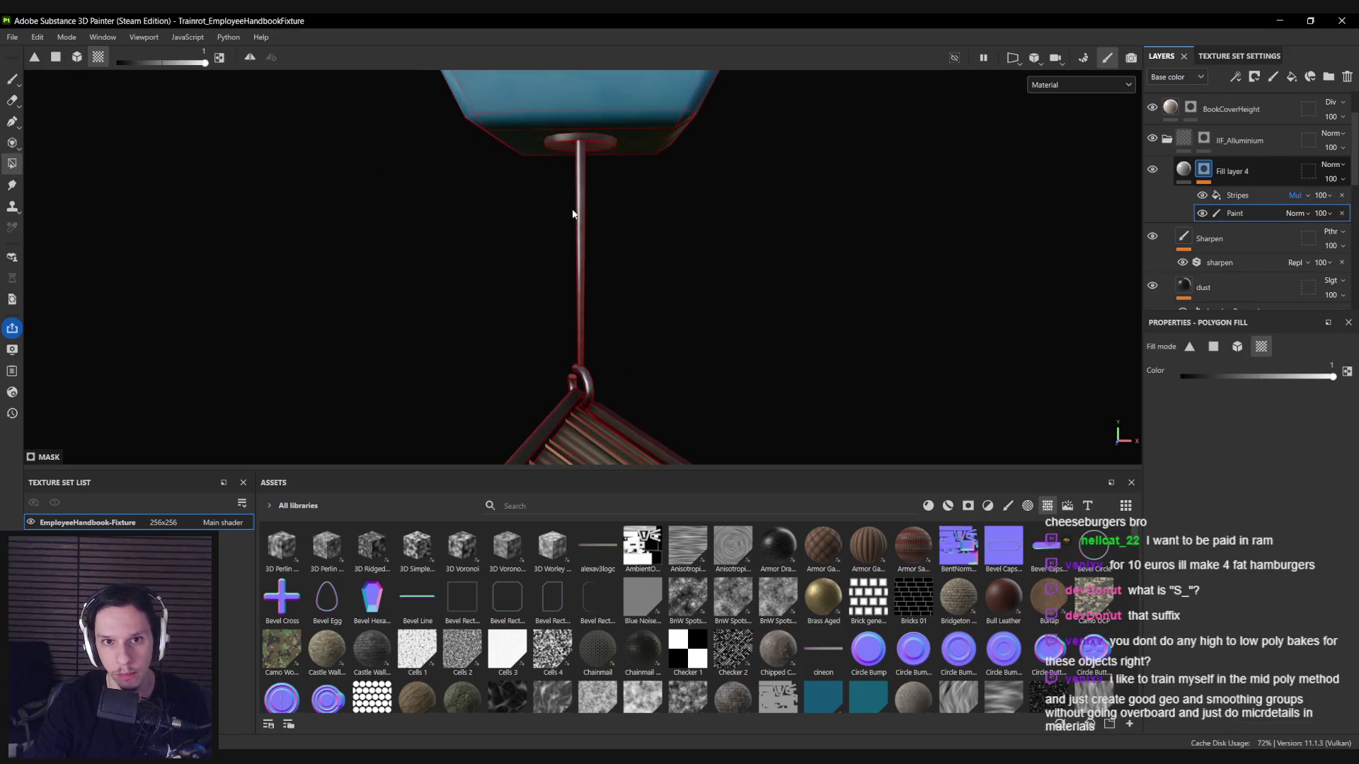
left_click(1216, 354)
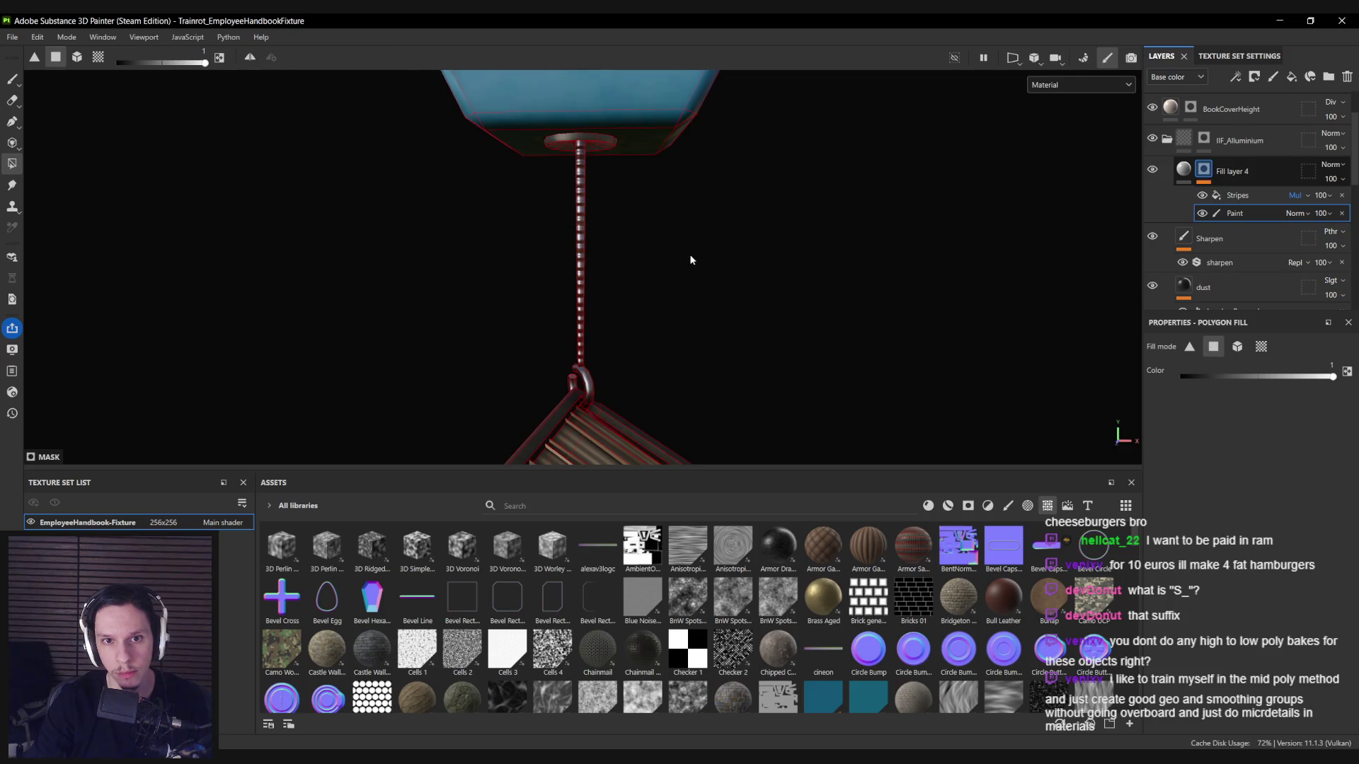
key("1")
Save the project and view the rod's mask on its own in the viewport.
left_click_drag(613, 266, 616, 212)
key("ctrl+s")
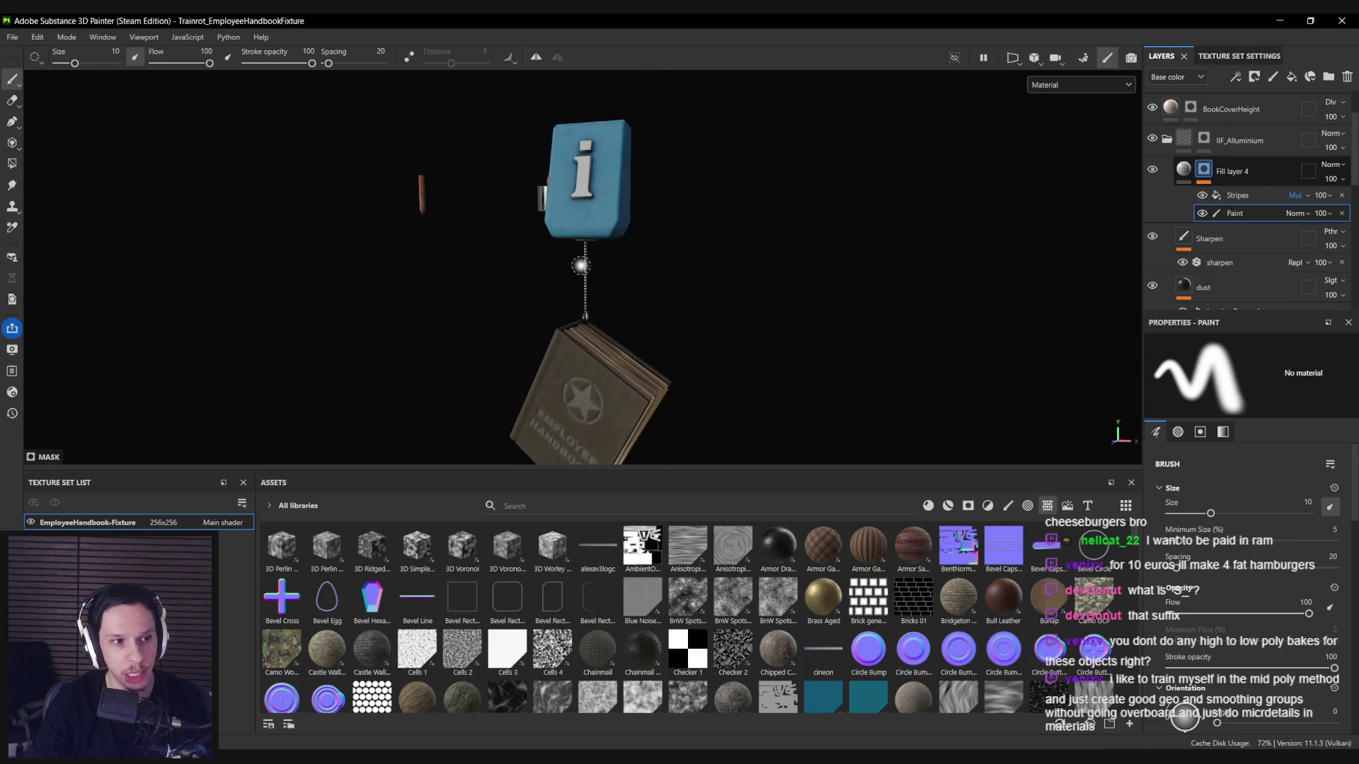
scroll("up", 3)
left_click_drag(617, 261, 616, 269)
key("c")
scroll("up", 3)
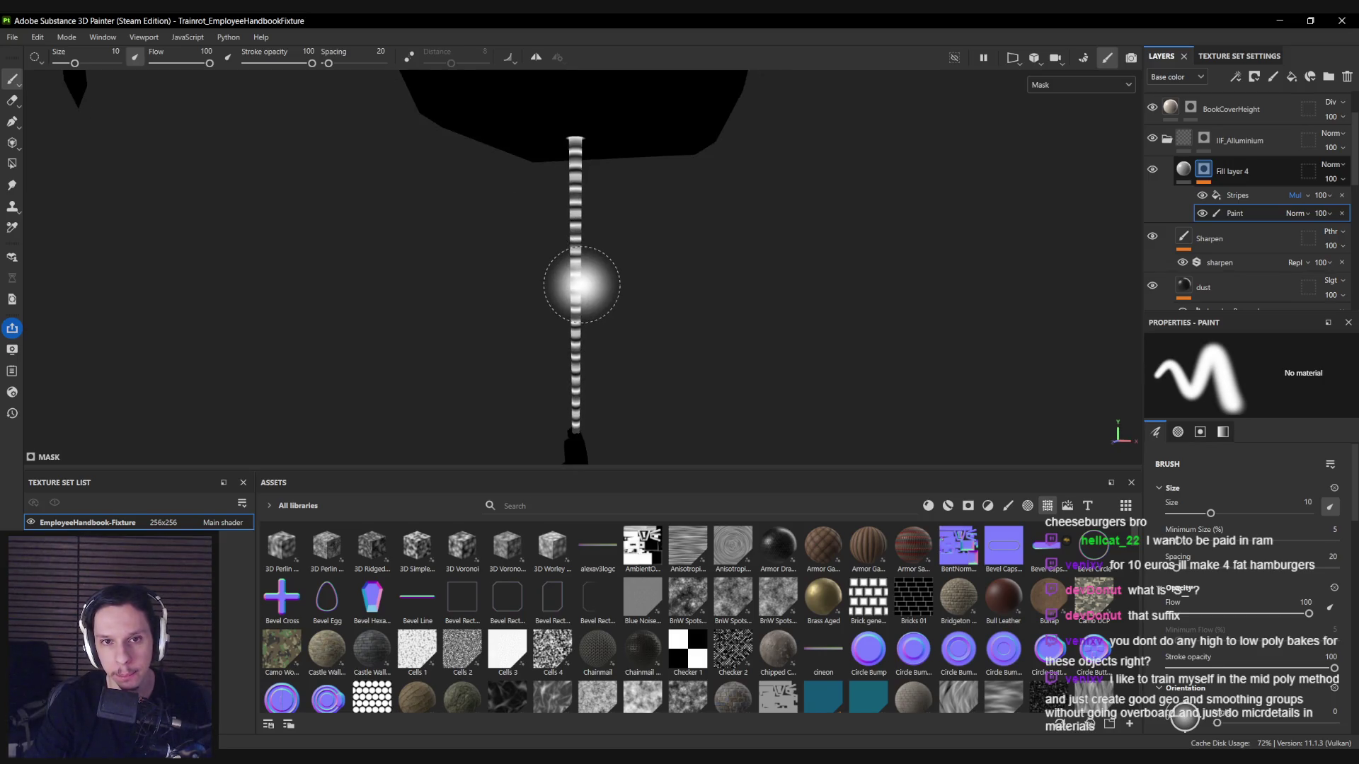
left_click(1245, 195)
Set the Stripes histogram position to 0.47 and pattern softness to 1.
scroll("down", 3)
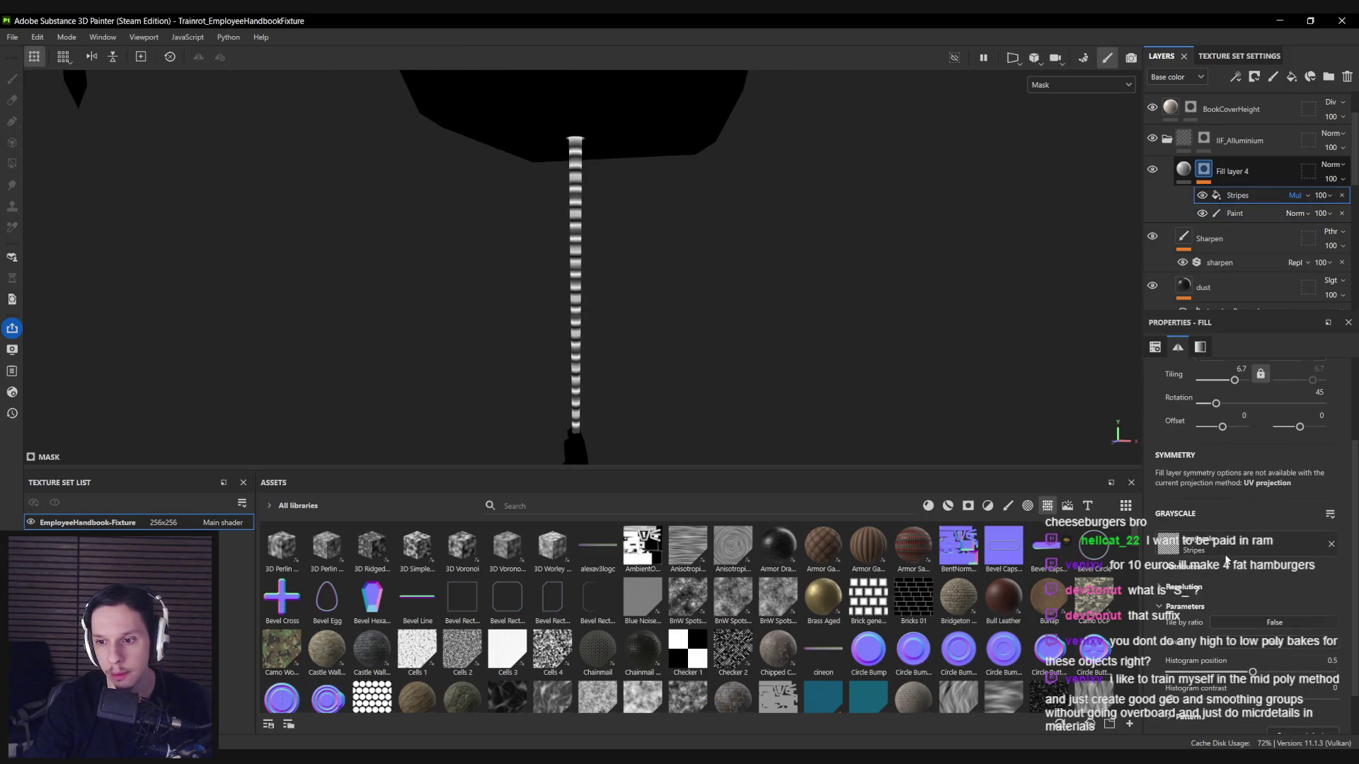
left_click_drag(1252, 674, 1247, 672)
left_click_drag(1168, 697, 1167, 698)
scroll("down", 3)
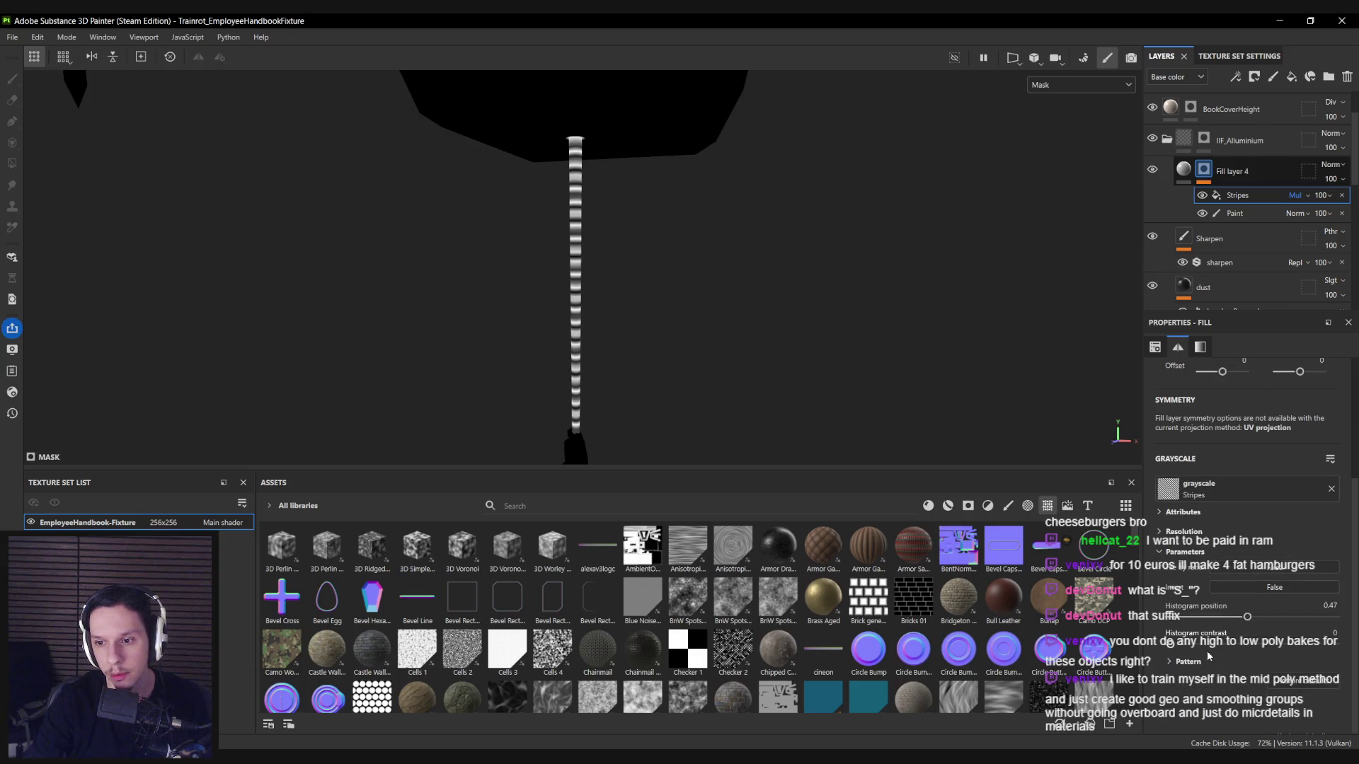
left_click(1169, 661)
scroll("down", 3)
left_click_drag(1201, 622, 1334, 623)
Shift the stripe pattern along the rod, check the fixture, and save the project.
key("m")
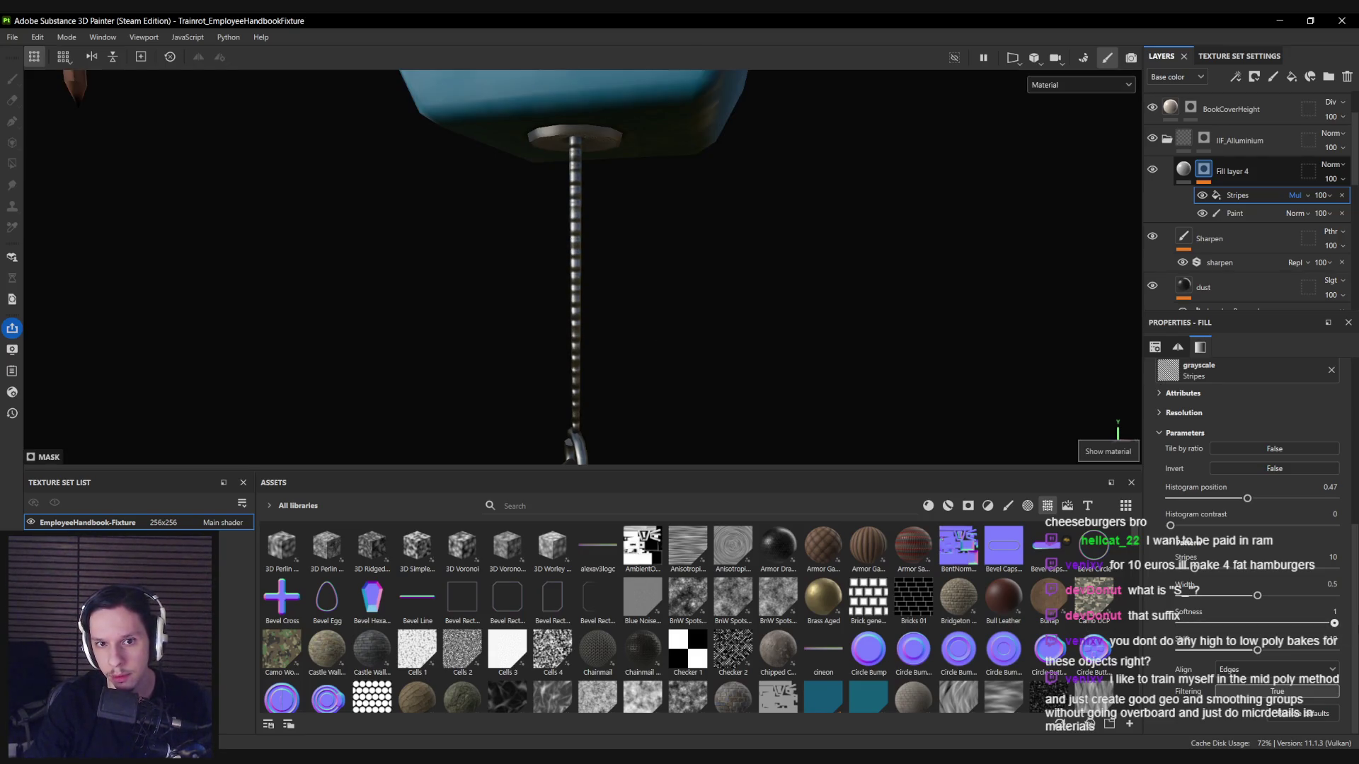
left_click_drag(1260, 656, 1327, 670)
key("m")
key("m")
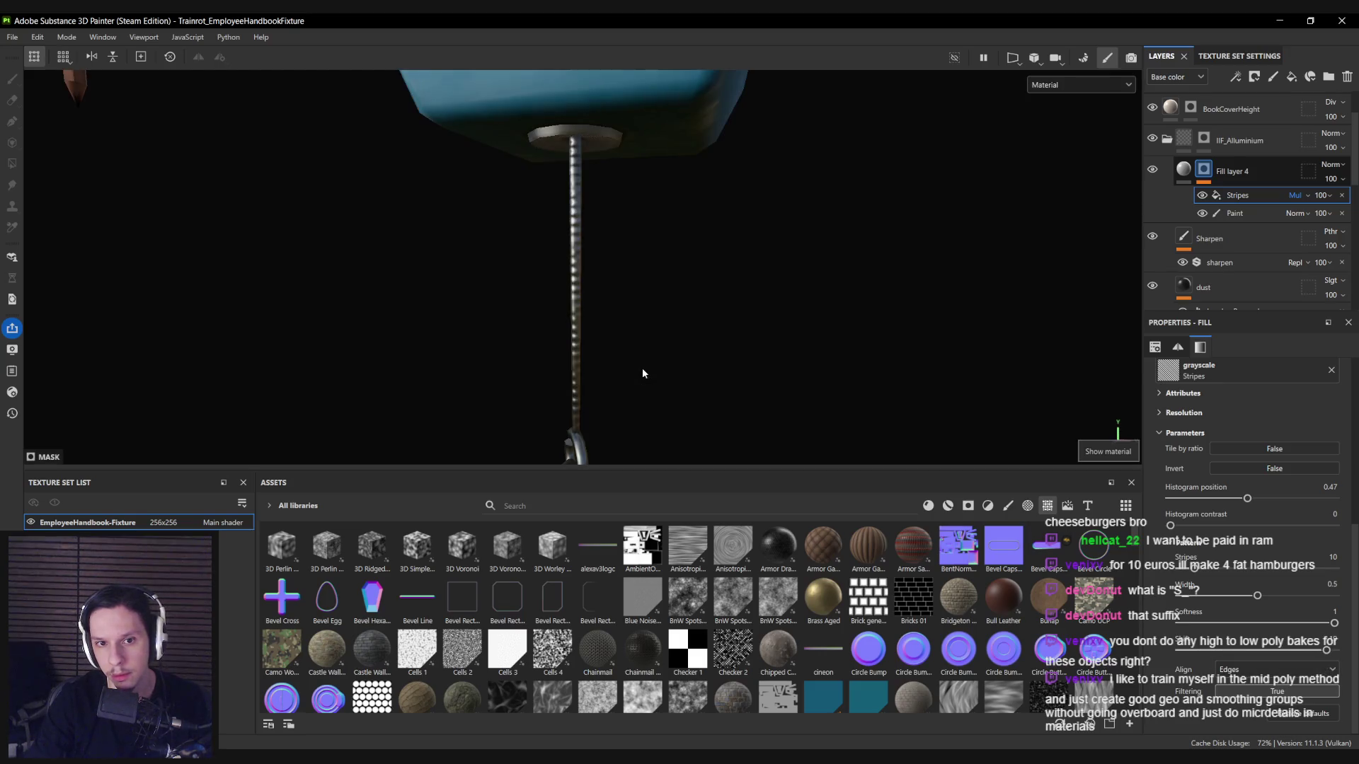
left_click_drag(642, 367, 819, 356)
key("ctrl+s")
left_click_drag(624, 259, 579, 283)
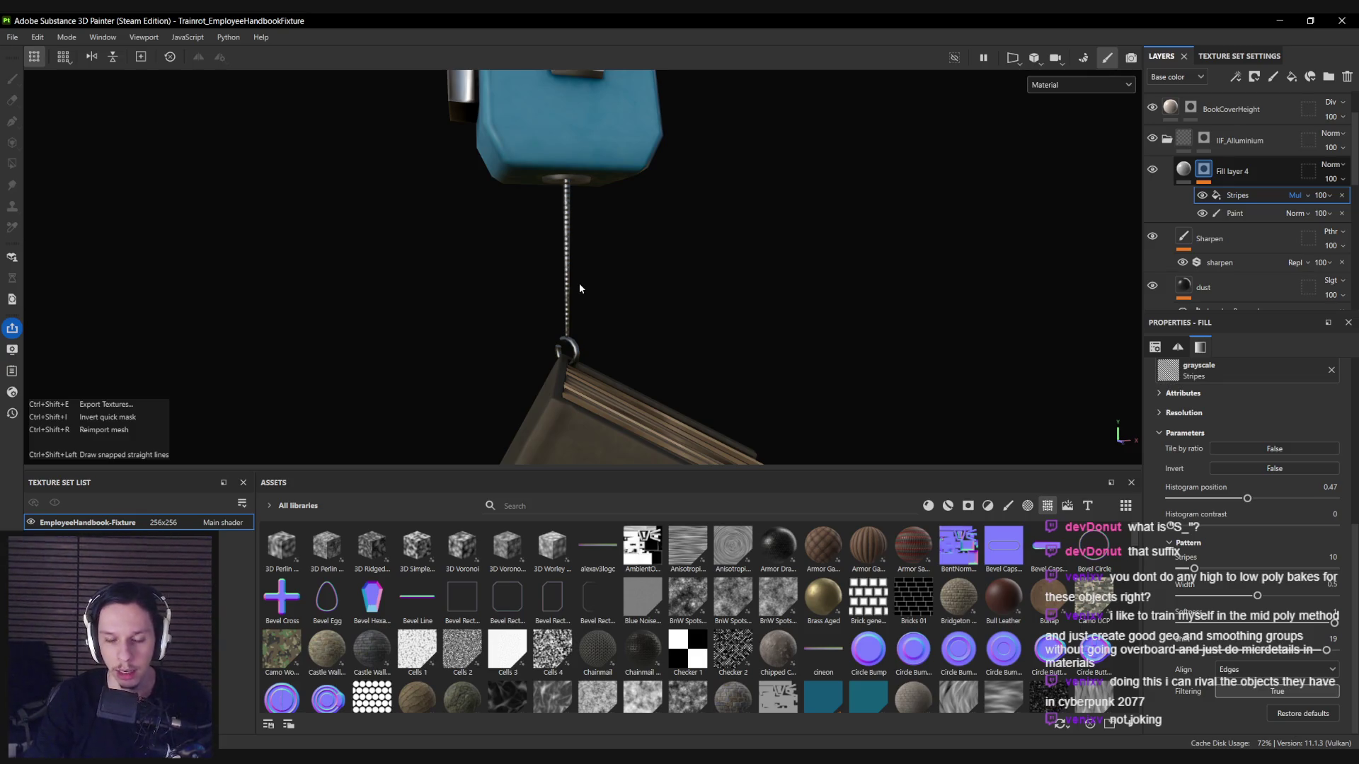
Export the handbook fixture's textures and orbit to see the sign and book together.
key("ctrl+shift+e")
left_click(961, 614)
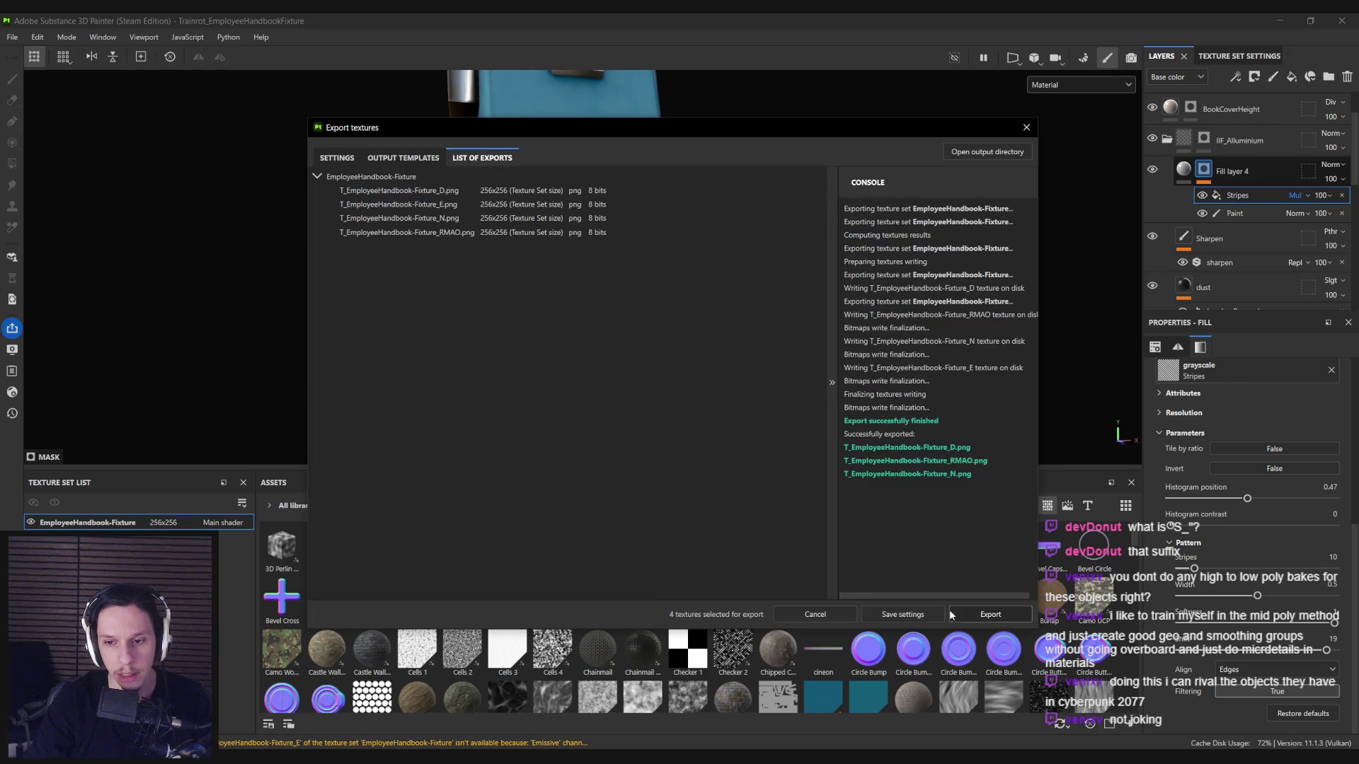
left_click(815, 614)
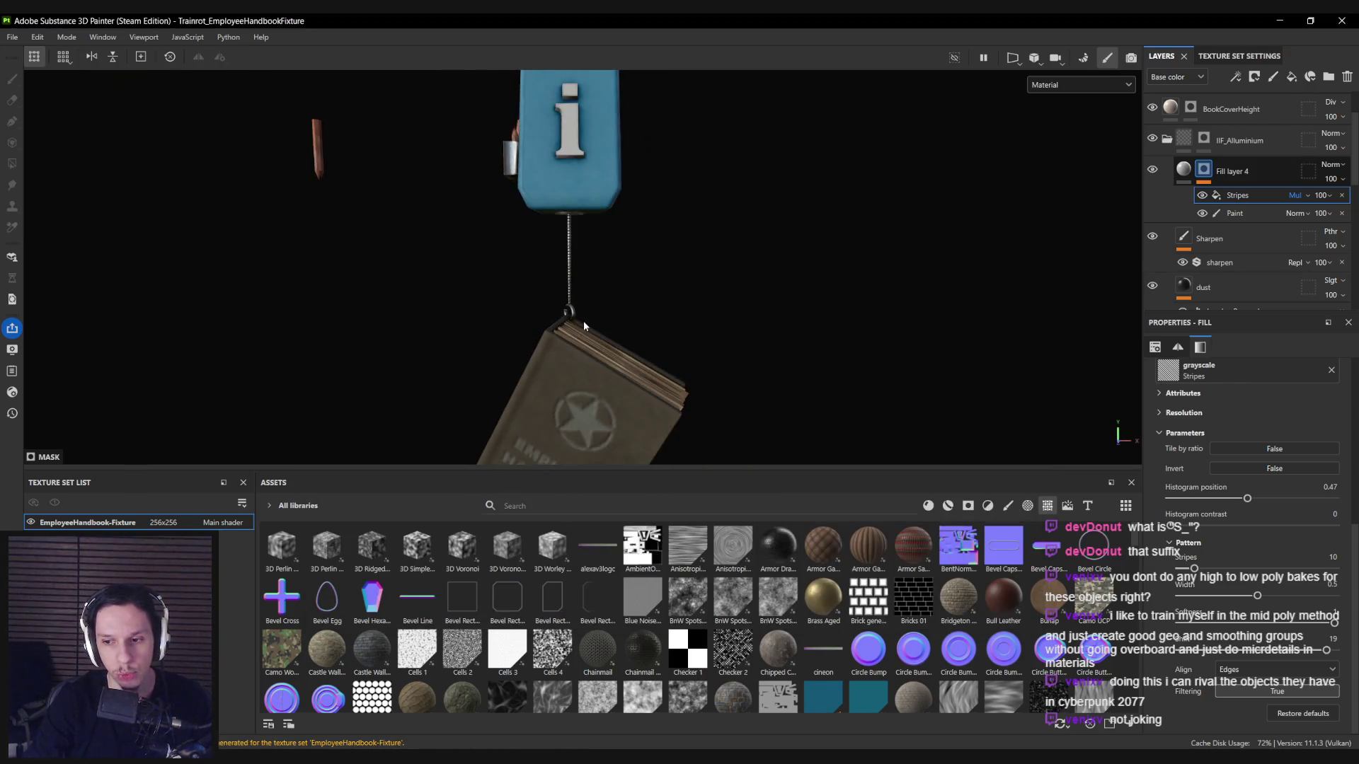
left_click_drag(561, 338, 536, 359)
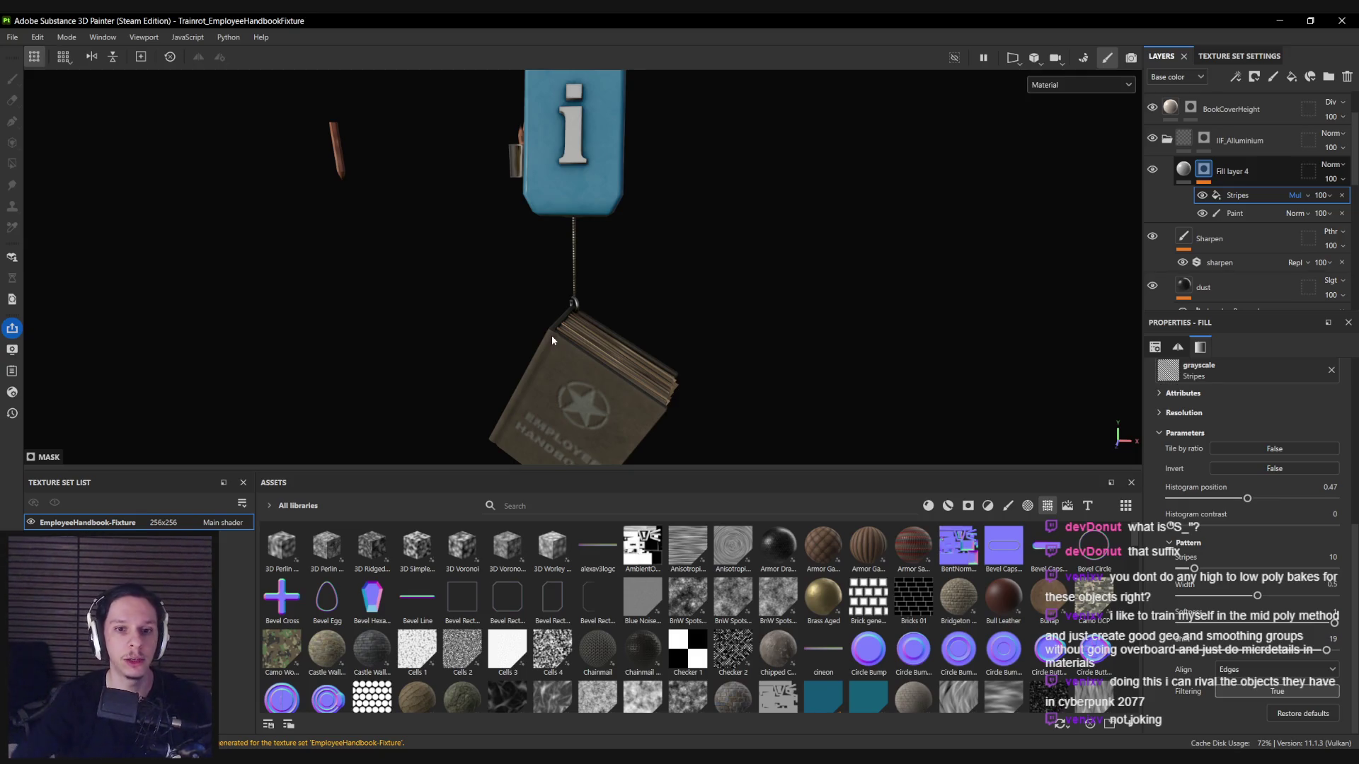
left_click_drag(473, 142, 579, 202)
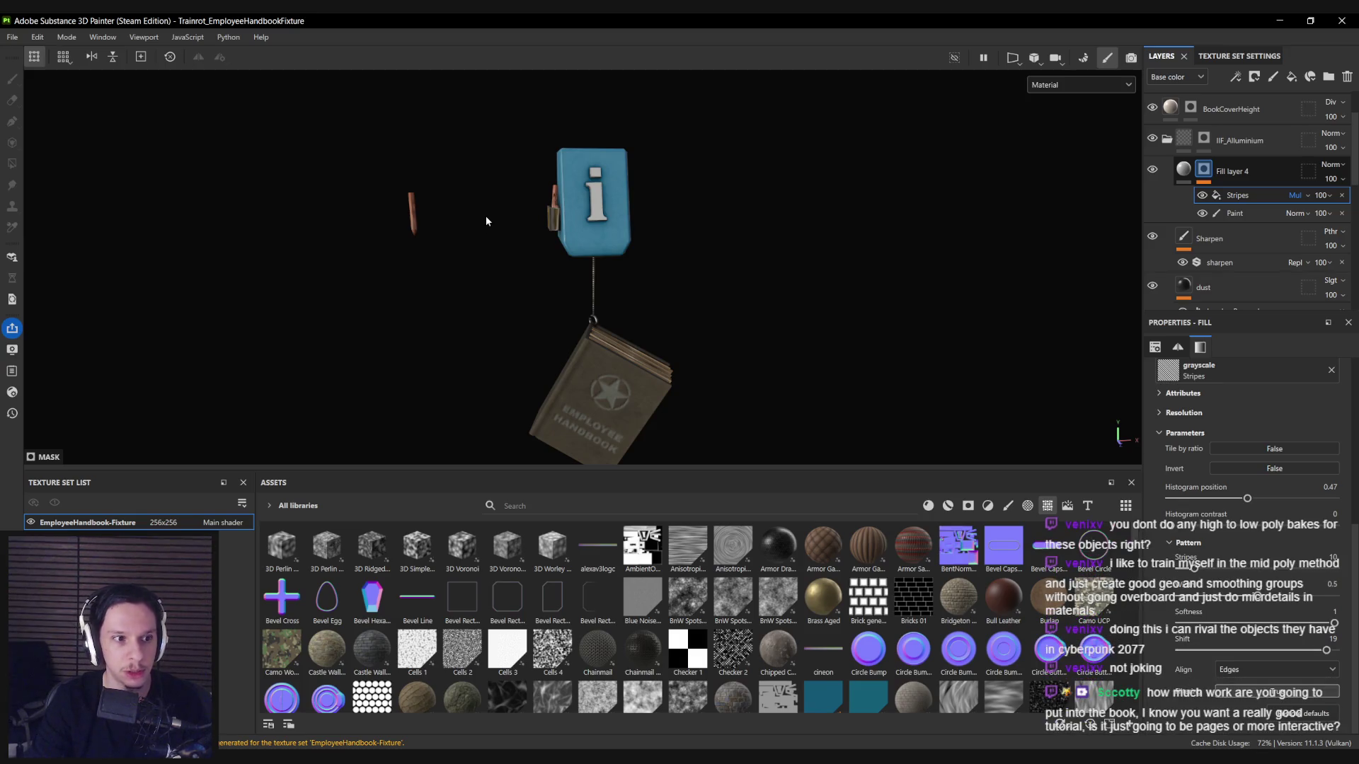
Export the fixture's textures again to the project folder.
key("ctrl+shift+e")
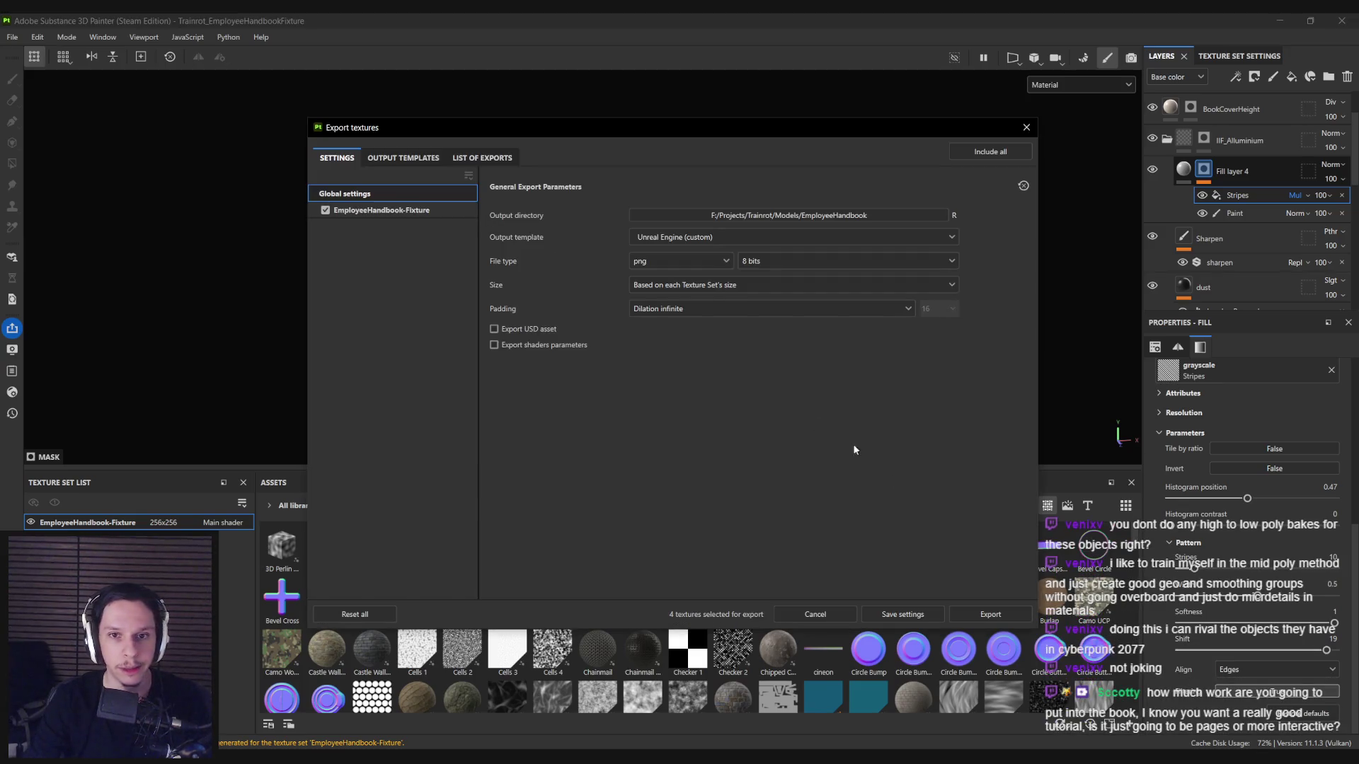
left_click(989, 614)
left_click(814, 614)
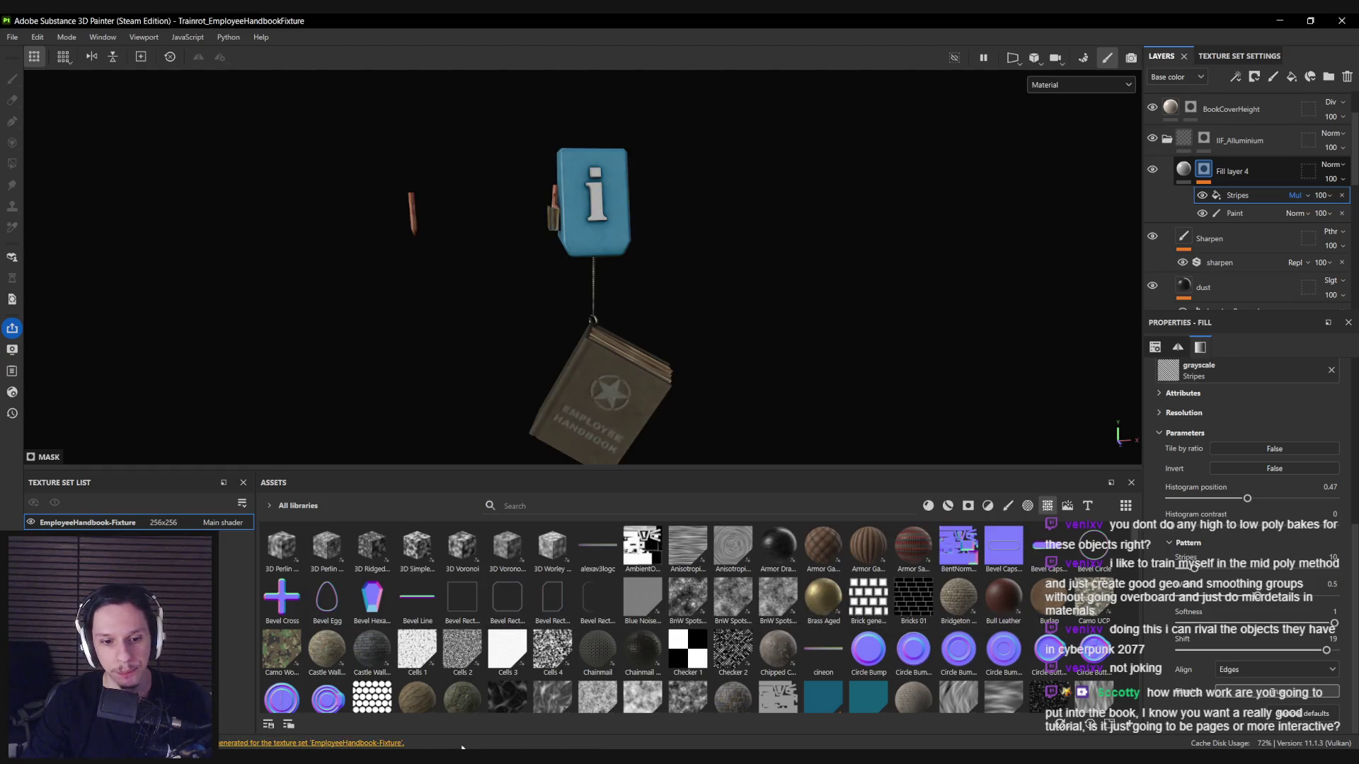
mouse_move(446, 758)
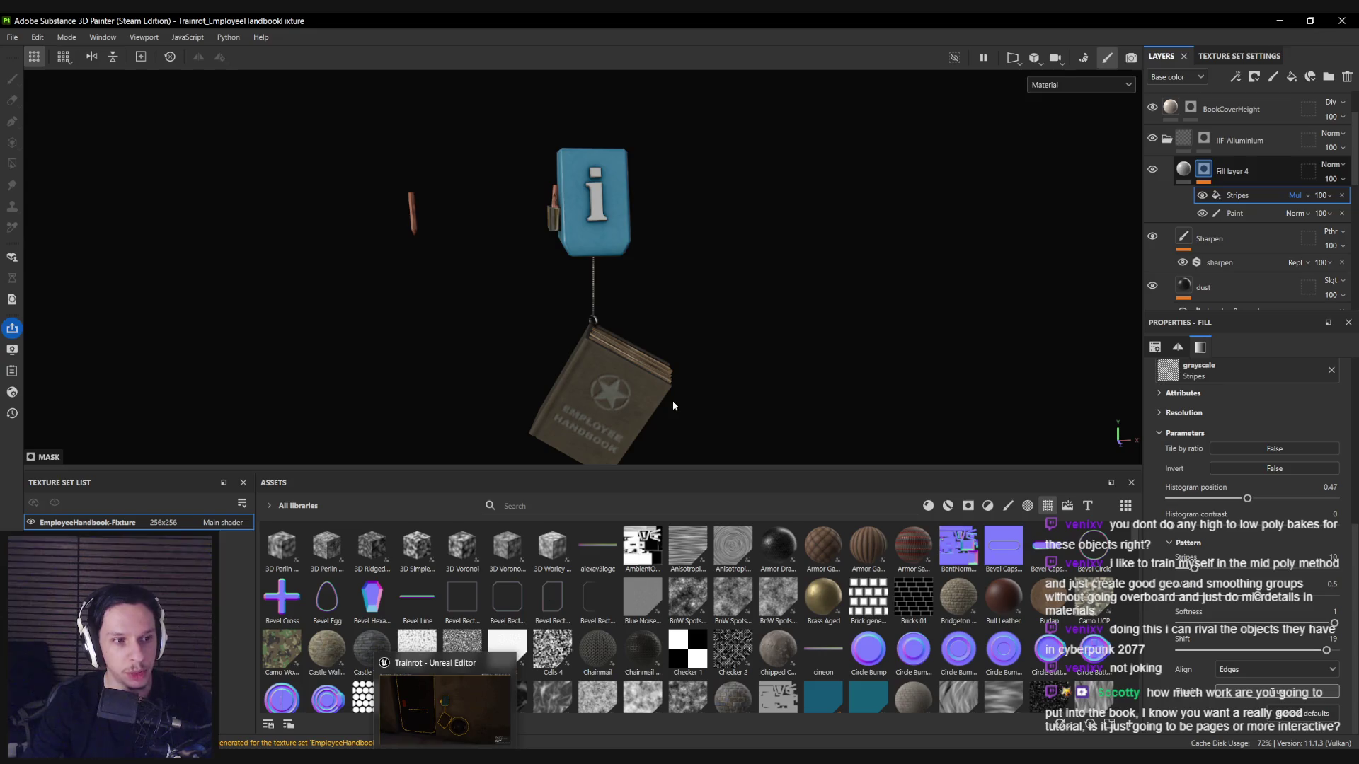
left_click_drag(604, 386, 620, 329)
Reimport S_EmployeeHandbook-StaticFixture in Unreal and aim the level view at the hanging handbook.
key("alt+Tab")
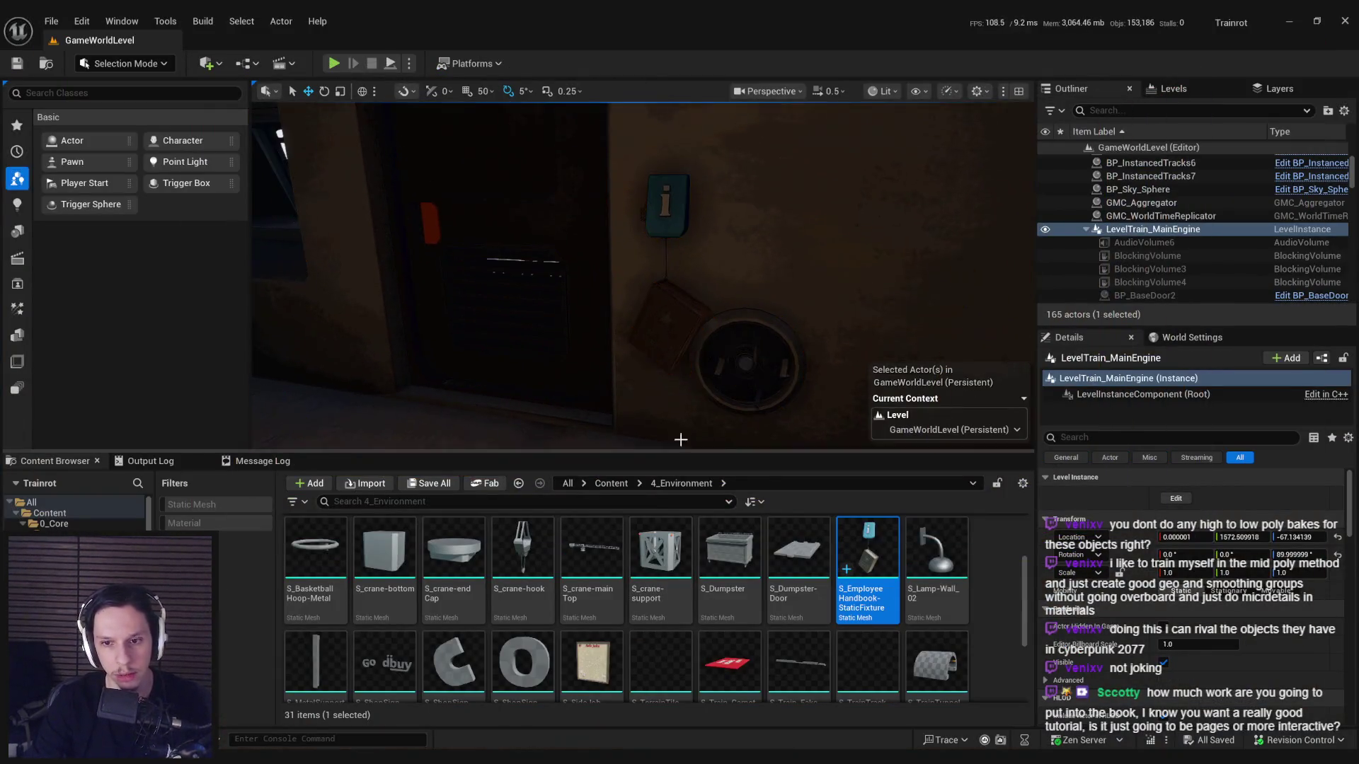
right_click(874, 566)
left_click(930, 326)
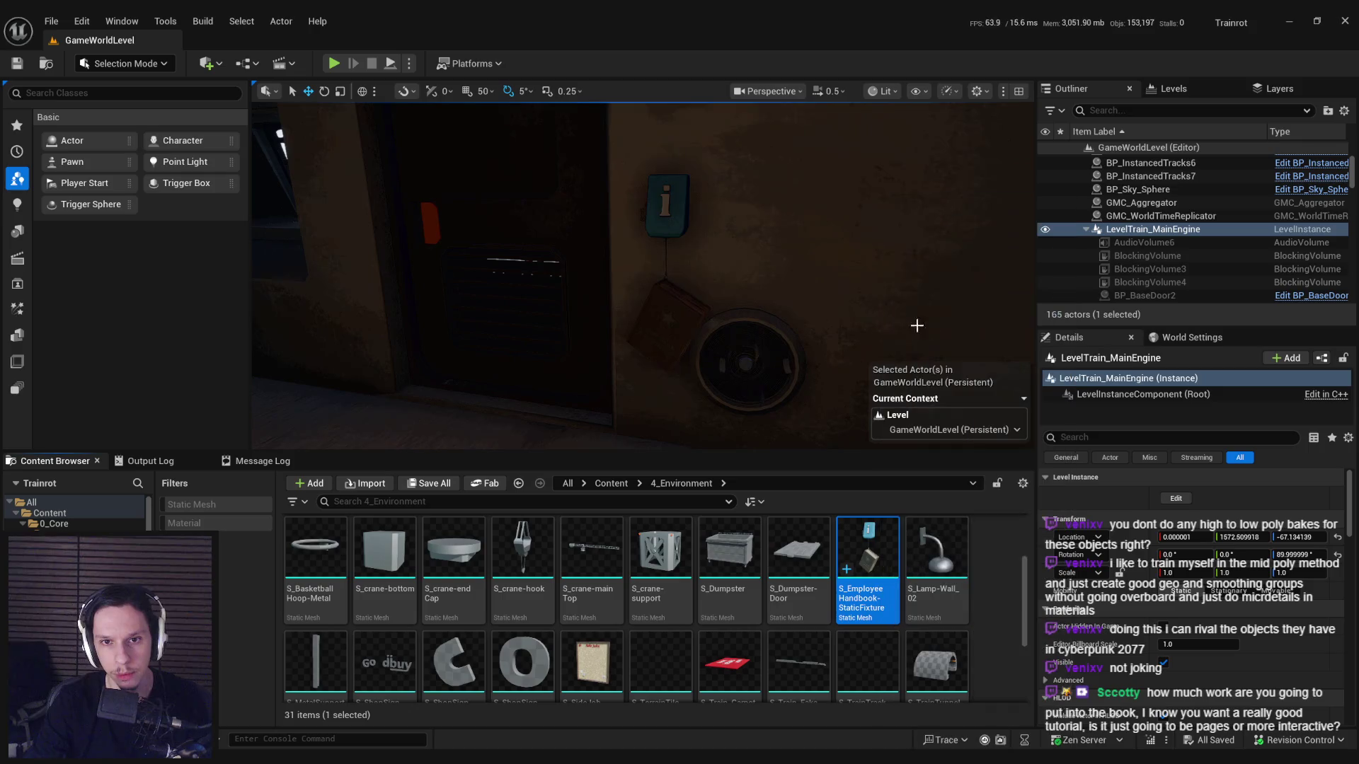
left_click_drag(920, 325, 658, 332)
Zoom in and out around the Employee Handbook reference board in PureRef.
key("alt+Tab")
scroll("down", 3)
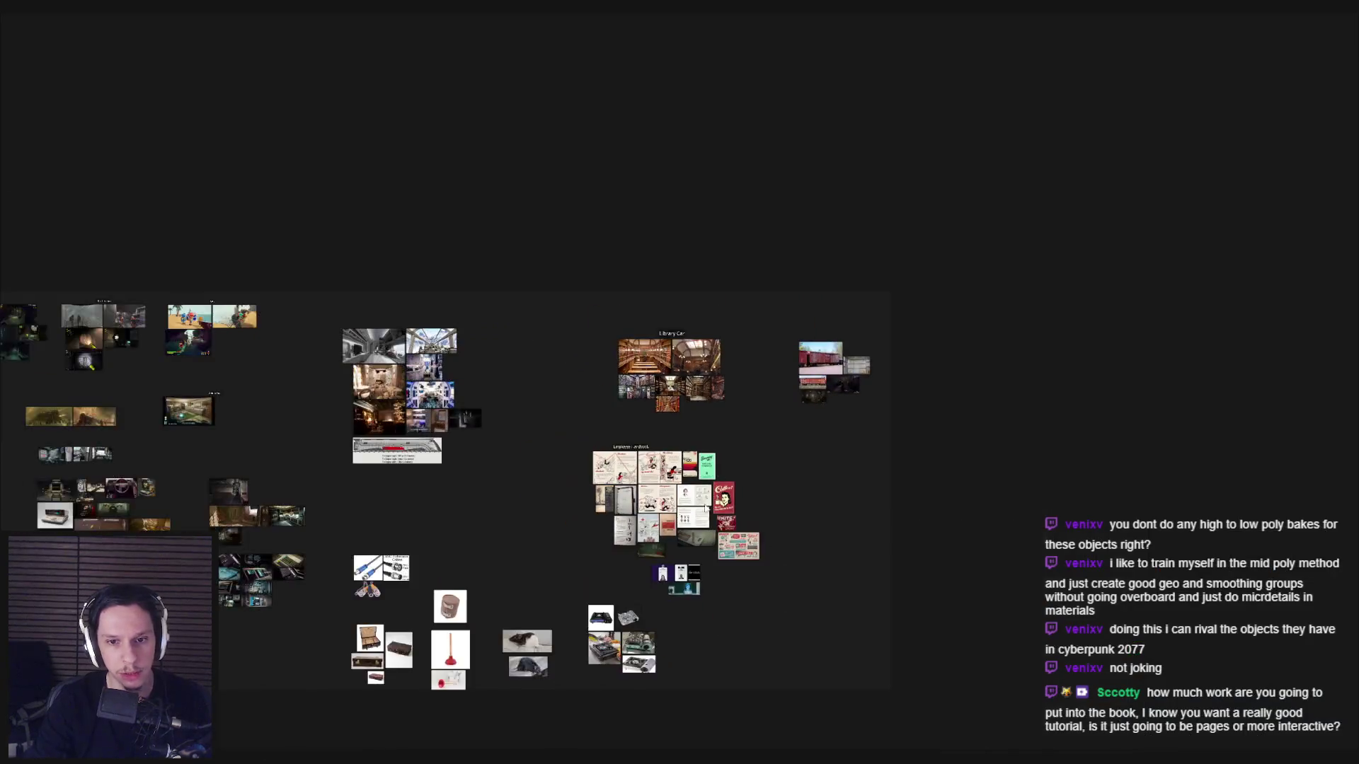
scroll("up", 3)
scroll("up", 3)
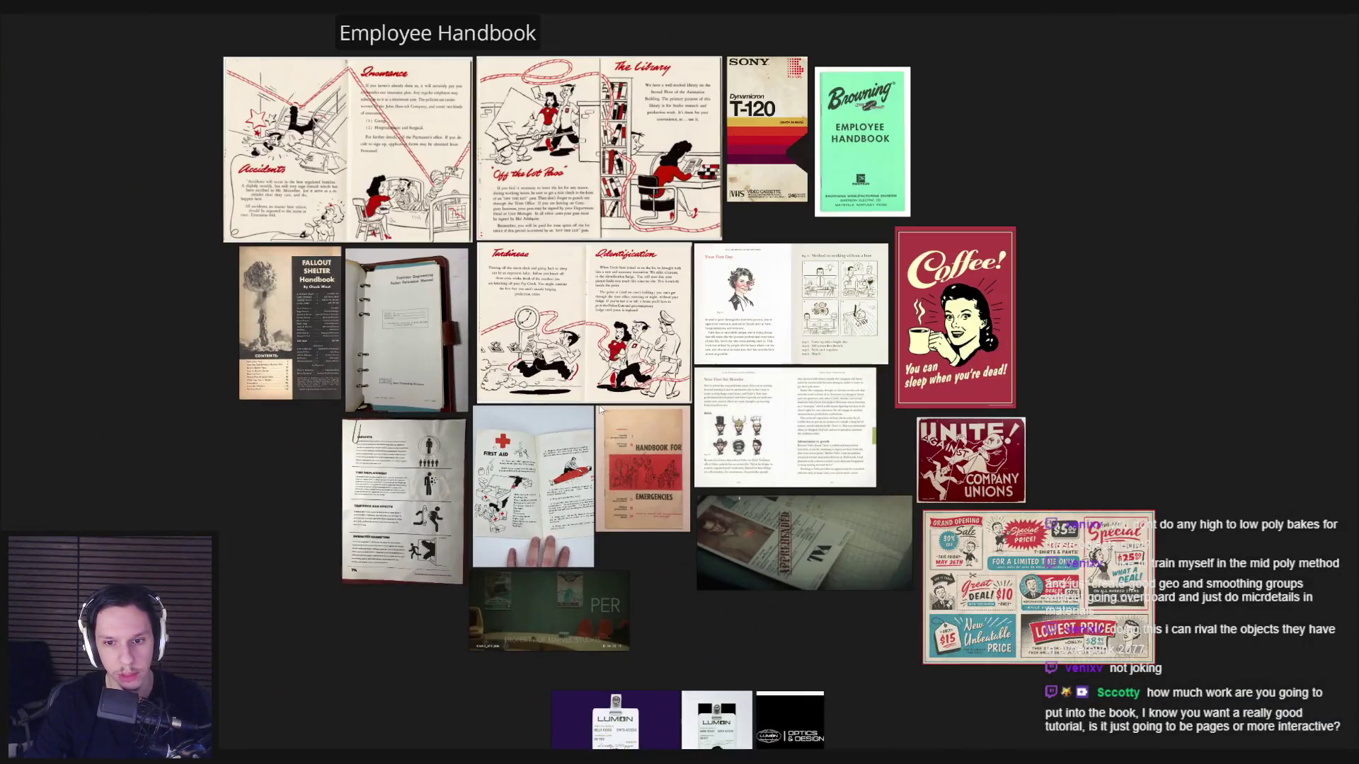
scroll("up", 3)
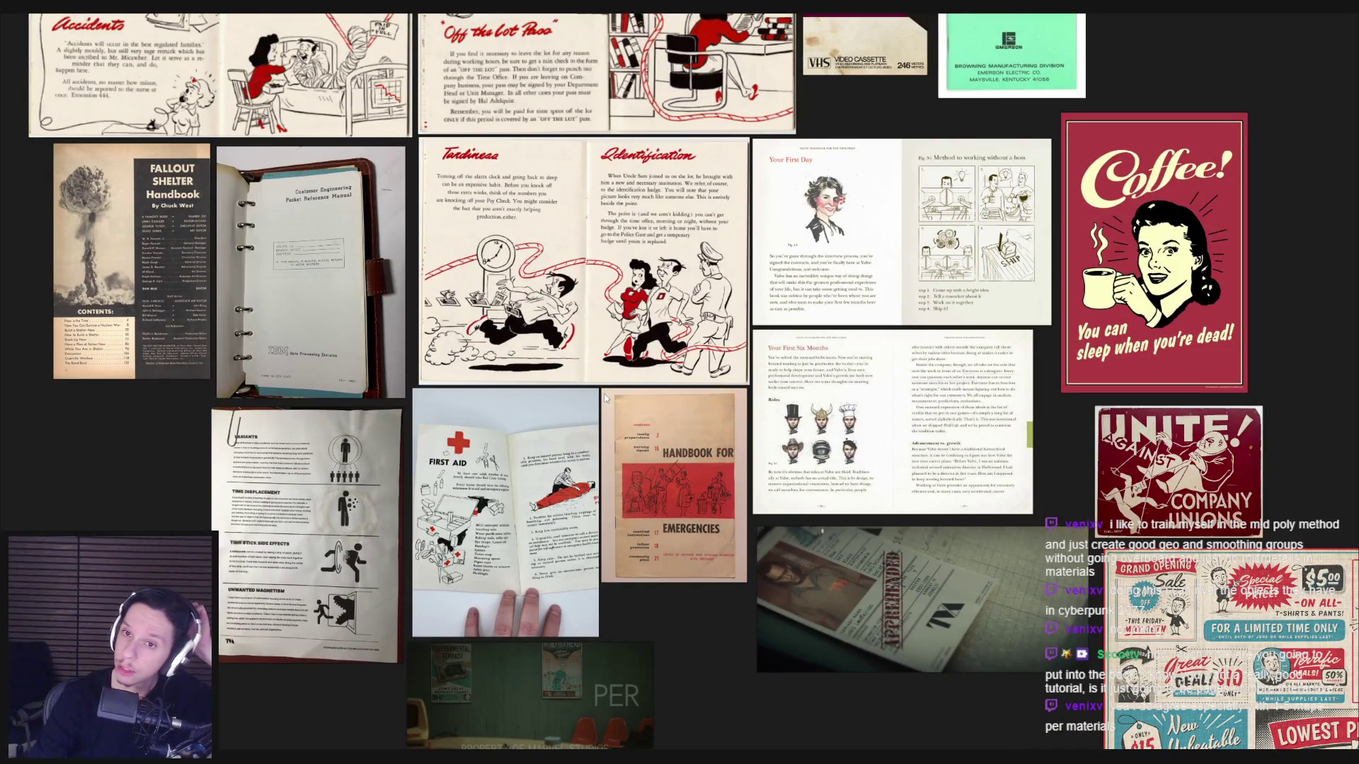
scroll("down", 3)
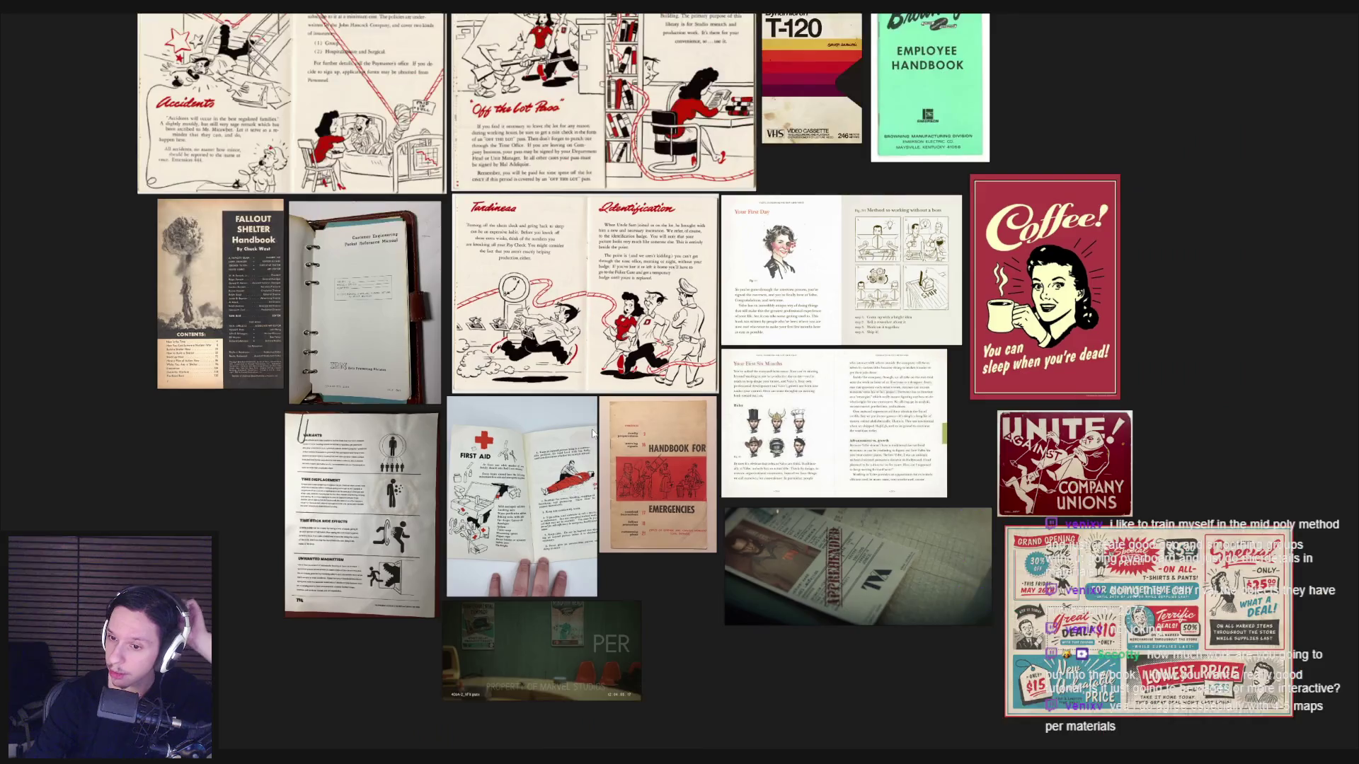
scroll("up", 3)
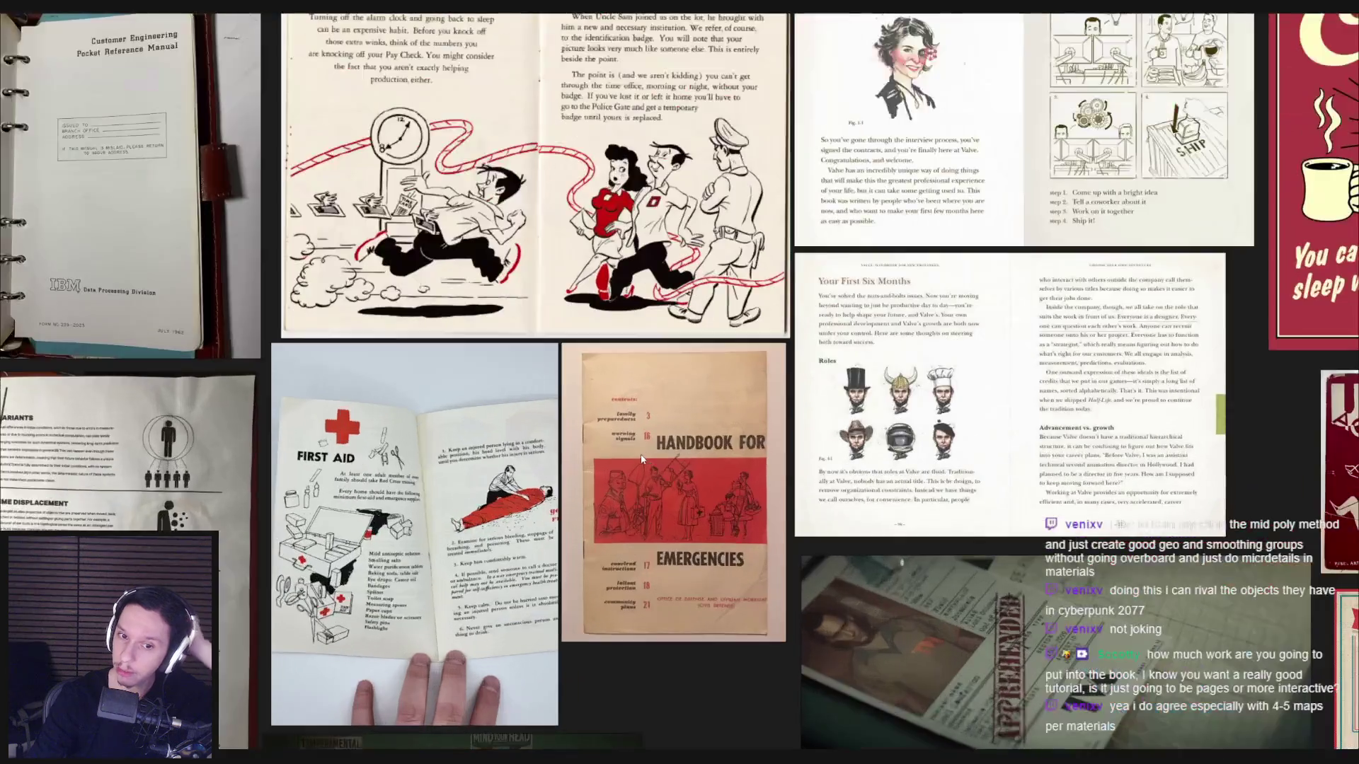
scroll("down", 3)
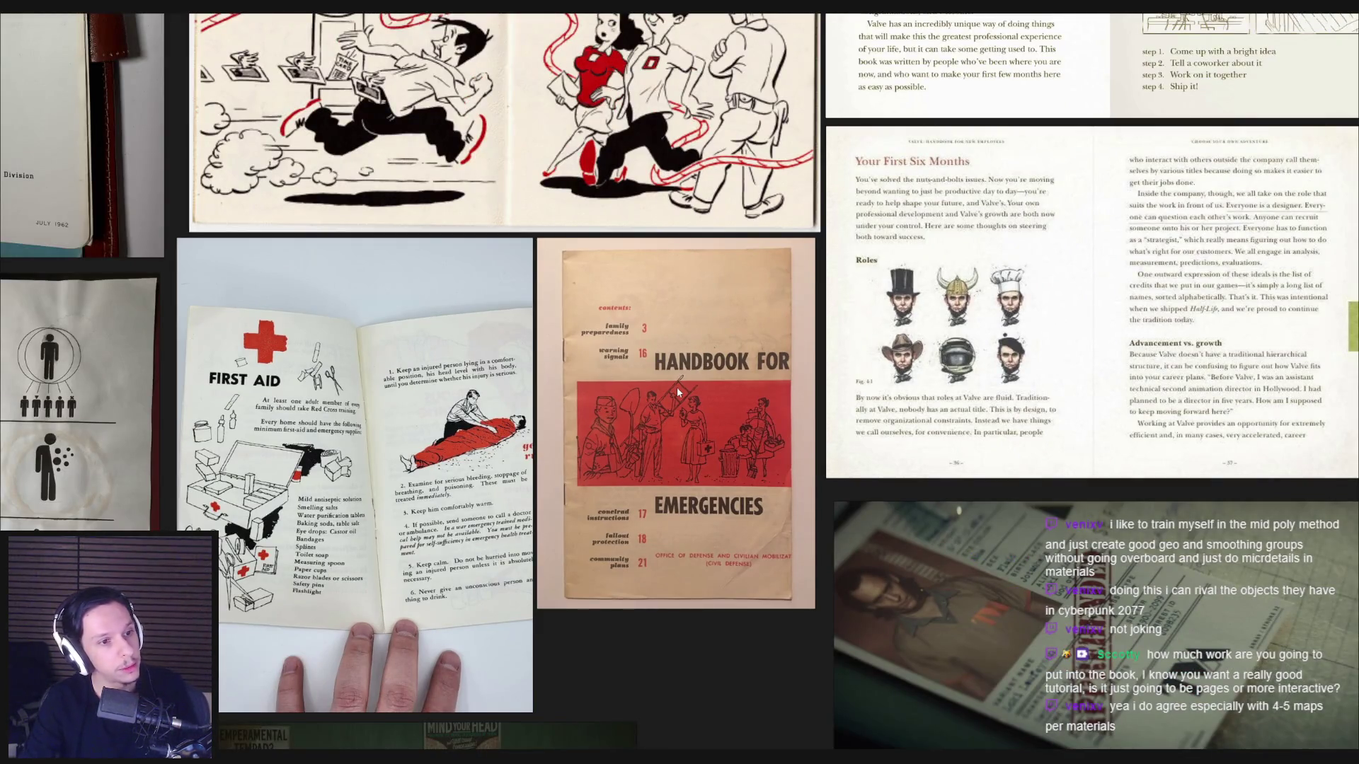
scroll("down", 3)
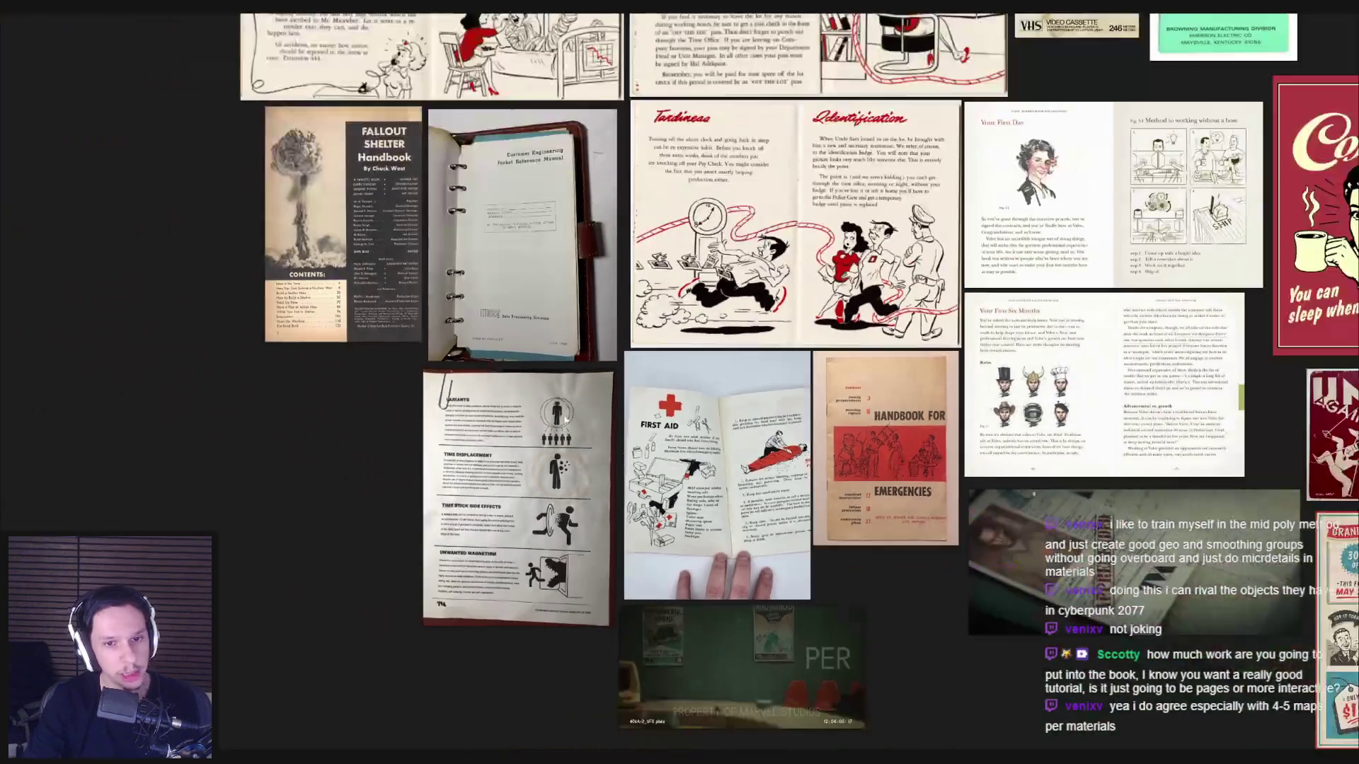
scroll("up", 3)
scroll("down", 3)
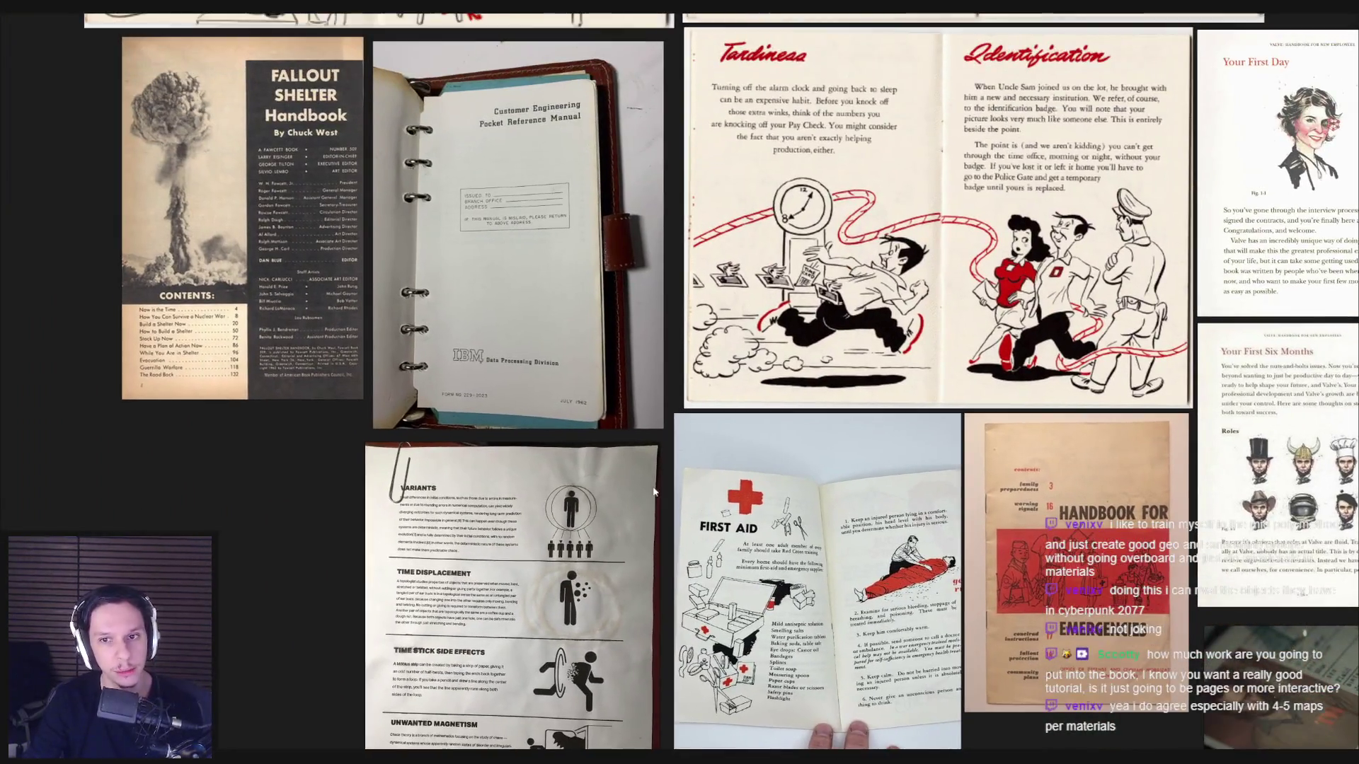
scroll("up", 3)
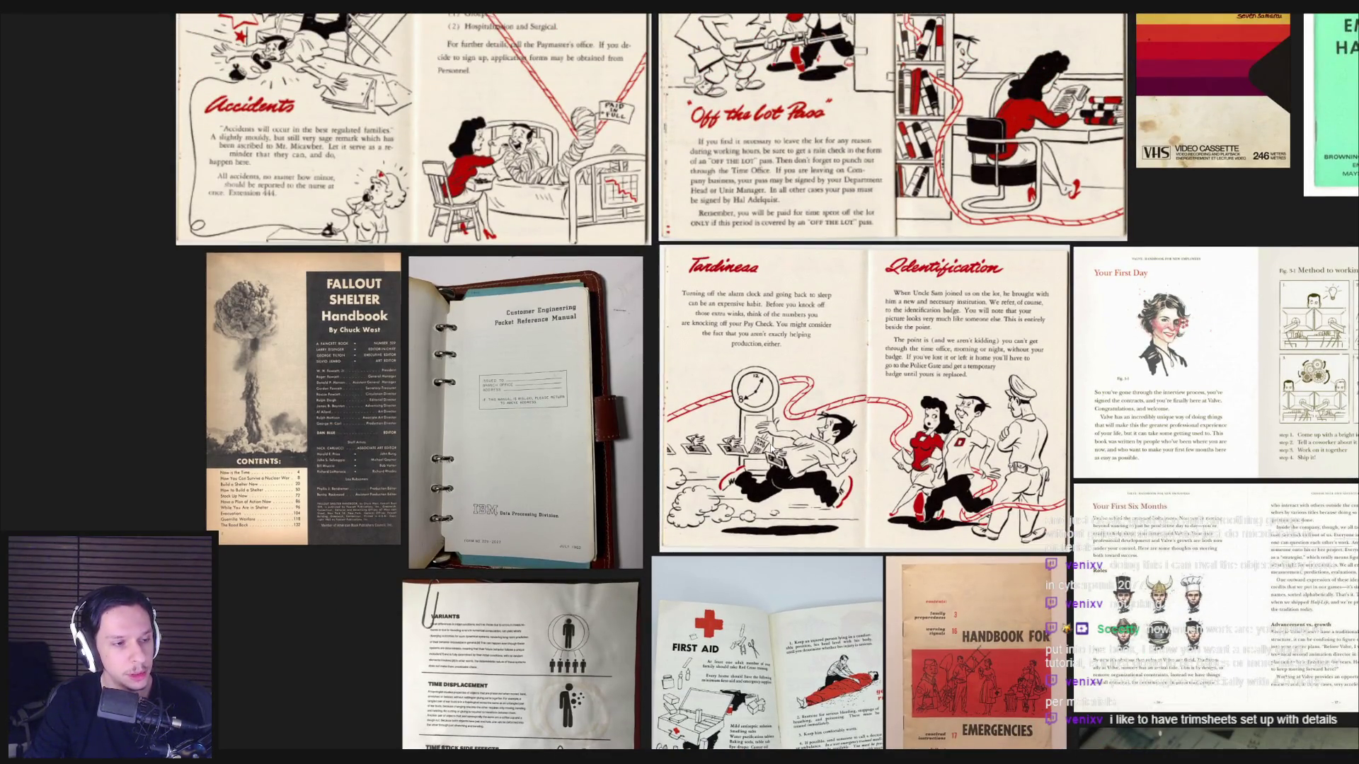
scroll("down", 3)
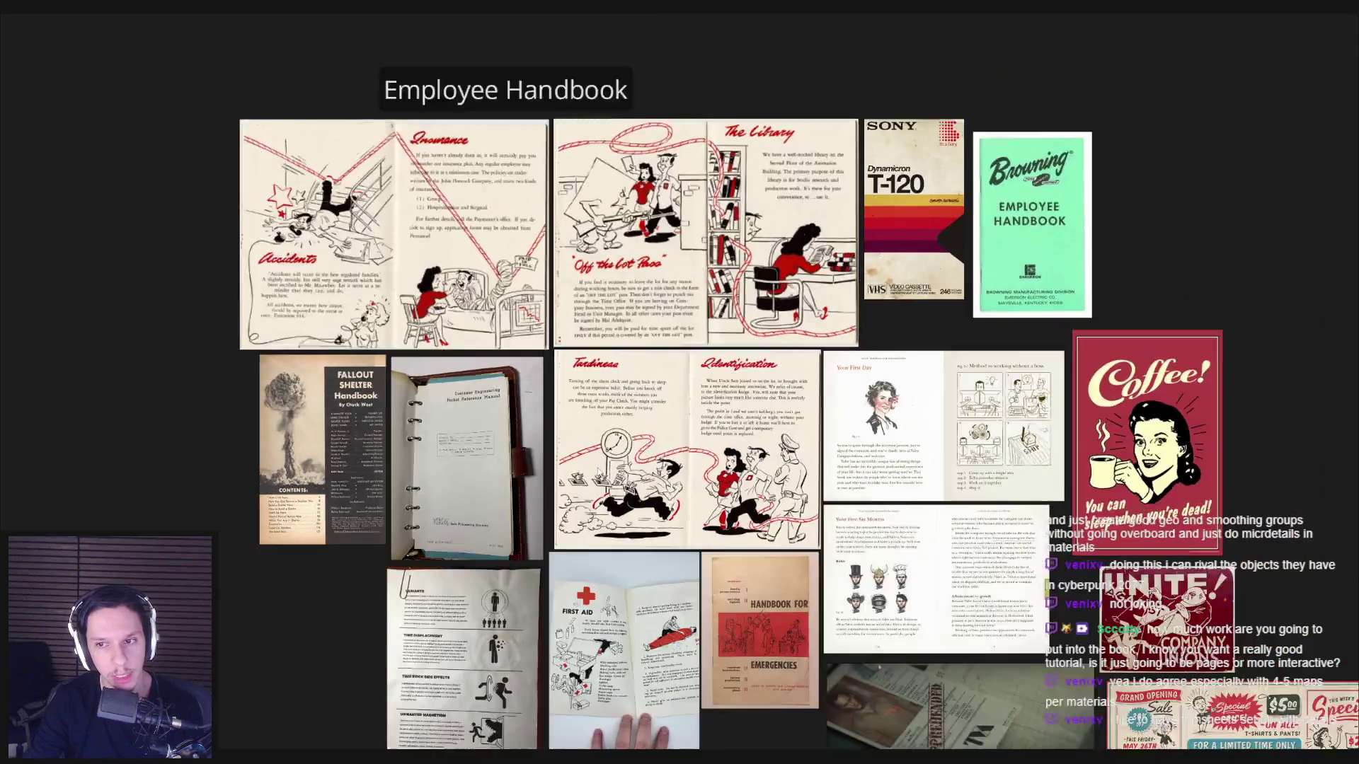
scroll("up", 3)
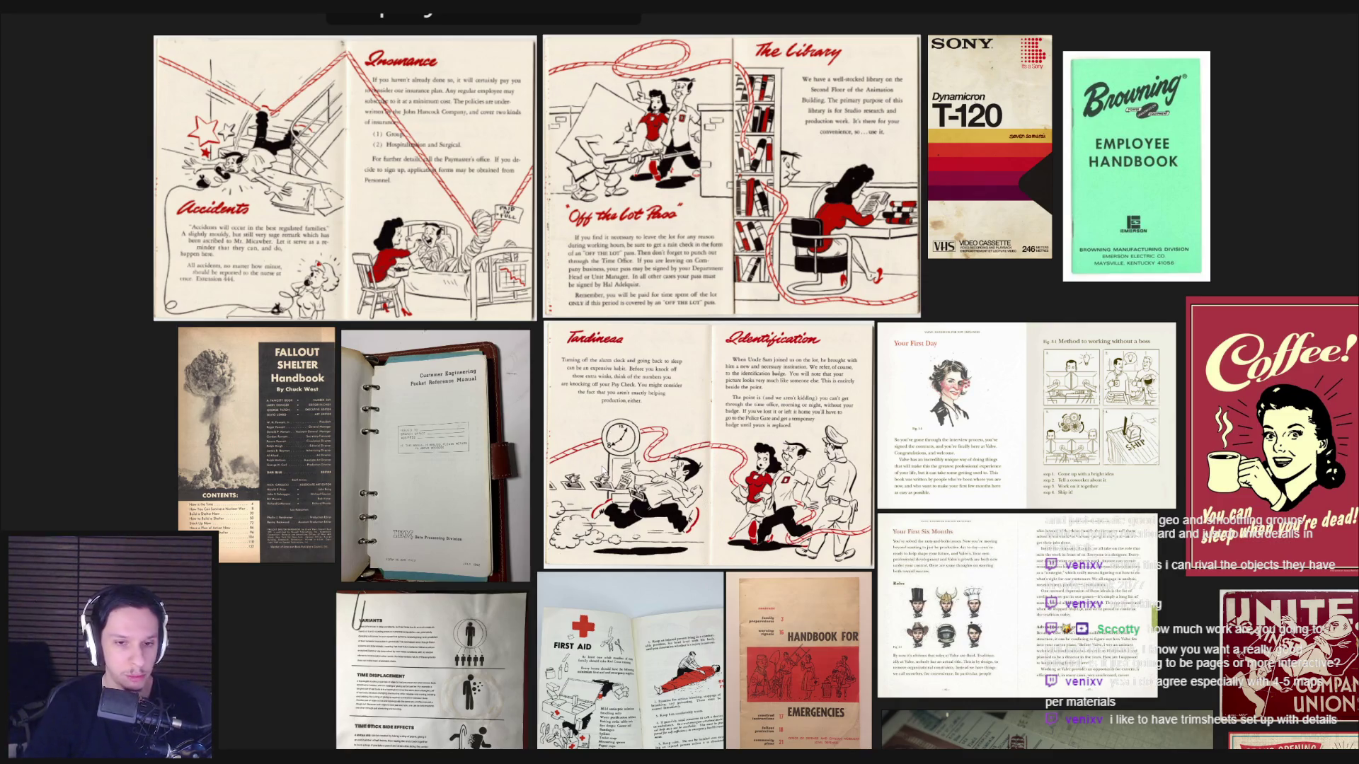
scroll("up", 3)
scroll("down", 3)
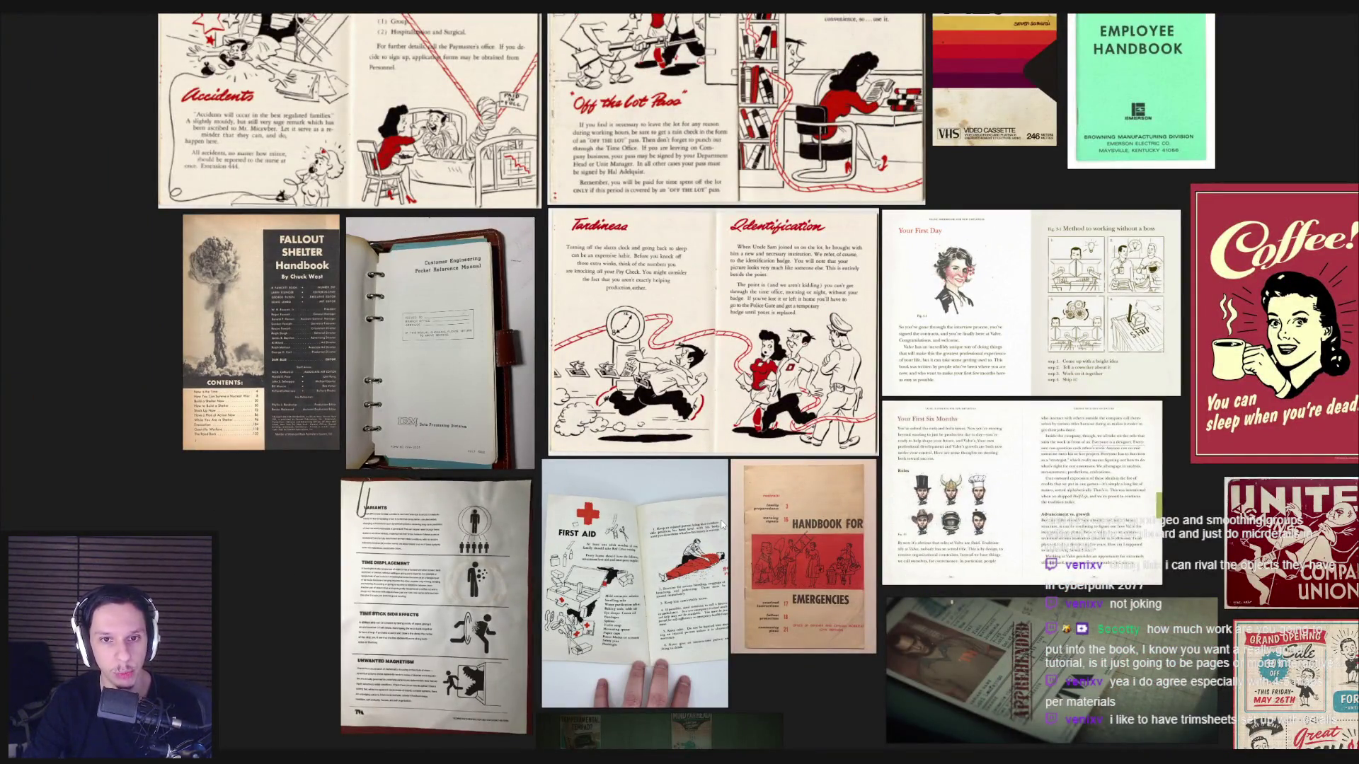
scroll("up", 3)
scroll("down", 3)
scroll("up", 3)
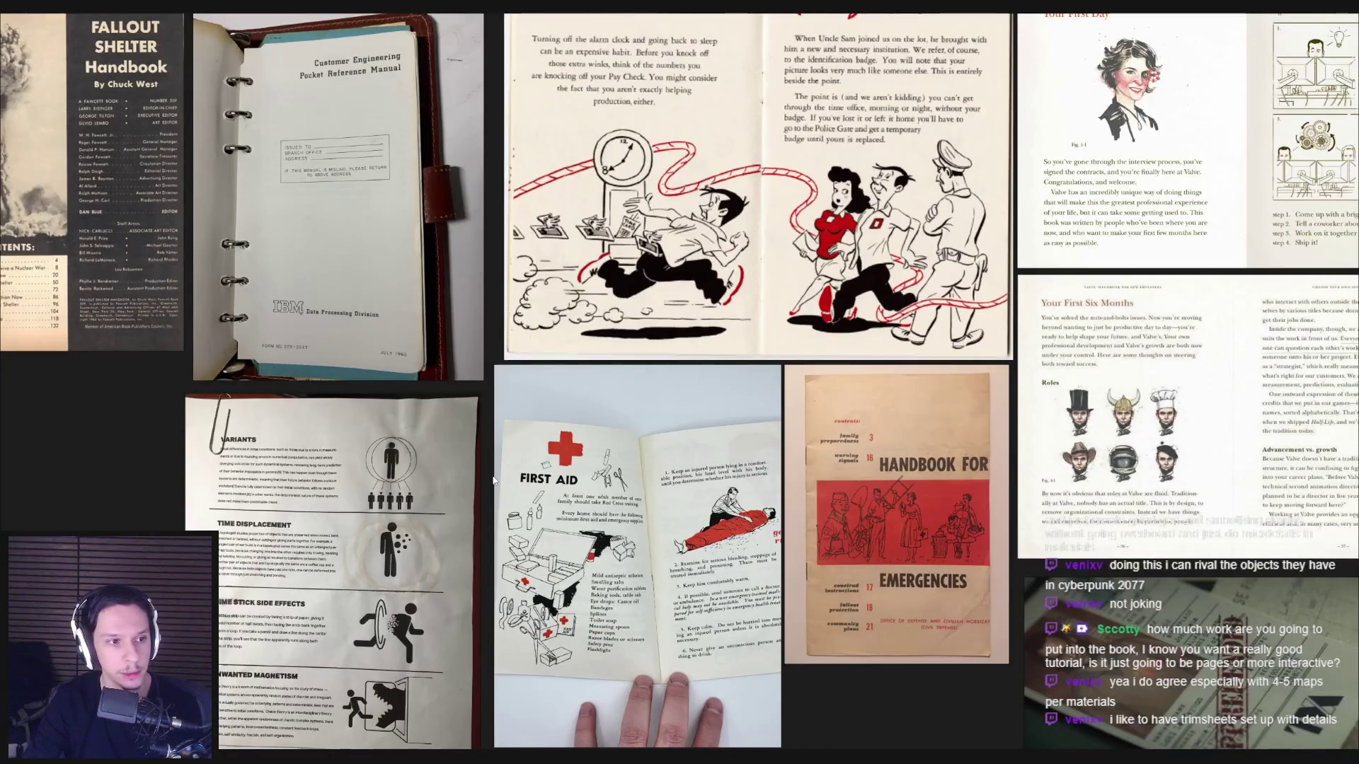
scroll("down", 3)
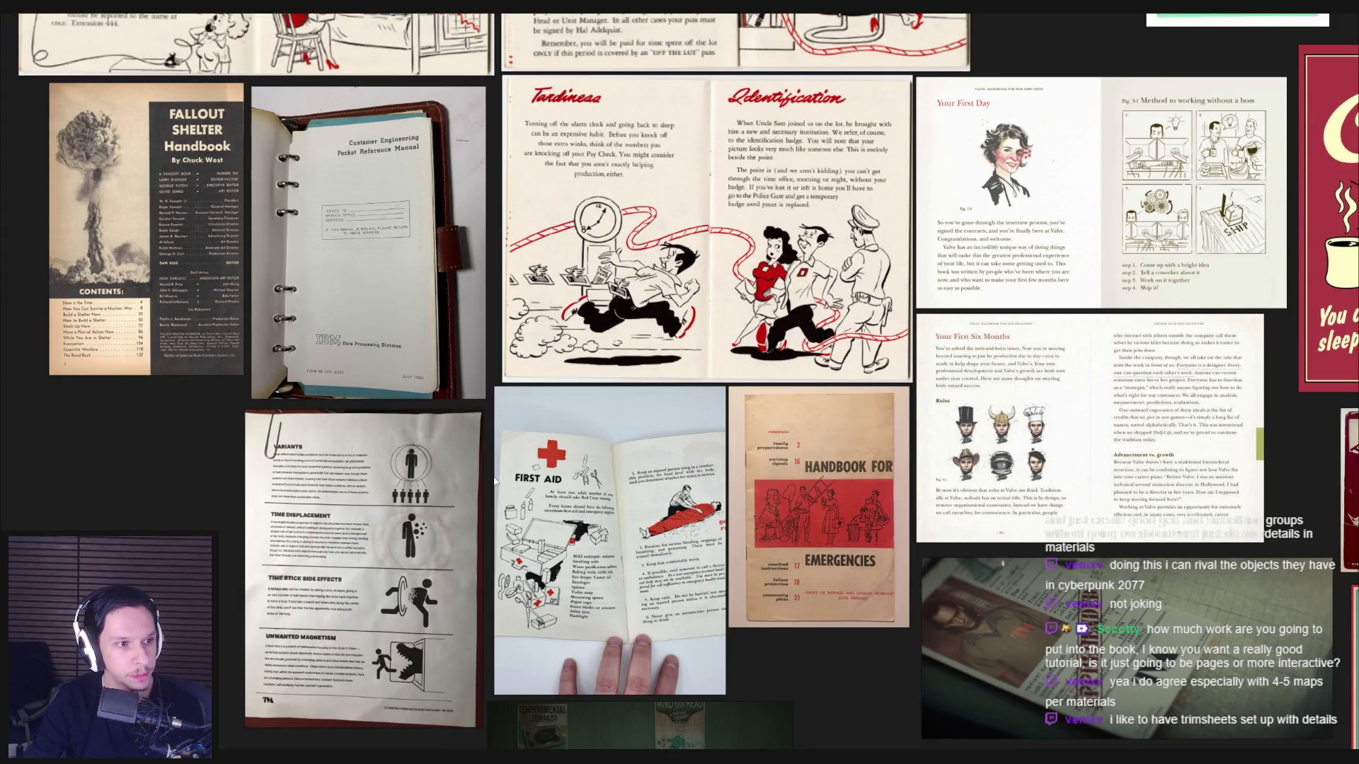
scroll("down", 3)
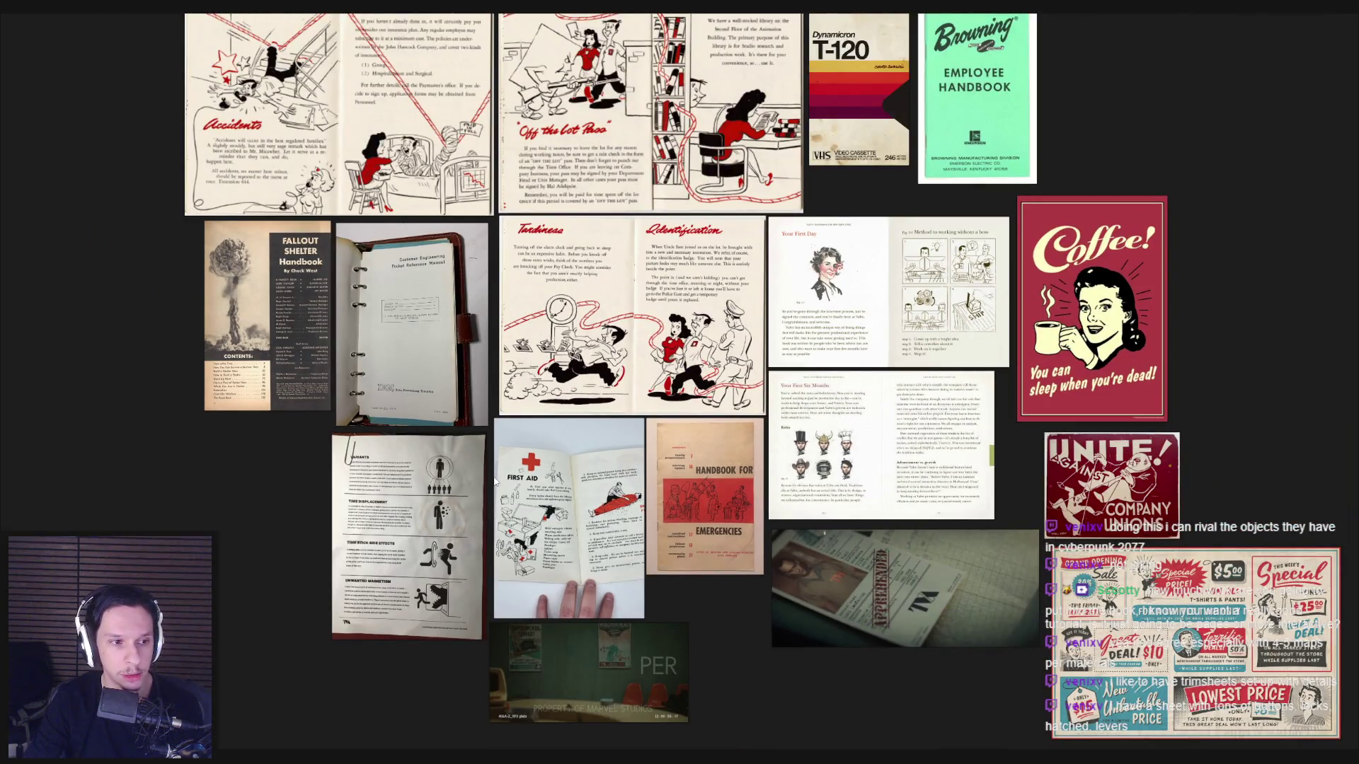
scroll("up", 3)
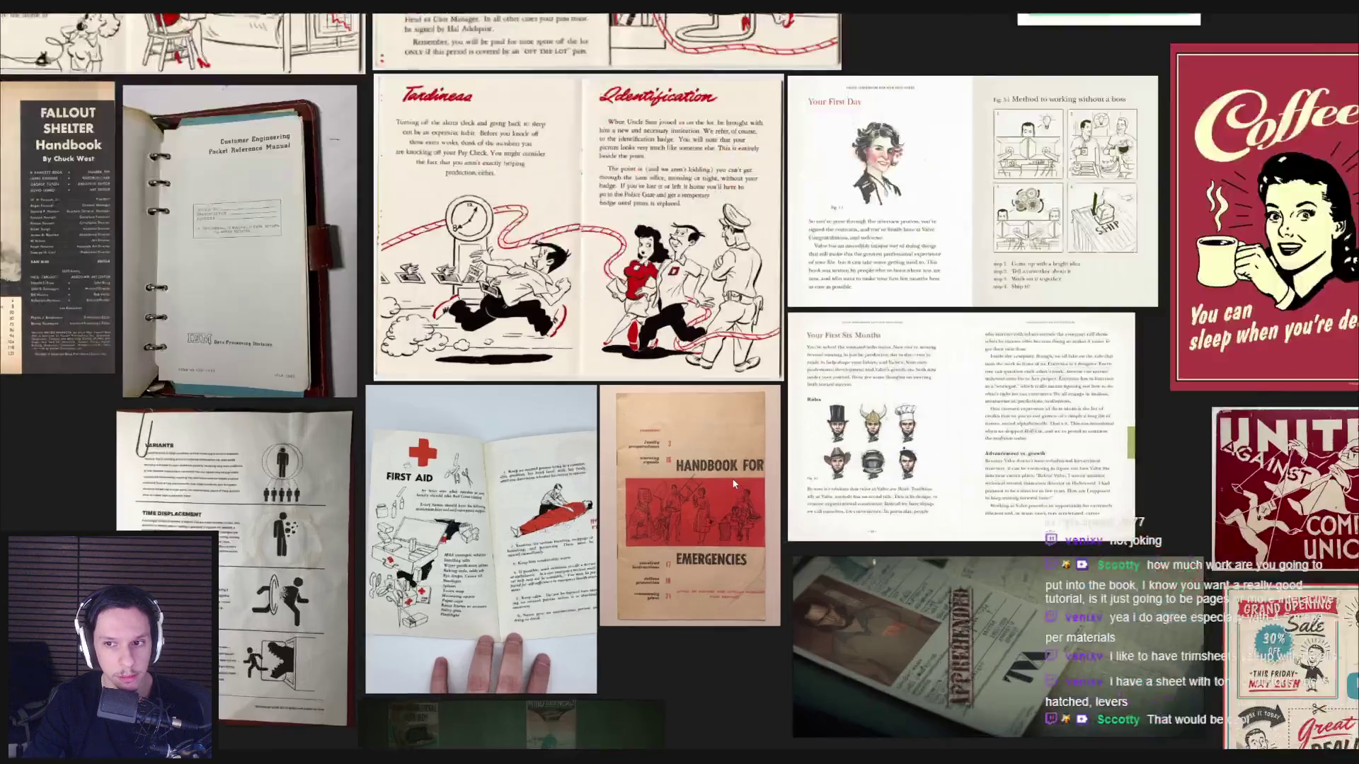
scroll("down", 3)
scroll("down", 3)
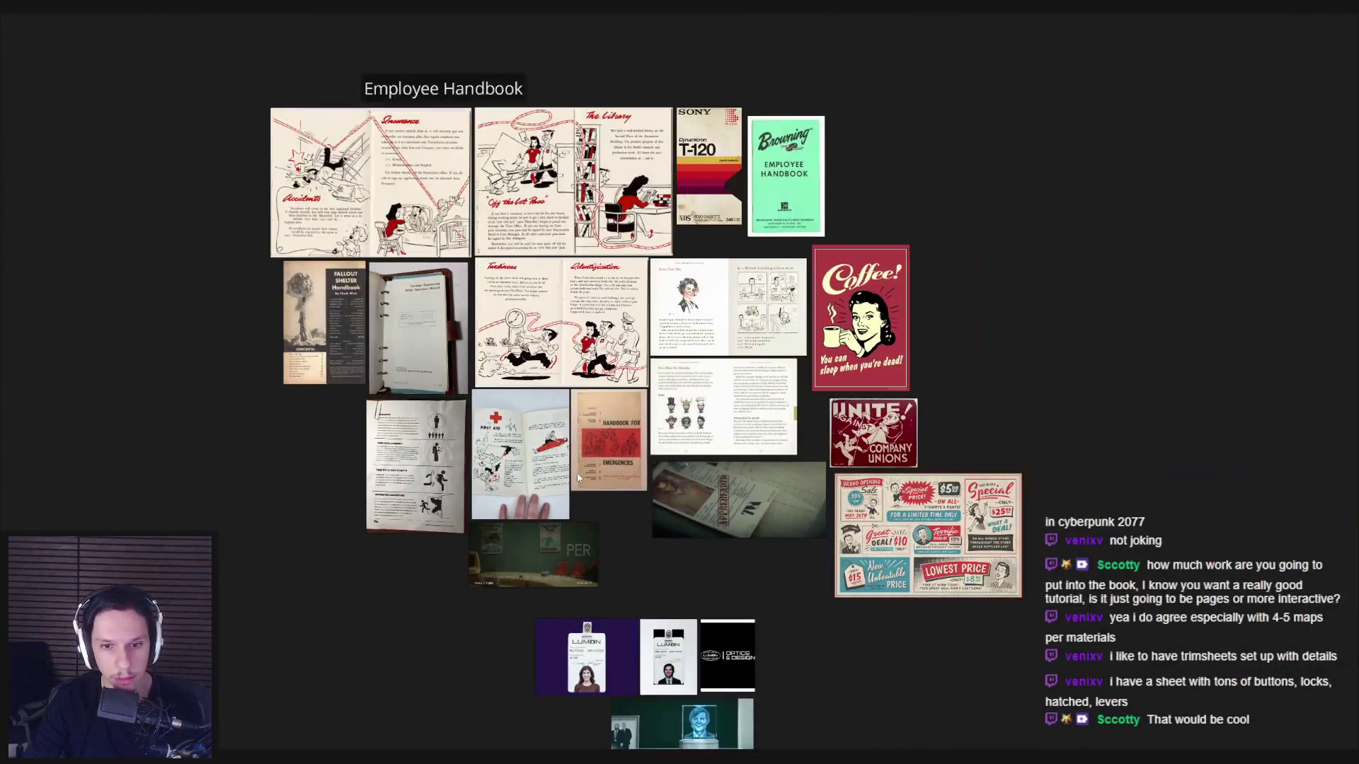
scroll("up", 3)
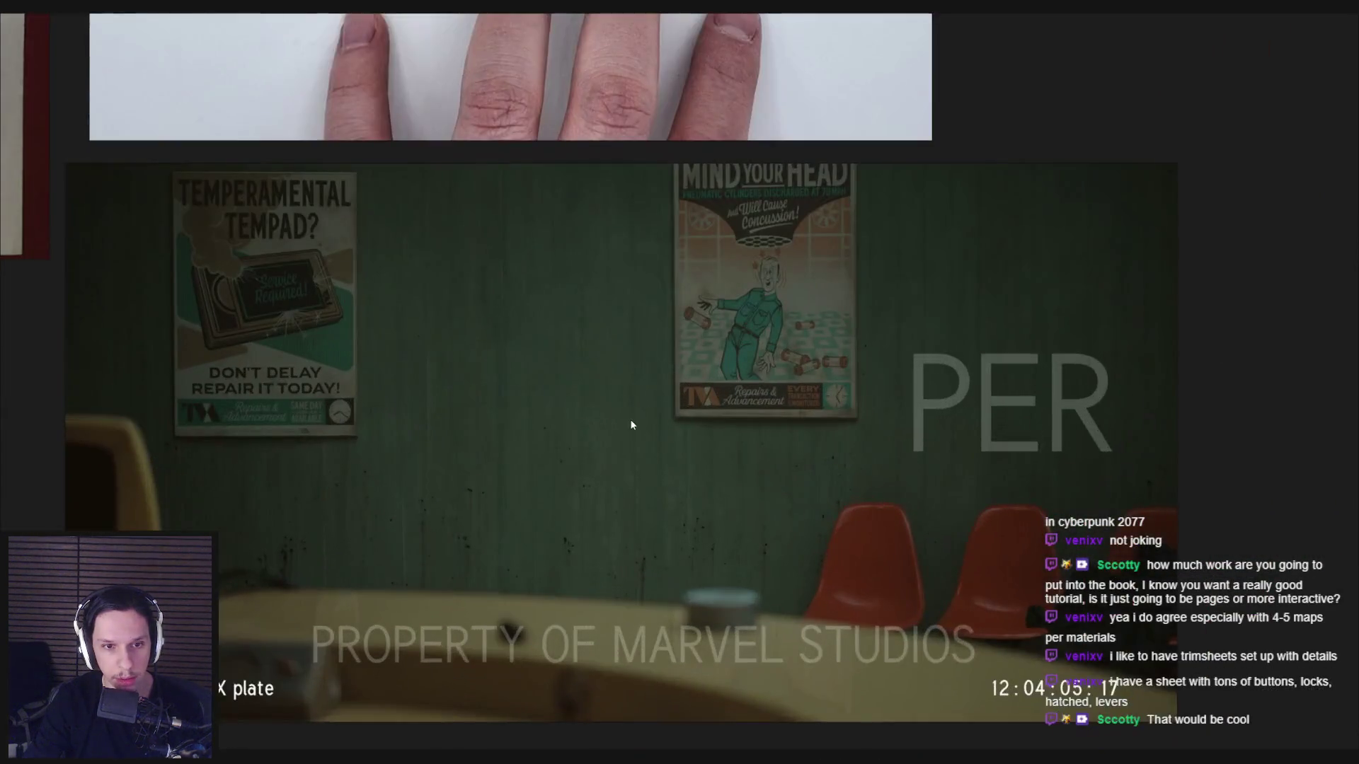
scroll("down", 3)
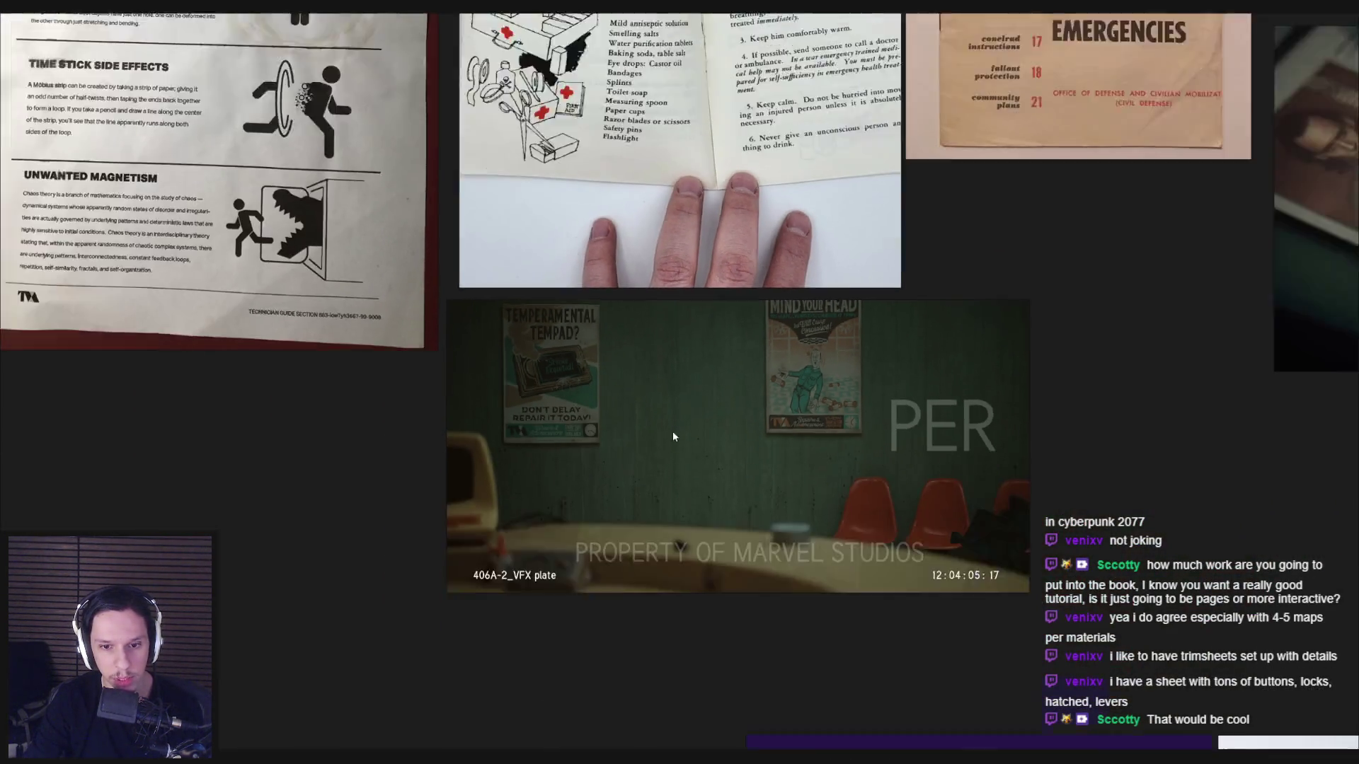
Pan to the First Aid and TVA sheets and zoom in to study them.
left_click_drag(670, 455, 695, 618)
scroll("up", 3)
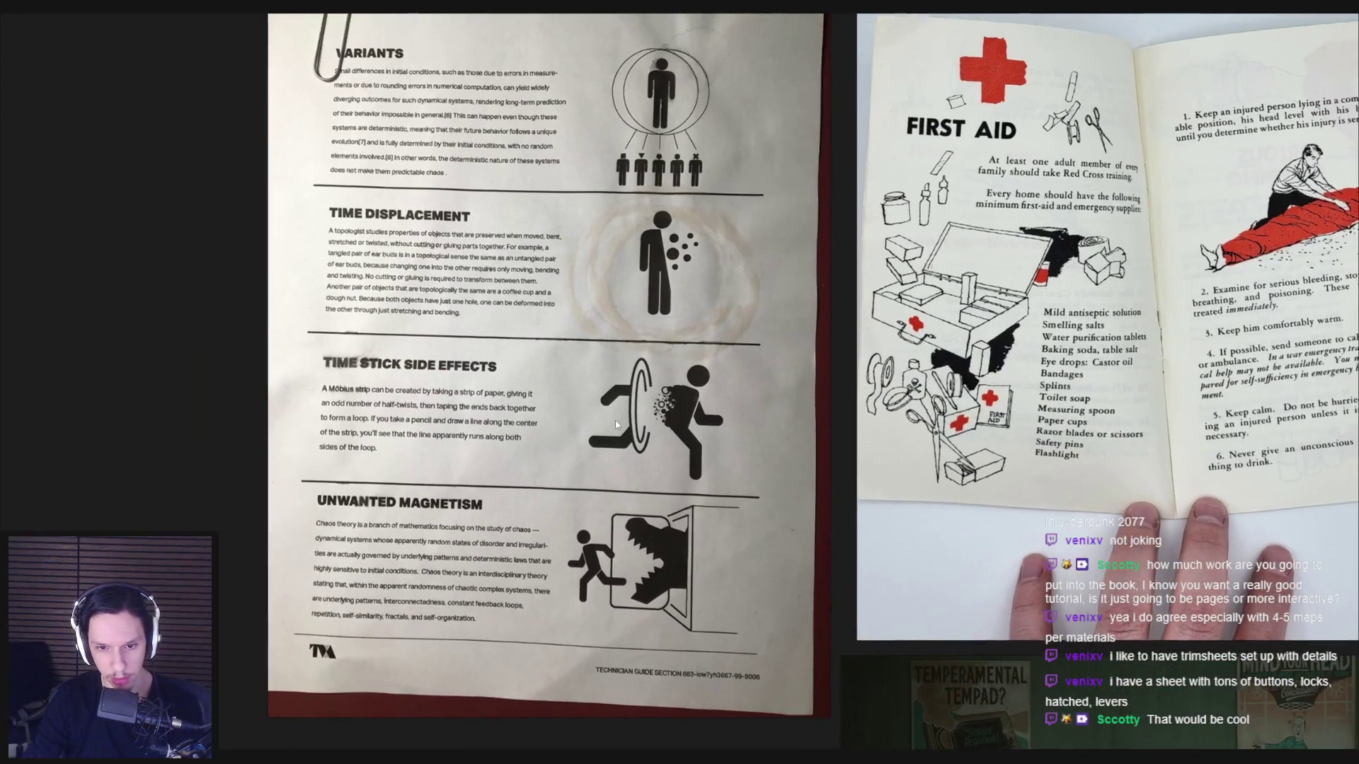
scroll("down", 3)
scroll("up", 3)
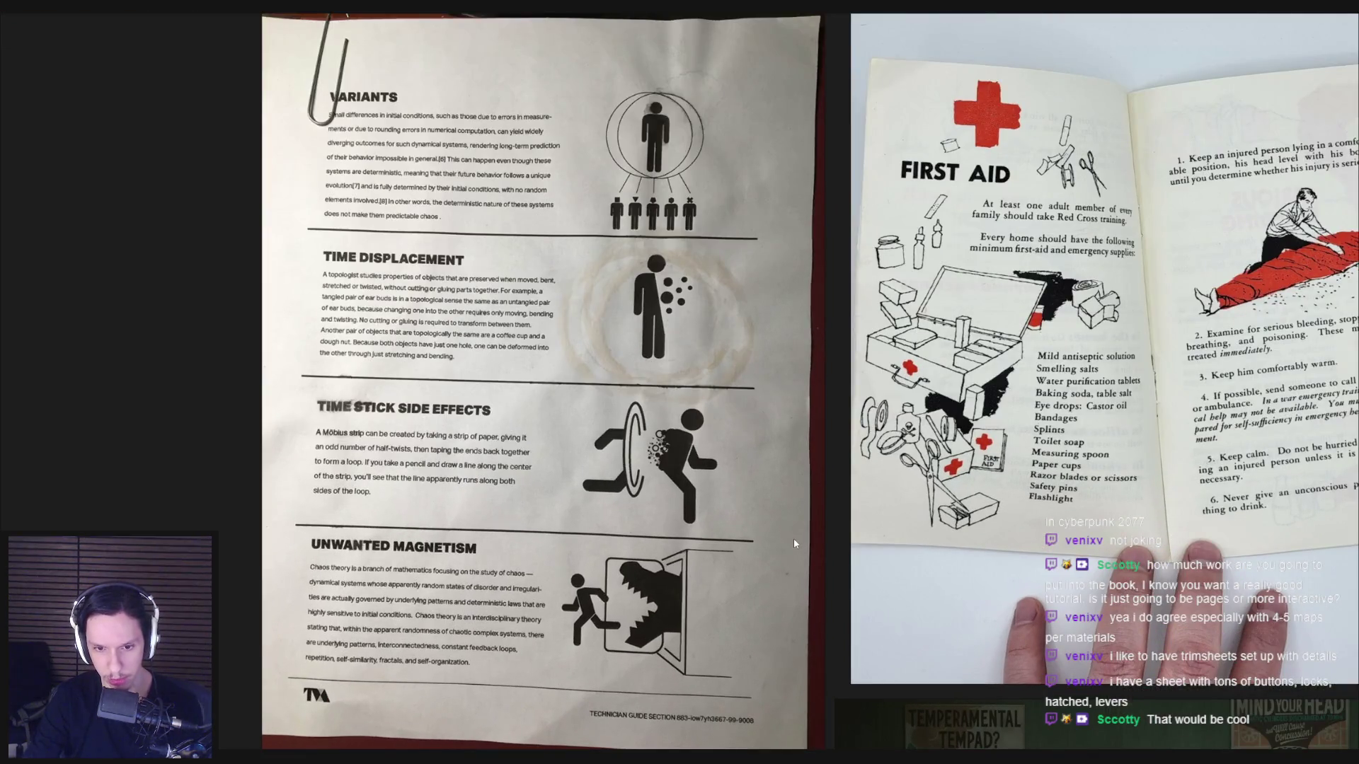
scroll("down", 3)
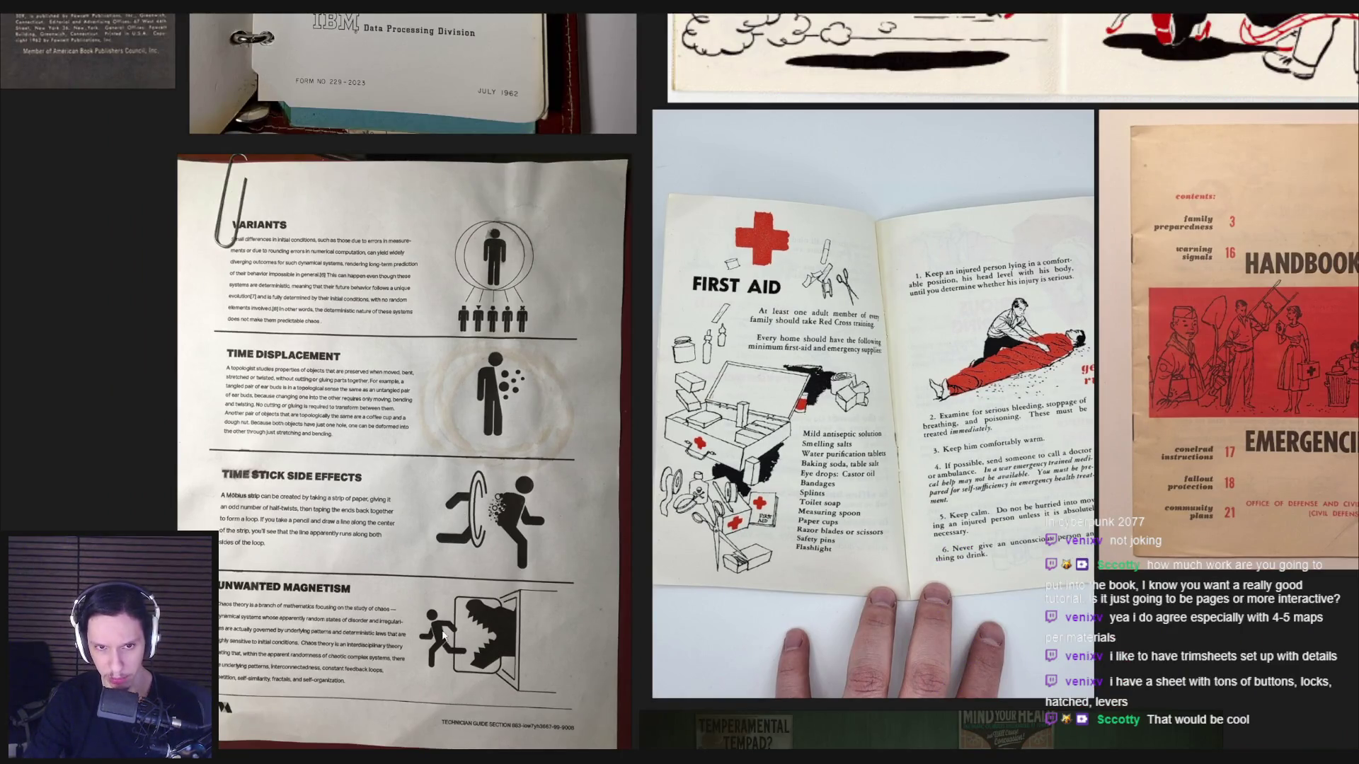
scroll("down", 3)
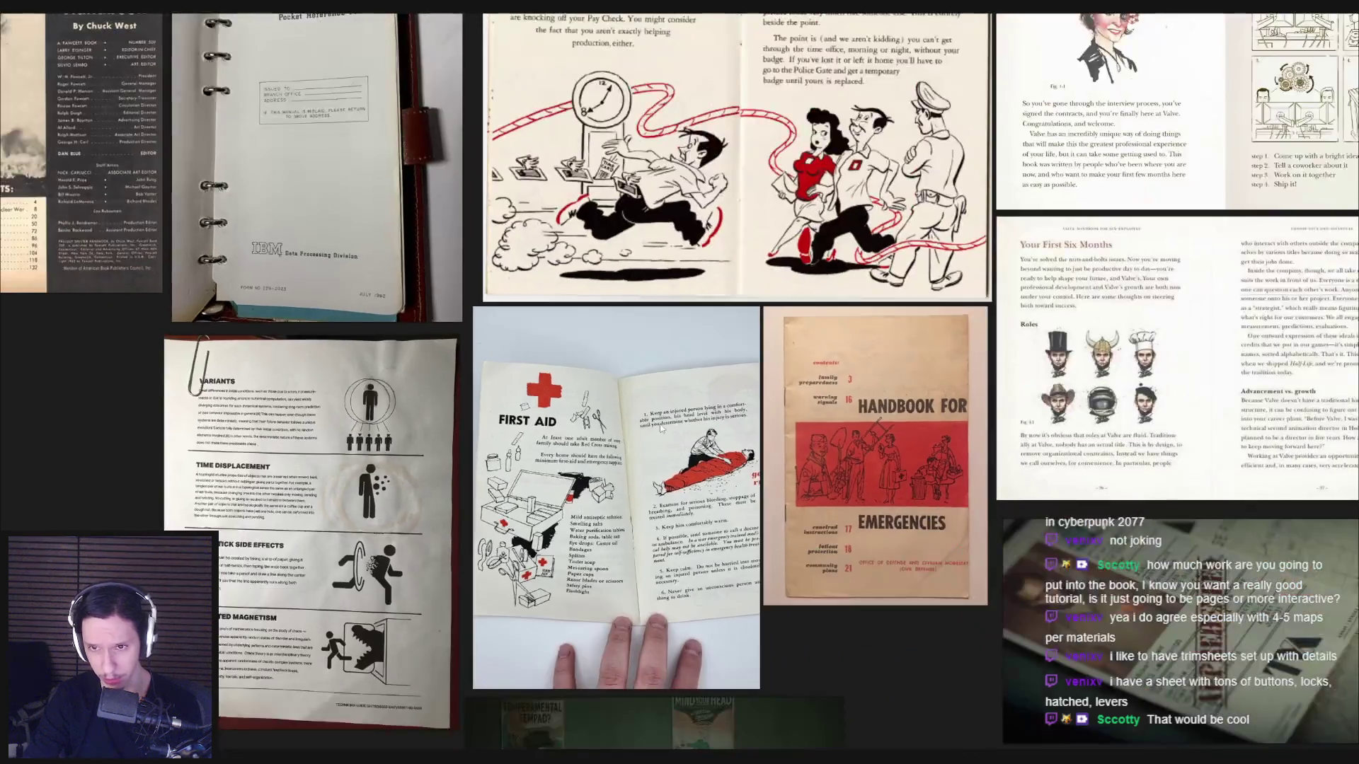
scroll("up", 3)
scroll("down", 3)
scroll("up", 3)
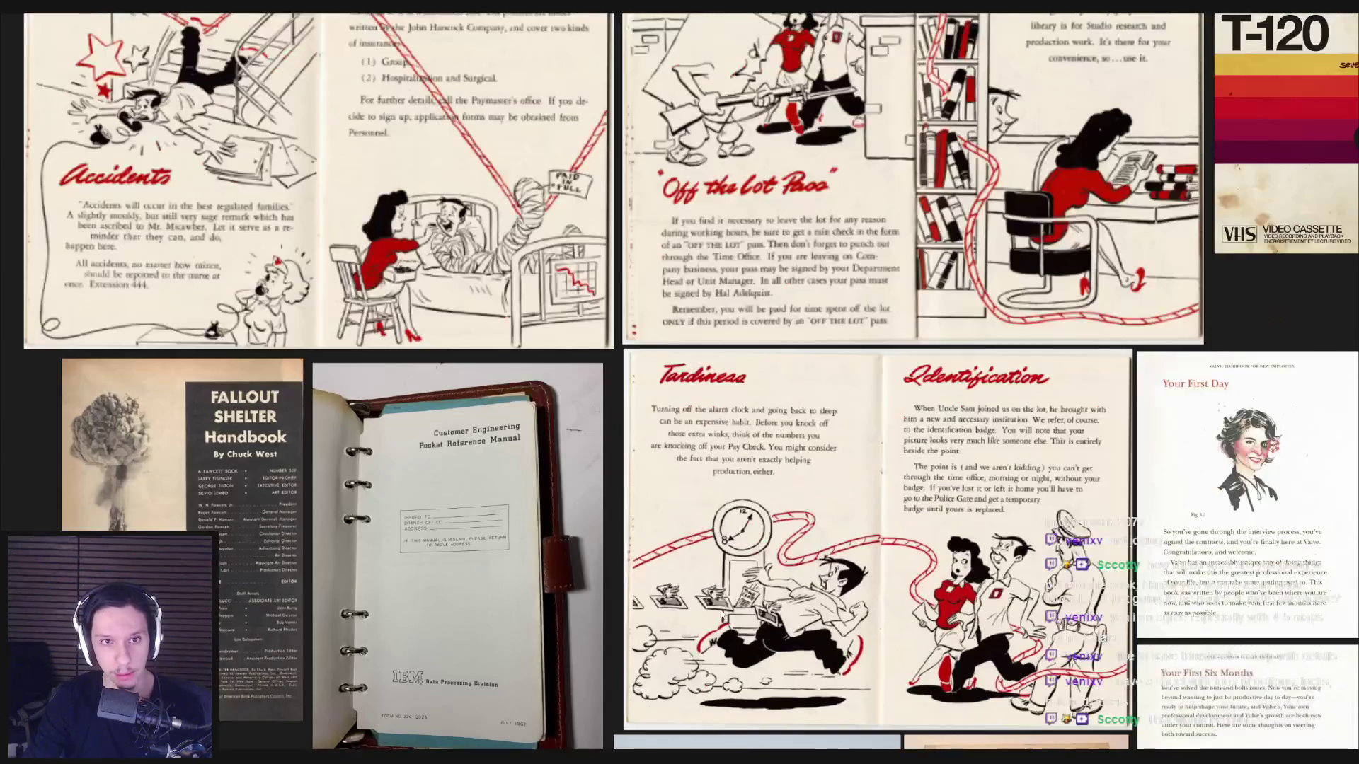
scroll("down", 3)
scroll("up", 3)
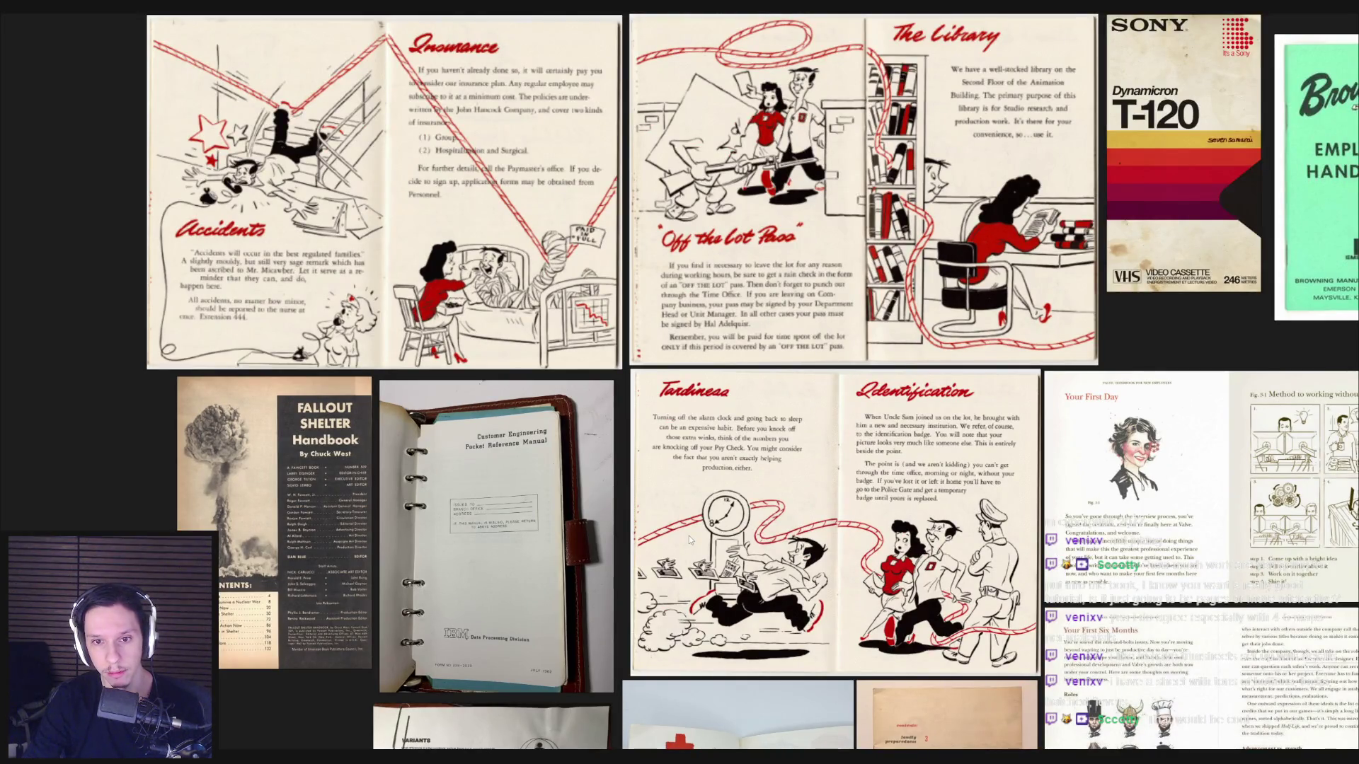
scroll("down", 3)
Inspect the Coffee poster up close, then return to the Unreal editor.
left_click_drag(1125, 652, 700, 497)
scroll("down", 3)
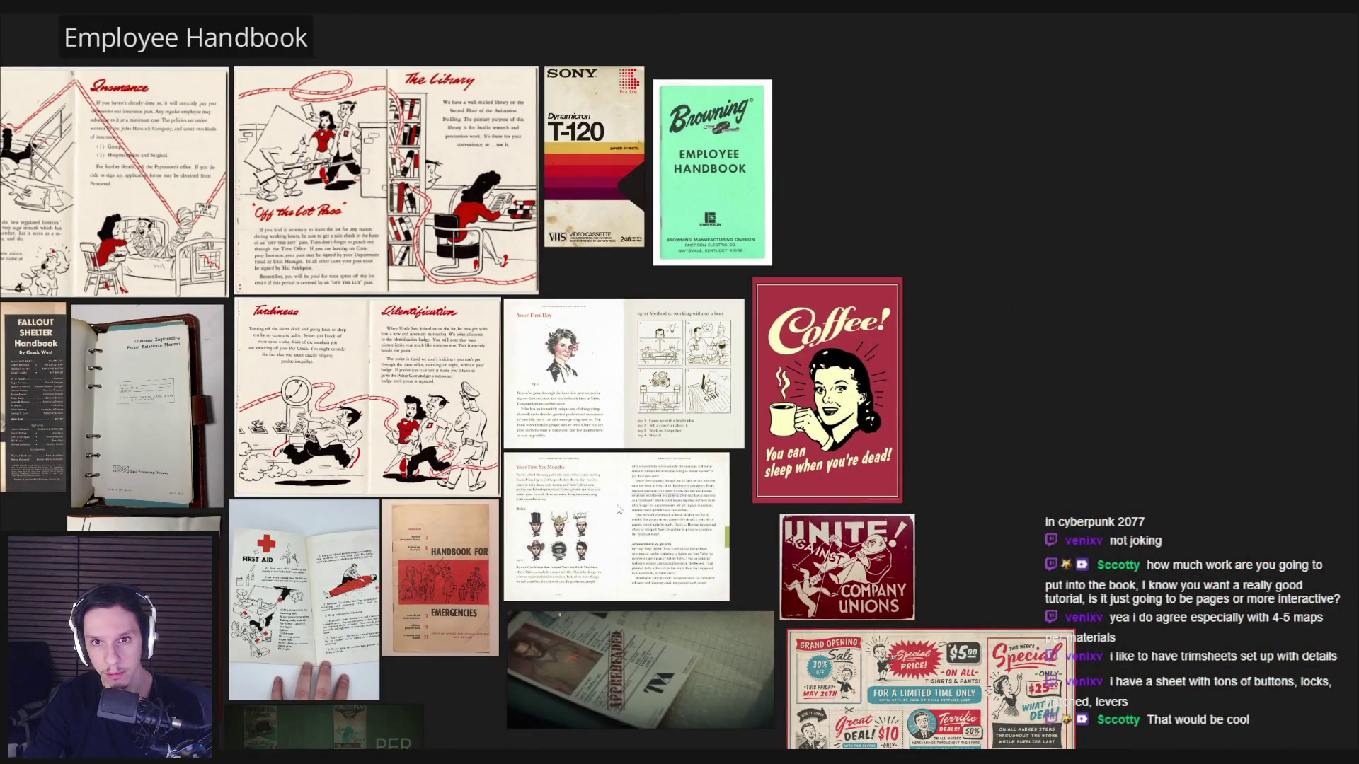
scroll("up", 3)
scroll("down", 3)
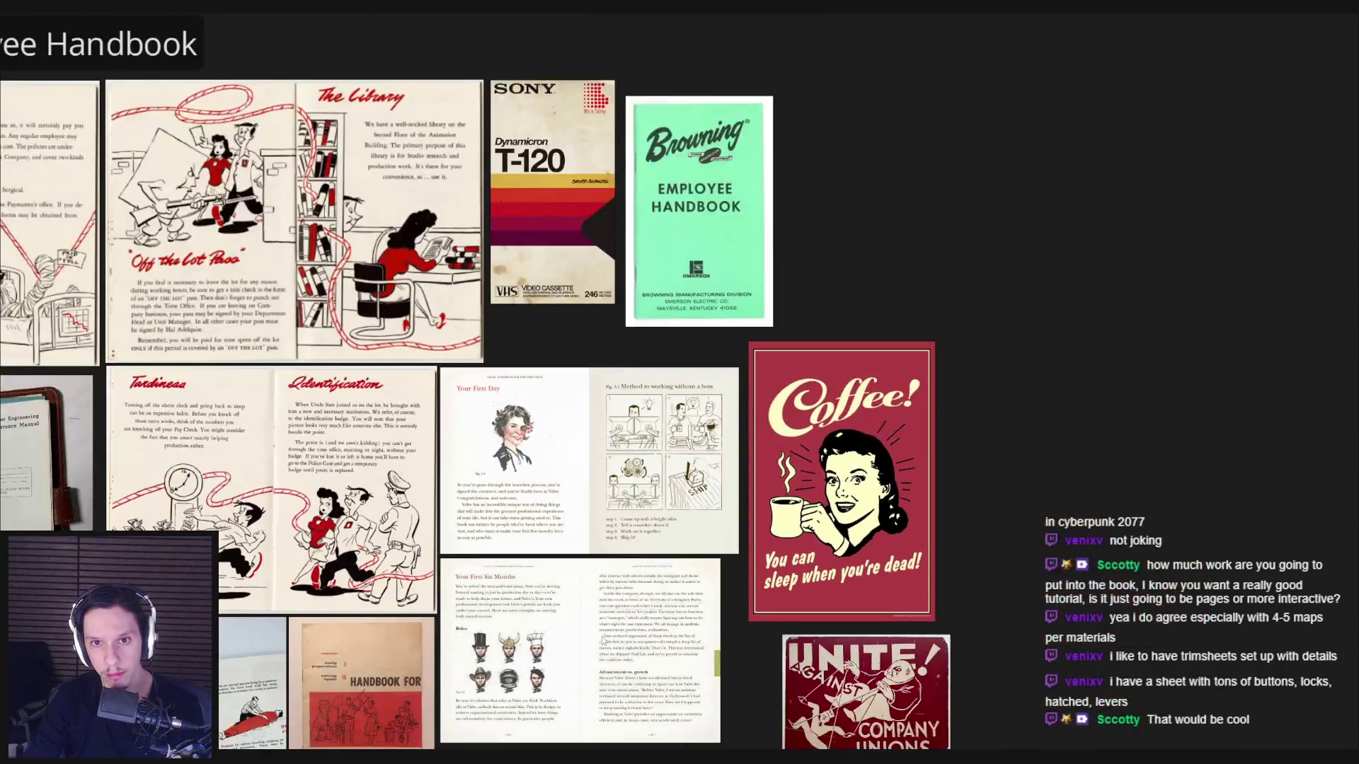
left_click_drag(602, 638, 673, 405)
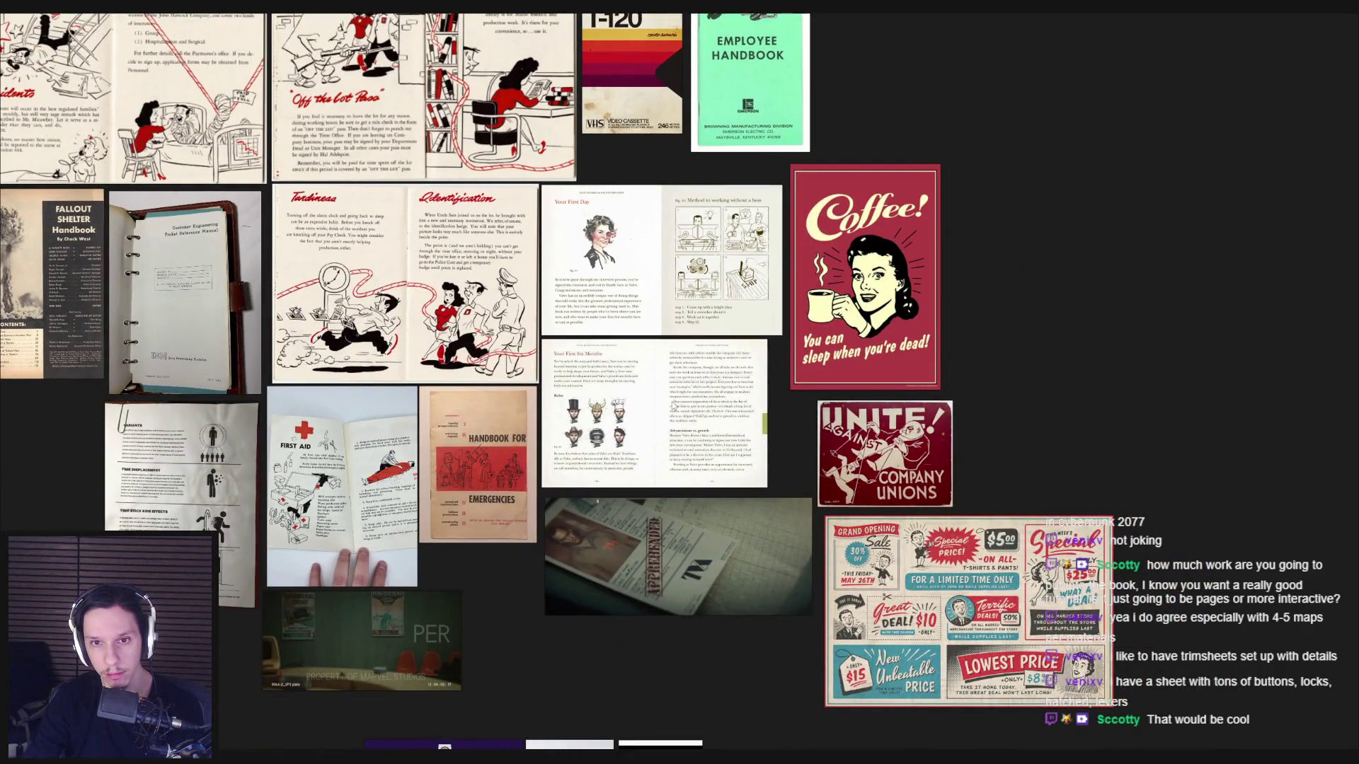
scroll("up", 3)
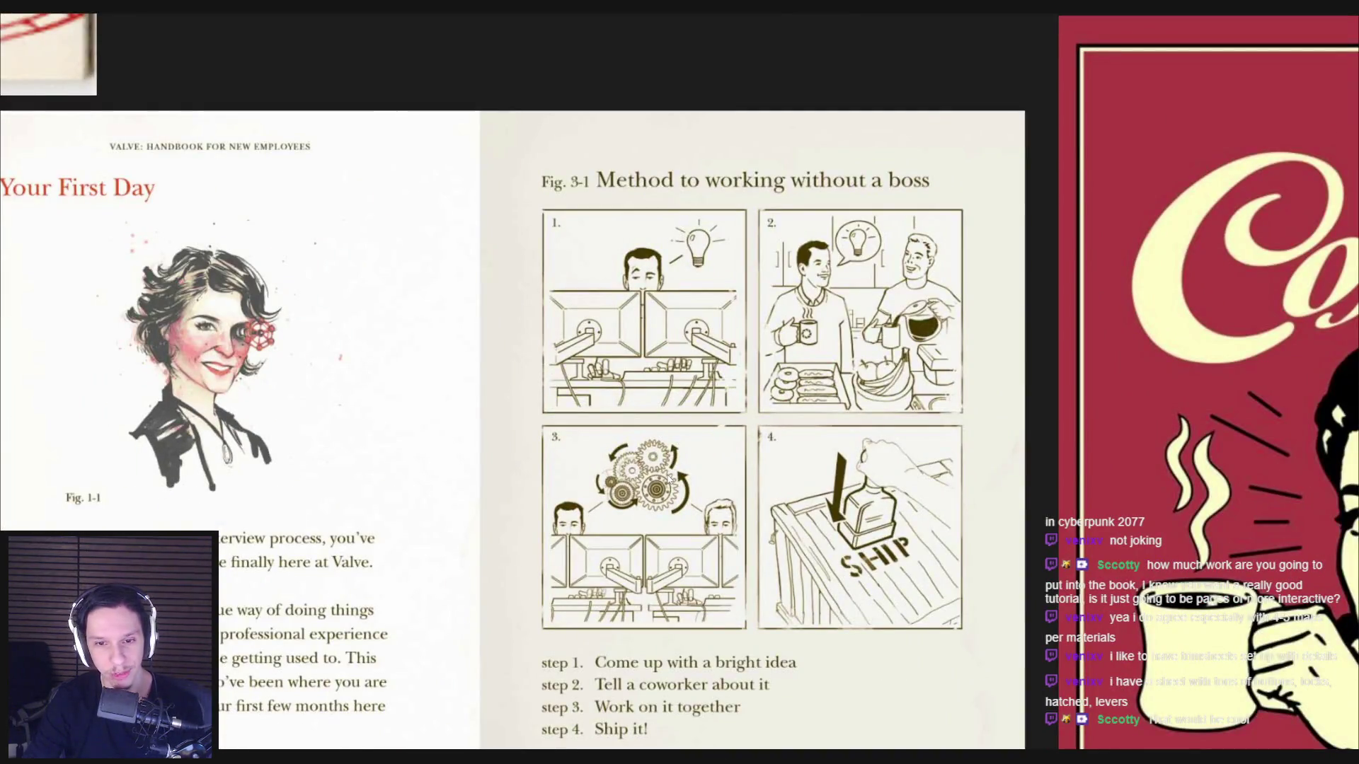
scroll("down", 3)
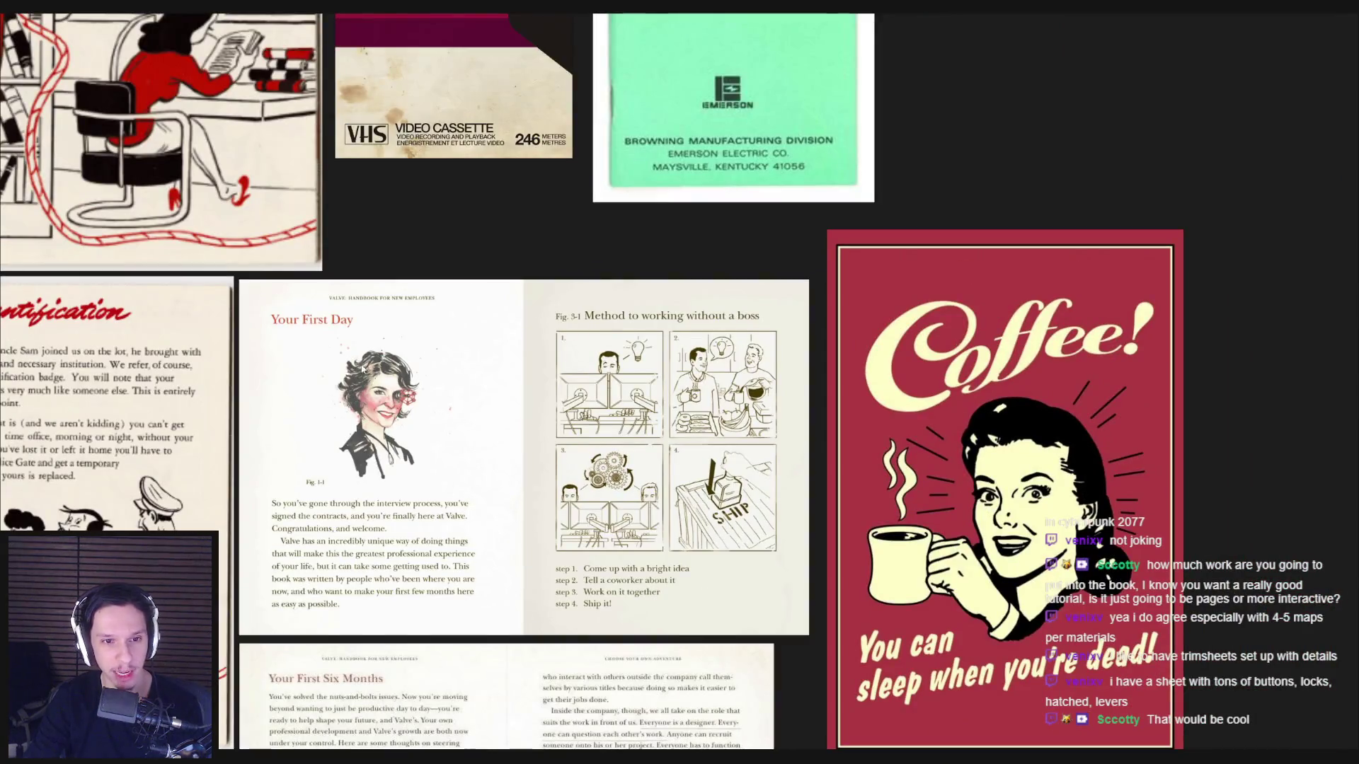
scroll("up", 3)
scroll("down", 3)
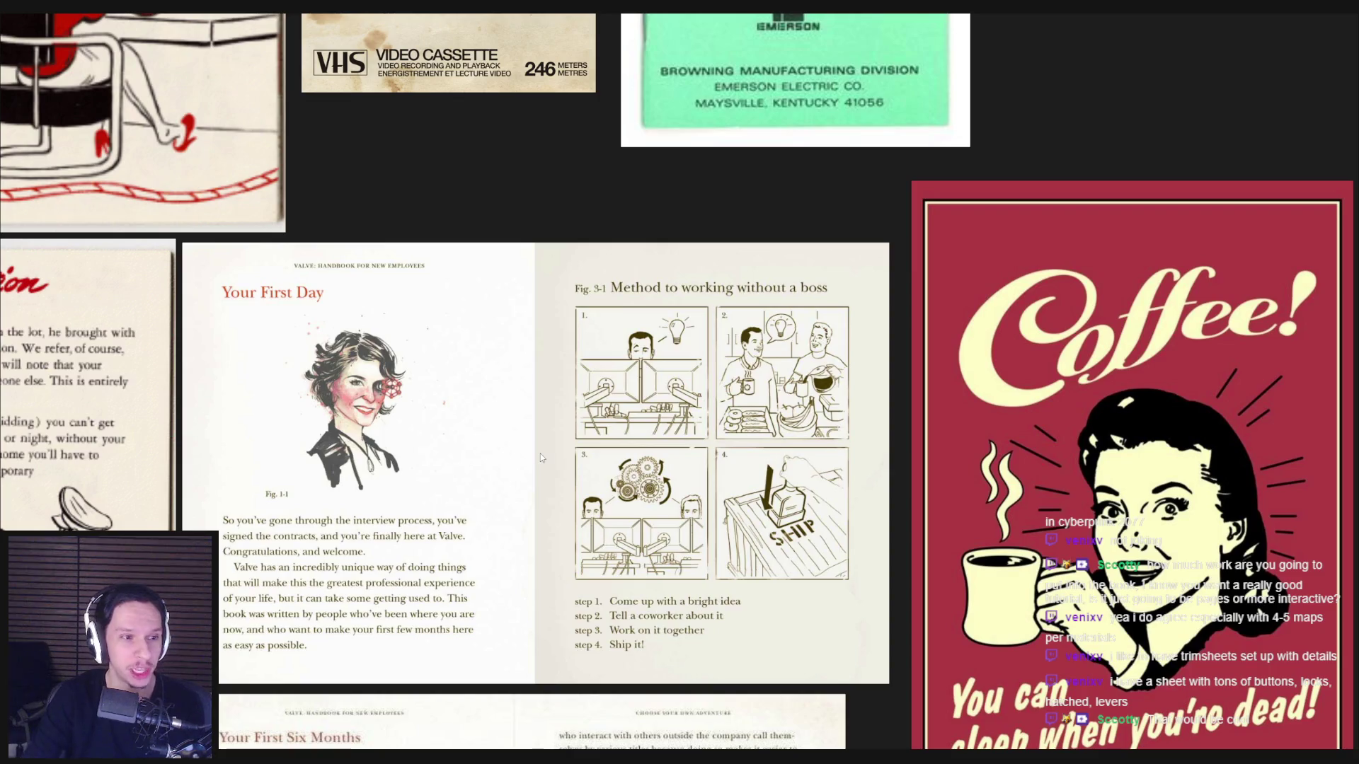
scroll("down", 3)
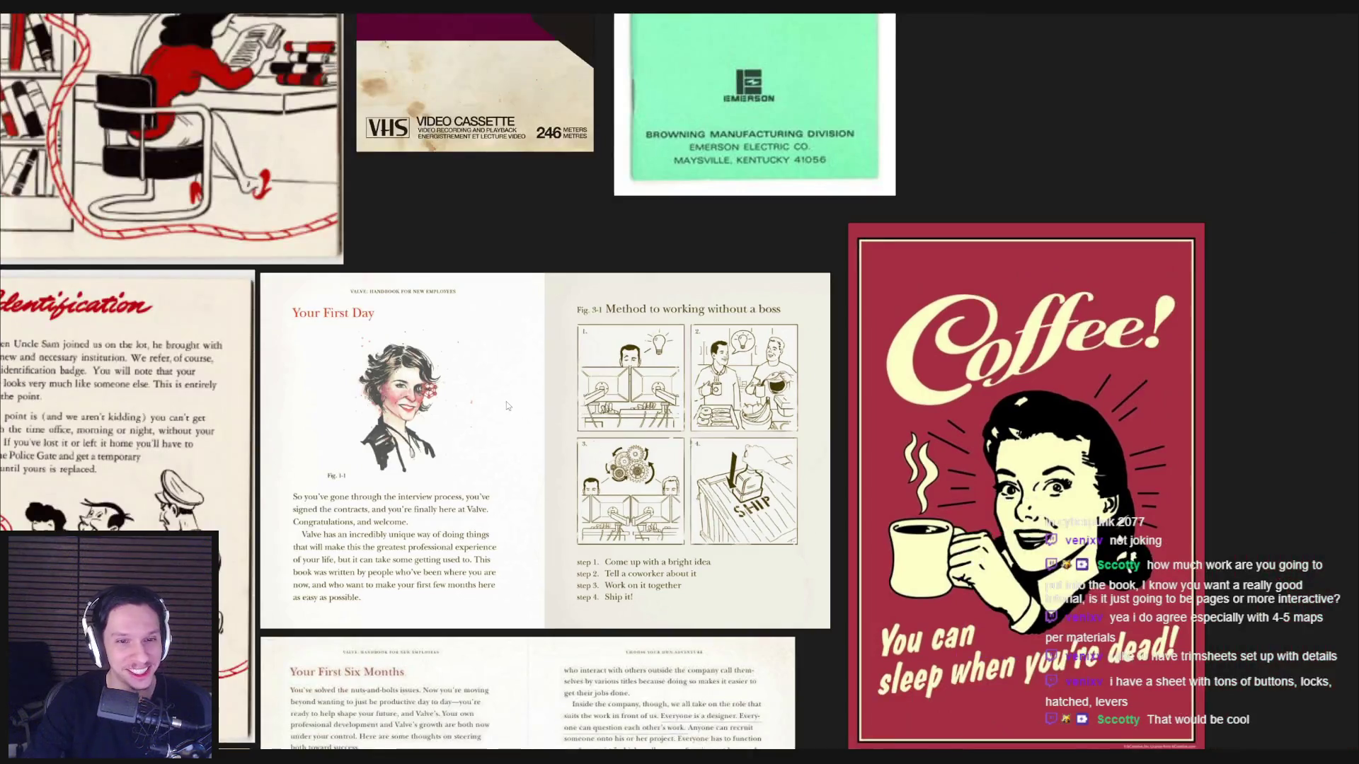
scroll("up", 3)
scroll("down", 3)
scroll("down", 3)
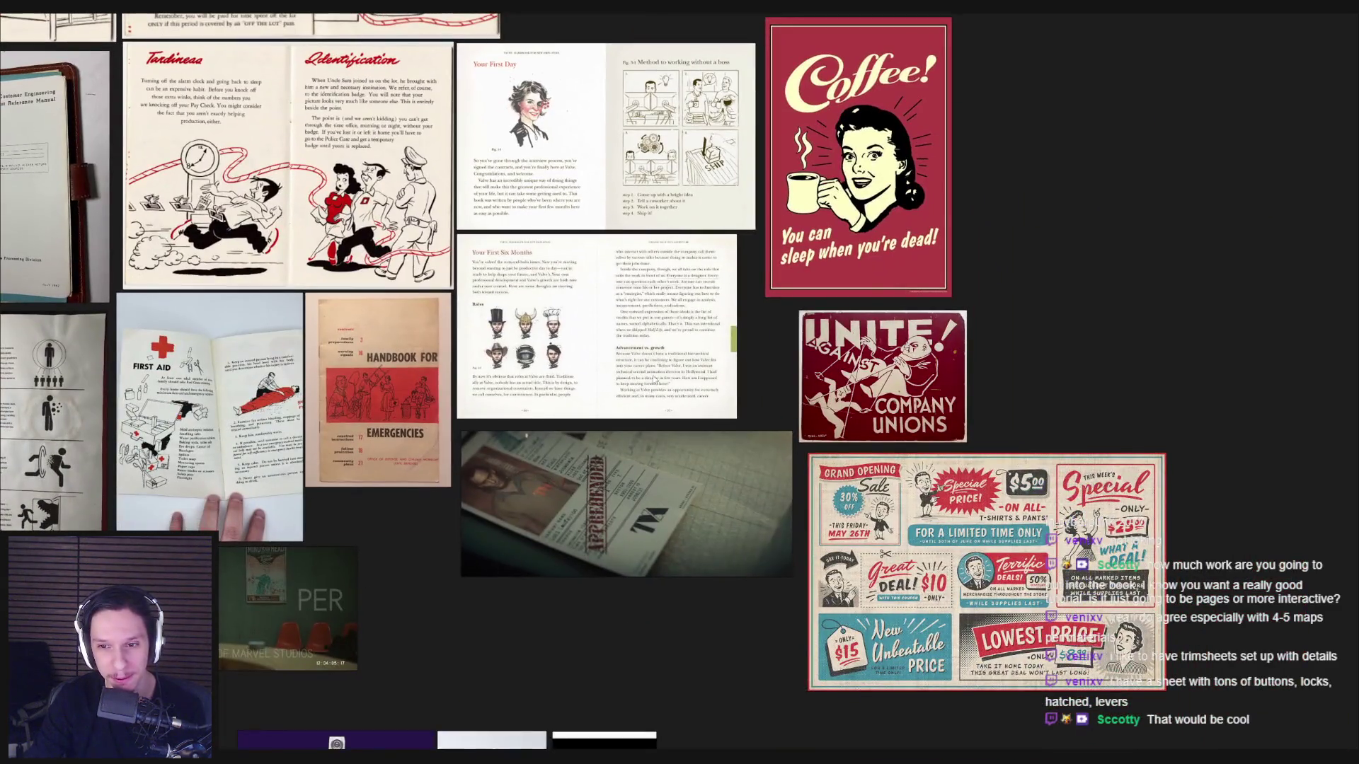
scroll("down", 3)
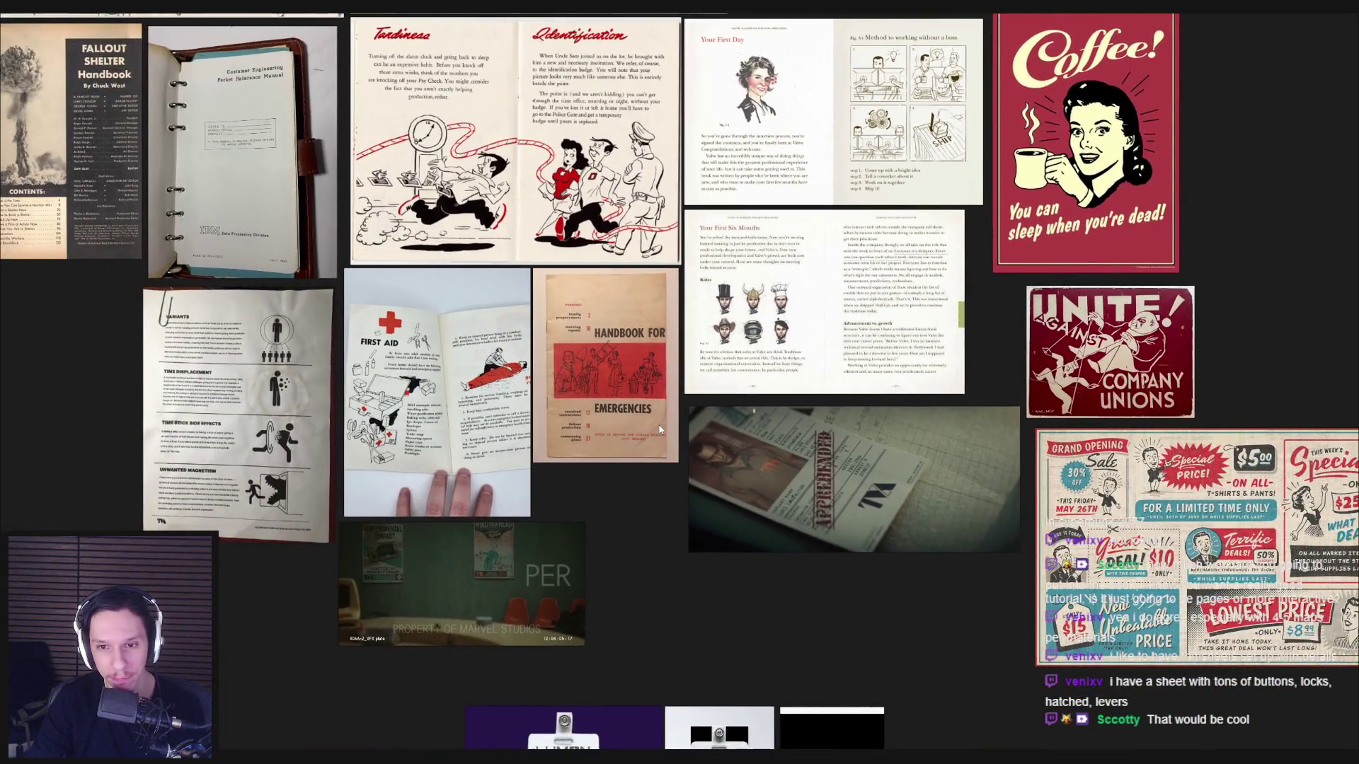
scroll("down", 3)
scroll("down", 3)
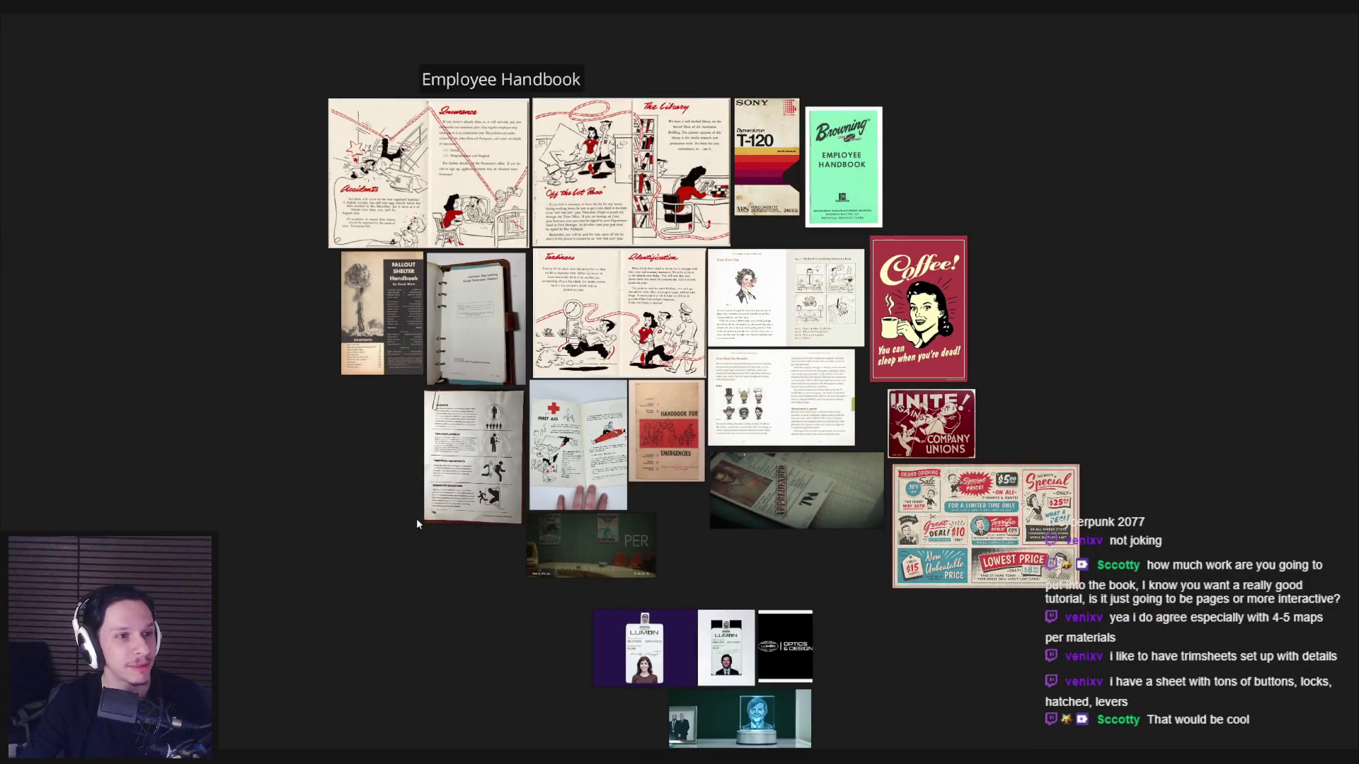
scroll("up", 3)
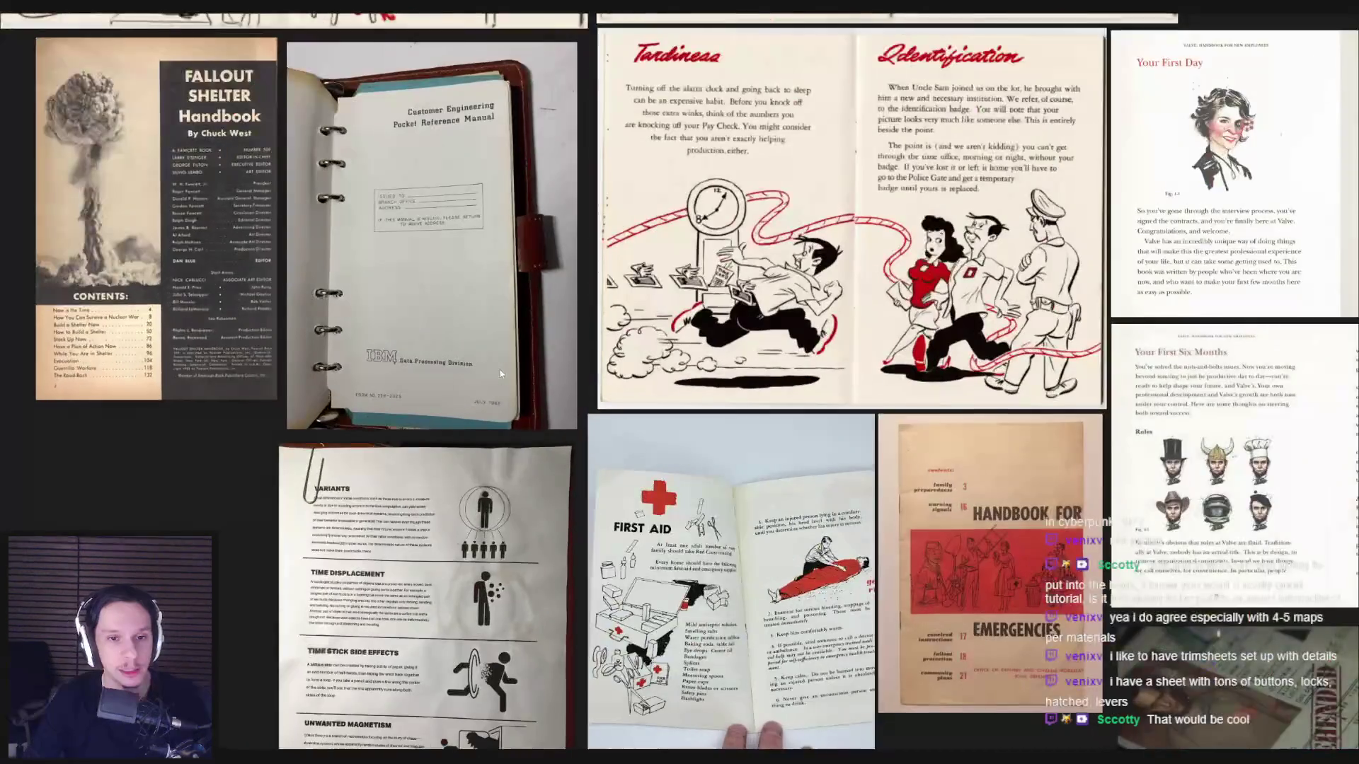
key("alt+Tab")
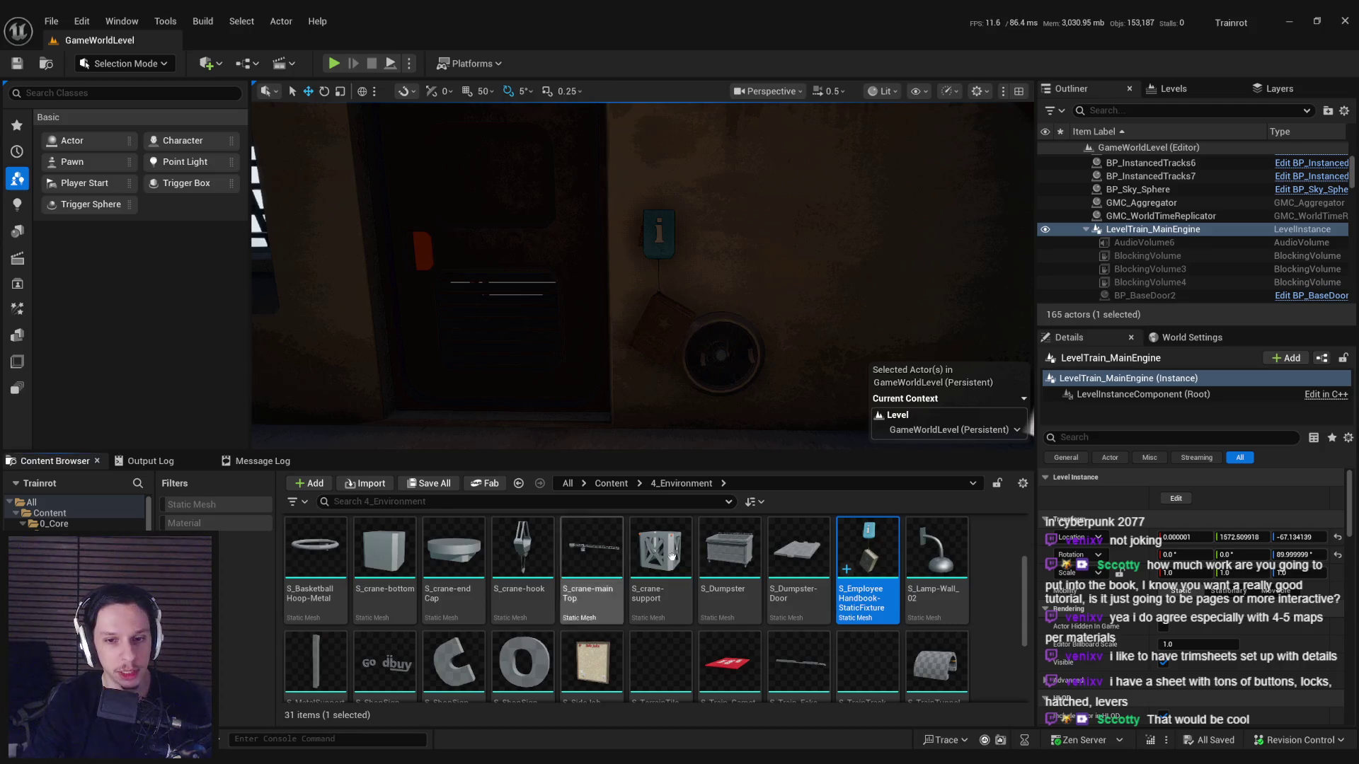
Playtest the level fullscreen, walking around the room in first person, then stop.
left_click_drag(662, 356, 694, 354)
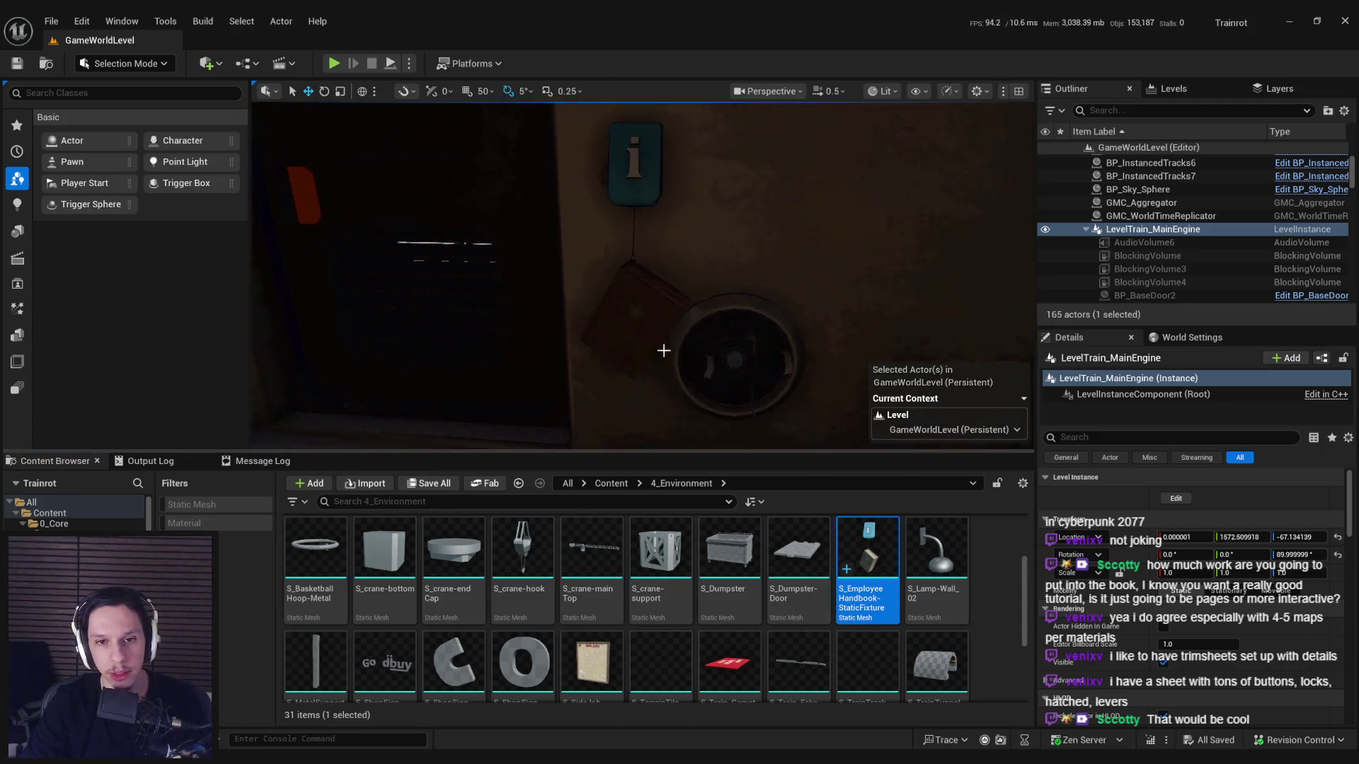
left_click_drag(627, 312, 580, 293)
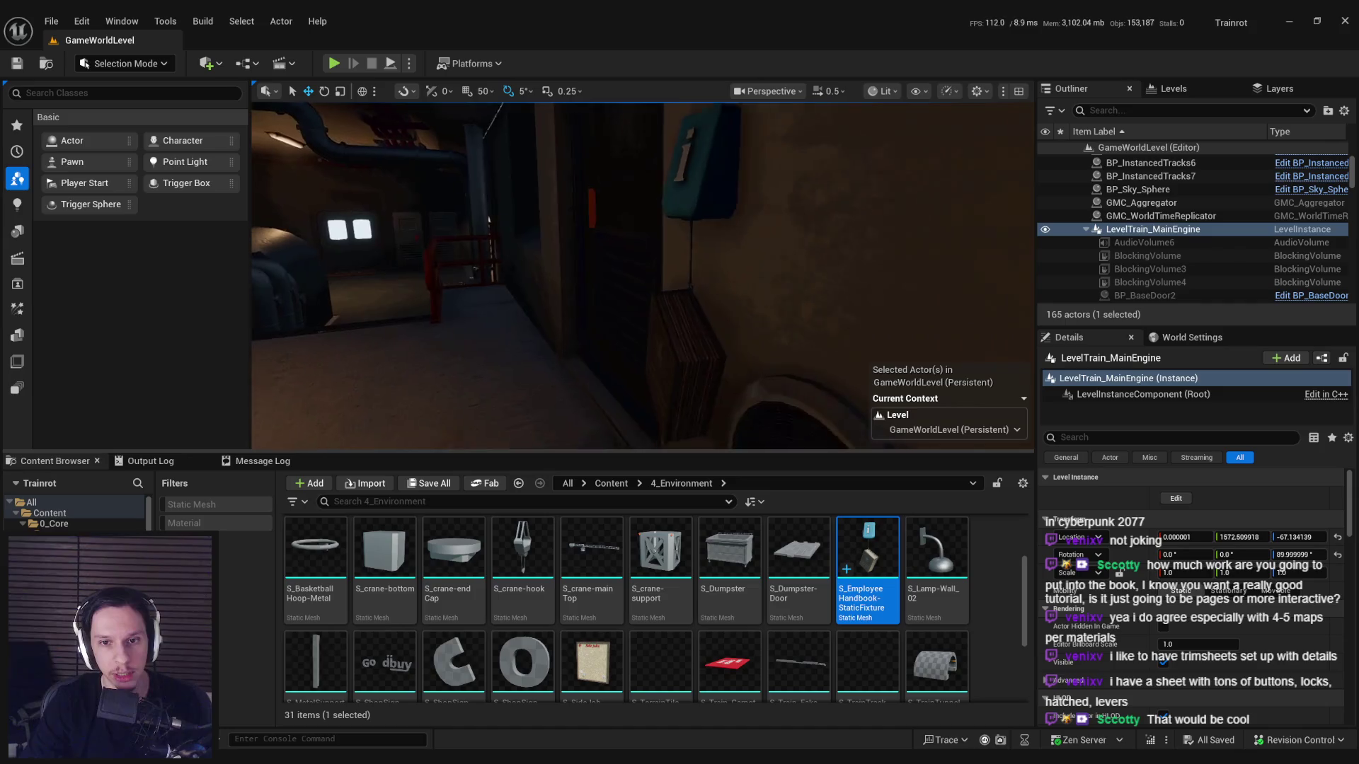
left_click_drag(676, 371, 378, 133)
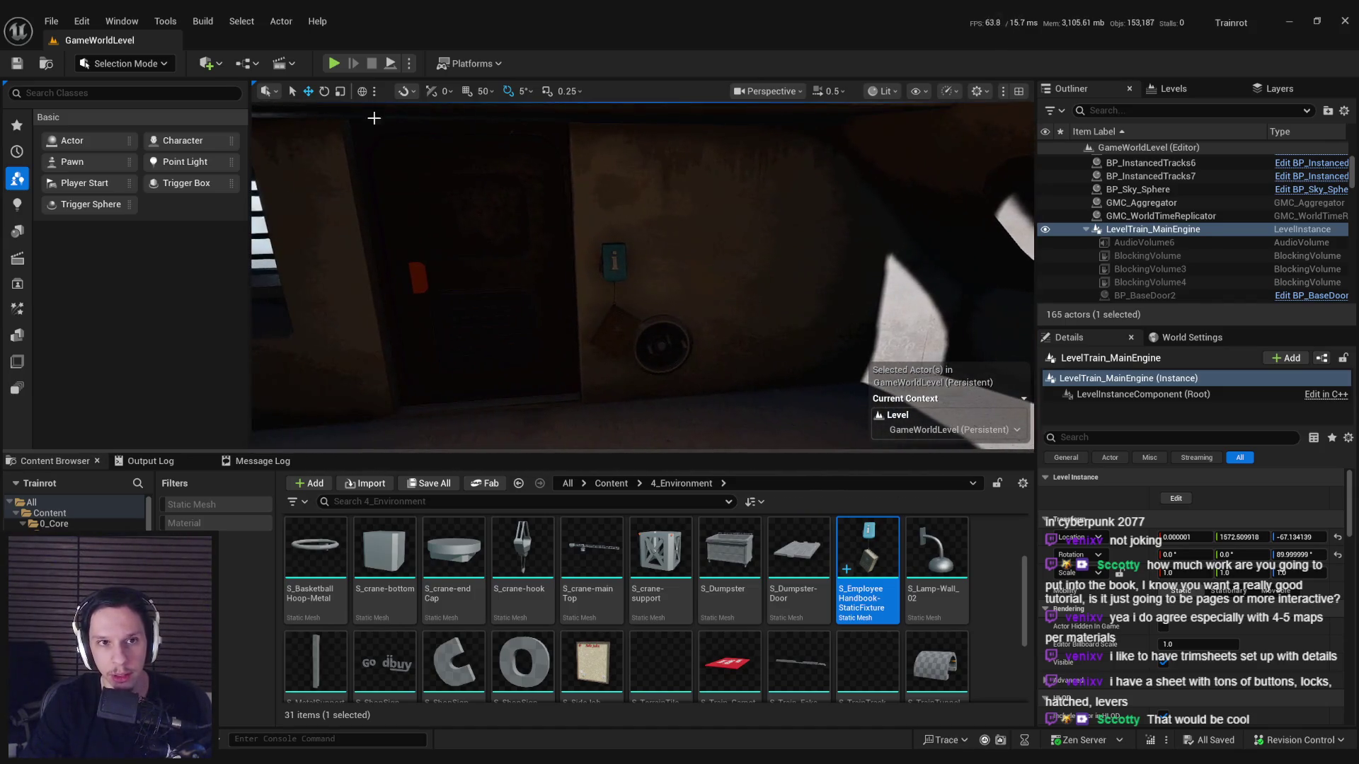
left_click(335, 64)
key("F11")
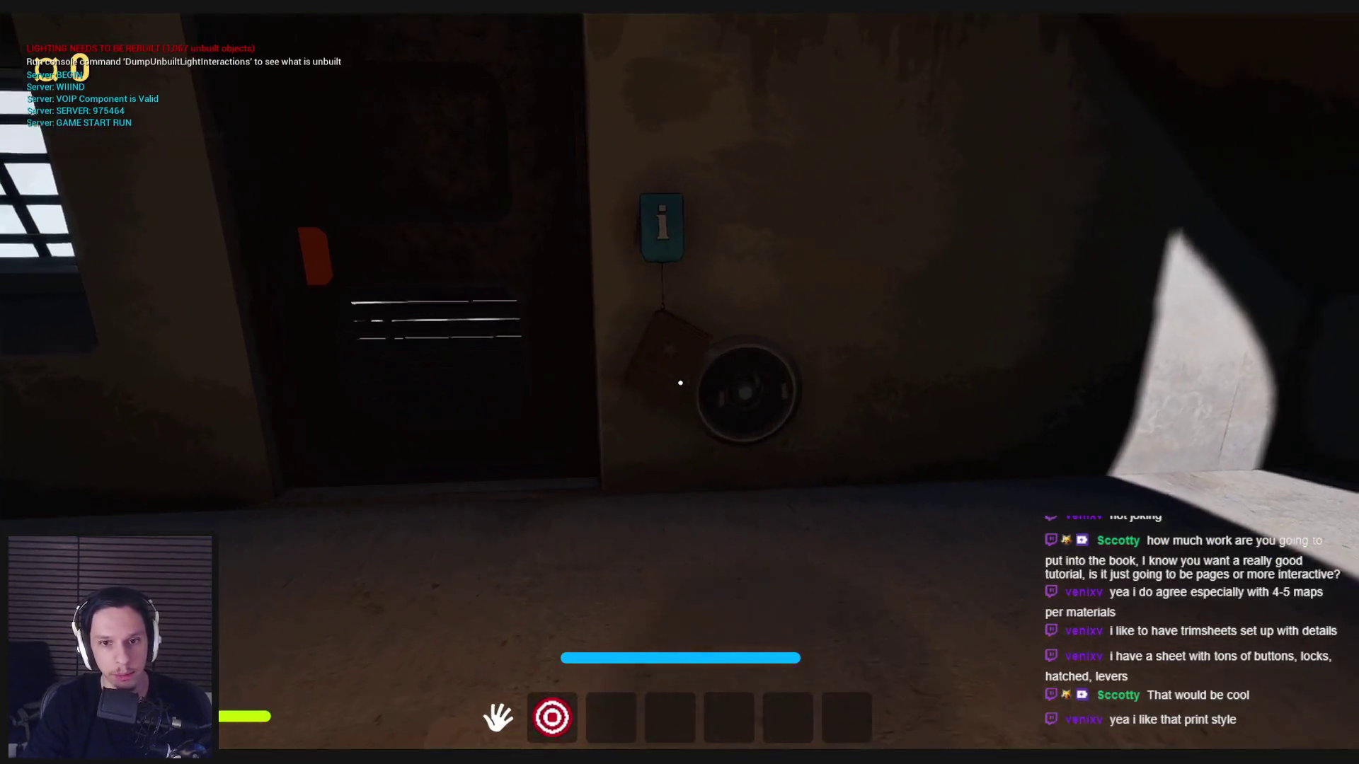
key("shift+w")
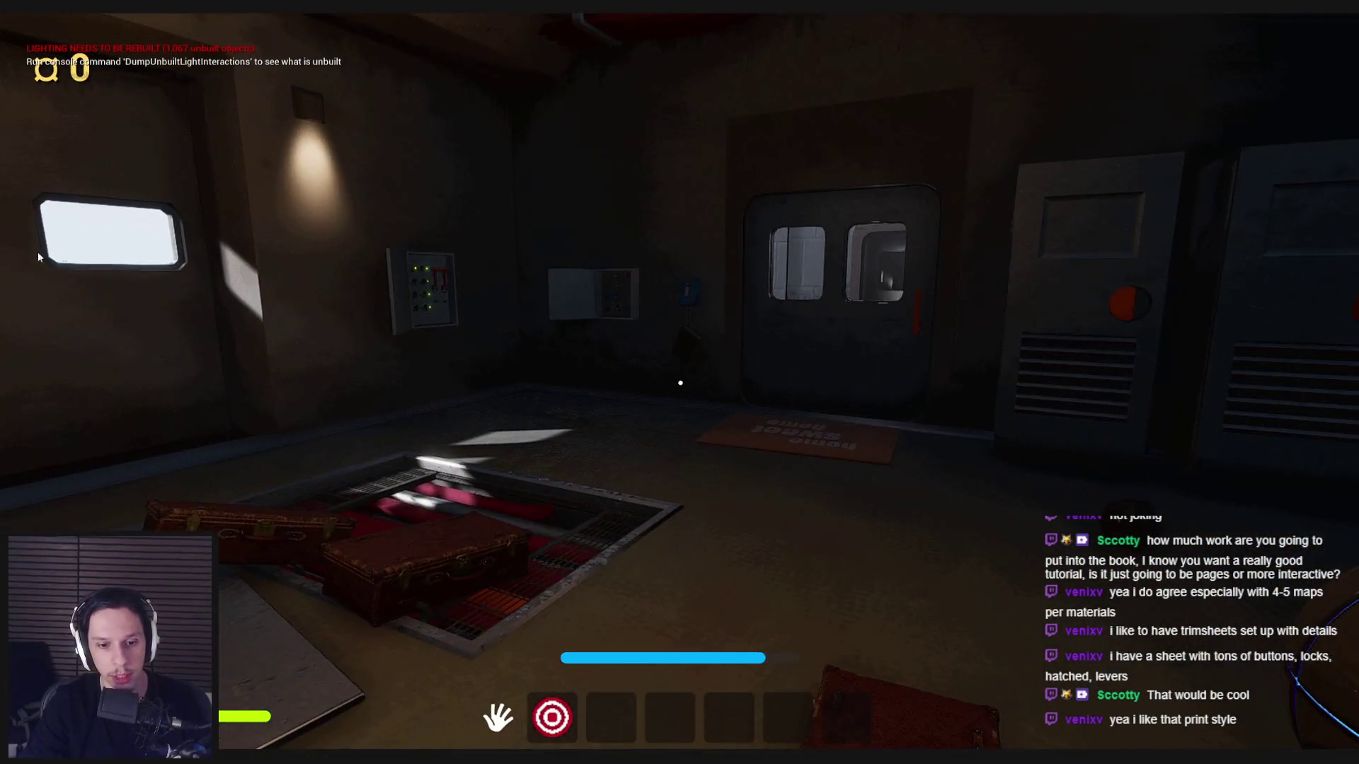
key("Escape")
key("F11")
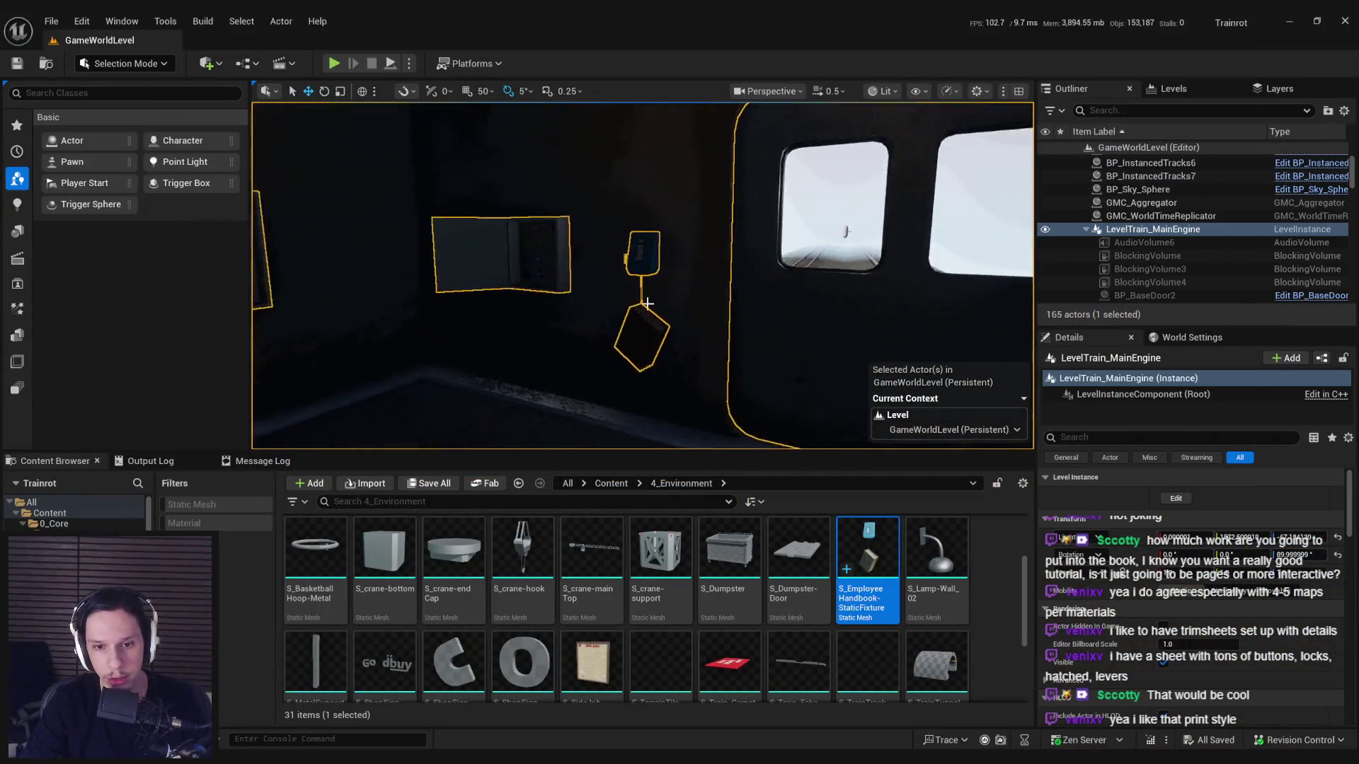
Reimport the three Employee Handbook textures in Content > 3_MaterialLibrary > Textures.
left_click(601, 483)
double_click(523, 548)
scroll("up", 3)
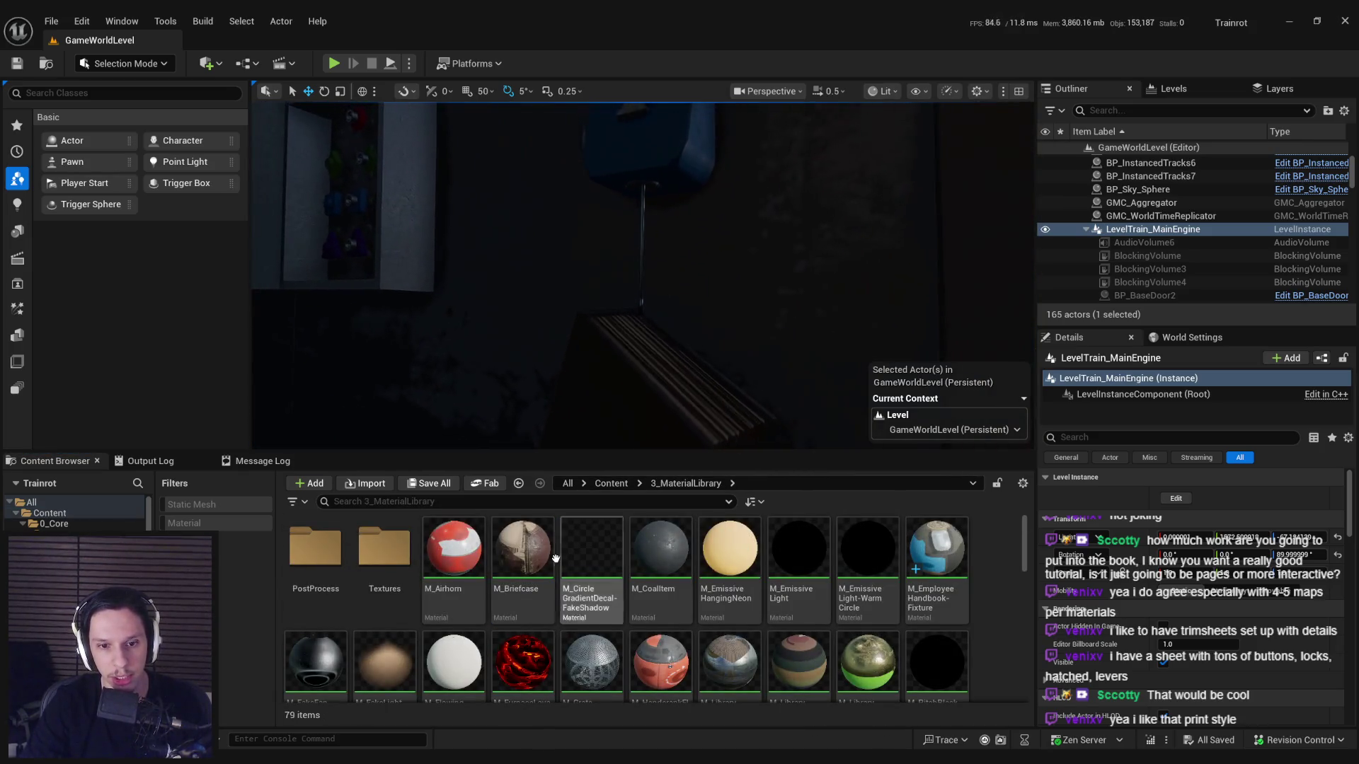
double_click(396, 562)
scroll("down", 3)
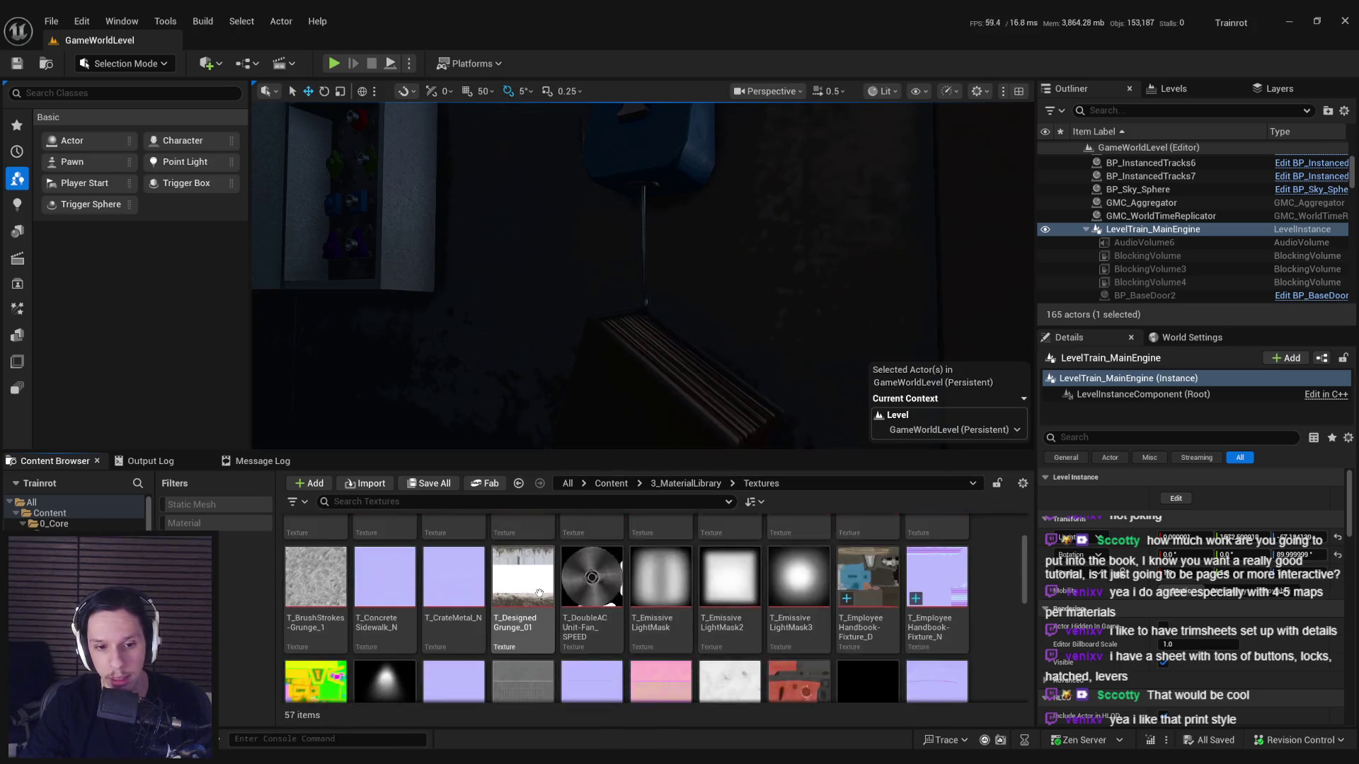
scroll("up", 3)
left_click(889, 604)
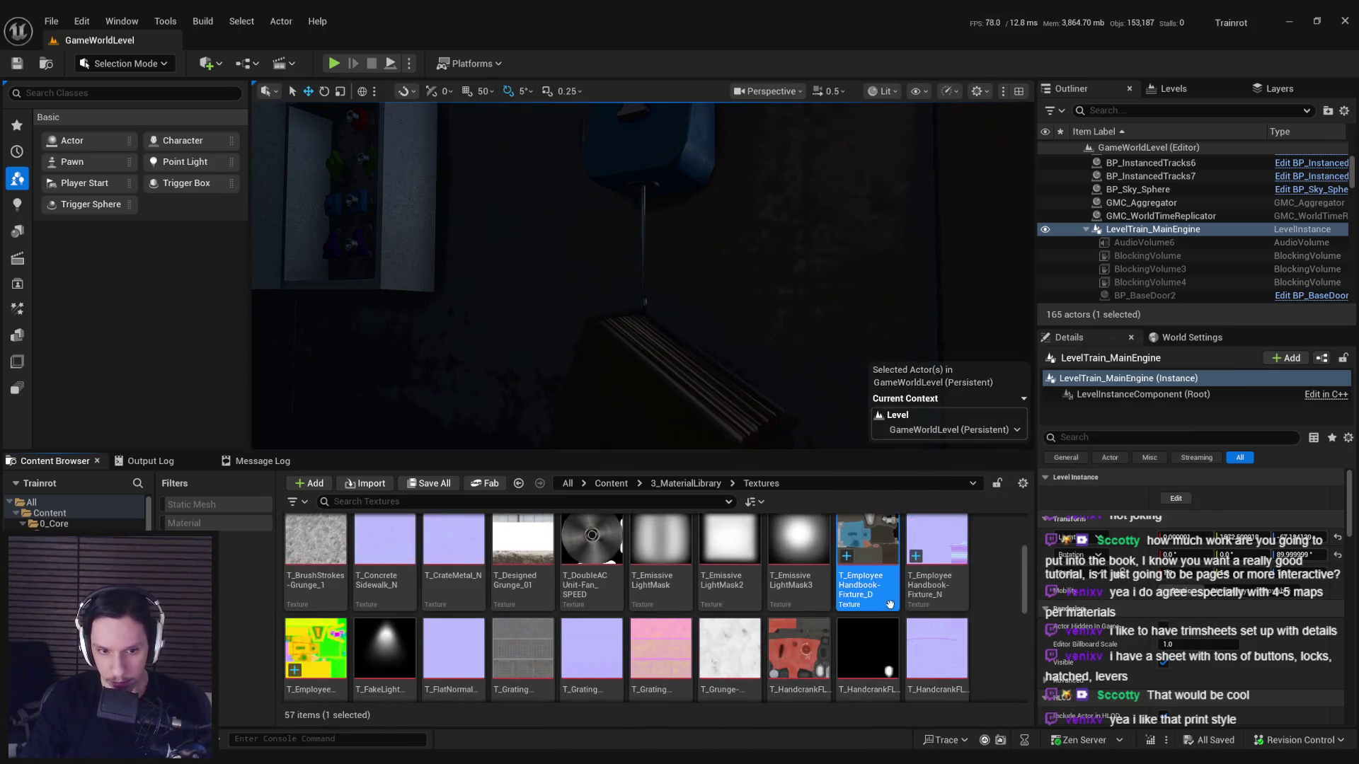
left_click(315, 652)
right_click(316, 653)
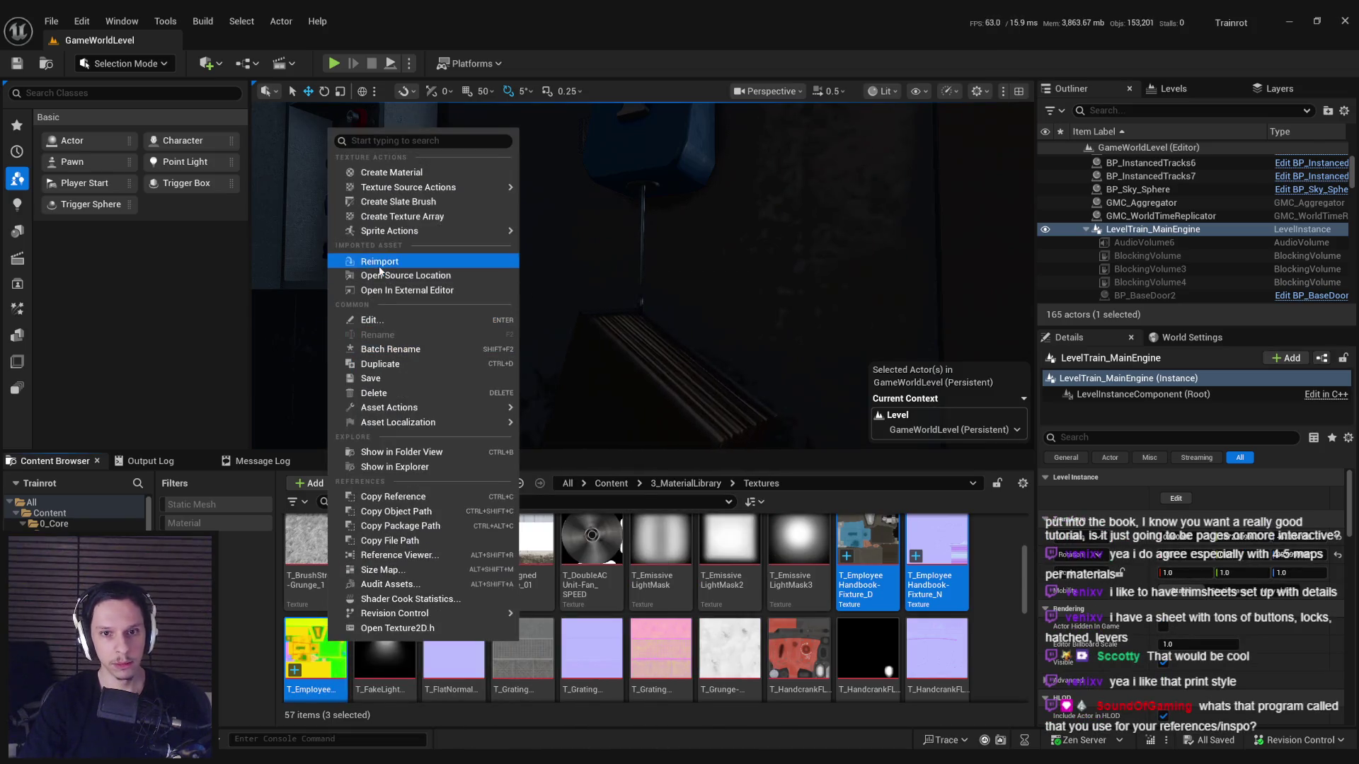
left_click(380, 266)
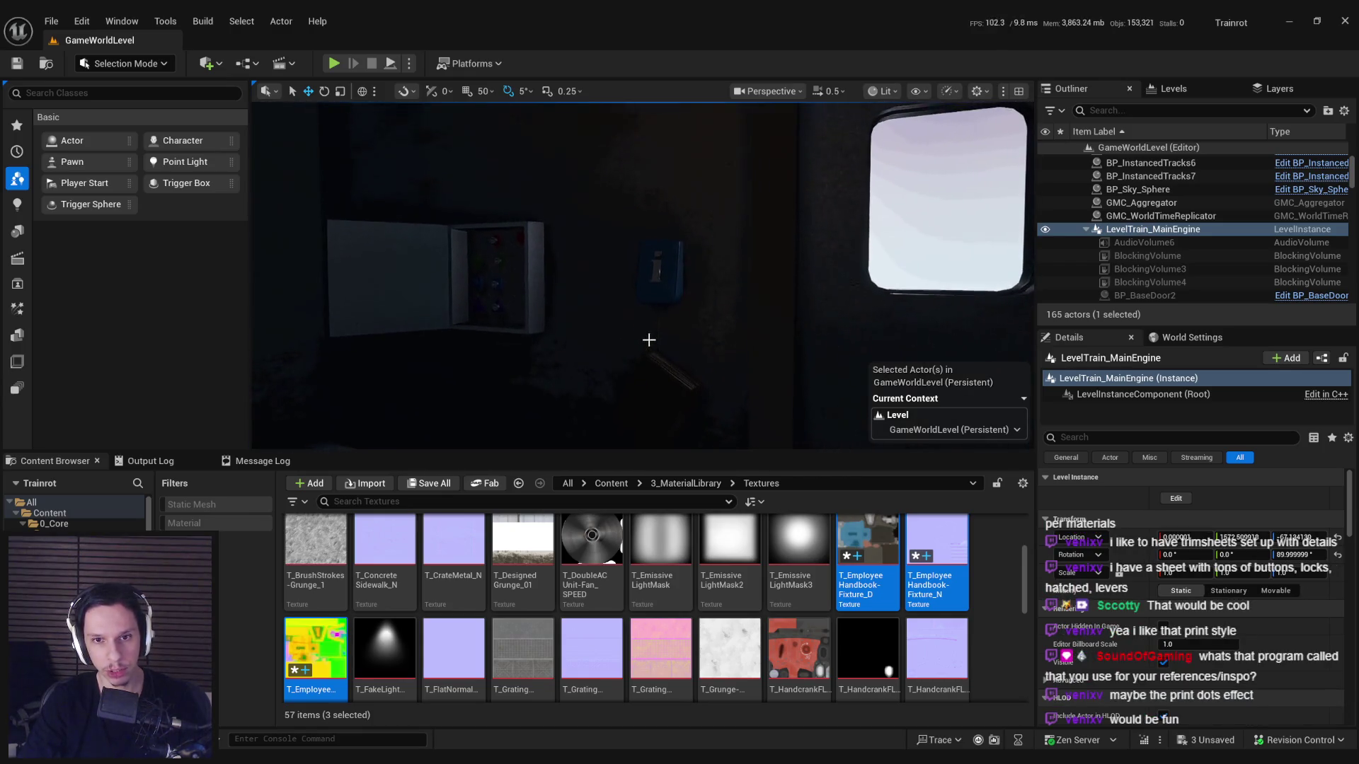
Playtest again to check the hanging handbook board up close, then return to Painter.
left_click(341, 70)
key("F11")
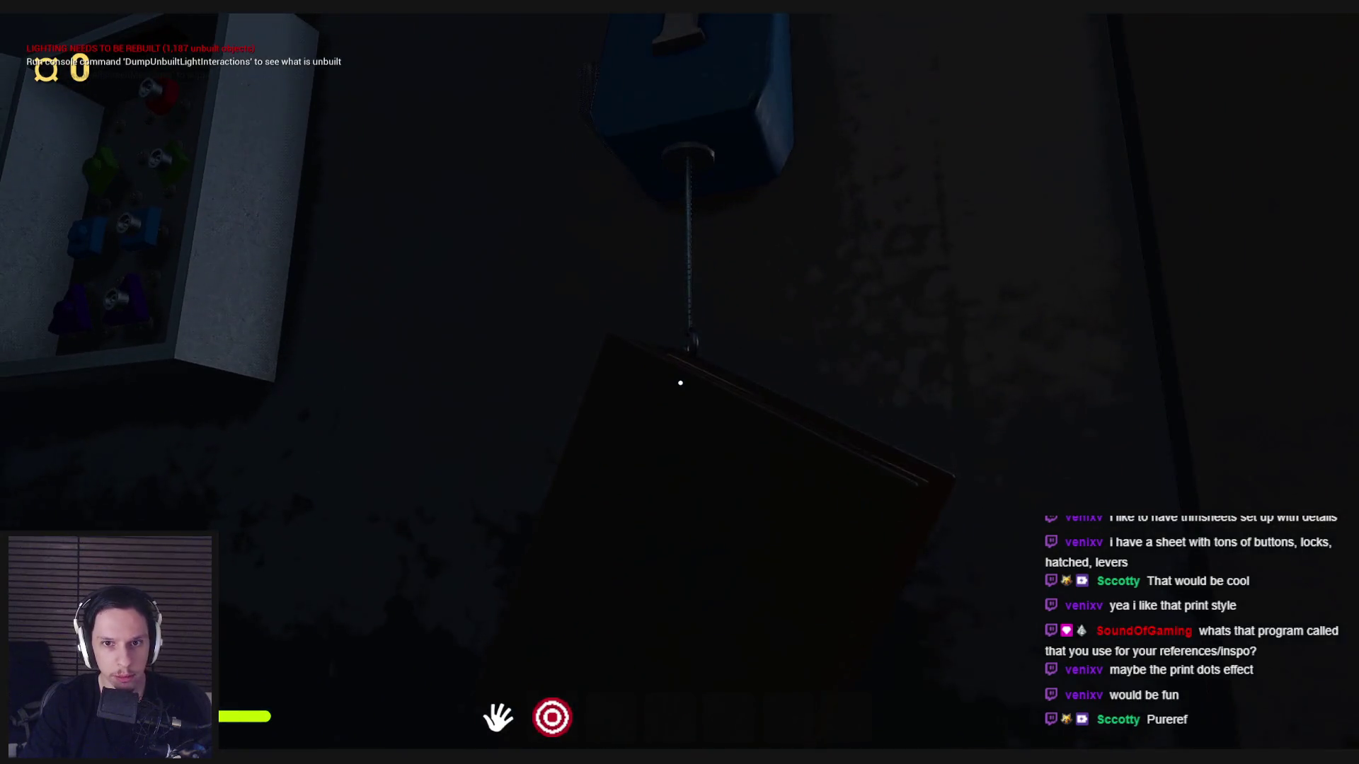
key("w")
key("s")
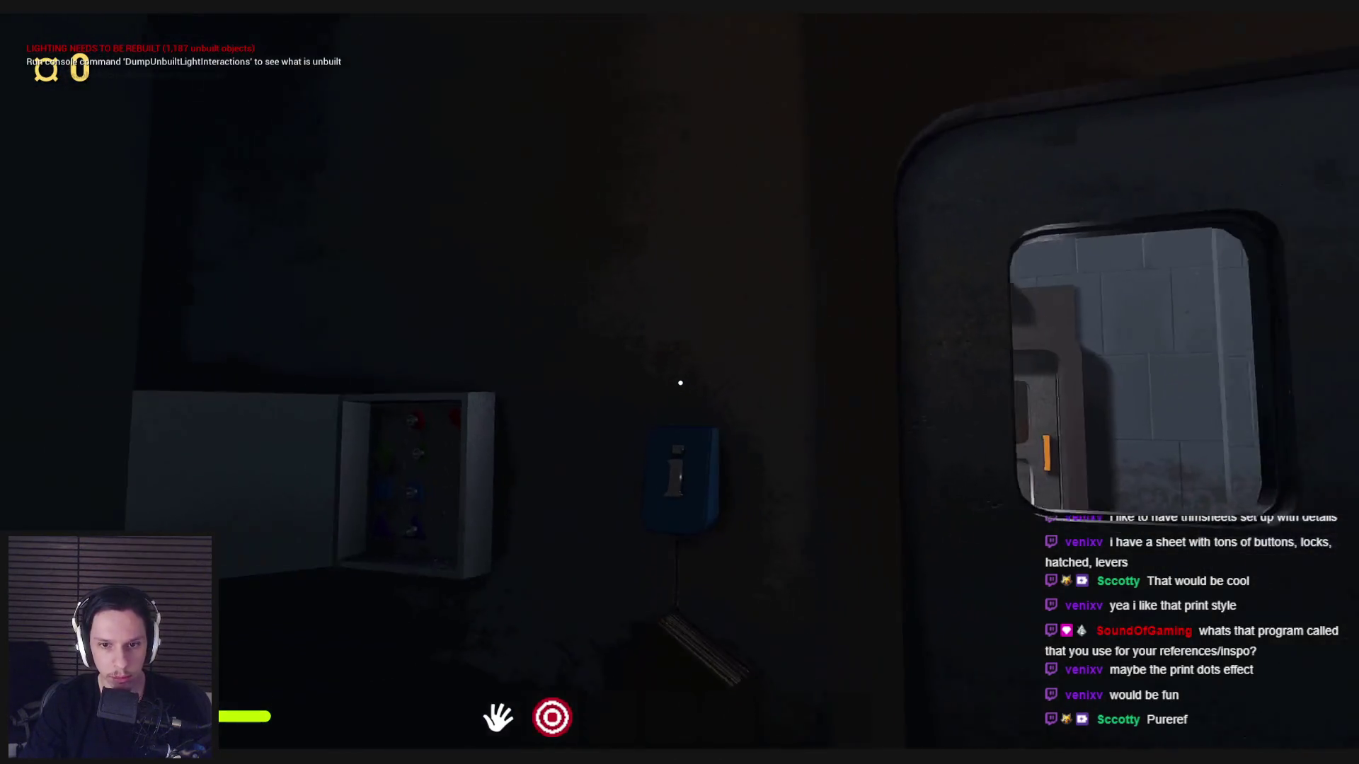
key("w")
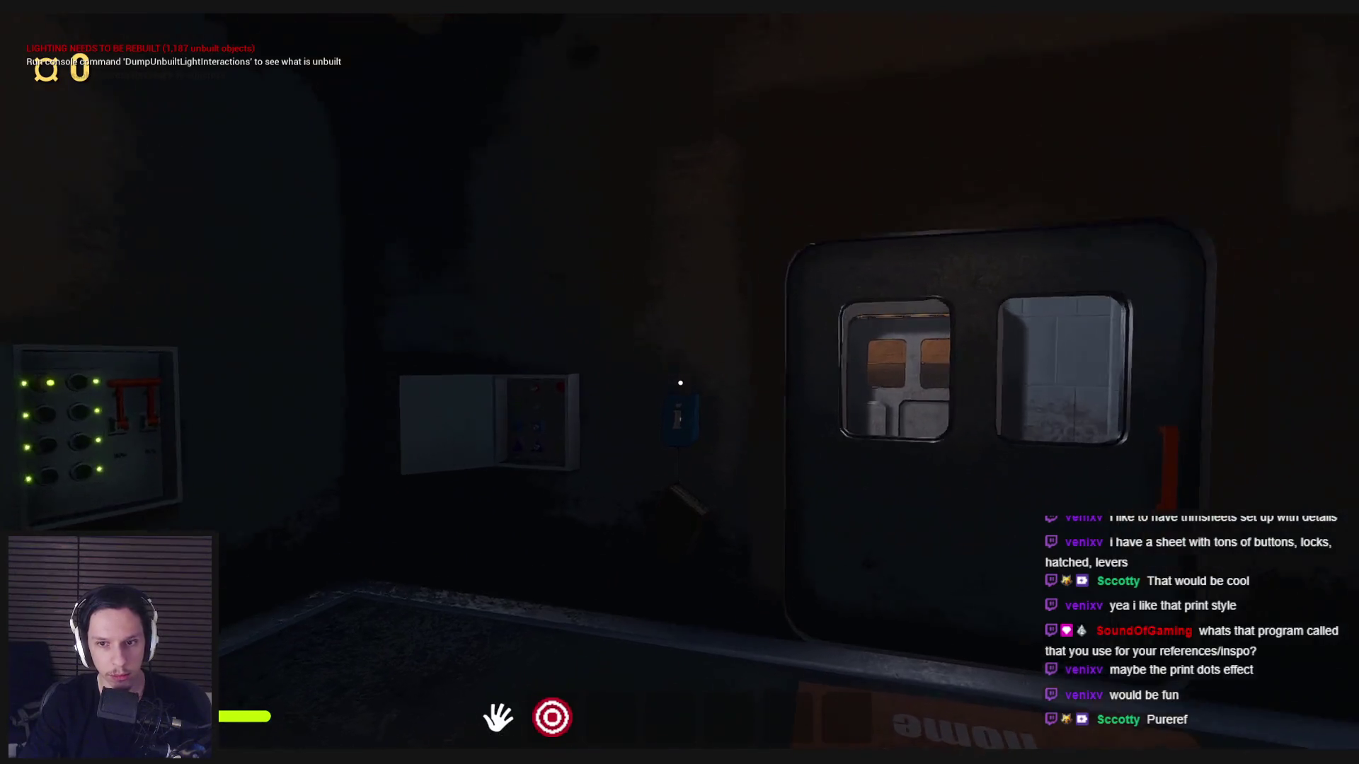
key("Escape")
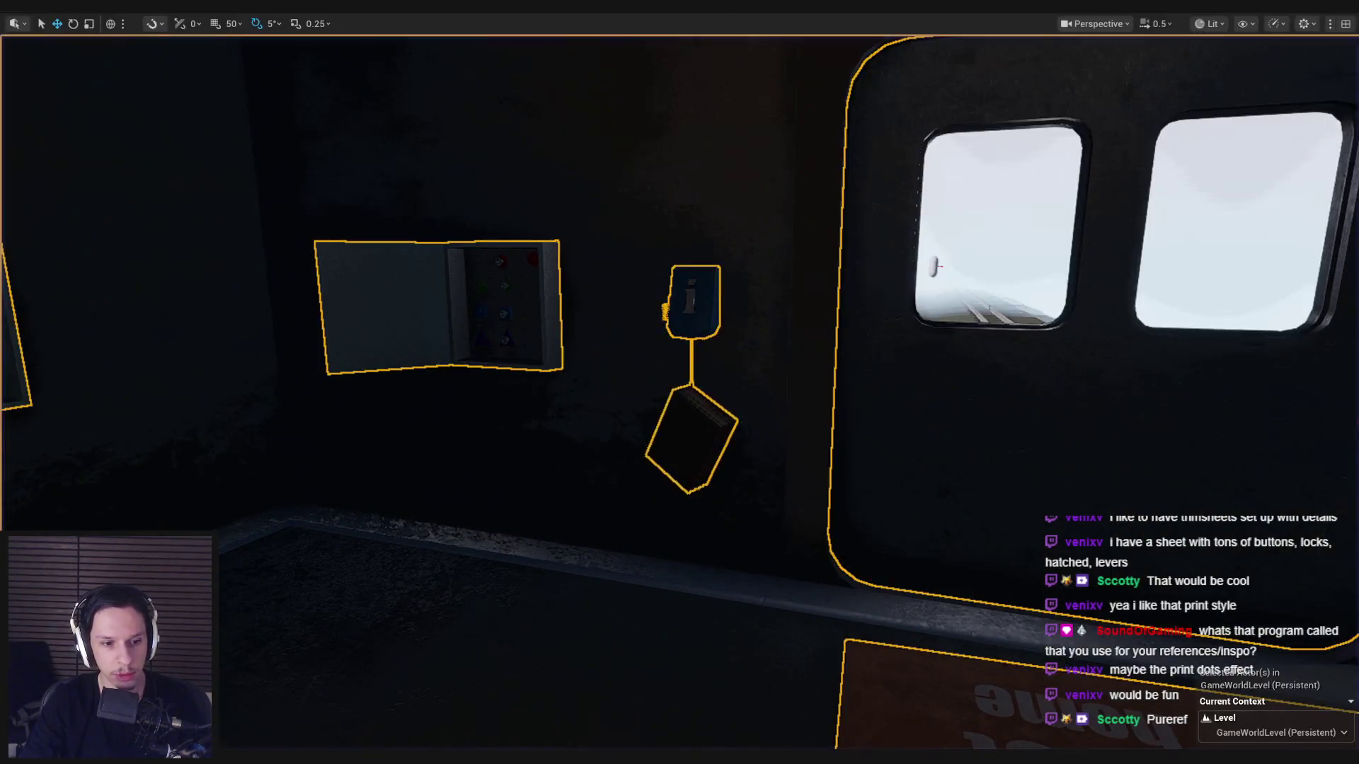
key("alt+Tab")
scroll("up", 3)
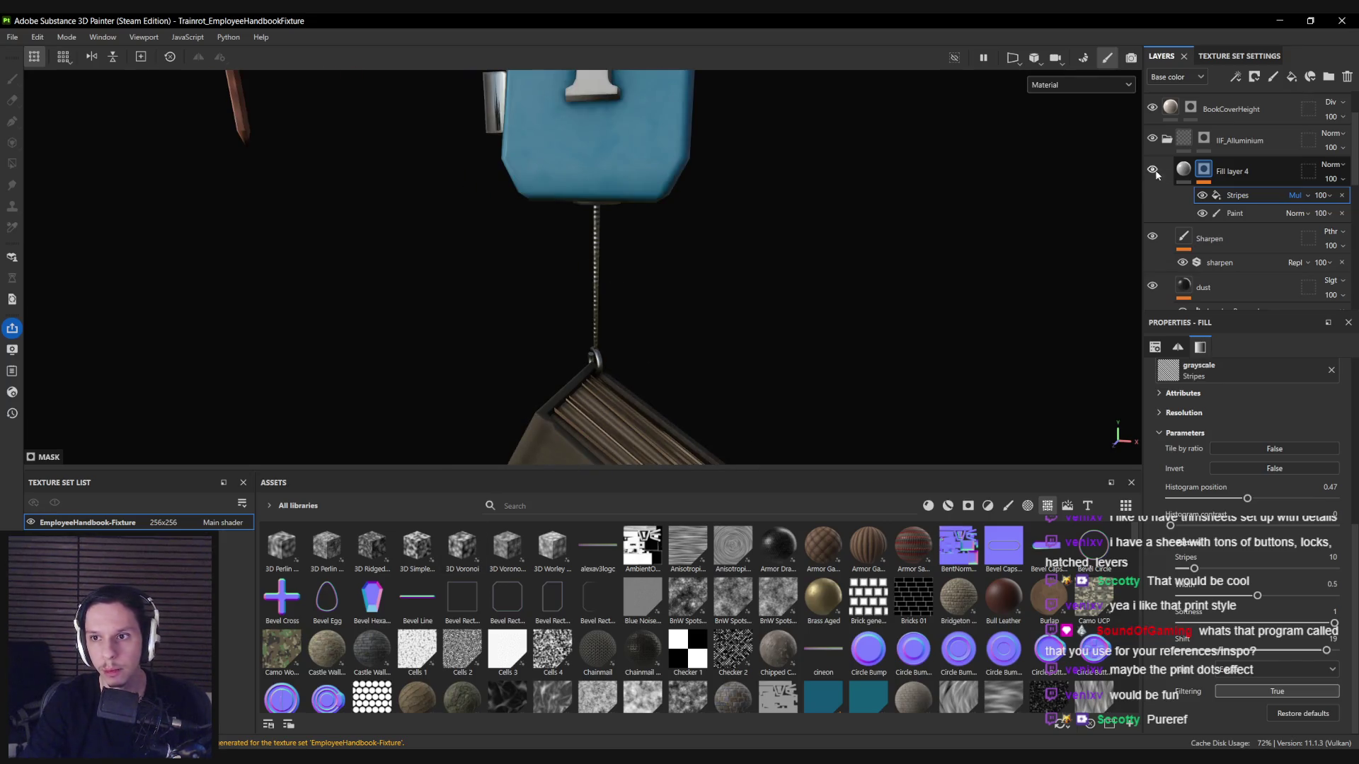
Set Fill layer 4's blend mode to Multiply.
left_click(1164, 182)
key("c")
key("c")
key("c")
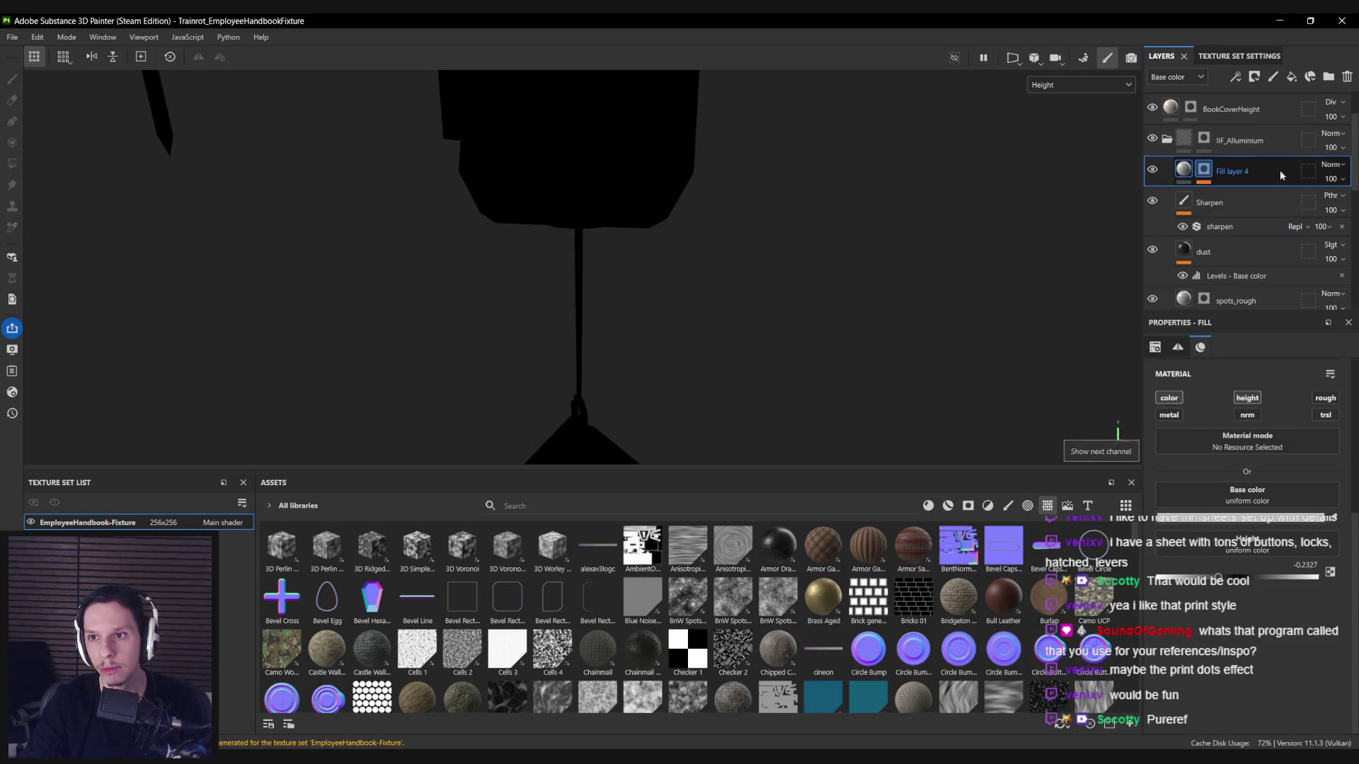
left_click(1329, 167)
left_click(1292, 236)
Check the base colour and roughness channels, then return to the full material view.
key("c")
key("c")
key("c")
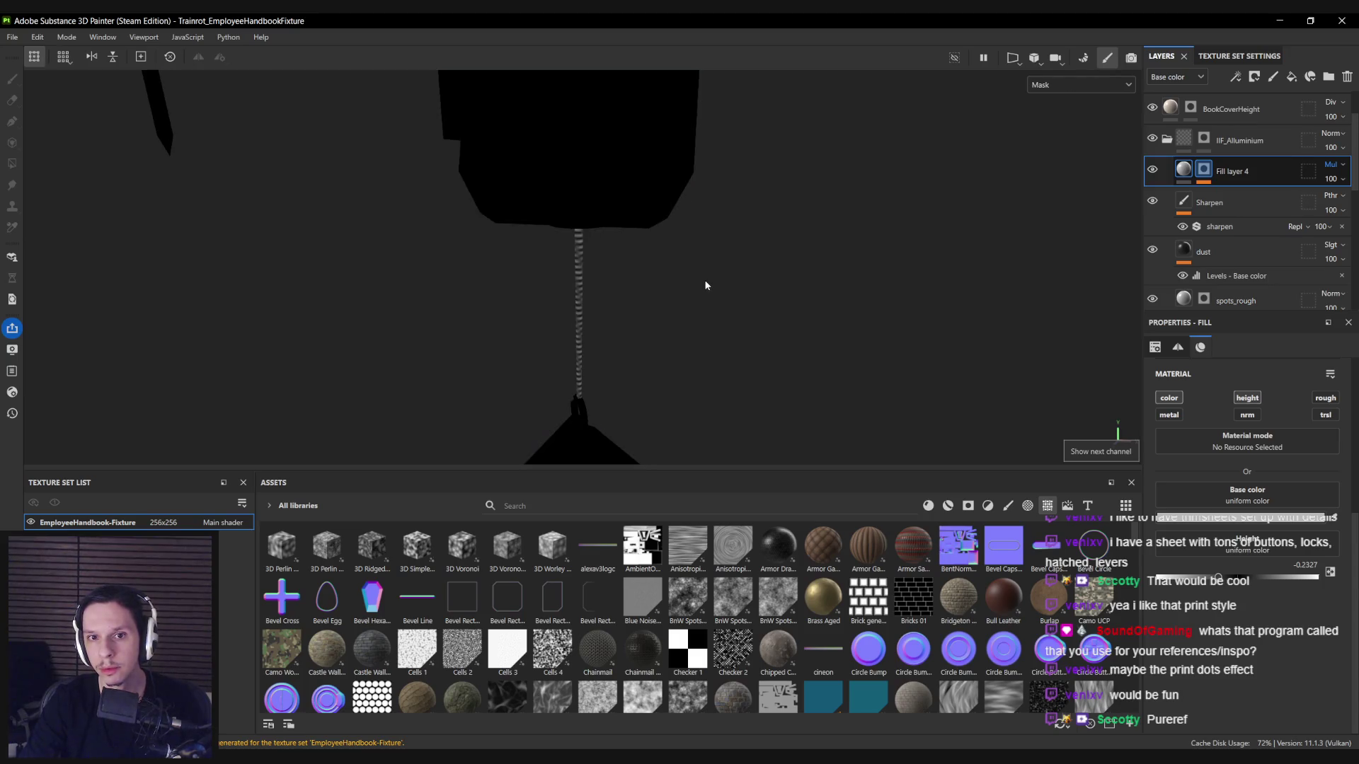
key("c")
left_click(1208, 523)
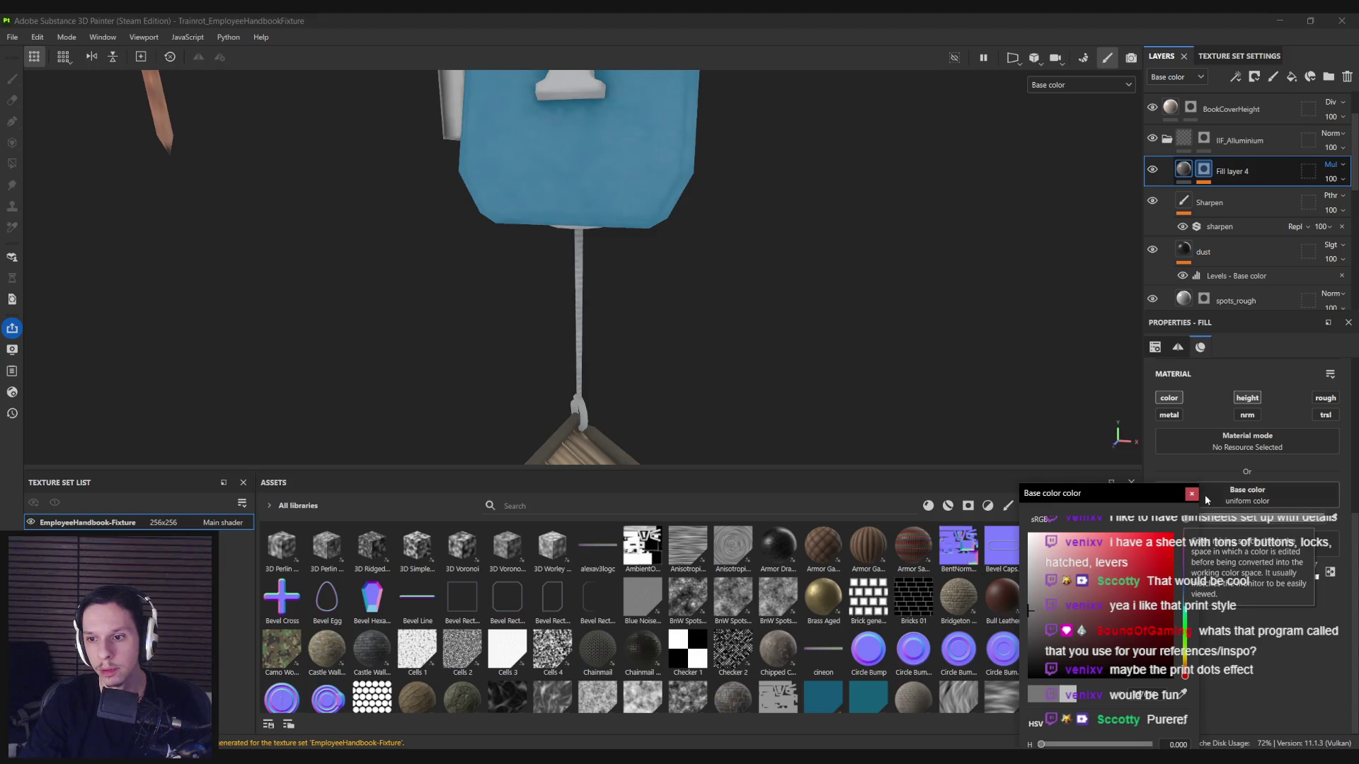
left_click(1210, 499)
key("c")
key("c")
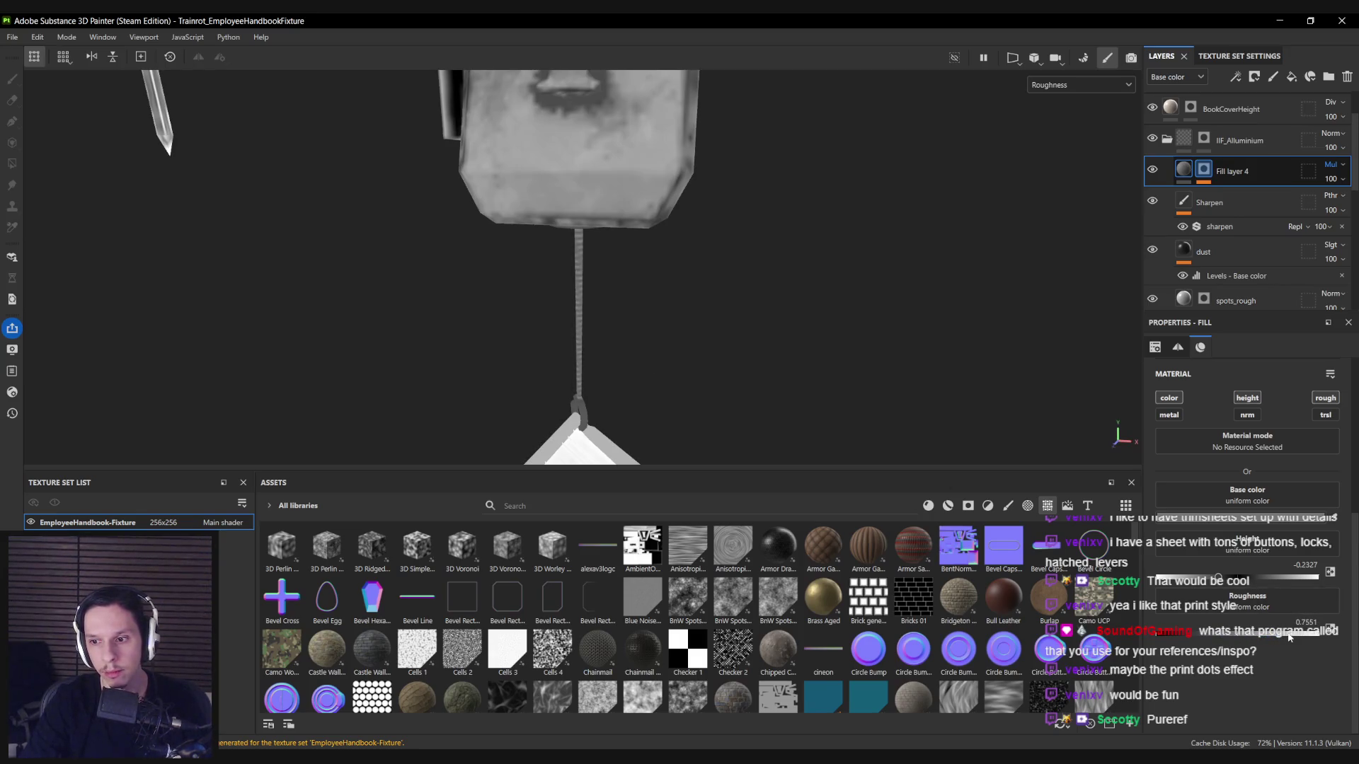
key("m")
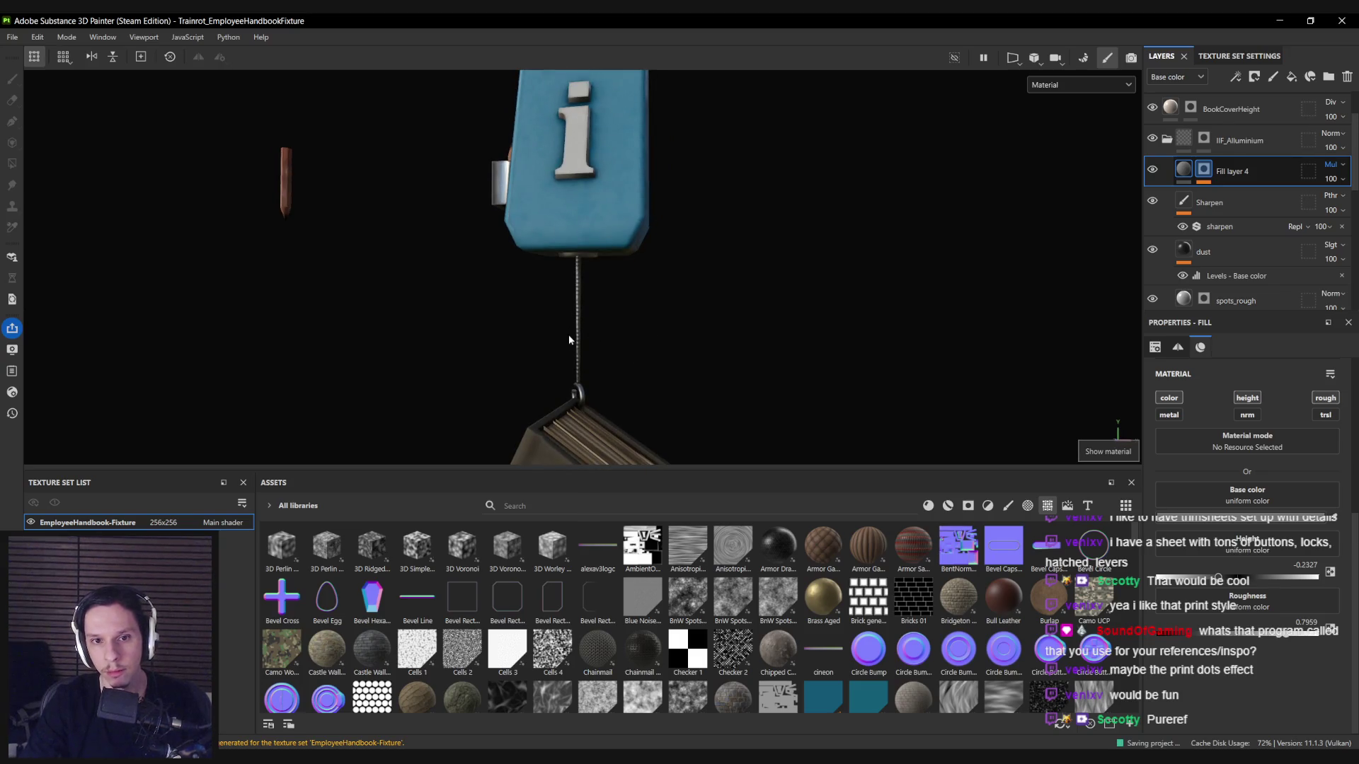
key("ctrl+shift+e")
Export the updated textures and move the Unreal camera closer to the wall fixture.
left_click(985, 615)
left_click(815, 614)
key("alt+Tab")
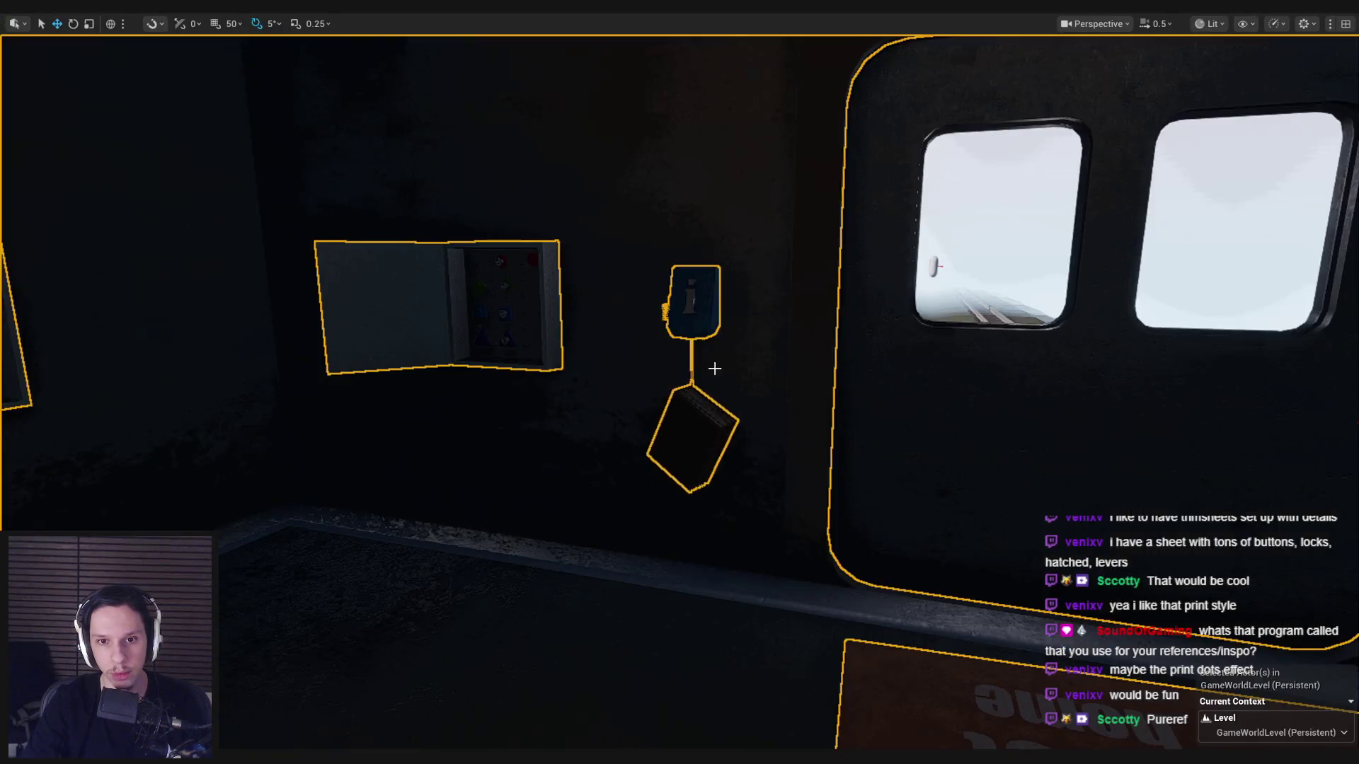
scroll("down", 3)
key("w")
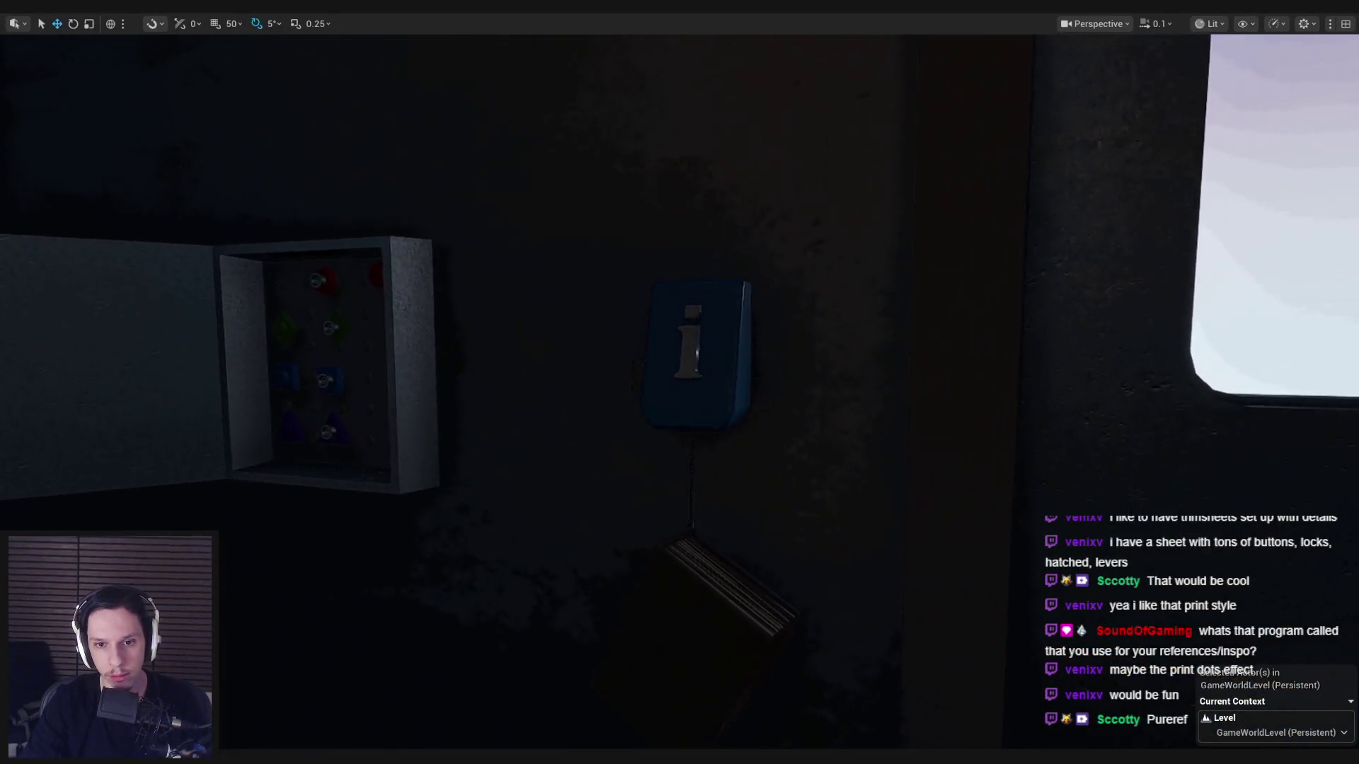
key("F11")
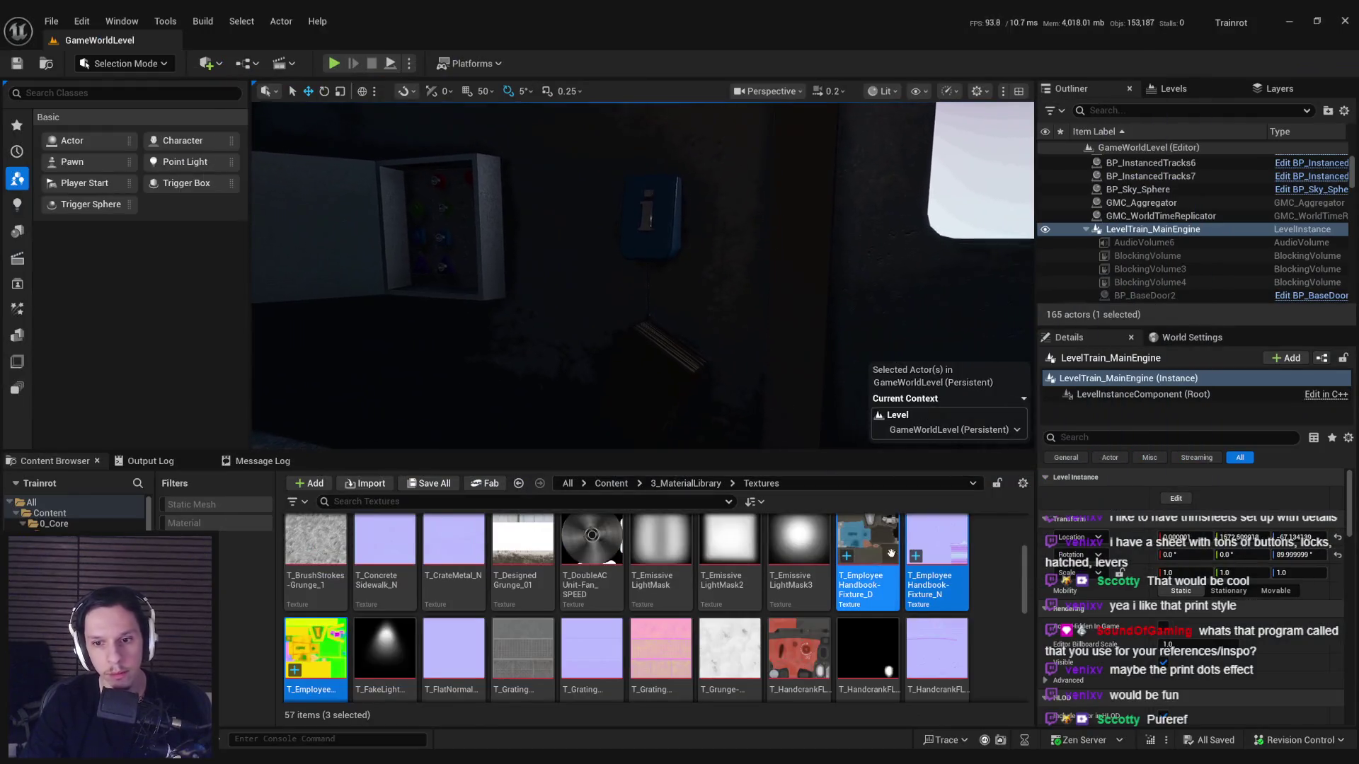
Reimport the handbook fixture texture, save all, and start a fullscreen playtest.
right_click(878, 580)
left_click(920, 200)
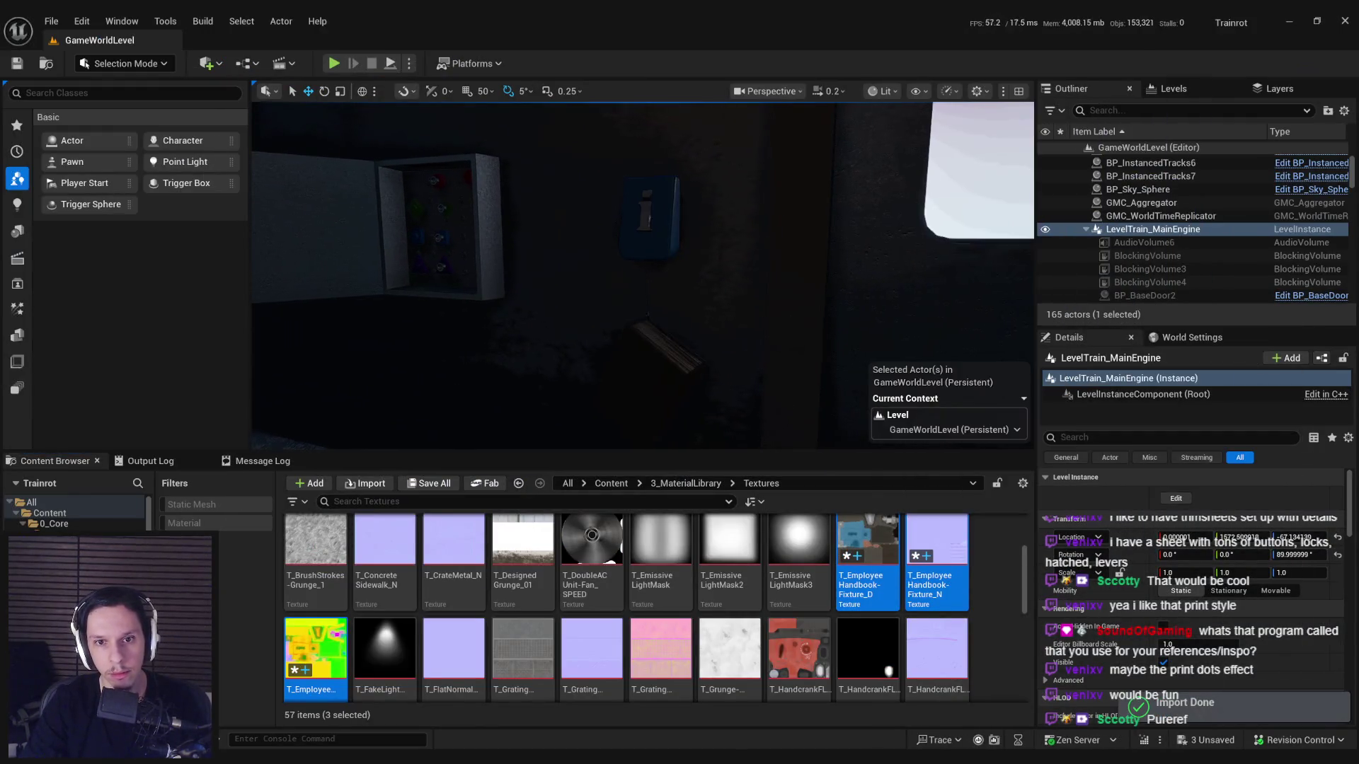
key("ctrl+s")
key("alt+p")
key("F11")
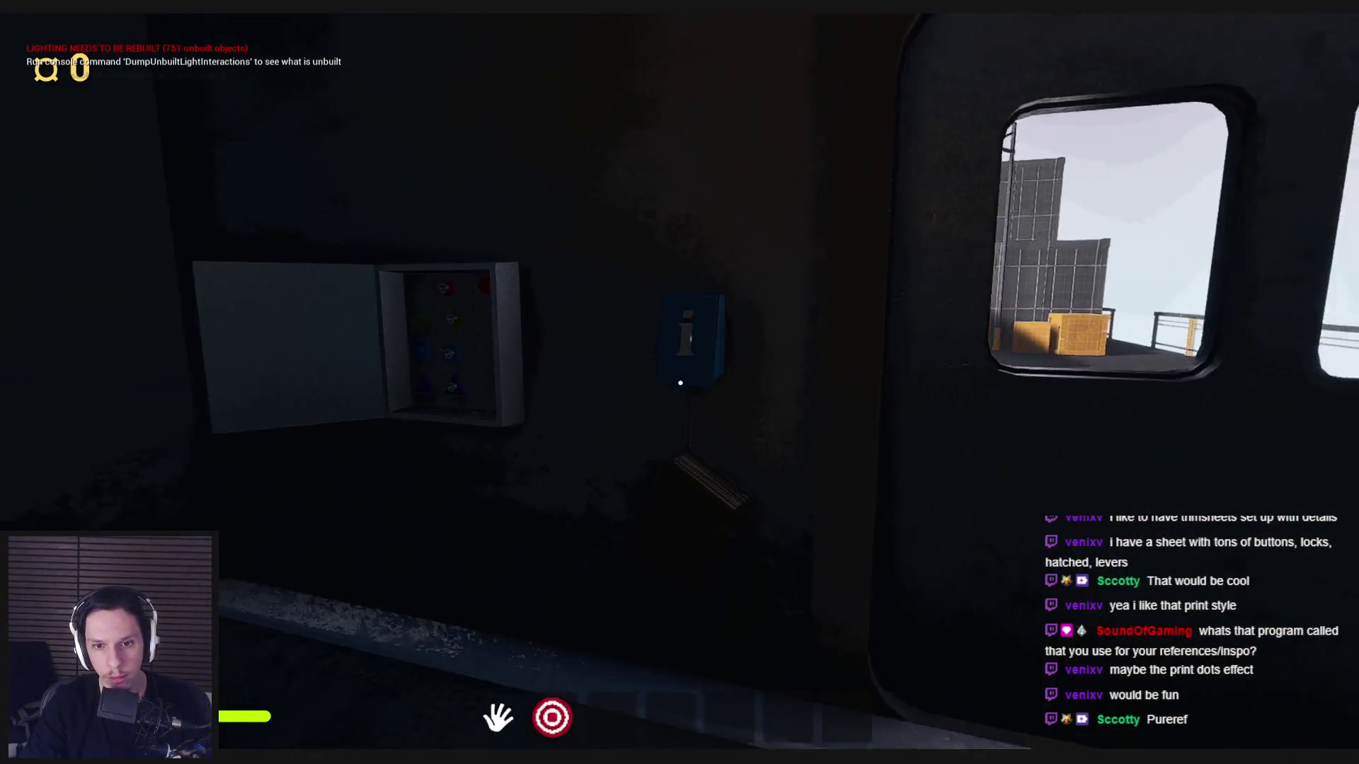
Walk up to the info box, toggling the crank flashlight to light it.
key("shift+w")
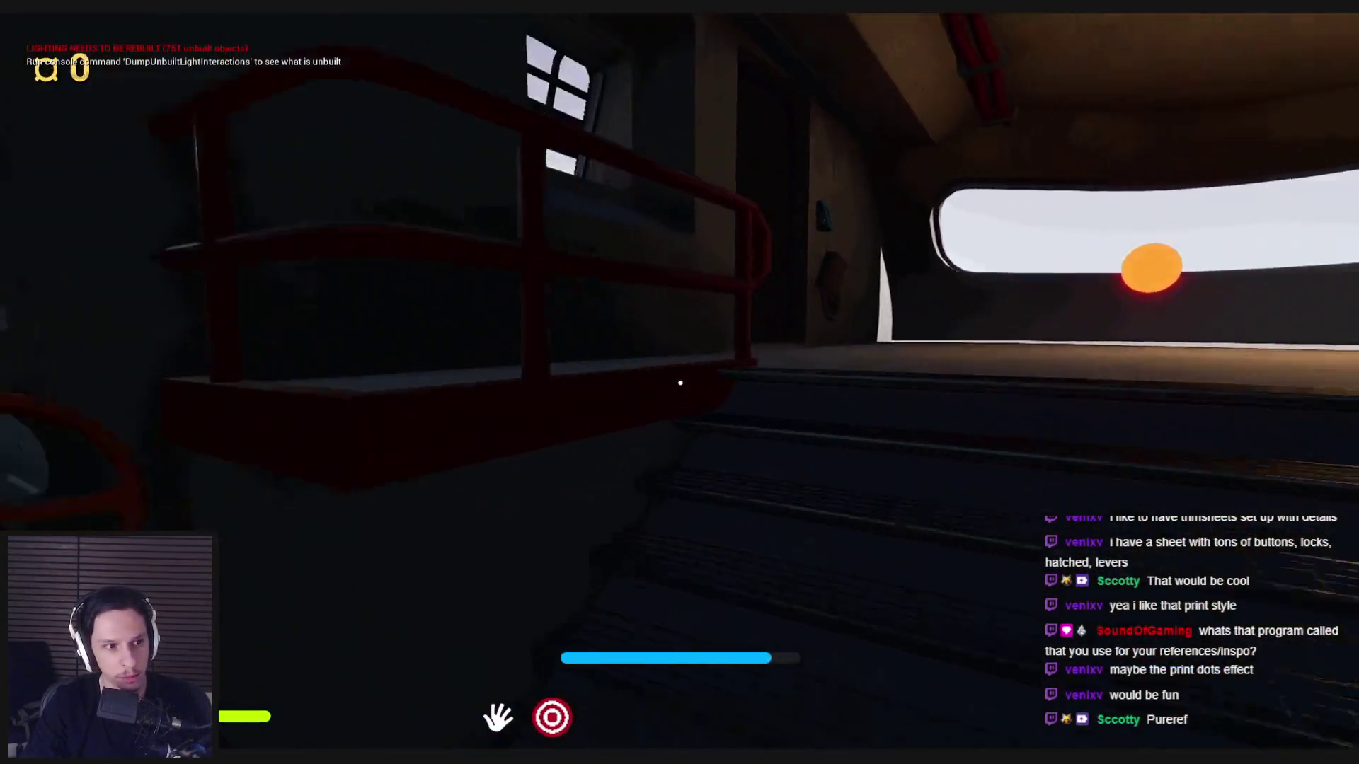
key("2")
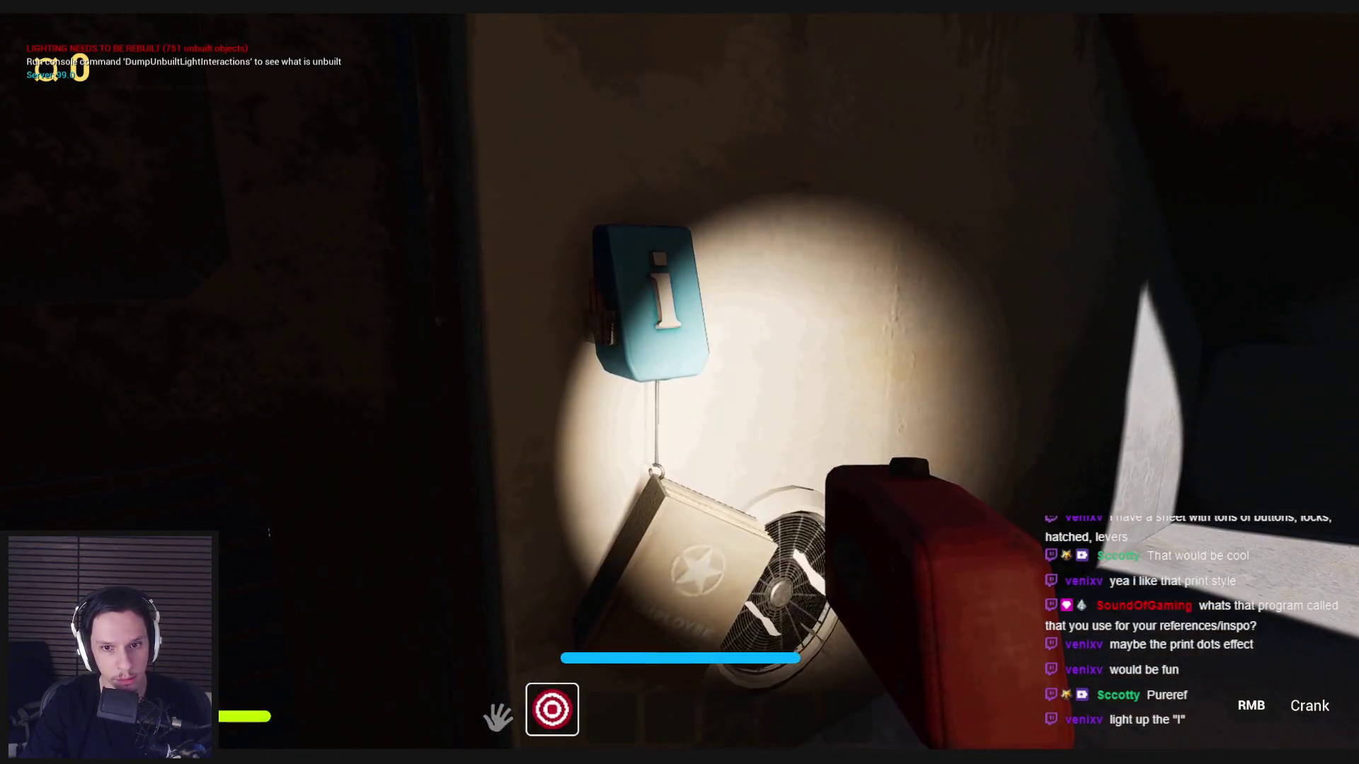
key("2")
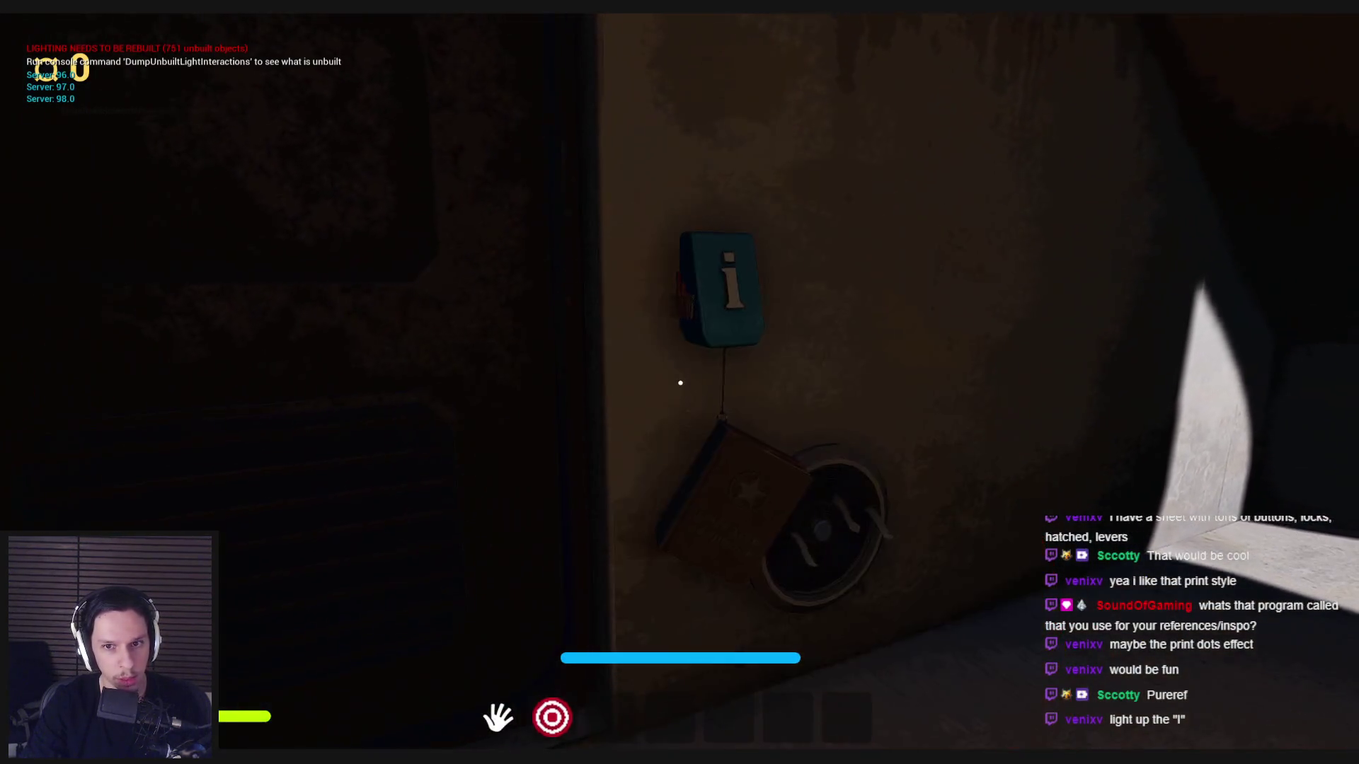
key("2")
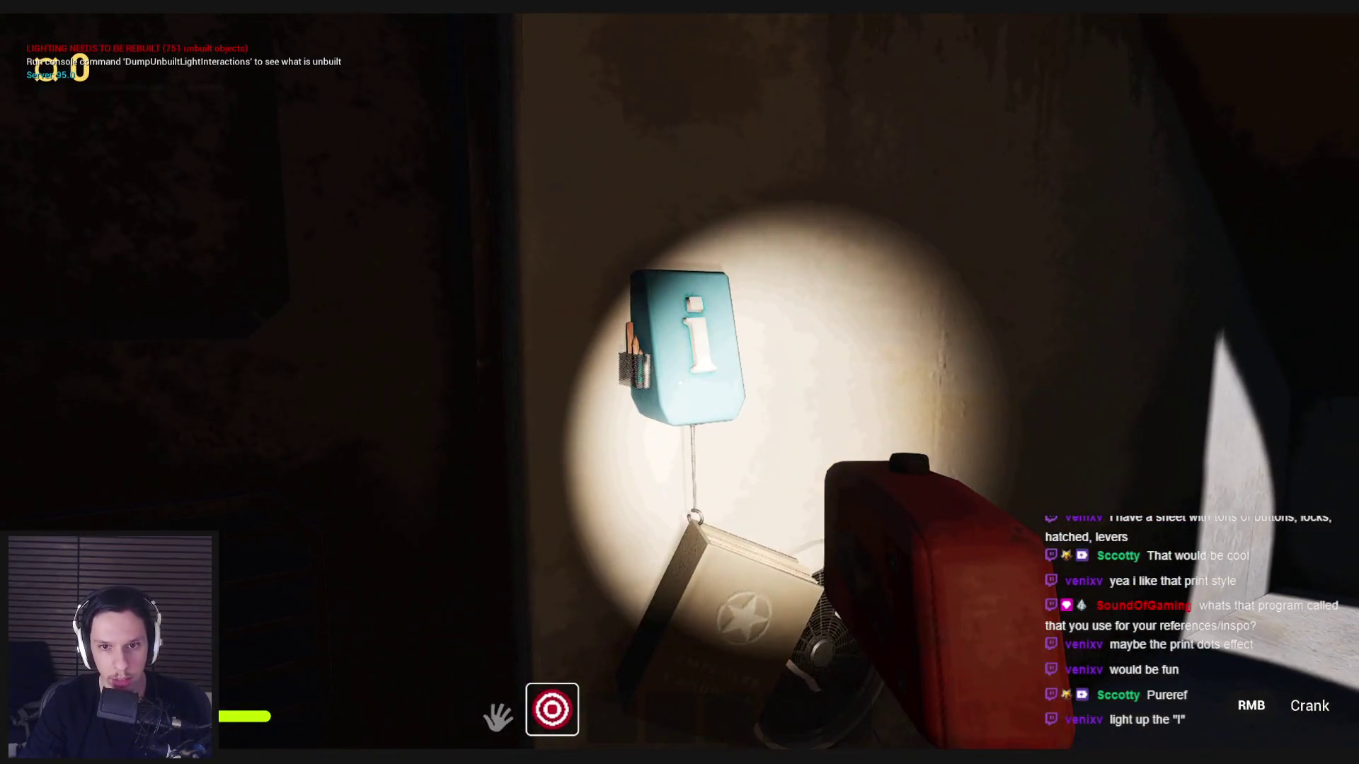
key("2")
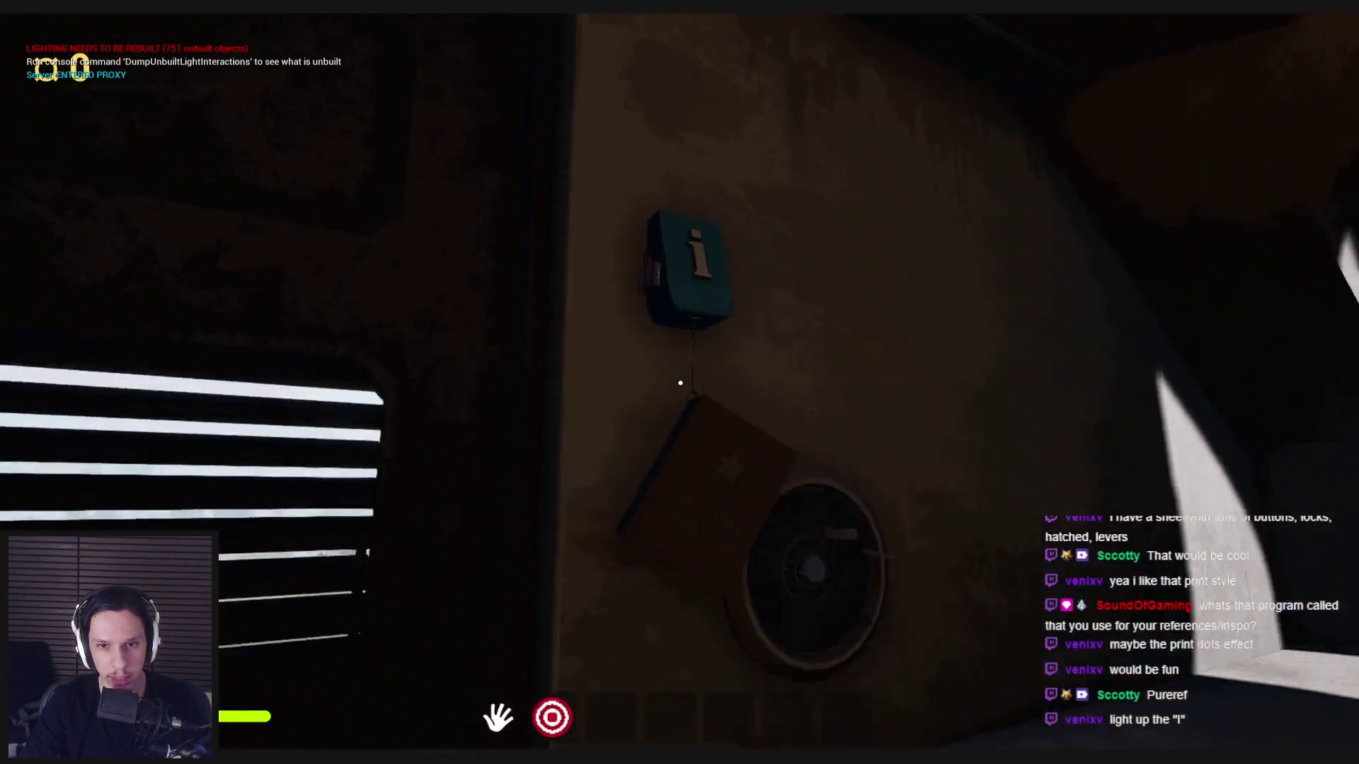
key("w")
key("s")
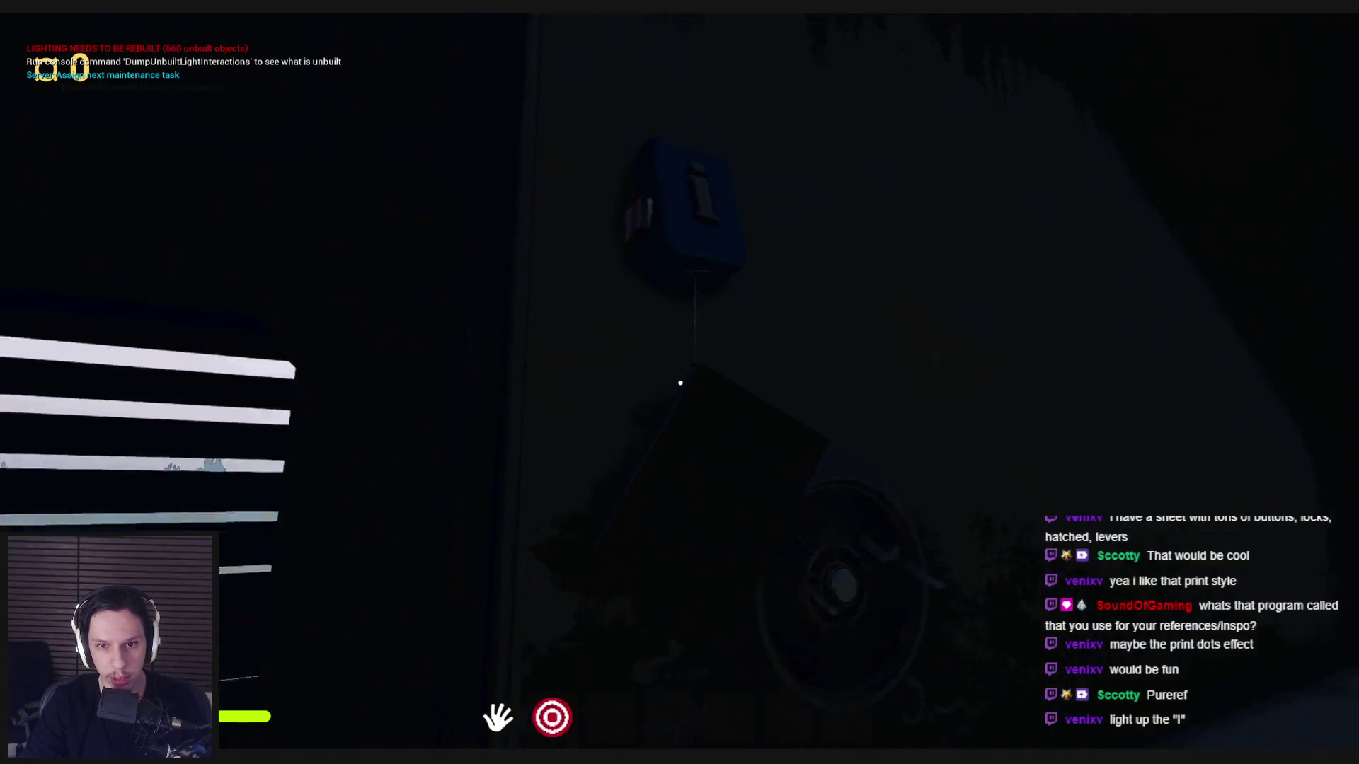
Walk down the corridor to the electrical panel and pull its lever to turn lights green.
key("w")
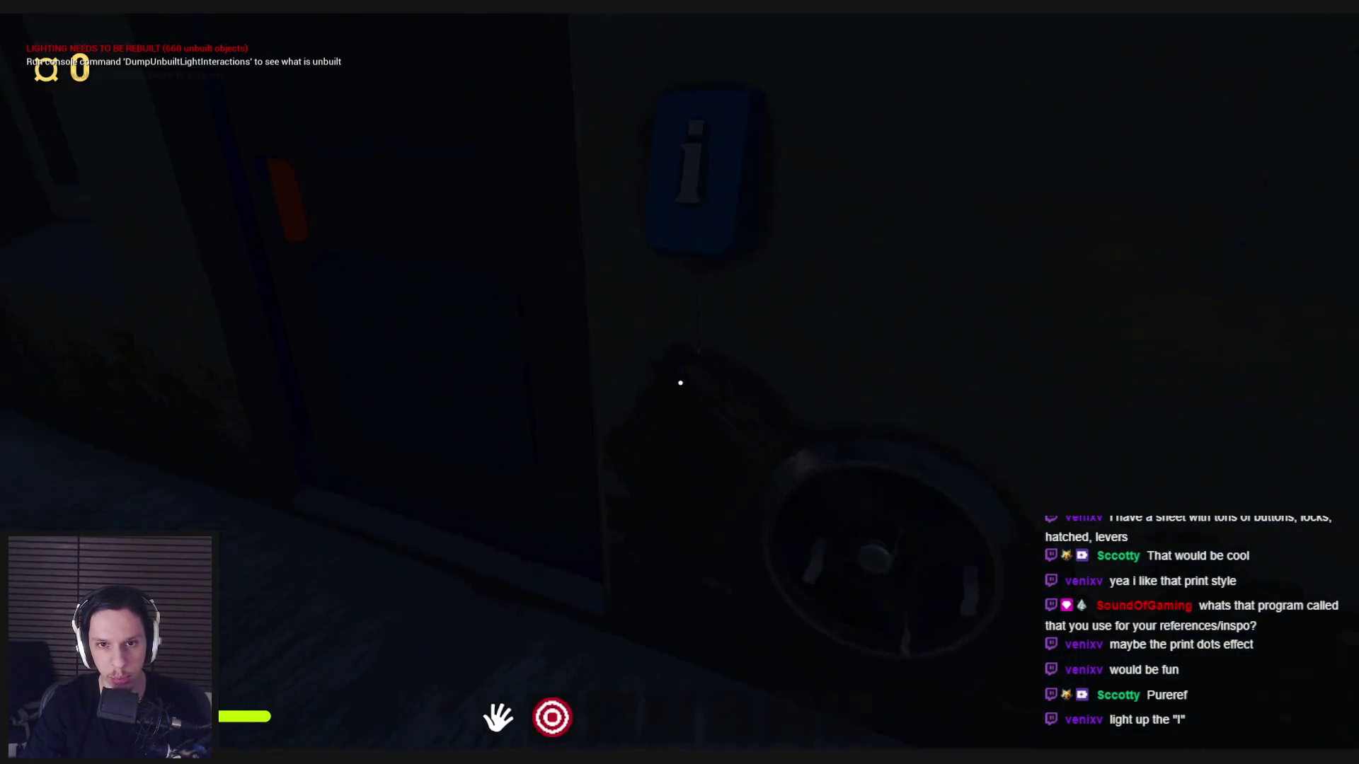
key("s")
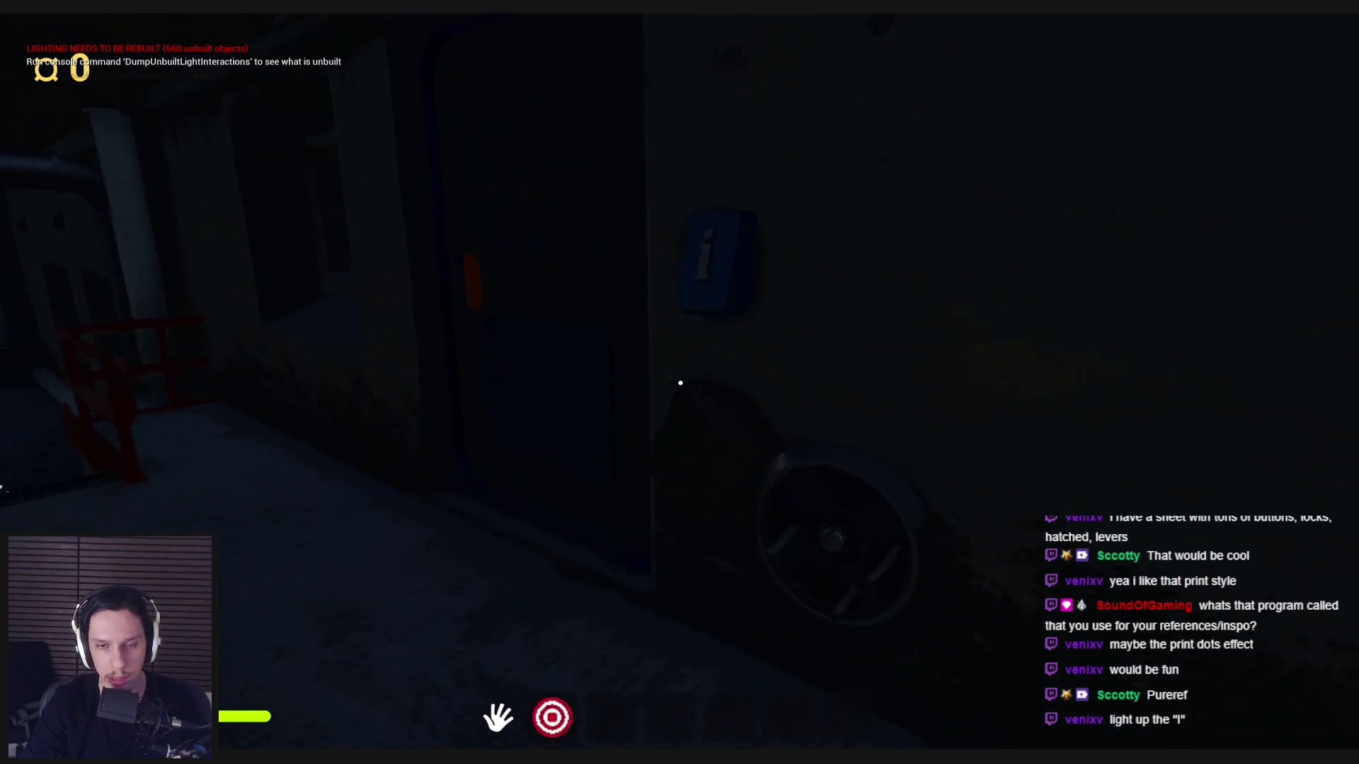
key("w")
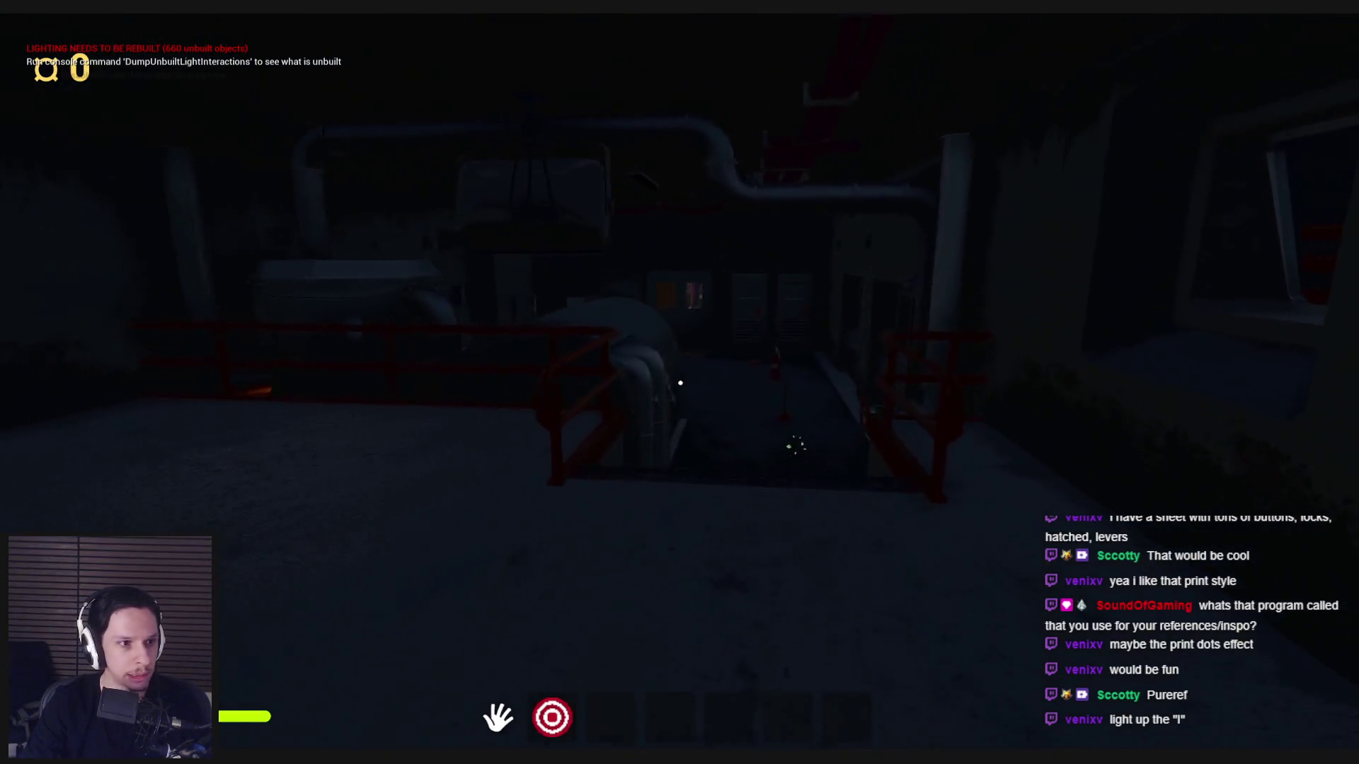
key("w")
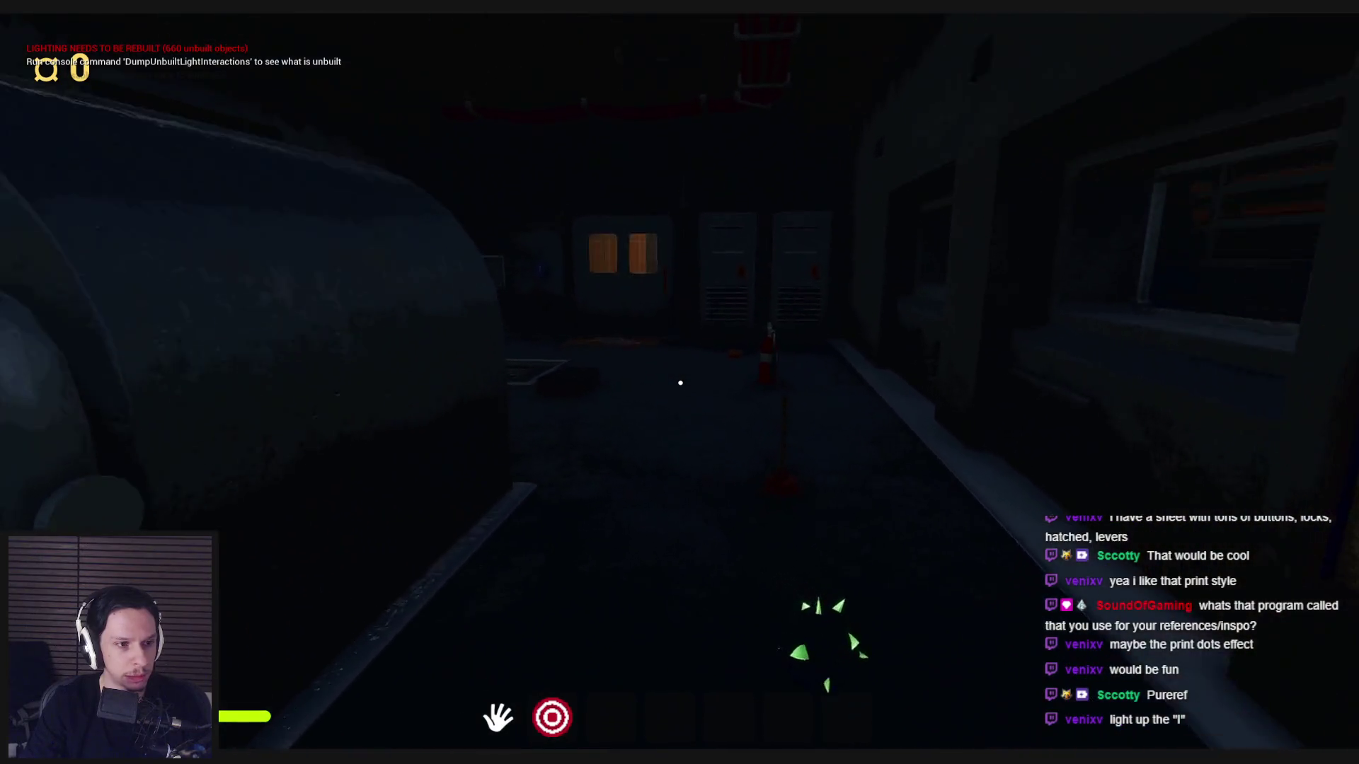
key("w")
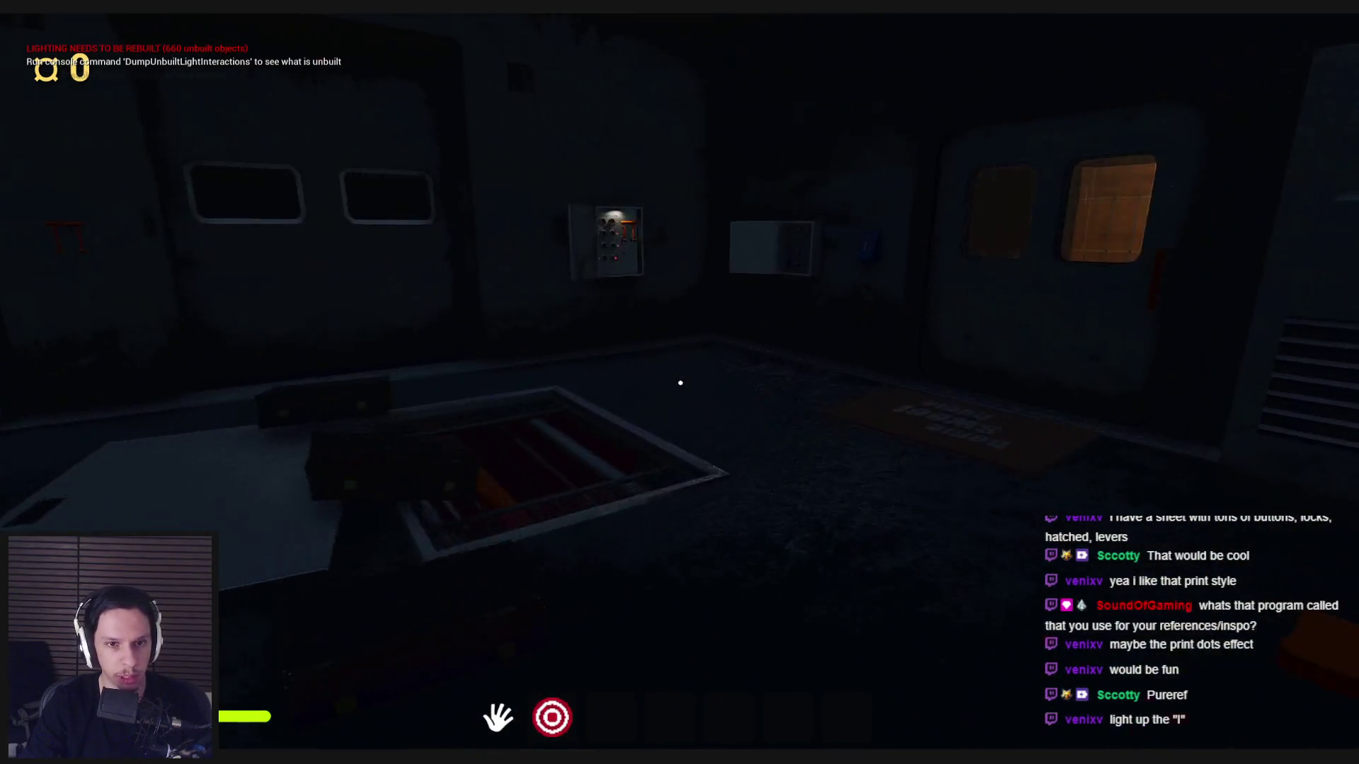
key("w")
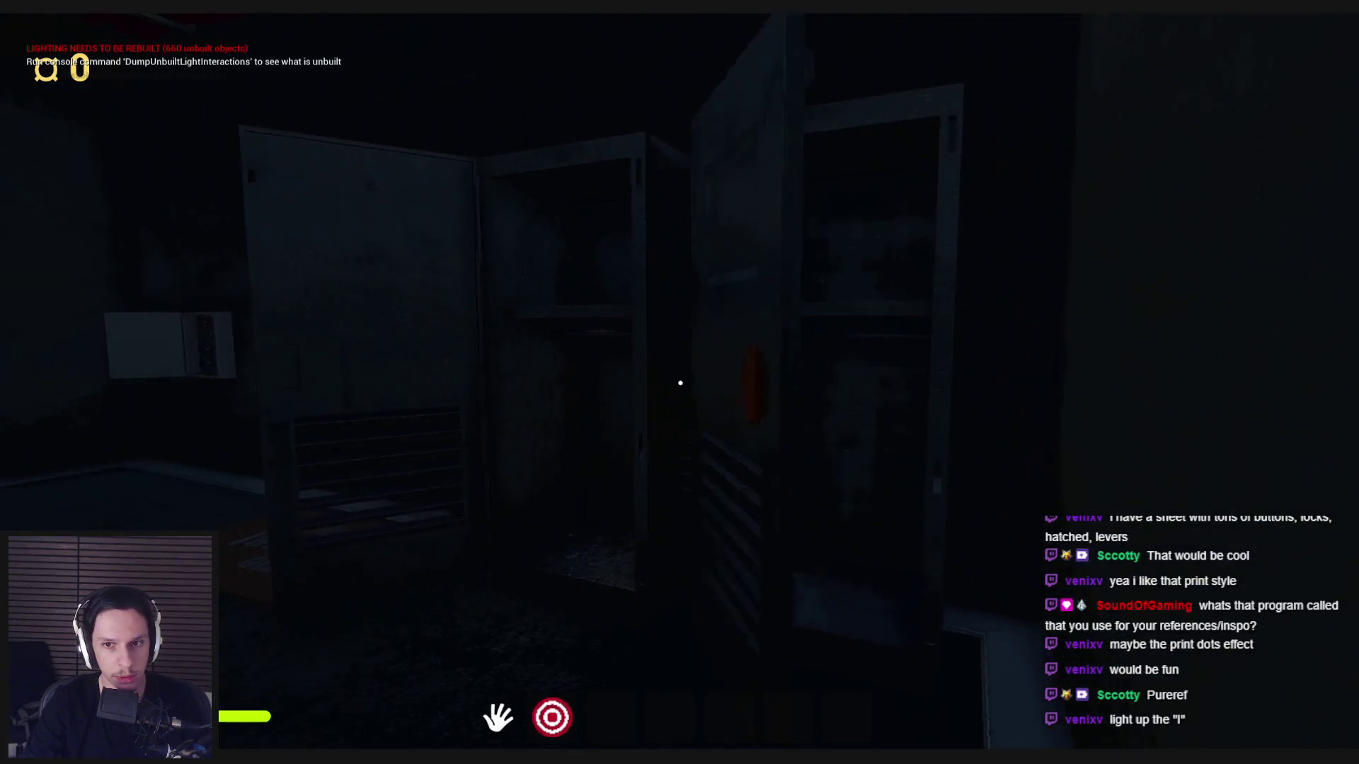
key("w")
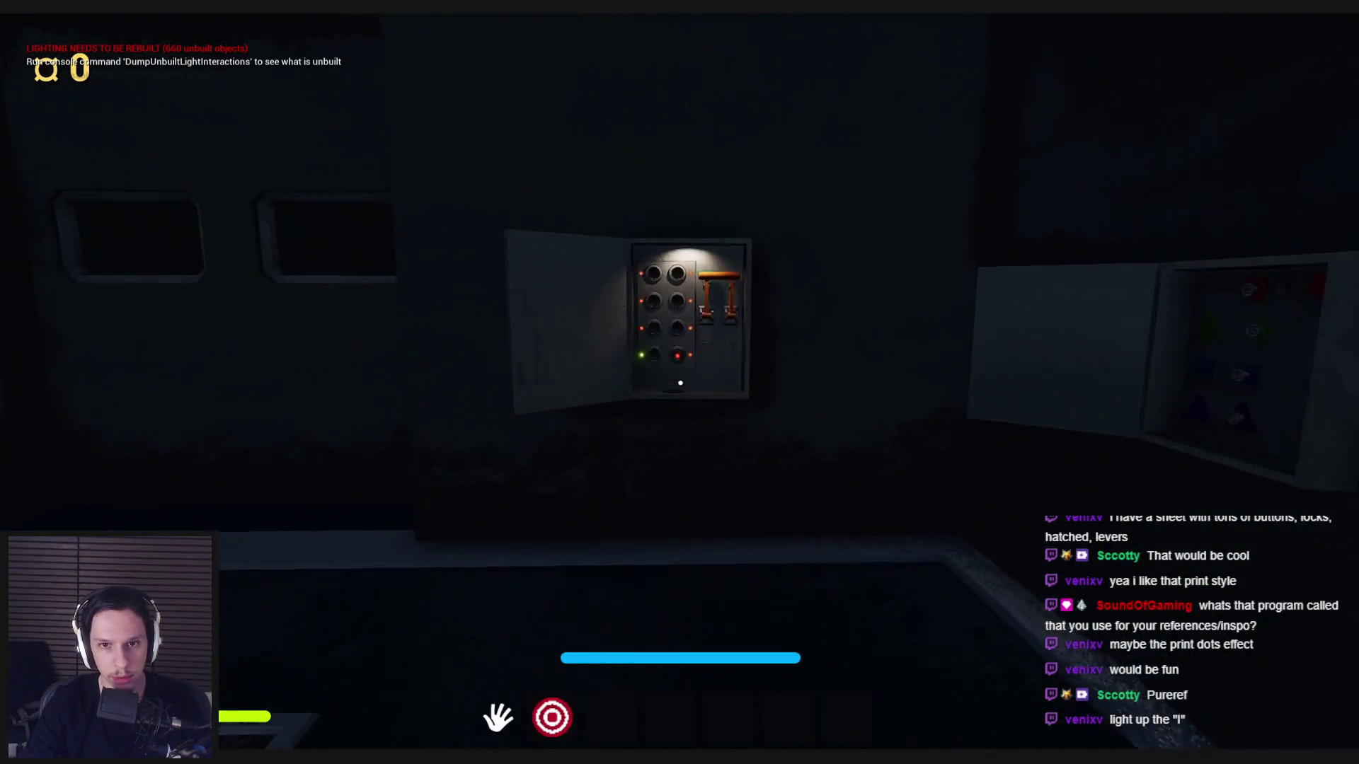
left_click(681, 380)
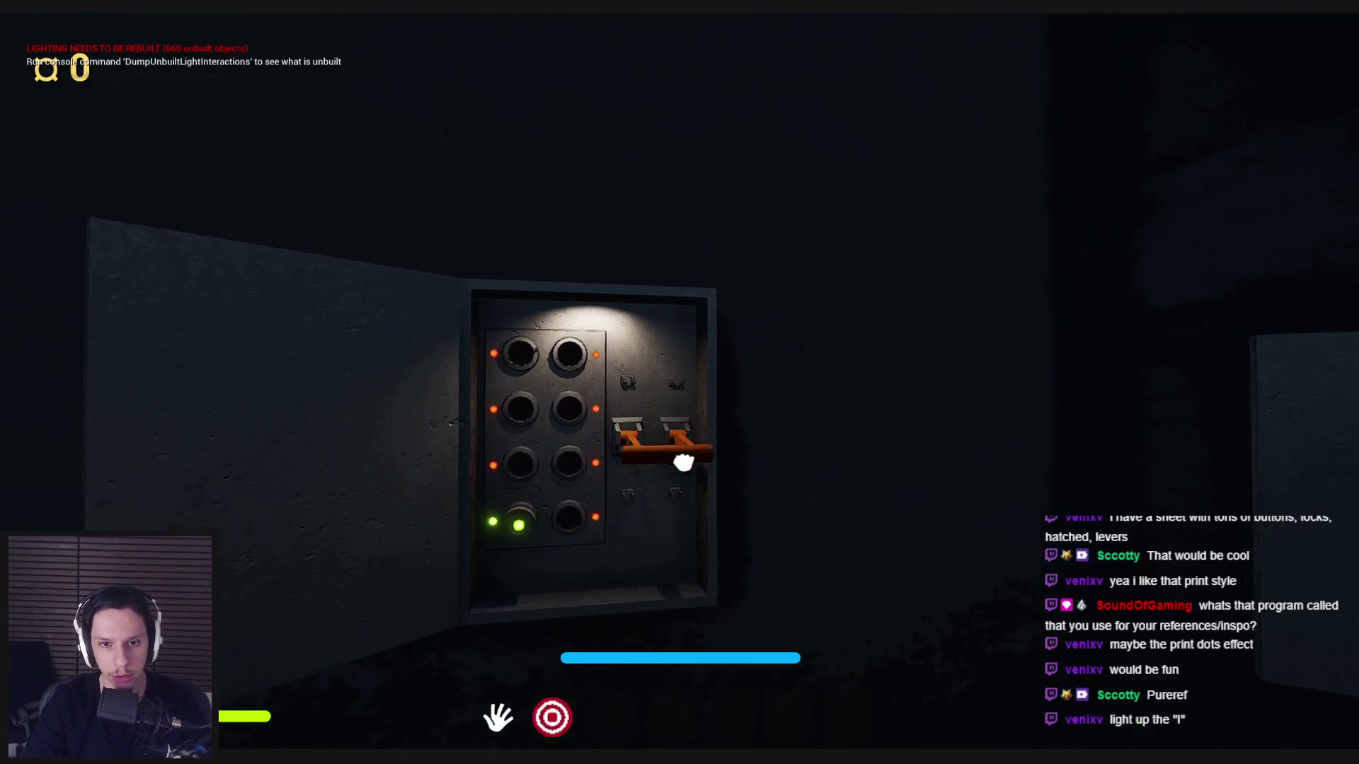
Open the right locker door, walk toward the stairs, and switch to wireframe then unlit view.
key("s")
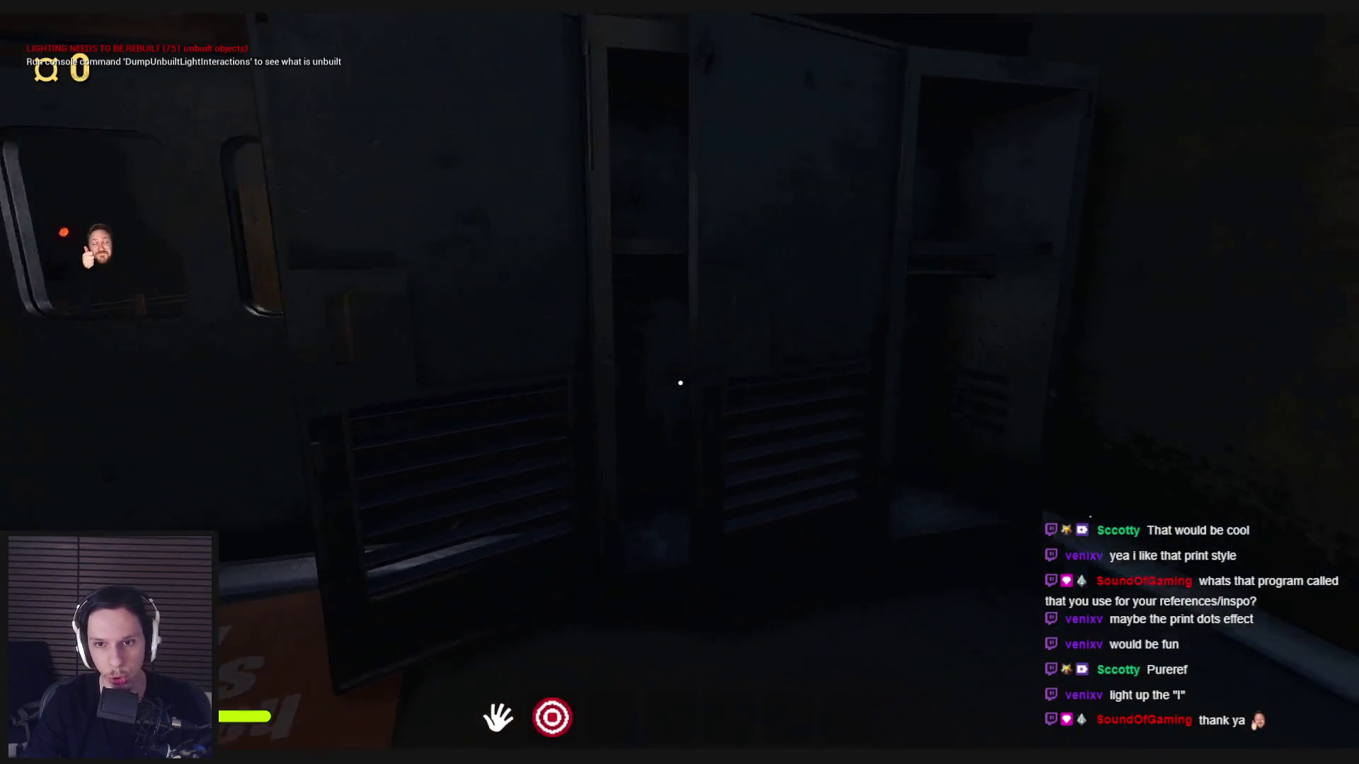
left_click(681, 382)
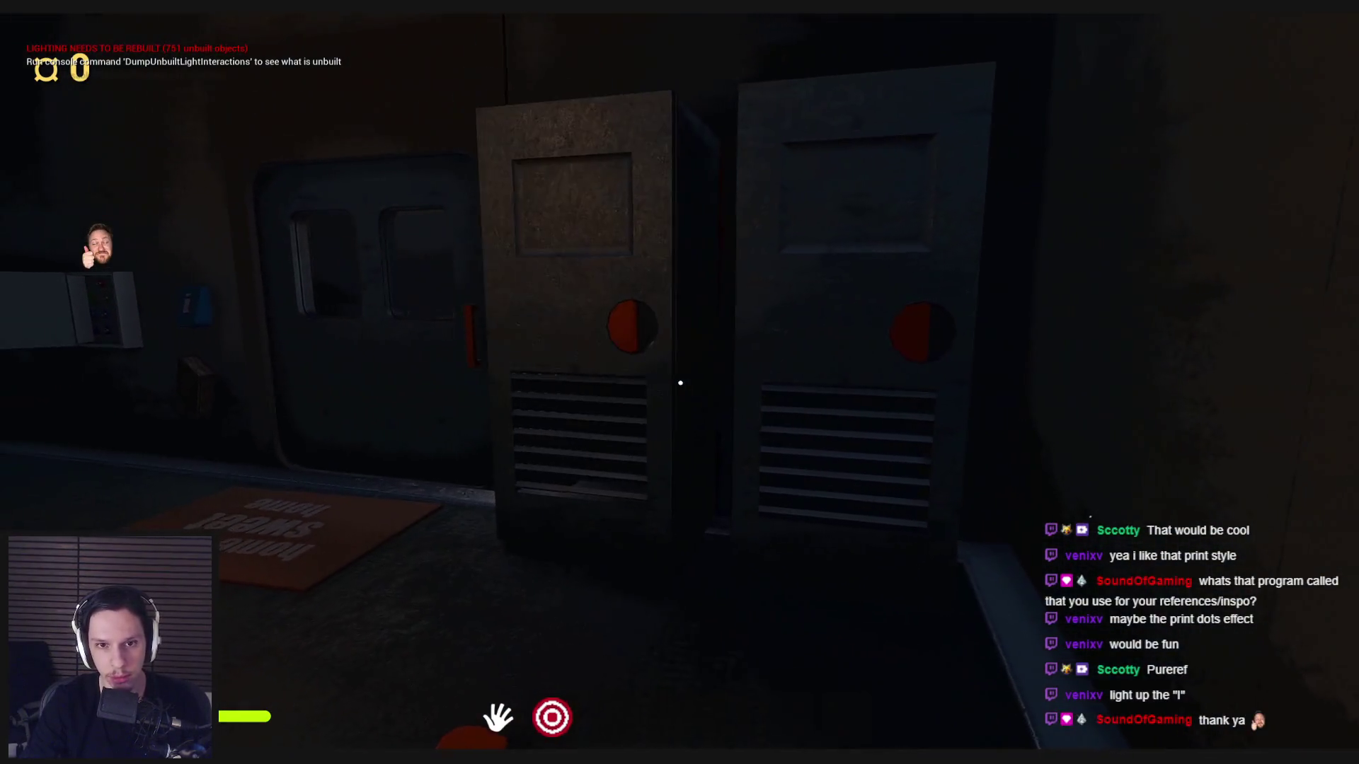
key("shift+w")
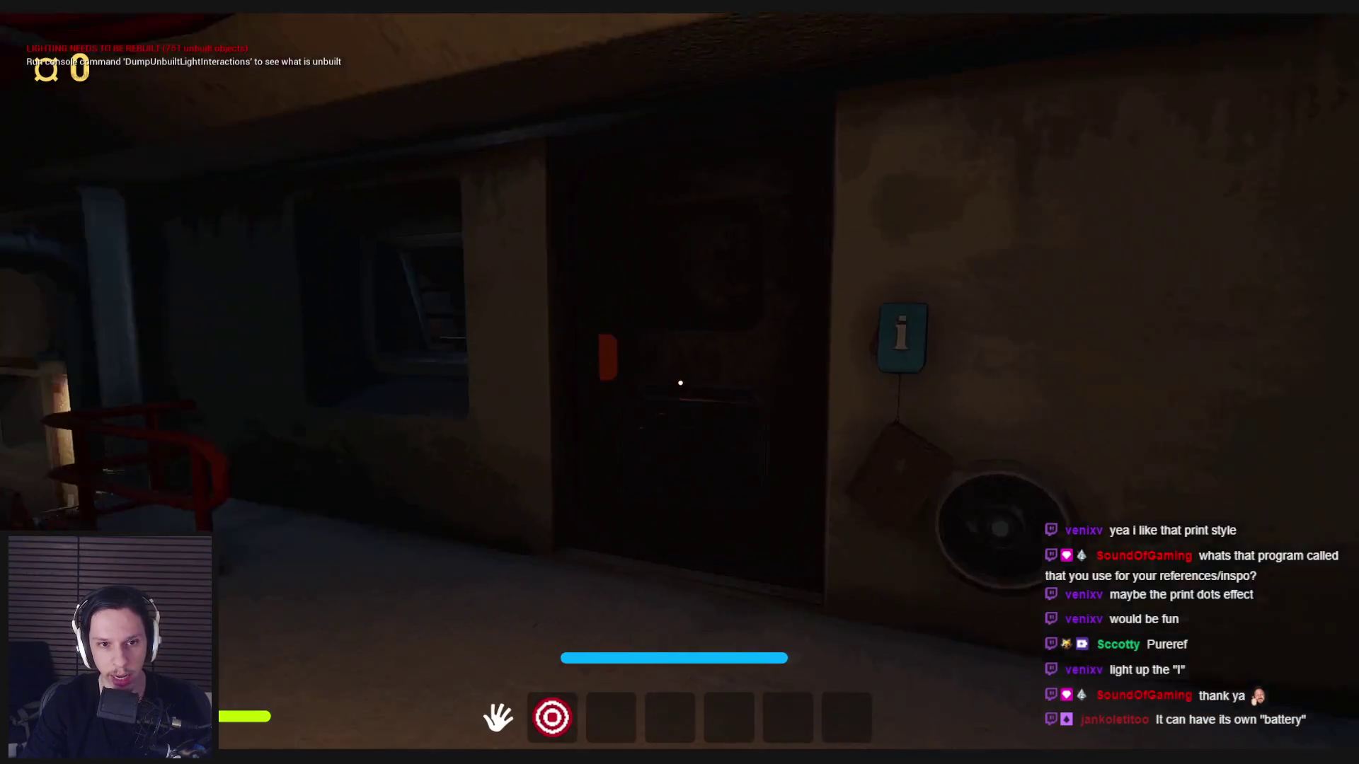
key("F1")
key("F2")
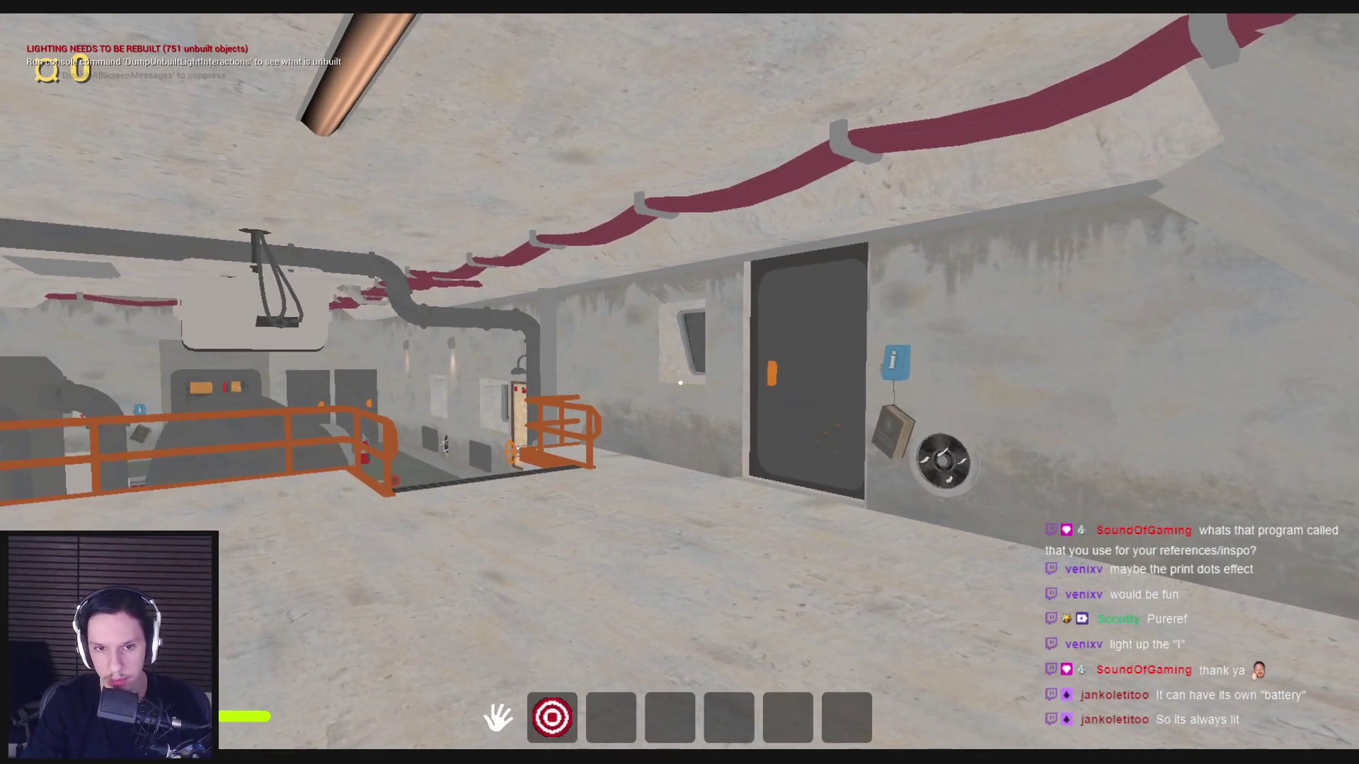
Return to fully lit rendering and walk down the corridor to the info sign wall.
key("F3")
key("w")
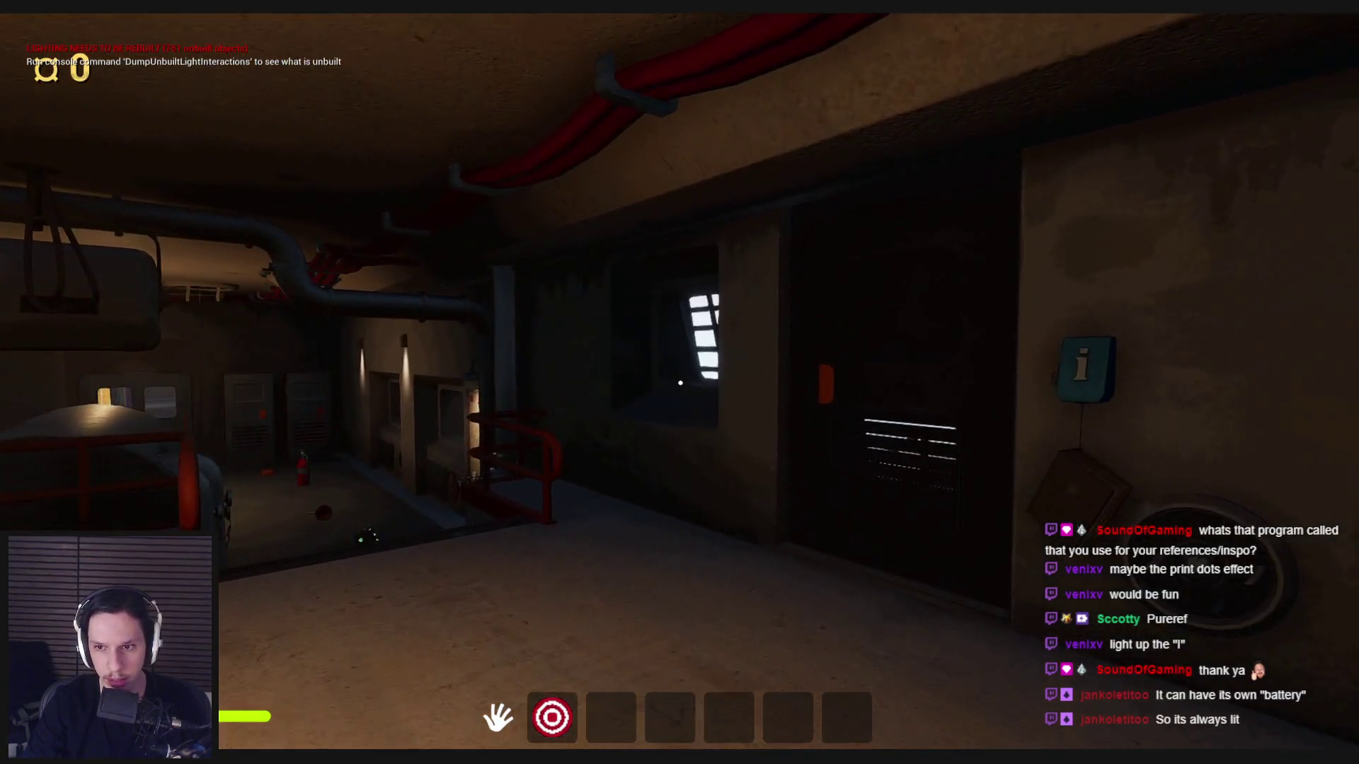
key("w")
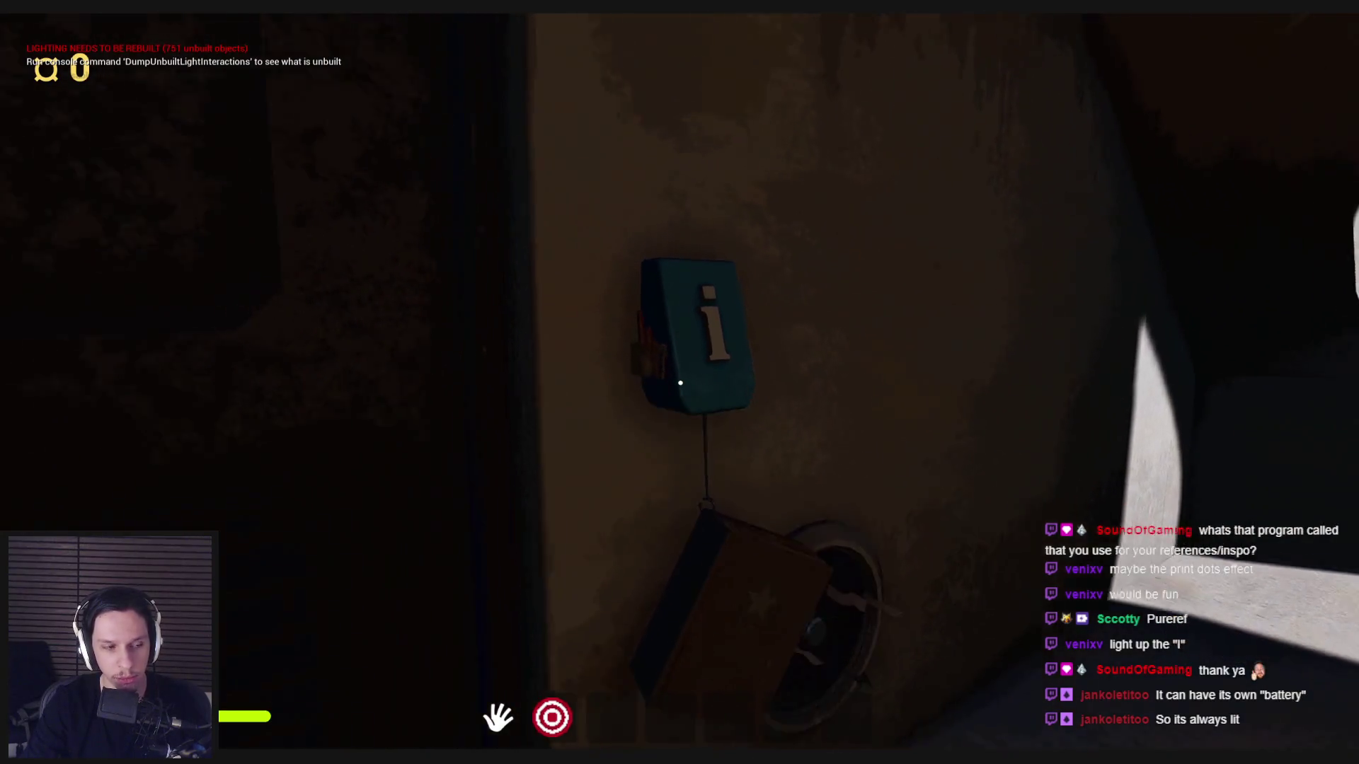
key("s")
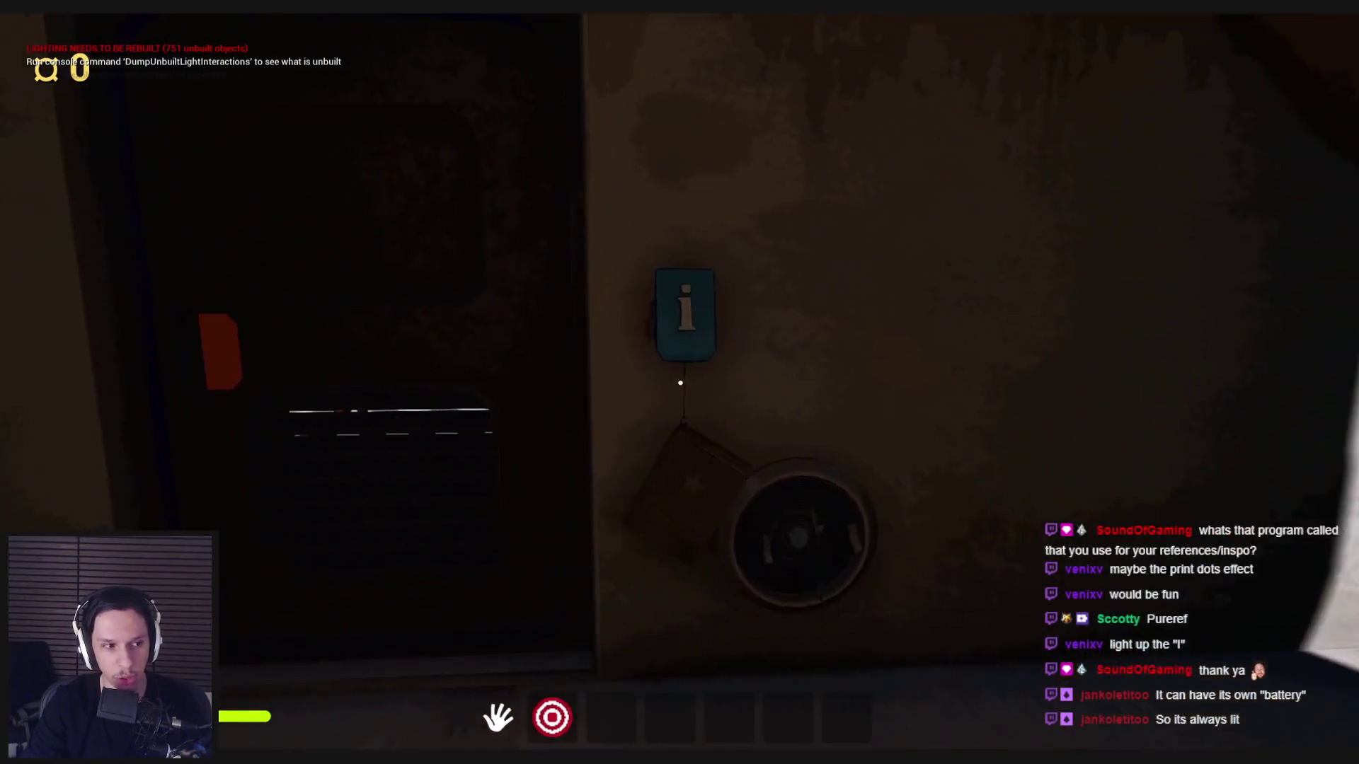
key("s")
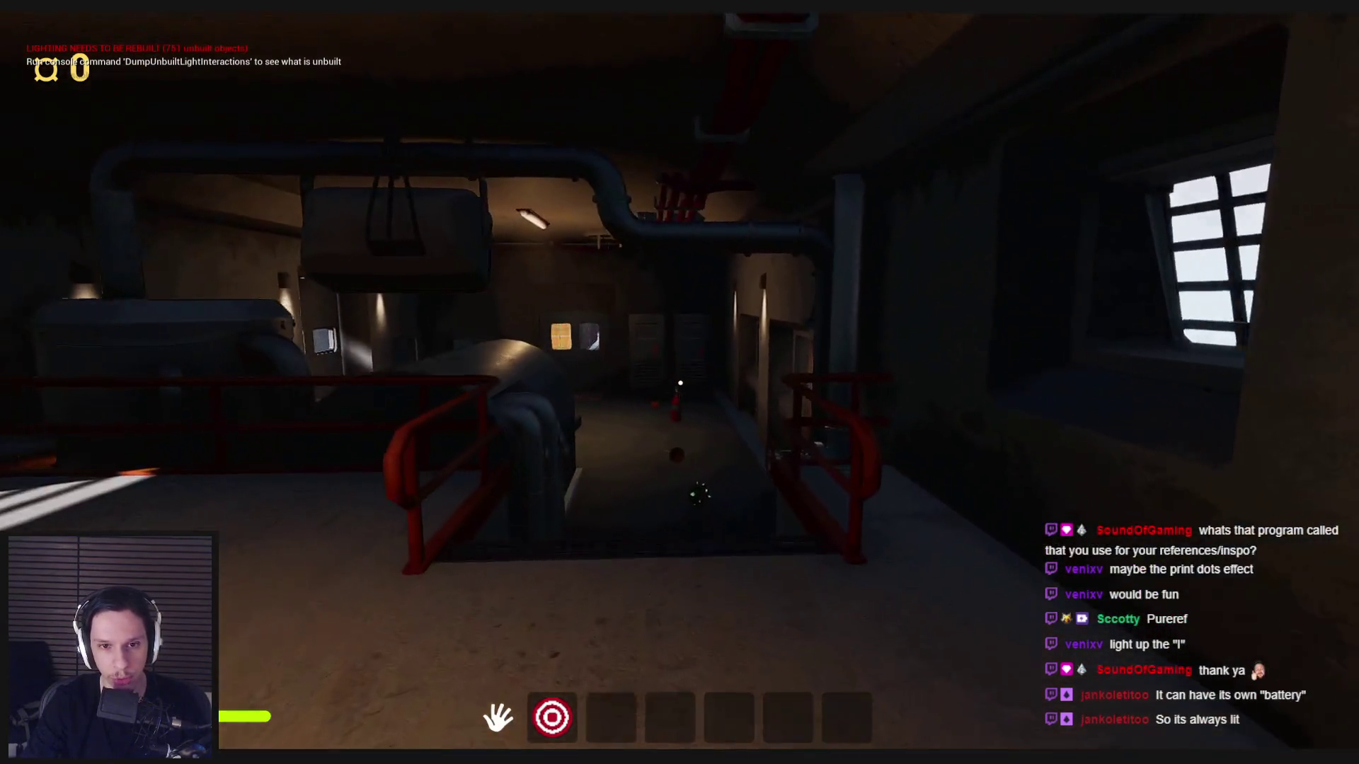
key("w")
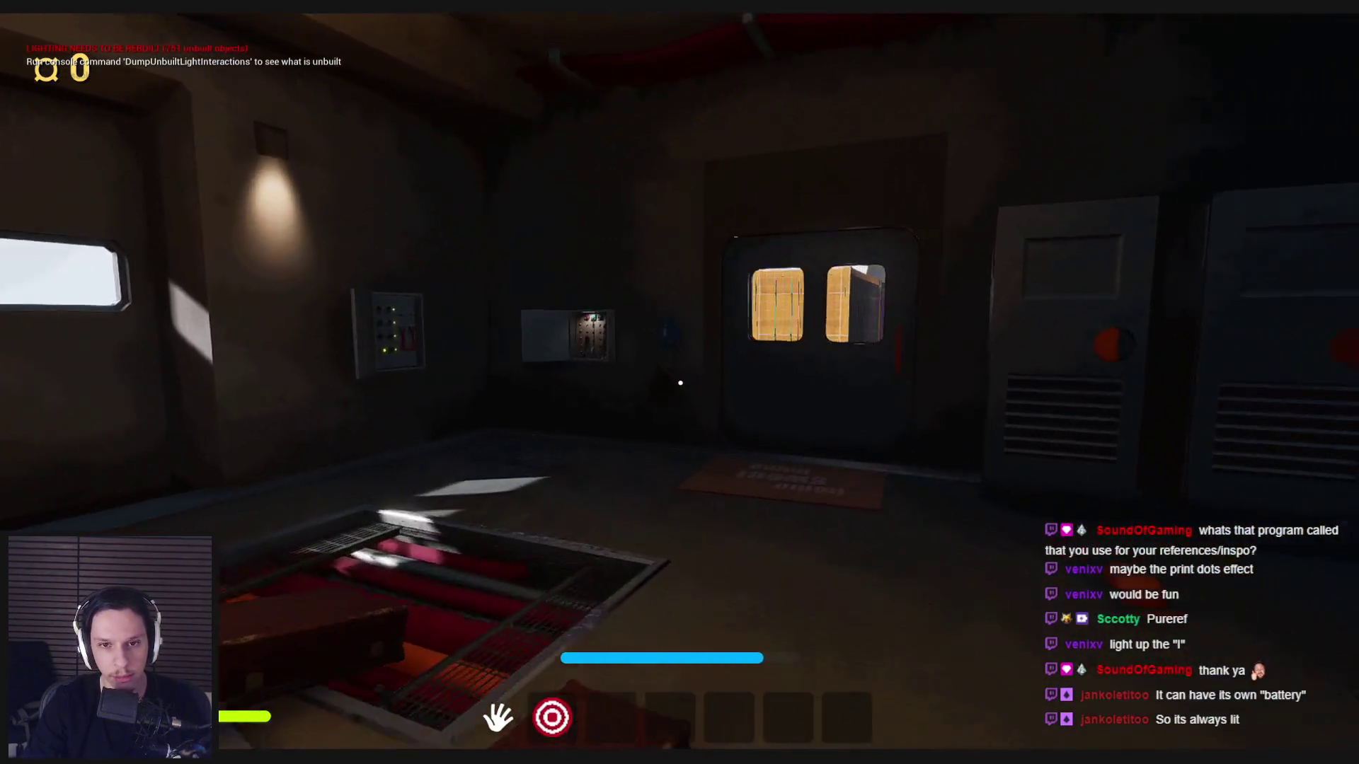
key("w")
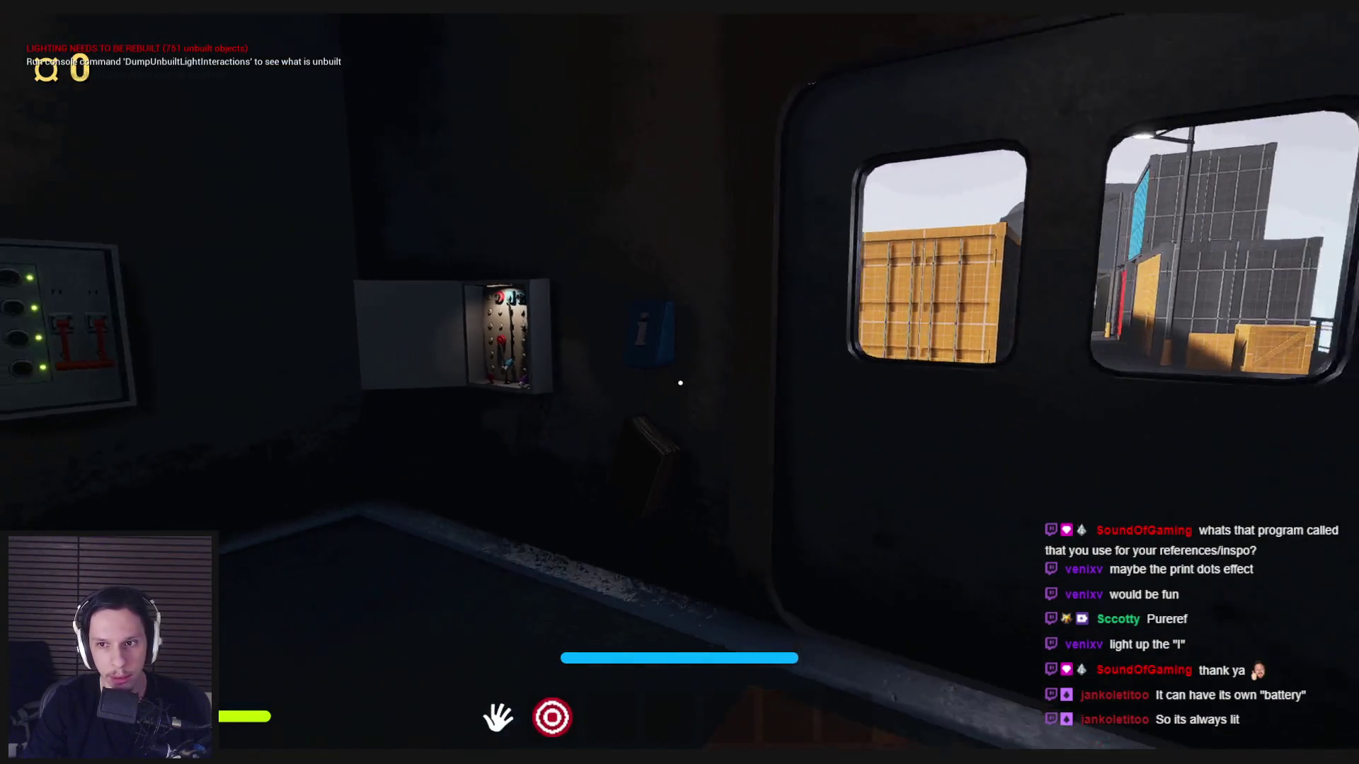
key("w")
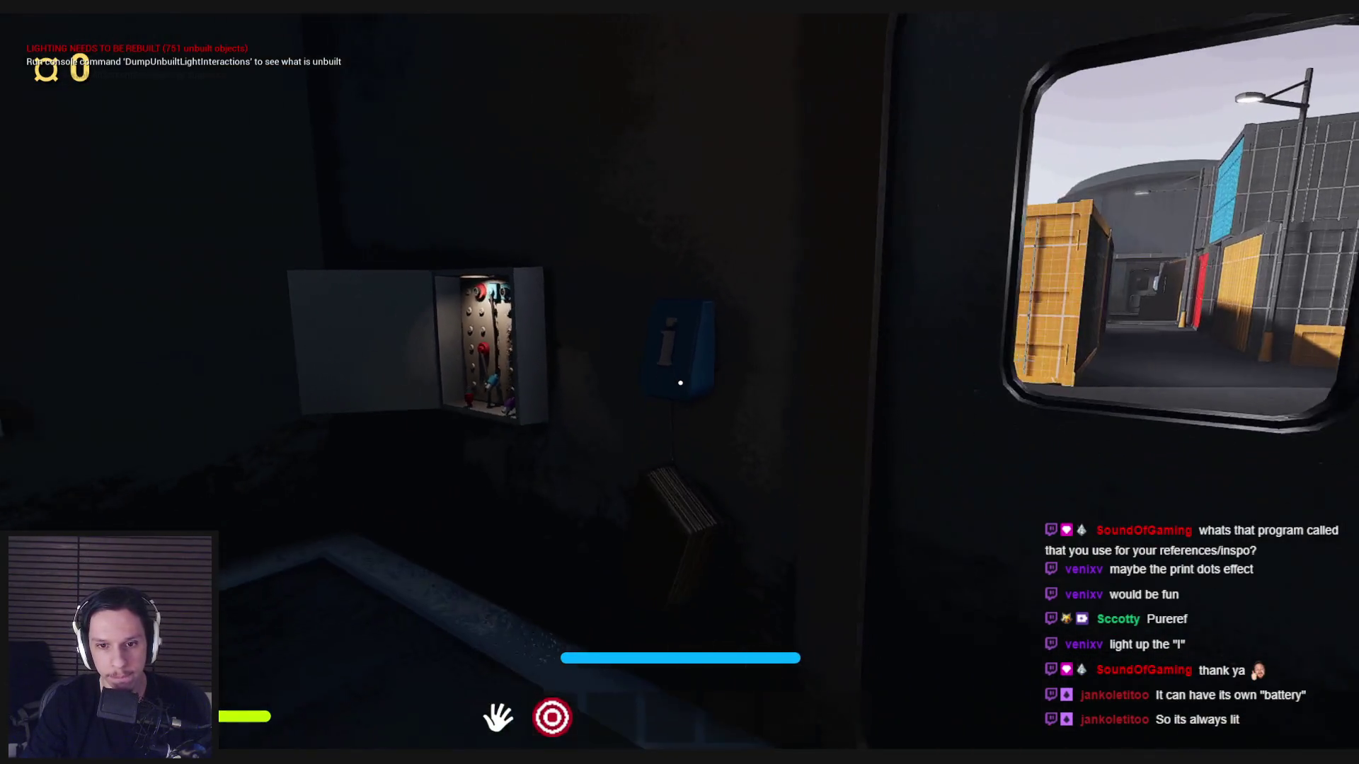
key("w")
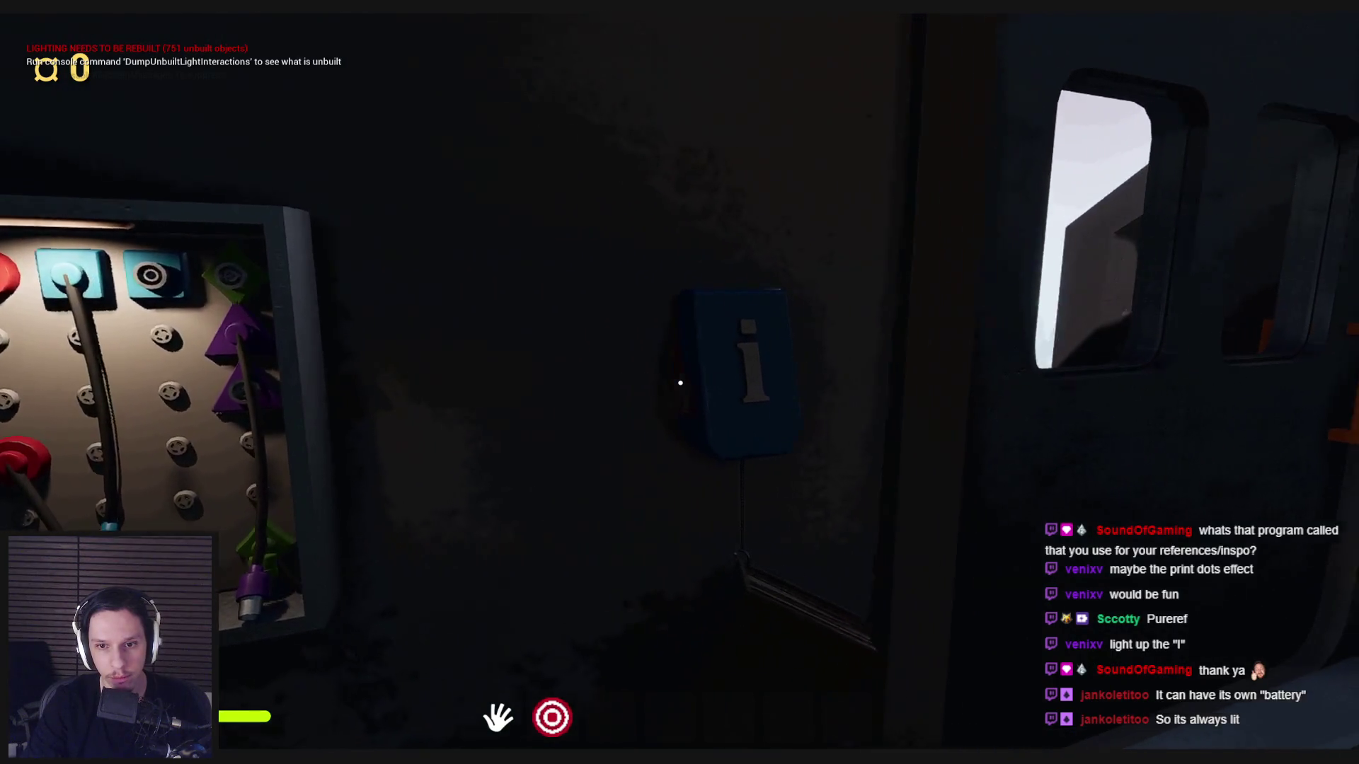
Inspect the striped handbook hanging under the blue info sign from close and several angles.
key("d")
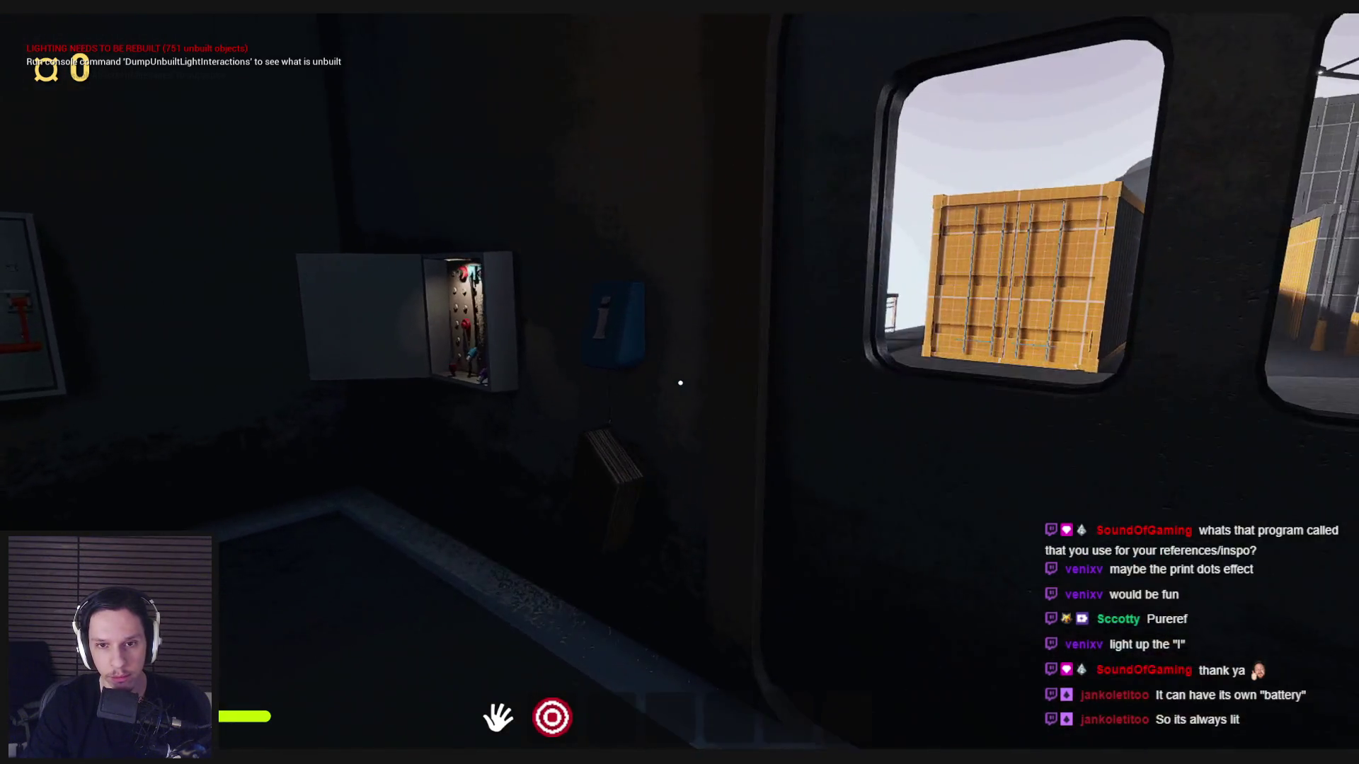
key("w")
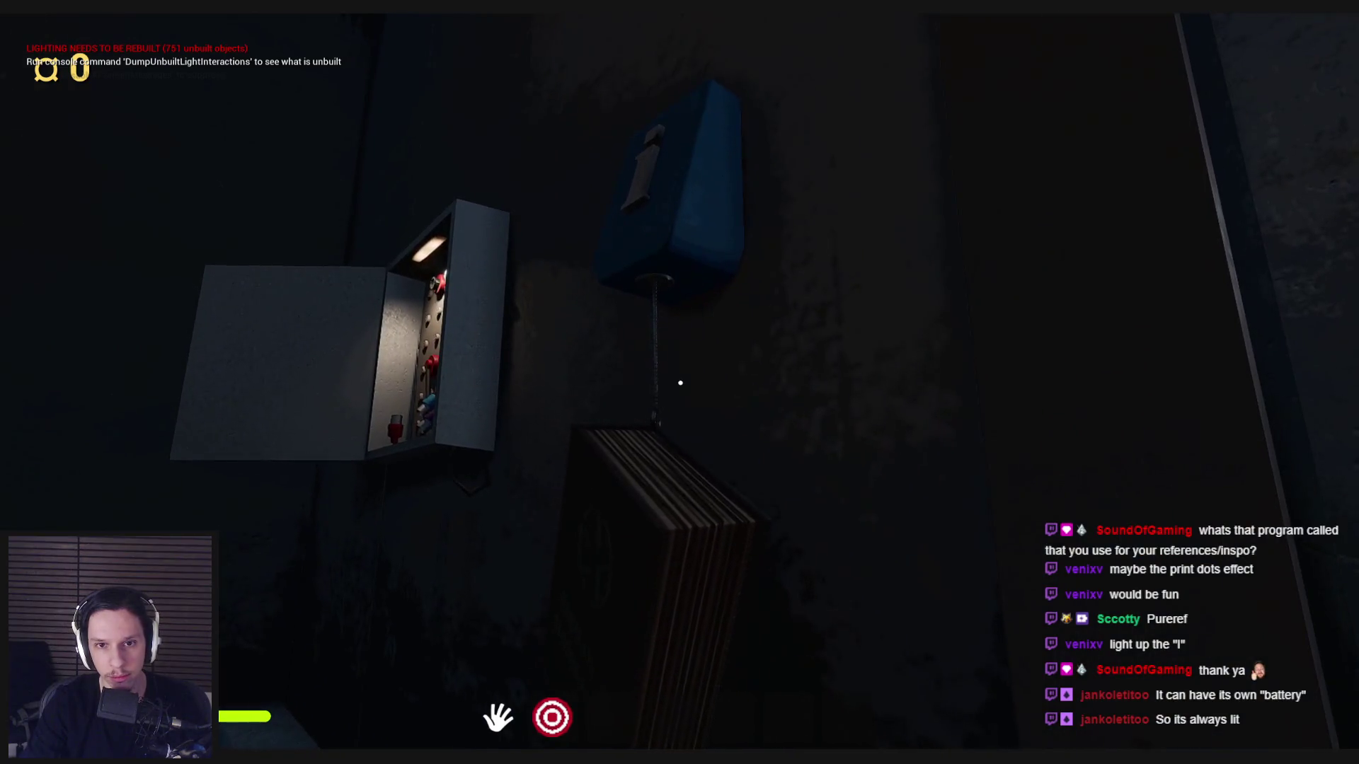
key("a")
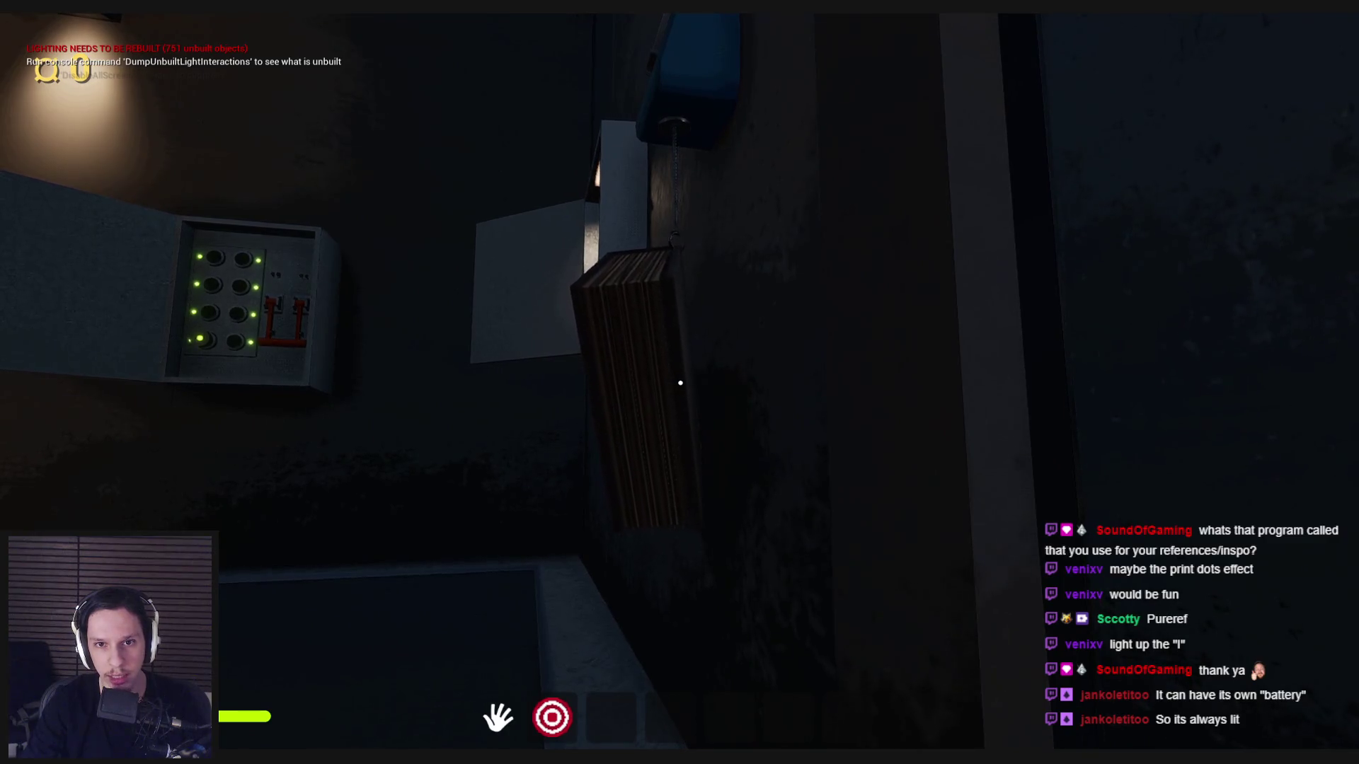
key("w")
key("s")
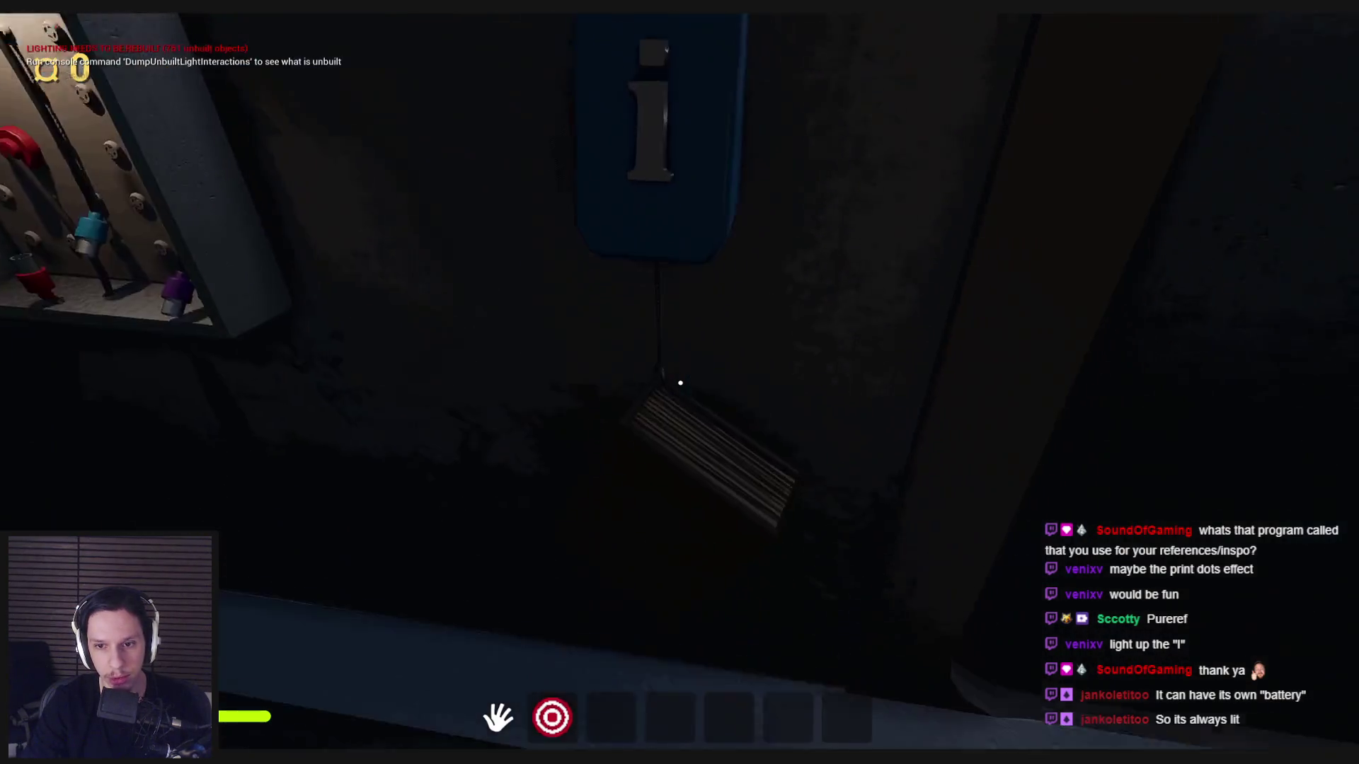
key("s")
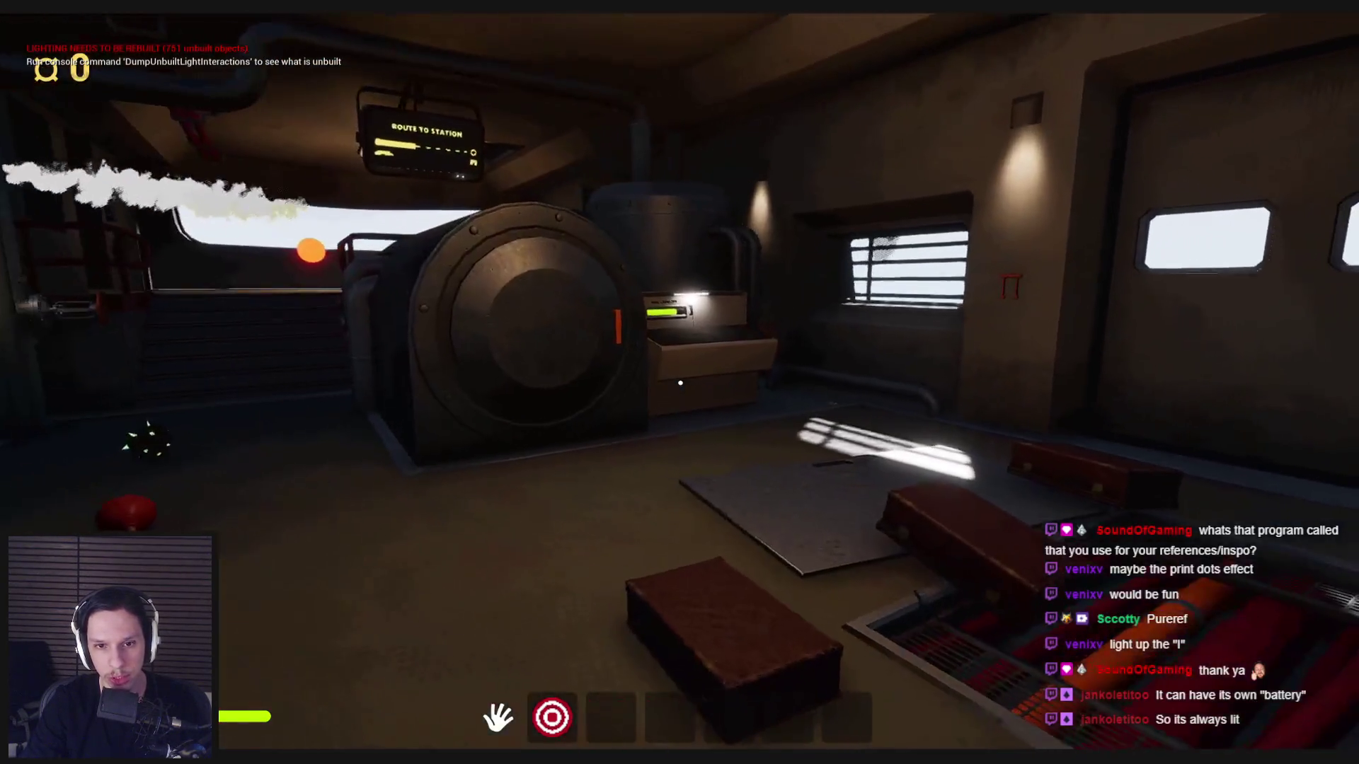
key("w")
key("d")
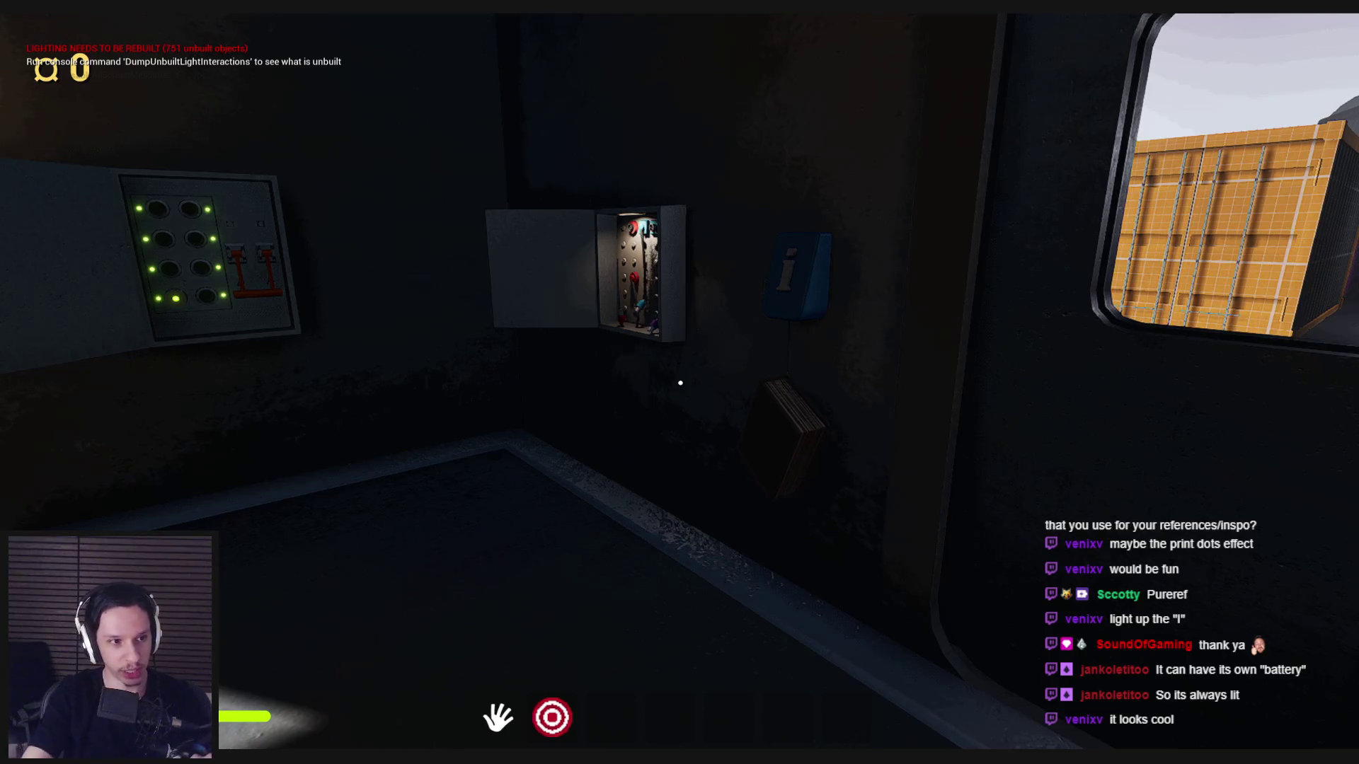
Sprint into the engine room, then walk back toward the info sign wall.
key("shift+w")
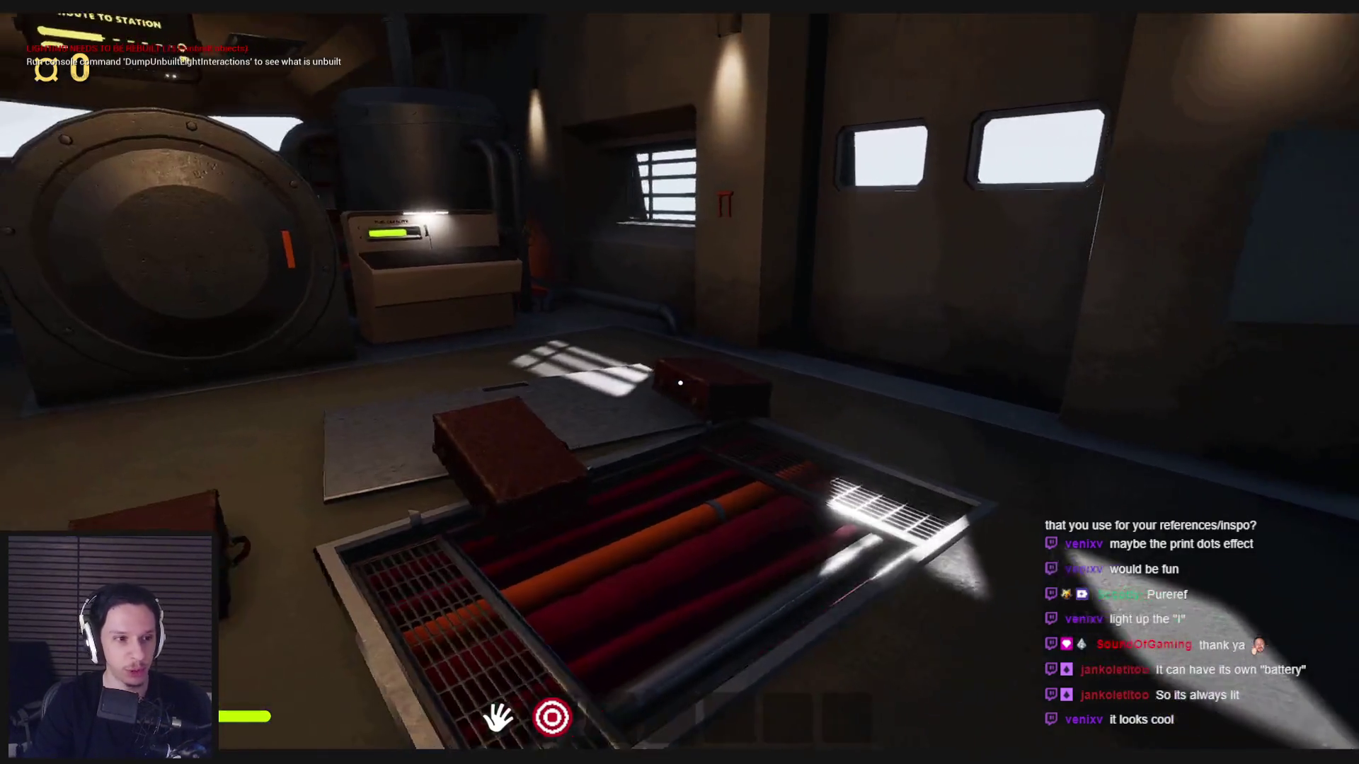
mouse_move(680, 383)
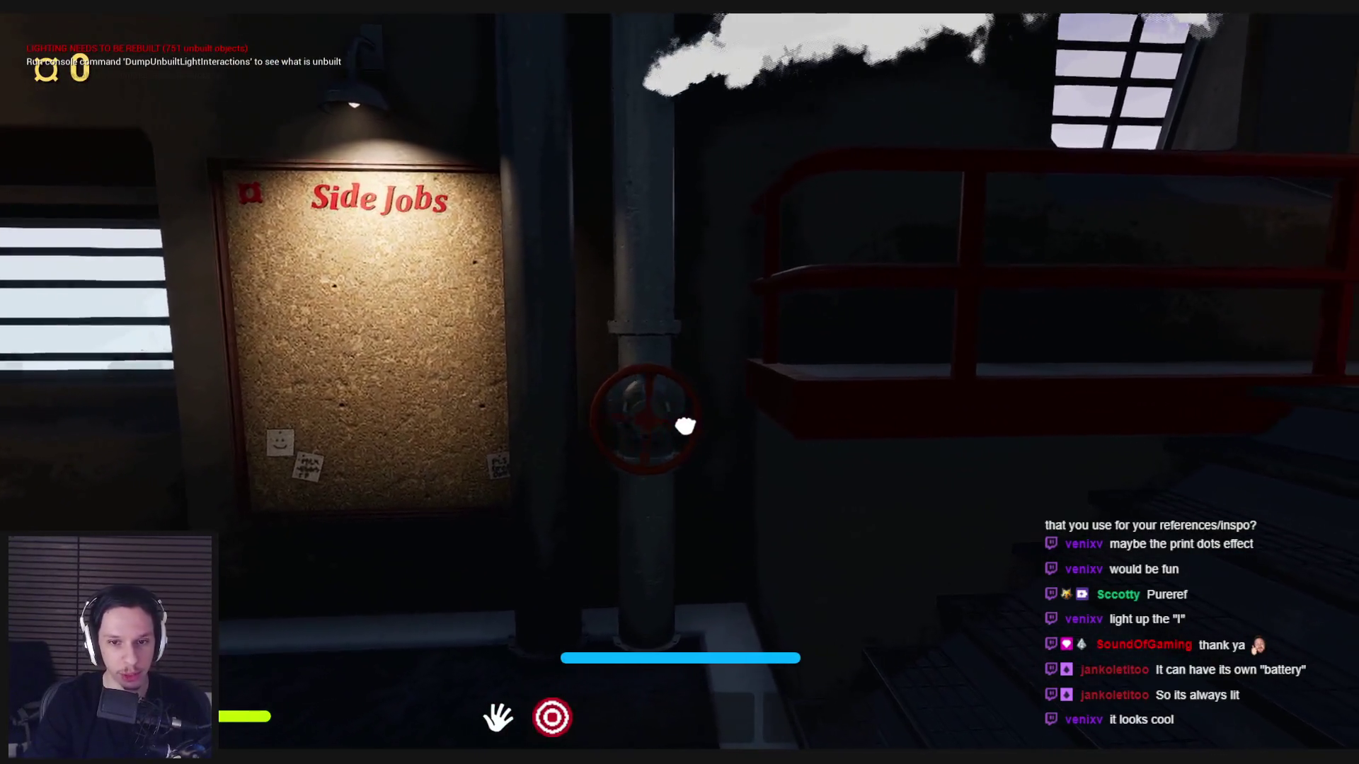
key("w")
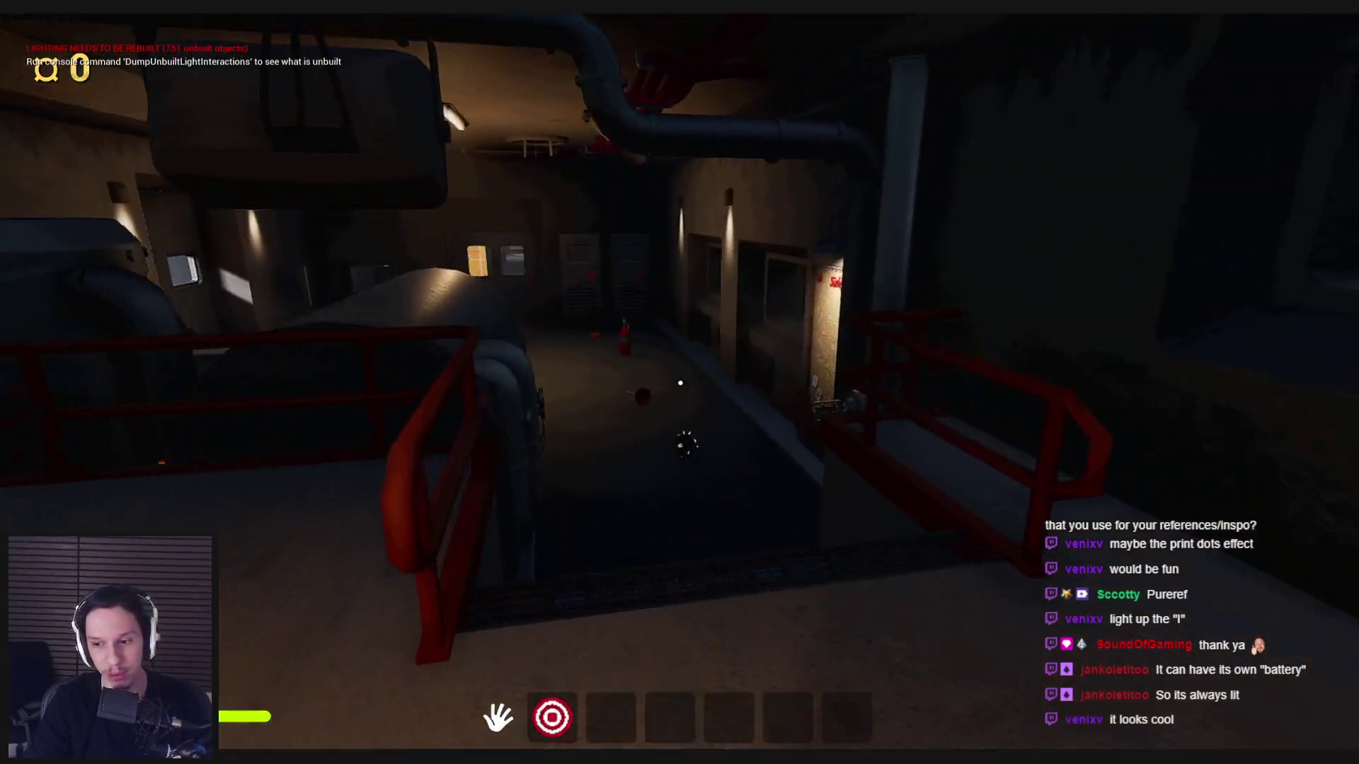
Pick up the red spray can, shake it and spray white foam at the vents.
key("w")
key("e")
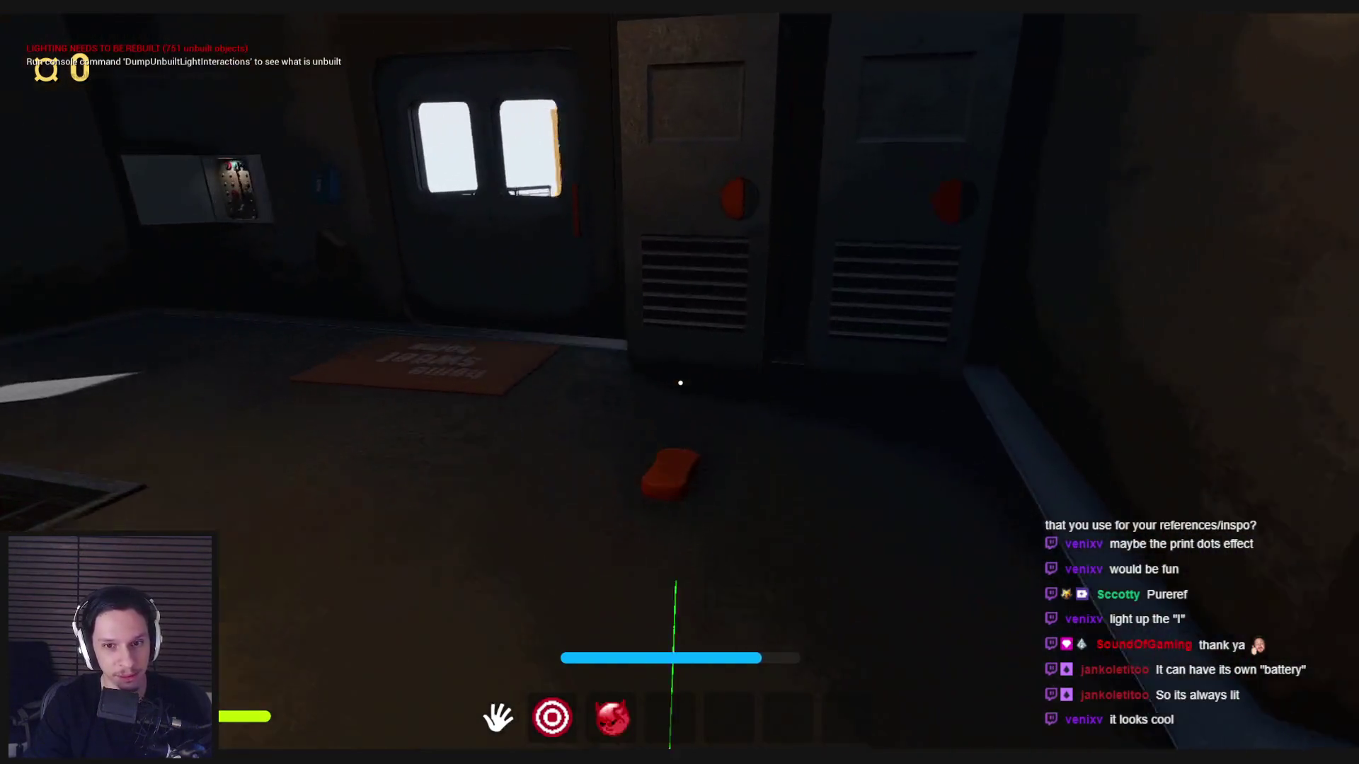
key("s")
right_click(680, 383)
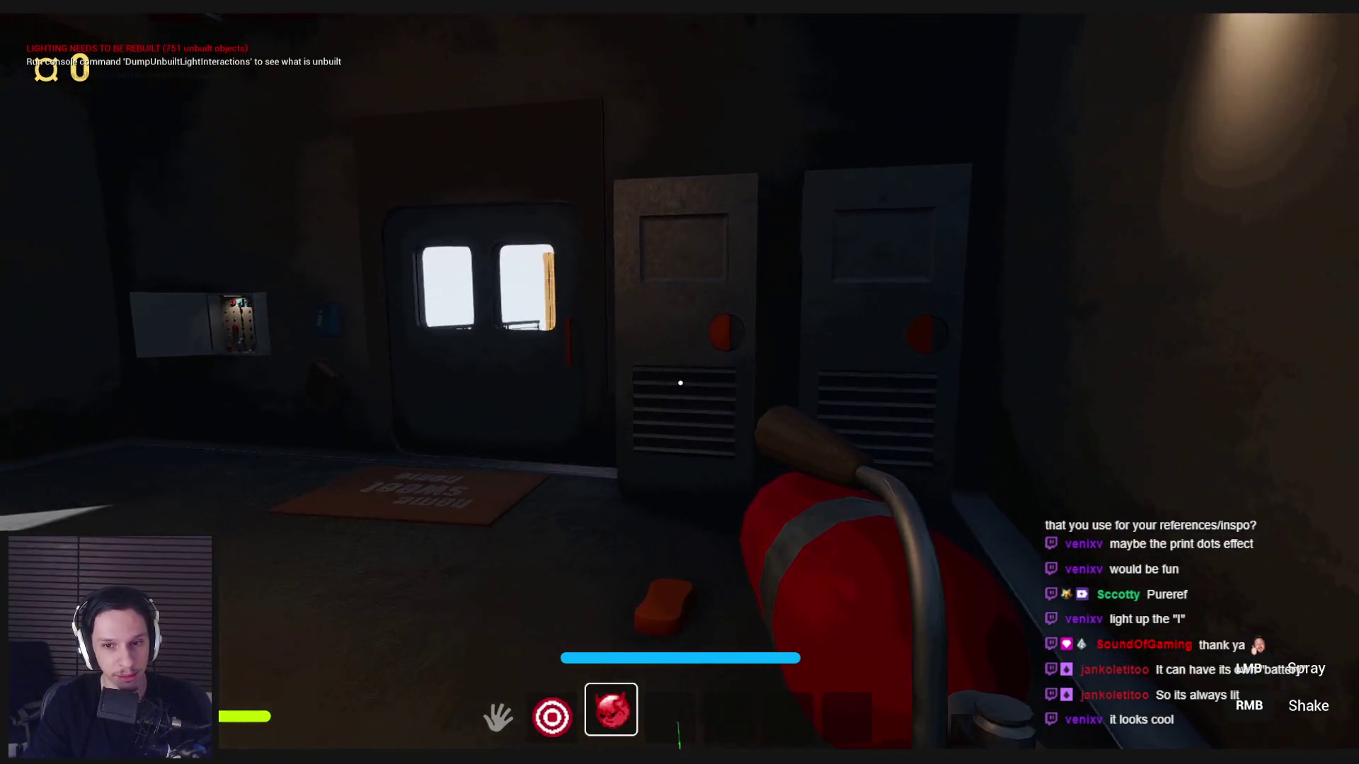
left_click(680, 383)
Back away, shake the can again, drop it on the cabinet and interact with the info sign.
key("s")
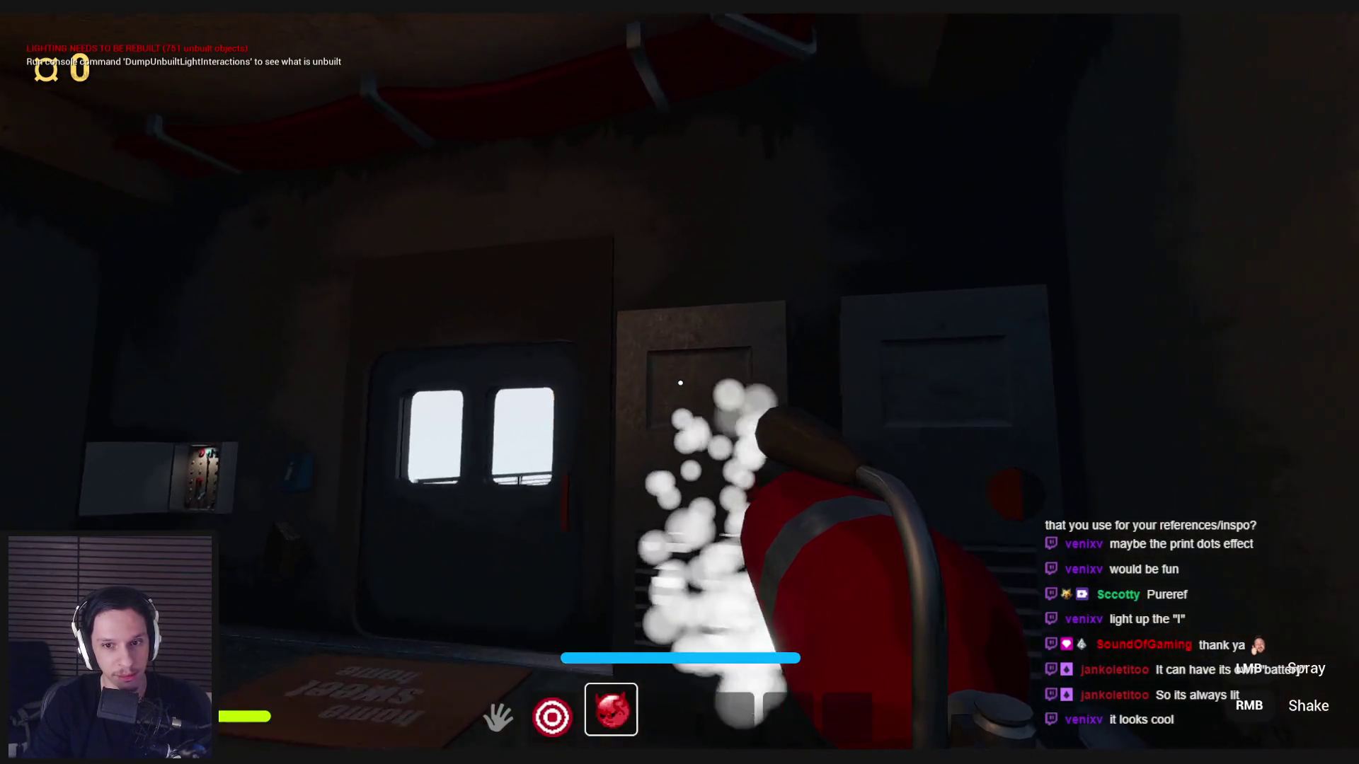
key("s")
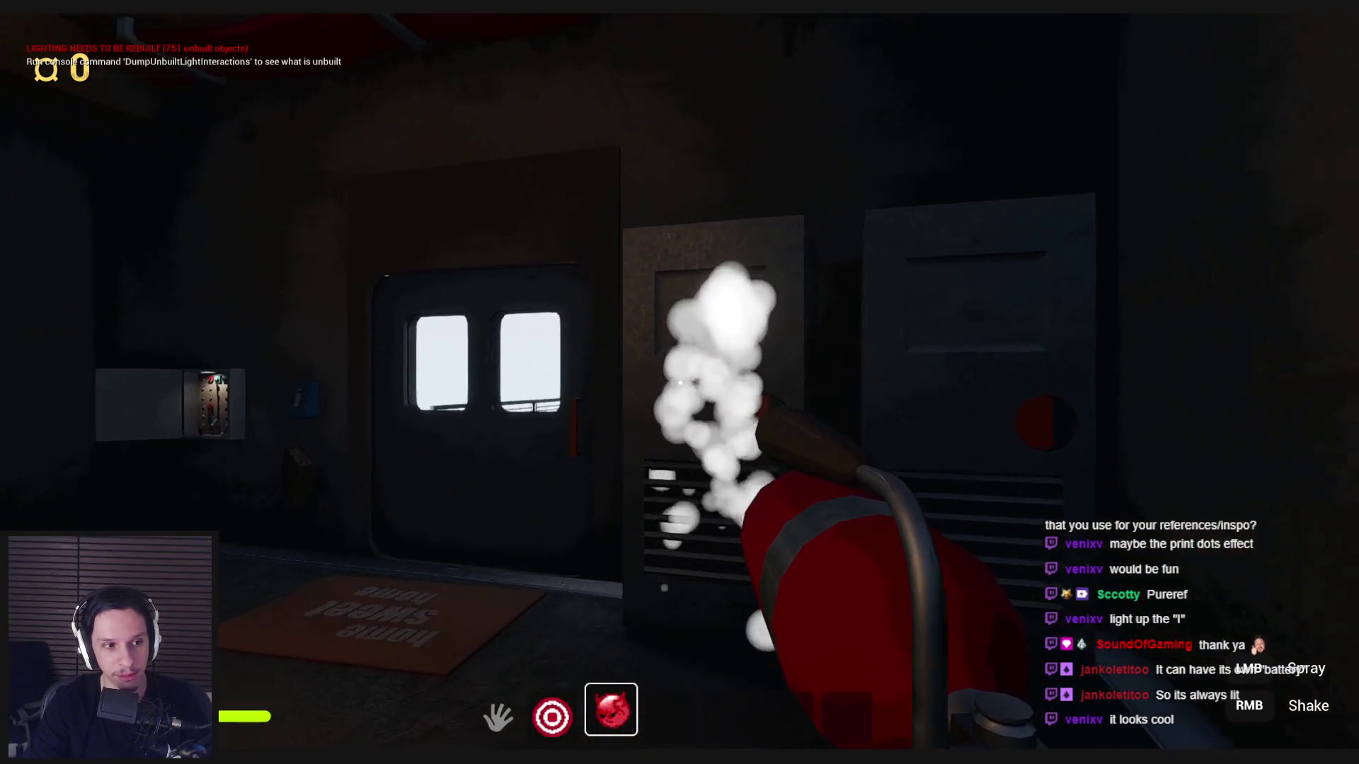
right_click(680, 382)
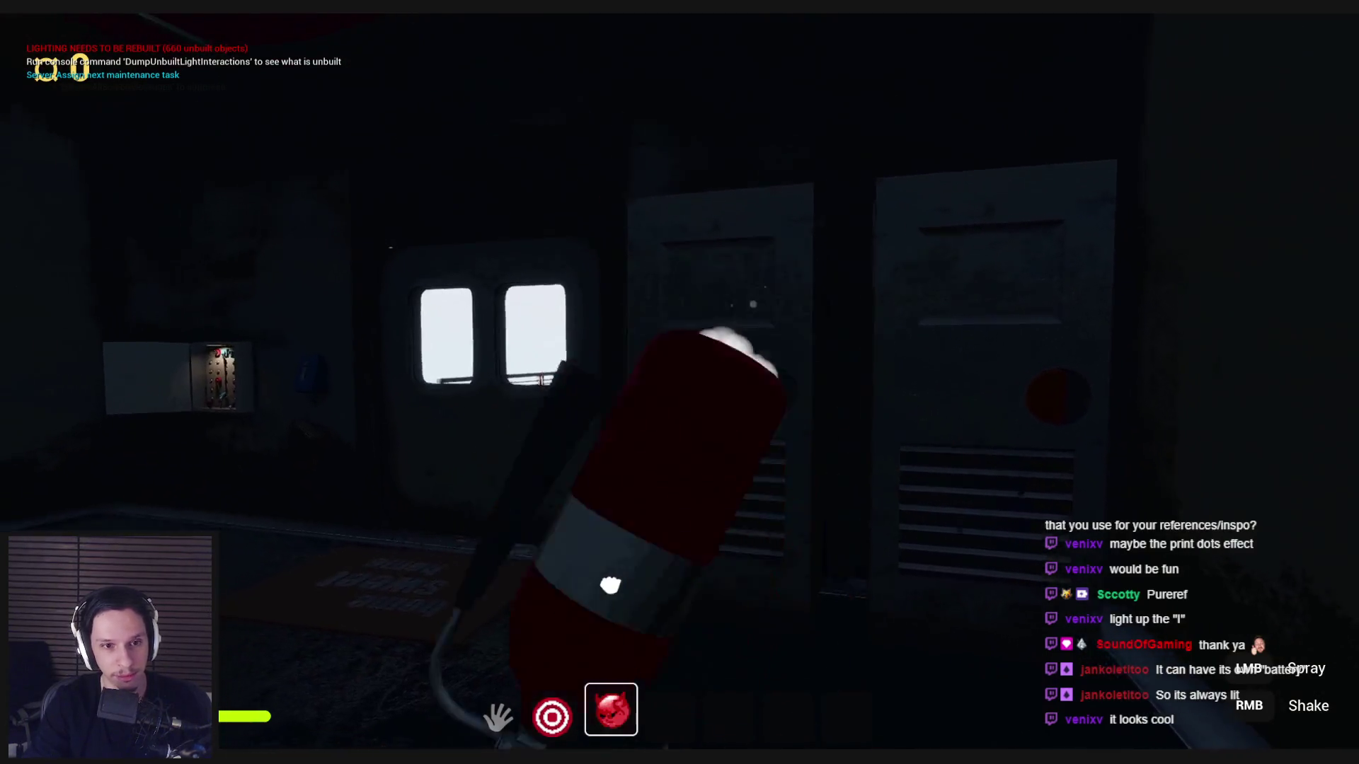
key("g")
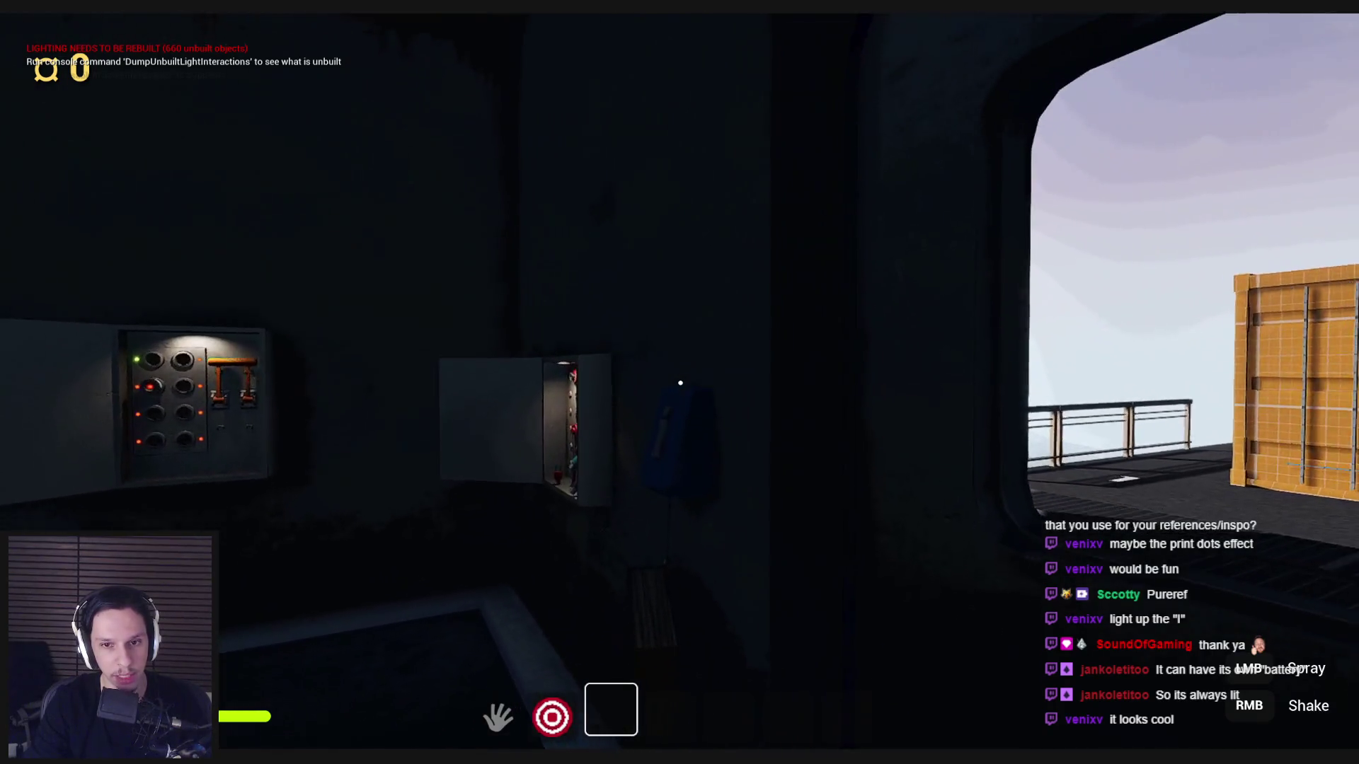
key("e")
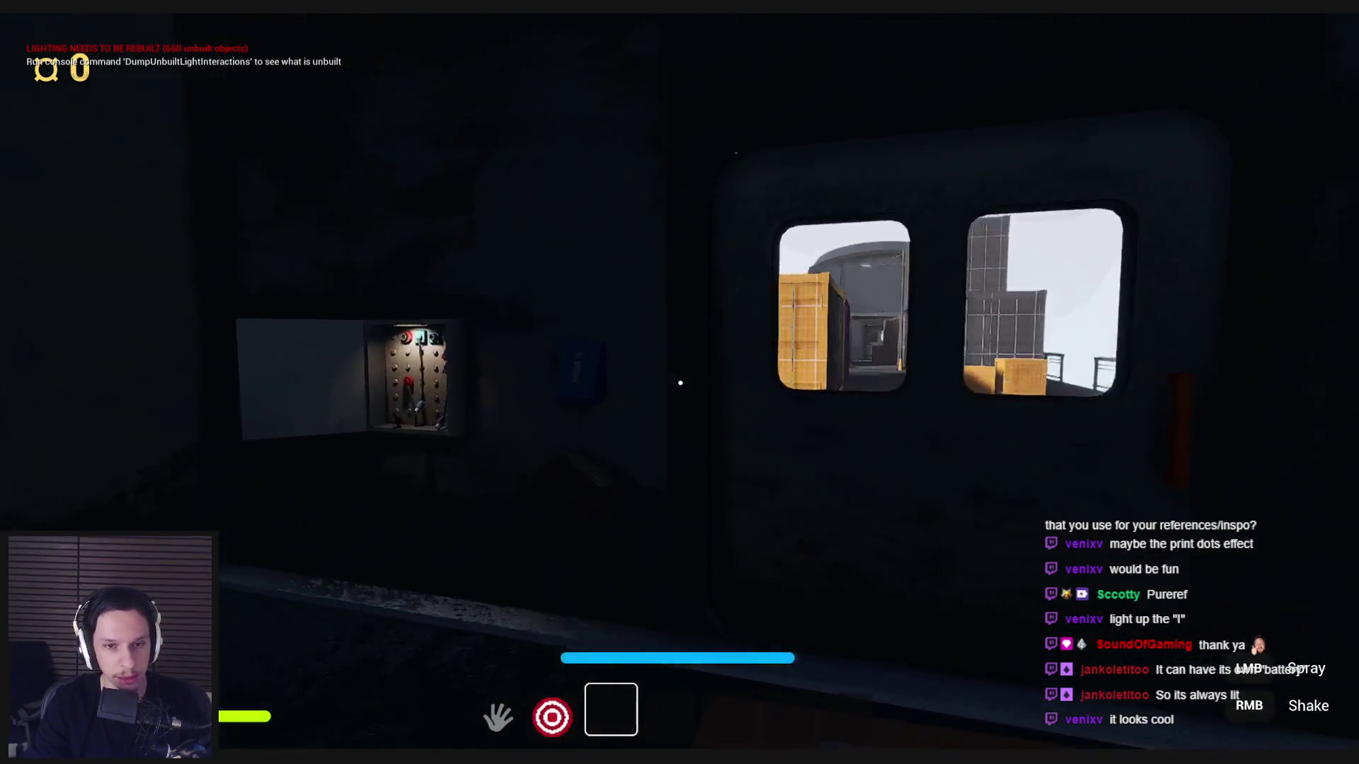
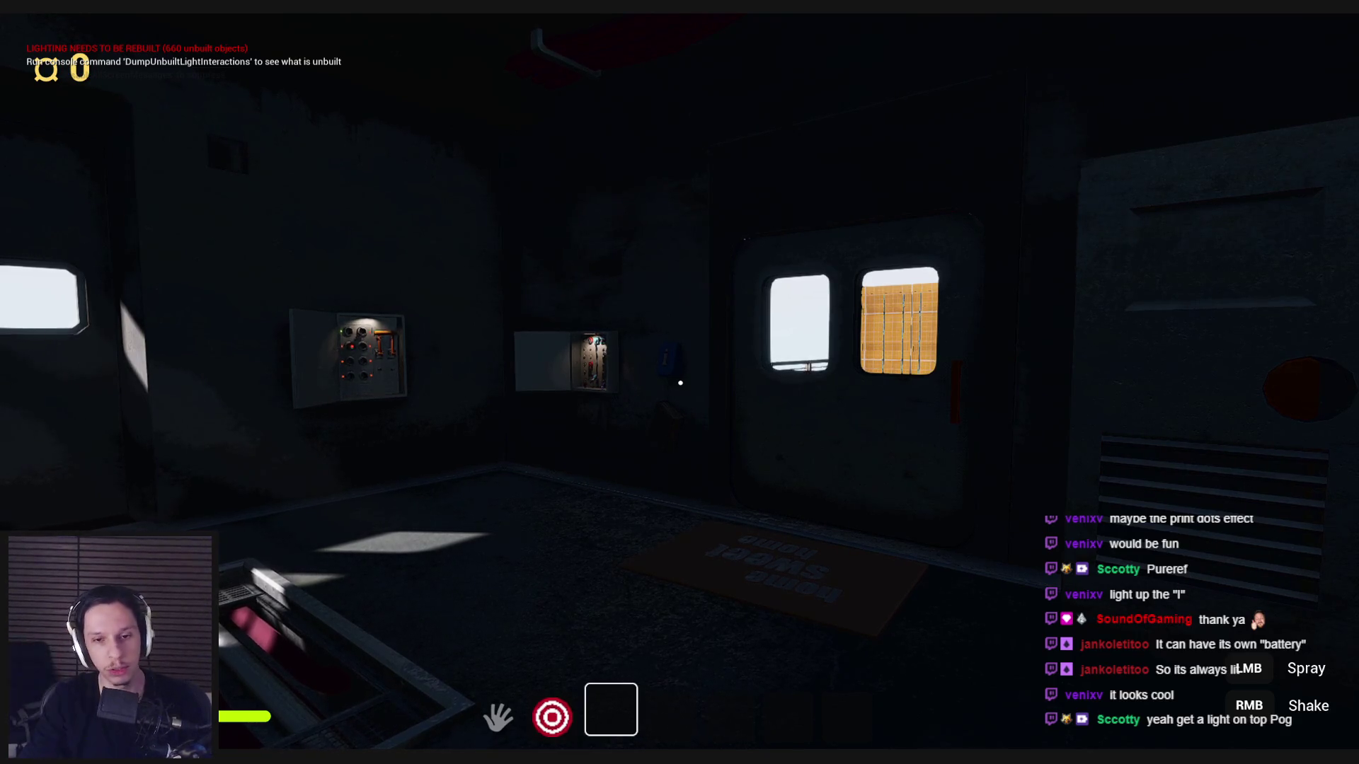
Stop playtesting, enter the LevelTrain_MainEngine level instance, and frame the handbook fixture.
key("Escape")
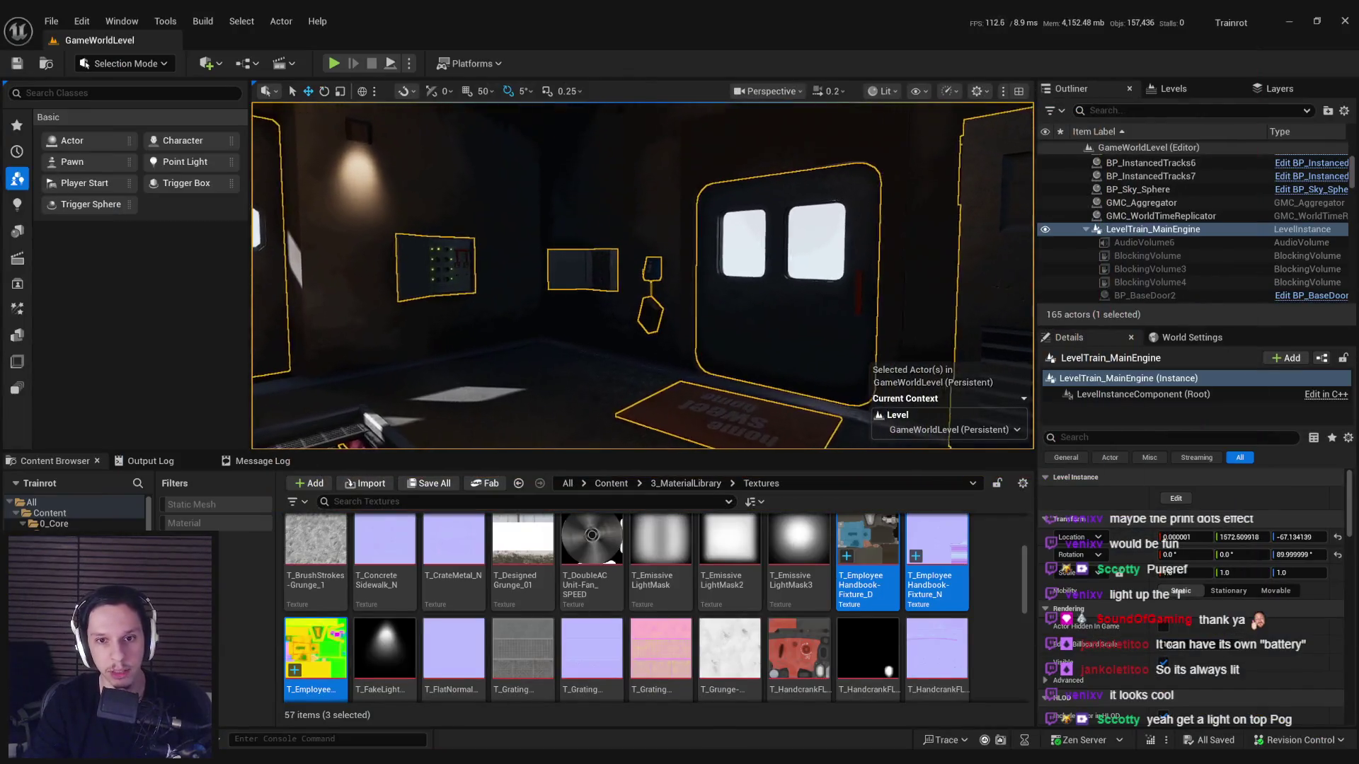
double_click(659, 266)
left_click(658, 266)
key("f")
scroll("up", 3)
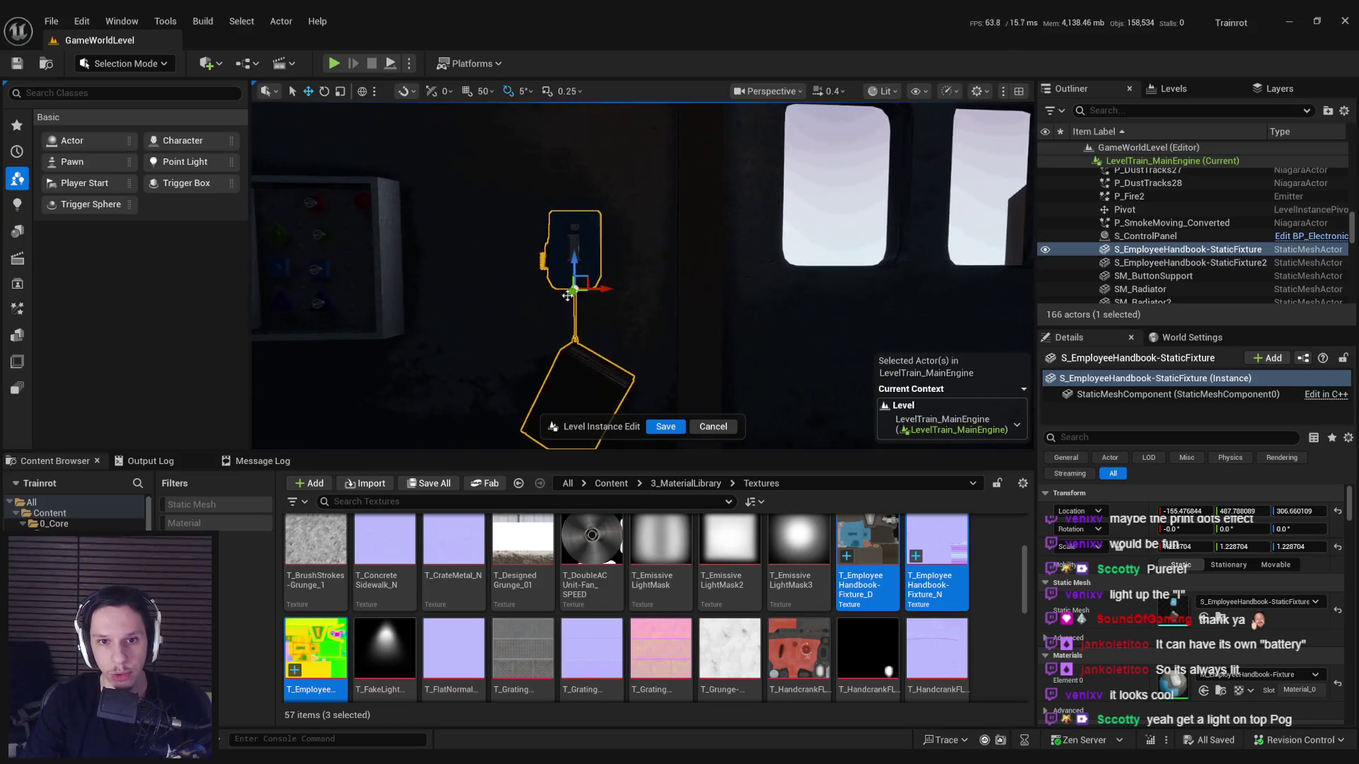
left_click_drag(583, 322, 637, 322)
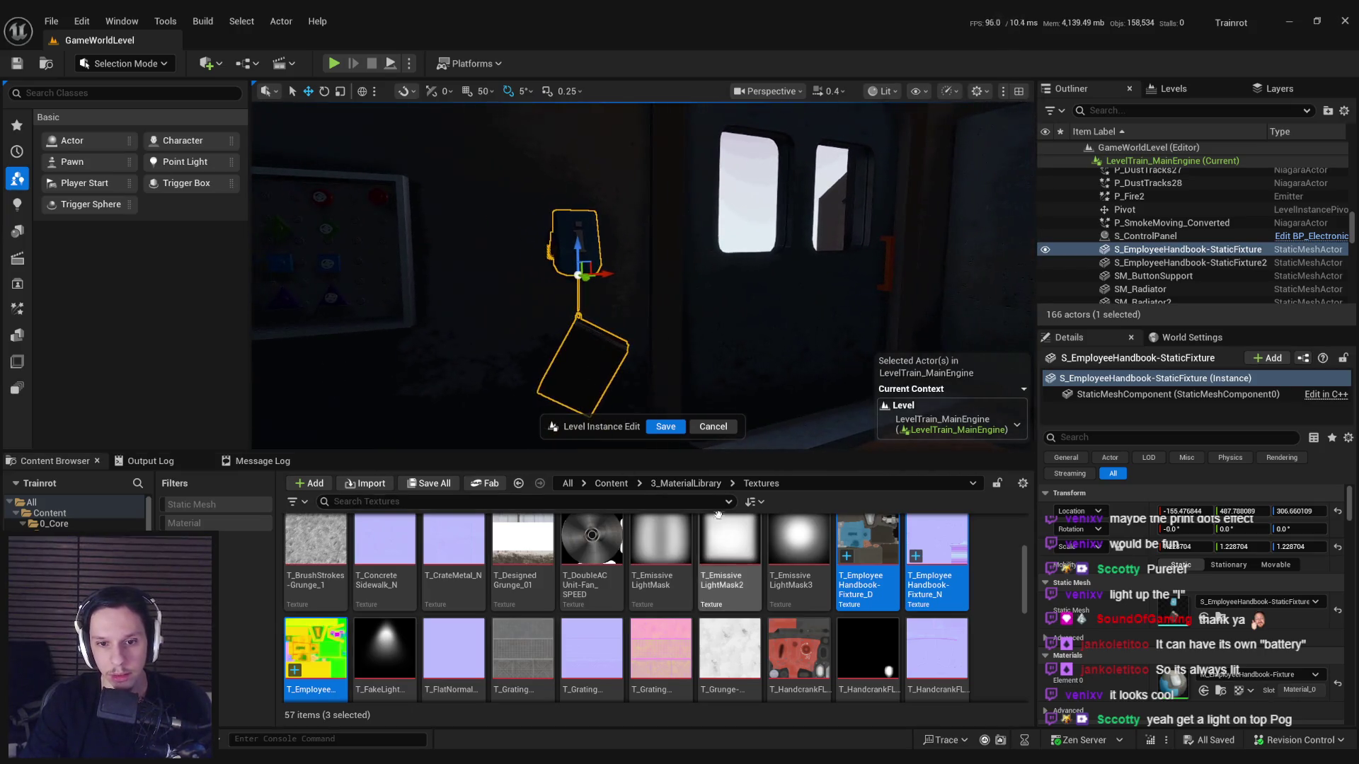
Browse the Content Browser to the 0_Core/Objects folder.
left_click(605, 484)
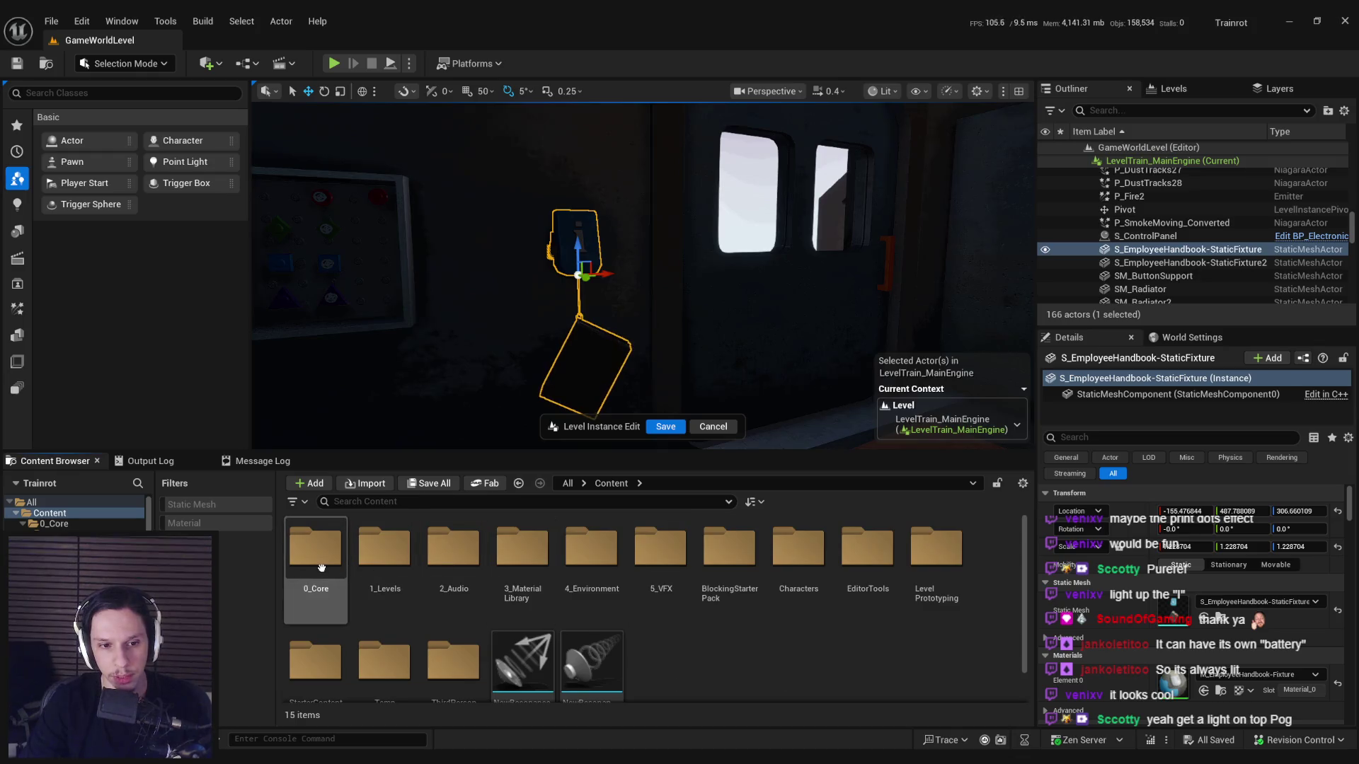
double_click(316, 548)
double_click(730, 546)
scroll("down", 3)
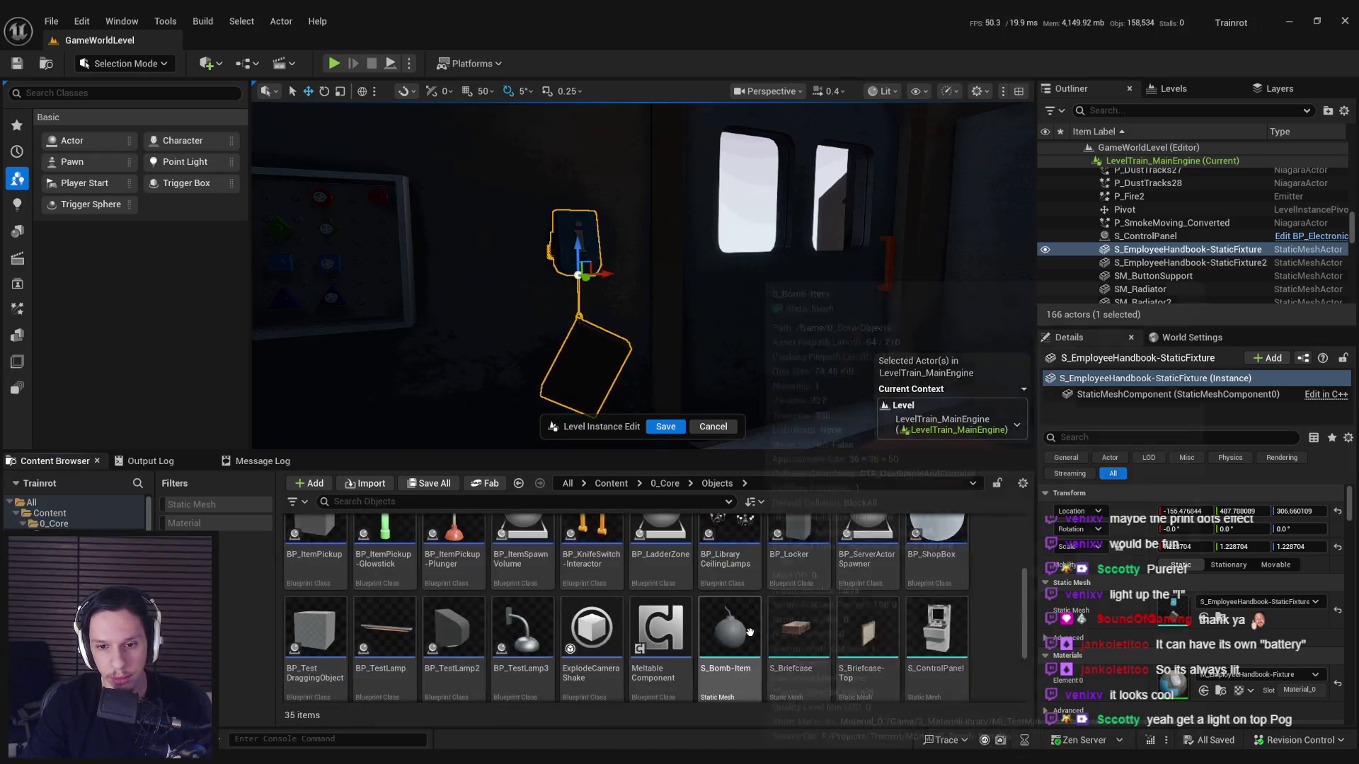
right_click(772, 642)
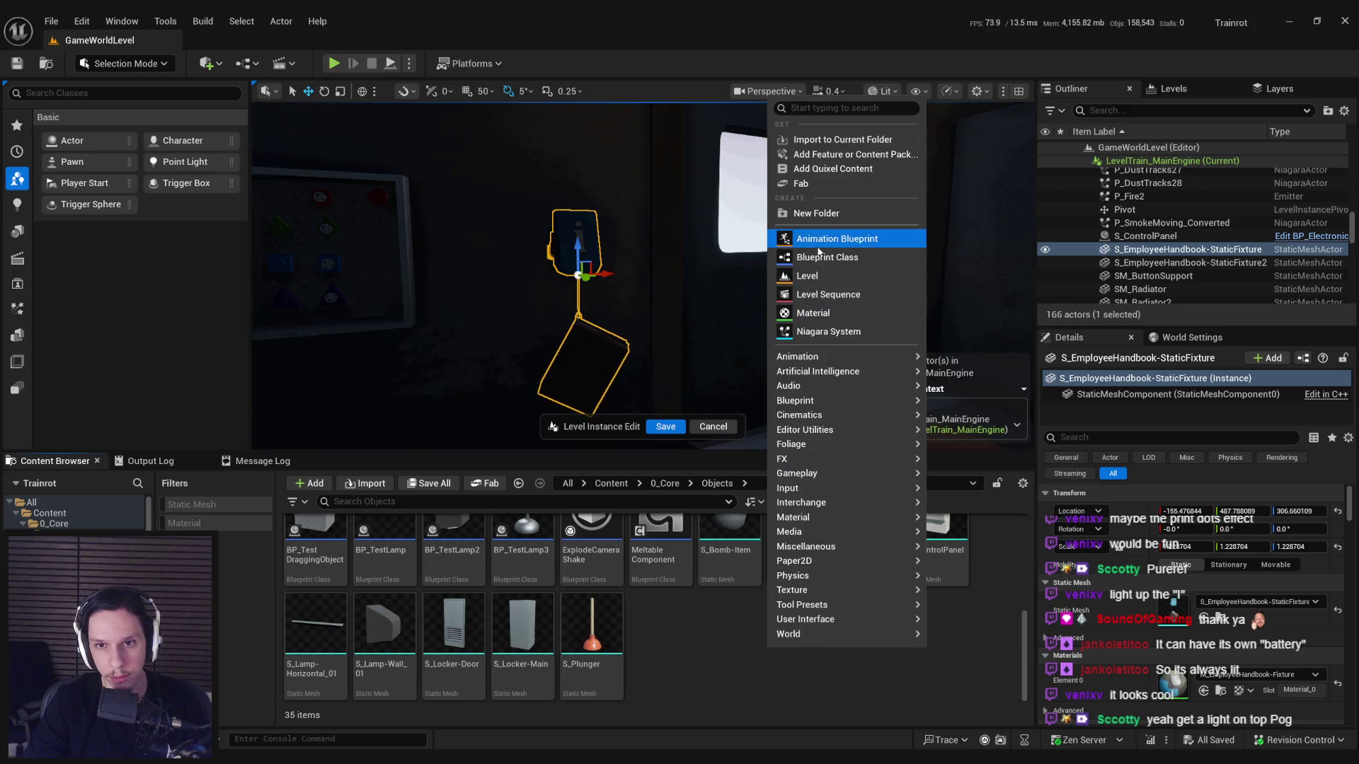
Add an Actor-based Blueprint class named BP_EmployeeHandbookFixture and open it in the Blueprint editor.
left_click(817, 259)
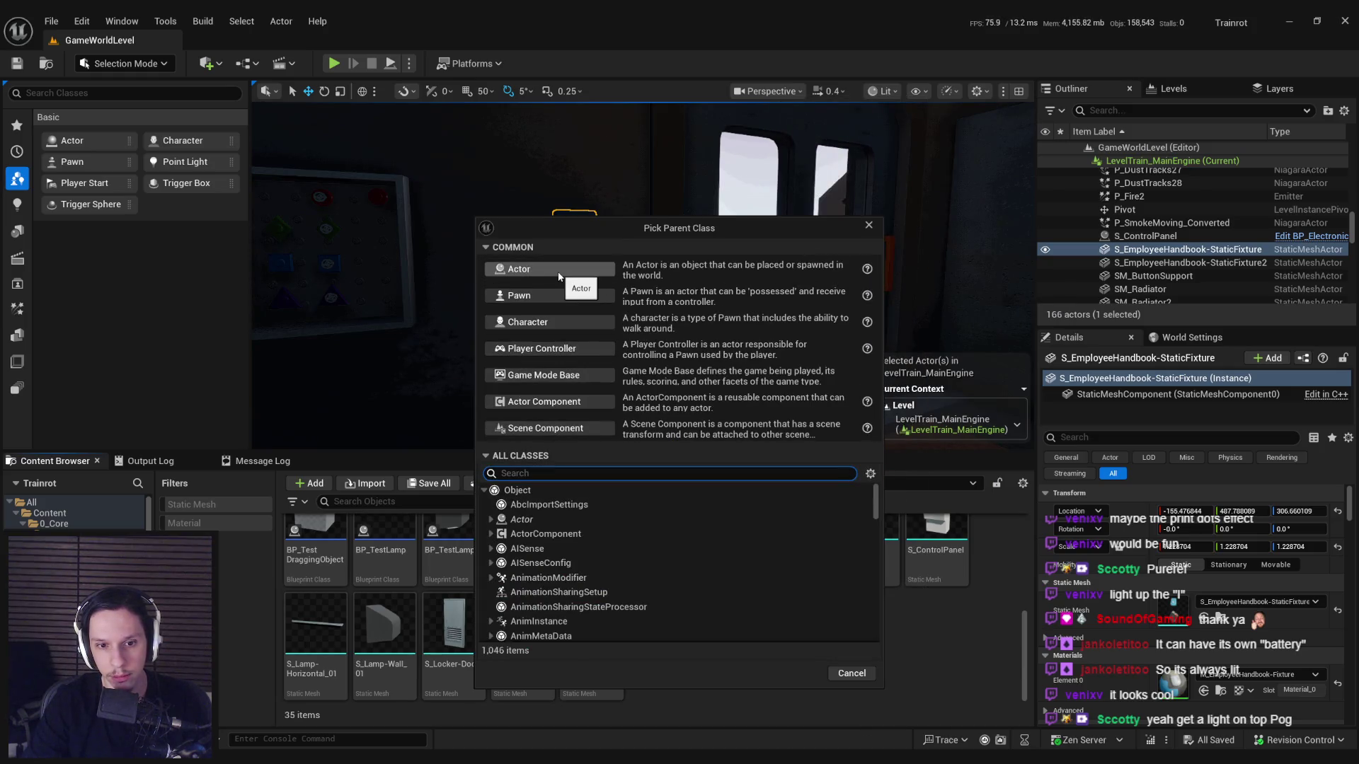
left_click(559, 272)
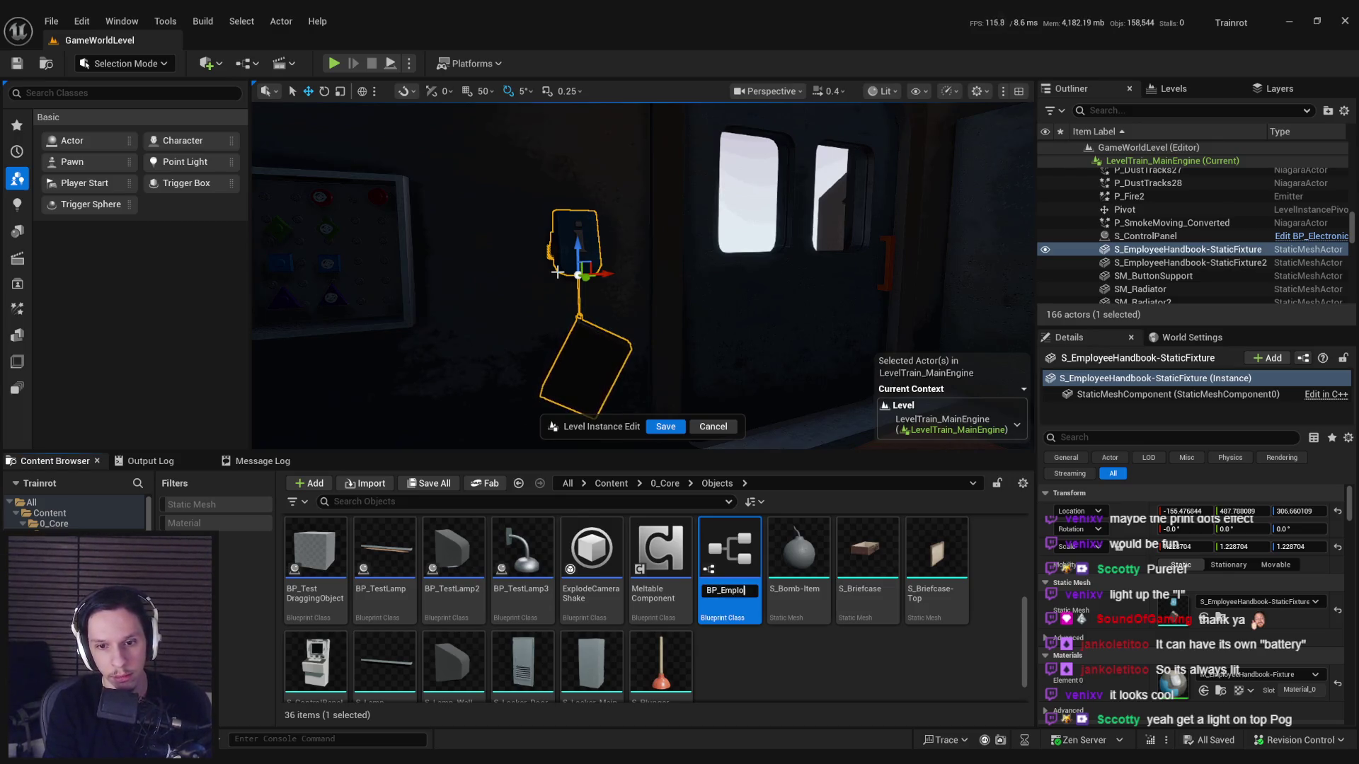
type("ok")
key("Return")
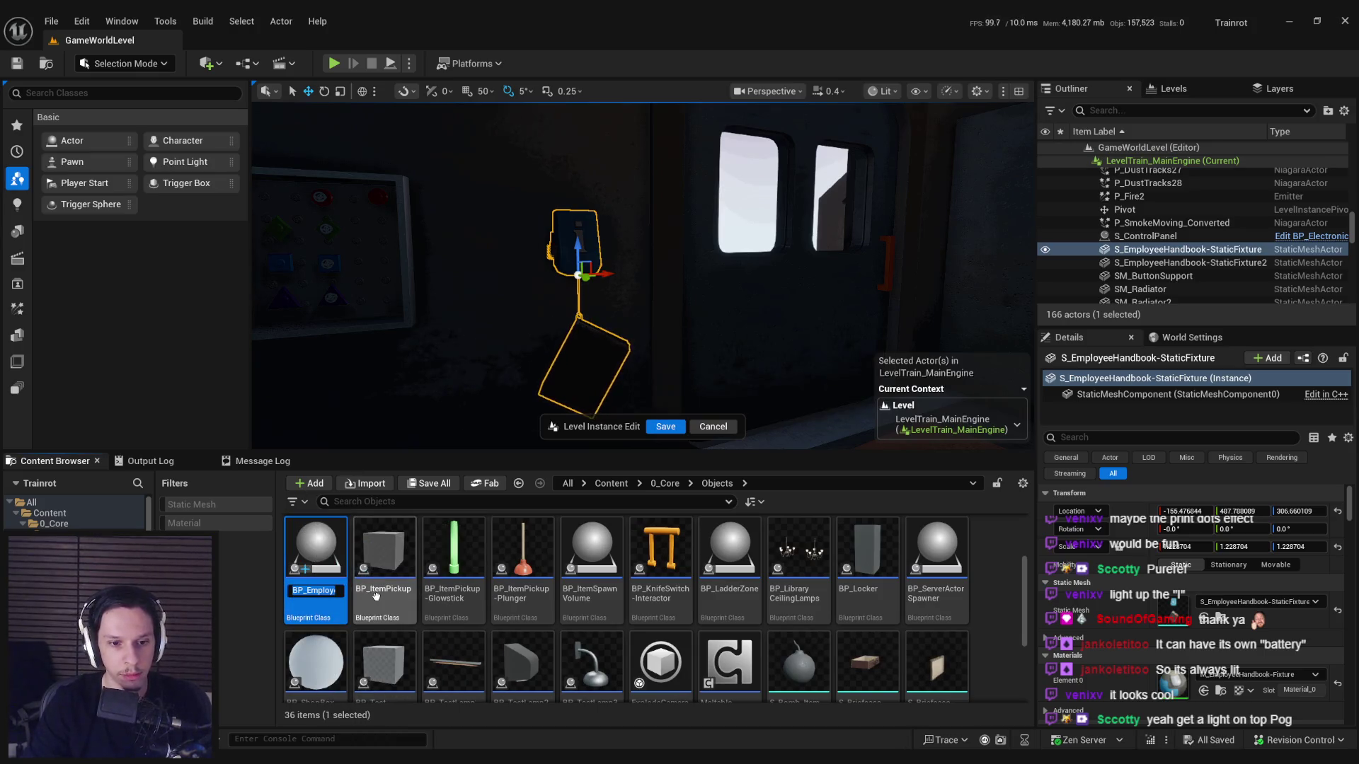
type("re")
key("Return")
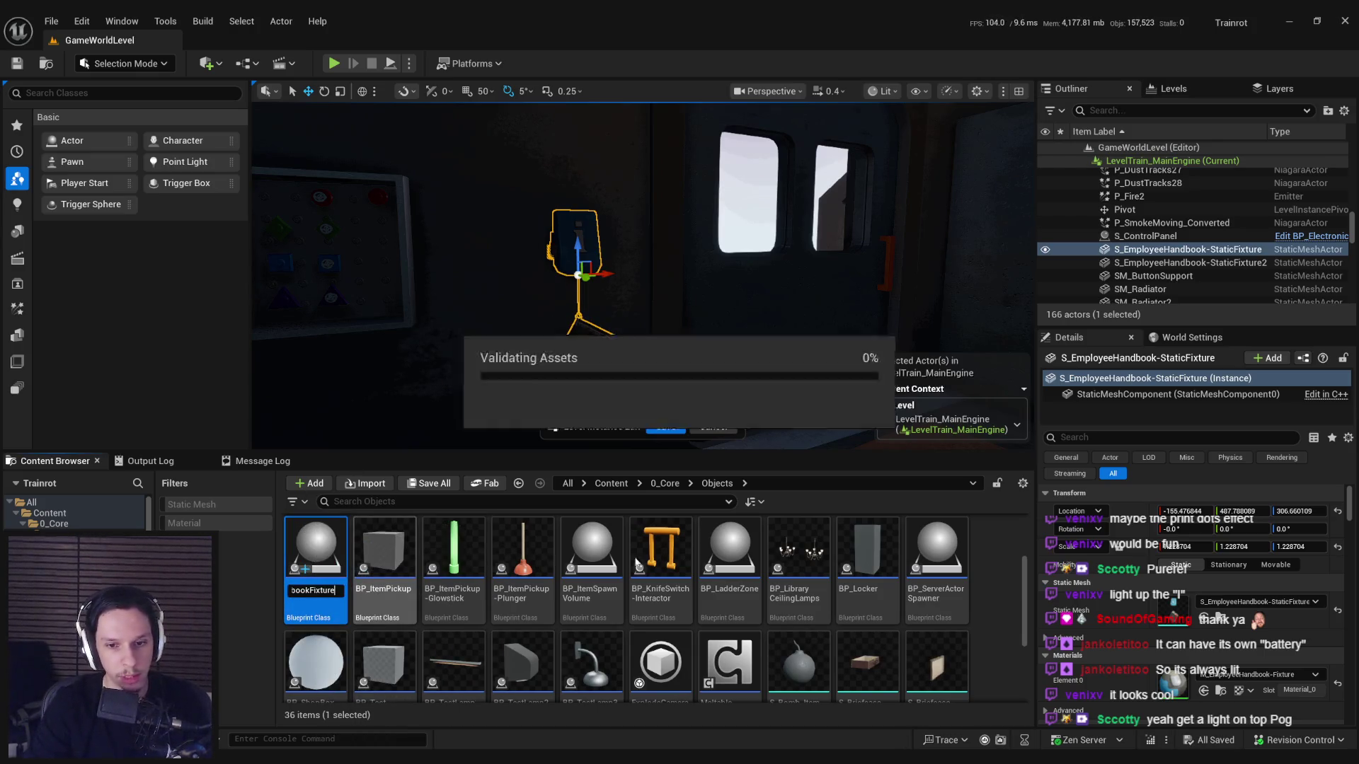
double_click(313, 546)
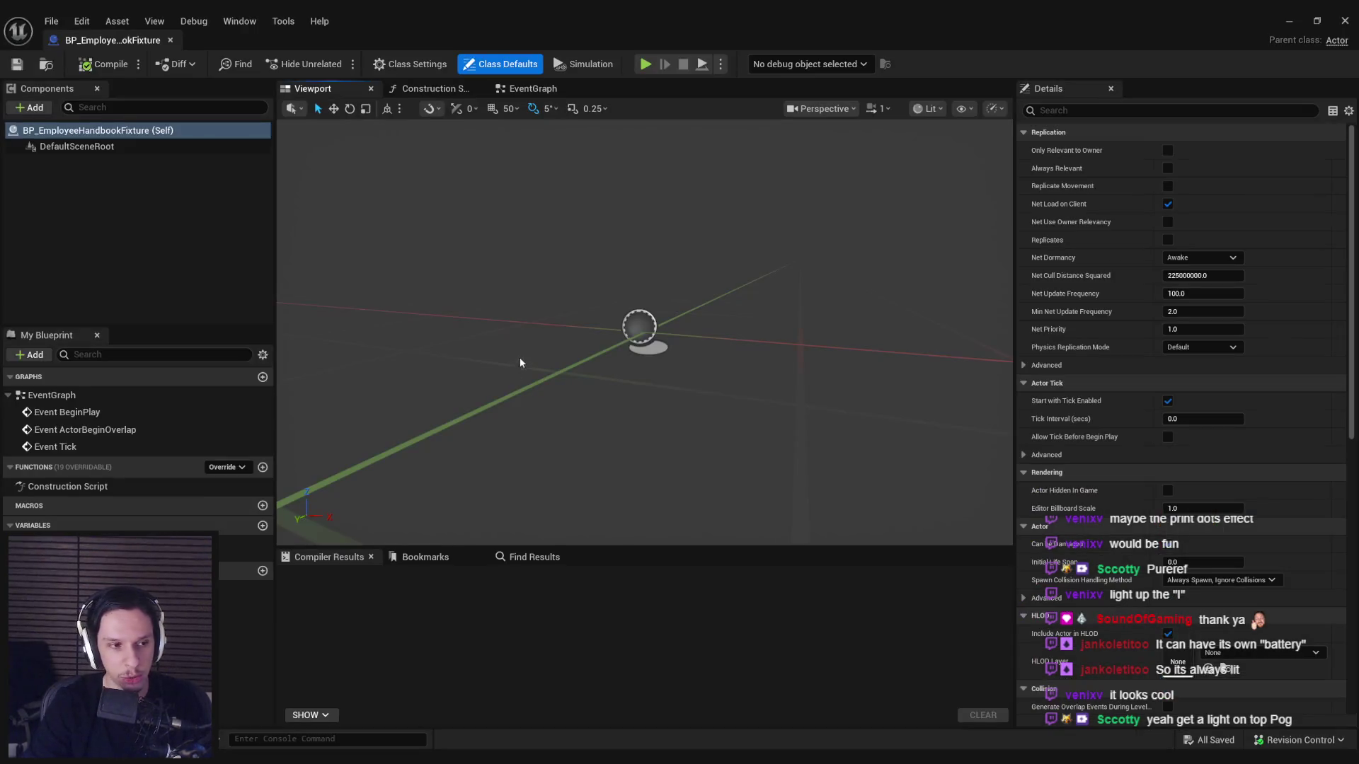
Add a Static Mesh component and make it the Blueprint's root component.
left_click_drag(394, 190, 382, 178)
key("shift+a")
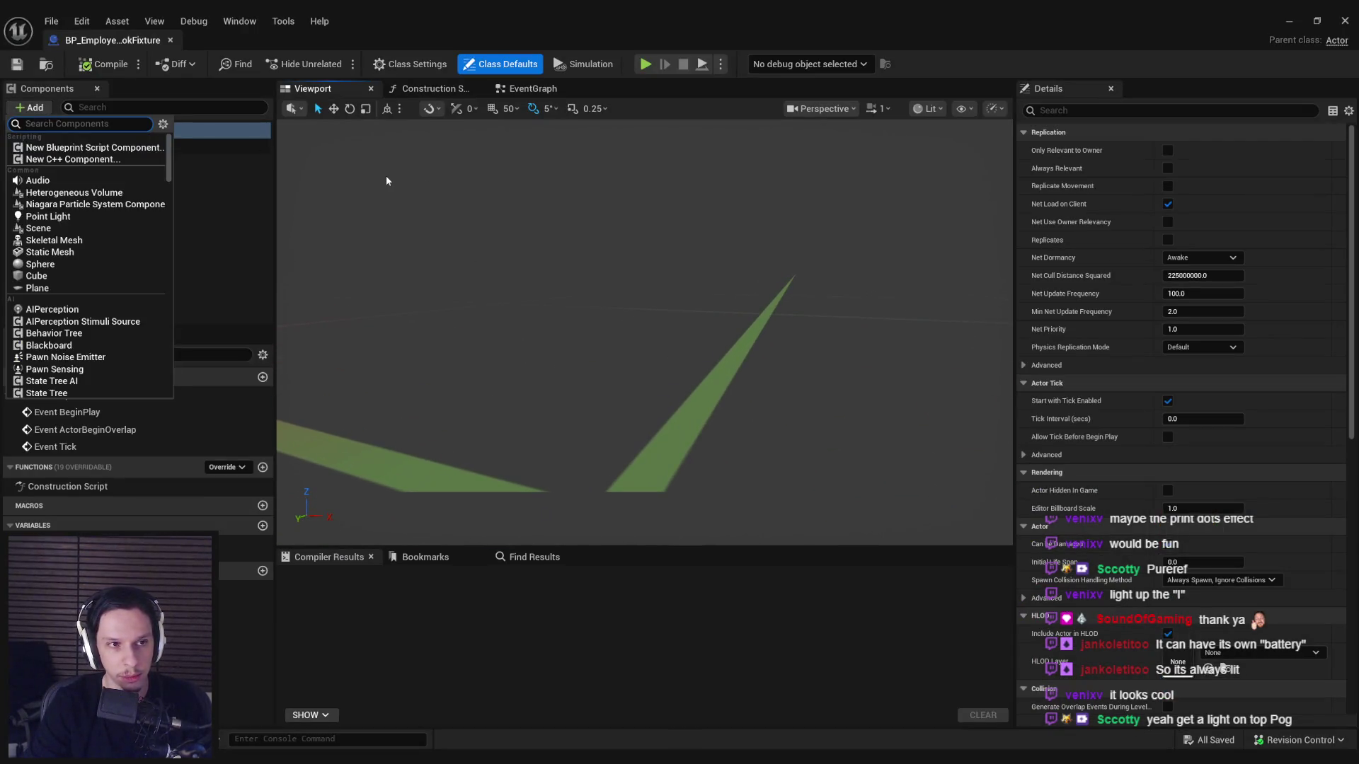
type("static mesh")
key("Down")
key("Down")
key("Down")
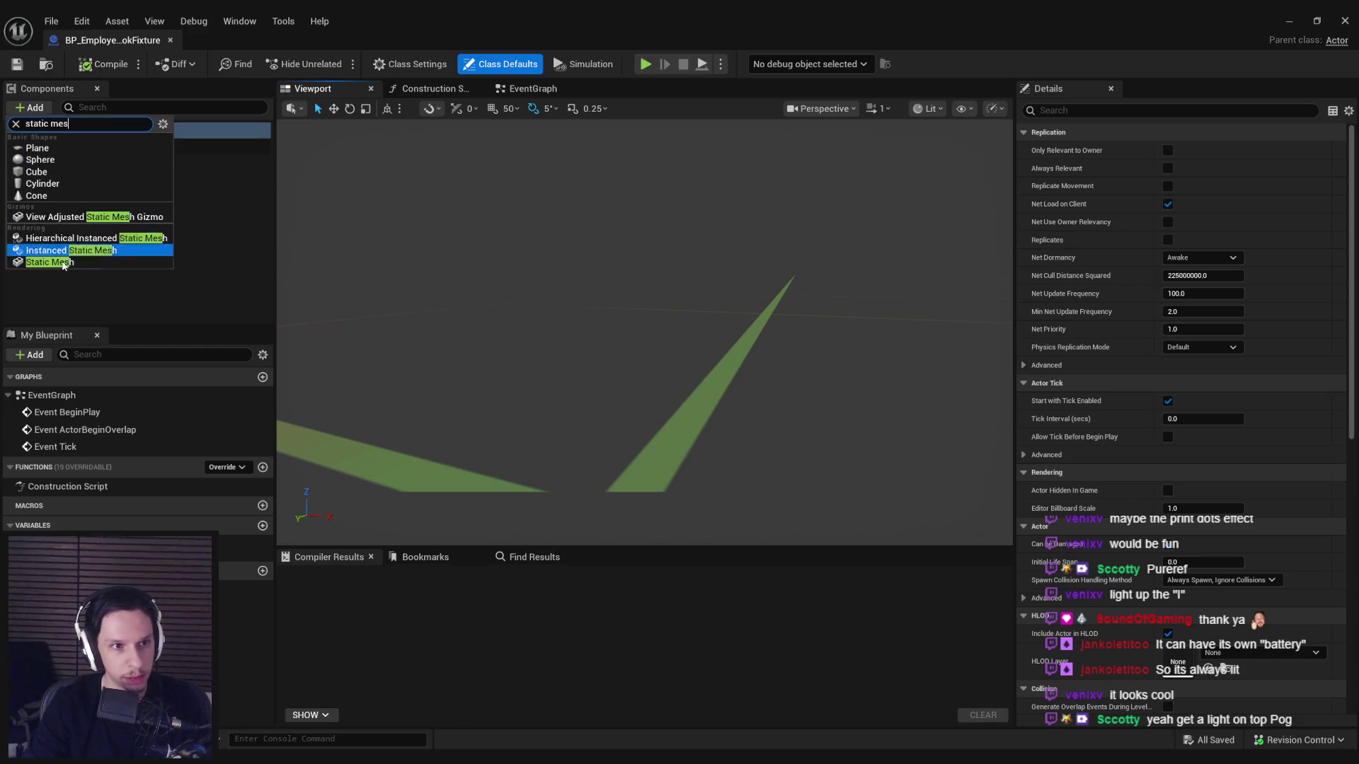
key("Return")
left_click_drag(69, 162, 71, 146)
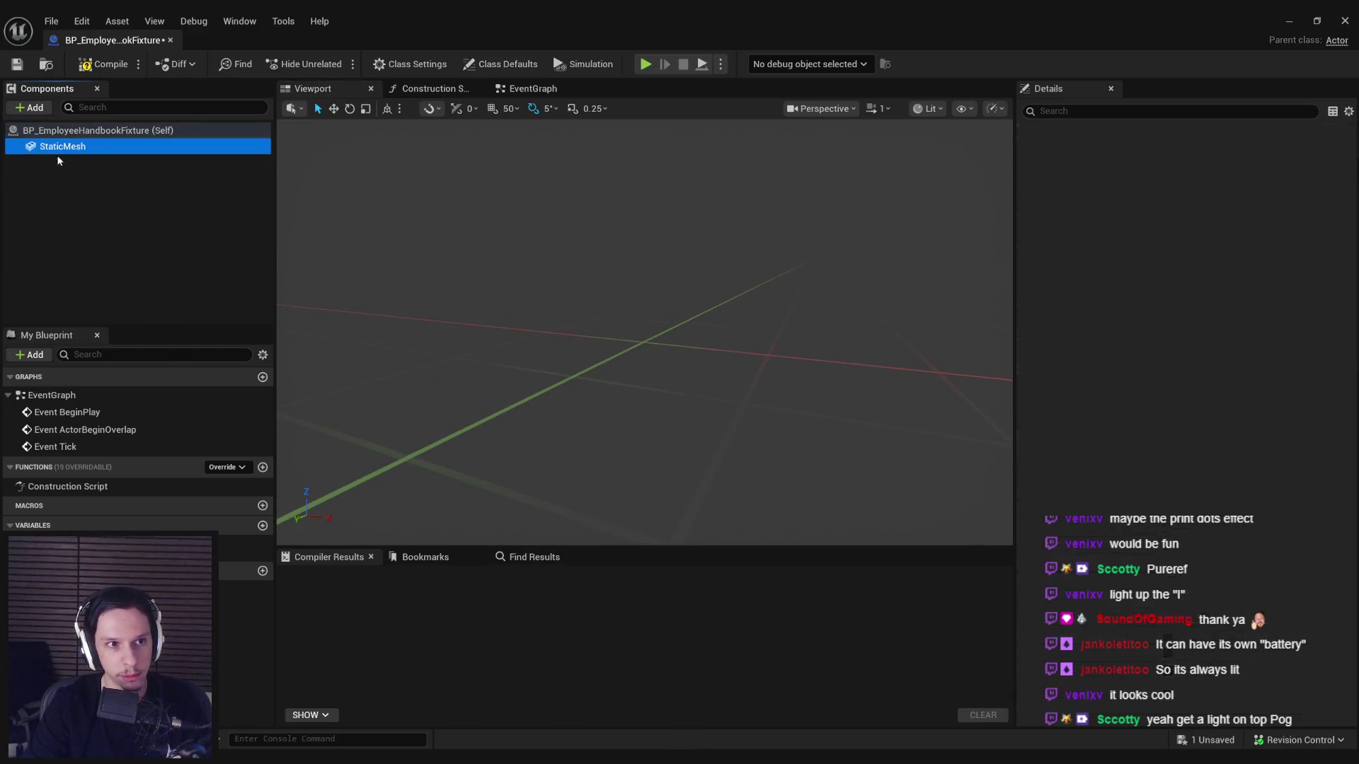
Assign the S_EmployeeHandbook-StaticFixture mesh, set Mobility to Static, and compile and save.
left_click(1296, 330)
type("employee hand")
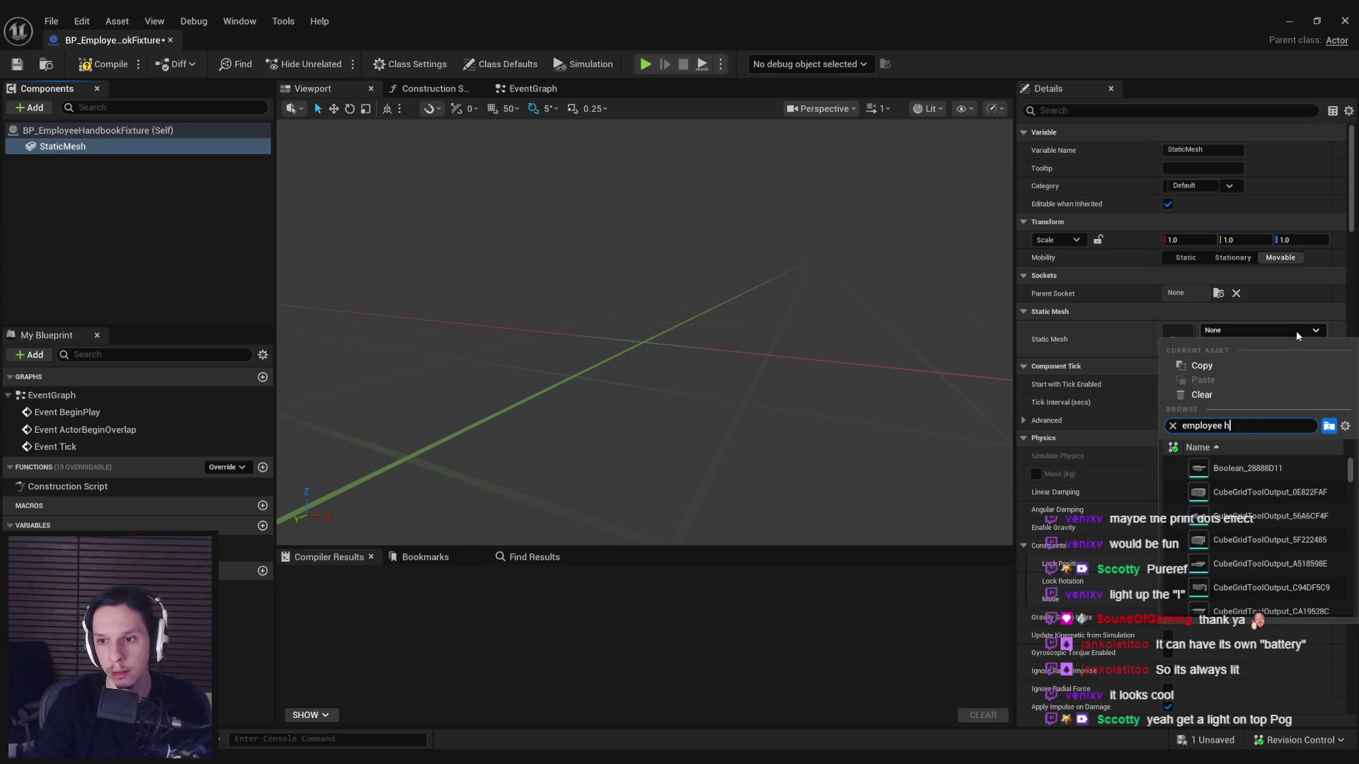
left_click(1263, 468)
key("ctrl+s")
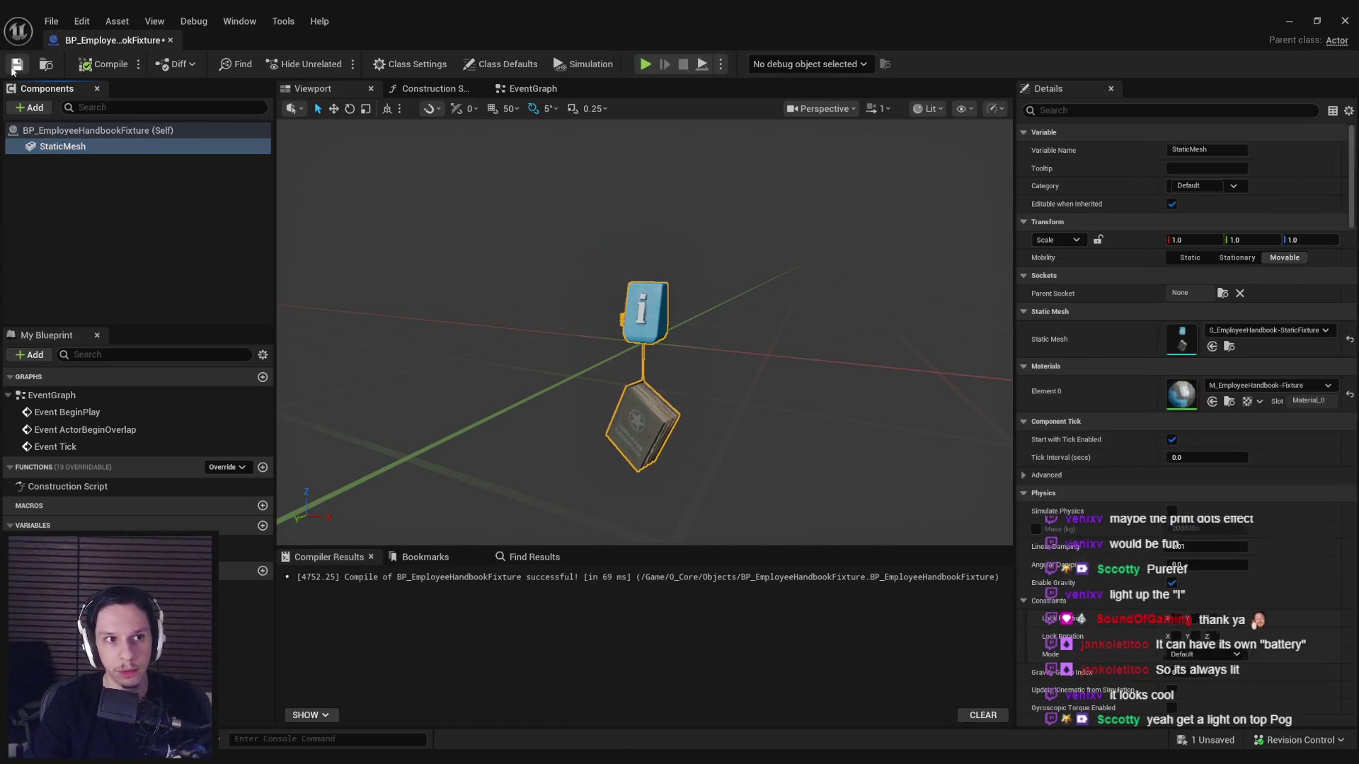
left_click(1185, 258)
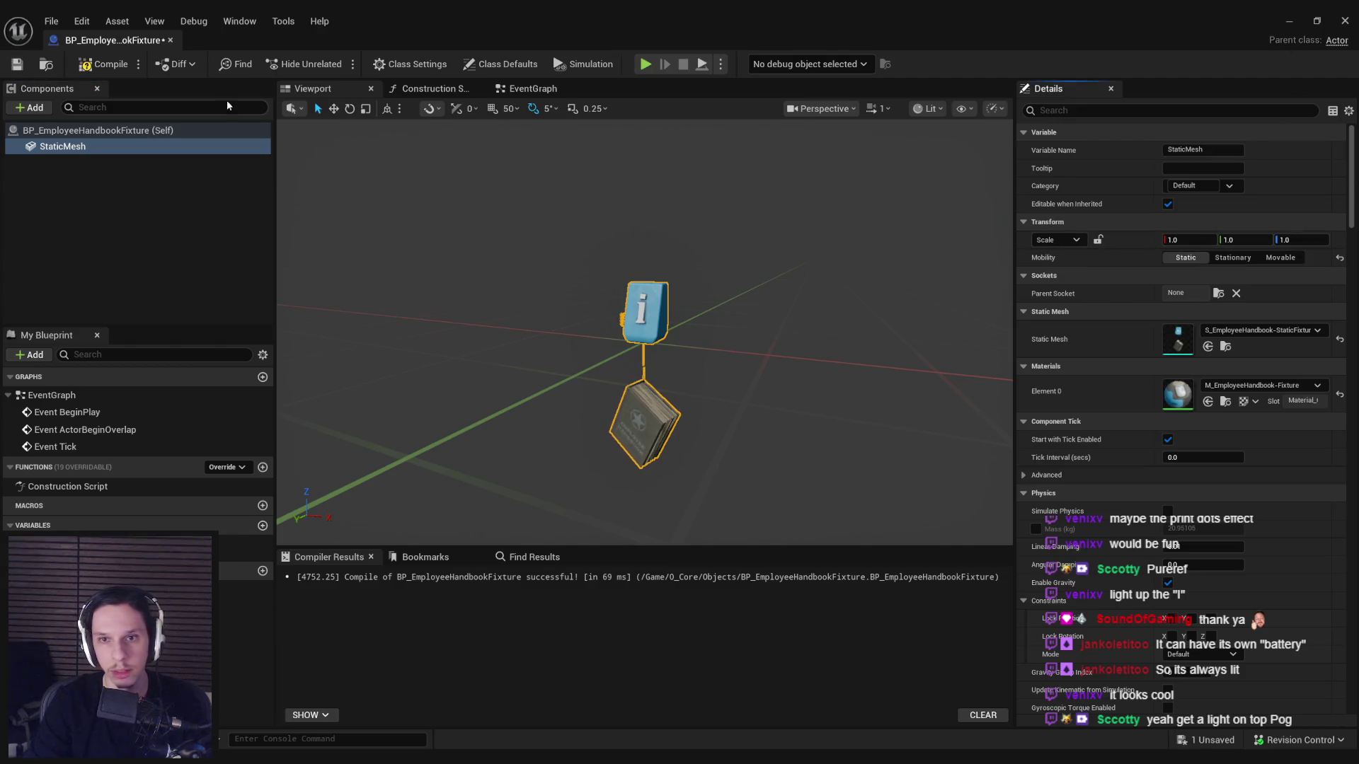
Replace both placed handbook fixtures in the level with BP_EmployeeHandbookFixture and save the level.
left_click(1289, 21)
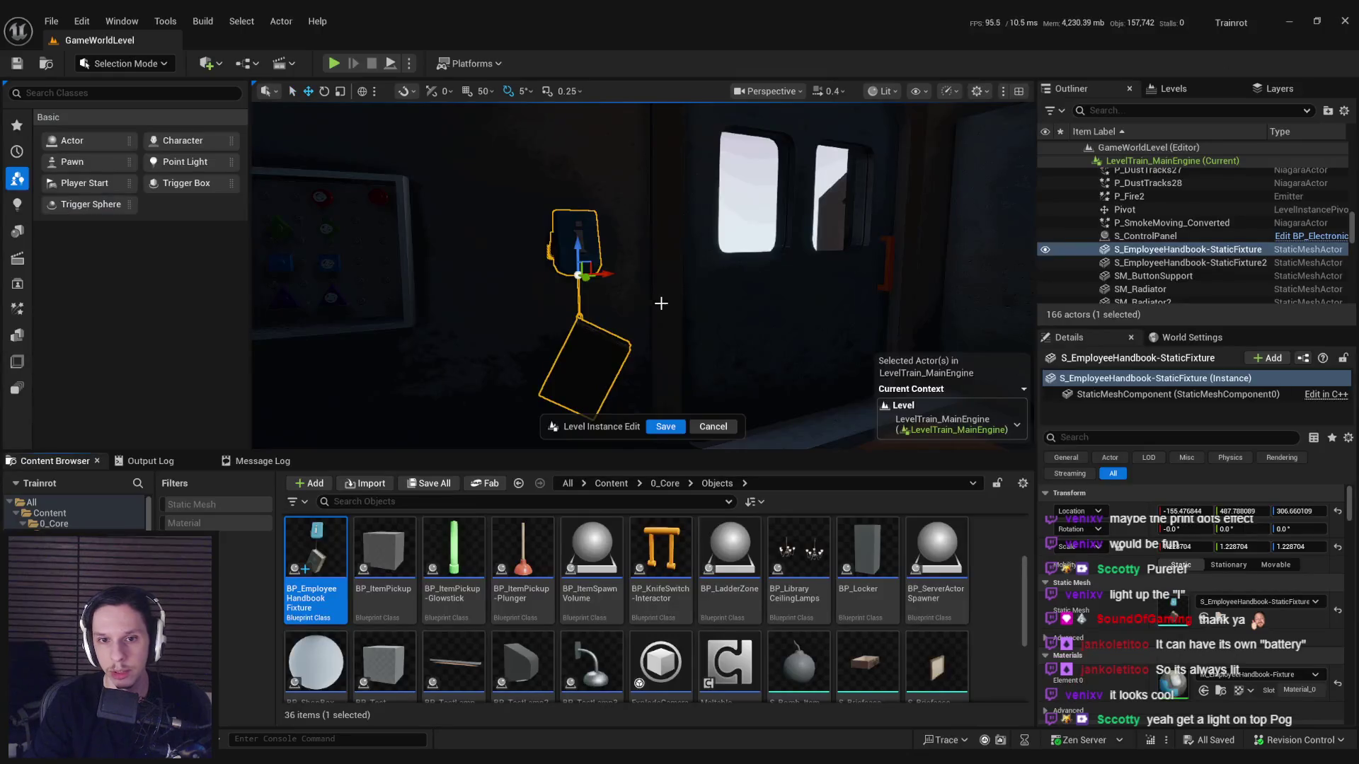
left_click_drag(618, 244, 694, 212)
left_click(697, 287)
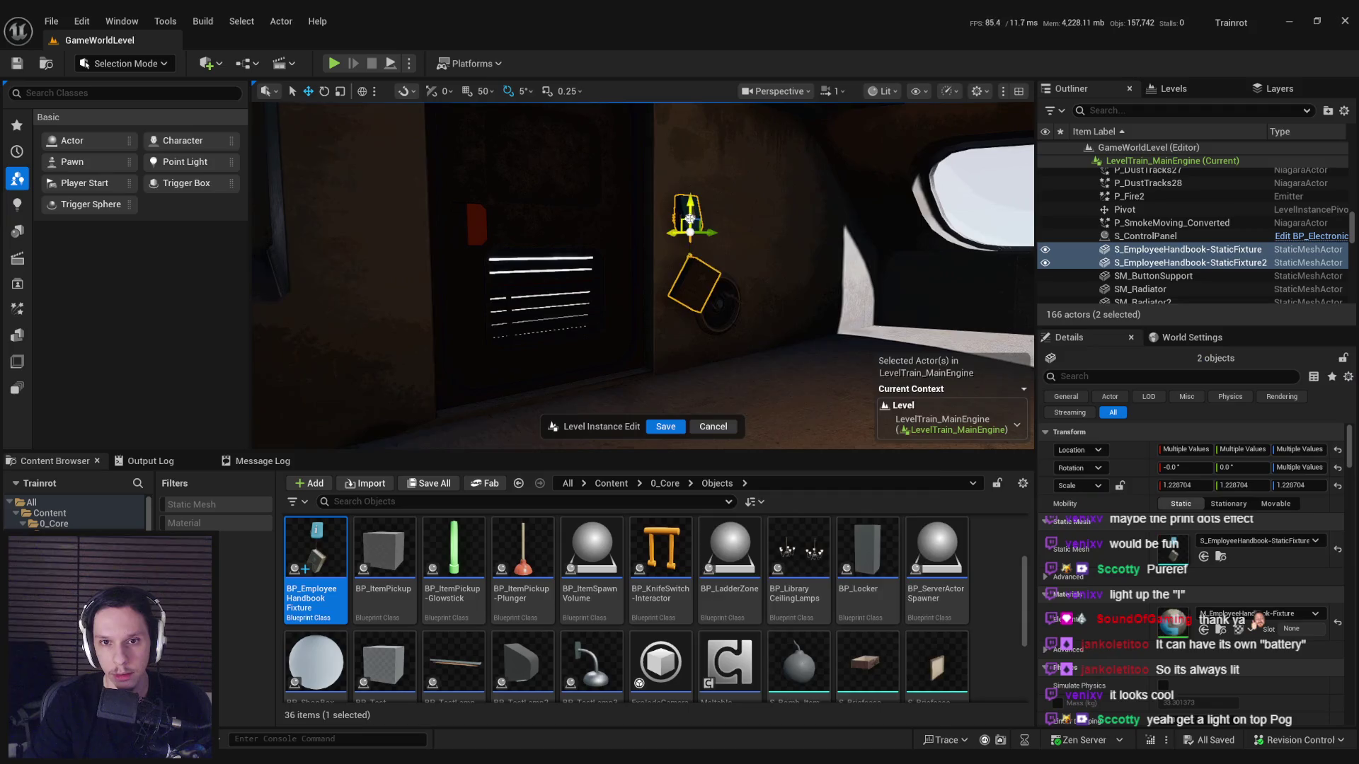
right_click(696, 233)
mouse_move(820, 349)
left_click(1018, 414)
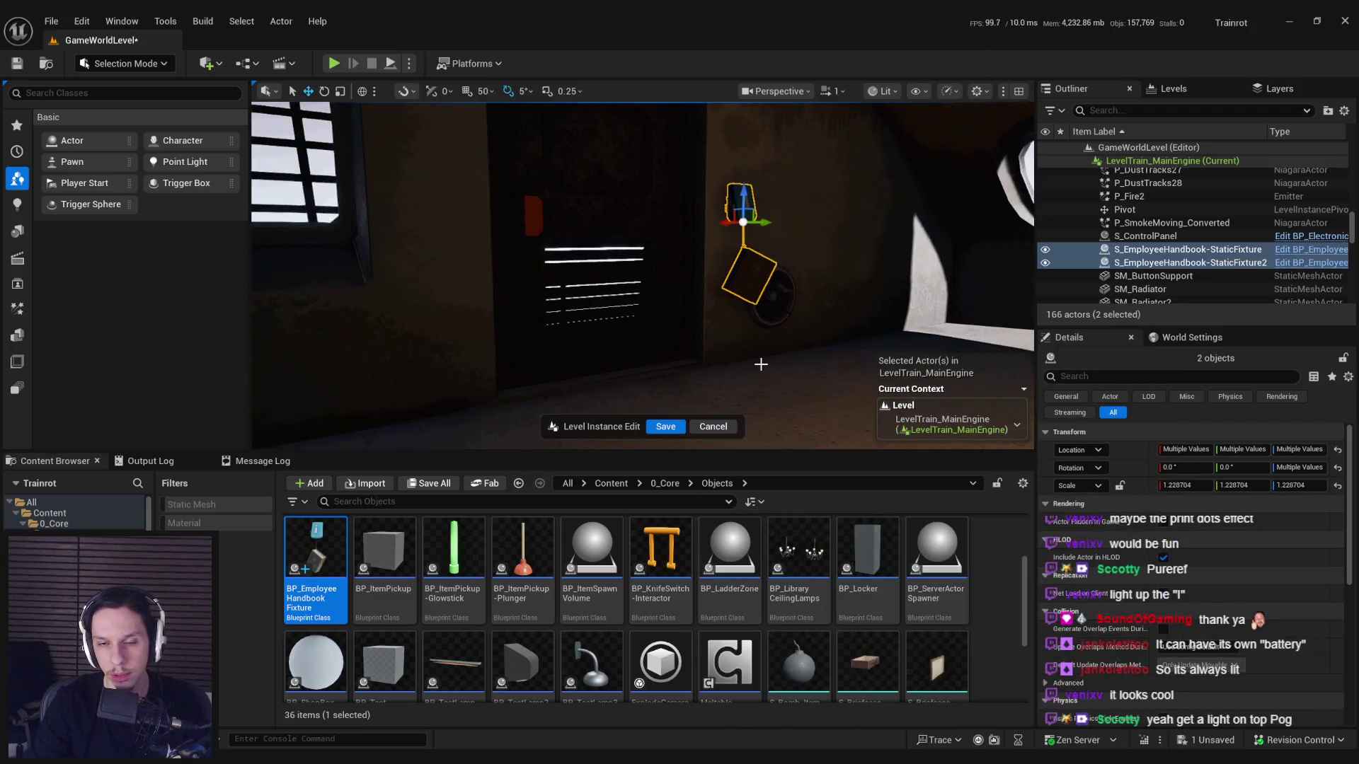
key("ctrl+s")
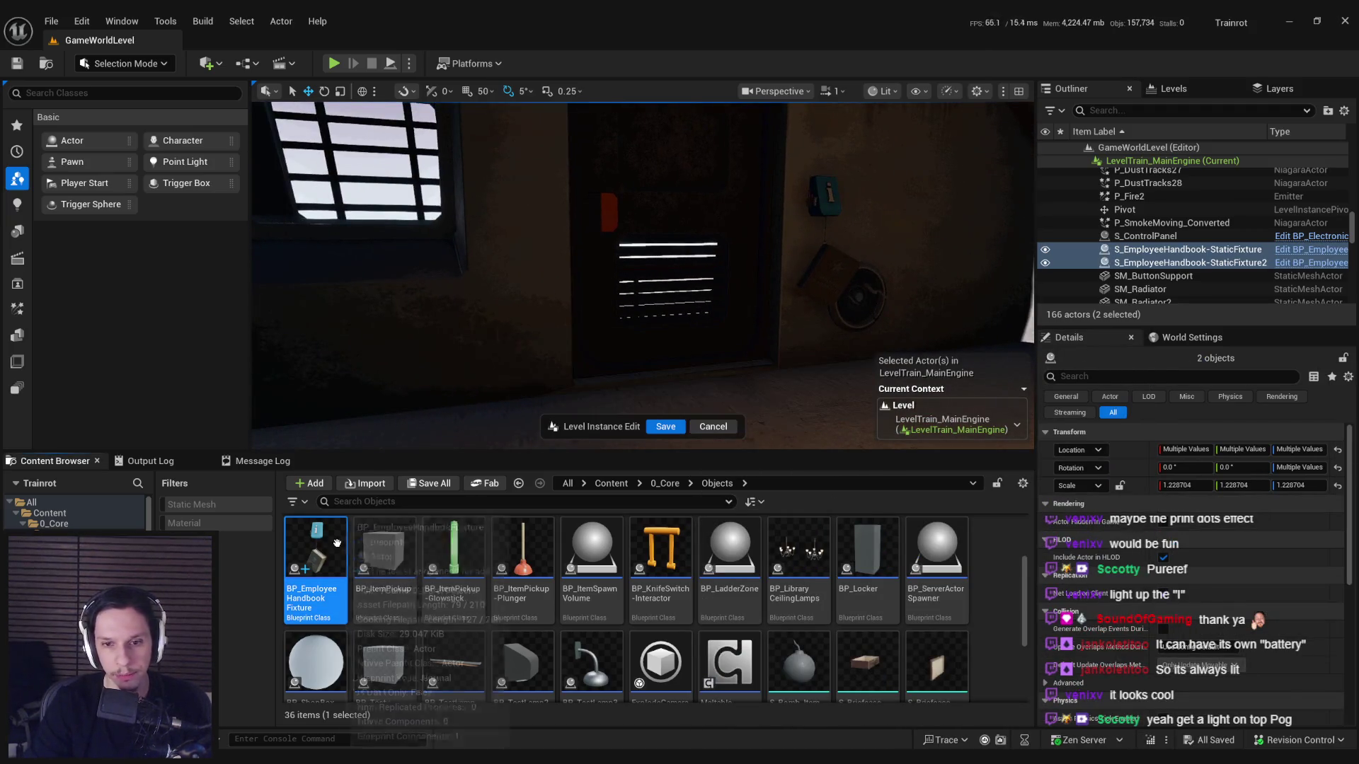
double_click(337, 599)
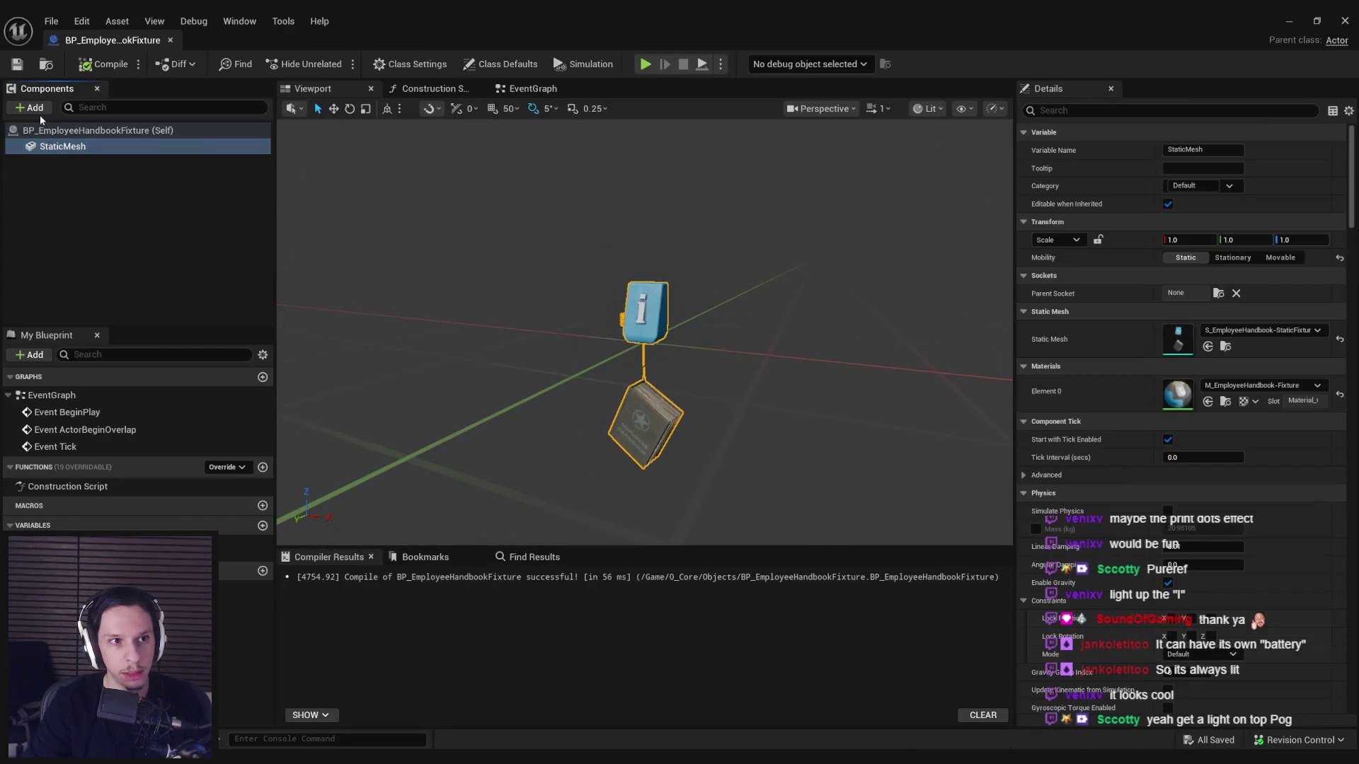
Add a SpotLight component and position it just below the fixture's bulb.
left_click(40, 112)
left_click(57, 233)
key("Return")
double_click(73, 163)
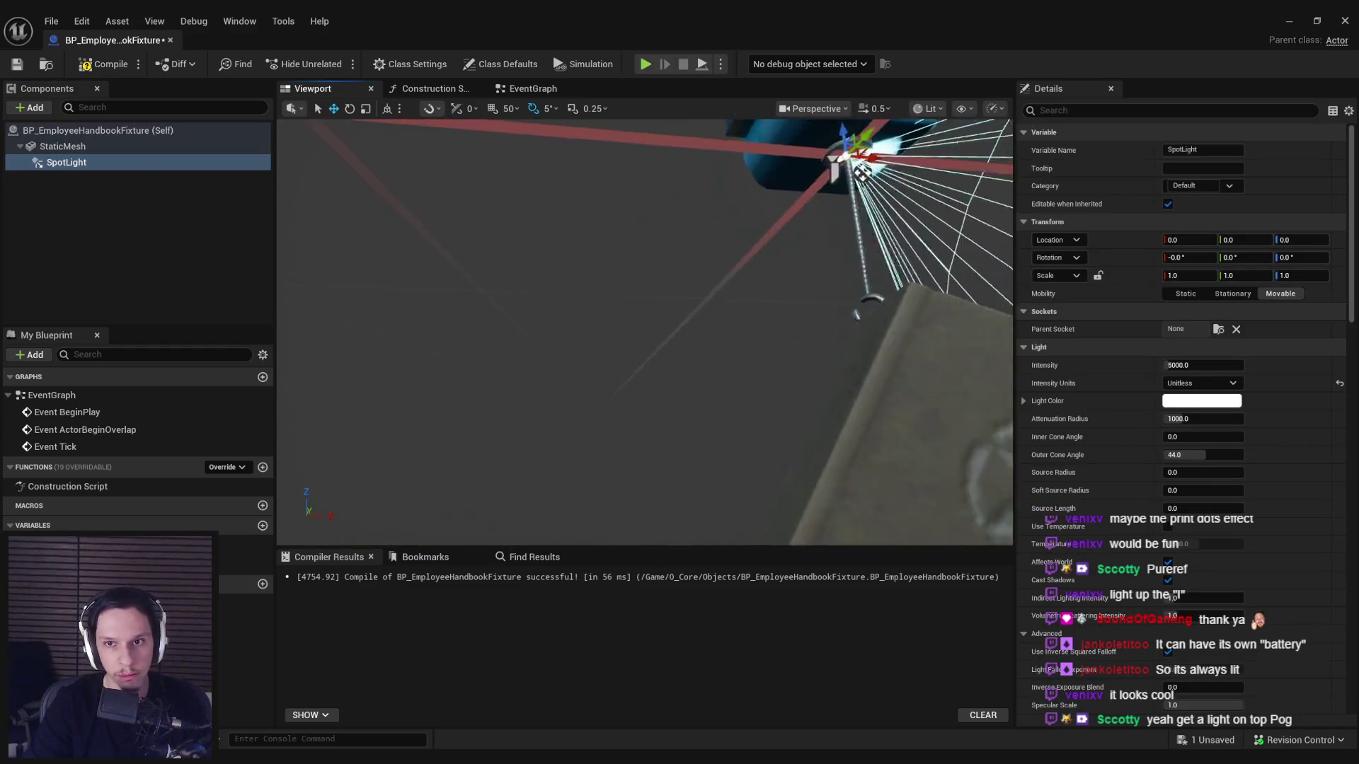
left_click_drag(696, 288, 707, 297)
left_click_drag(686, 352, 623, 241)
Reduce the spotlight's attenuation radius to about 50 and aim it down at the book.
key("e")
scroll("down", 3)
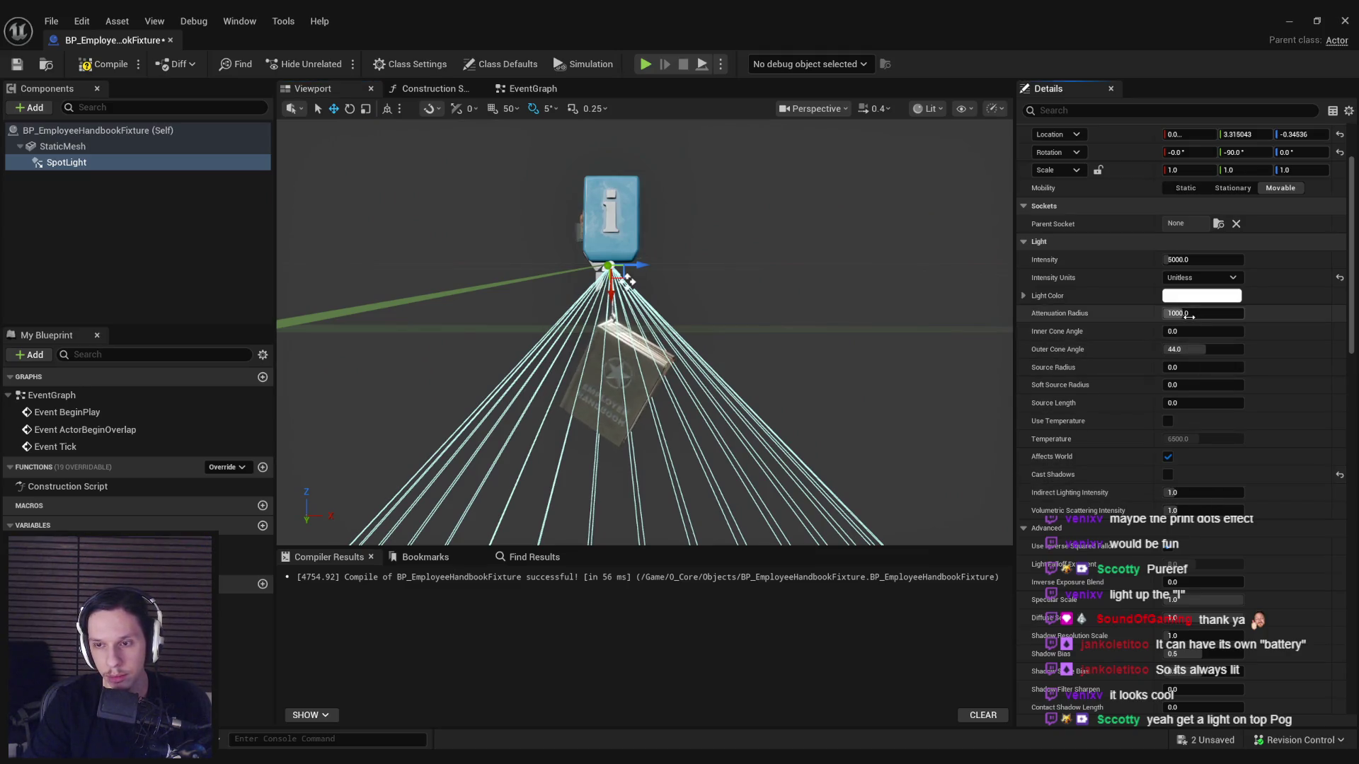
left_click_drag(1203, 313, 1189, 312)
scroll("up", 3)
key("e")
left_click_drag(587, 256, 595, 269)
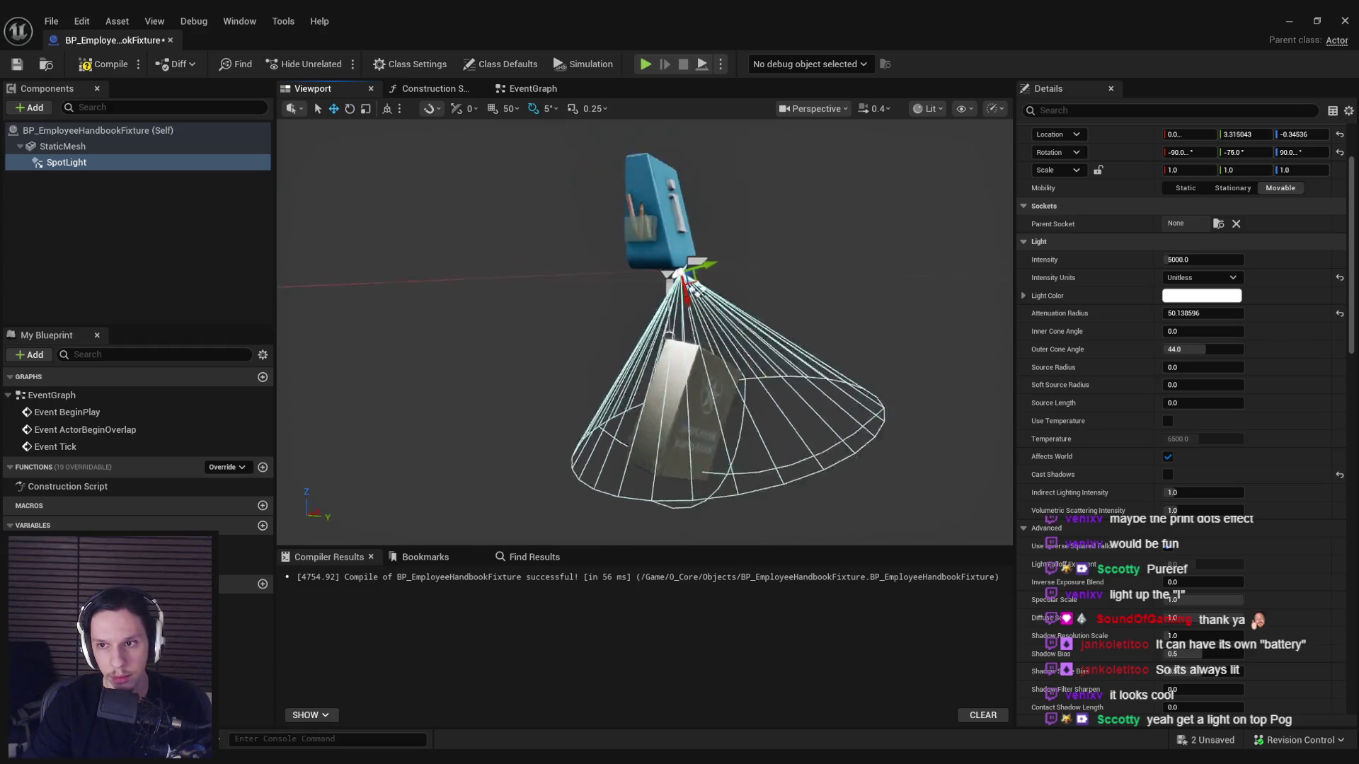
left_click_drag(680, 11, 647, 345)
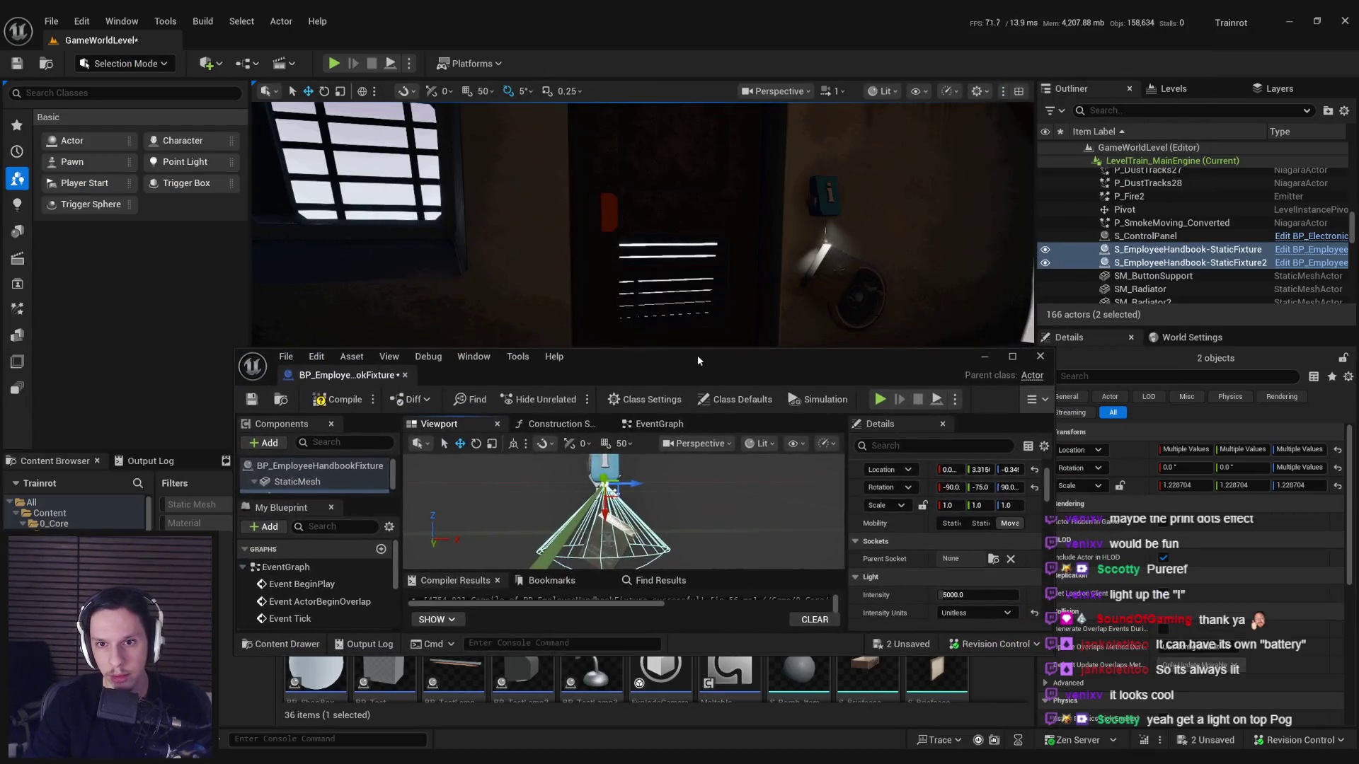
Undo a stray component change, then save and exit the LevelTrain_MainEngine level instance edit.
left_click(987, 351)
left_click_drag(737, 312, 736, 312)
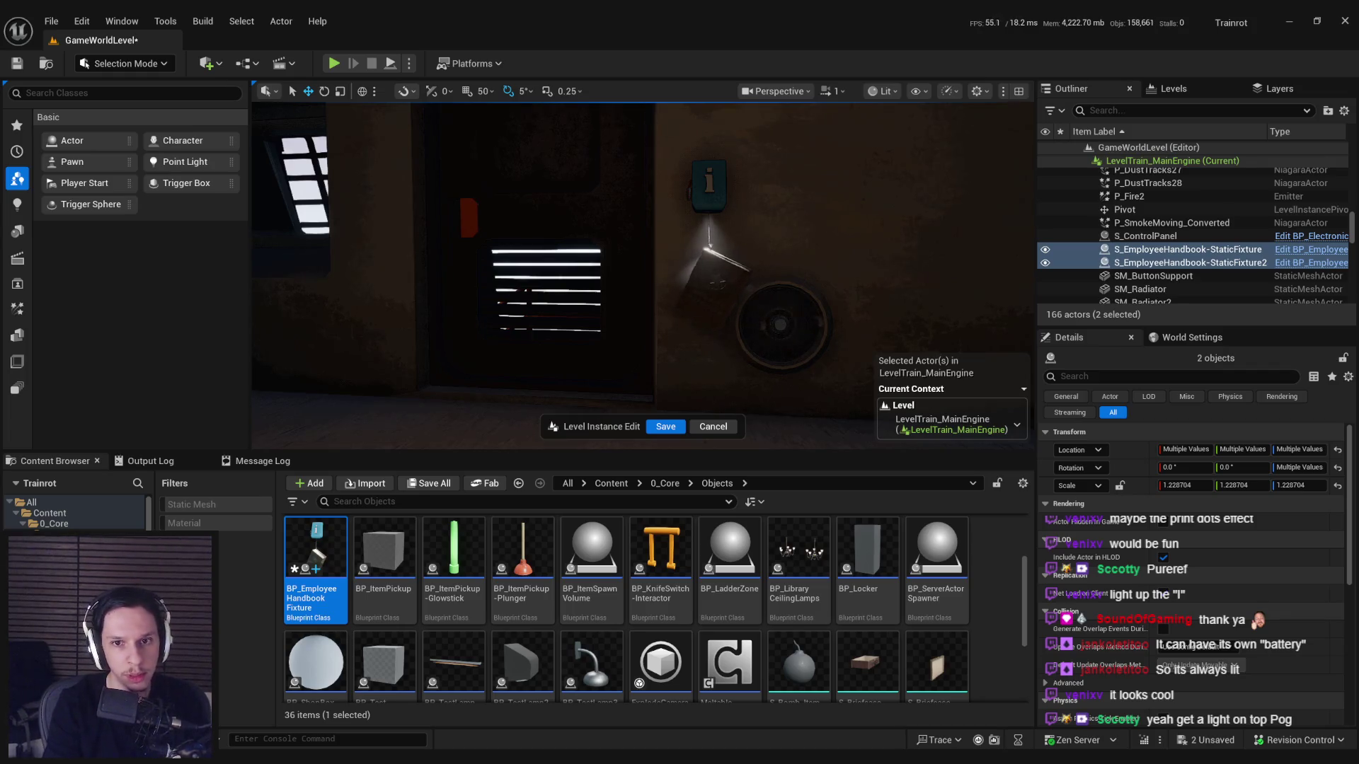
left_click_drag(309, 387, 309, 387)
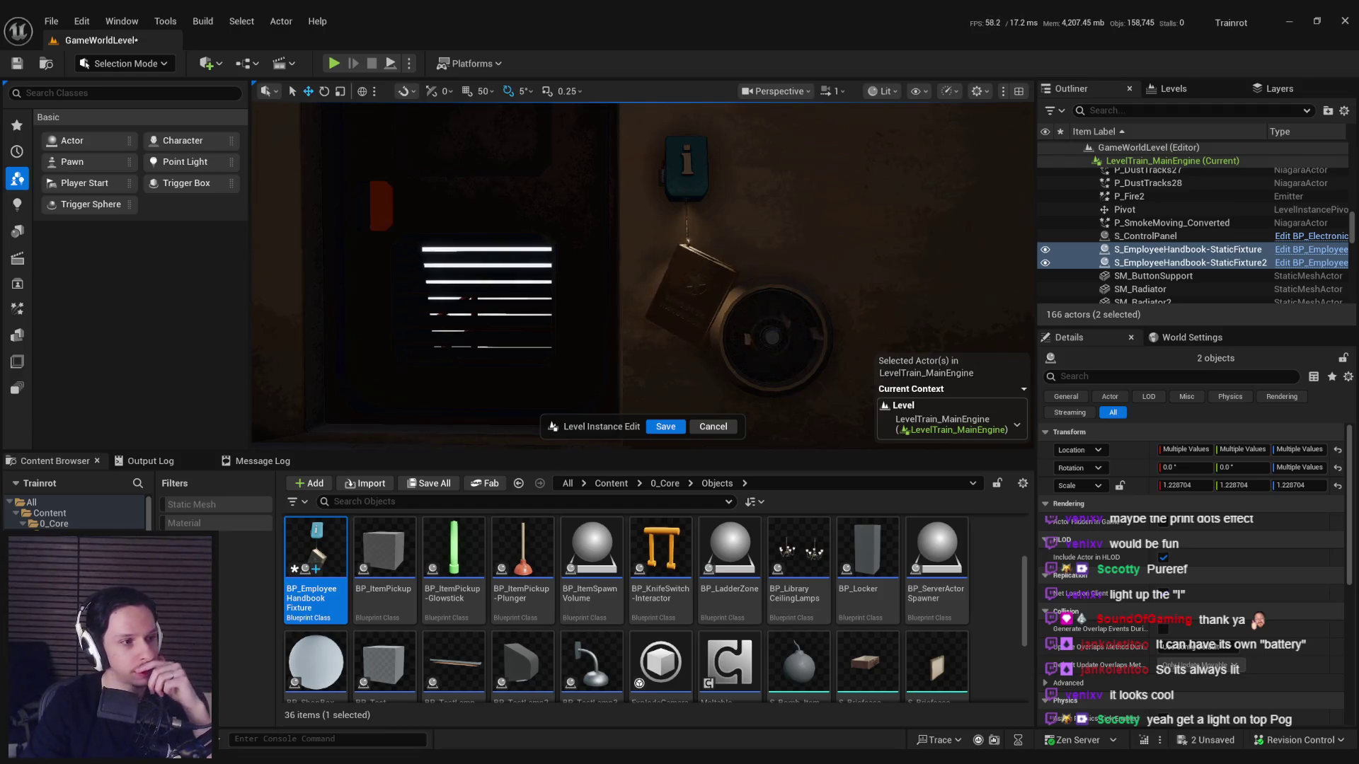
scroll("up", 3)
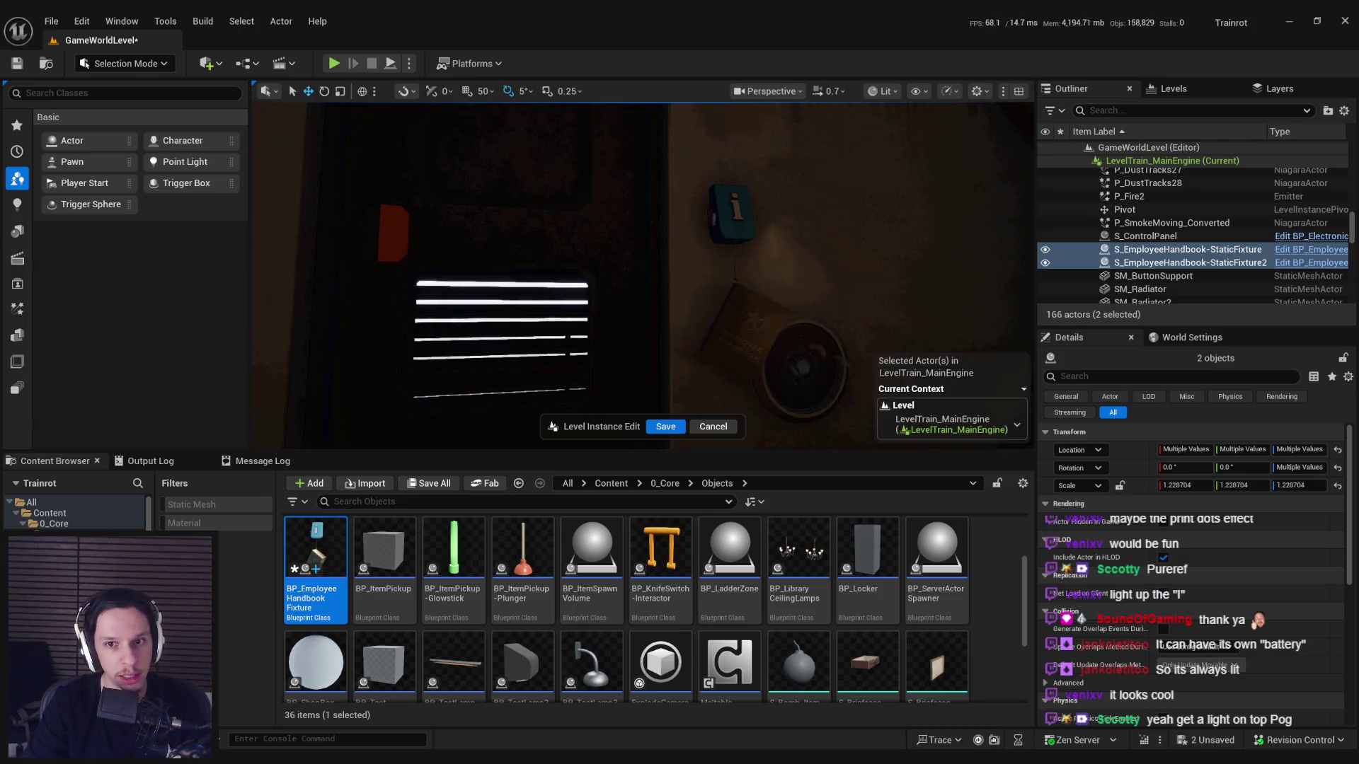
key("ctrl+z")
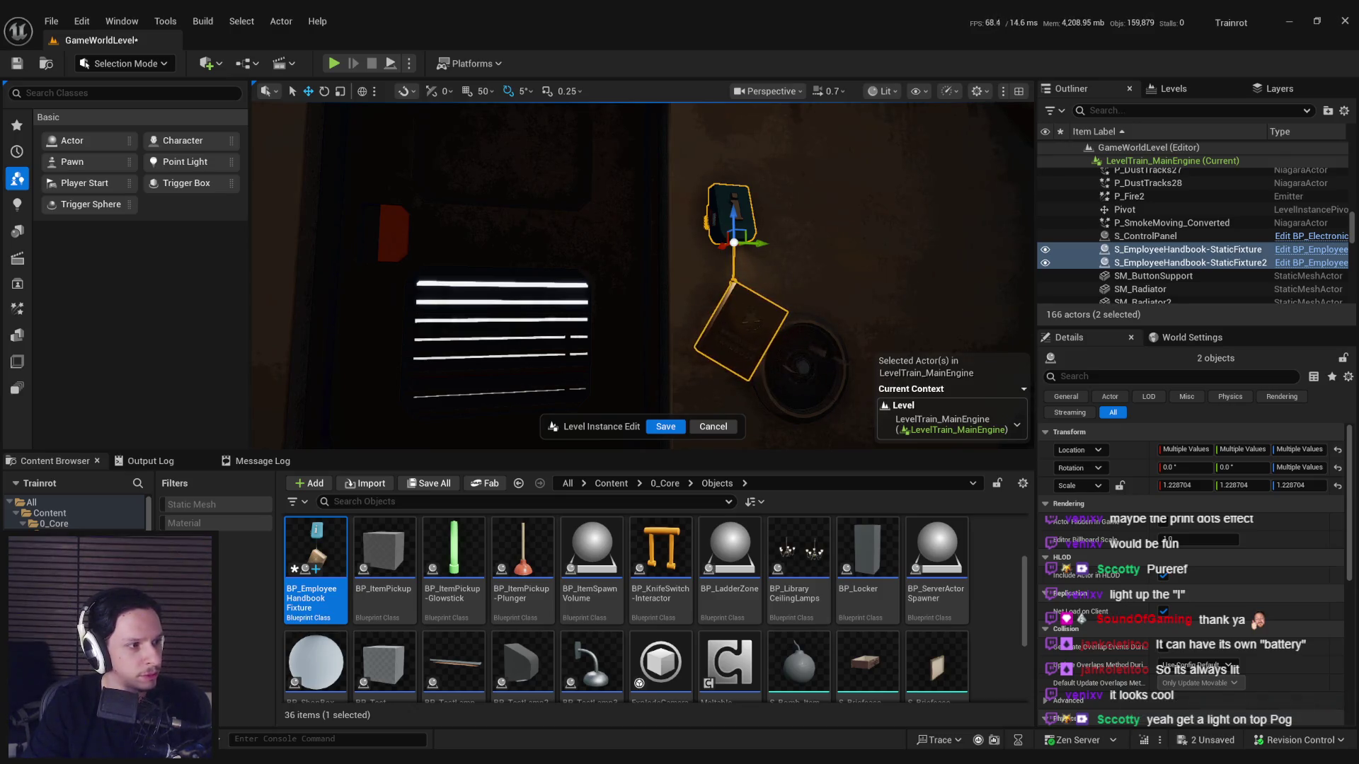
left_click_drag(782, 315, 736, 311)
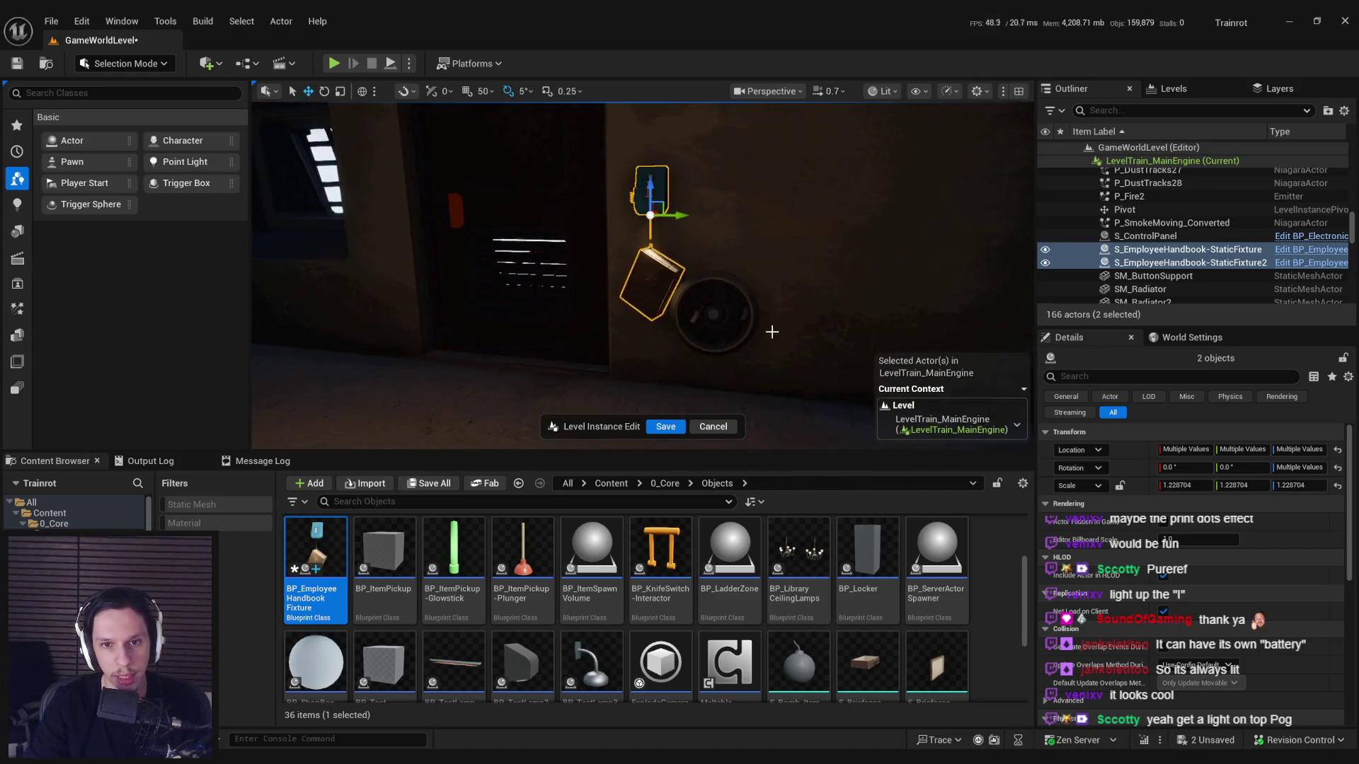
left_click_drag(670, 418, 658, 407)
left_click_drag(706, 312, 706, 312)
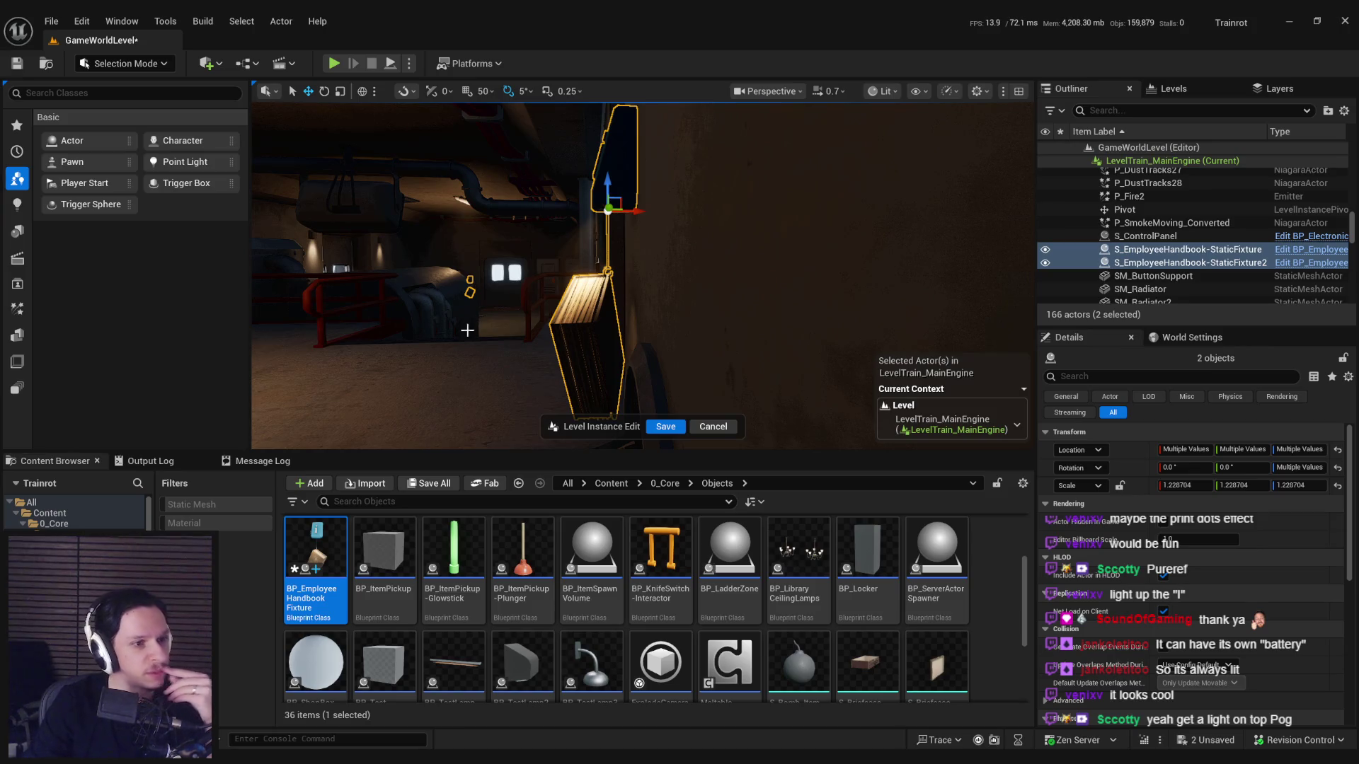
left_click_drag(475, 411, 474, 410)
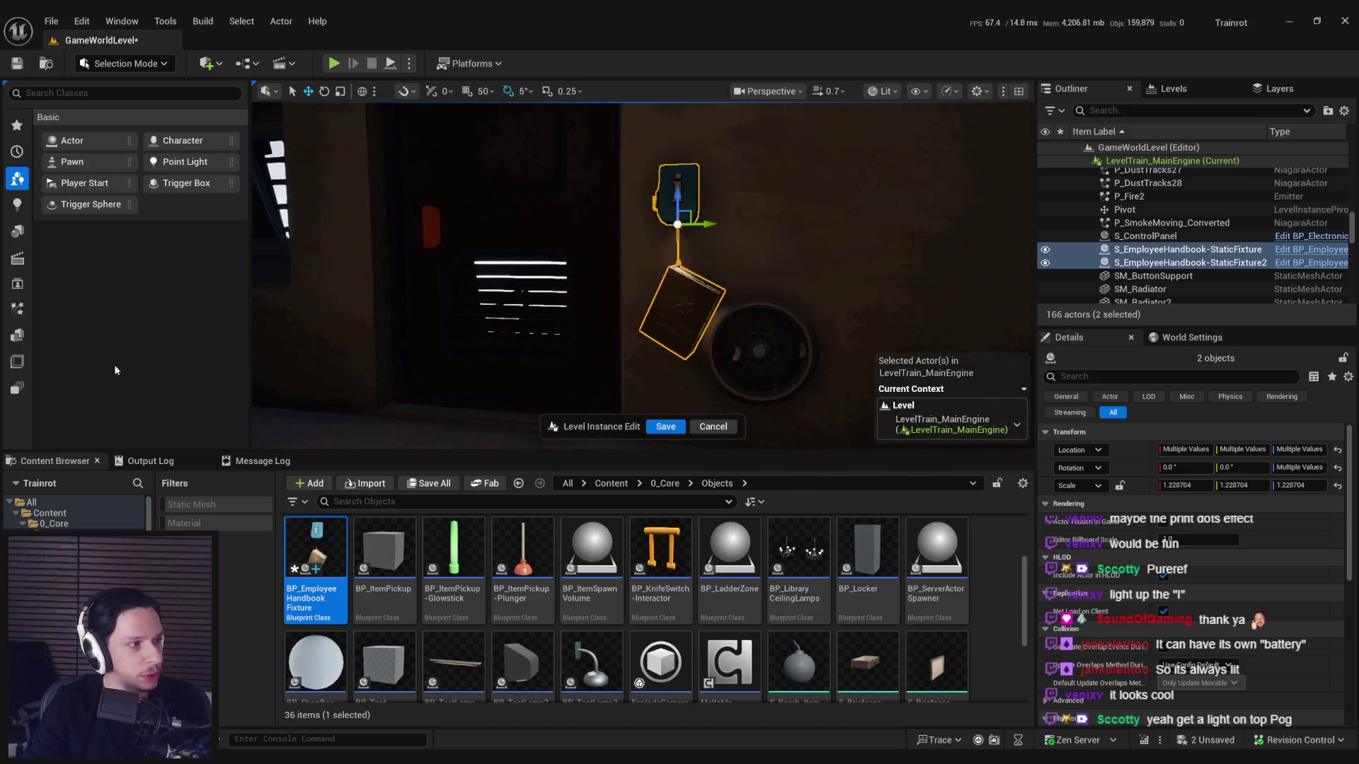
left_click(666, 426)
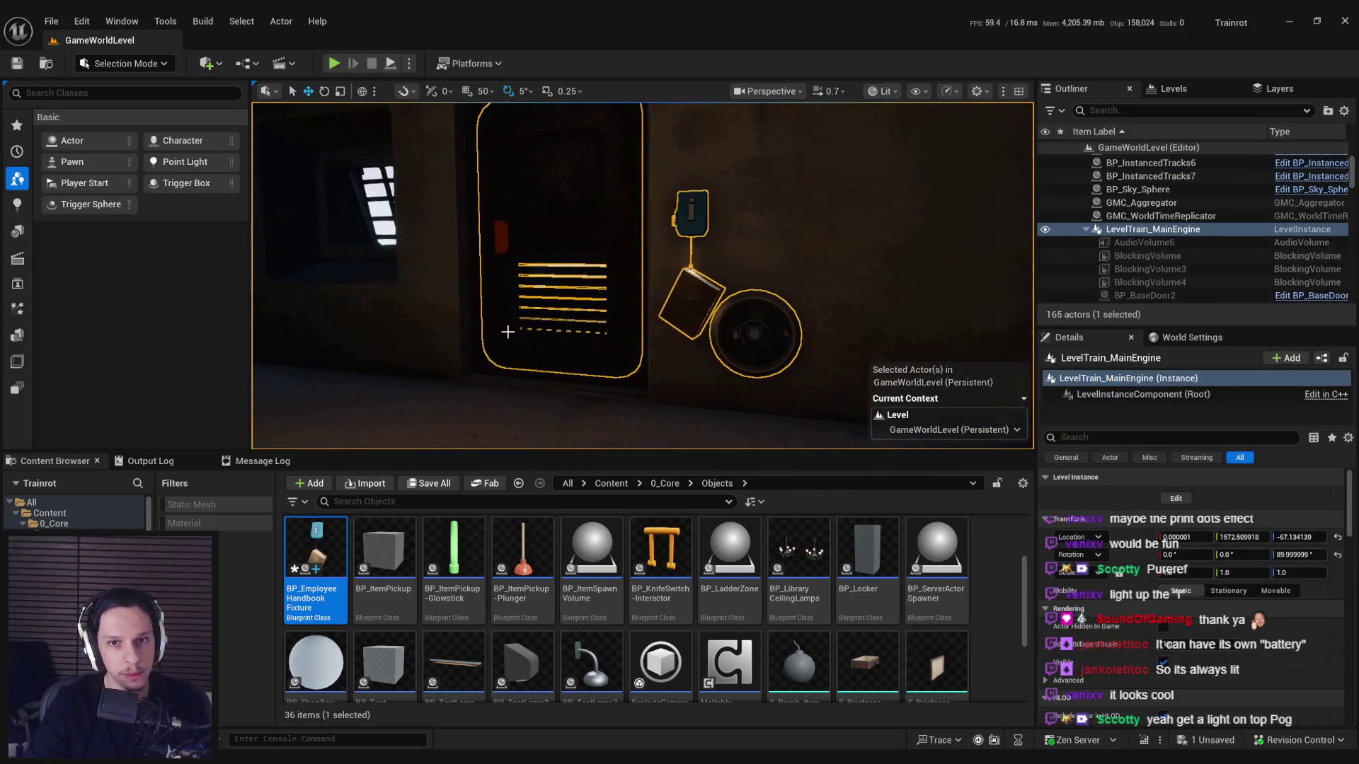
Save all pending changes, then fly along the corridor to inspect the glowing handbook fixtures.
left_click_drag(592, 354, 379, 346)
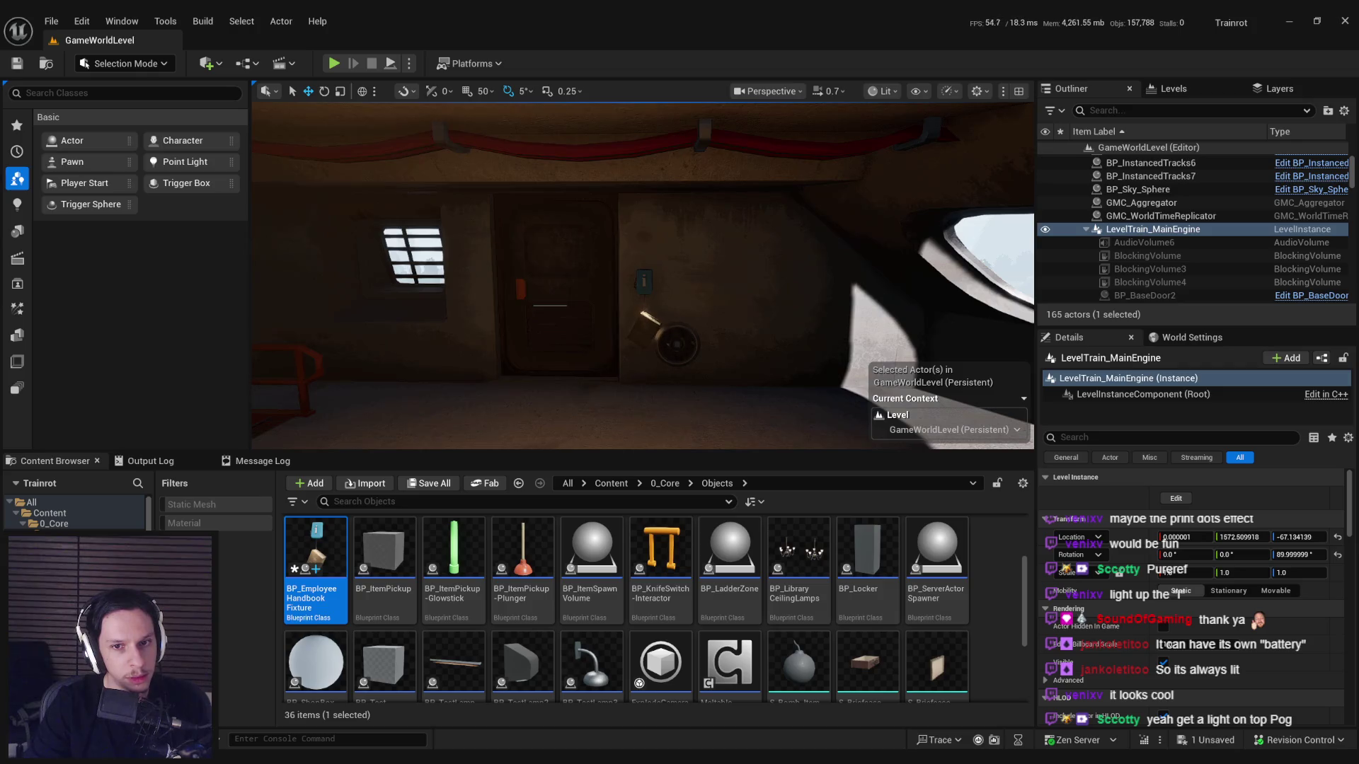
key("ctrl+s")
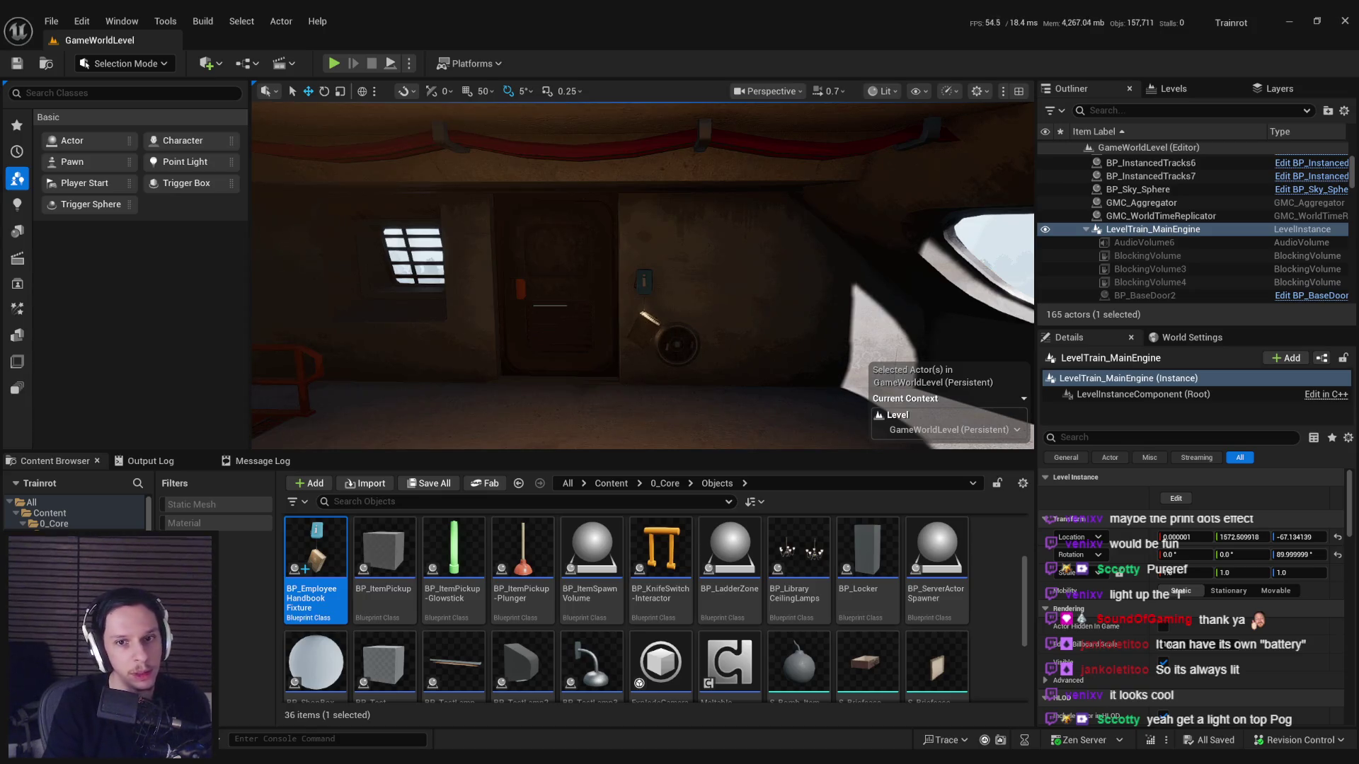
left_click_drag(642, 276, 605, 273)
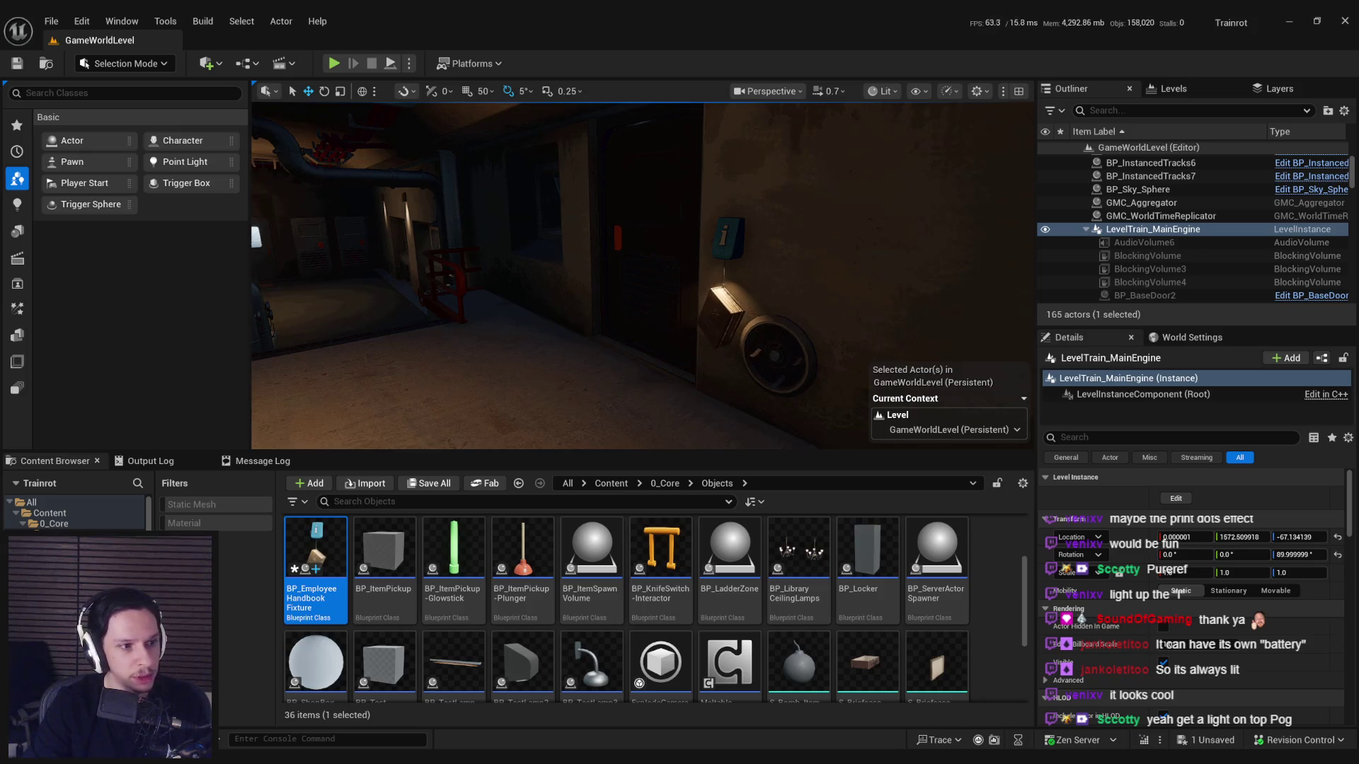
key("w")
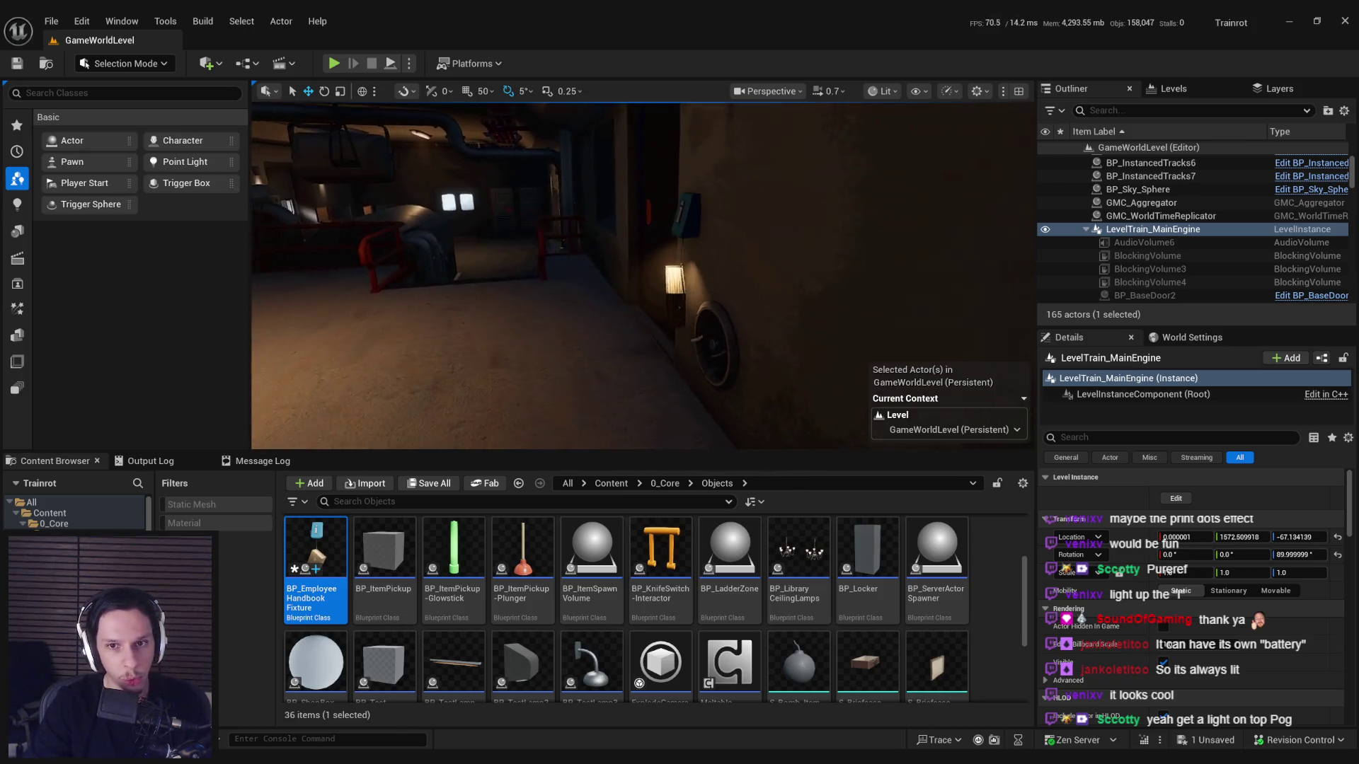
key("a")
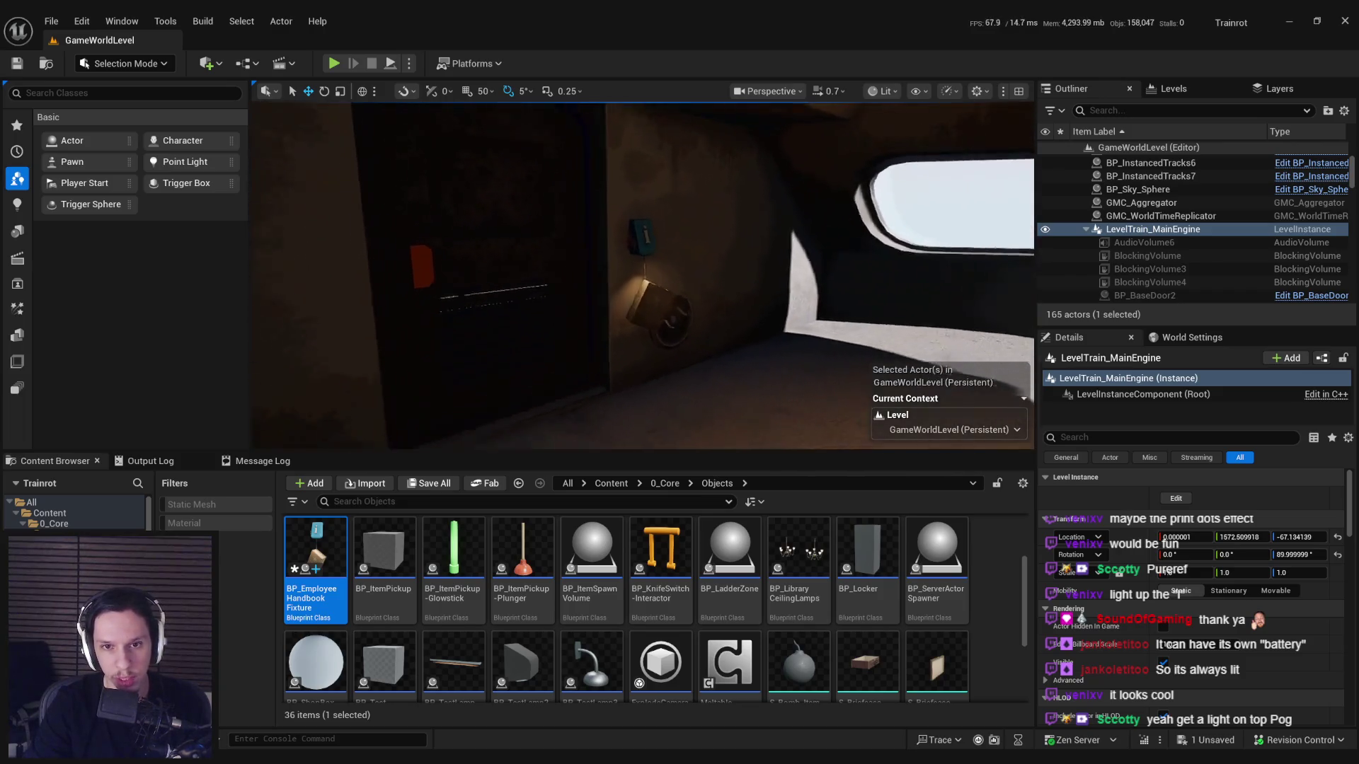
key("s")
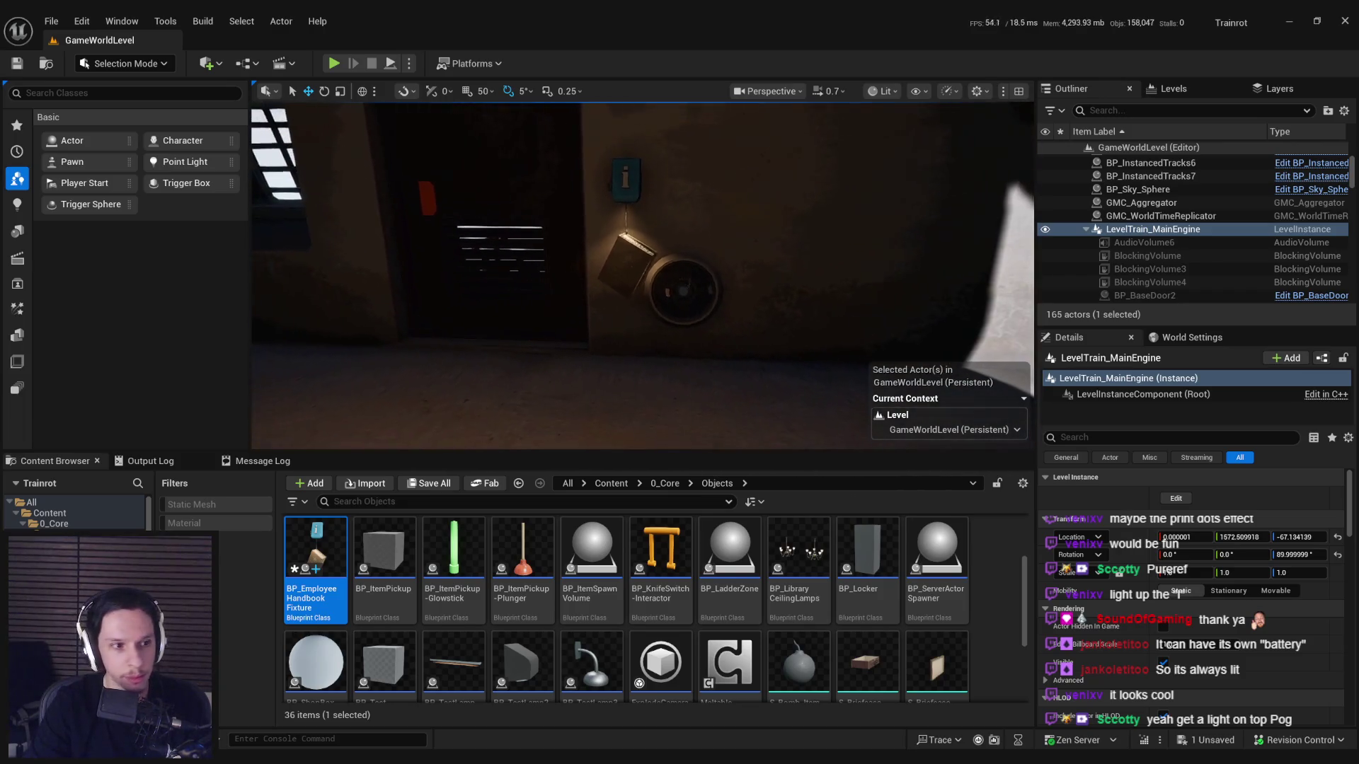
left_click_drag(439, 371, 445, 366)
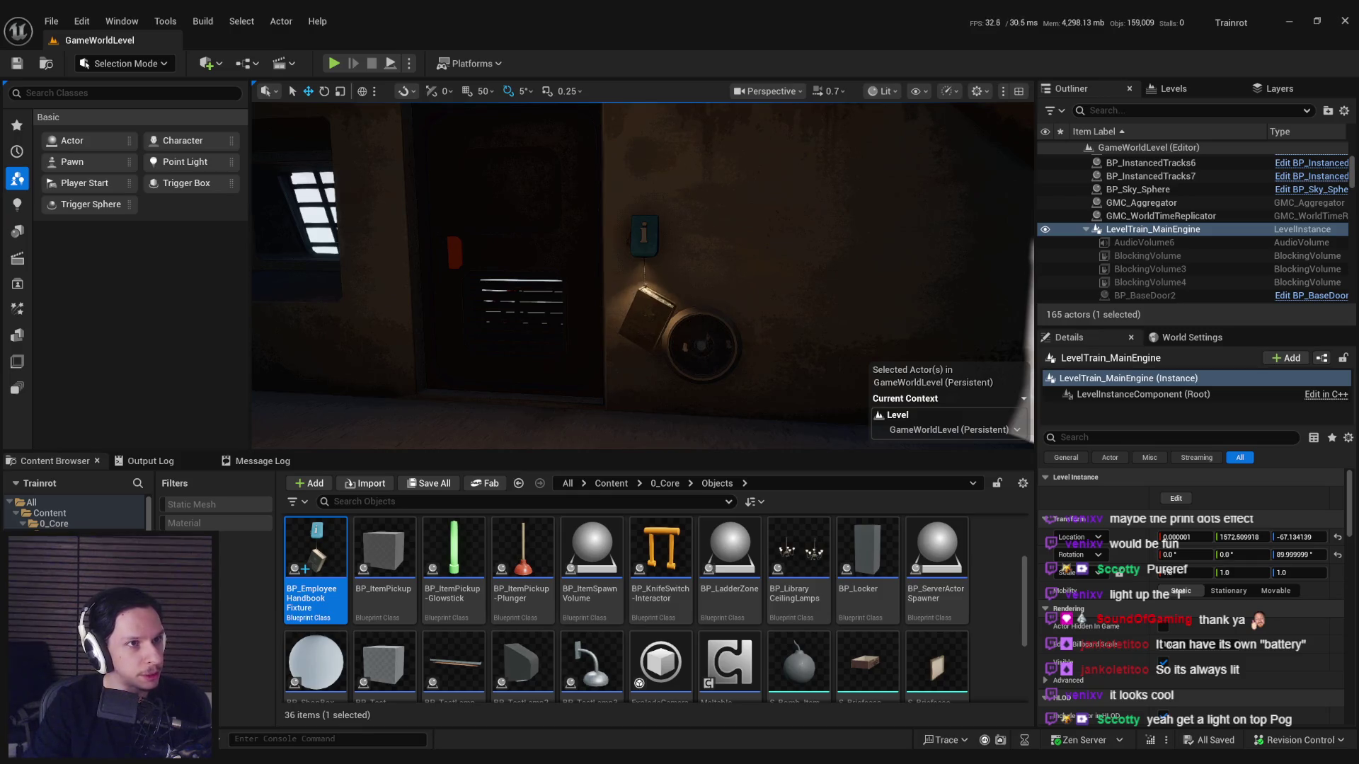
Duplicate the Lerp and Vertex Color nodes and place the copies near the textures.
scroll("down", 3)
left_click_drag(576, 400, 592, 329)
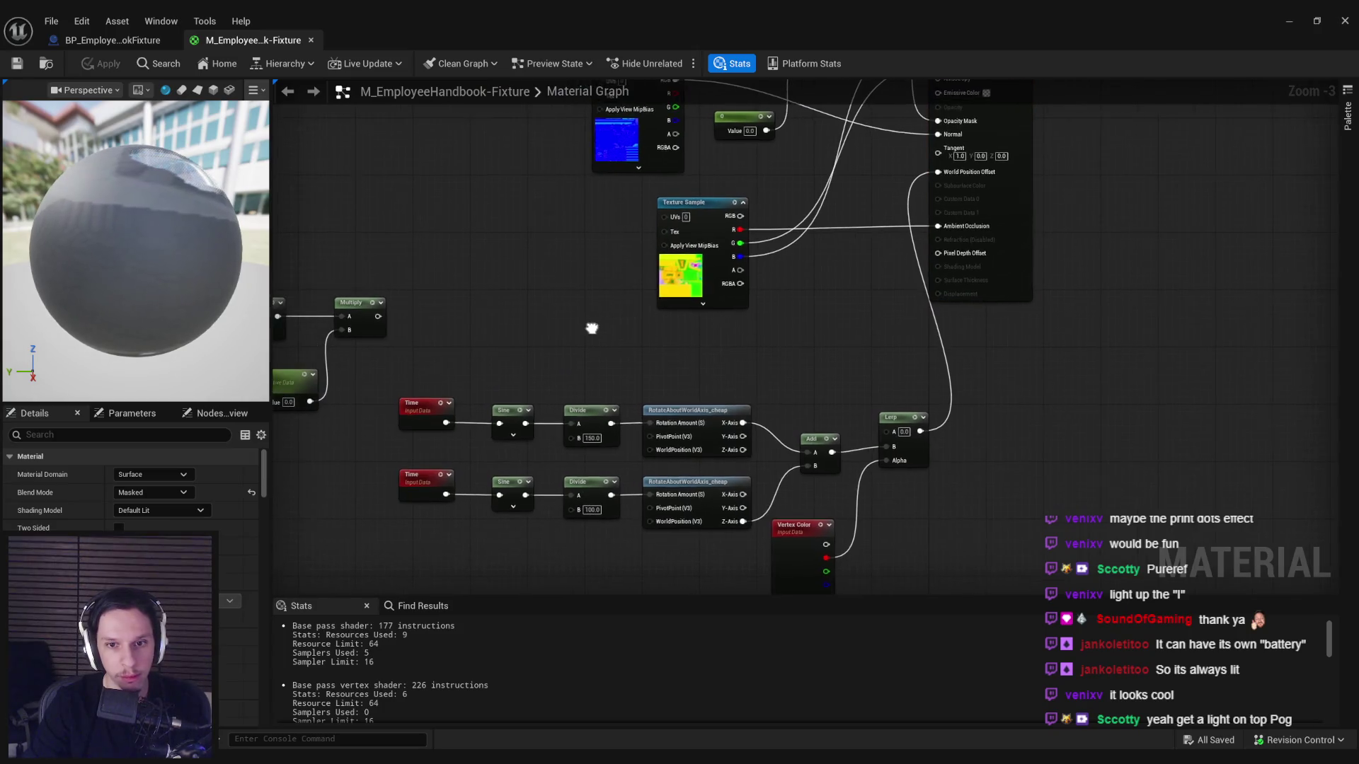
scroll("down", 3)
scroll("up", 3)
scroll("down", 3)
left_click_drag(742, 323, 650, 367)
left_click(623, 488)
key("ctrl+d")
left_click_drag(691, 274, 658, 369)
left_click_drag(606, 471, 614, 382)
left_click_drag(707, 413, 692, 480)
Multiply the base texture by 0.05, route it through the Lerp into Emissive Color, and apply.
left_click(735, 392)
left_click_drag(735, 392, 792, 449)
left_click_drag(476, 146, 630, 323)
type("mu")
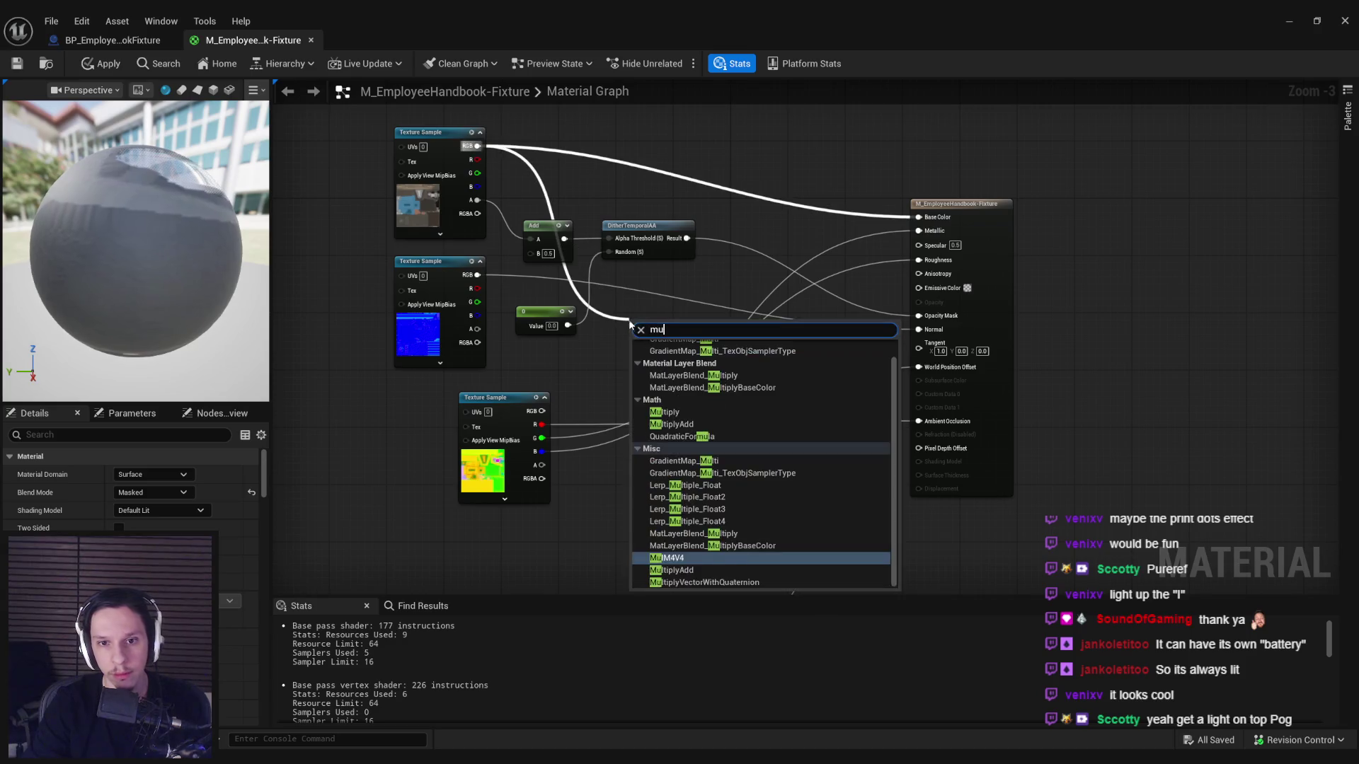
scroll("up", 3)
left_click(692, 428)
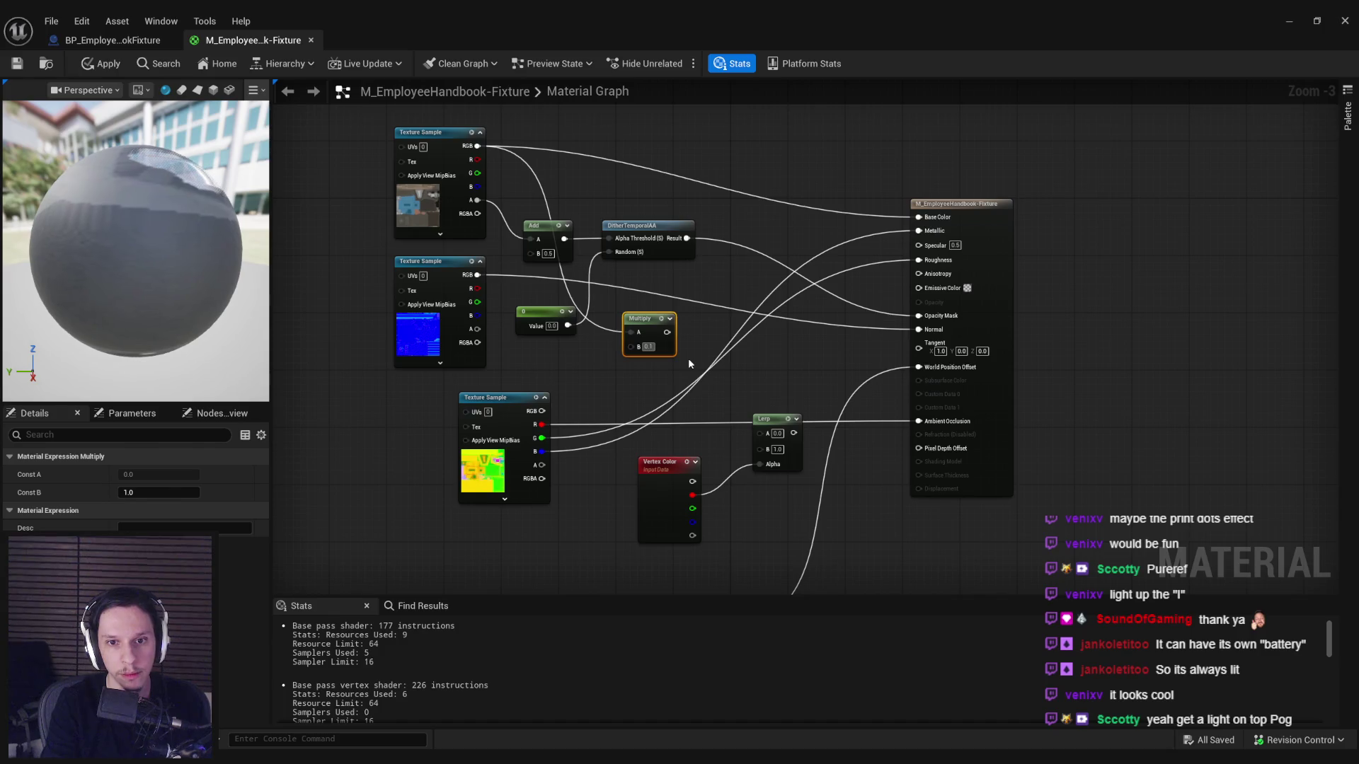
left_click_drag(668, 331, 670, 276)
left_click_drag(797, 376, 770, 312)
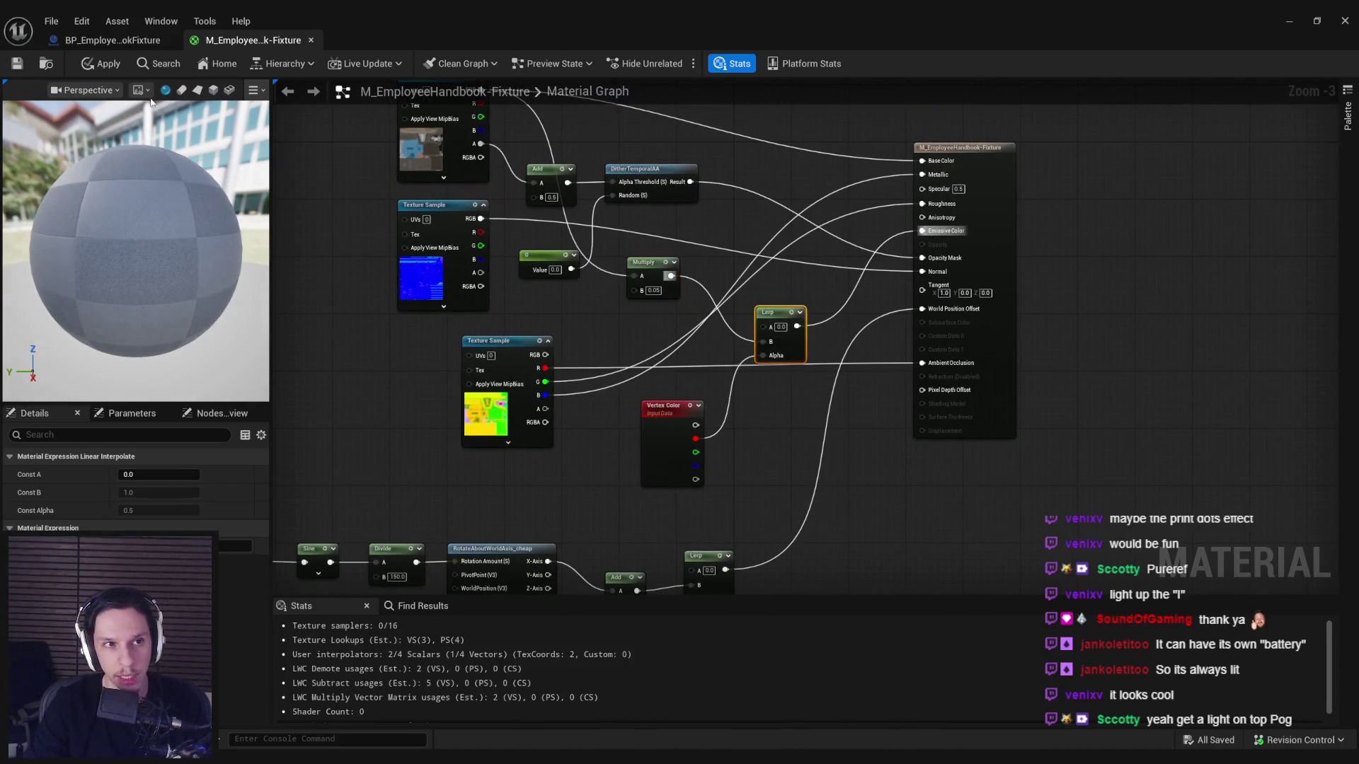
left_click(105, 64)
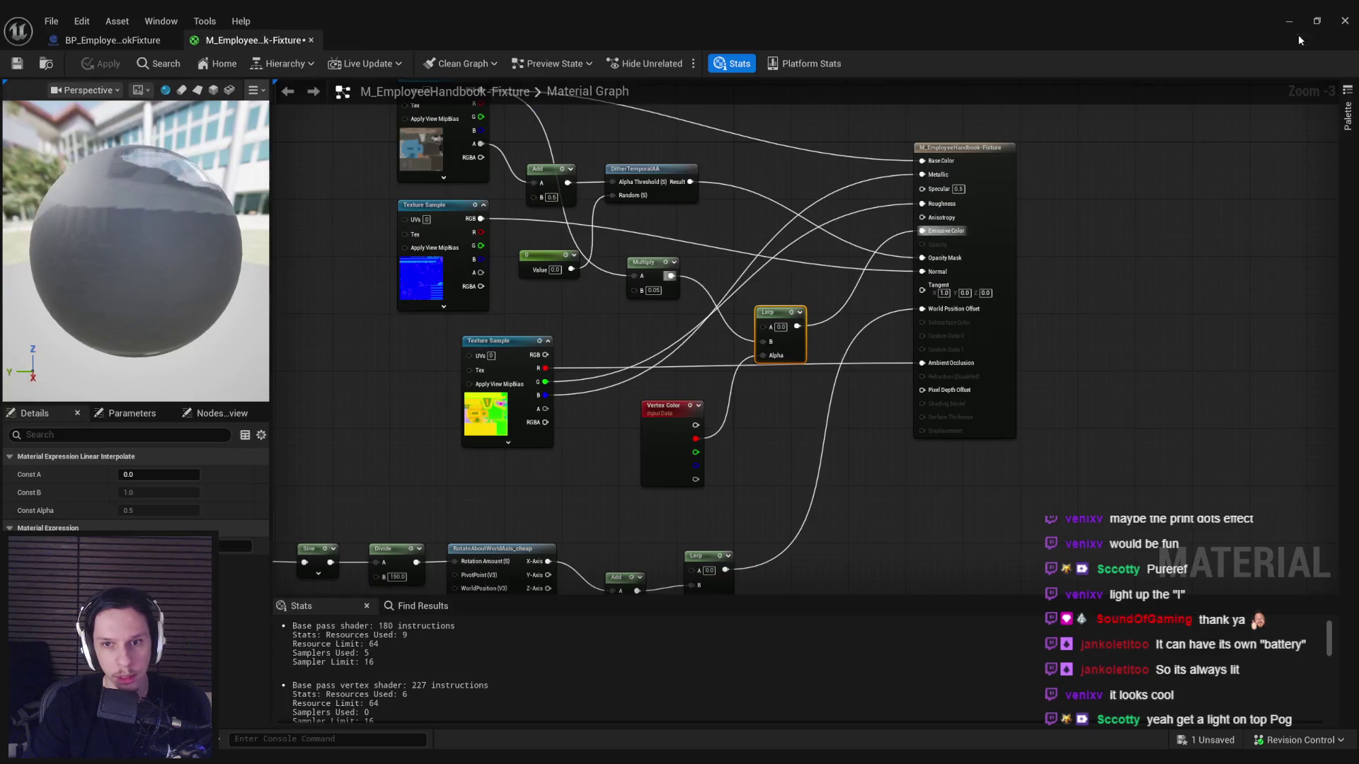
left_click(1290, 22)
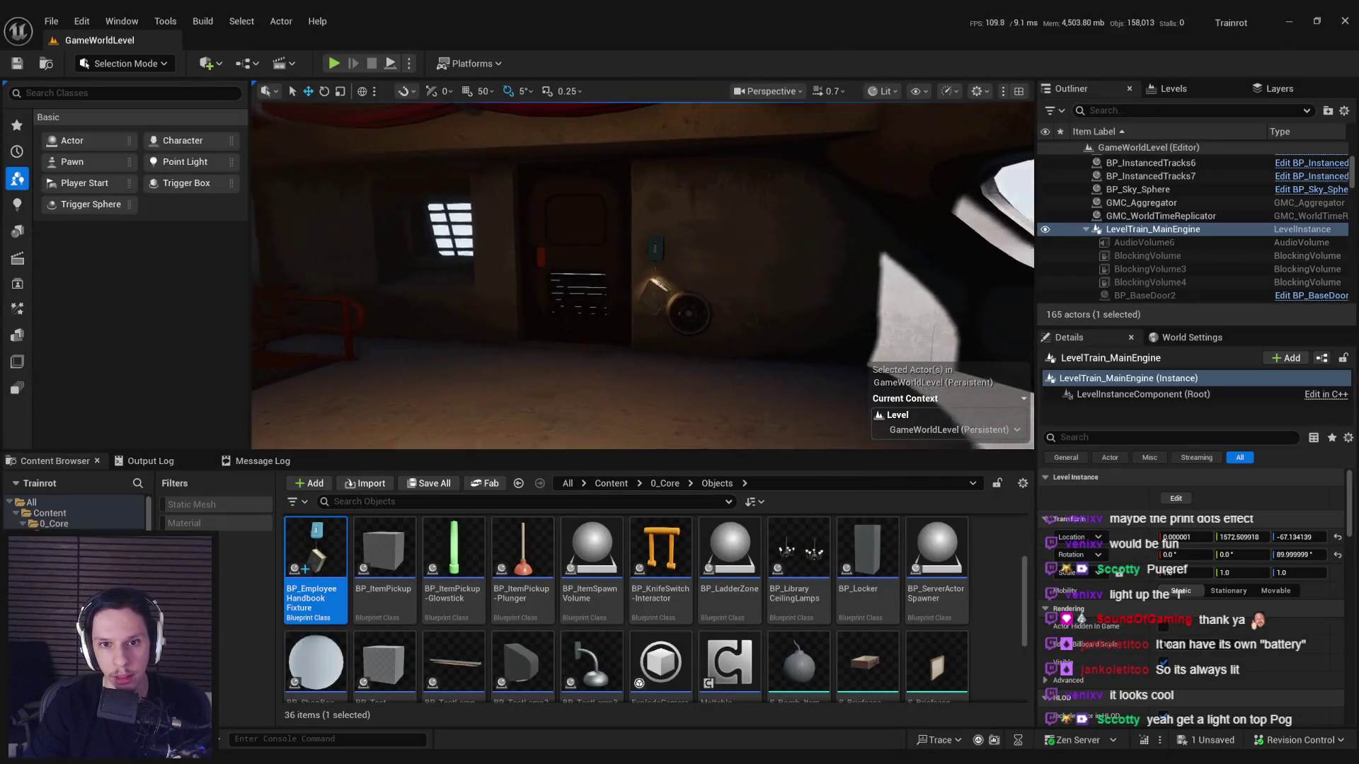
key("w")
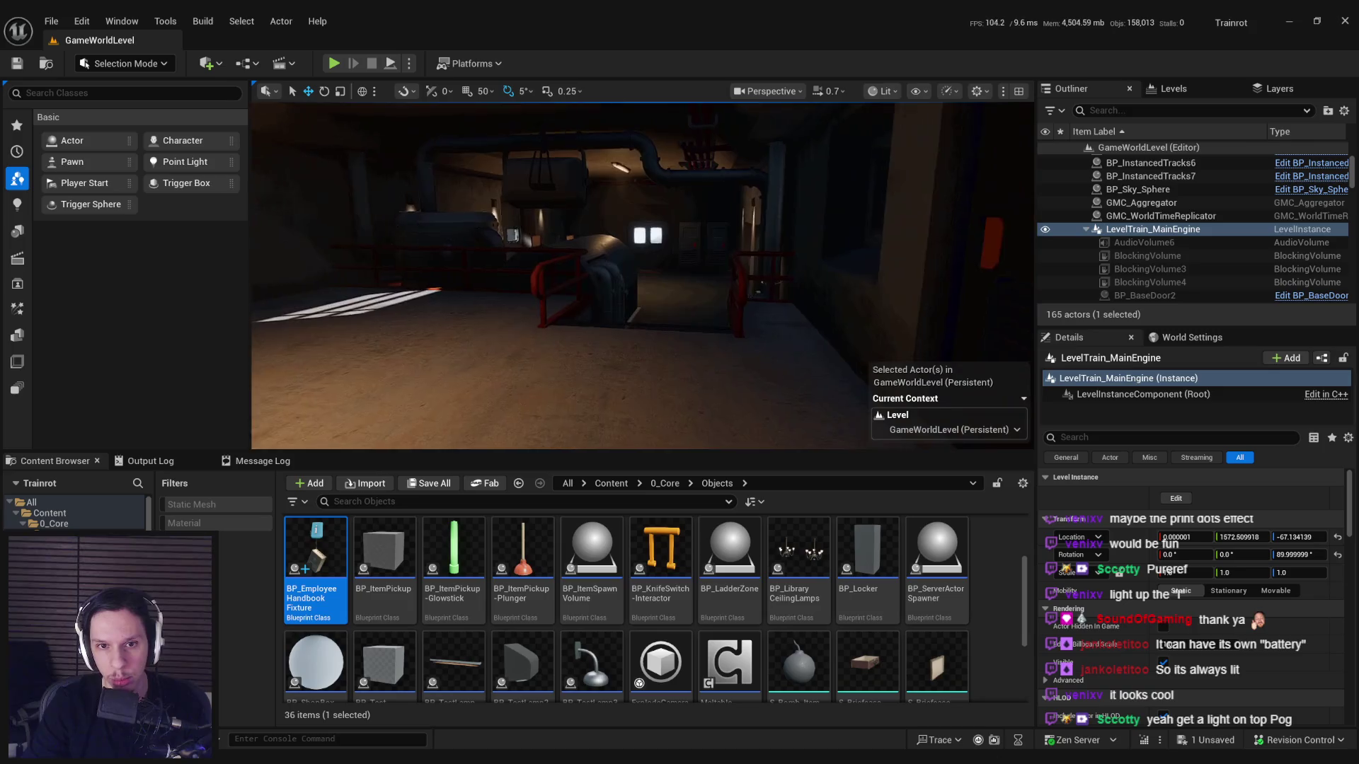
key("w")
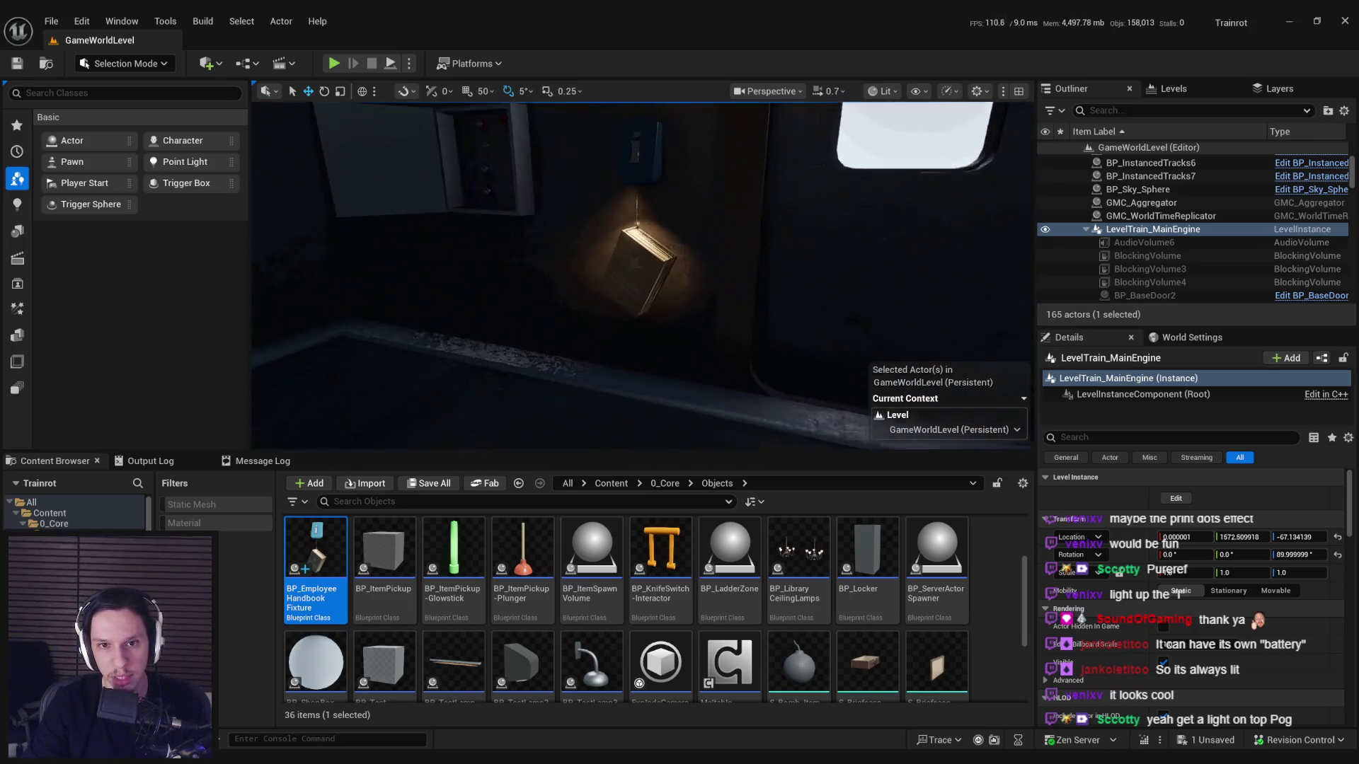
key("a")
left_click(885, 91)
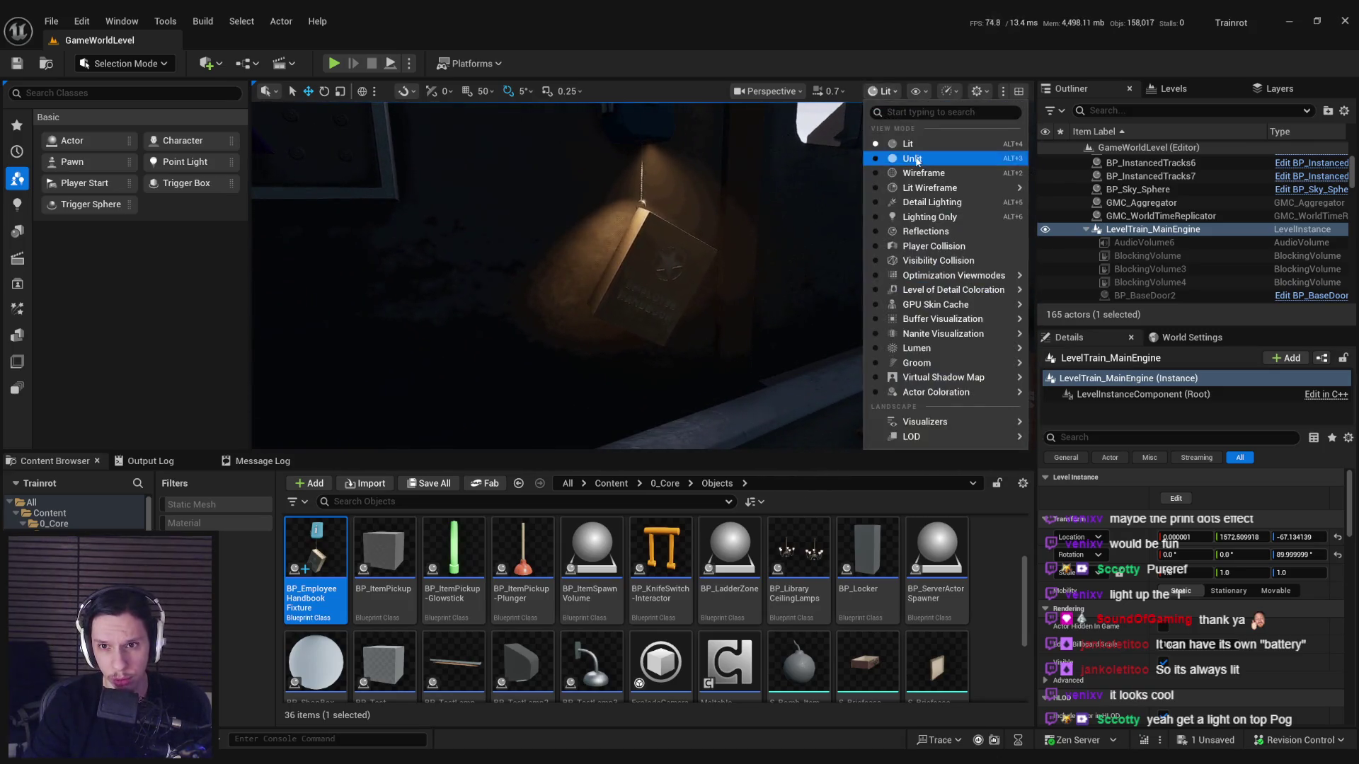
left_click(896, 159)
left_click(878, 92)
left_click(894, 143)
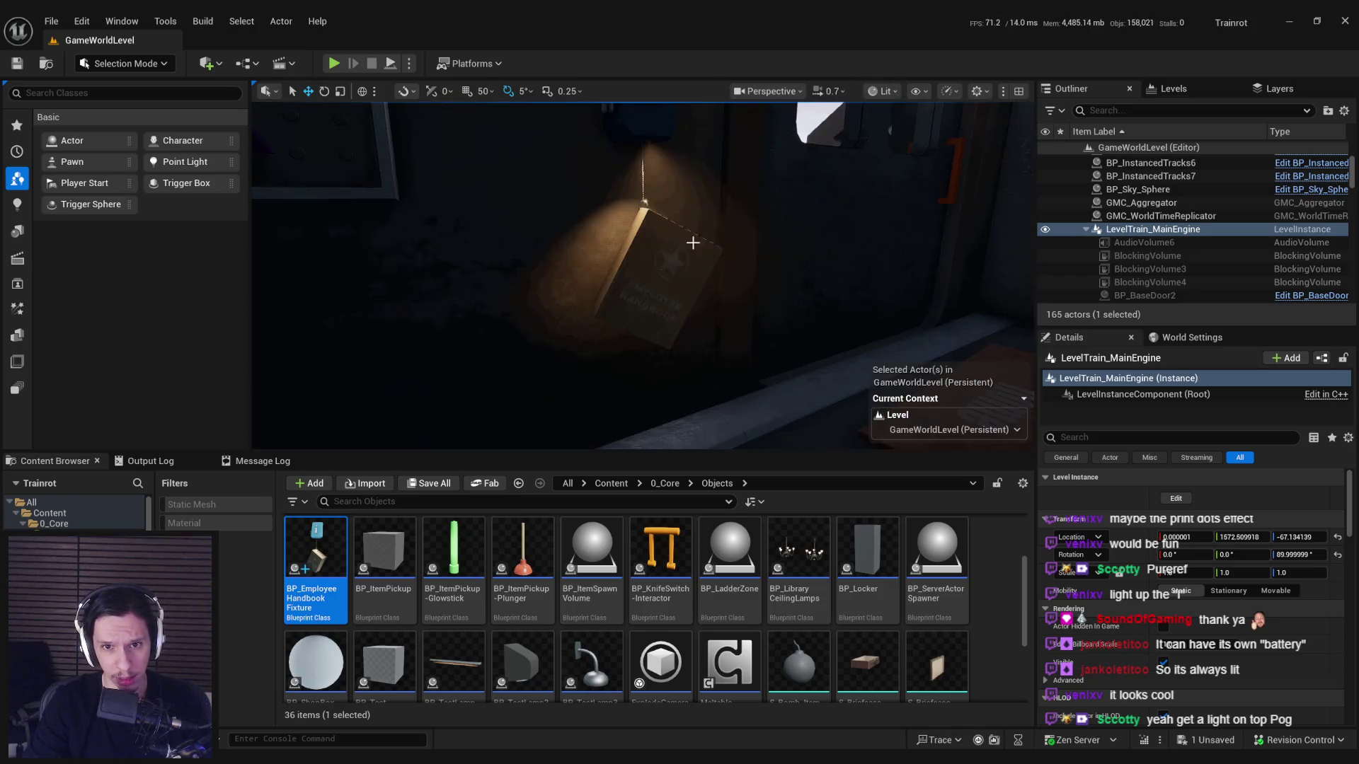
key("s")
left_click(882, 91)
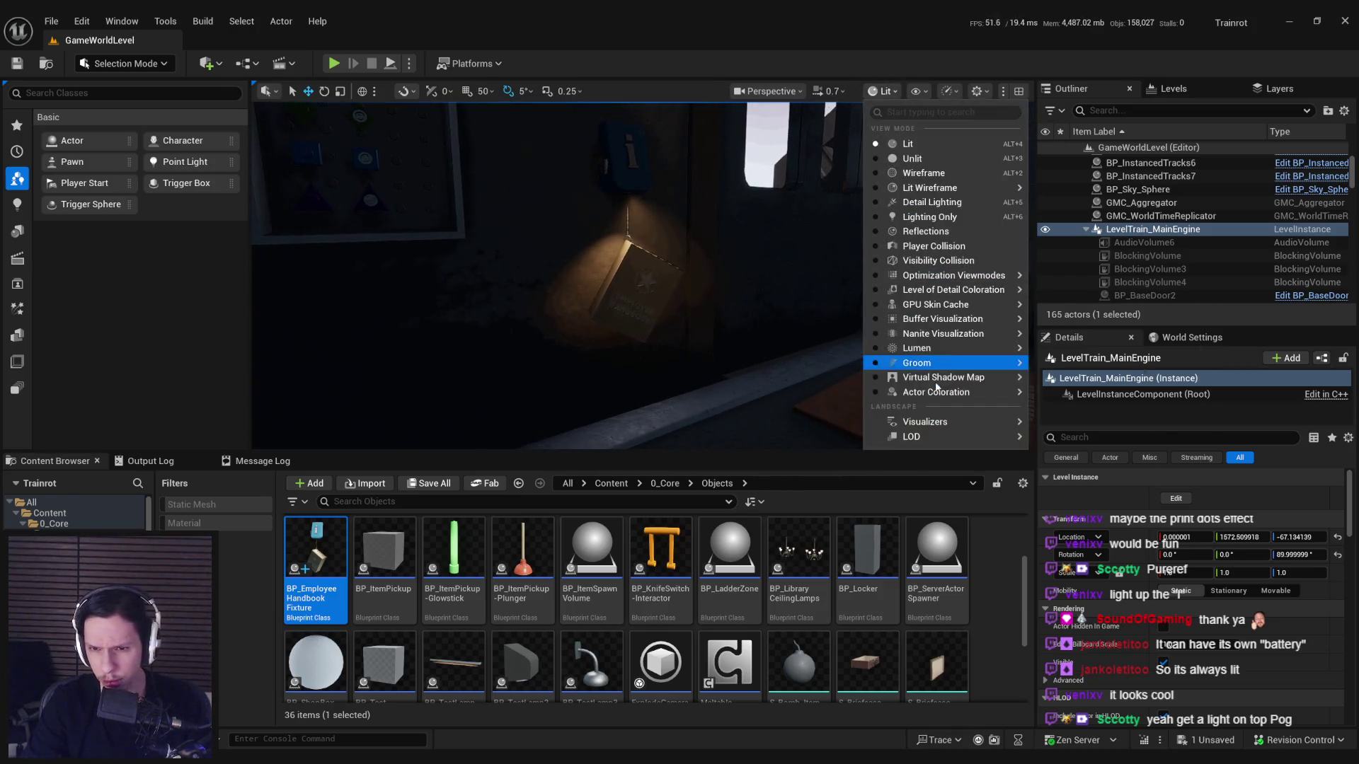
mouse_move(945, 320)
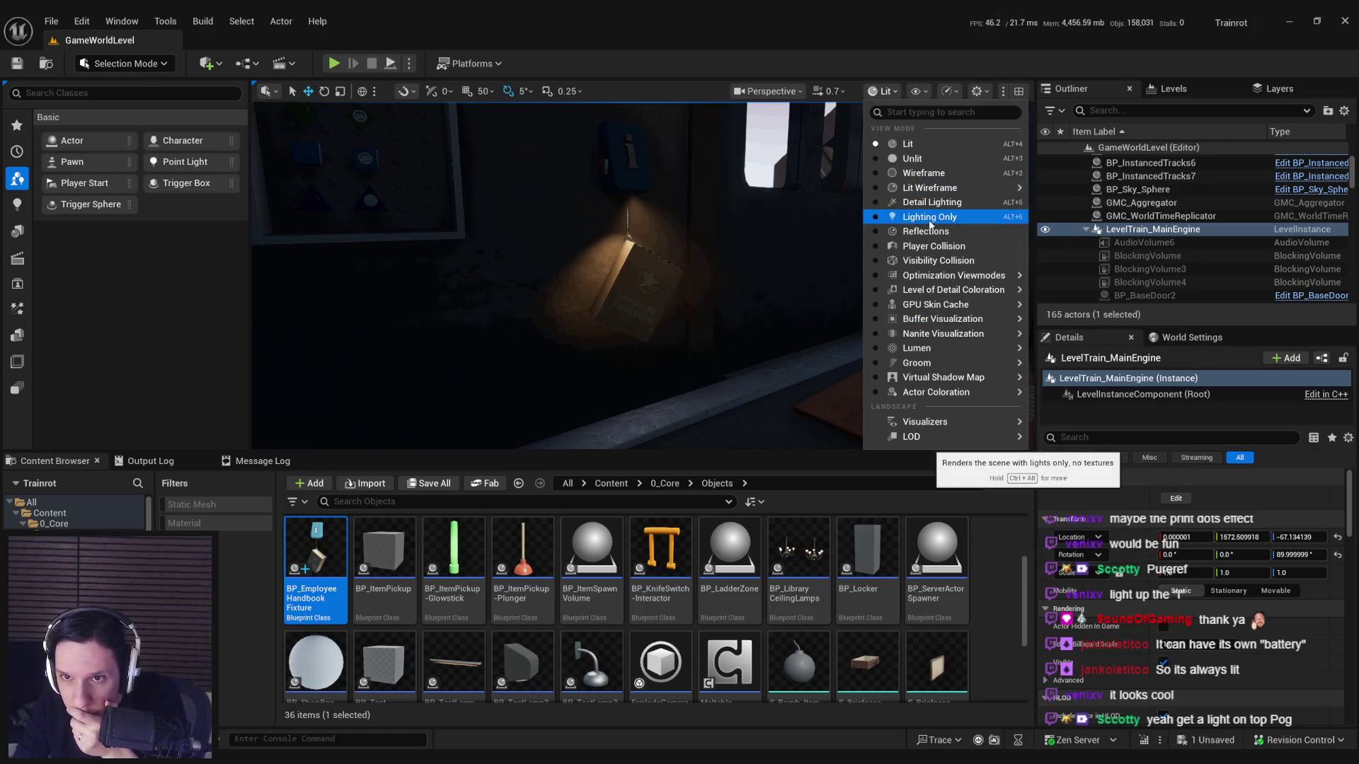
left_click(927, 217)
left_click(844, 98)
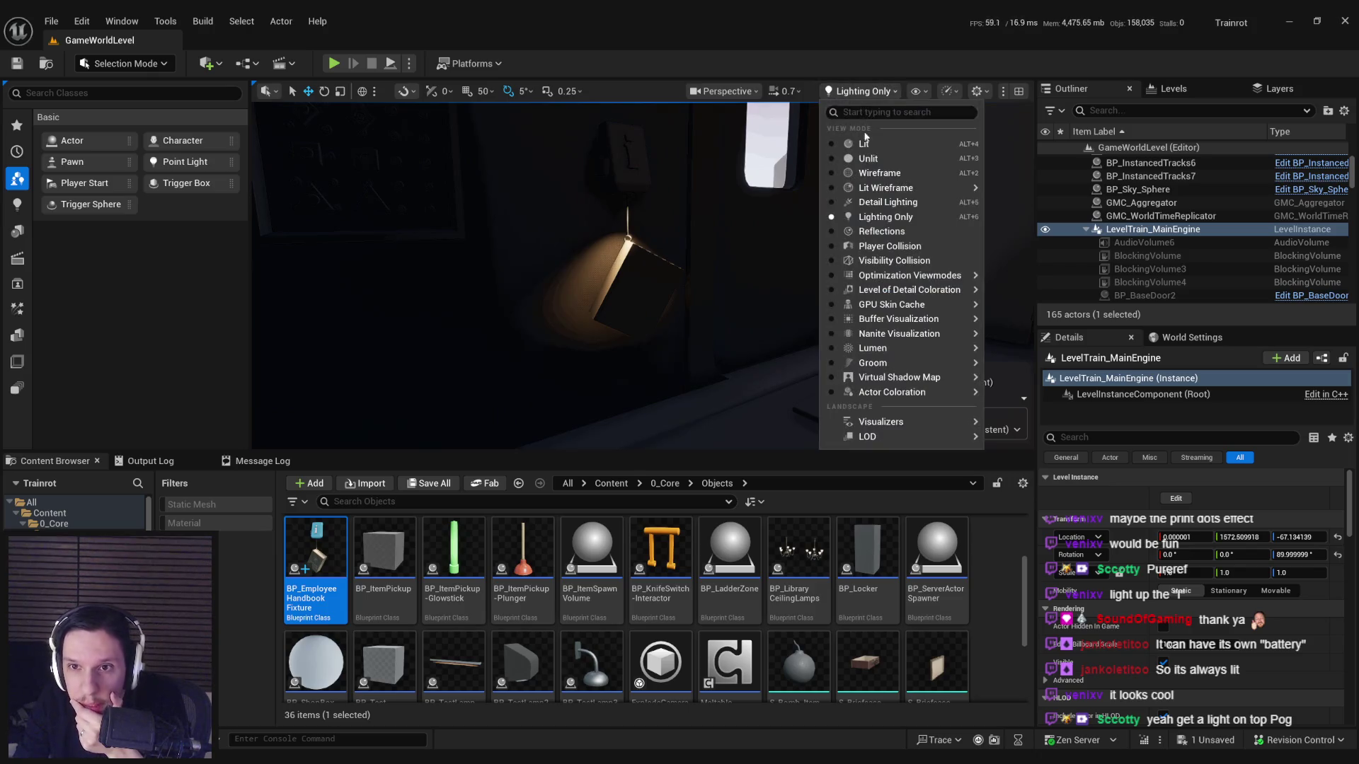
left_click(890, 204)
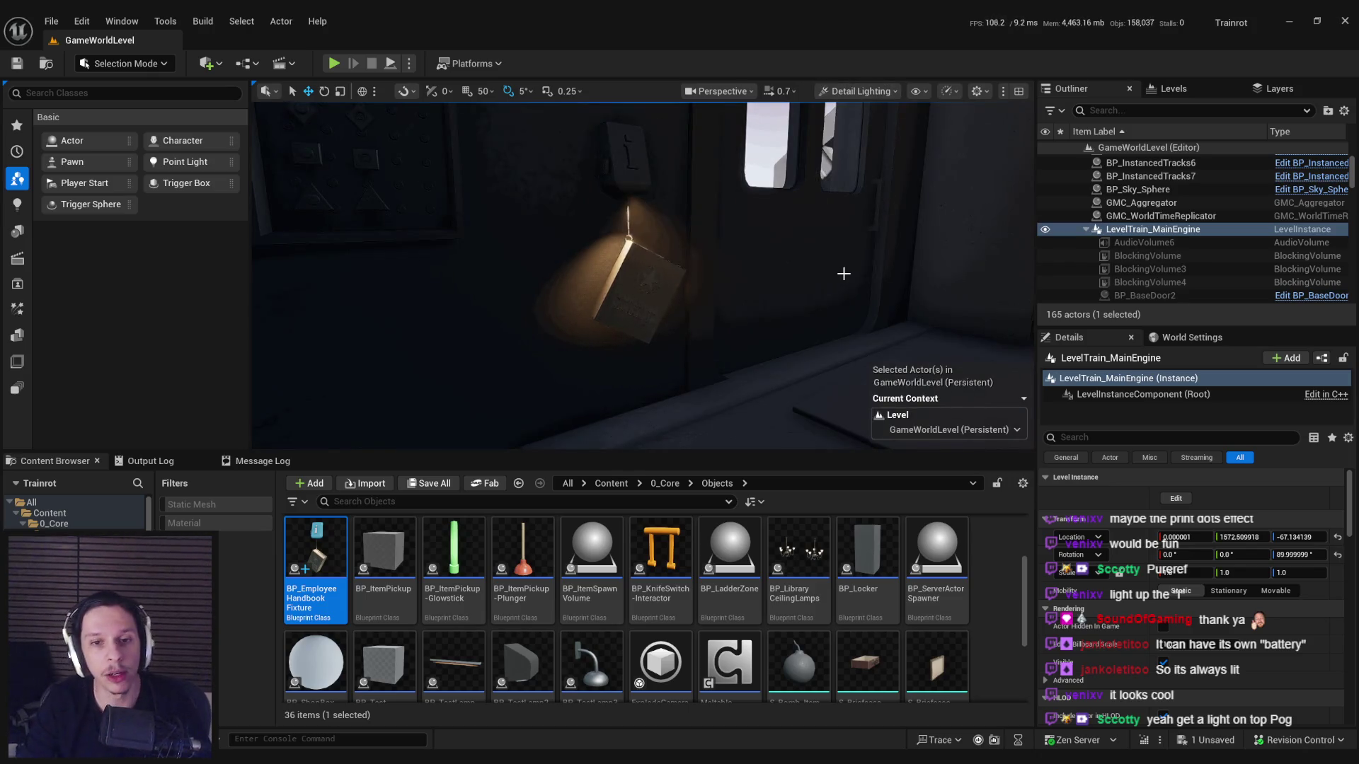
left_click(856, 90)
left_click(884, 163)
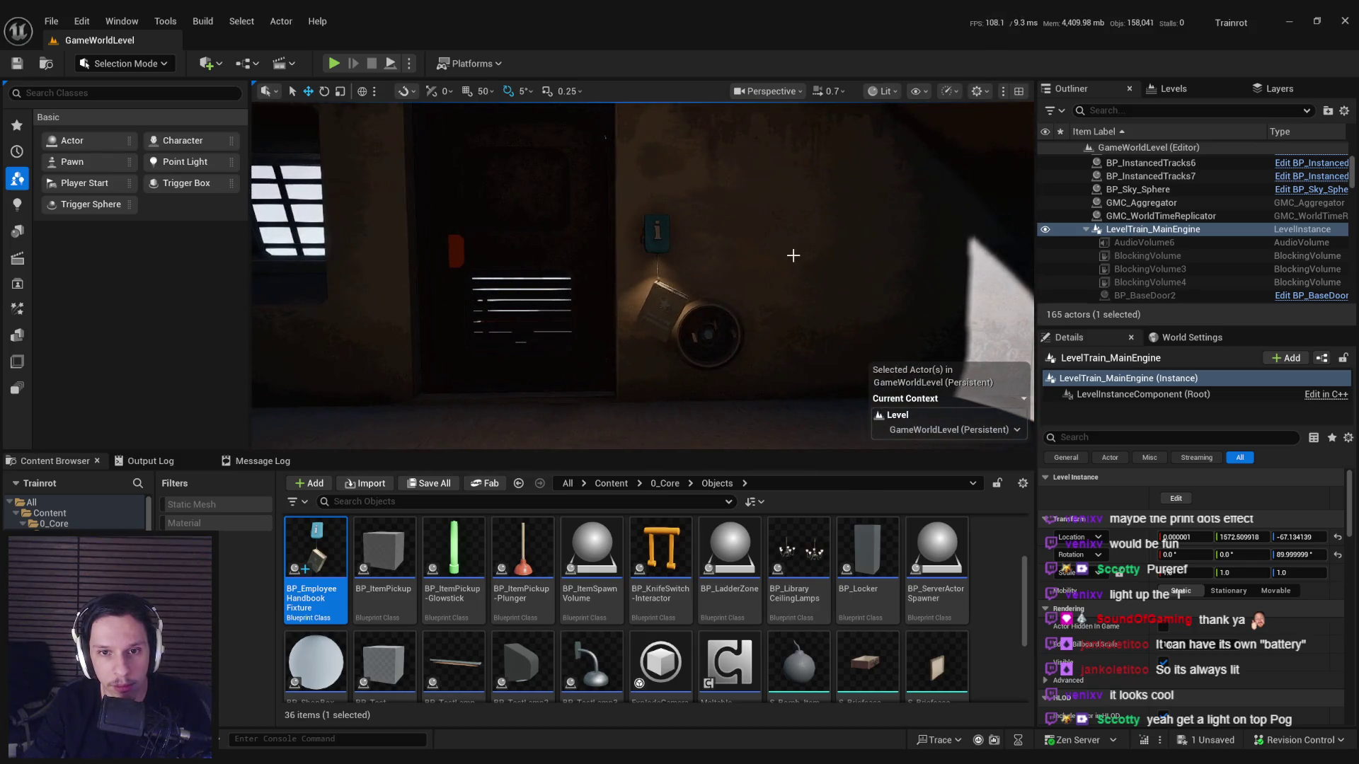
Bring the BP_EmployeeHandbookFixture editor forward, save all changes, and maximize its window.
key("alt+Tab")
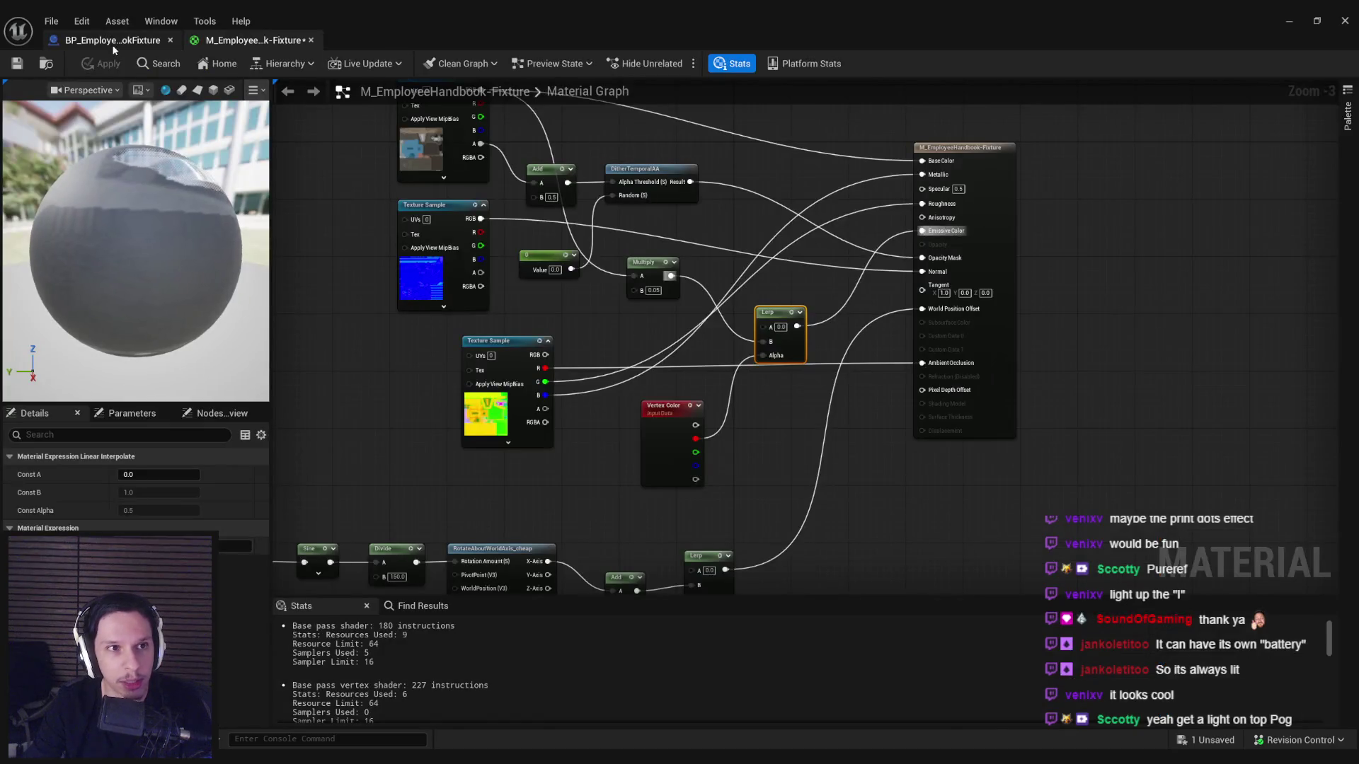
key("alt+Tab")
key("alt+Tab")
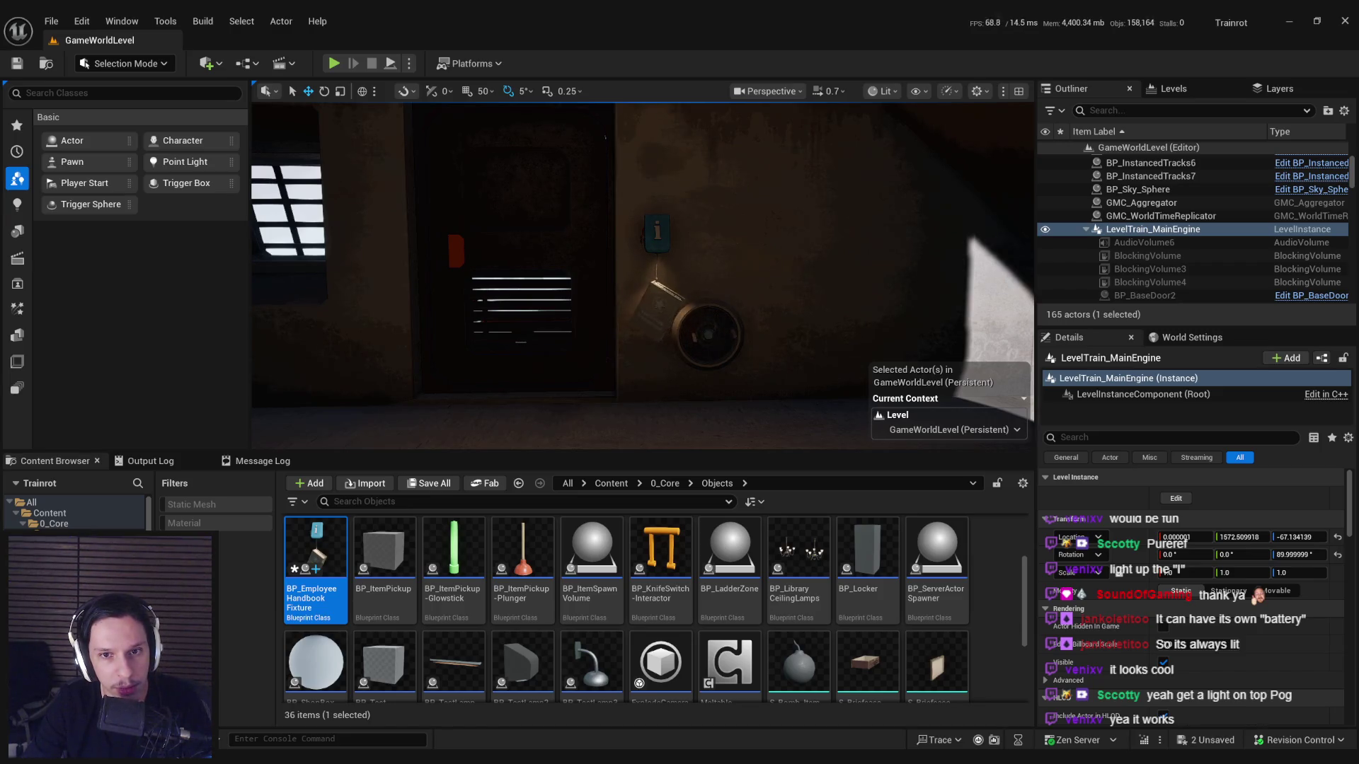
scroll("up", 3)
scroll("down", 3)
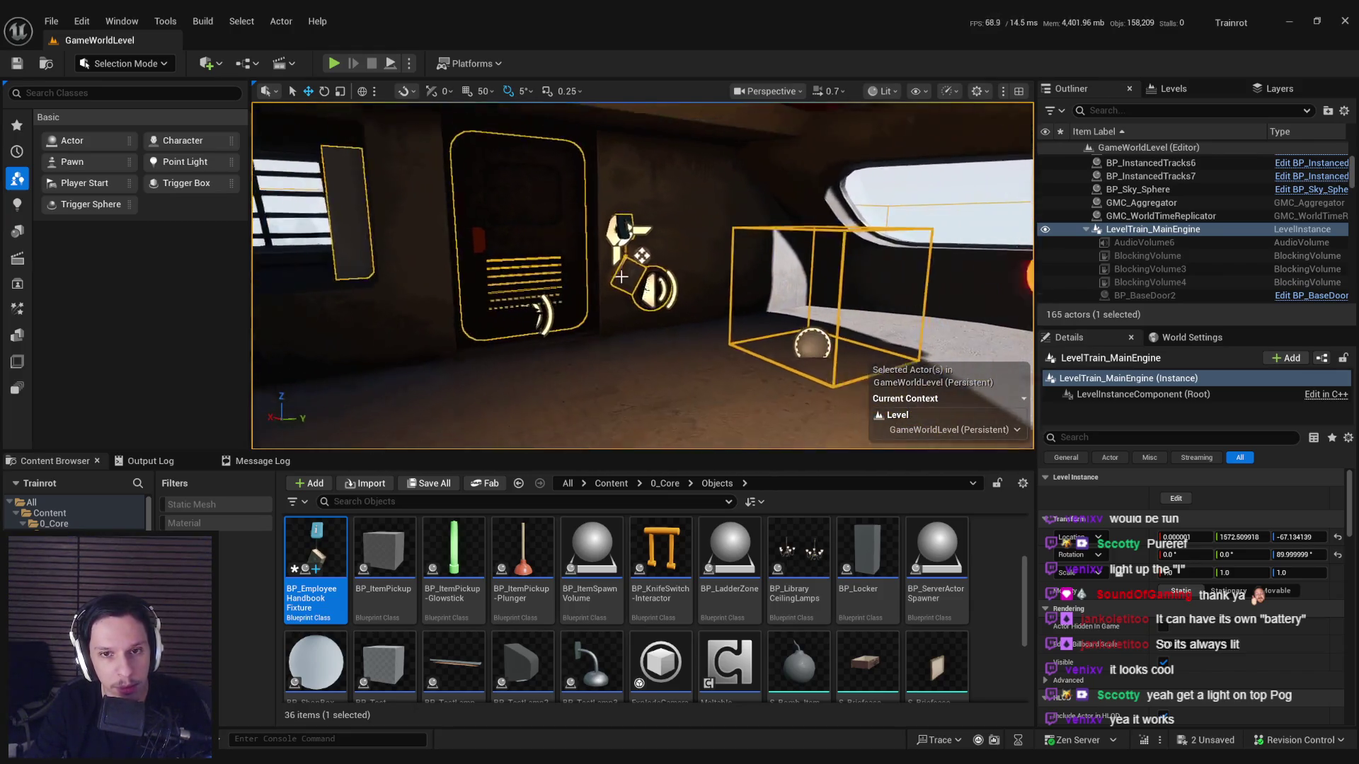
key("ctrl+s")
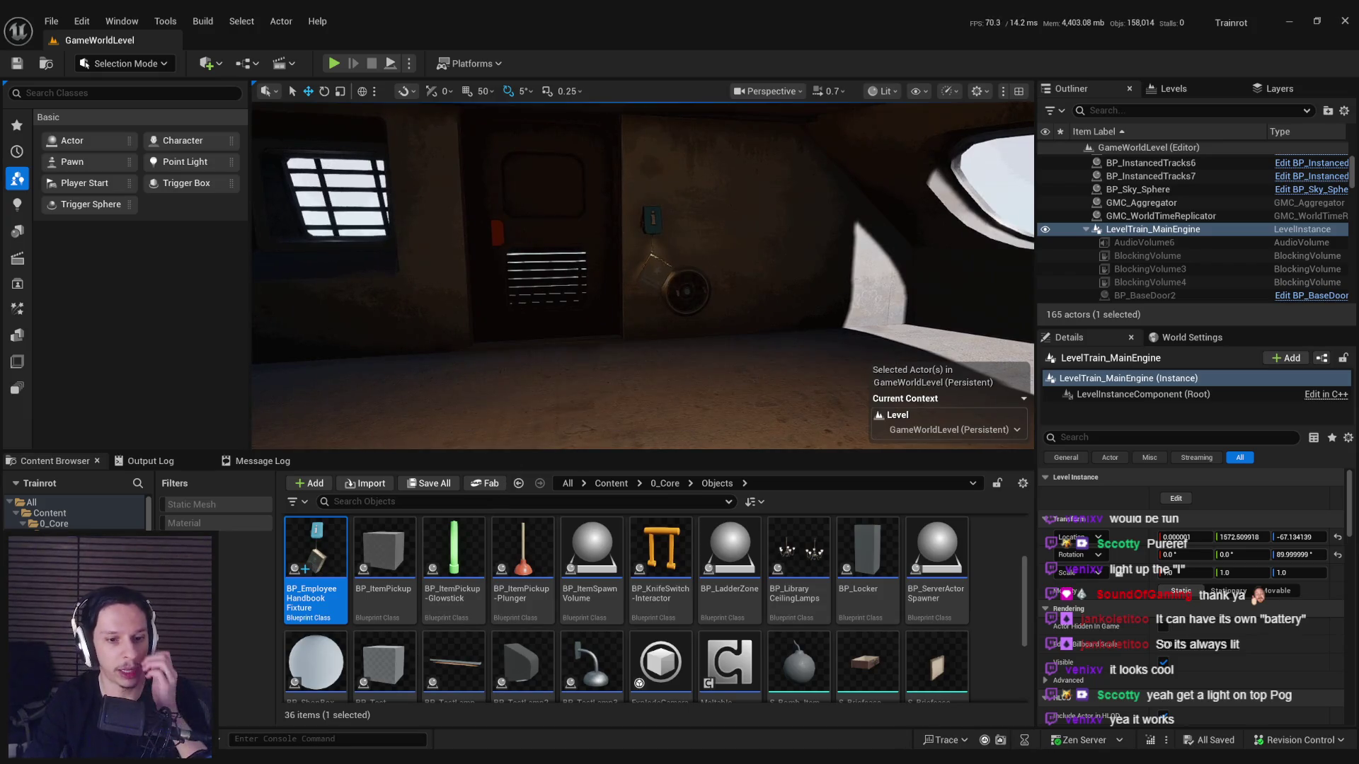
scroll("up", 3)
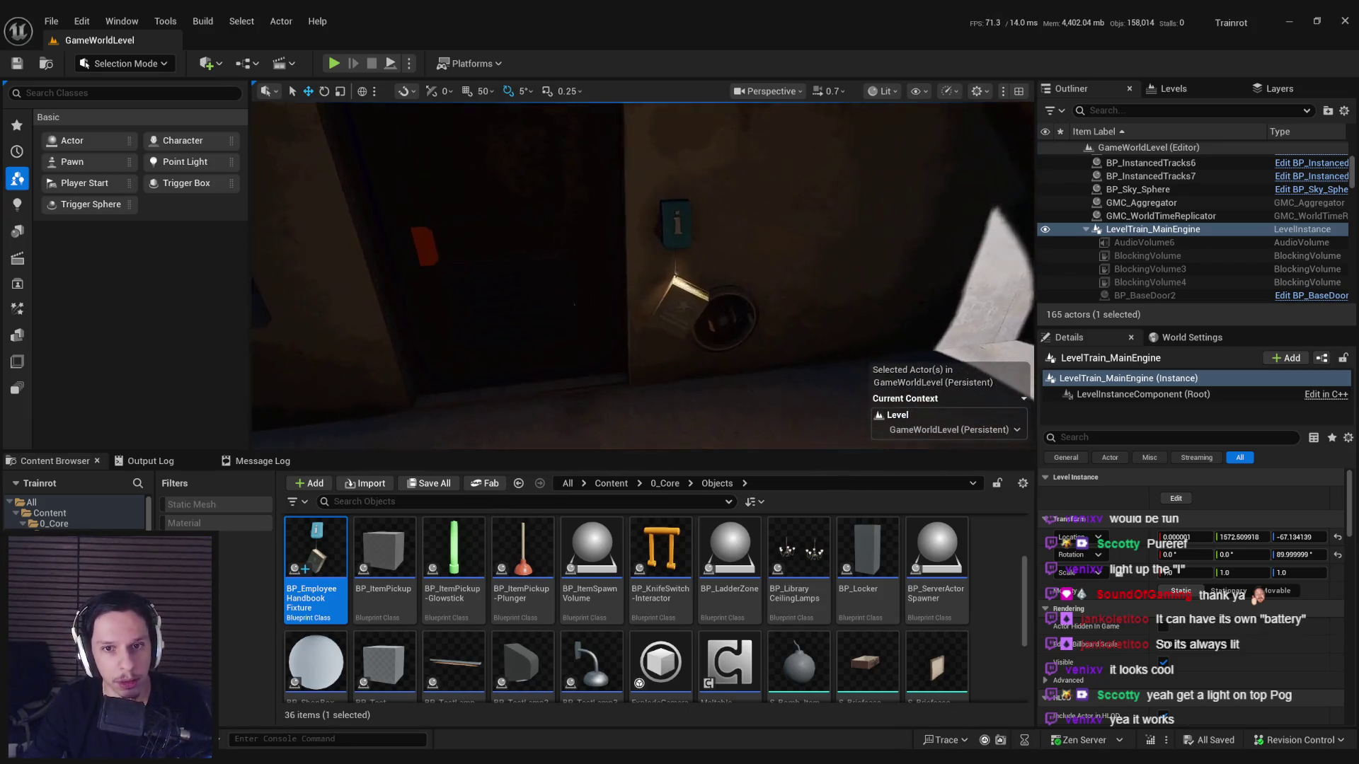
scroll("down", 3)
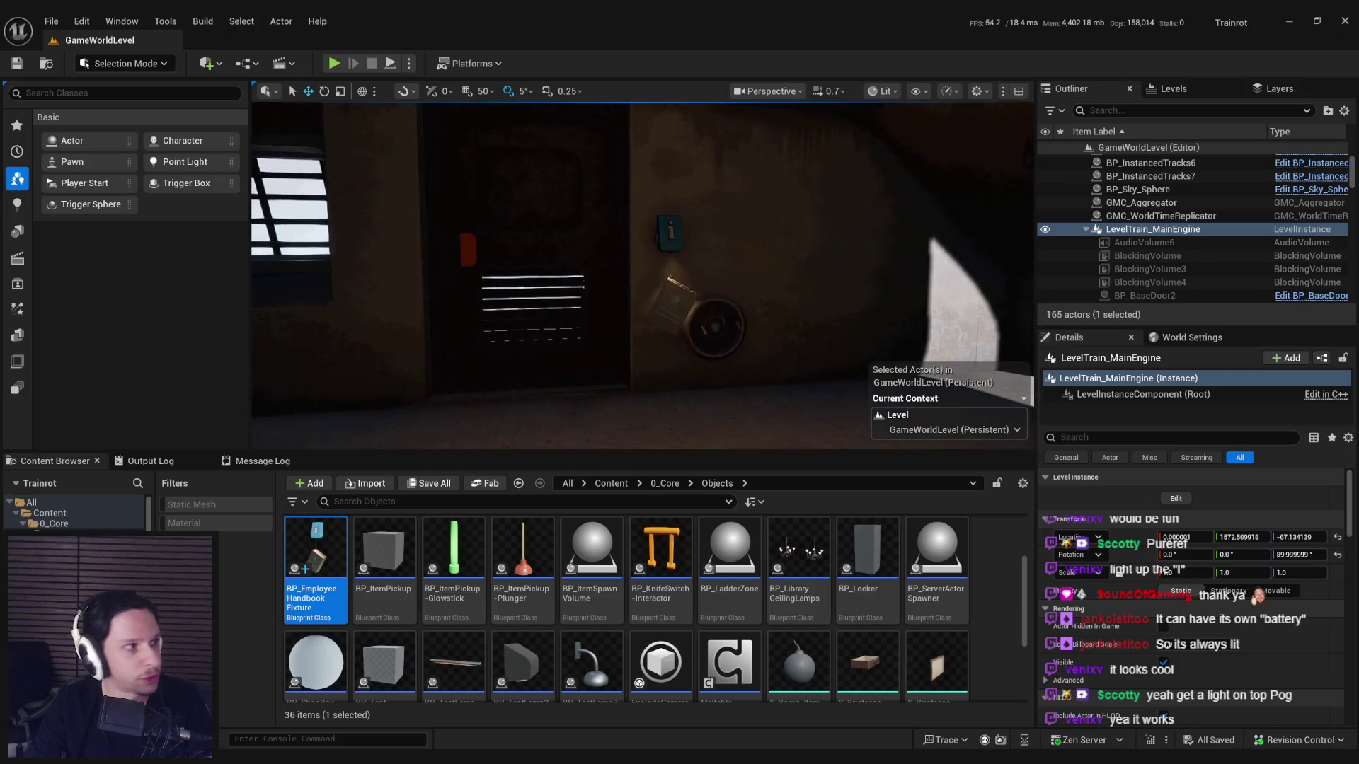
double_click(634, 229)
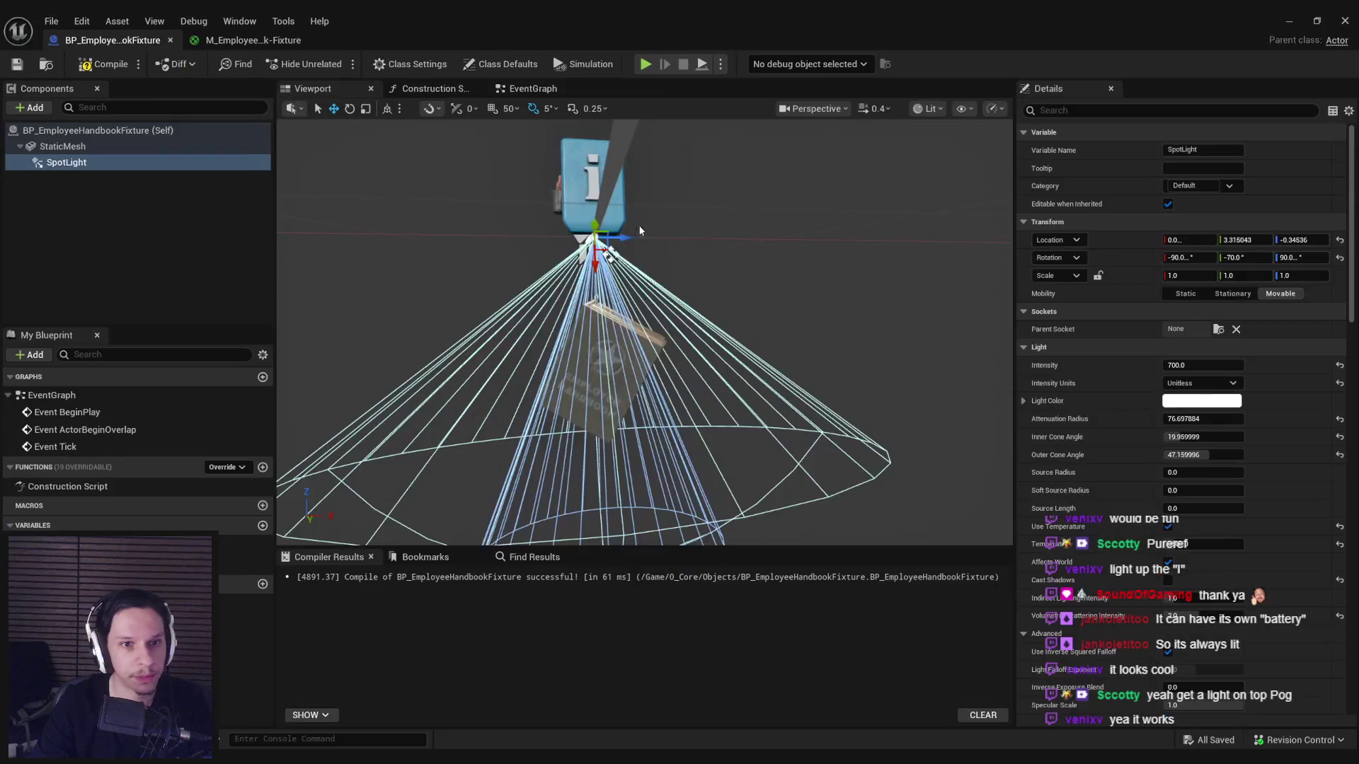
Deselect the SpotLight, close the Blueprint editor, and switch to Trainrot_EmployeeHandbook.blend in Blender.
left_click(126, 239)
left_click(1343, 23)
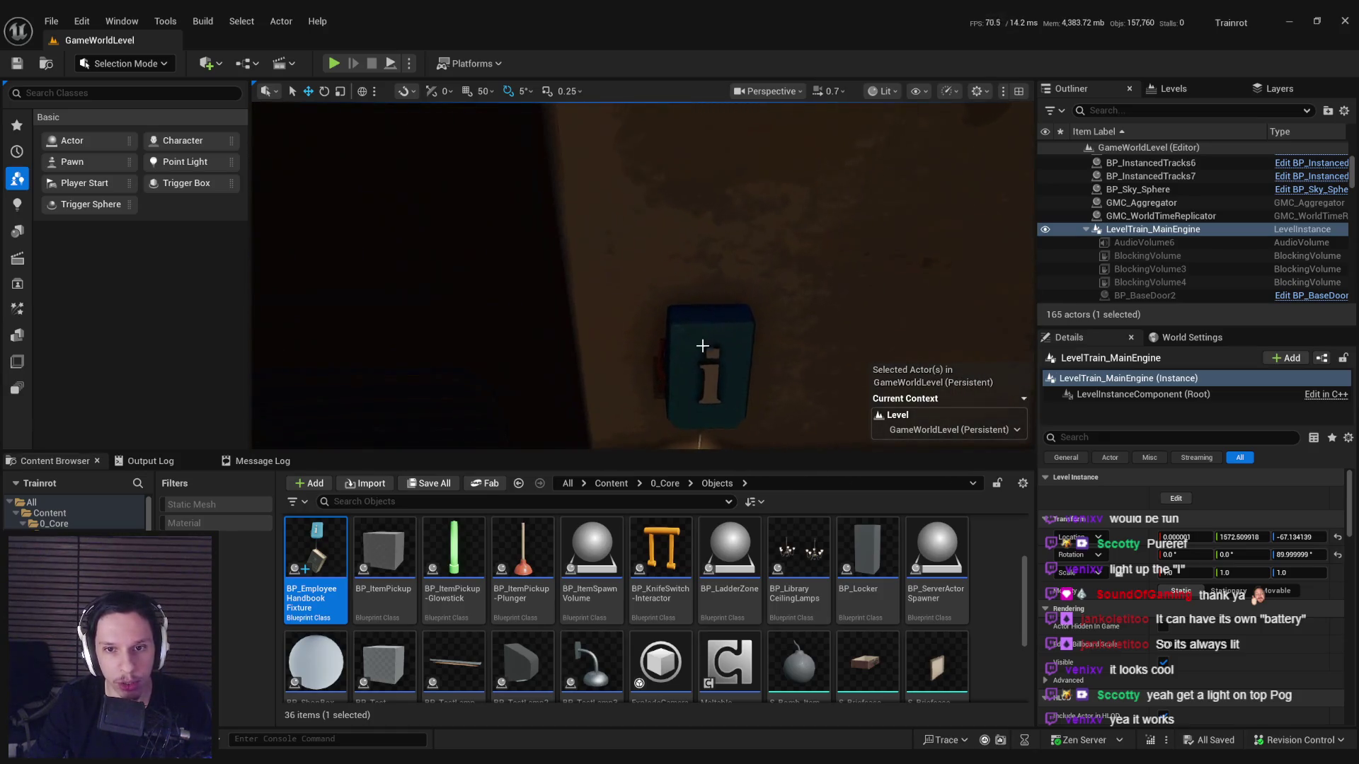
key("alt+Tab")
scroll("up", 3)
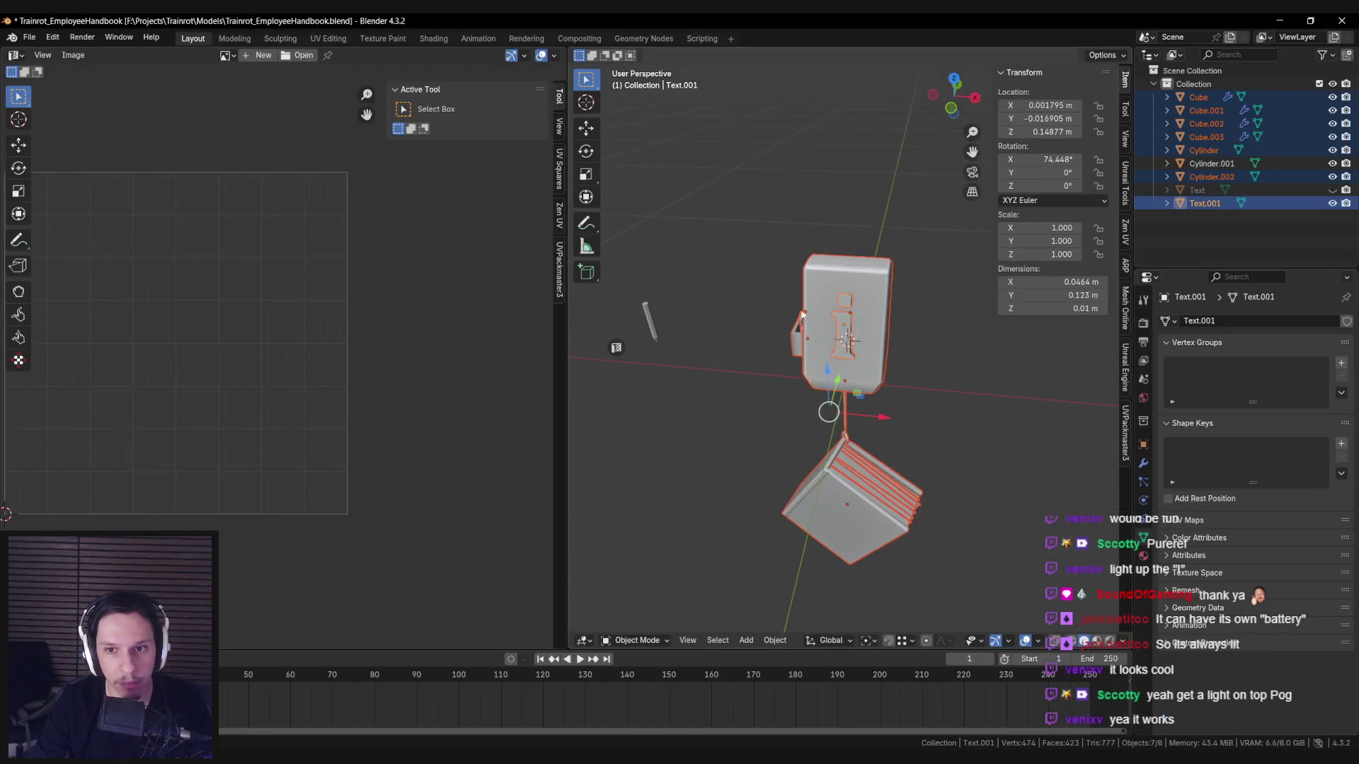
Inspect the fixture box's mesh, then add a new cylinder to the scene.
left_click(911, 307)
key("Tab")
left_click_drag(906, 318, 869, 361)
scroll("up", 3)
key("Tab")
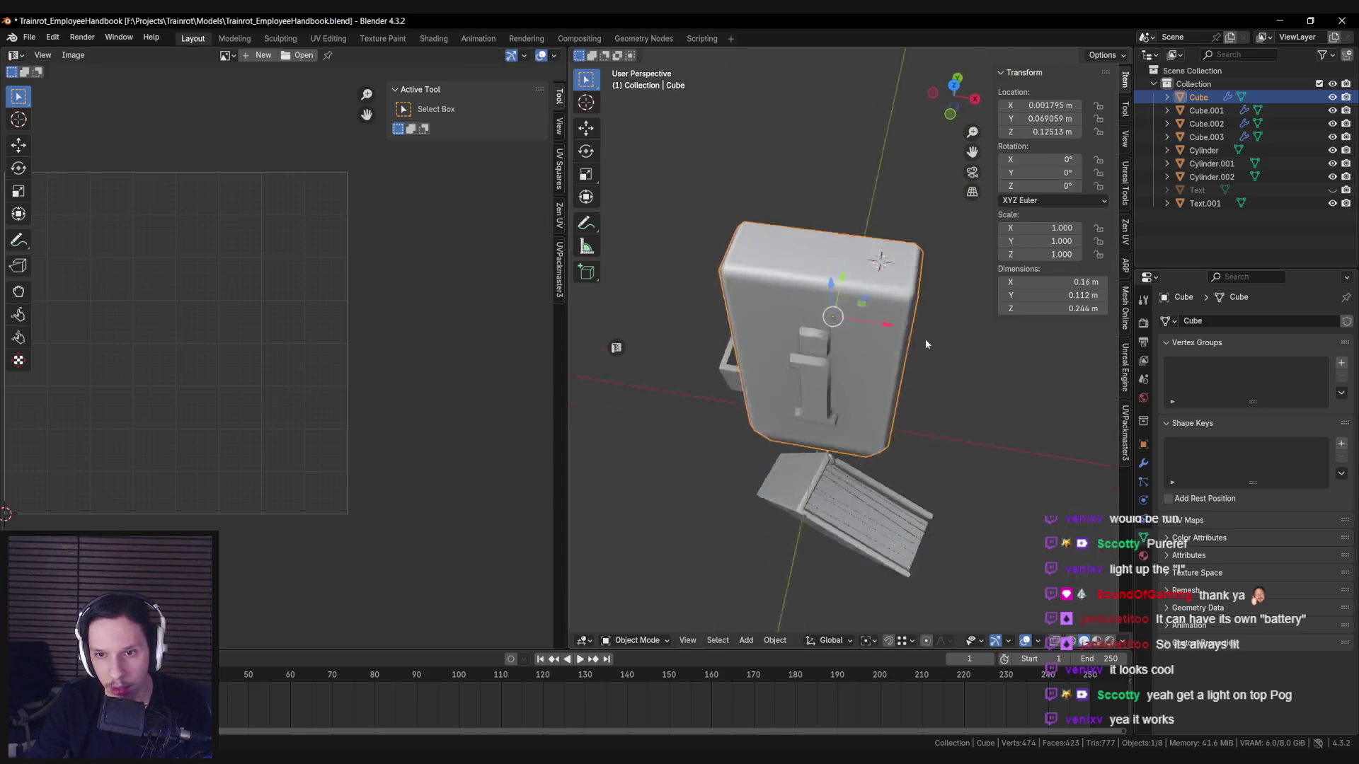
key("shift+a")
left_click(1005, 407)
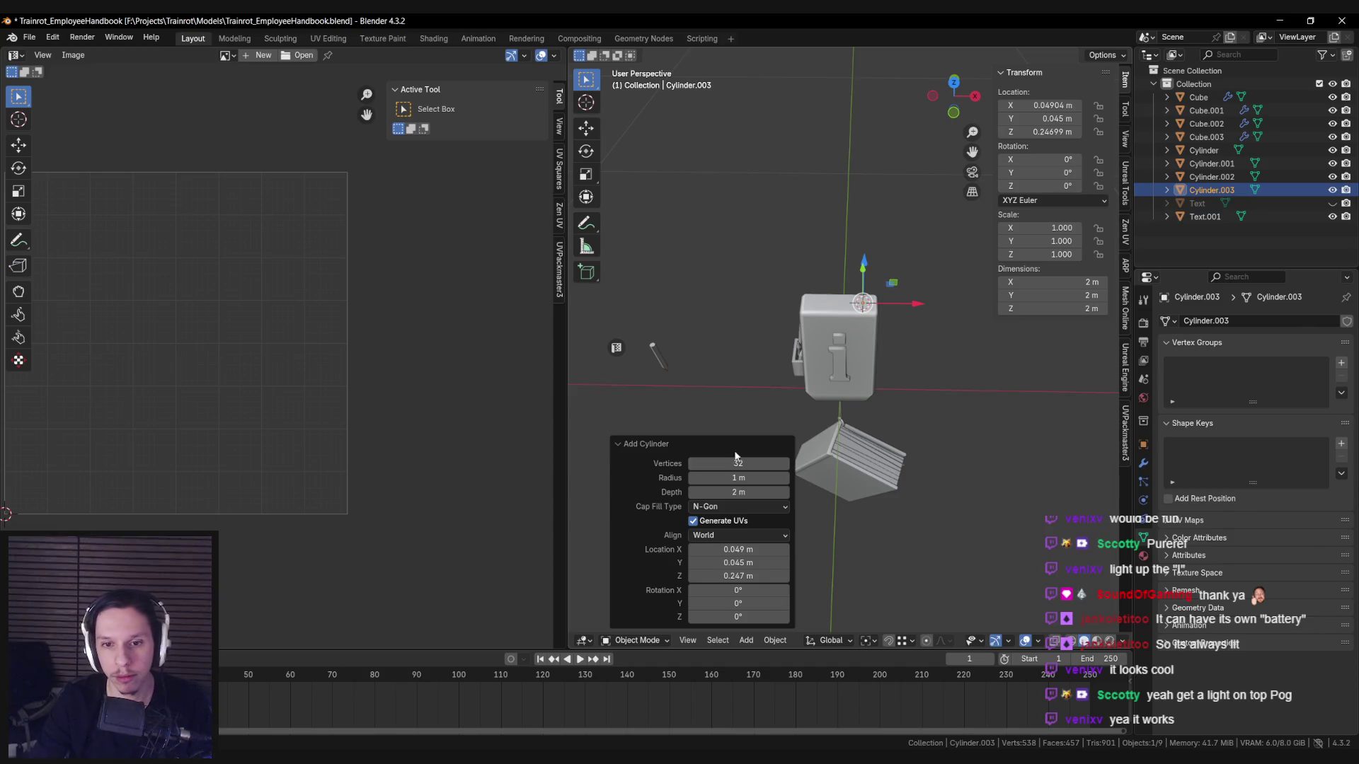
Scale the cylinder down and slide it along X onto the box top.
key("s")
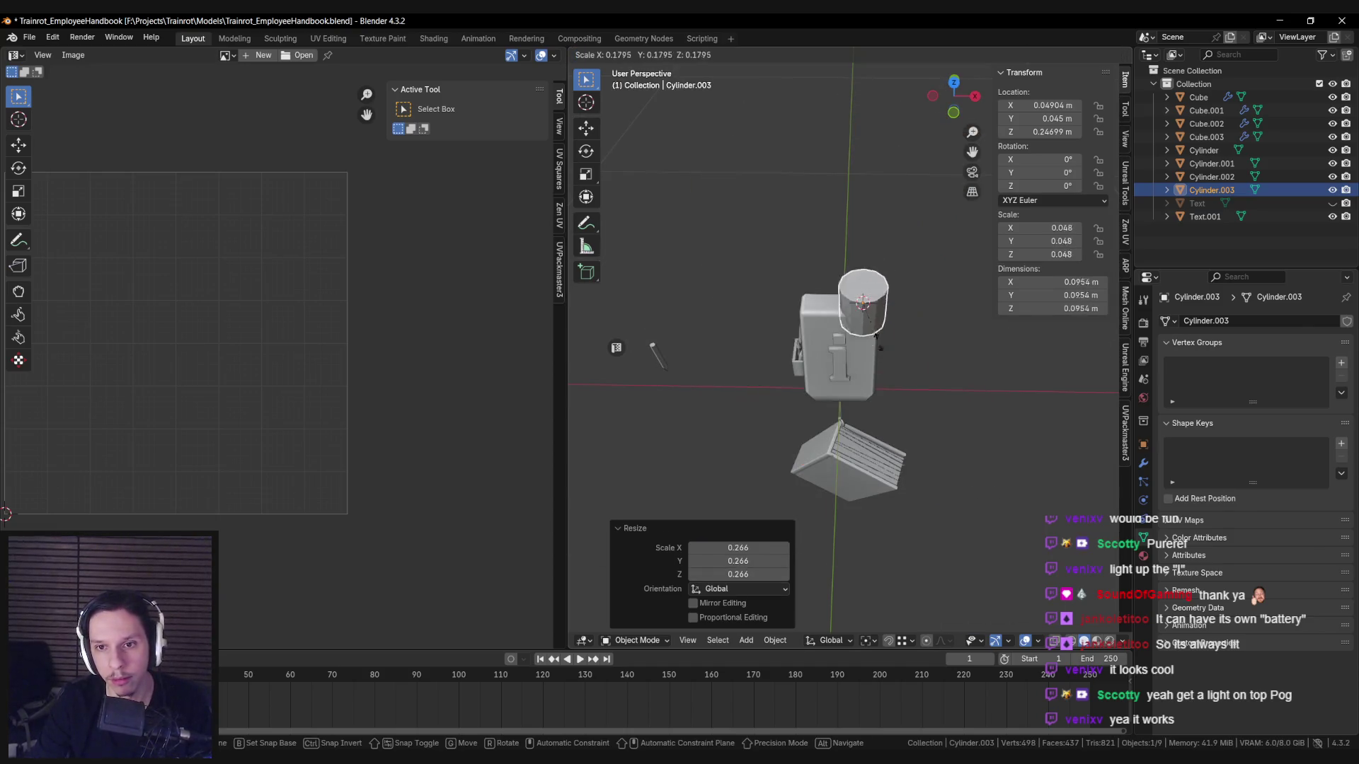
left_click(867, 321)
scroll("up", 3)
key("s")
left_click(900, 322)
key("g")
key("x")
left_click(891, 315)
Delete the cylinder's bottom face using X-ray face selection.
key("Tab")
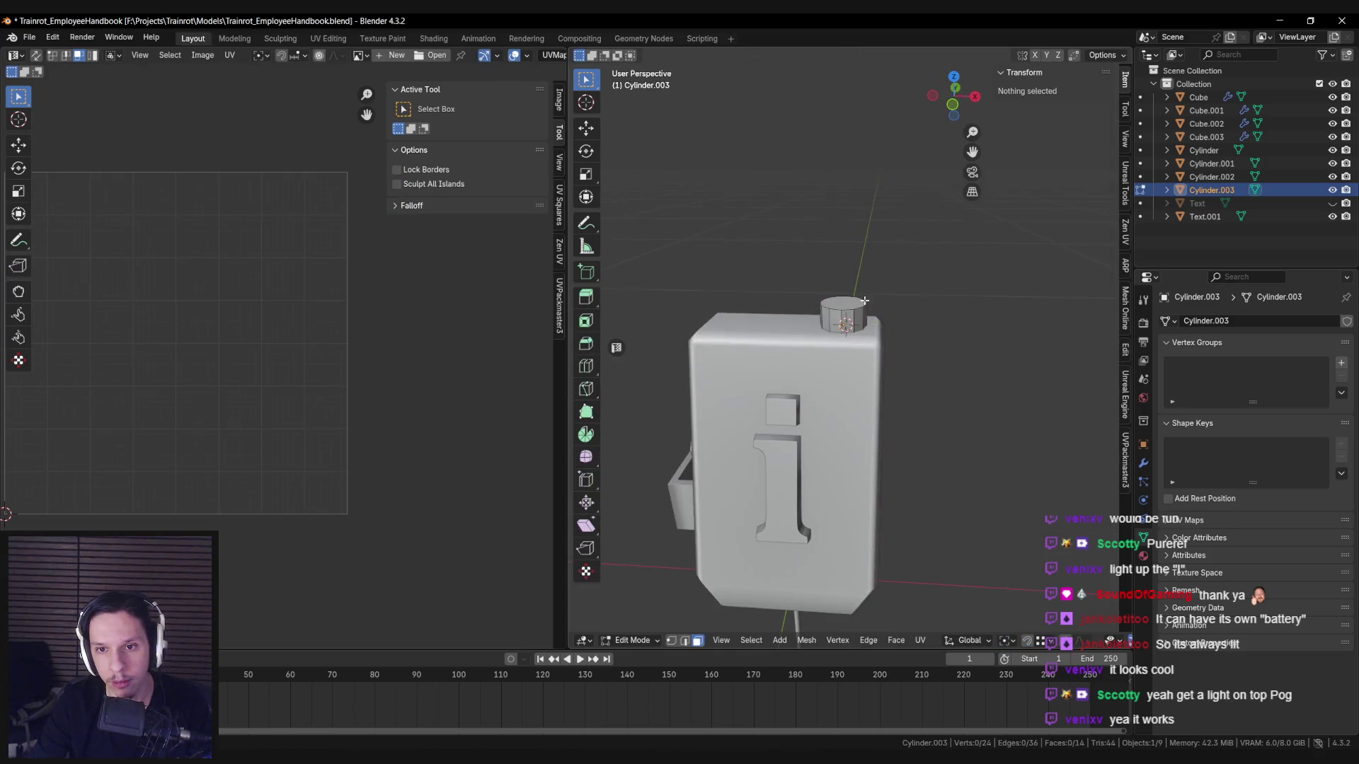
key("alt+z")
key("3")
left_click(842, 335)
key("x")
left_click(1005, 405)
key("alt+z")
scroll("up", 3)
Lower the cylinder's top face along Z to shorten it.
left_click(832, 275)
key("g")
key("z")
left_click(849, 318)
left_click(864, 327)
Extrude the top face upward and bevel it into a 3-segment dome.
left_click(836, 354)
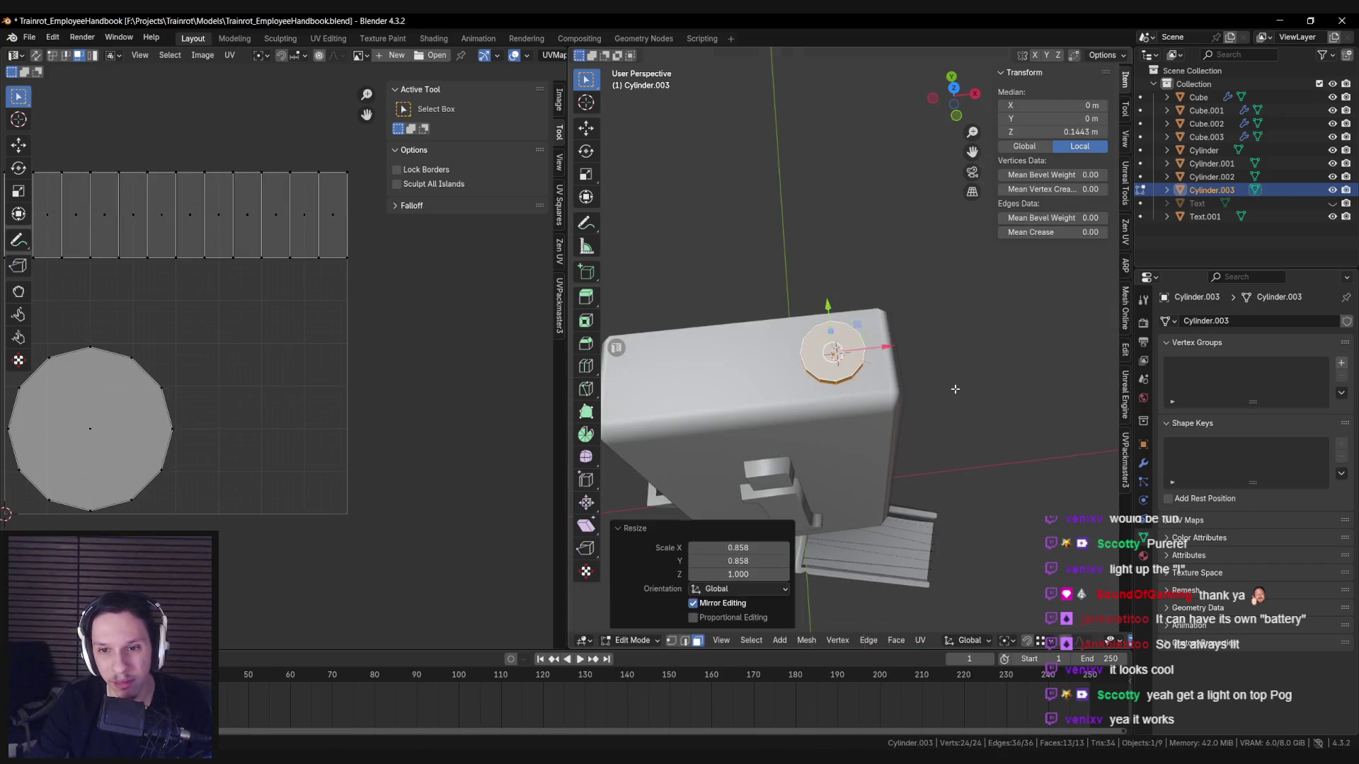
key("e")
key("Escape")
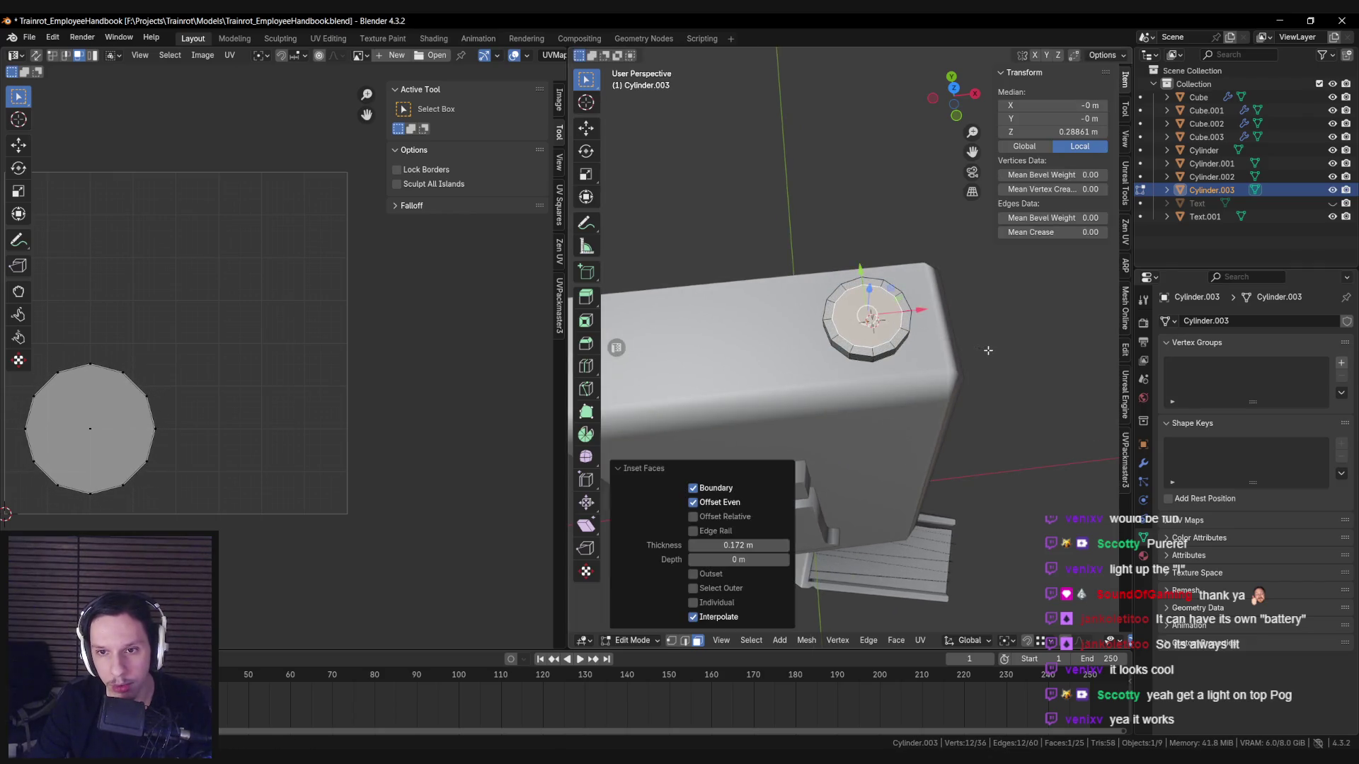
left_click_drag(880, 343, 880, 309)
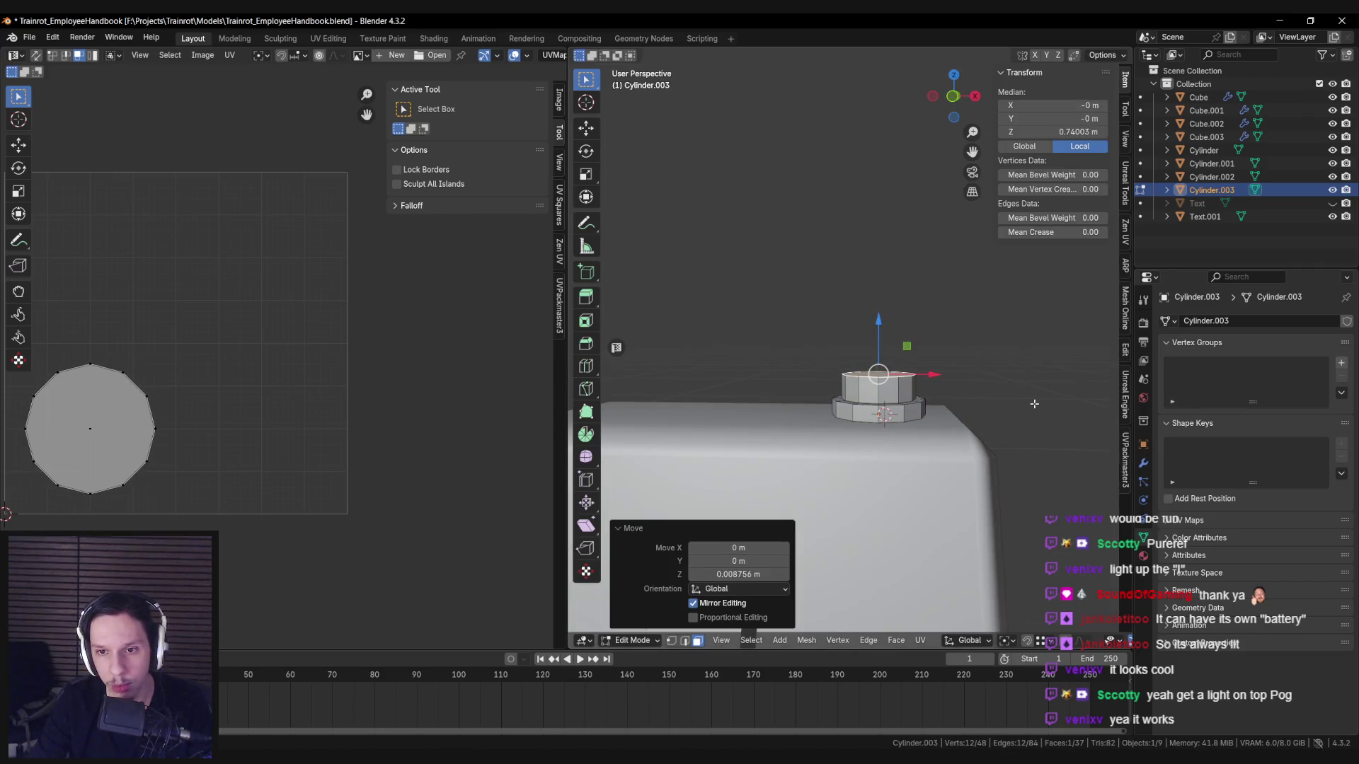
key("ctrl+b")
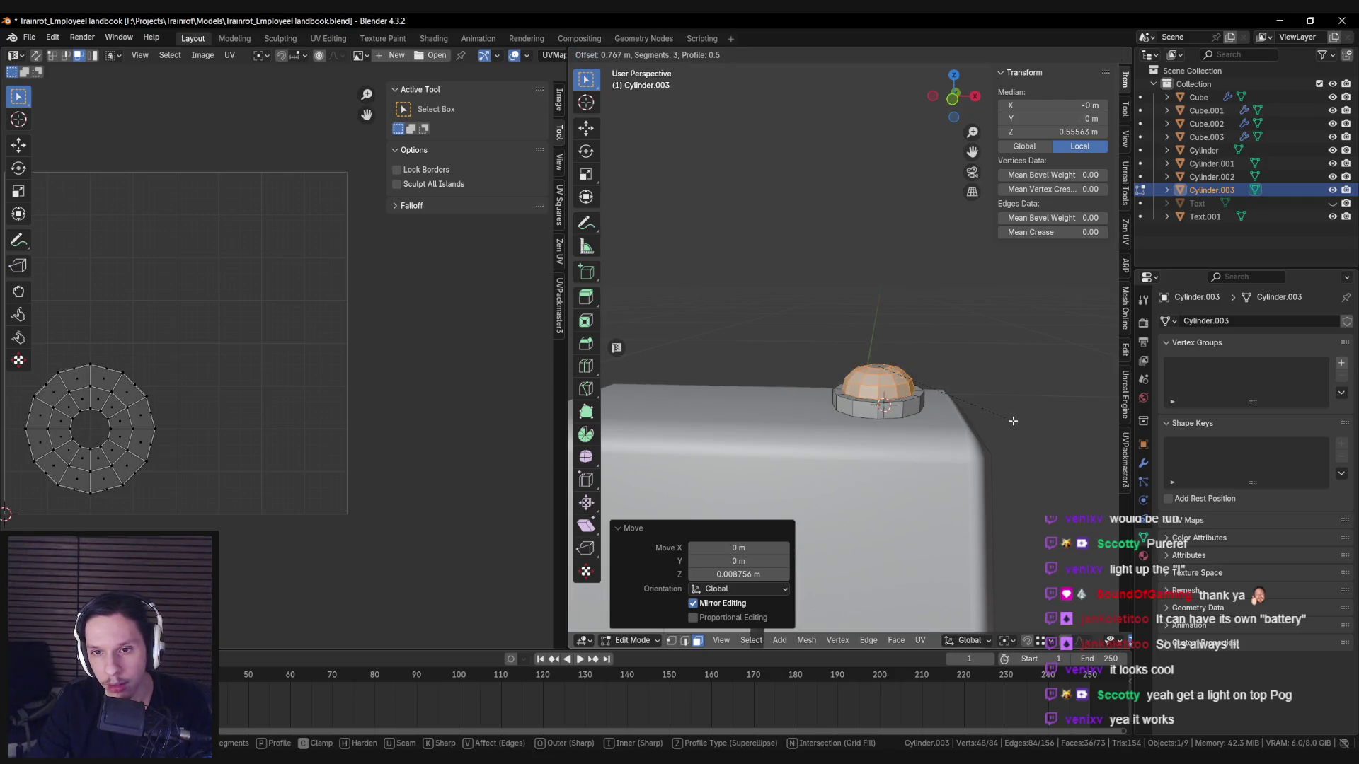
key("m")
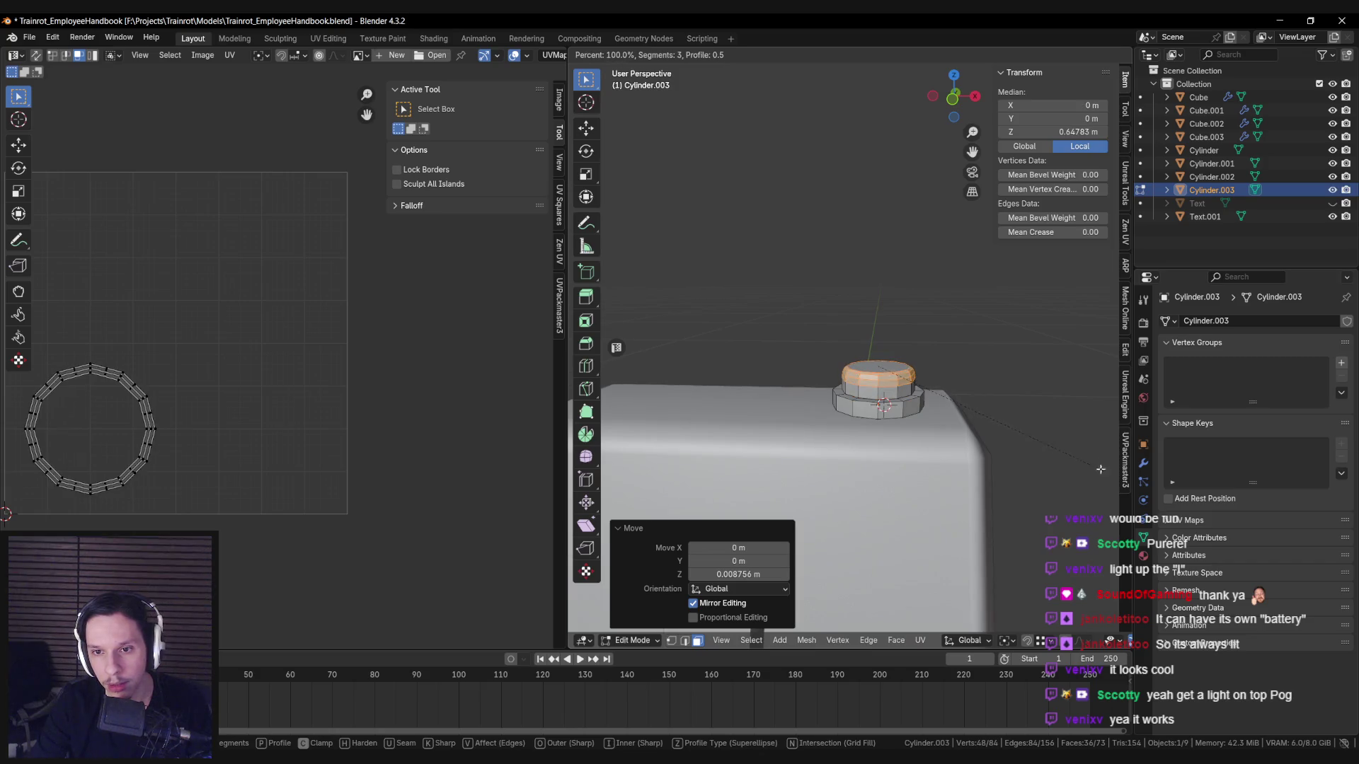
left_click(790, 473)
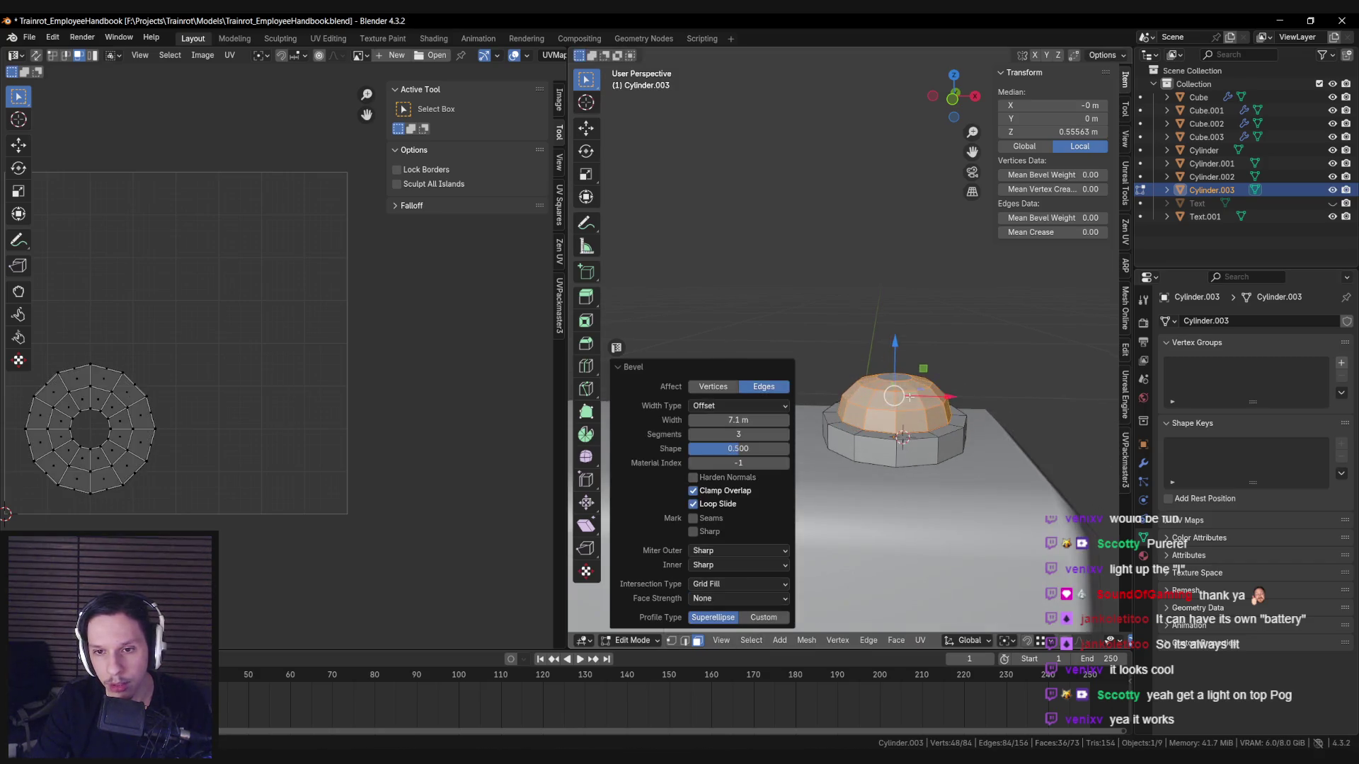
Merge the dome mesh by distance and collapse its top cap to a centre point.
key("a")
key("m")
left_click(869, 428)
key("alt+a")
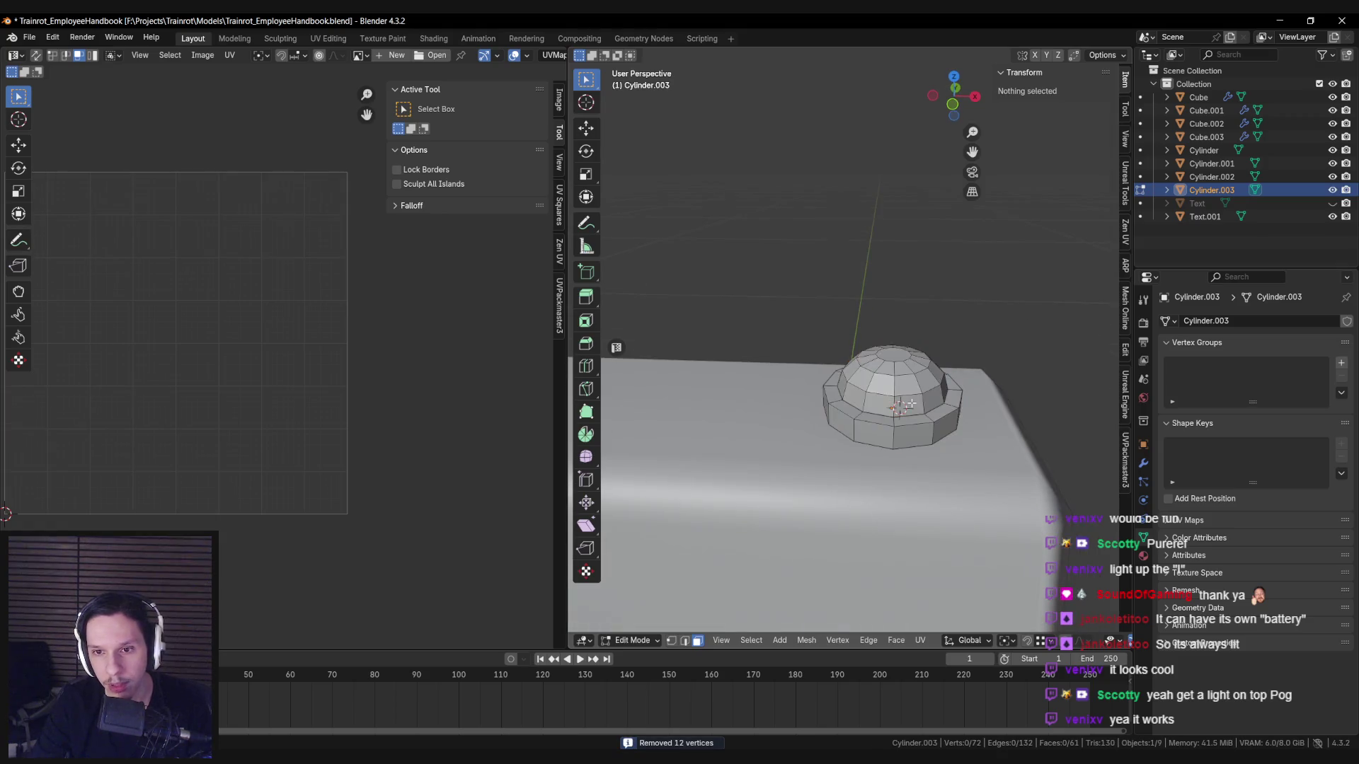
scroll("up", 3)
left_click(823, 225)
key("e")
key("m")
left_click(941, 244)
Raise the dome's top centre vertex straight up along Z.
key("a")
key("1")
key("alt+a")
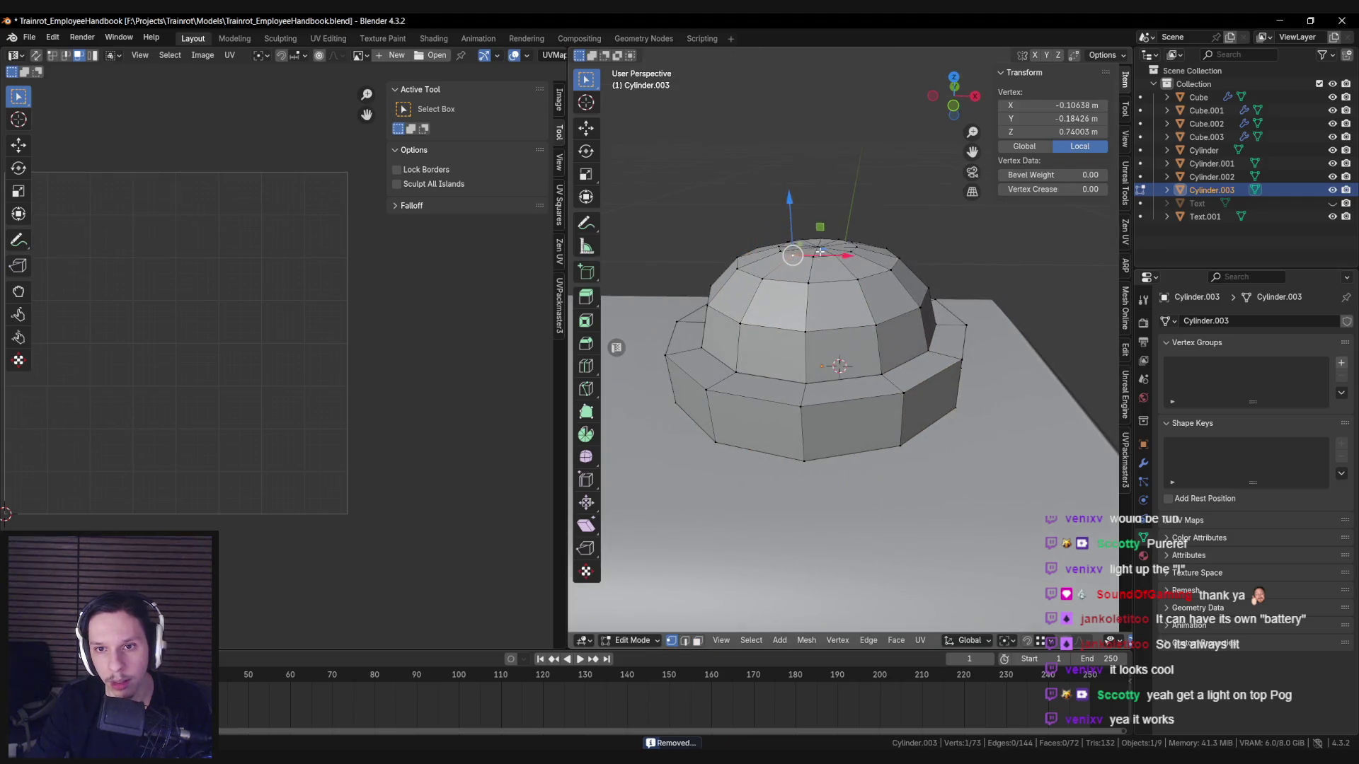
left_click(818, 271)
key("g")
key("z")
left_click(818, 216)
scroll("down", 3)
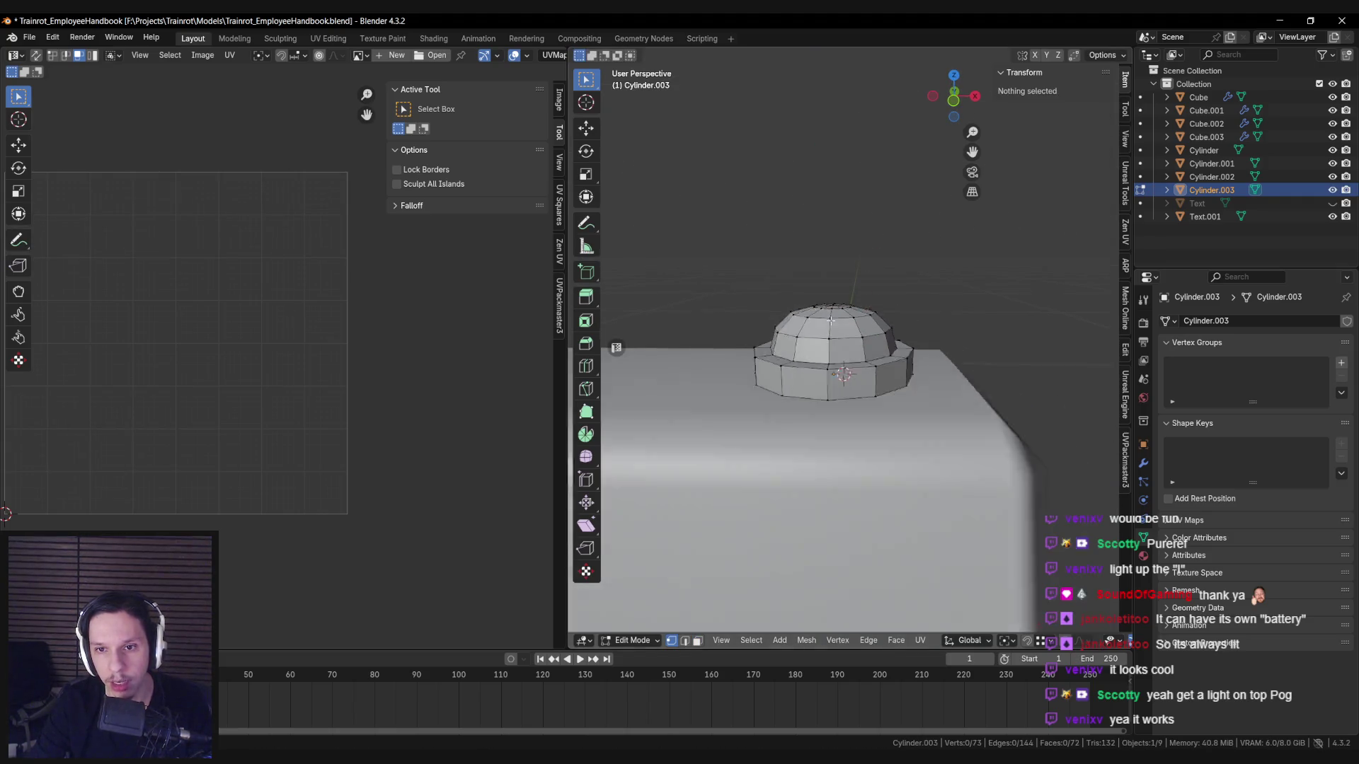
Move the dome's base edge loop vertically to a new height.
key("Tab")
key("KP_Decimal")
key("Tab")
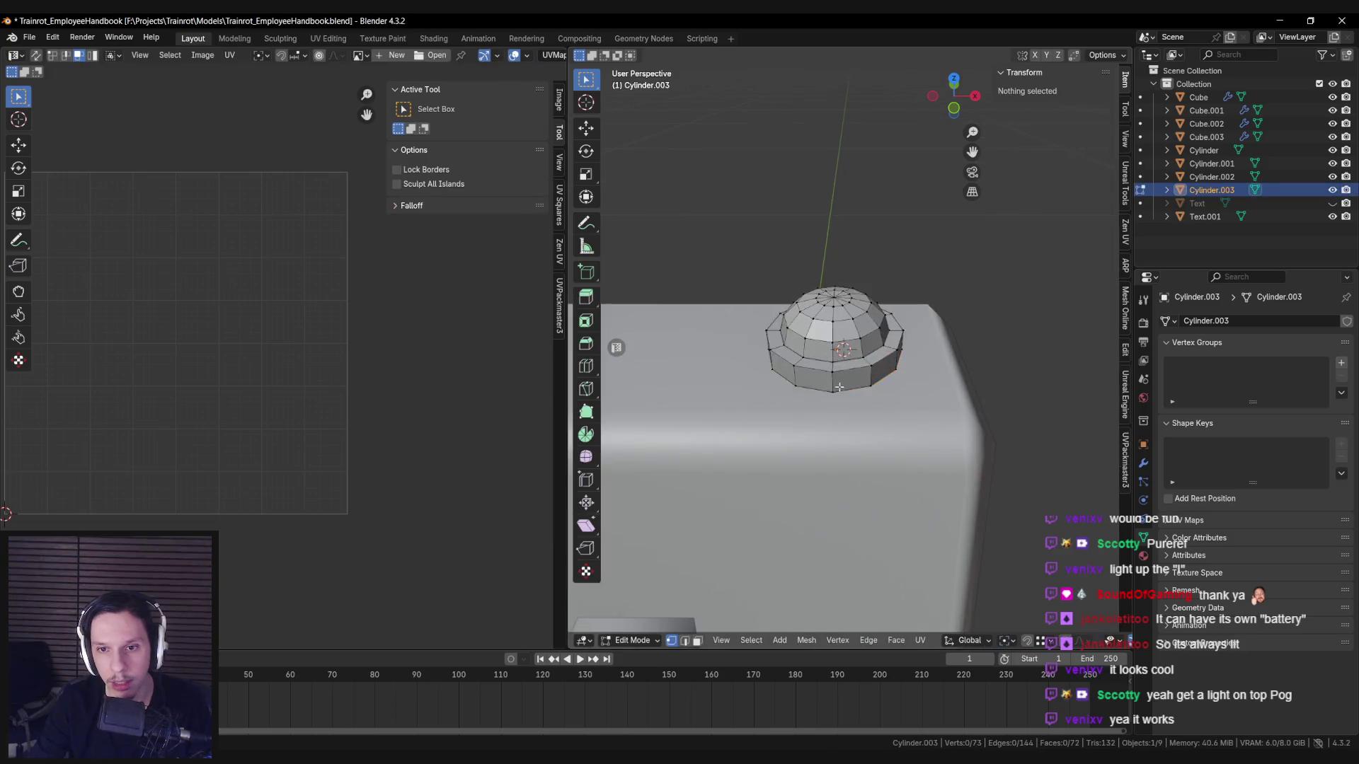
key("2")
left_click(851, 369)
key("g")
key("z")
left_click(632, 640)
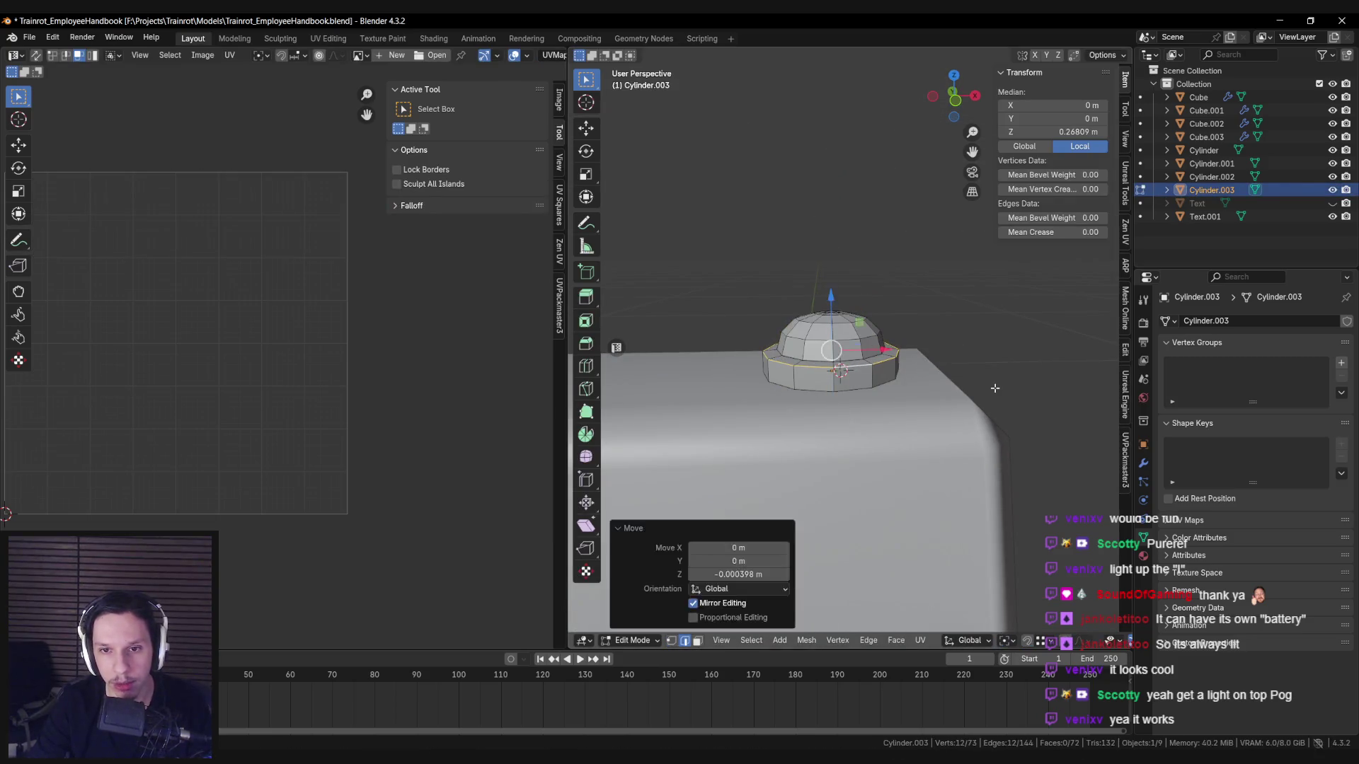
left_click(658, 536)
scroll("down", 3)
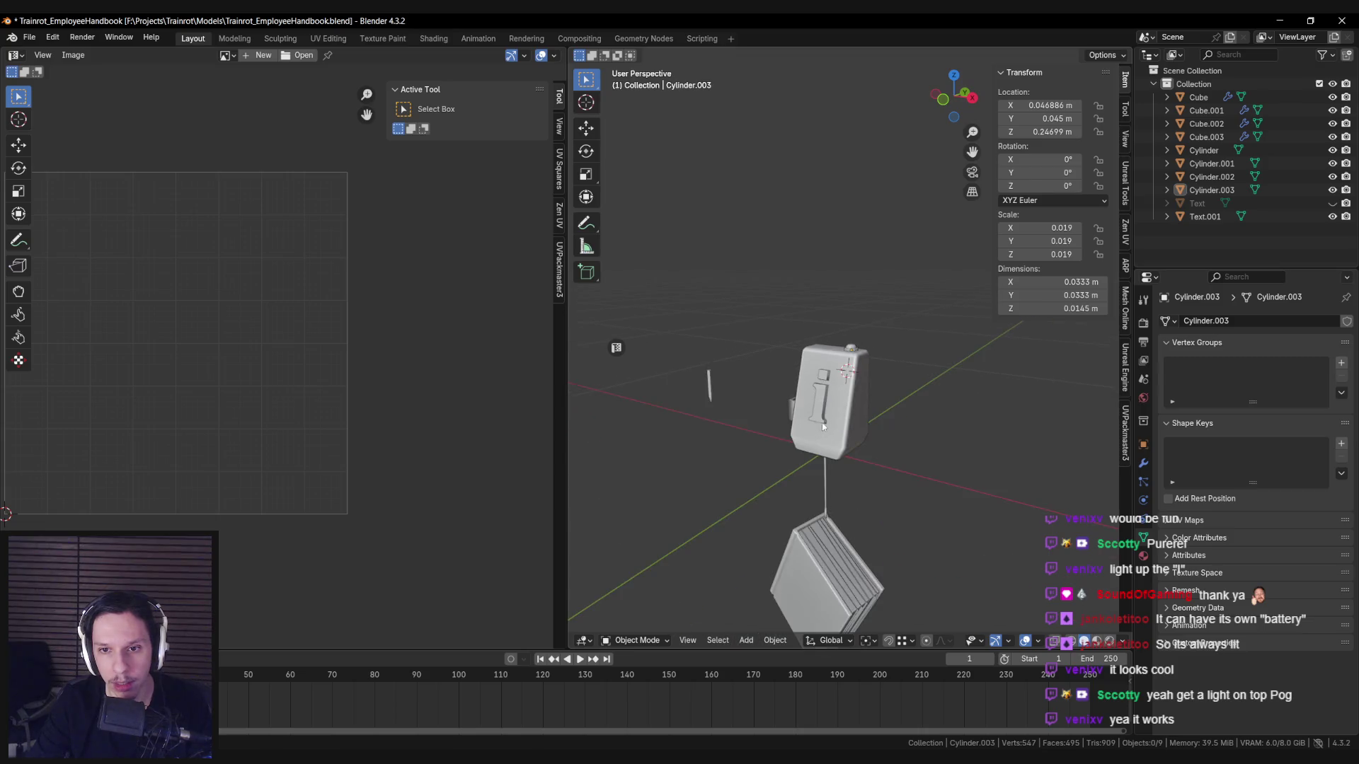
scroll("up", 3)
Narrow the dome cap in width and depth, then slide it flat across the box top.
left_click(860, 352)
key("Tab")
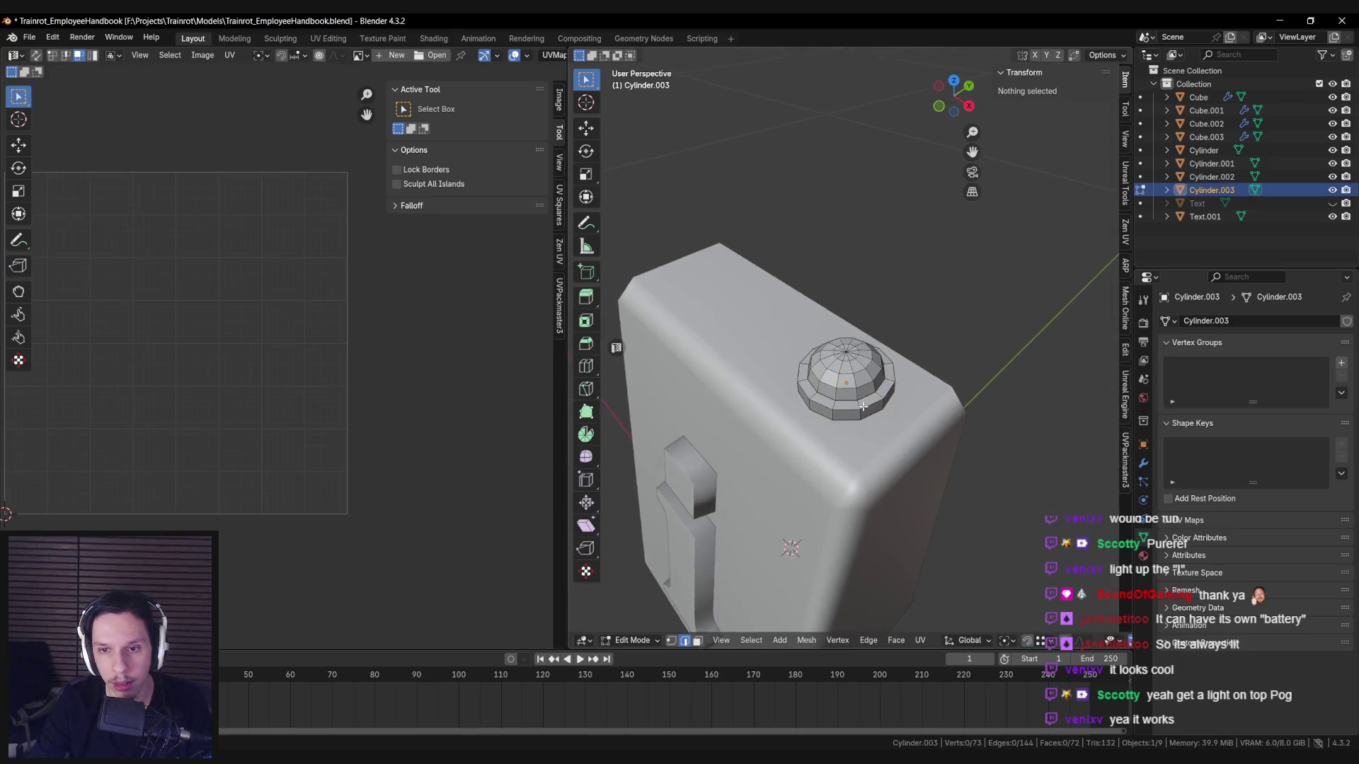
key("a")
key("s")
key("shift+z")
left_click(930, 428)
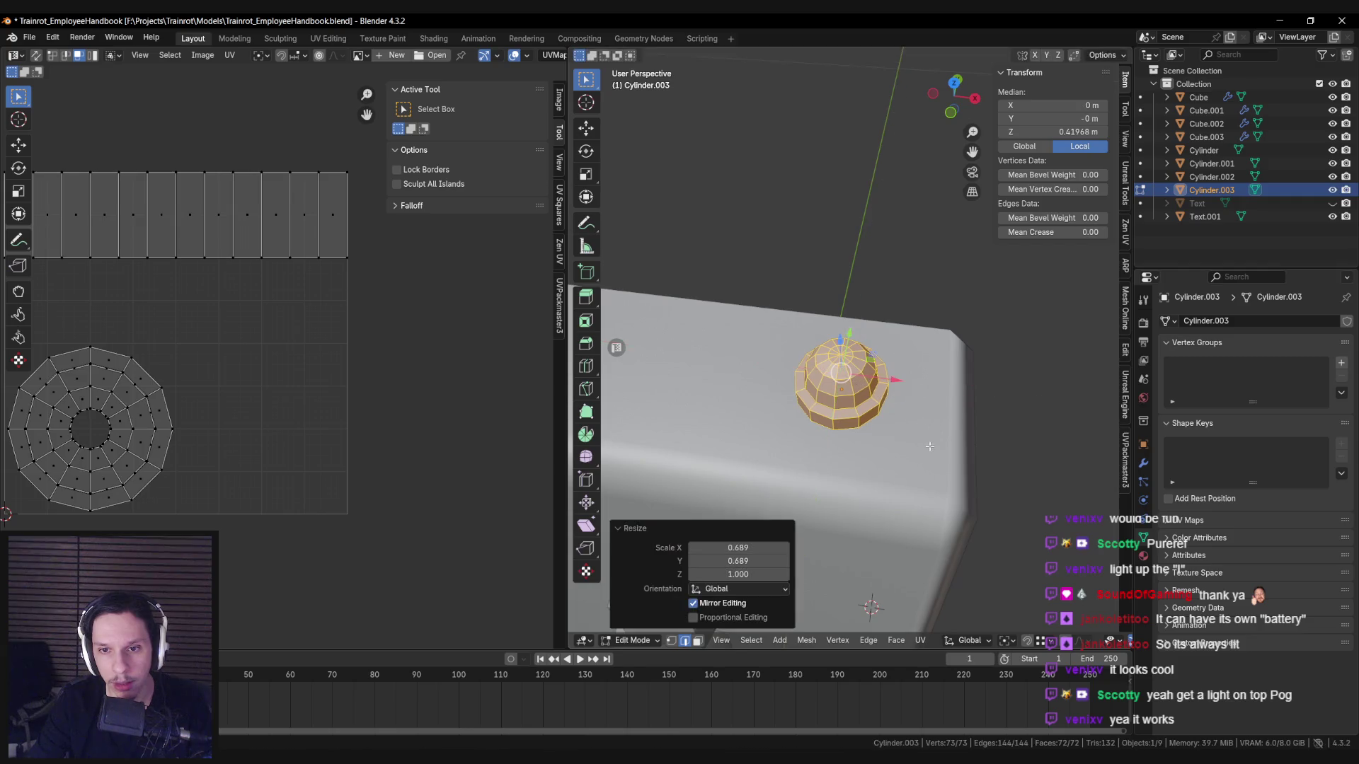
key("Tab")
scroll("down", 3)
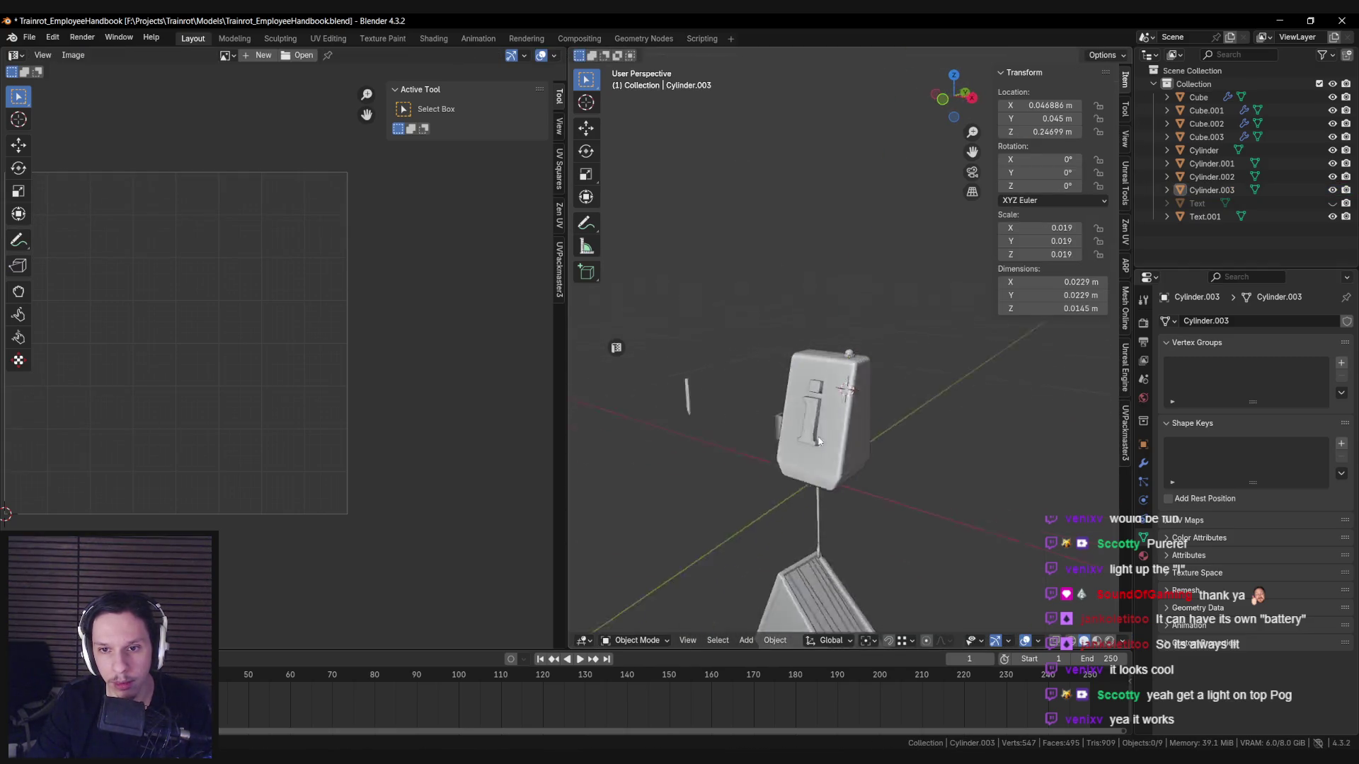
left_click(857, 373)
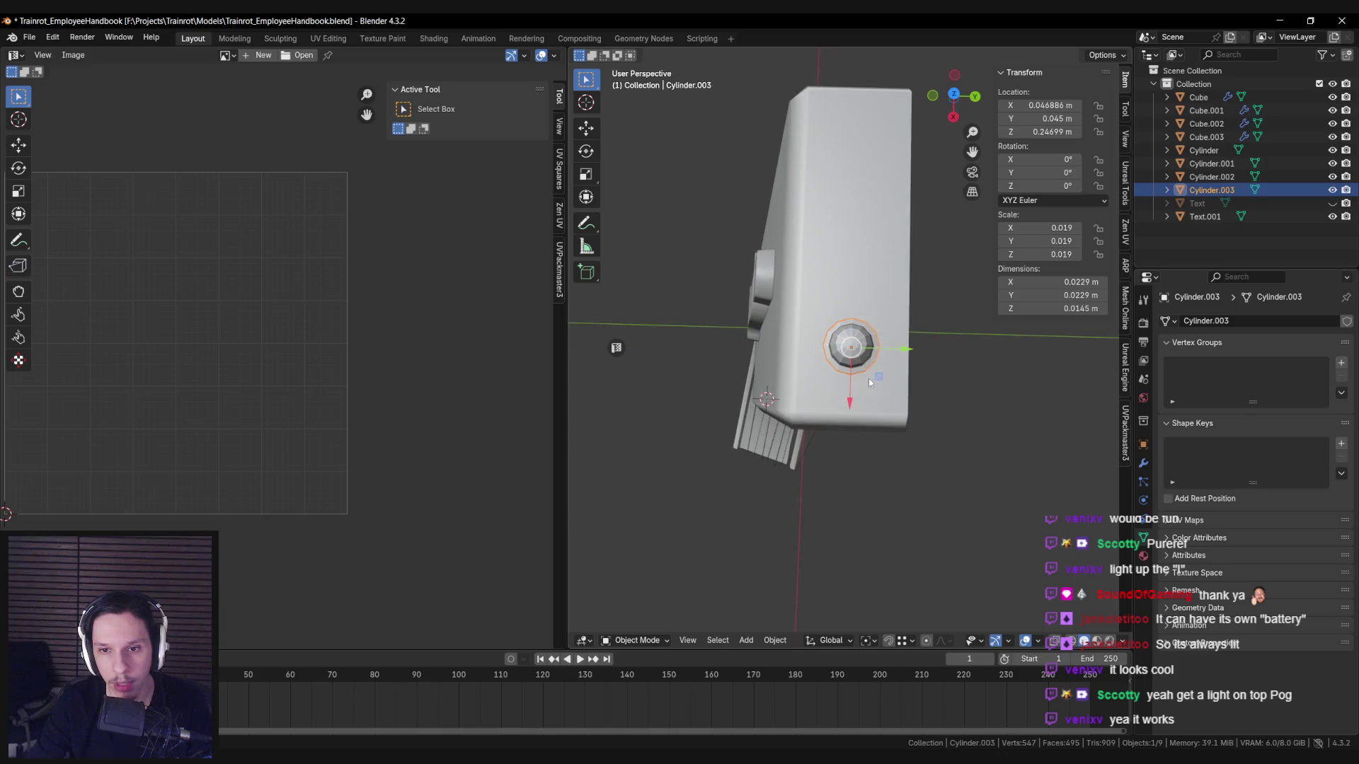
key("g")
key("shift+z")
left_click(868, 390)
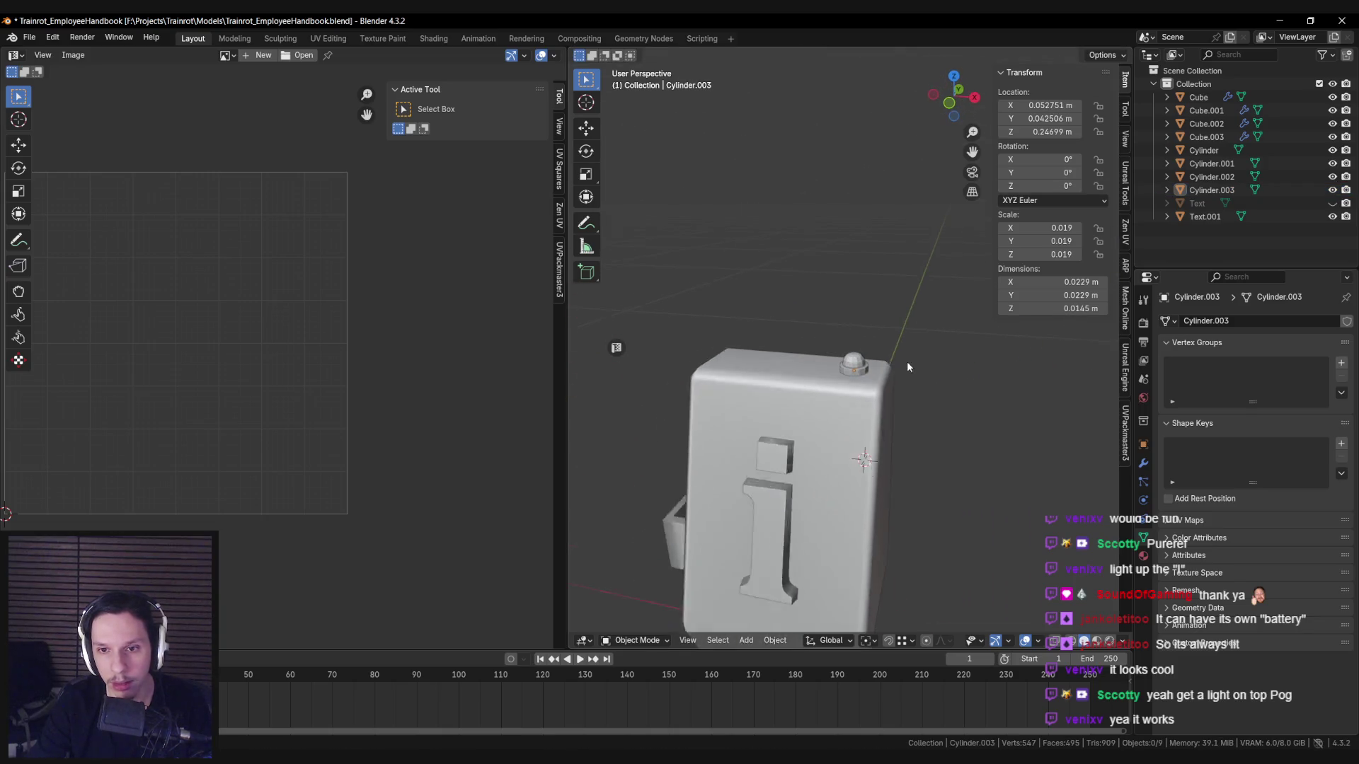
Apply Shade Smooth to the dome cap object.
key("Tab")
scroll("up", 3)
key("a")
right_click(848, 423)
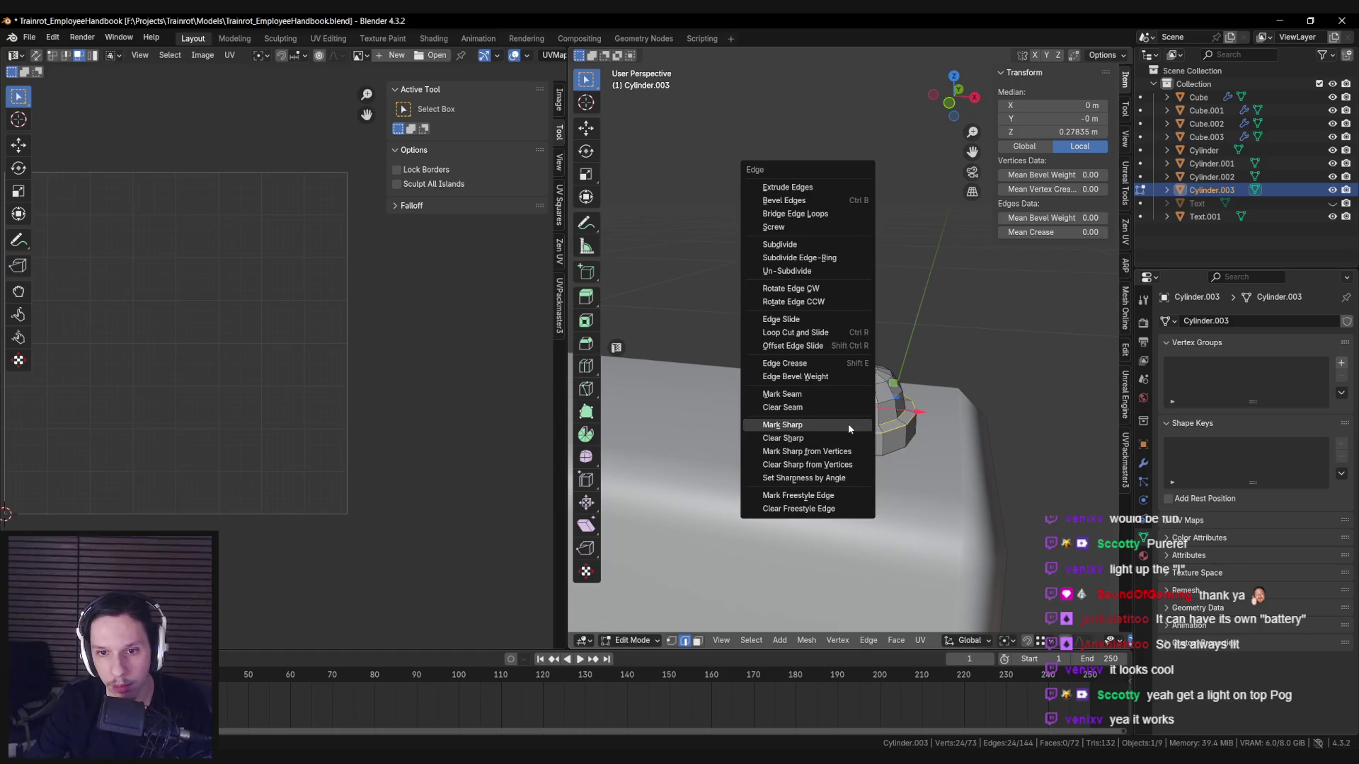
key("Escape")
key("Tab")
right_click(847, 423)
left_click(848, 423)
scroll("down", 3)
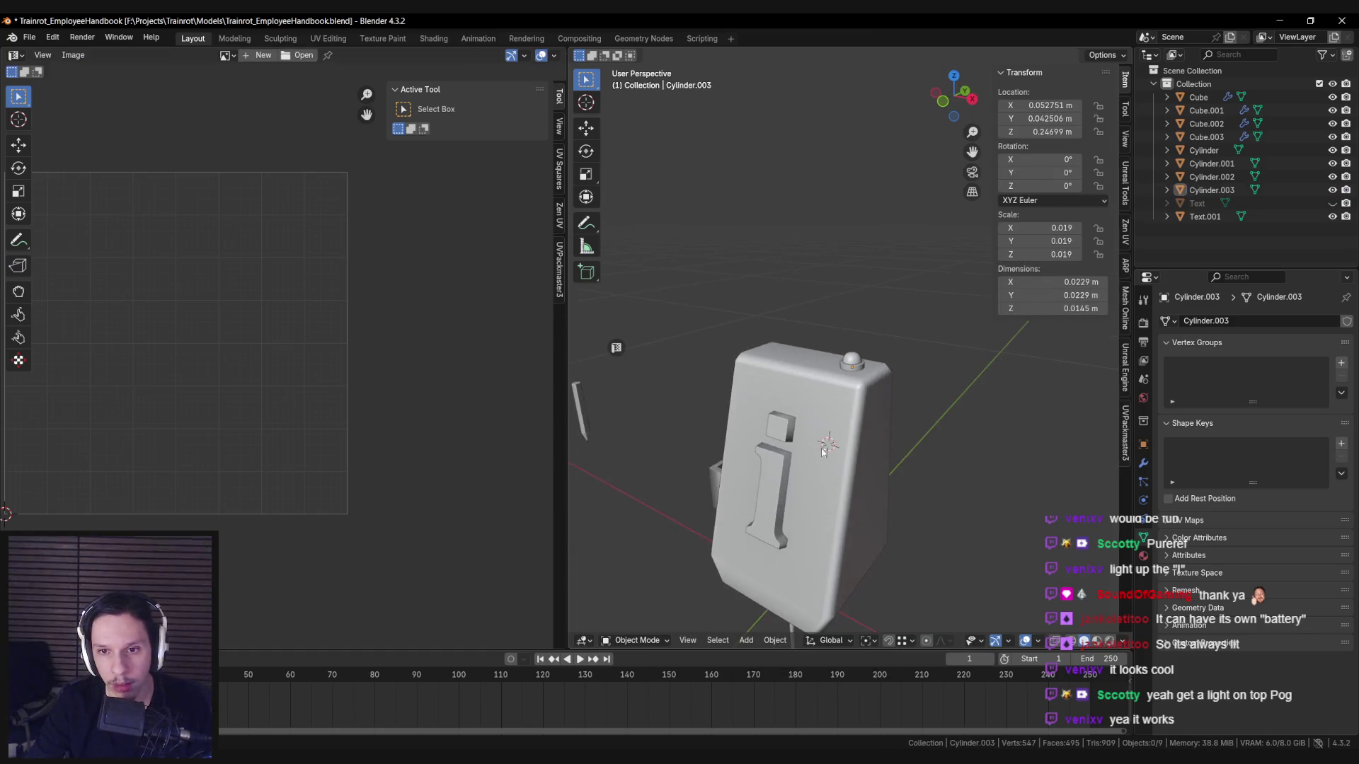
Enlarge the dome cap Cylinder.003 by a factor of 1.248 on the box top.
left_click(835, 396)
scroll("up", 3)
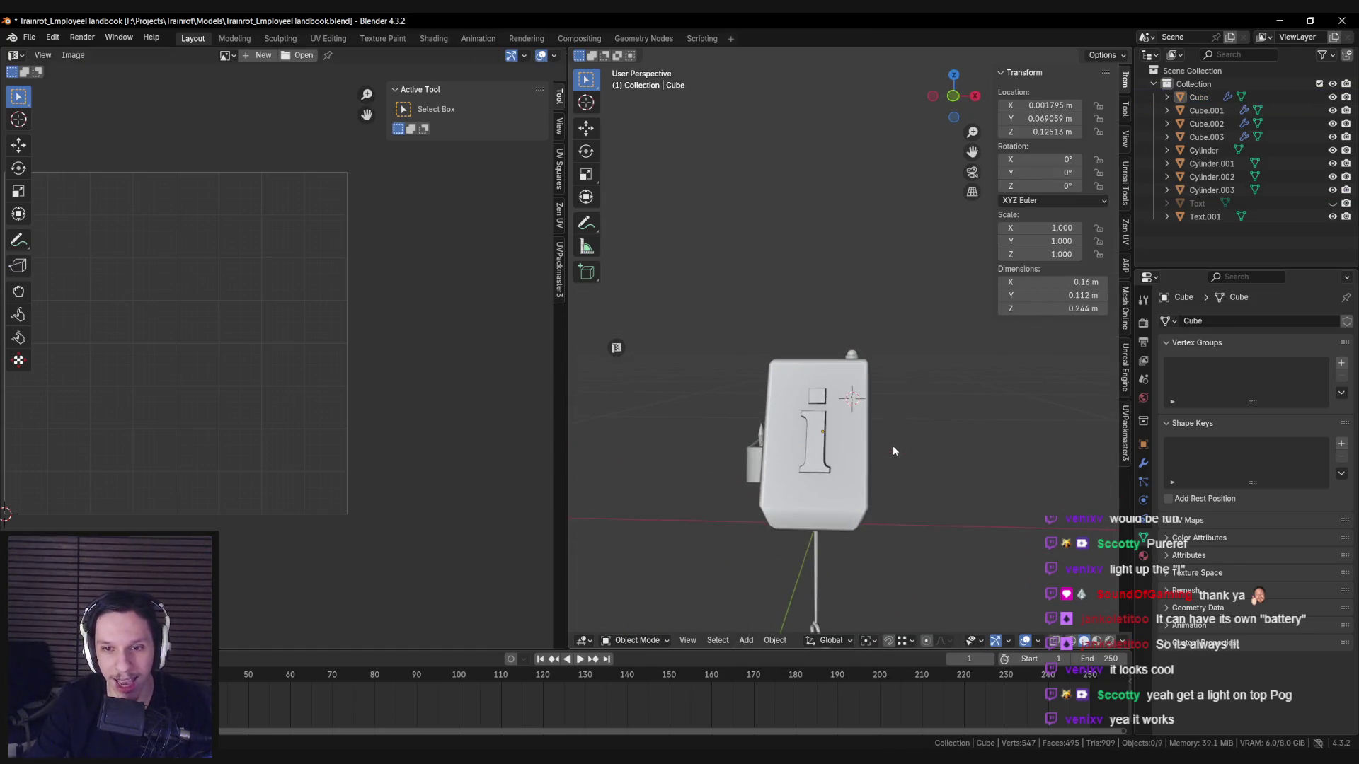
scroll("down", 3)
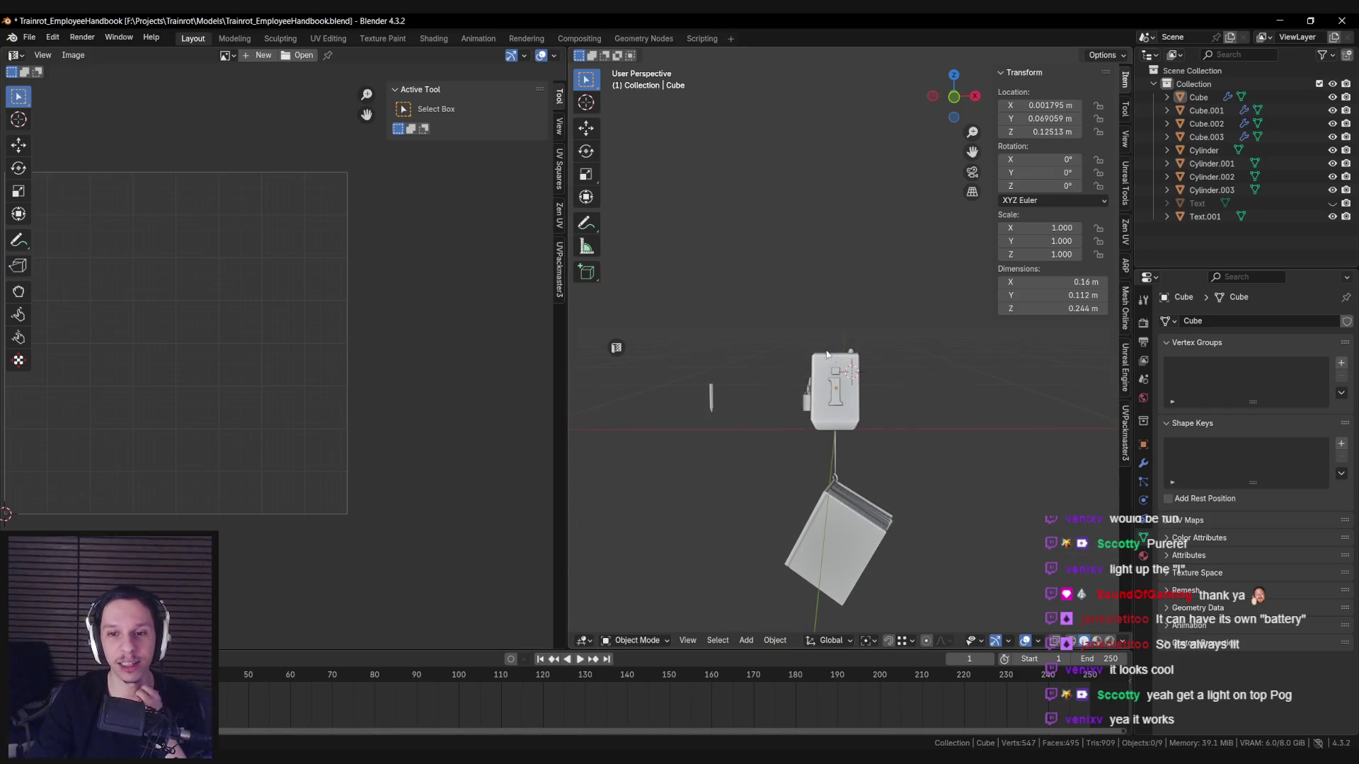
scroll("up", 3)
scroll("down", 3)
scroll("up", 3)
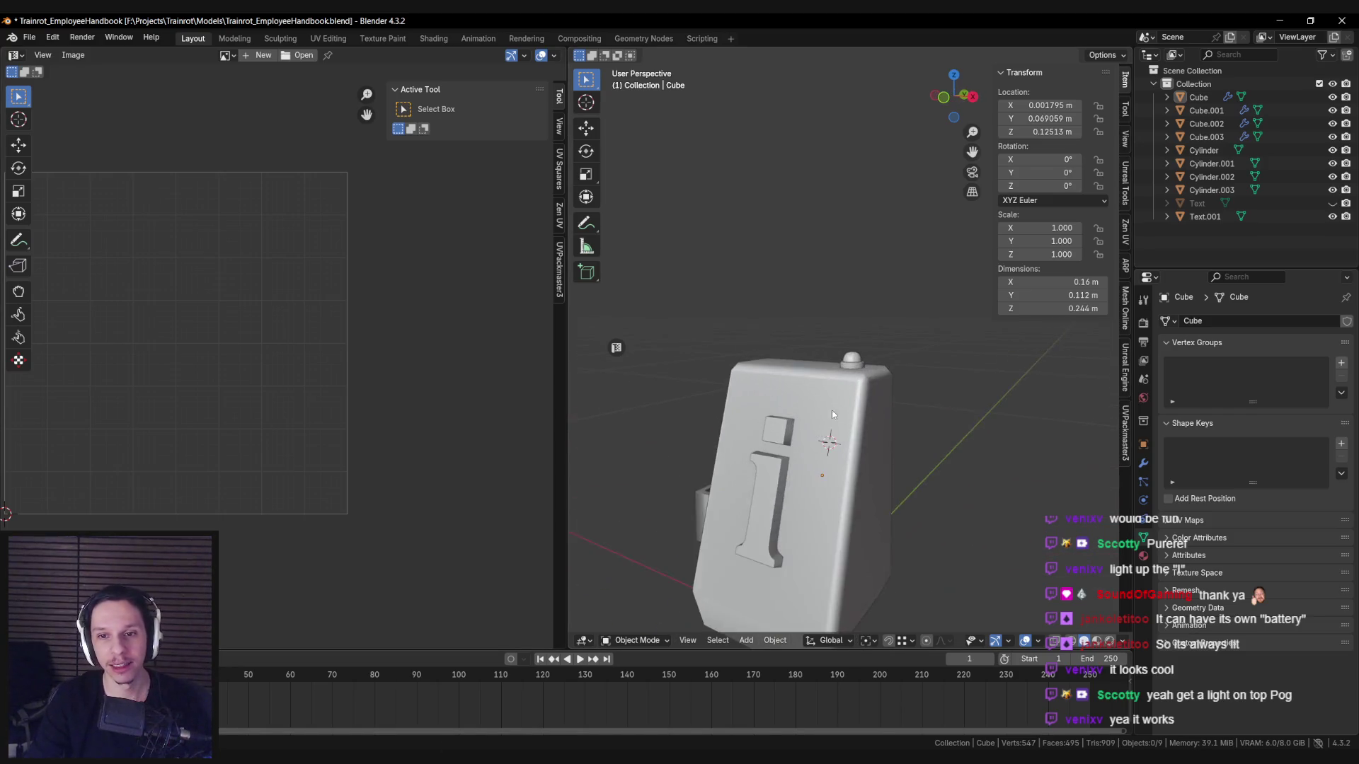
left_click(863, 368)
scroll("up", 3)
key("s")
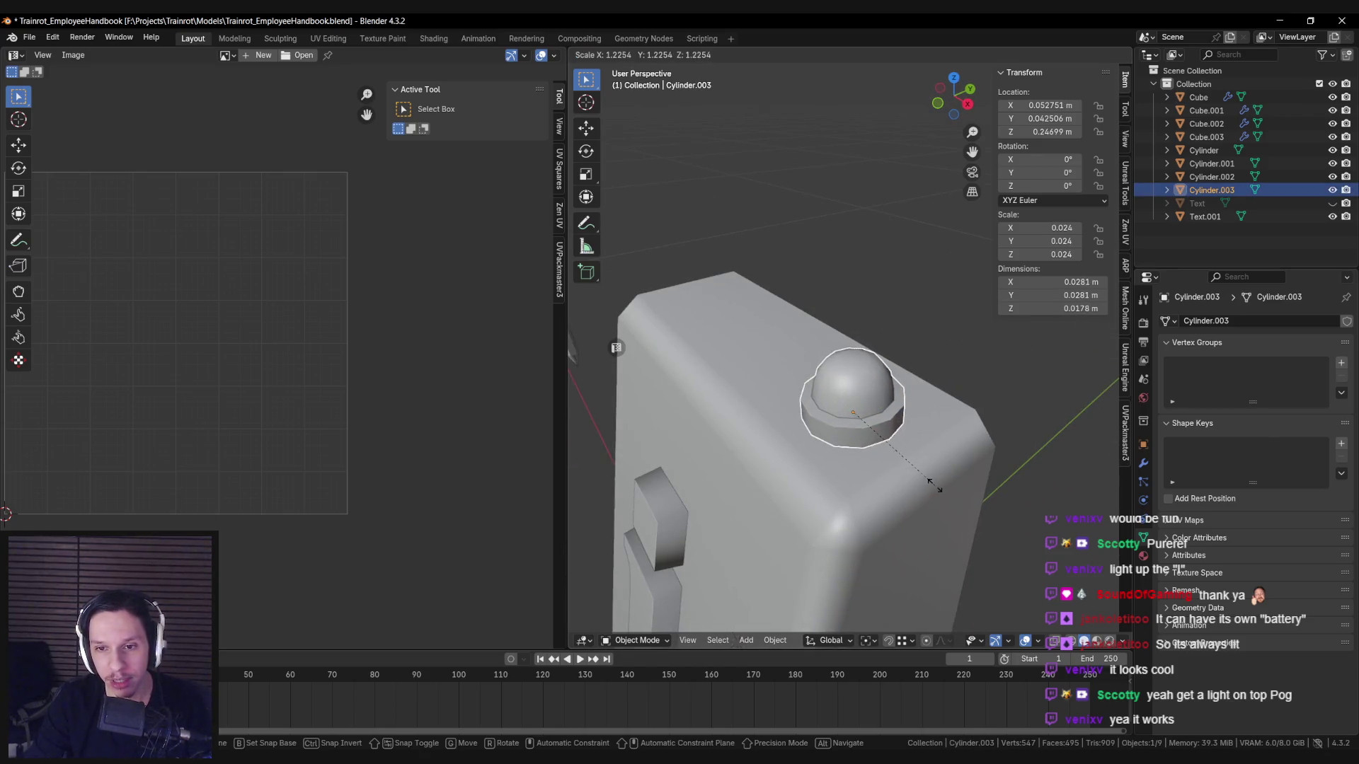
left_click(932, 486)
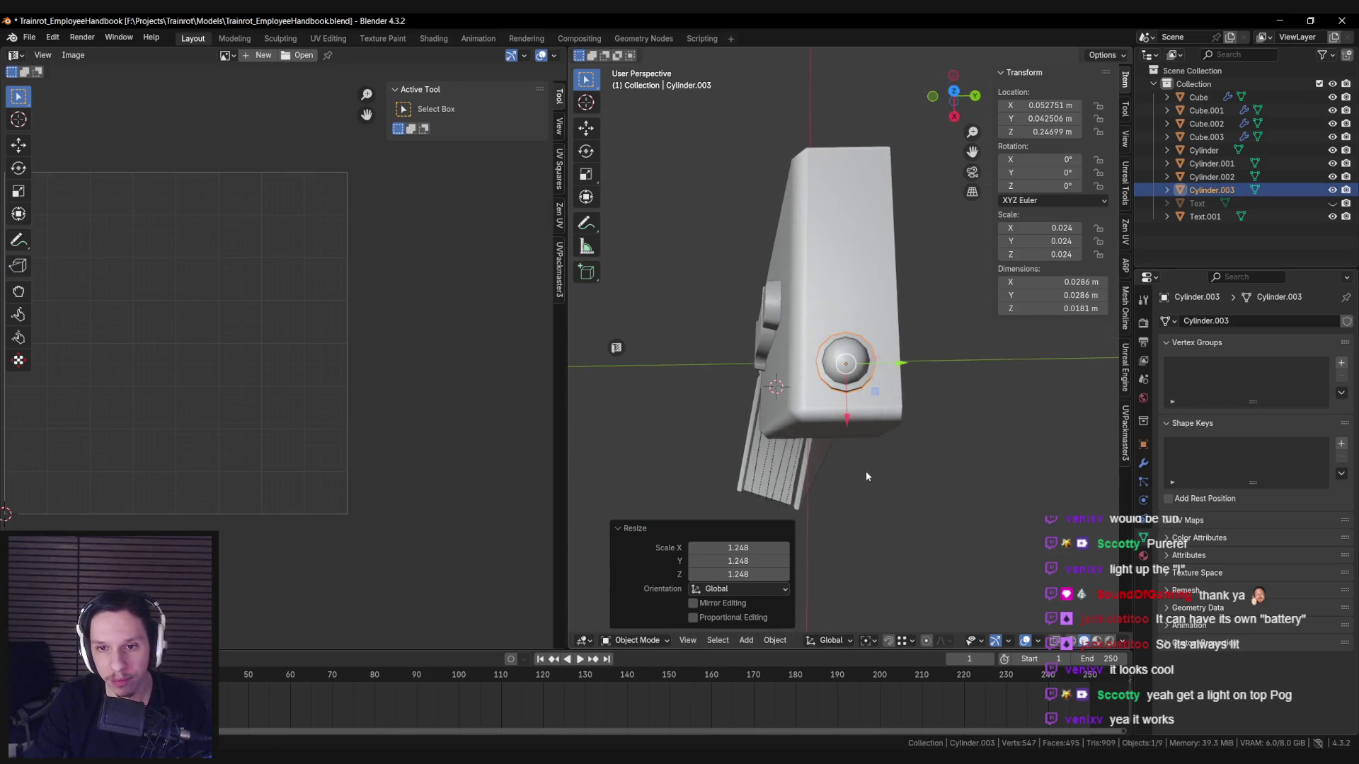
scroll("down", 3)
left_click(936, 418)
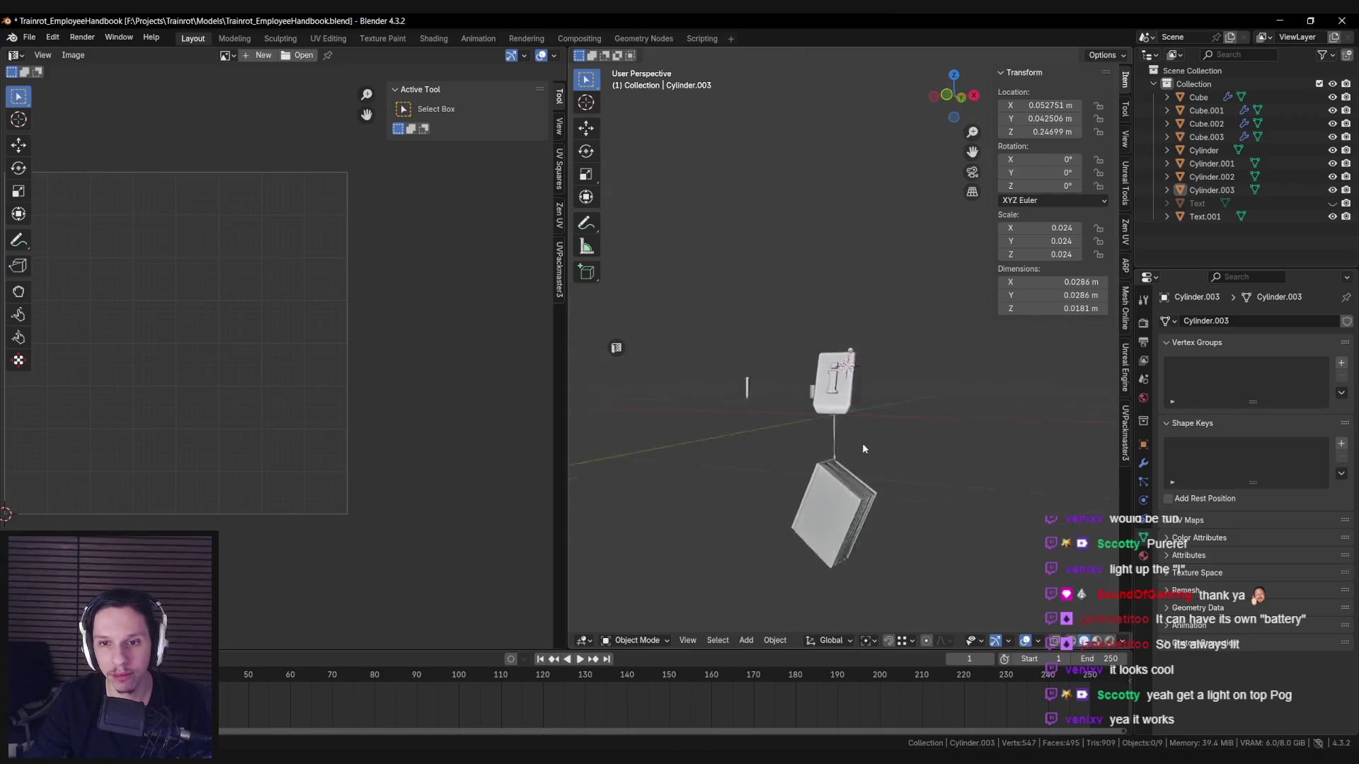
Scale the dome's upper vertices along Z, making the dome taller.
scroll("up", 3)
left_click(821, 375)
key("Tab")
key("1")
key("alt+z")
key("alt+a")
left_click_drag(766, 301, 928, 390)
key("s")
key("z")
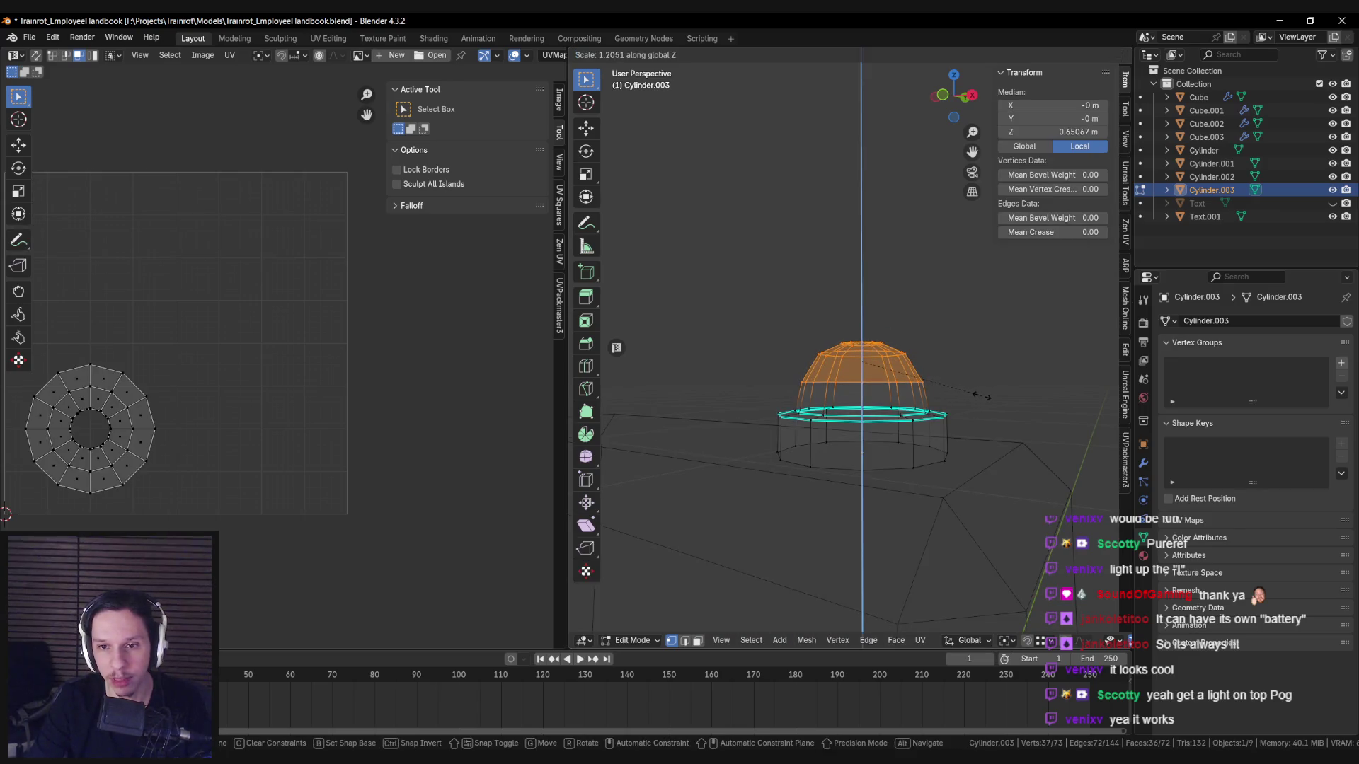
left_click(980, 396)
key("alt+z")
key("Tab")
scroll("down", 3)
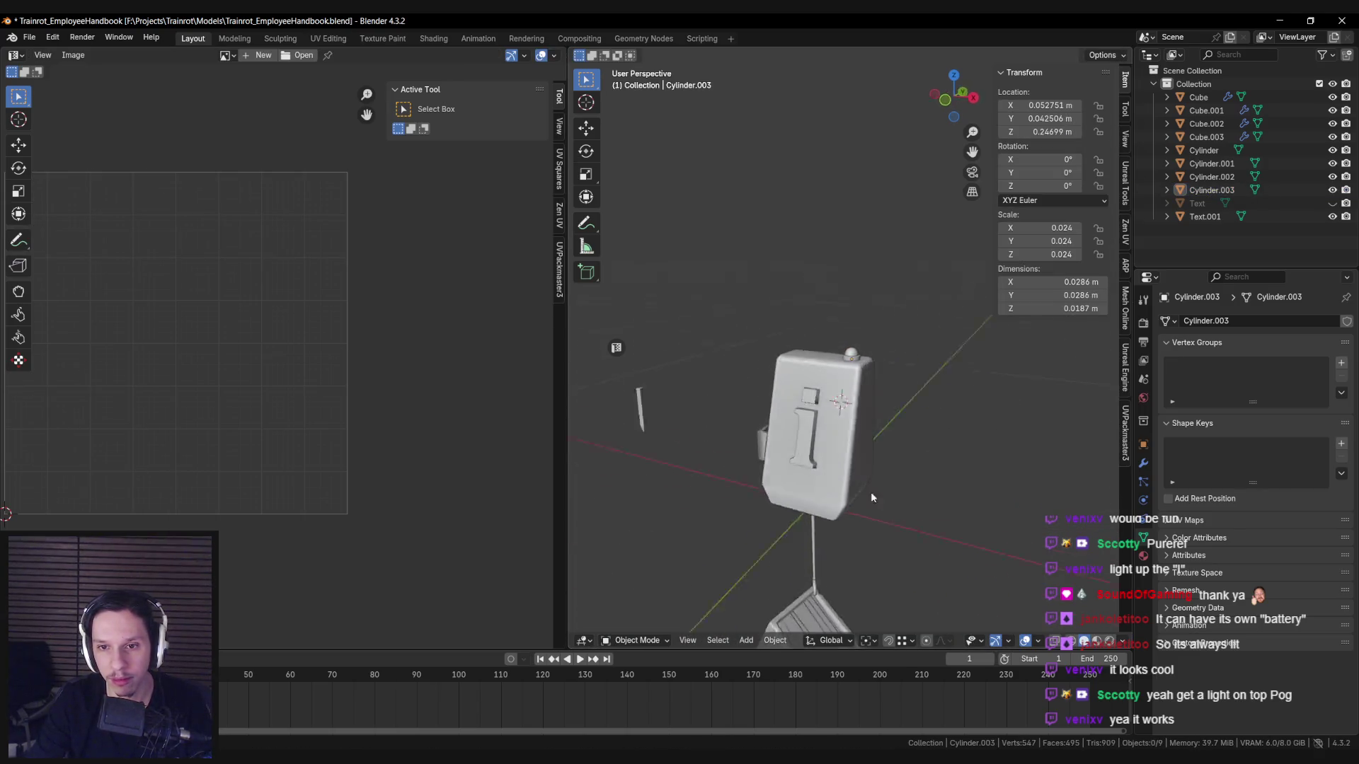
Apply Cylinder.003's rotation and scale so scale reads 1.000, and save Trainrot_EmployeeHandbook.blend.
left_click(855, 434)
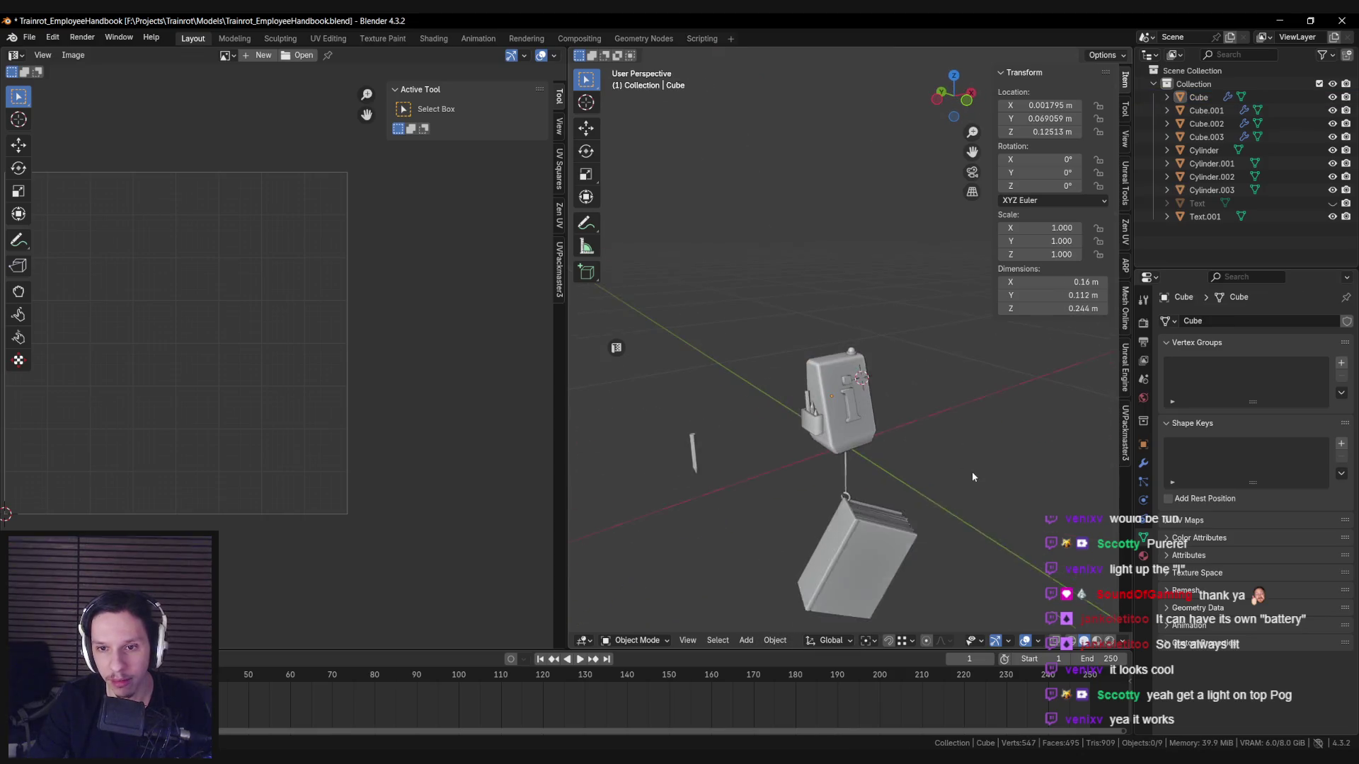
key("ctrl+s")
scroll("up", 3)
left_click(857, 385)
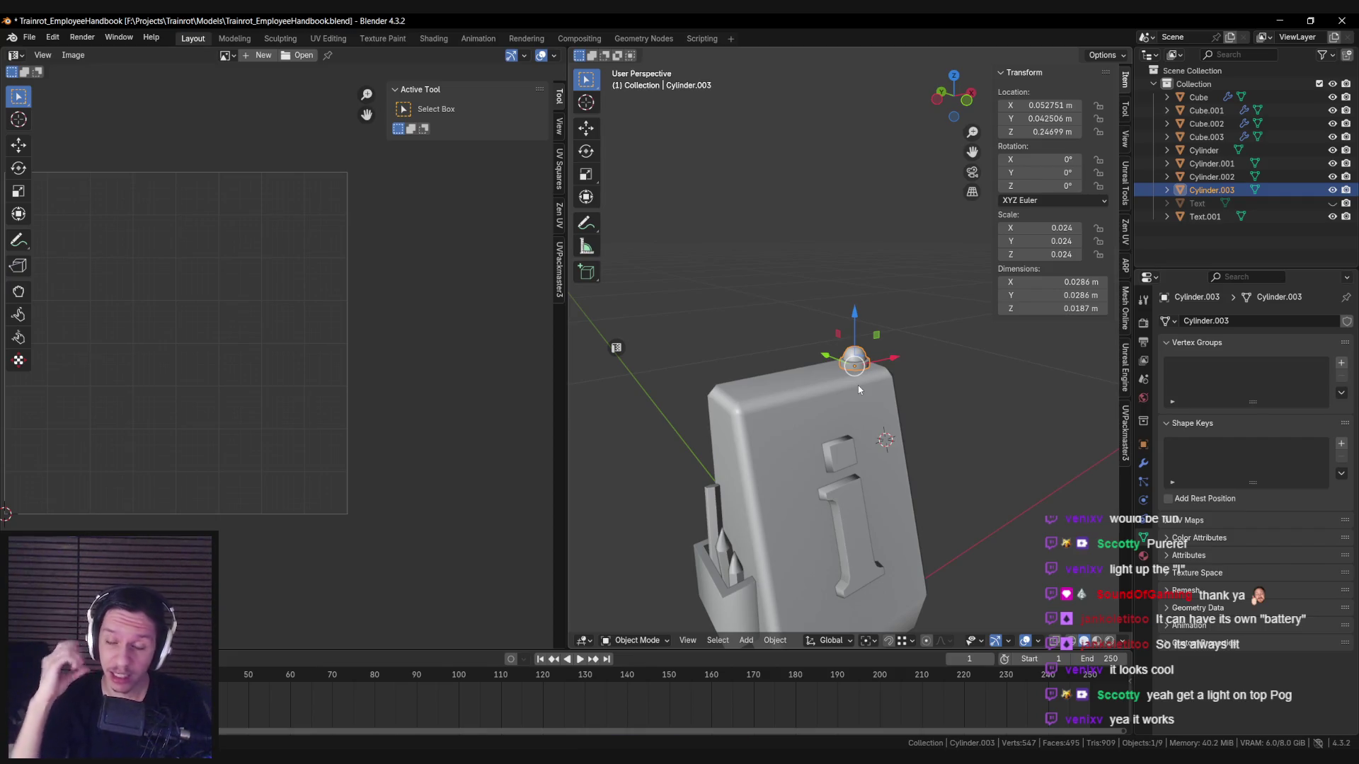
key("ctrl+a")
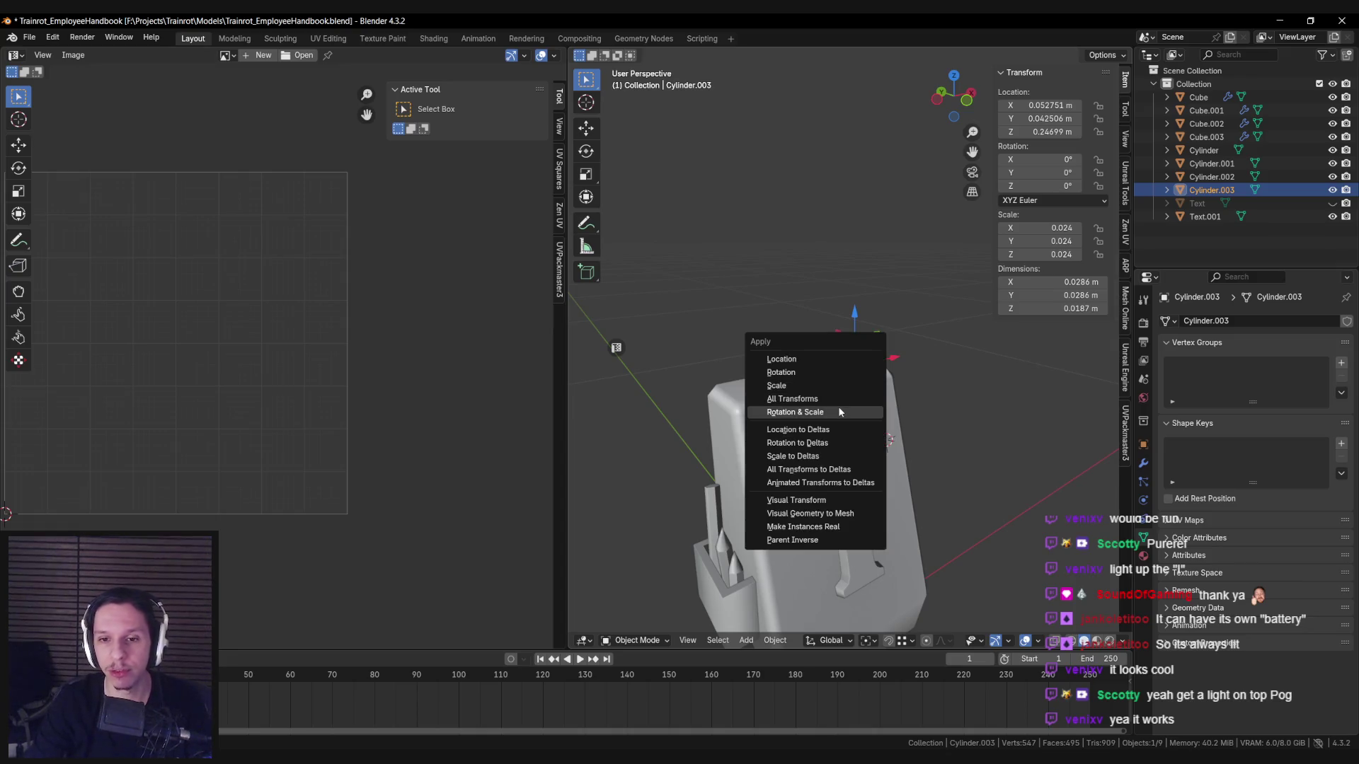
left_click(803, 413)
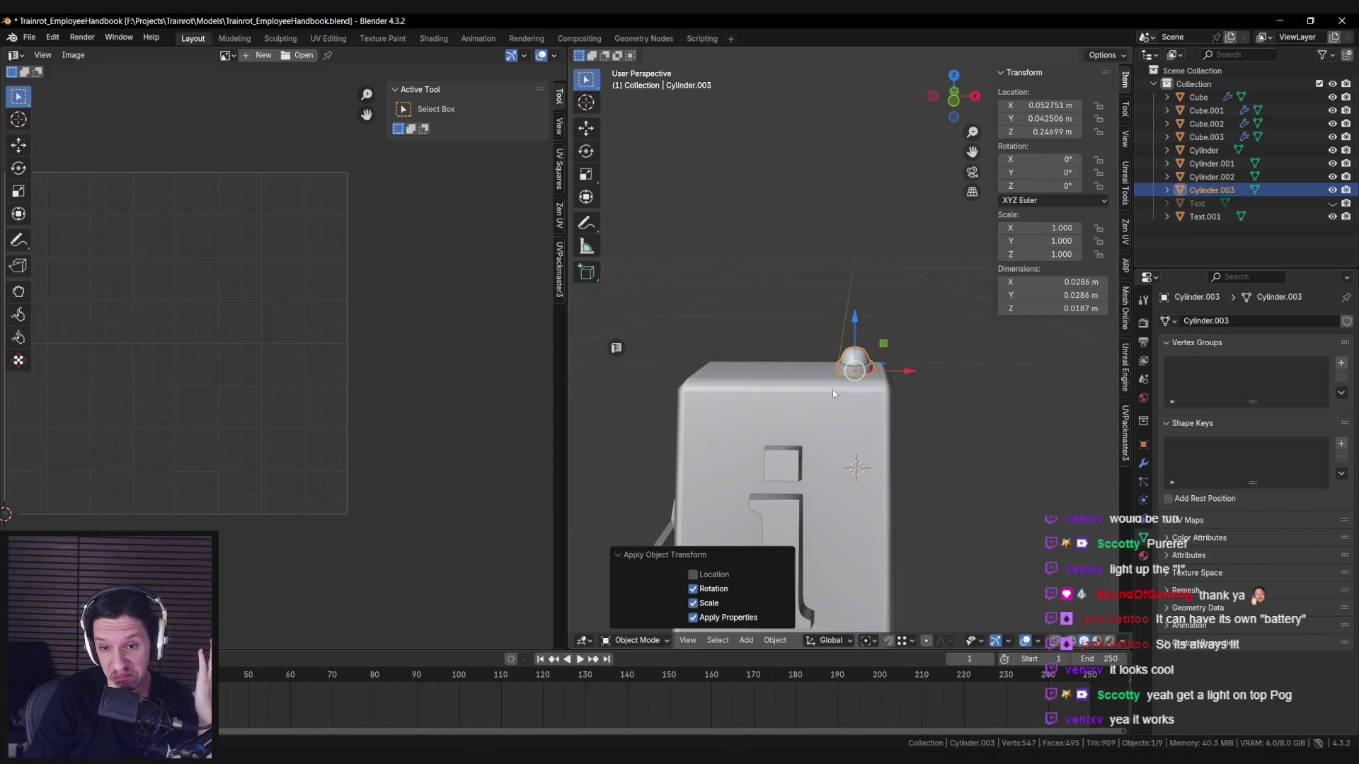
key("ctrl+s")
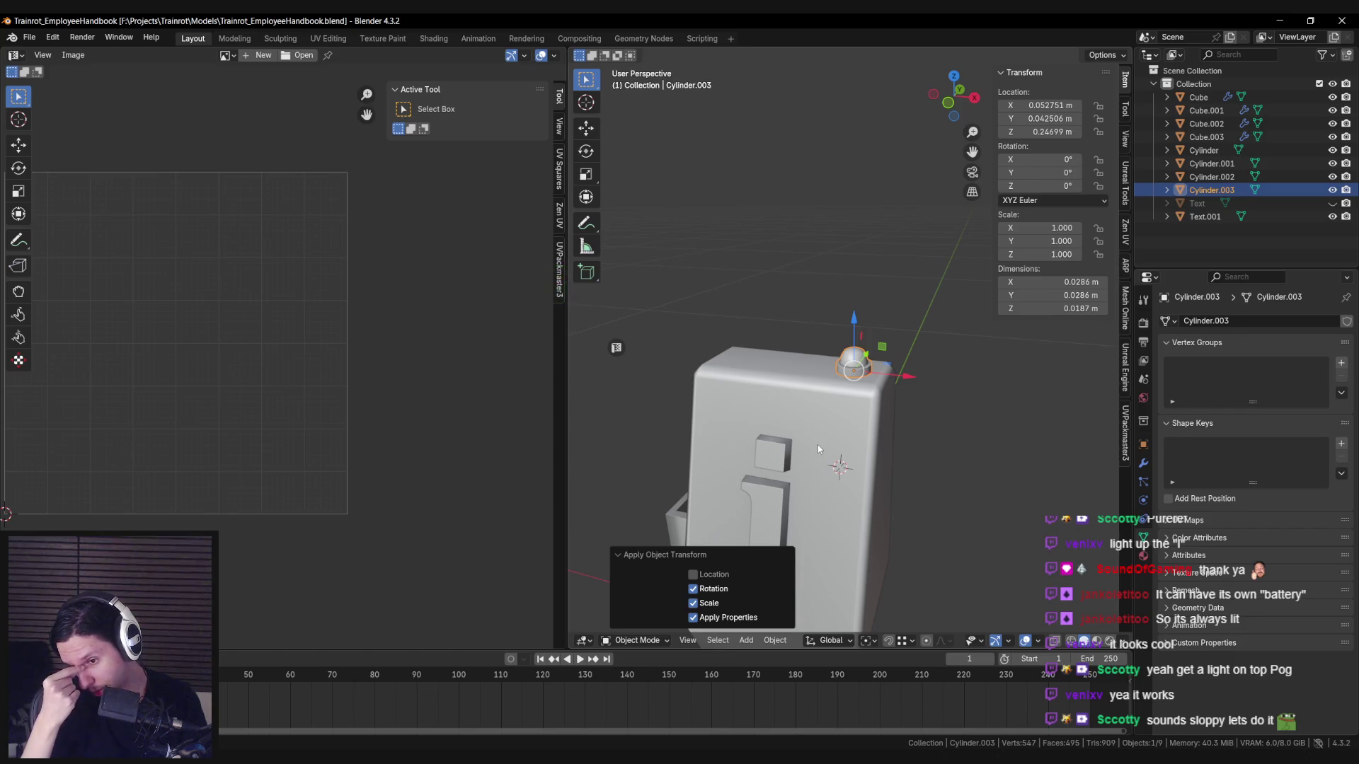
scroll("up", 3)
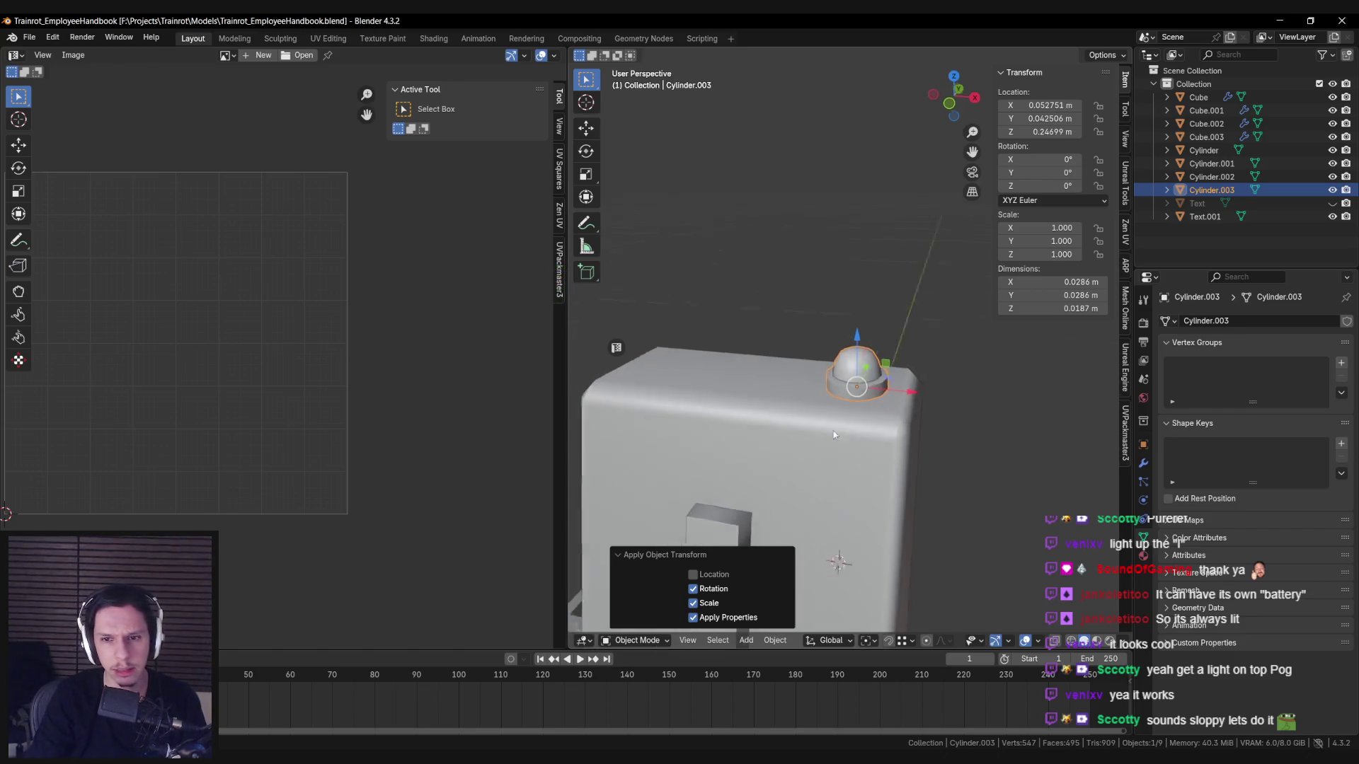
key("Tab")
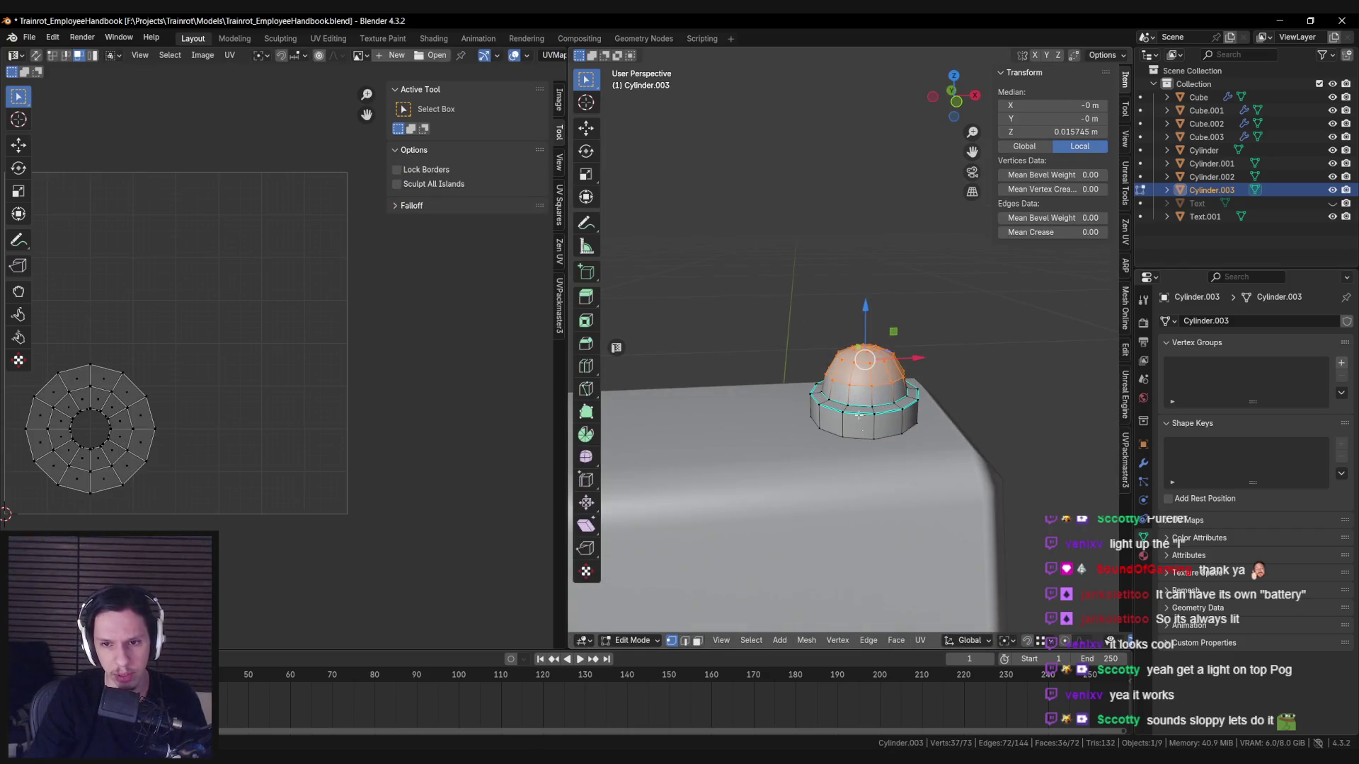
Mark the dome's base edge loop as a UV seam.
key("2")
left_click(862, 409)
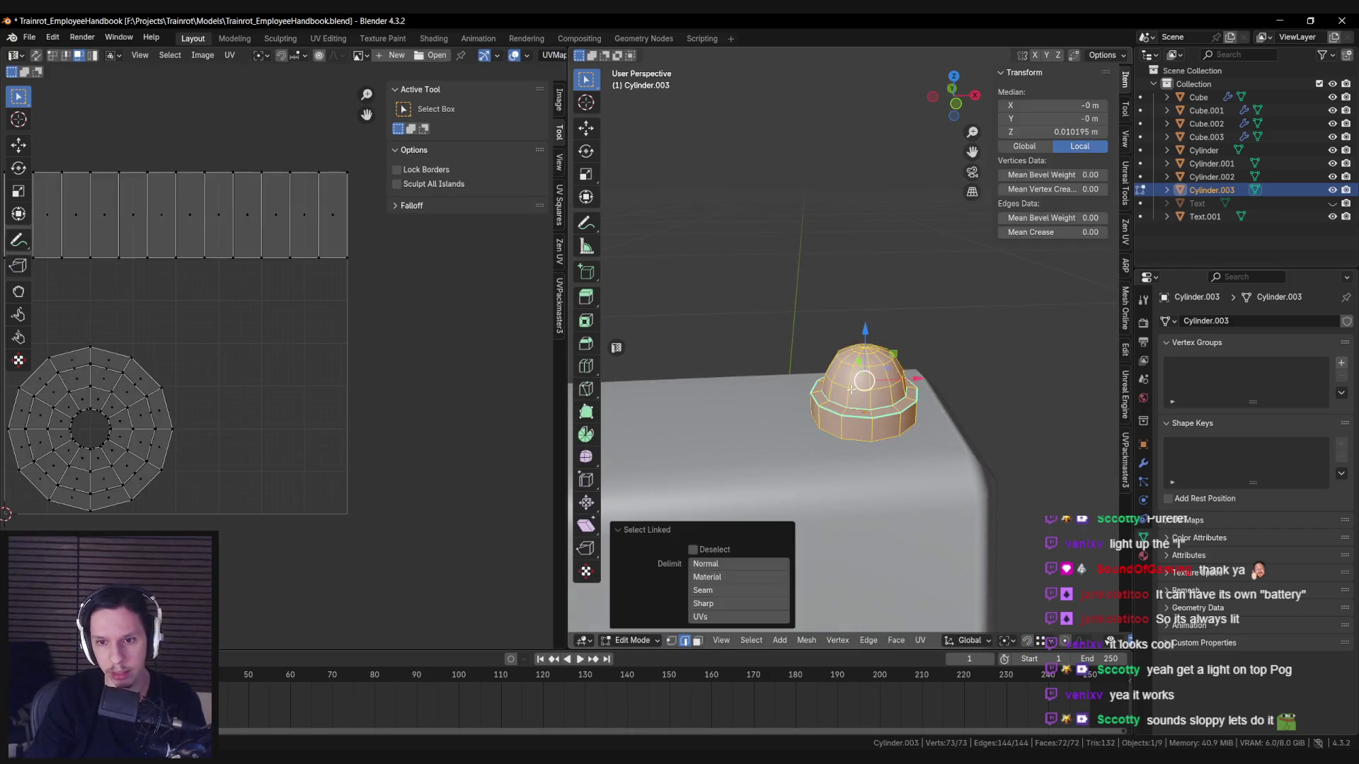
left_click(860, 407)
key("ctrl+e")
left_click(832, 373)
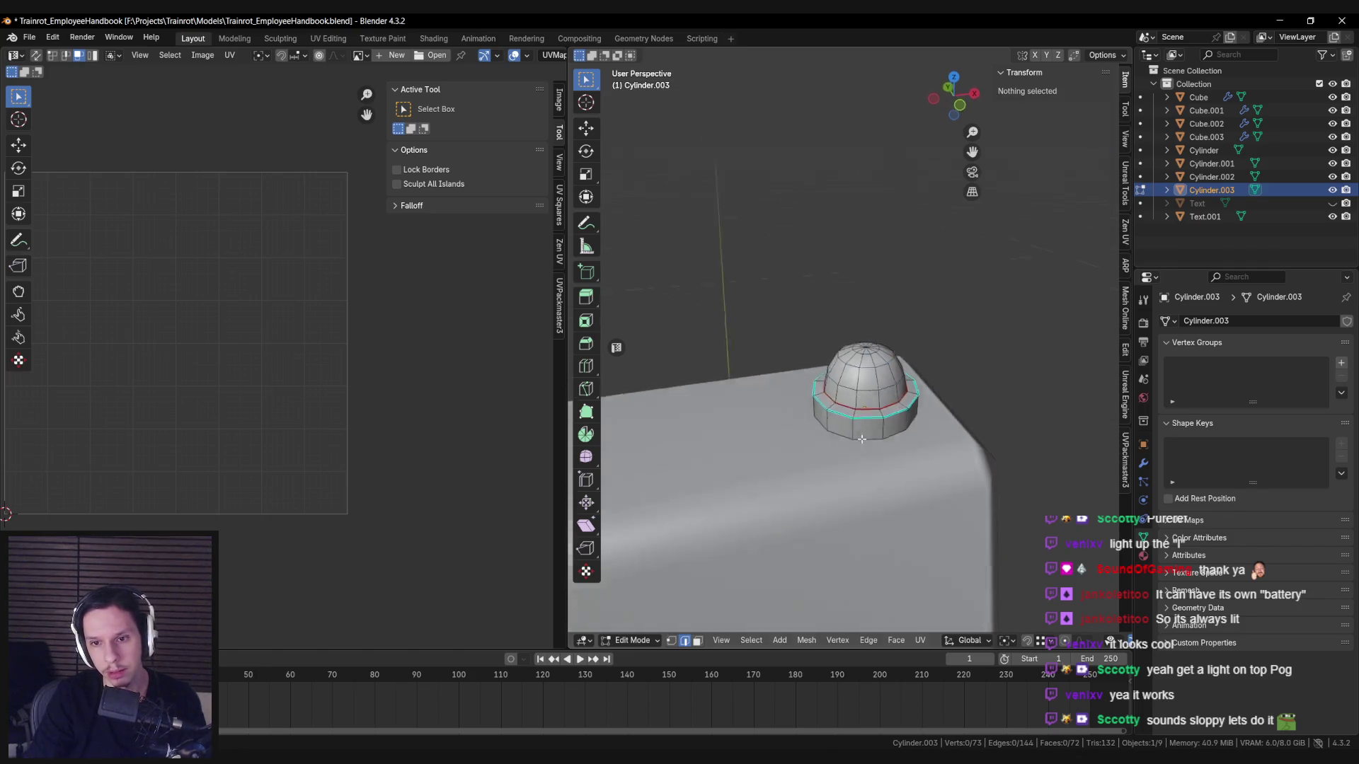
scroll("up", 3)
left_click(859, 423)
key("ctrl+e")
left_click(859, 445)
Unwrap the whole dome mesh with Angle Based unwrapping.
key("a")
scroll("down", 3)
key("u")
left_click(858, 439)
key("u")
key("Escape")
key("u")
left_click(895, 450)
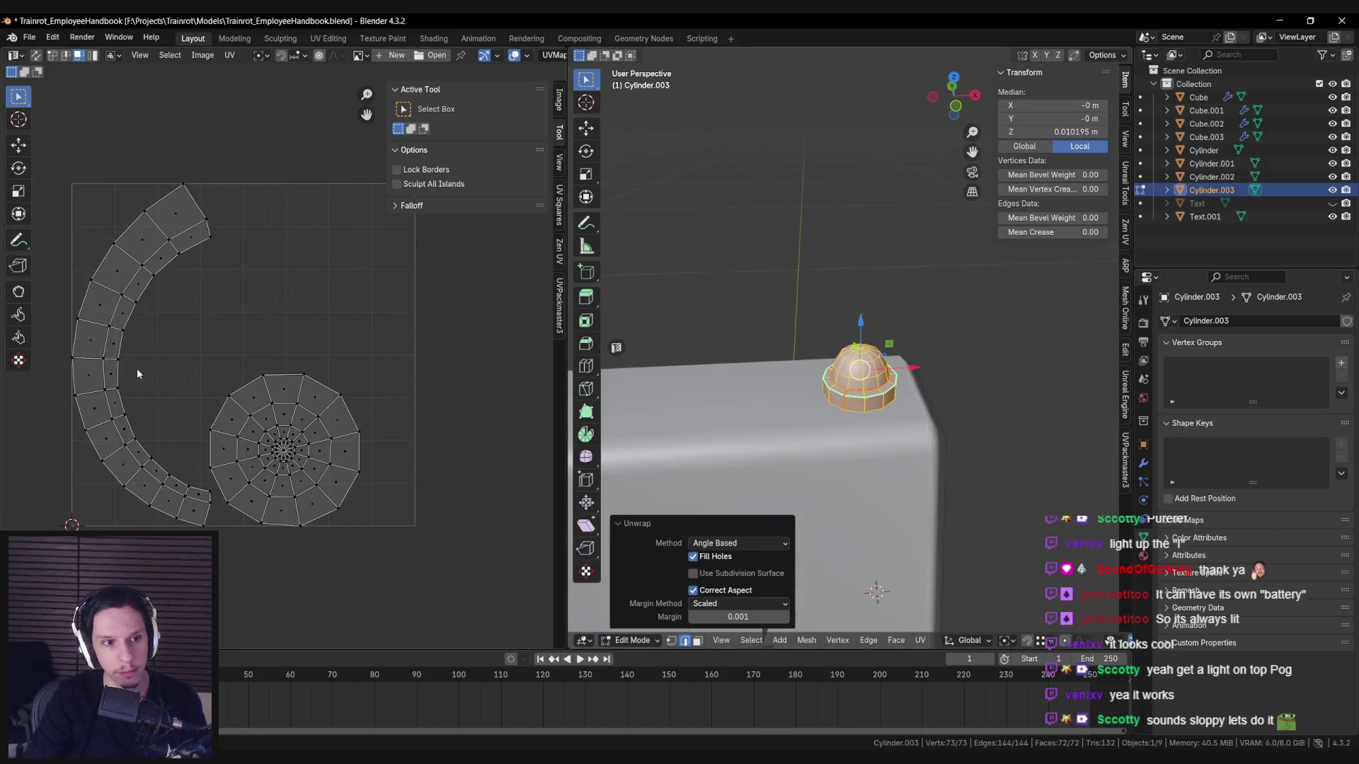
Straighten the arc island into a strip and shrink the circular island beside it.
left_click(147, 371)
key("g")
key("Return")
left_click(288, 327)
key("s")
left_click(367, 388)
key("g")
left_click(223, 502)
Scale the strip island narrower, then select all model pieces in Object Mode.
key("ctrl+i")
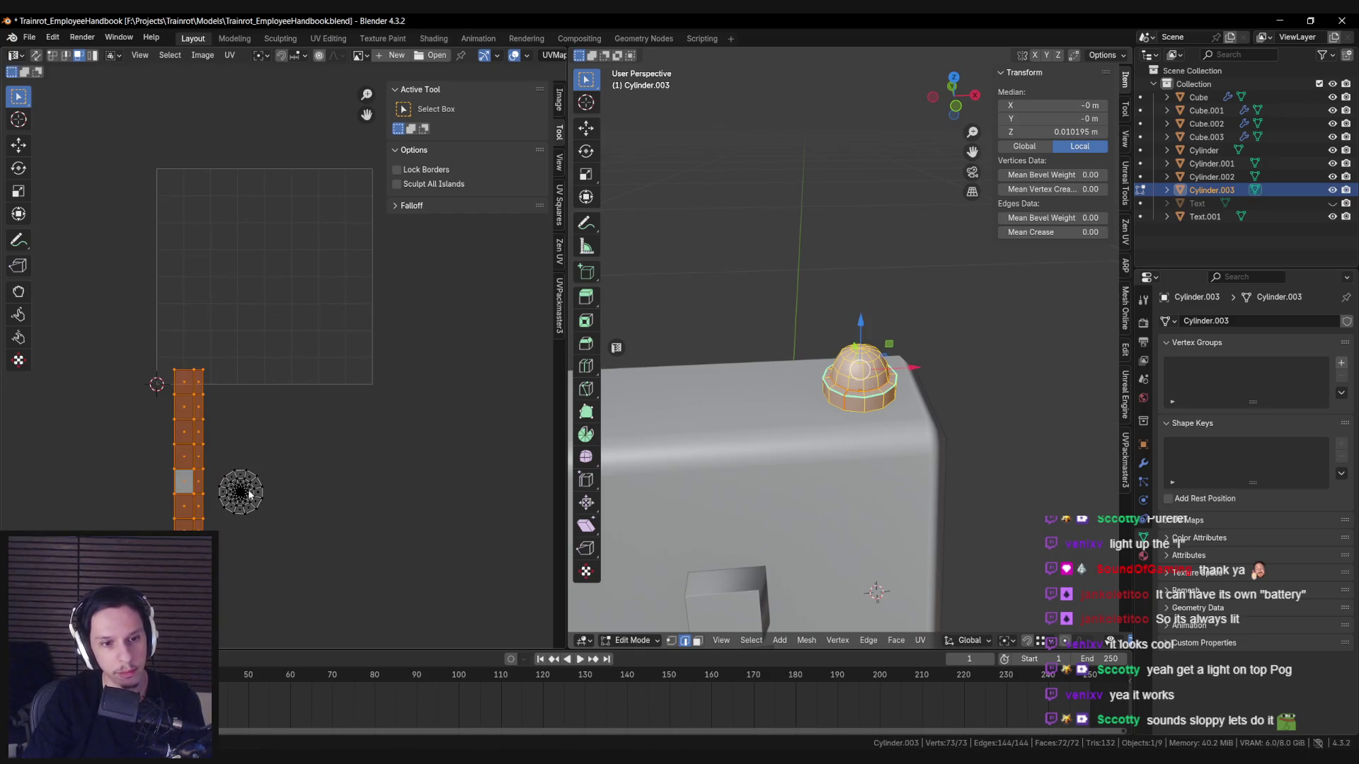
scroll("up", 3)
scroll("down", 3)
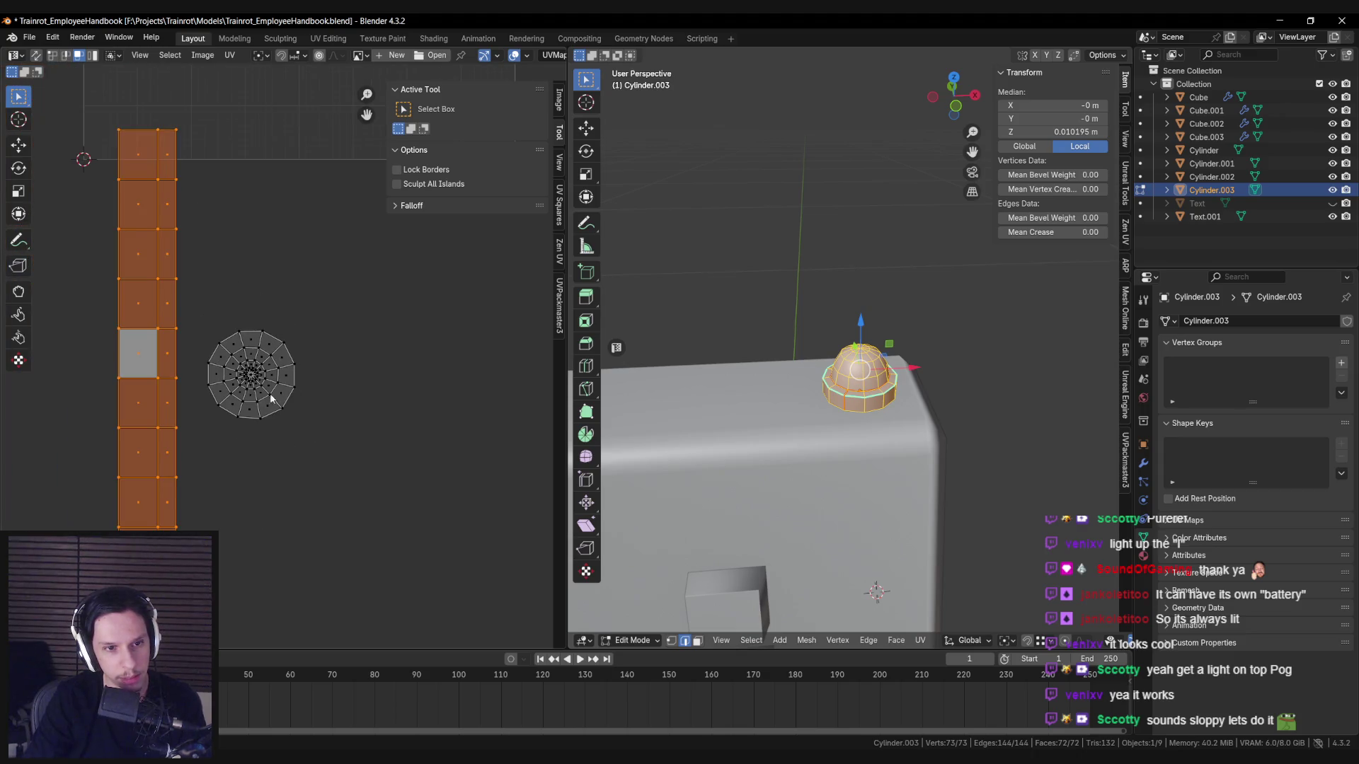
key("s")
left_click(316, 490)
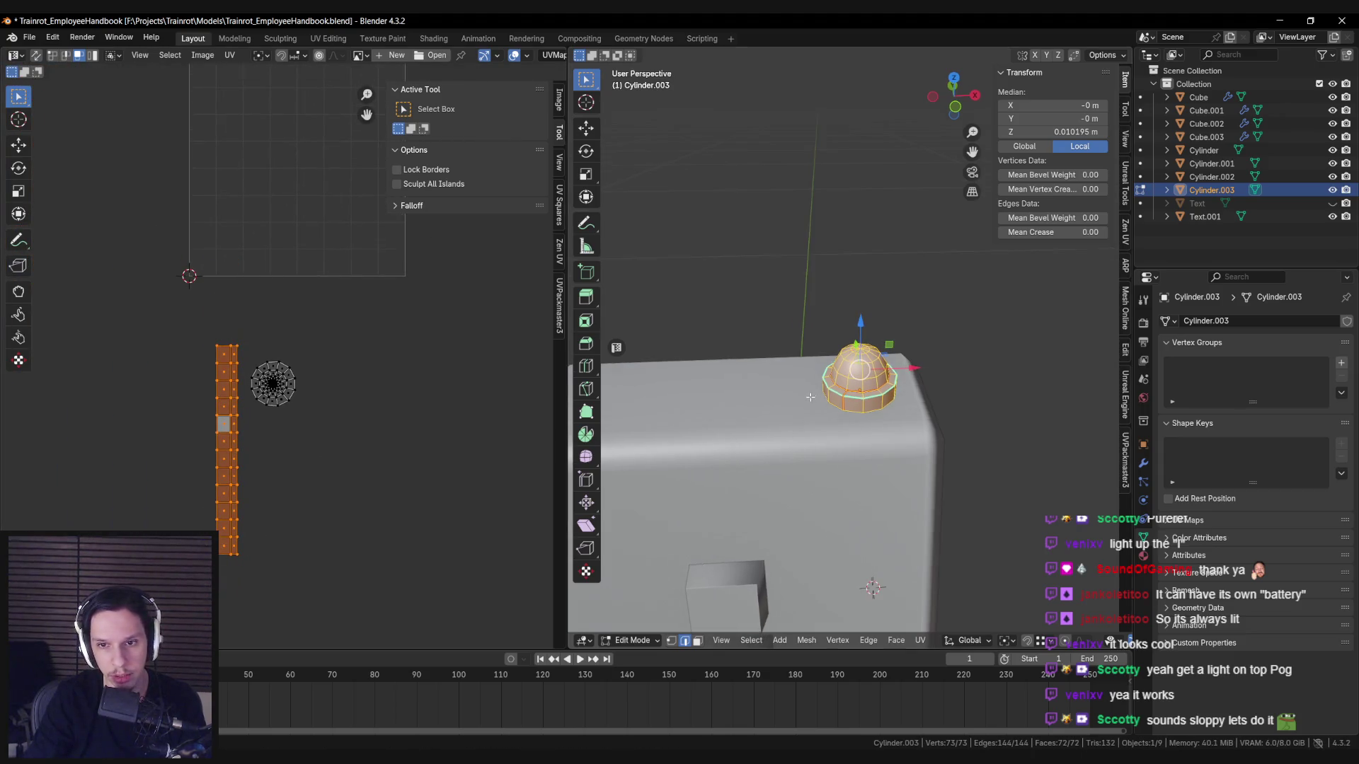
scroll("down", 3)
key("Tab")
left_click_drag(753, 294, 1001, 652)
Gather the stray UV islands, scale them down, and move the strip island into the layout.
key("Tab")
scroll("up", 3)
scroll("down", 3)
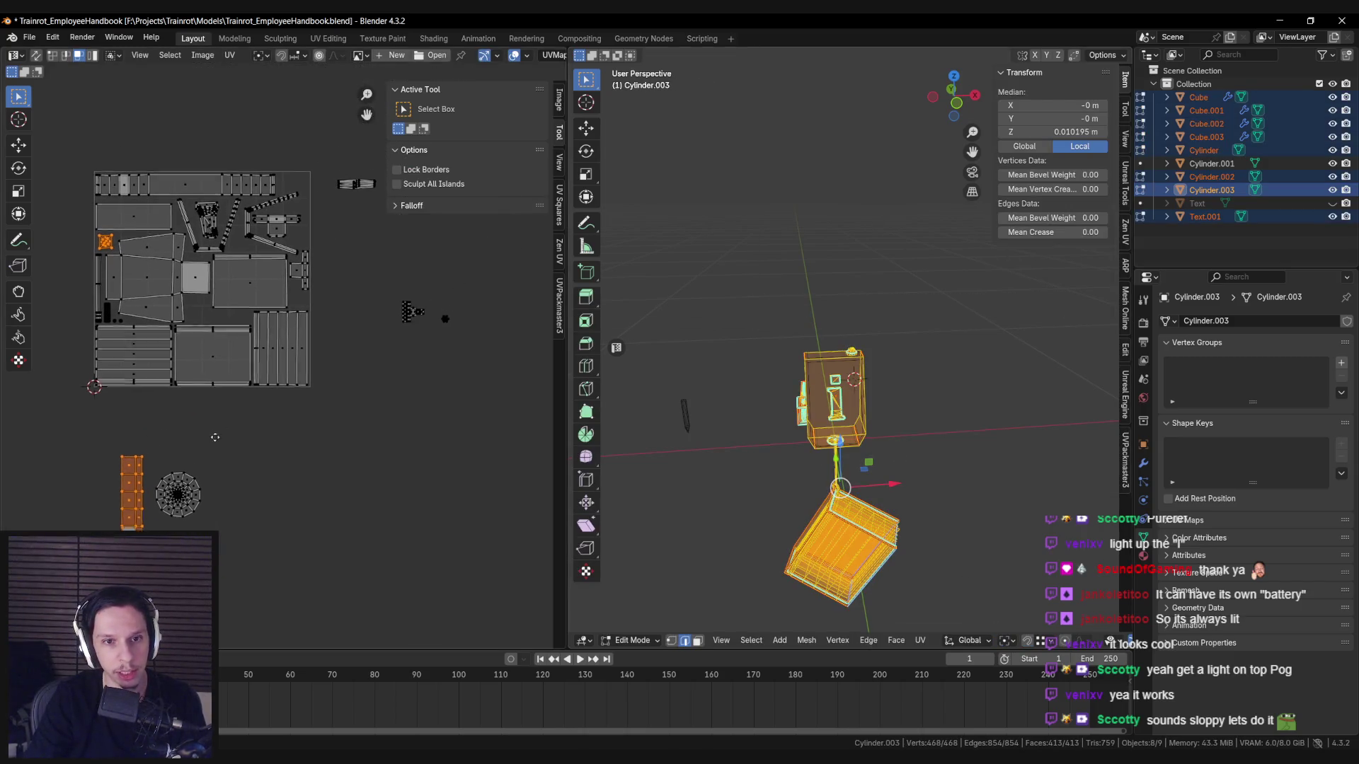
scroll("up", 3)
scroll("up", 3)
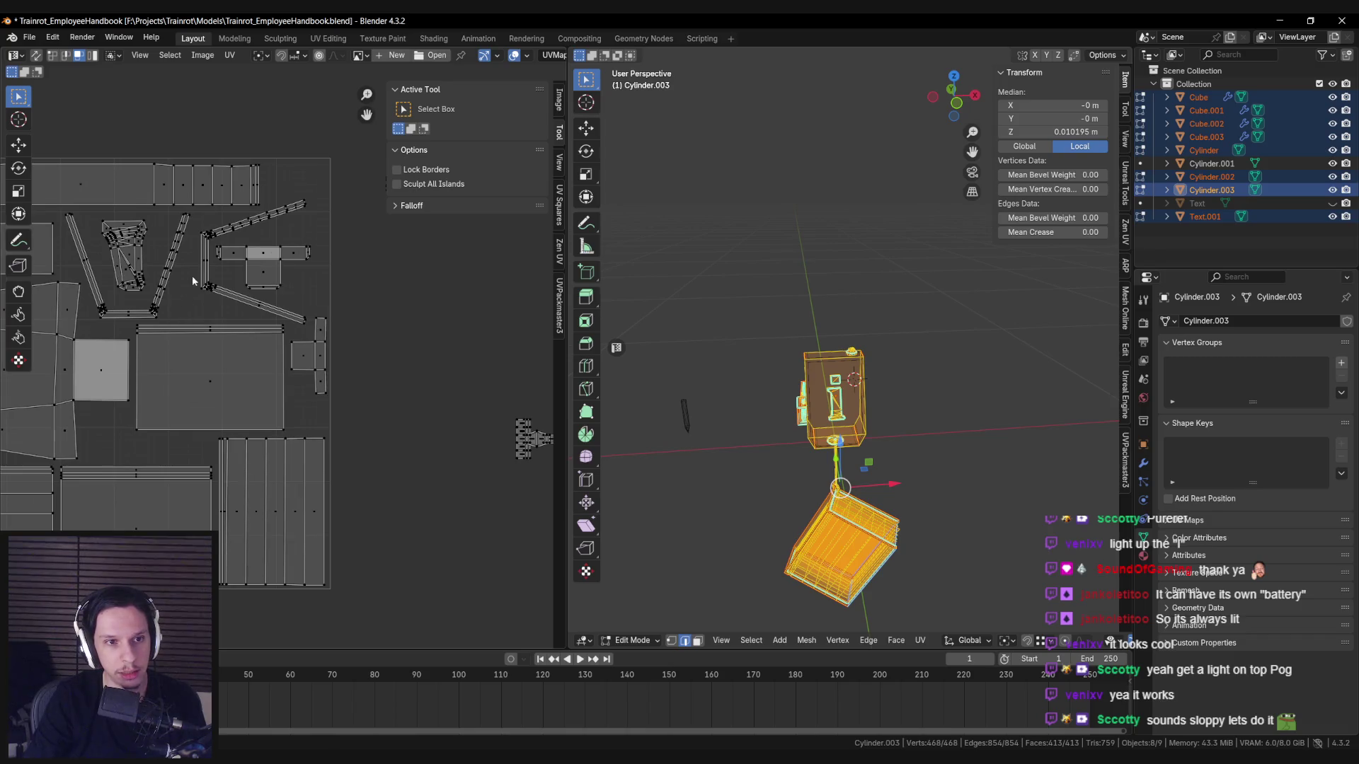
key("Home")
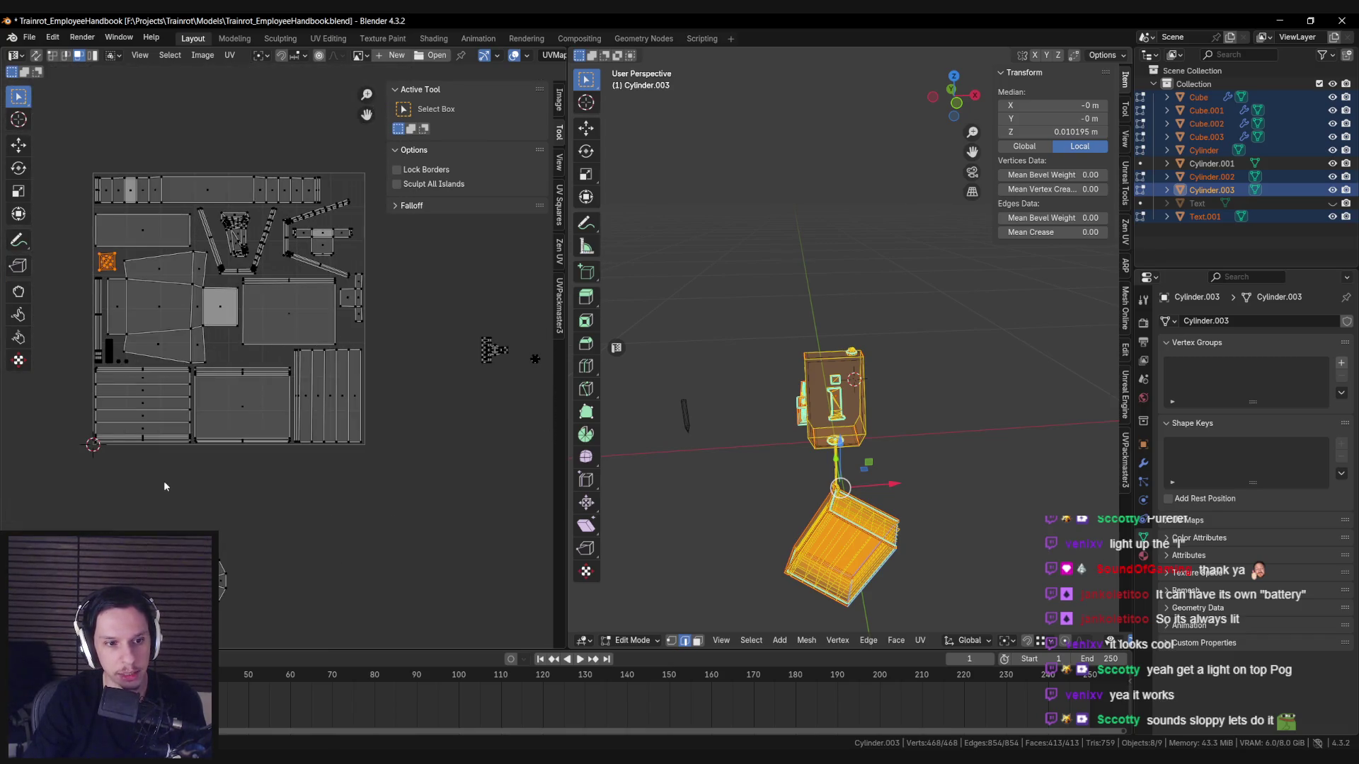
left_click_drag(48, 491, 236, 586)
key("g")
key("s")
left_click(421, 251)
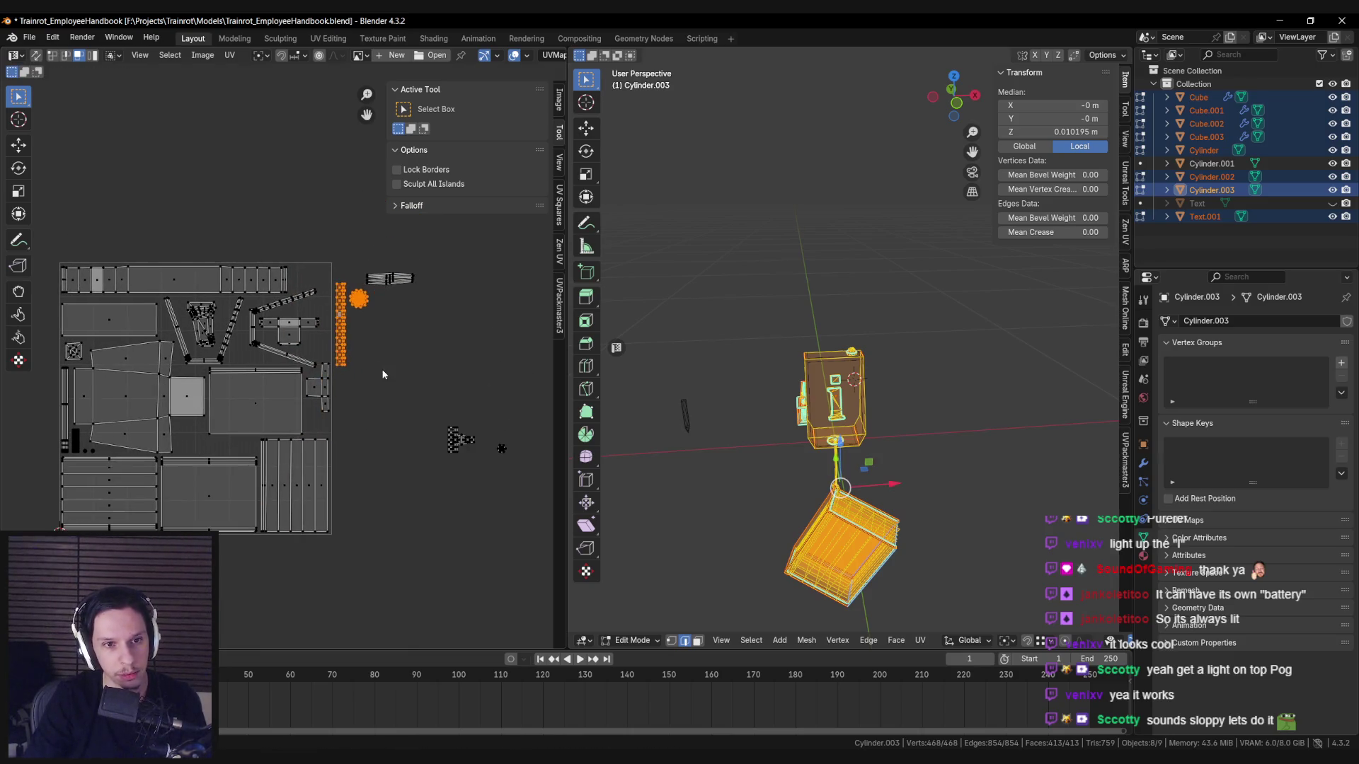
scroll("up", 3)
key("s")
scroll("up", 3)
left_click(488, 366)
left_click(437, 304)
key("g")
left_click(429, 402)
Move the bulb cap's circular UV island into the fixture's UV layout.
key("ctrl+z")
scroll("down", 3)
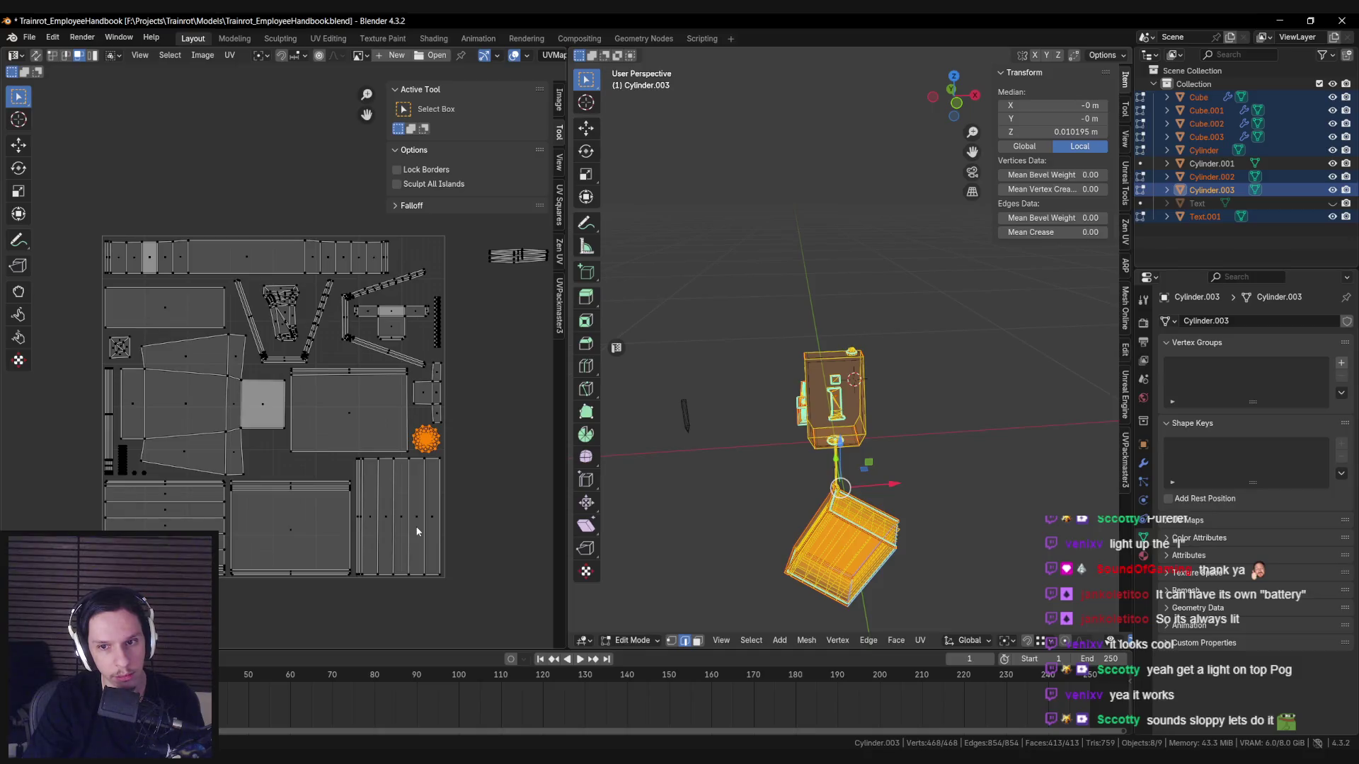
key("a")
key("alt+a")
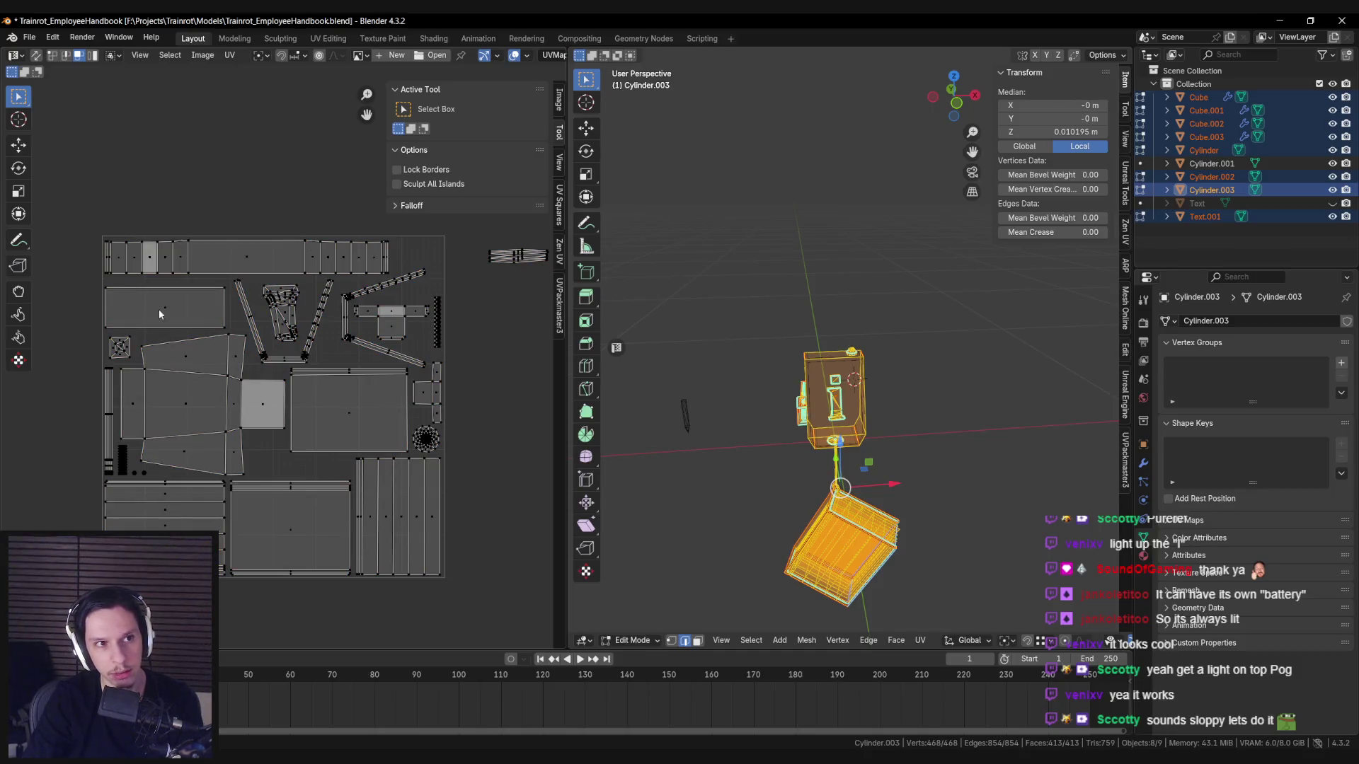
left_click(427, 440)
scroll("up", 3)
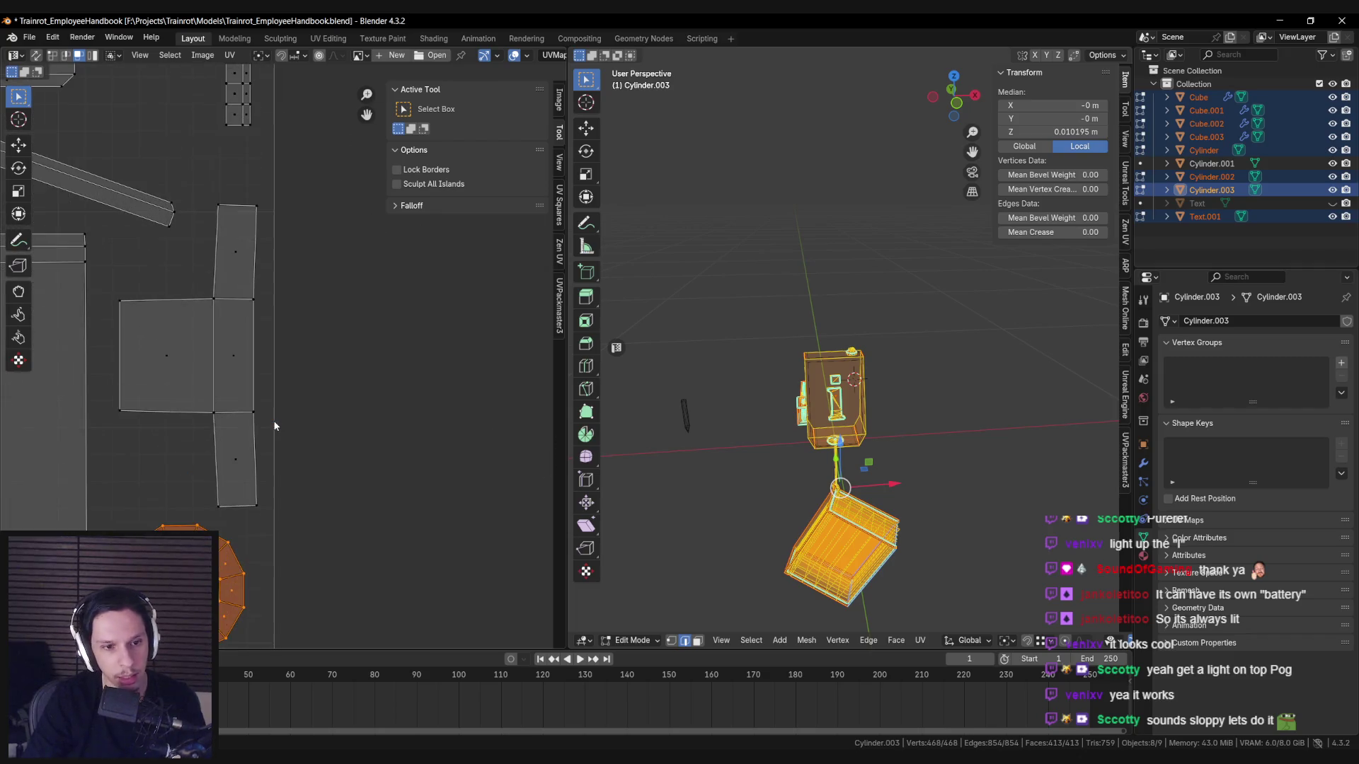
scroll("up", 3)
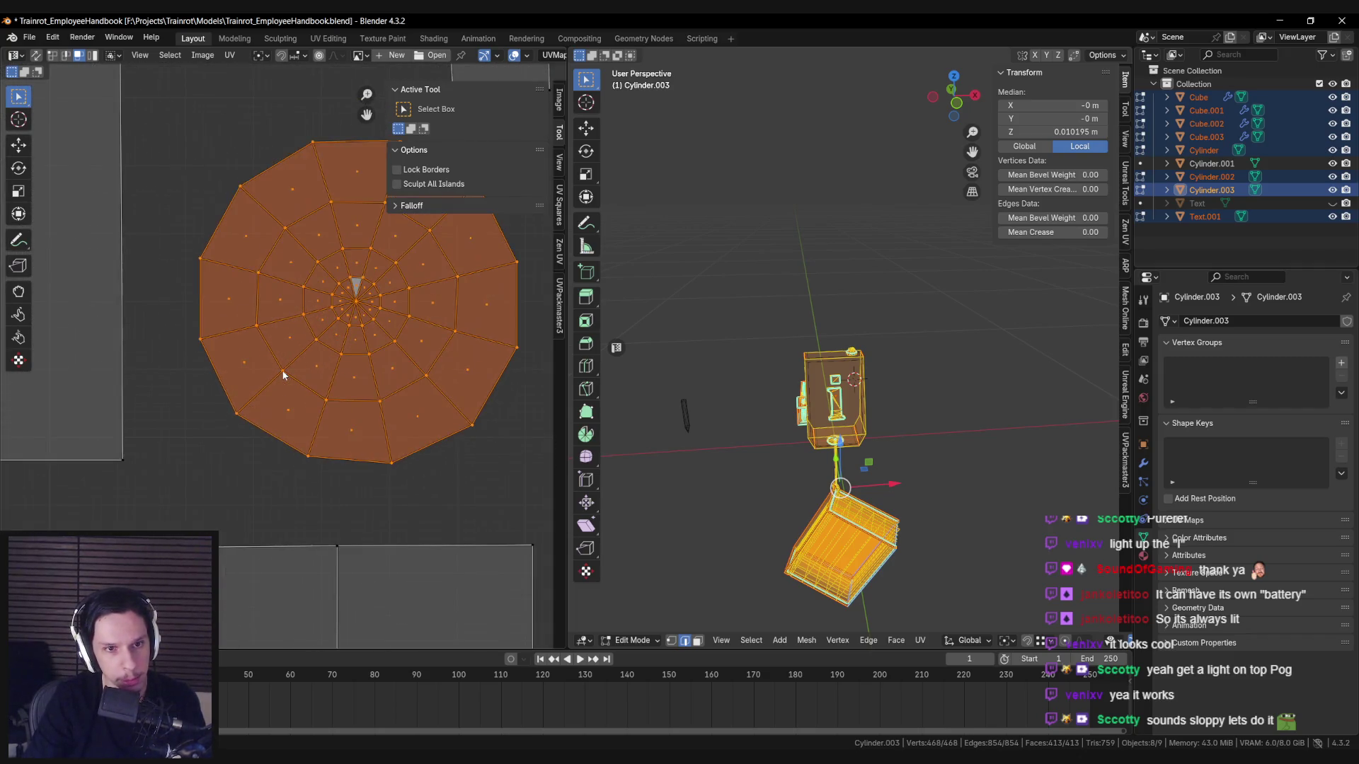
scroll("down", 3)
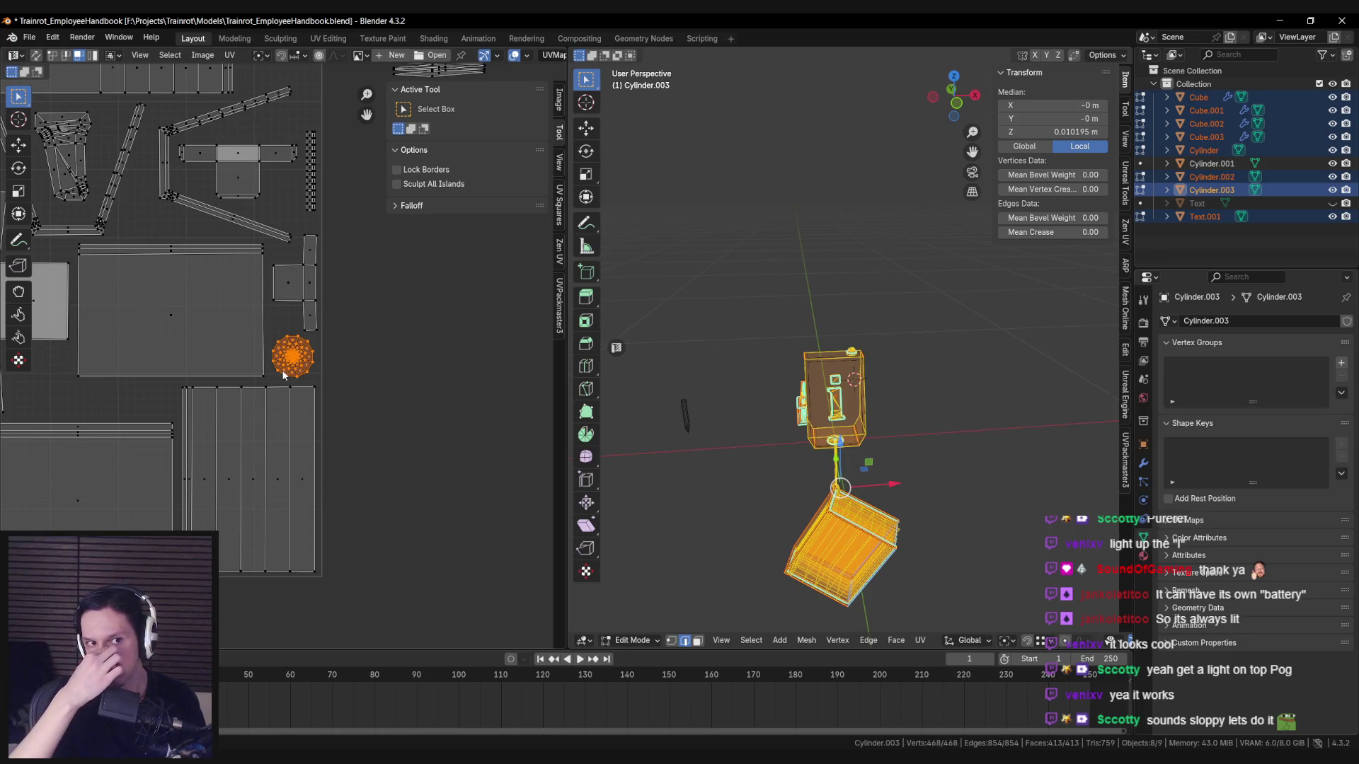
left_click_drag(290, 366, 271, 475)
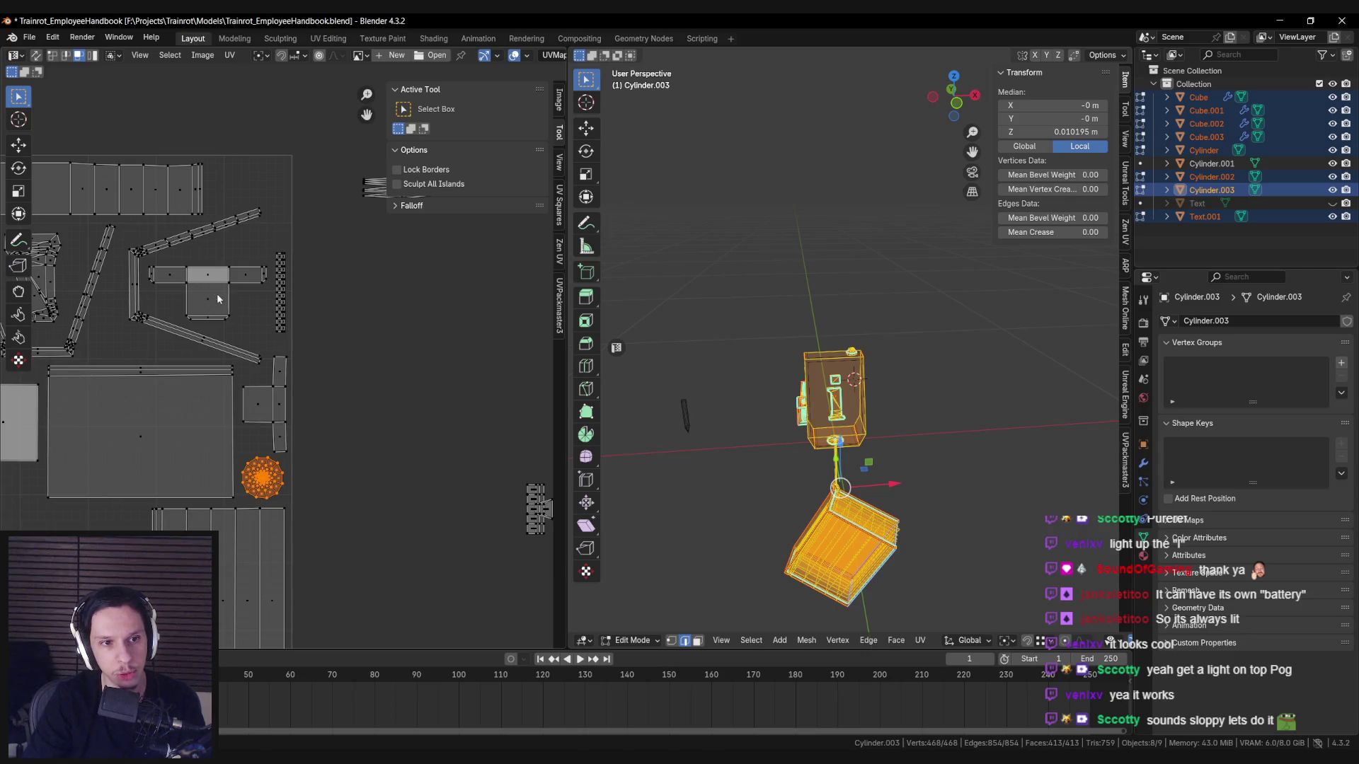
scroll("up", 3)
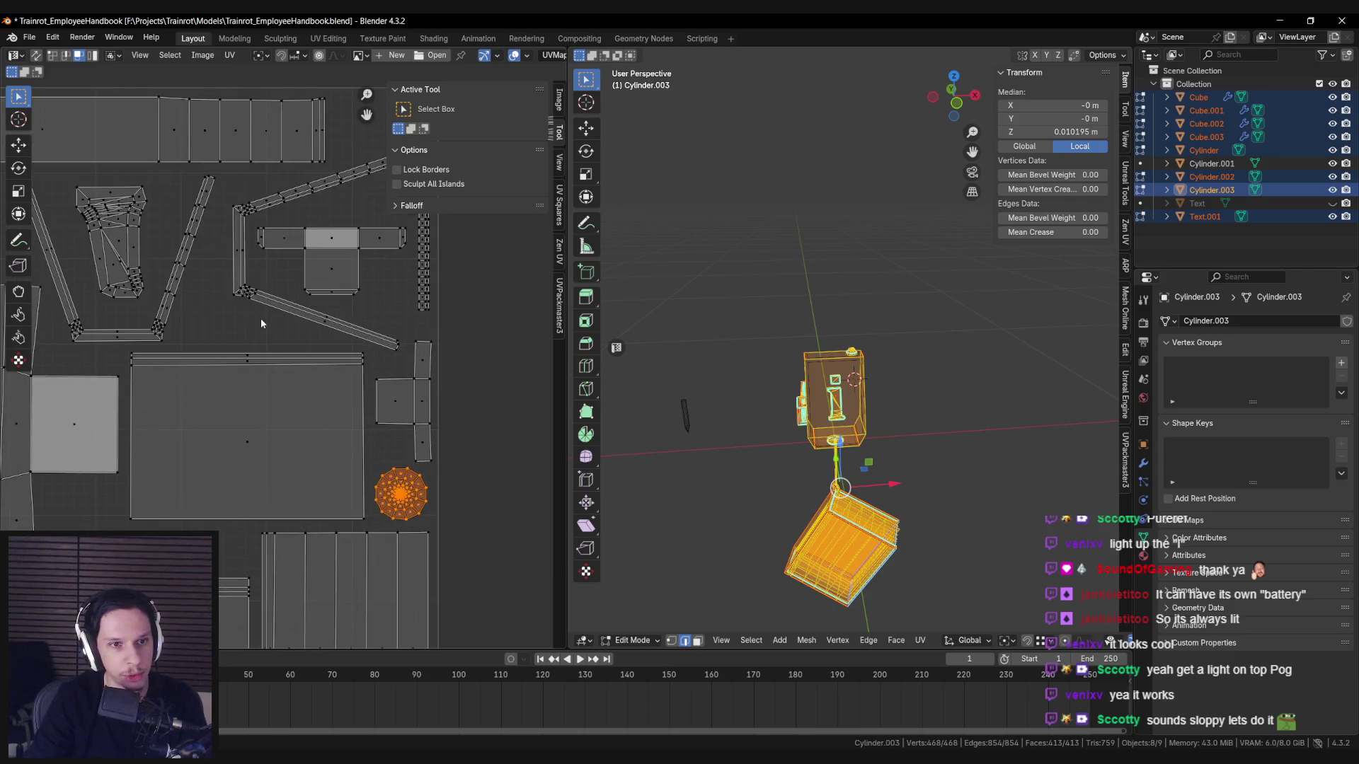
scroll("down", 3)
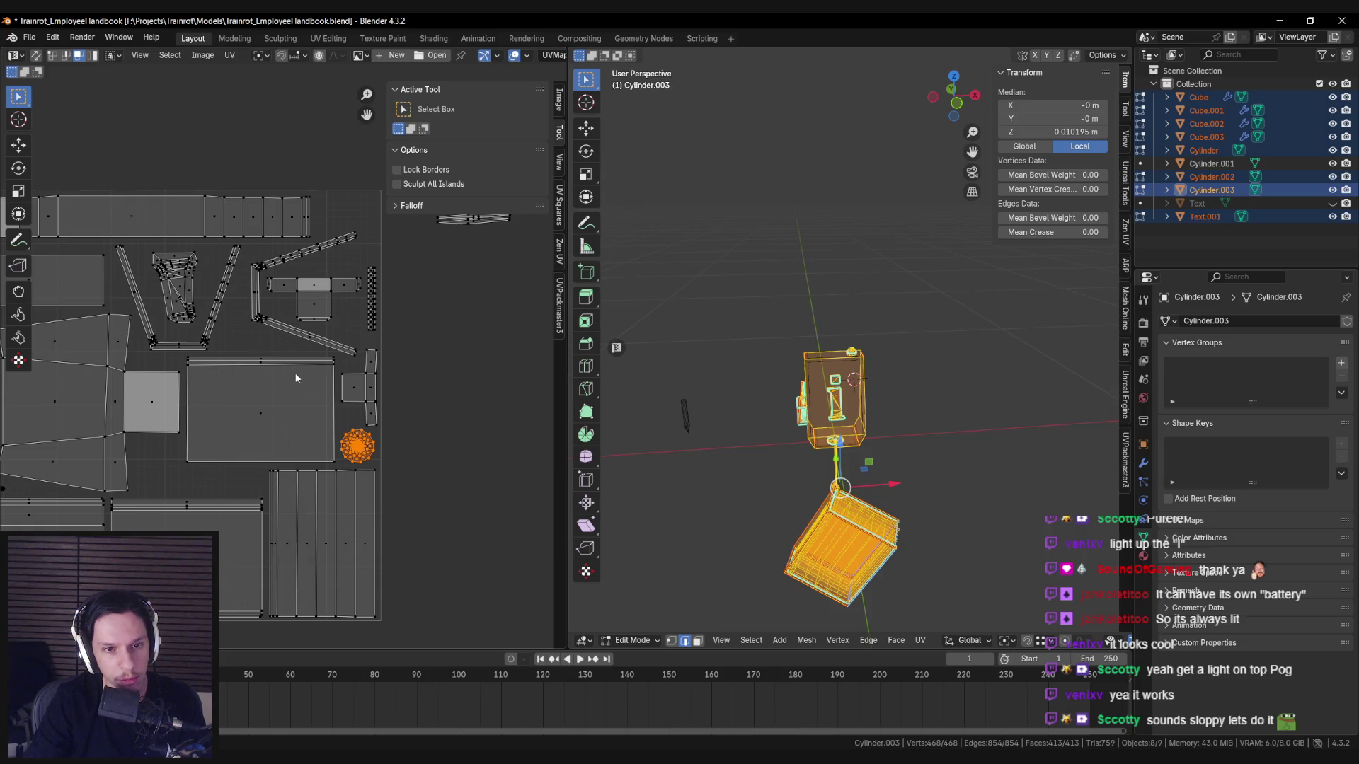
key("g")
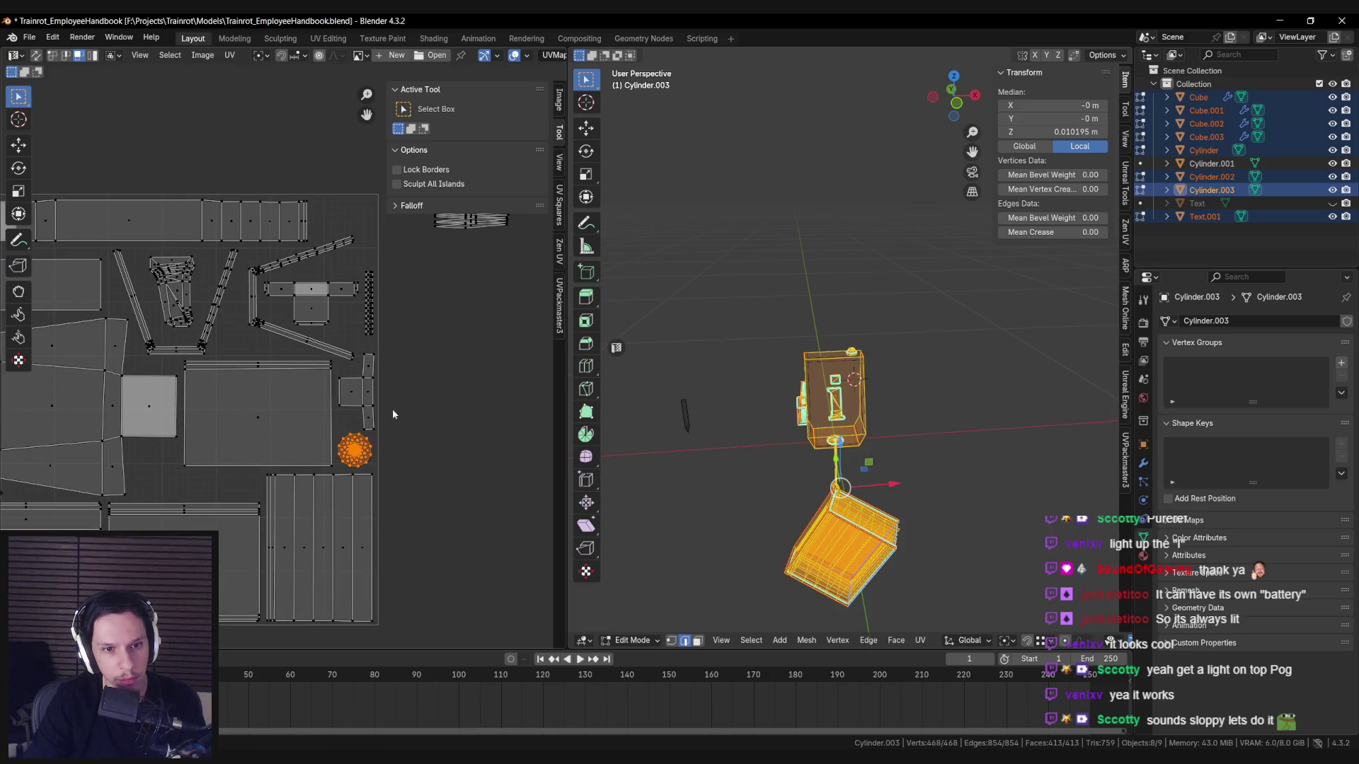
scroll("up", 3)
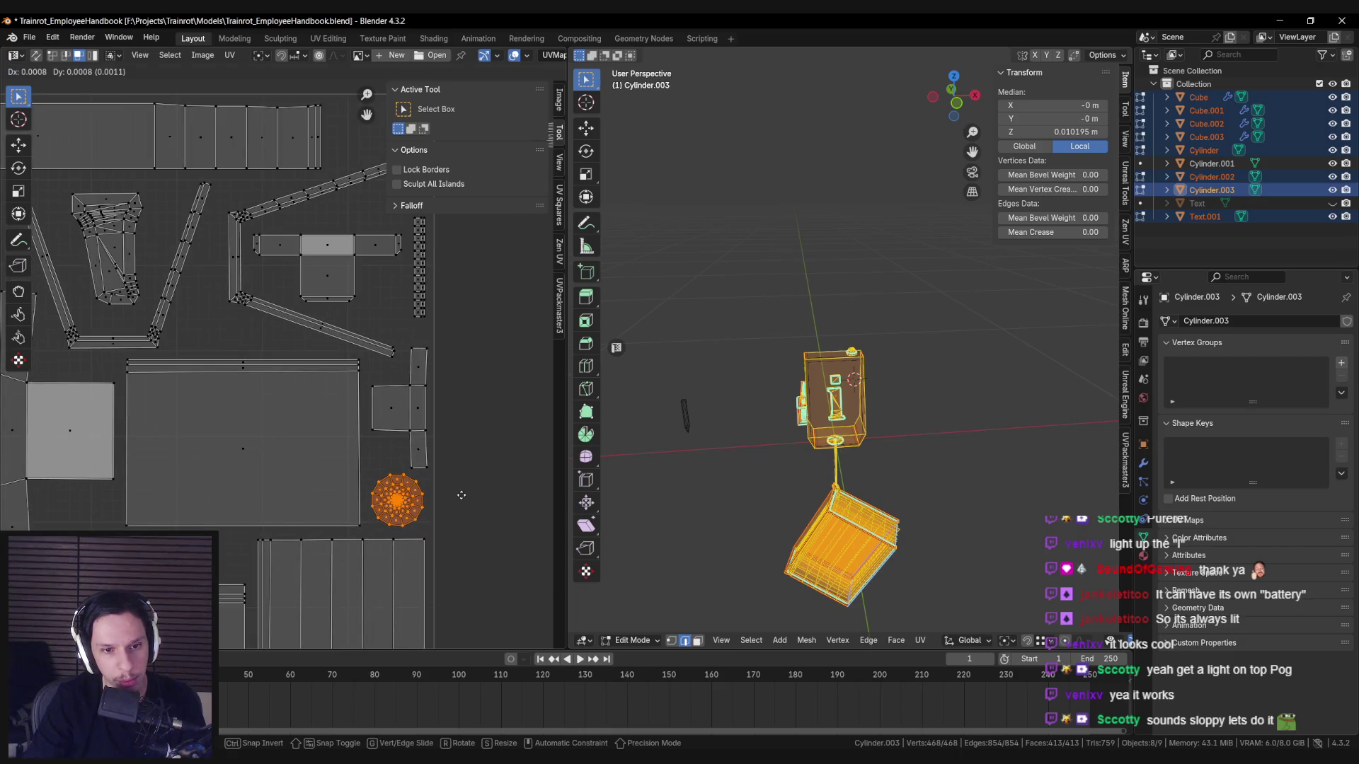
left_click(460, 495)
scroll("down", 3)
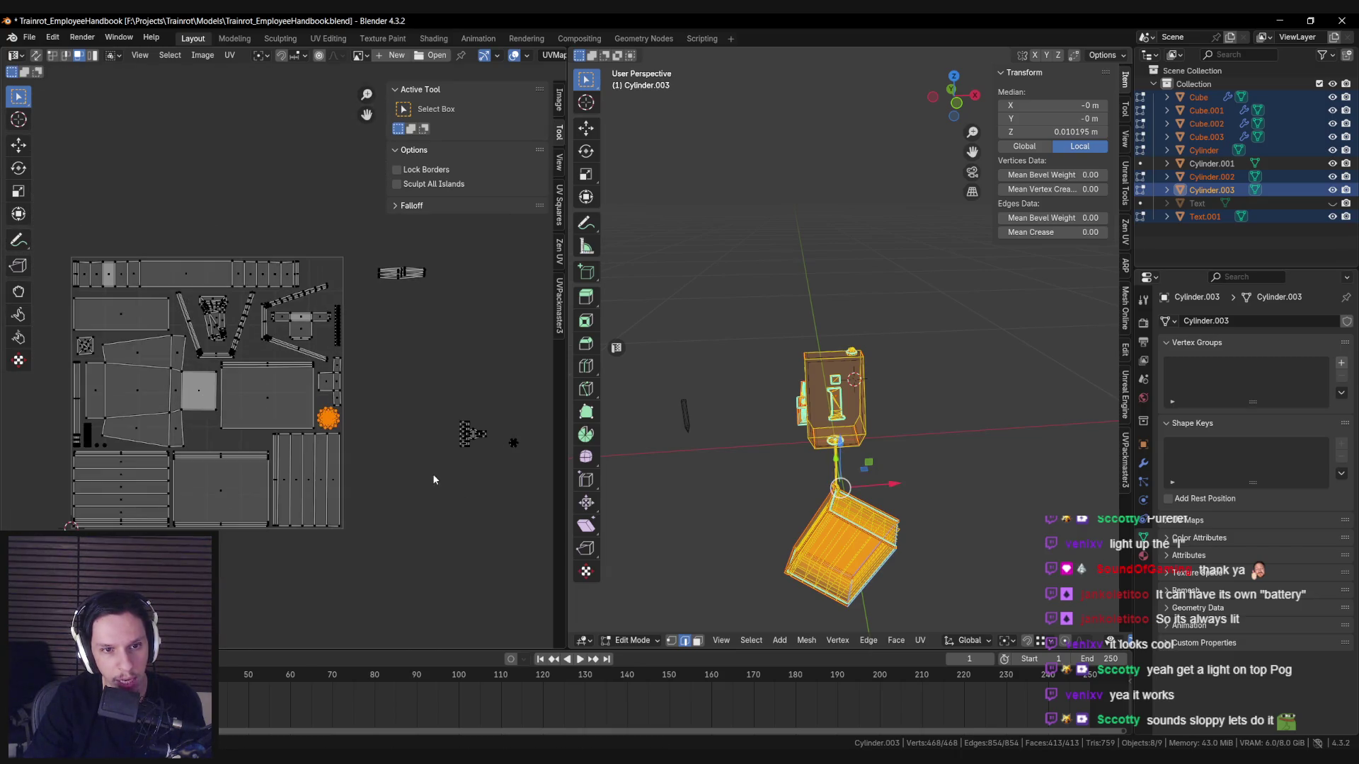
scroll("up", 3)
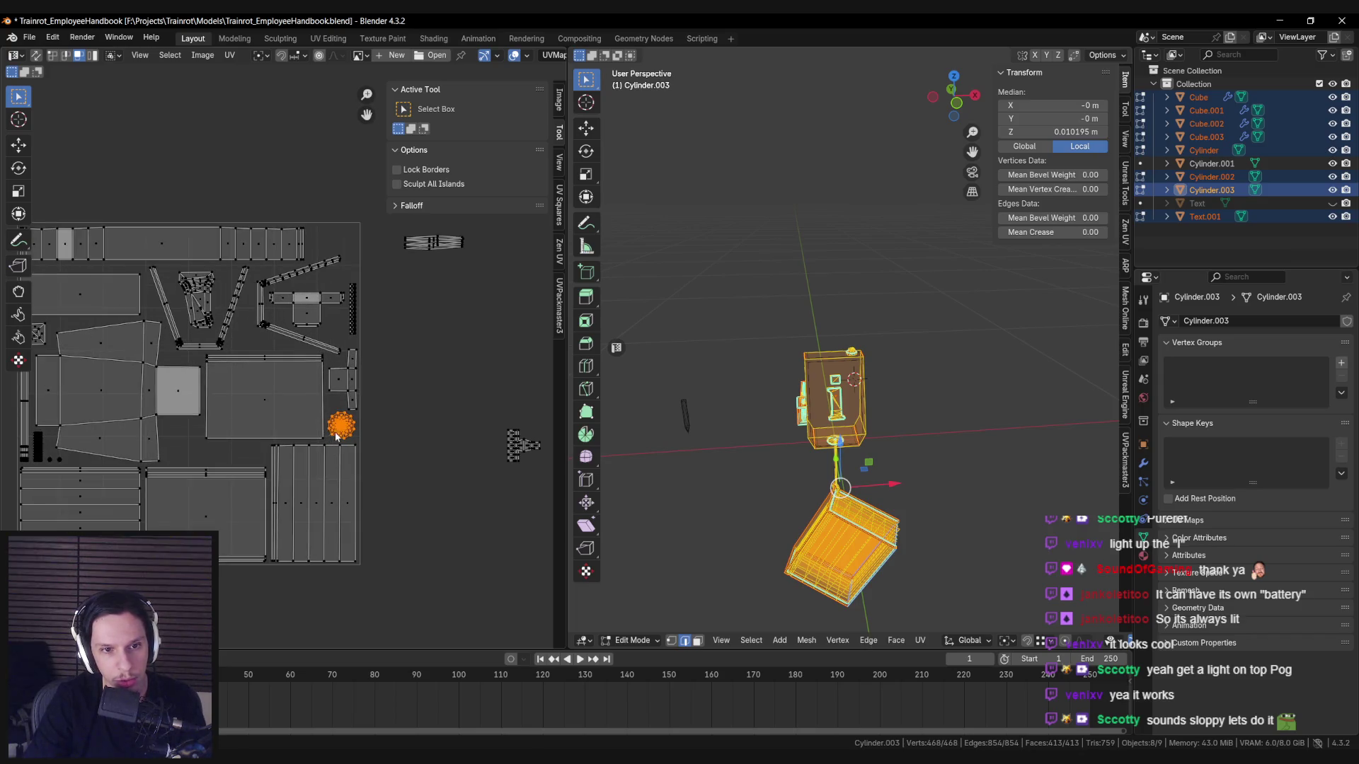
scroll("up", 3)
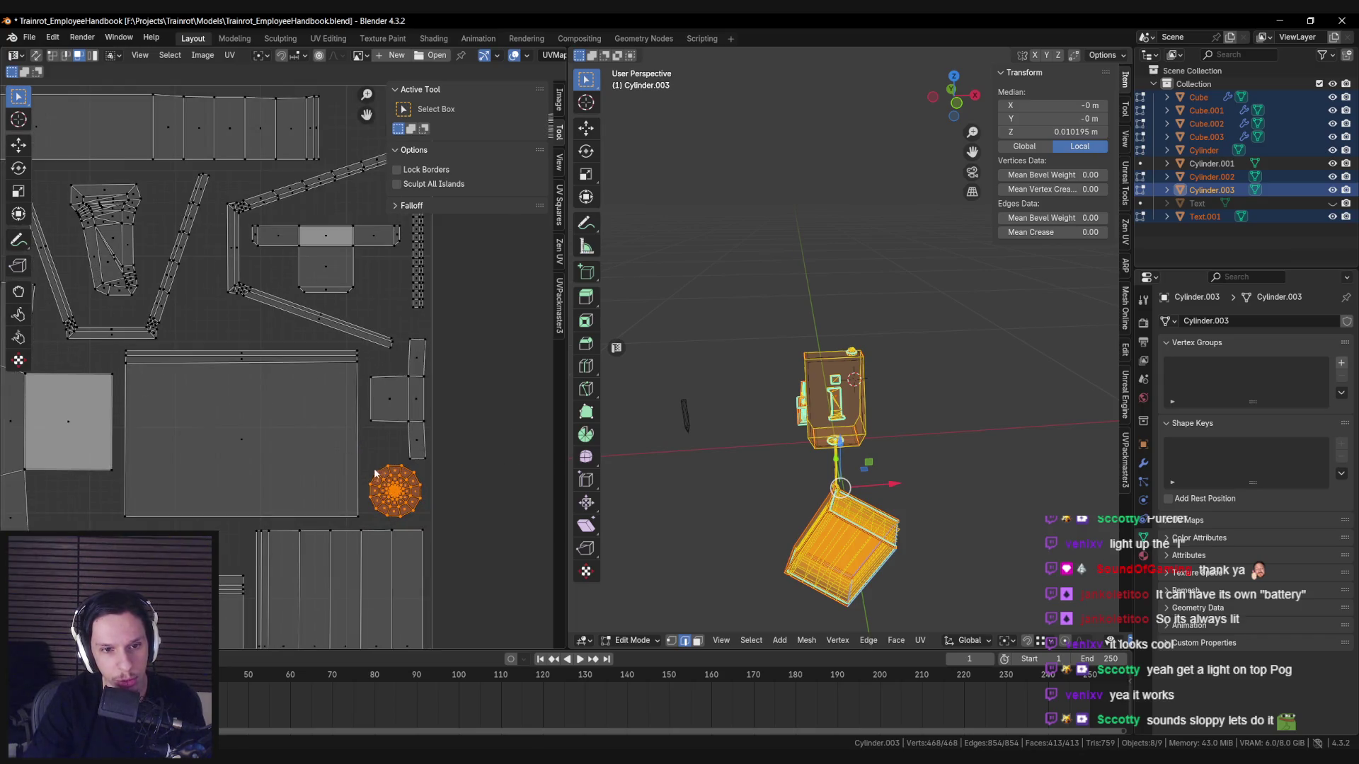
scroll("down", 3)
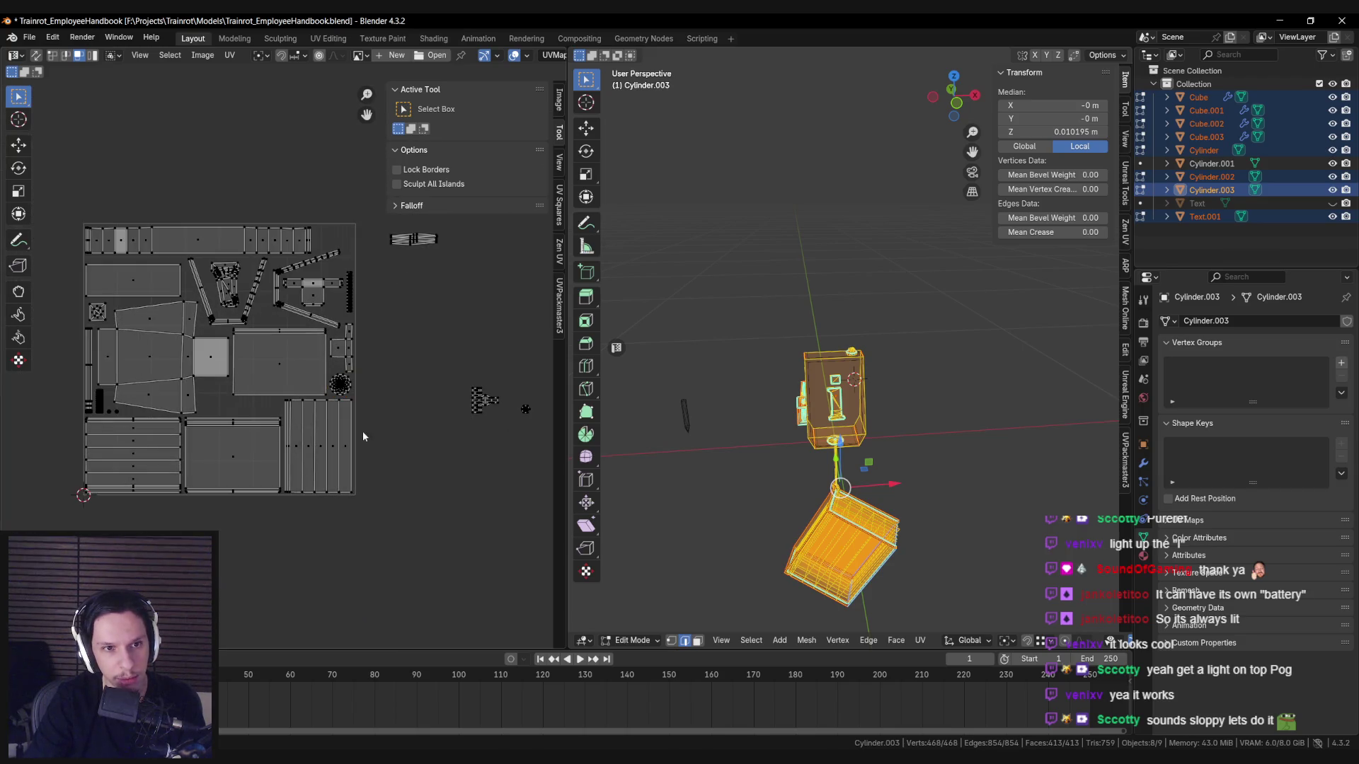
left_click_drag(362, 431, 286, 446)
scroll("down", 3)
scroll("up", 3)
scroll("up", 3)
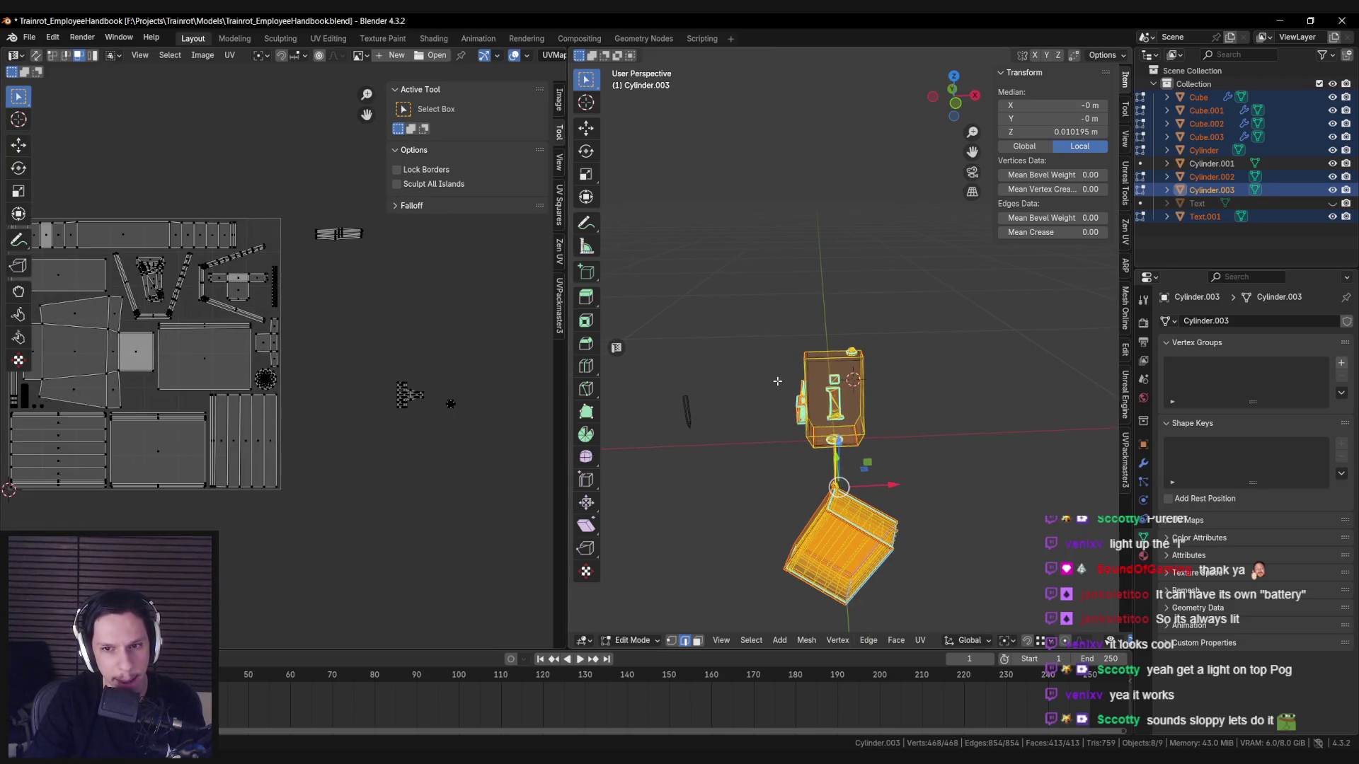
Return to Object Mode and save Trainrot_EmployeeHandbook.blend.
key("Tab")
scroll("down", 3)
key("ctrl+s")
key("shift+z")
key("alt+a")
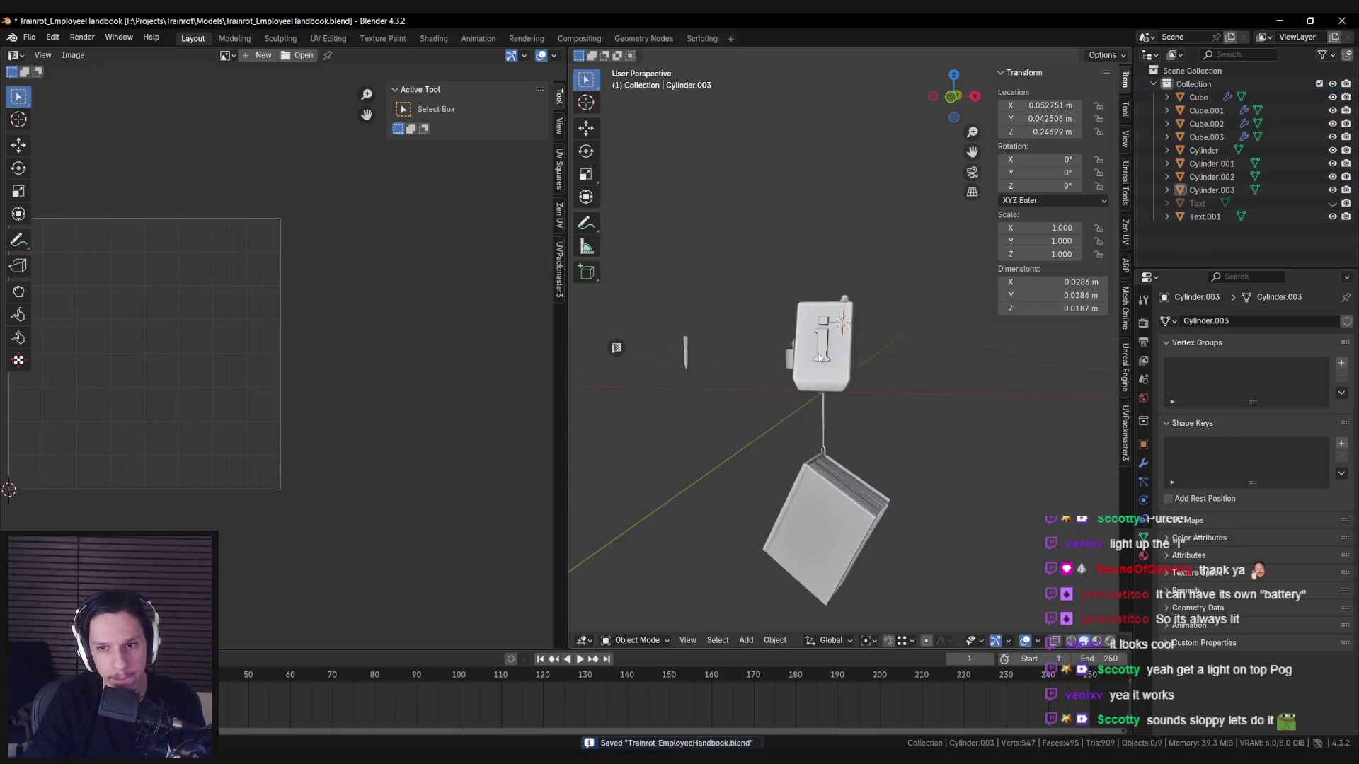
Select every object of the fixture and switch the viewport to wireframe.
scroll("up", 3)
scroll("up", 3)
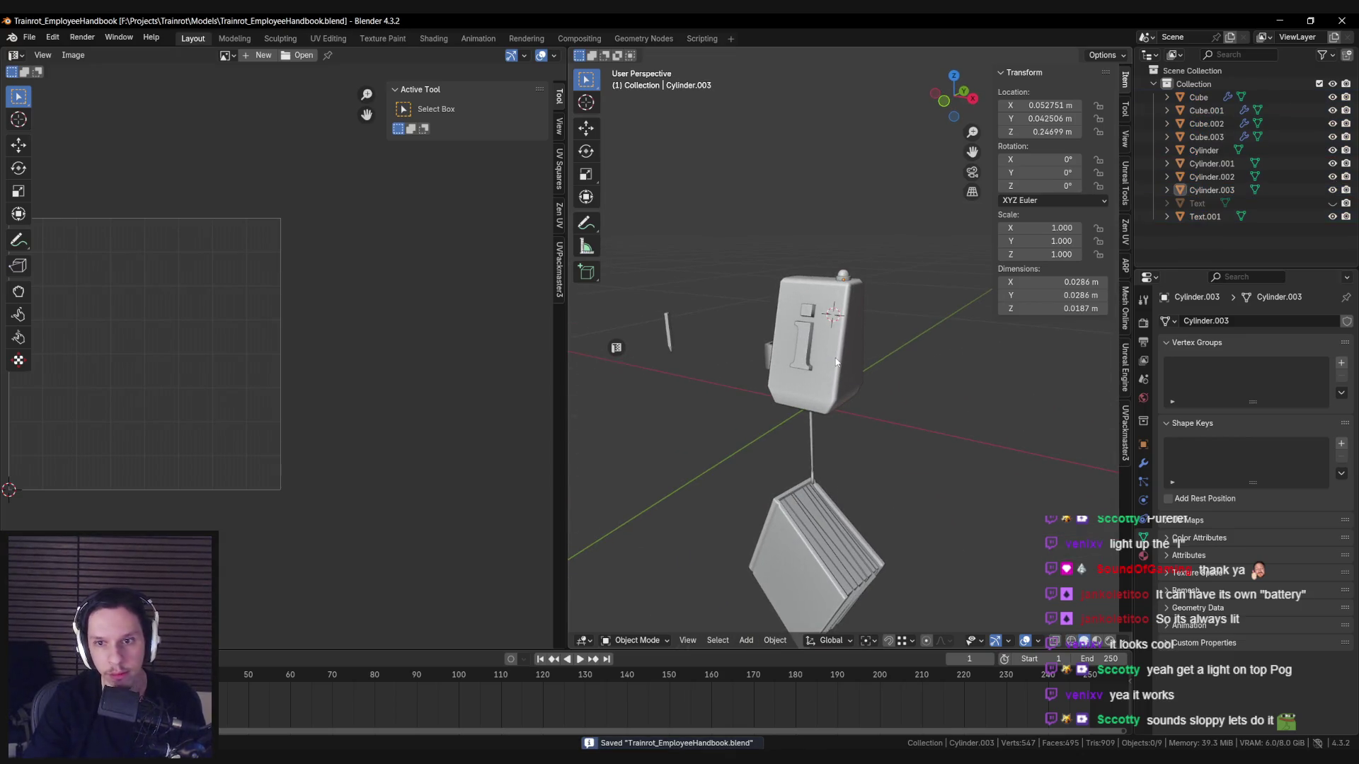
key("a")
scroll("down", 3)
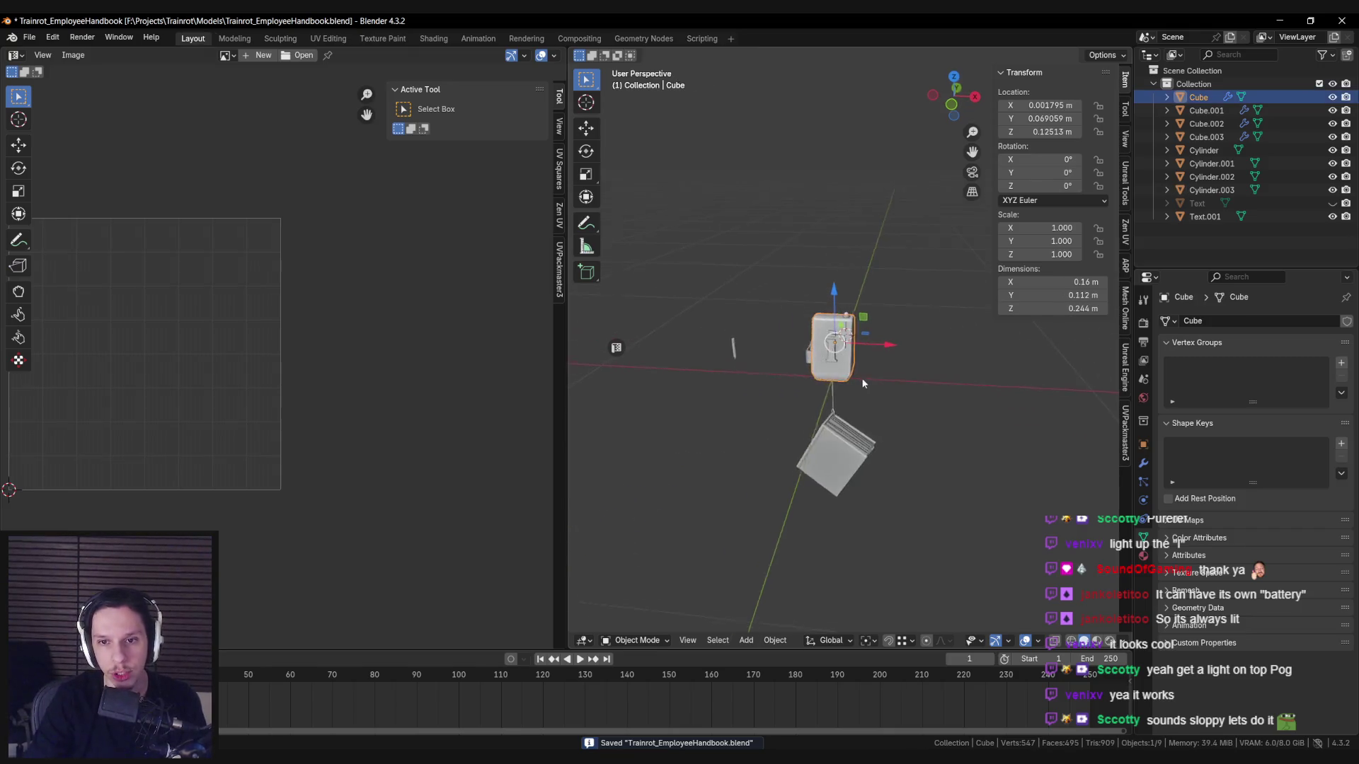
key("shift+z")
key("shift+z")
scroll("up", 3)
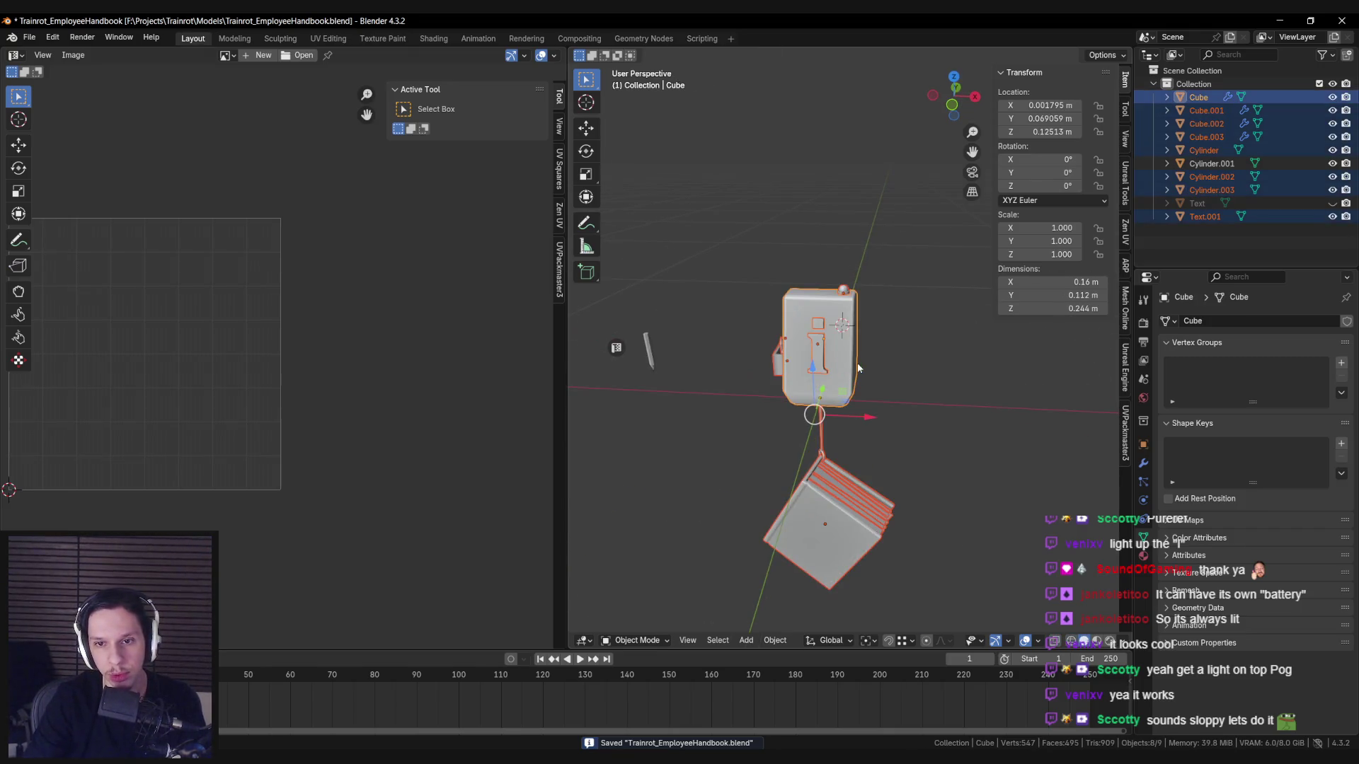
Export the fixture as FBX over S_EmployeeHandbook-StaticFixture.fbx.
left_click(29, 37)
mouse_move(113, 238)
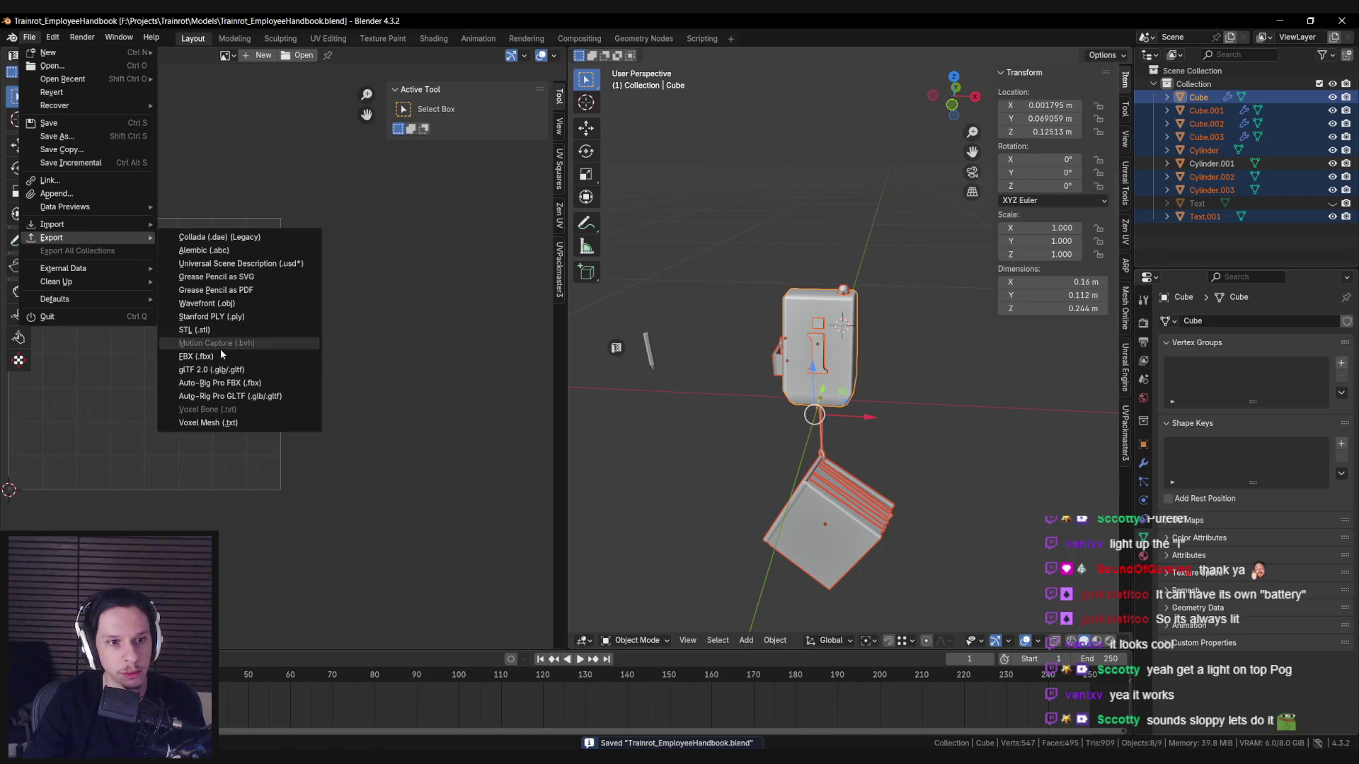
left_click(221, 355)
left_click(568, 368)
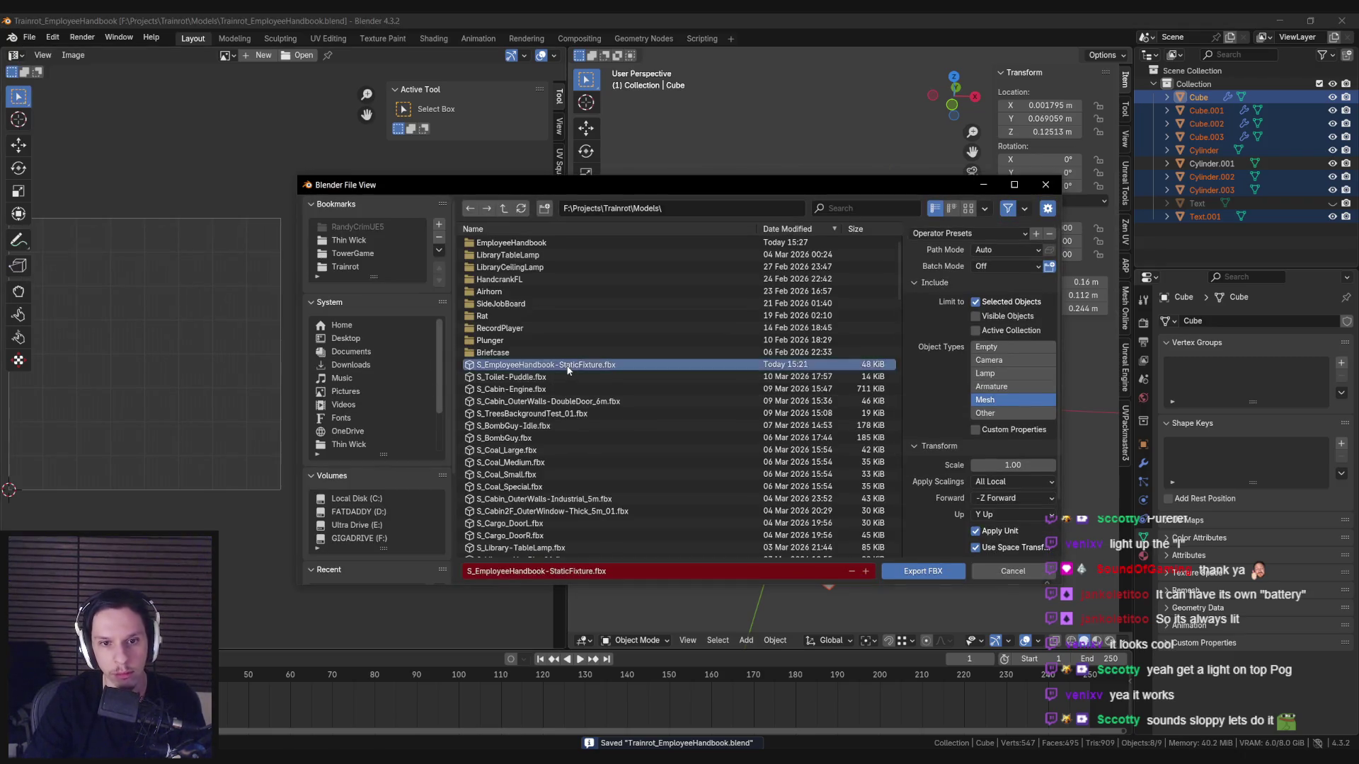
double_click(568, 368)
Export the fixture FBX again into the EmployeeHandbook folder, then go to Unreal Engine.
left_click(31, 37)
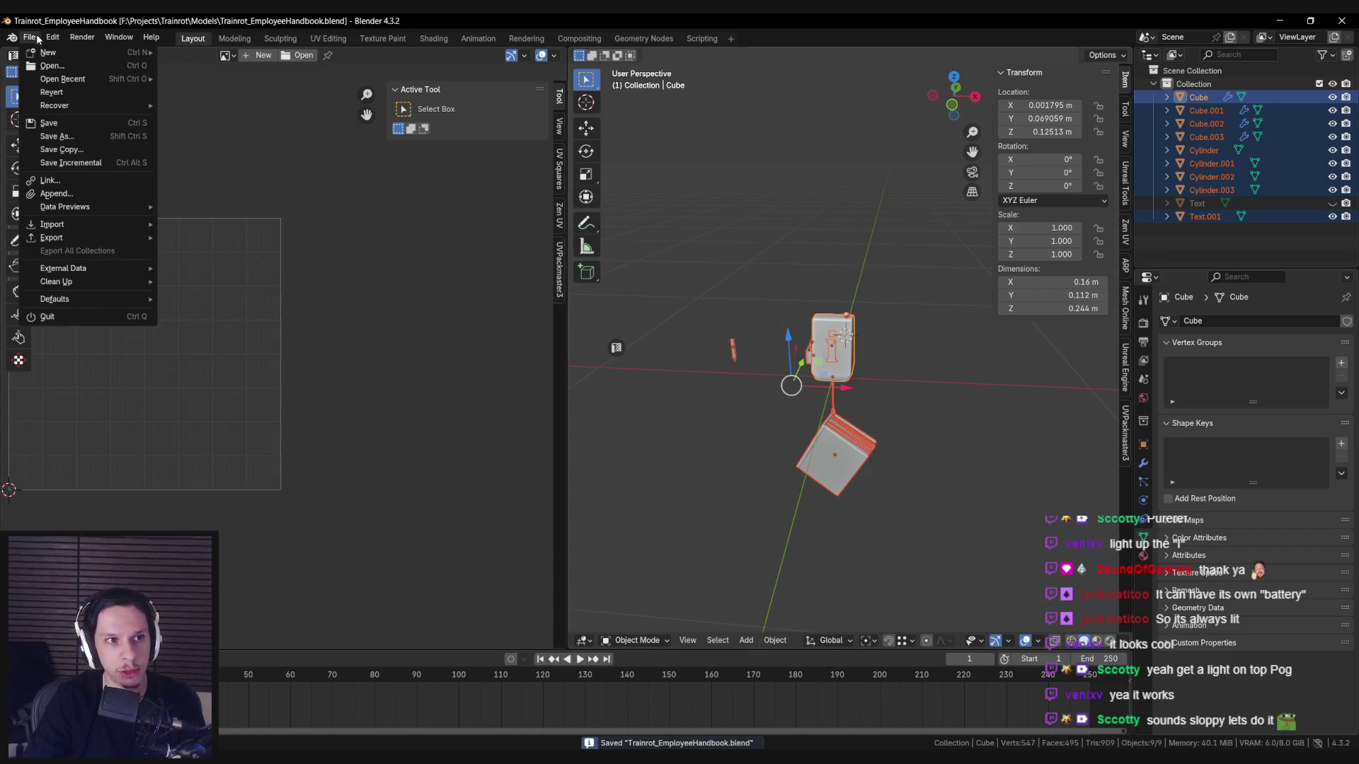
mouse_move(85, 238)
left_click(212, 355)
double_click(523, 242)
double_click(531, 243)
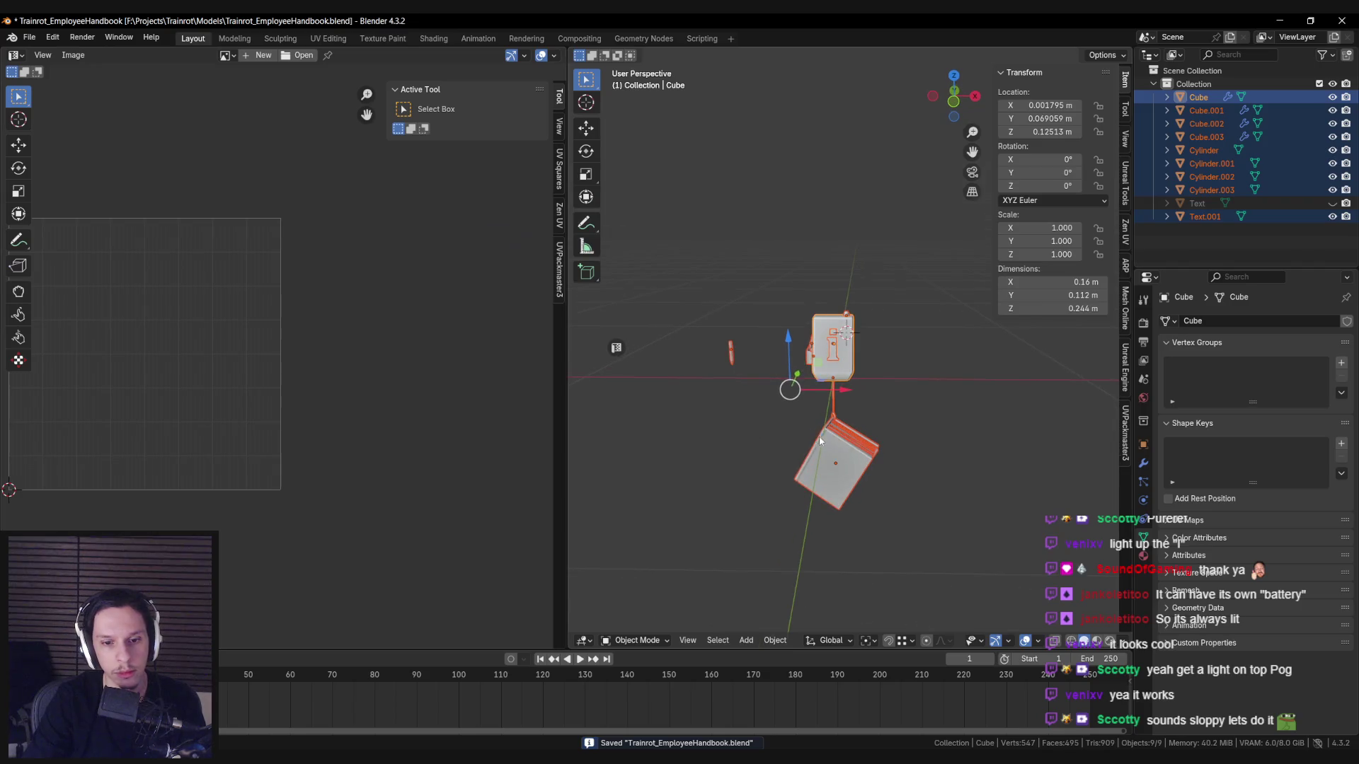
key("alt+Tab")
Reimport the S_EmployeeHandbook-StaticFixture mesh from the BP_EmployeeHandbookFixture blueprint's Static Mesh editor.
right_click(328, 542)
key("Escape")
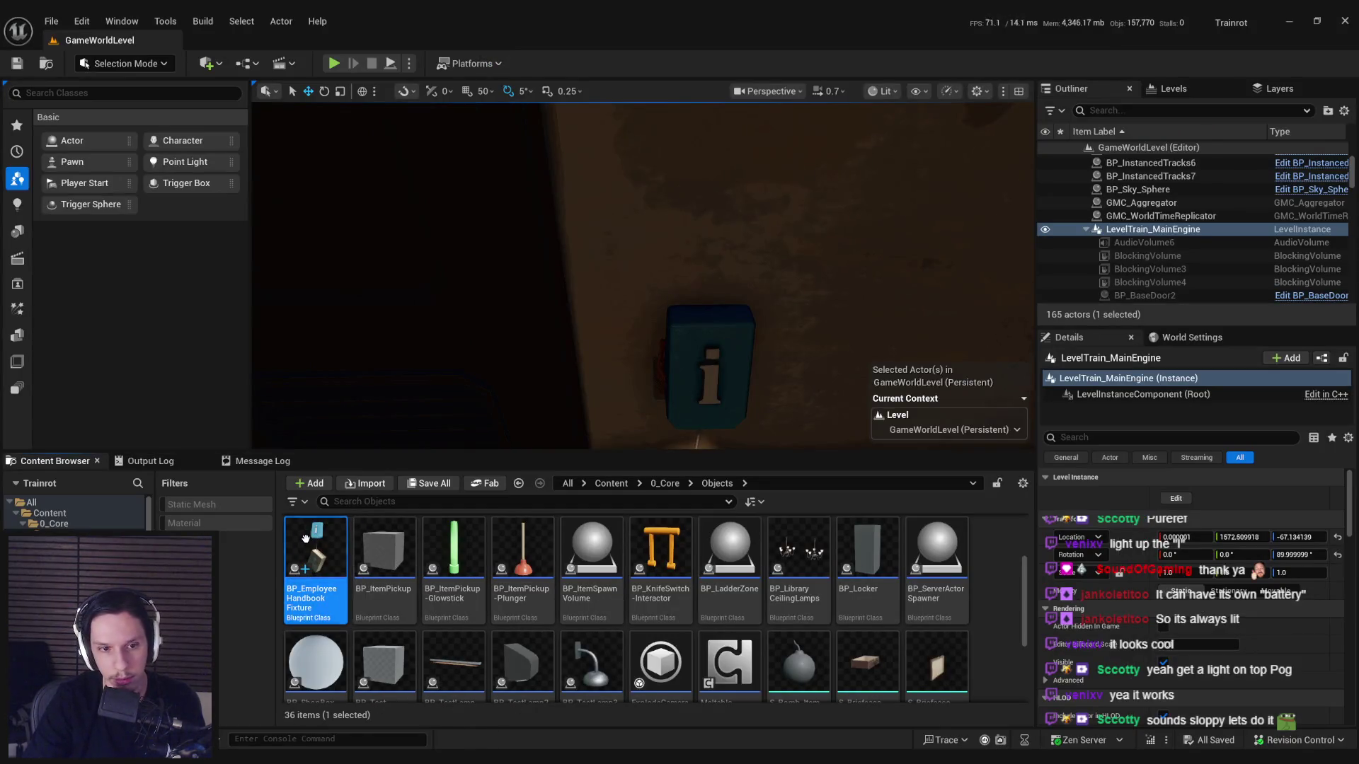
double_click(306, 540)
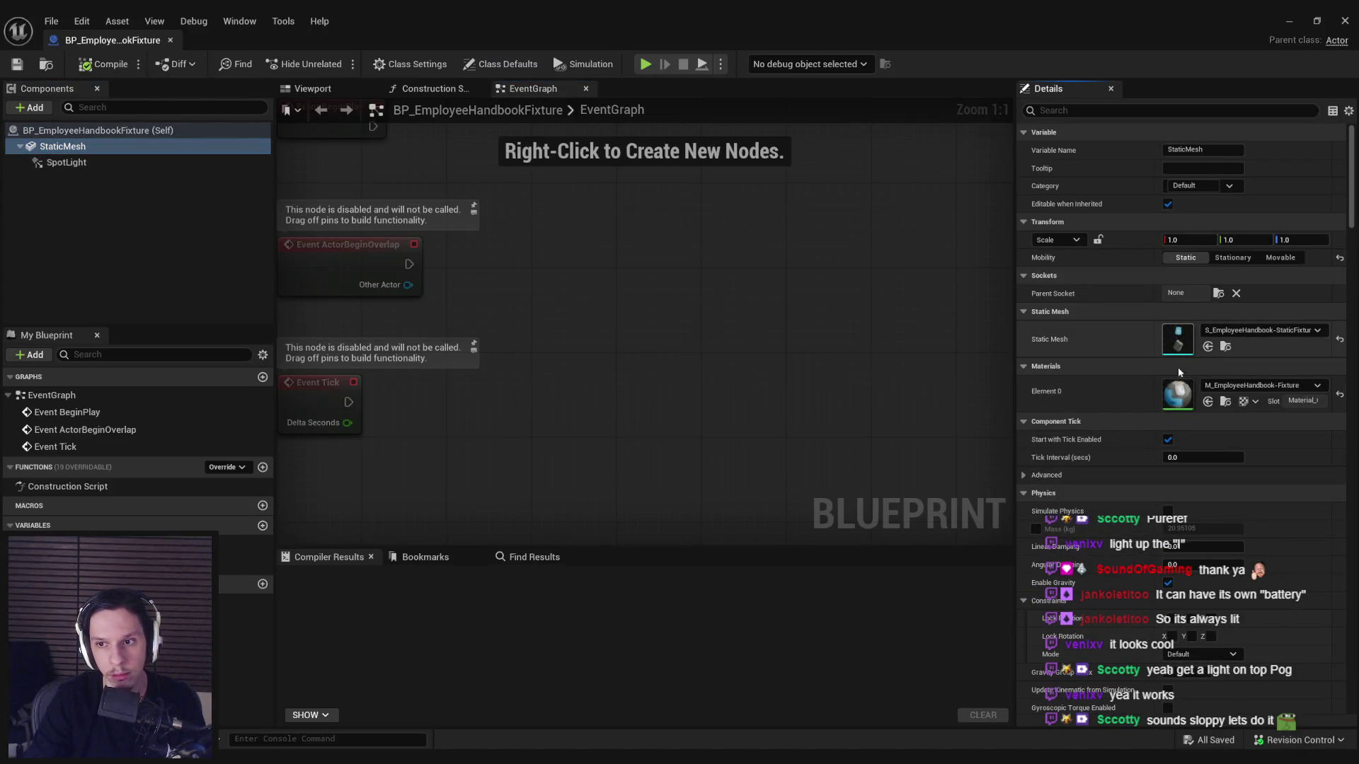
double_click(1177, 343)
left_click(157, 68)
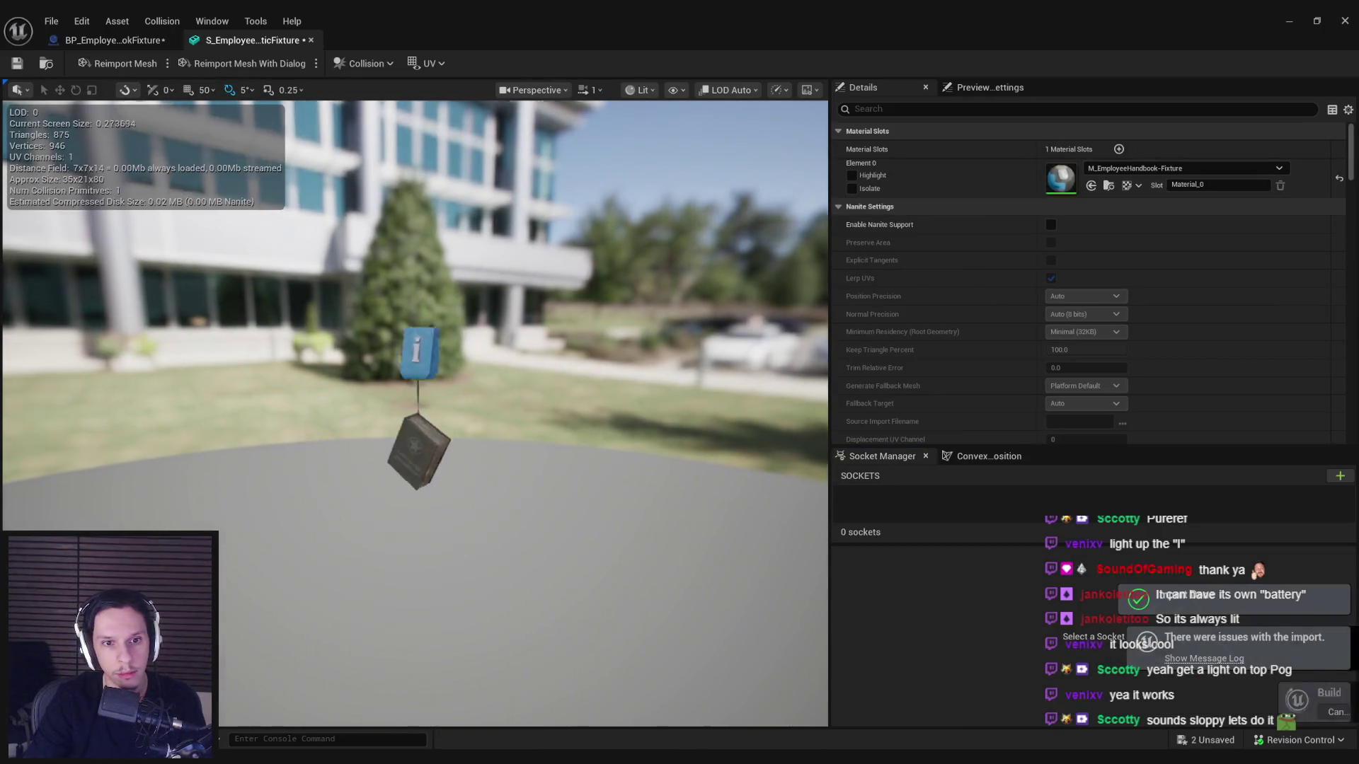
scroll("up", 3)
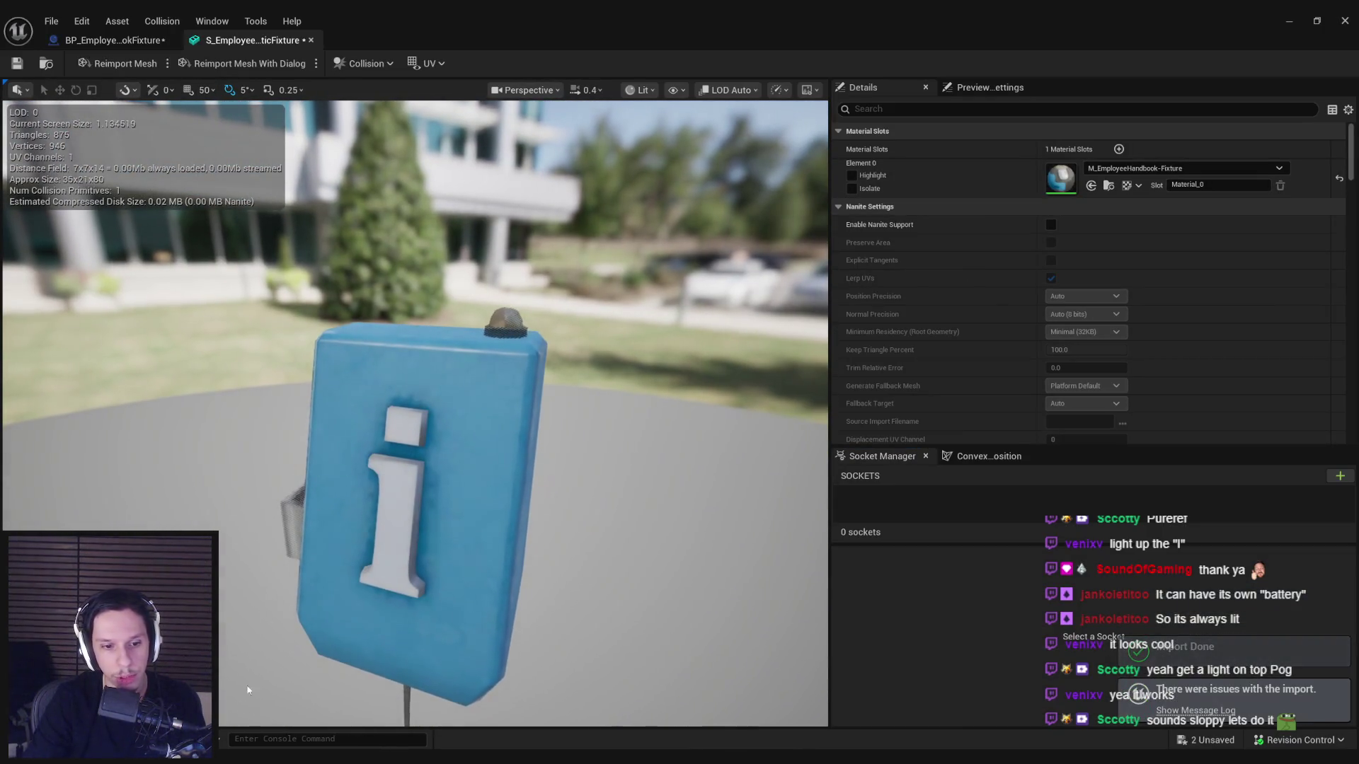
Back in Blender, select the top knob Cylinder.003.
key("alt+Tab")
scroll("up", 3)
left_click(836, 283)
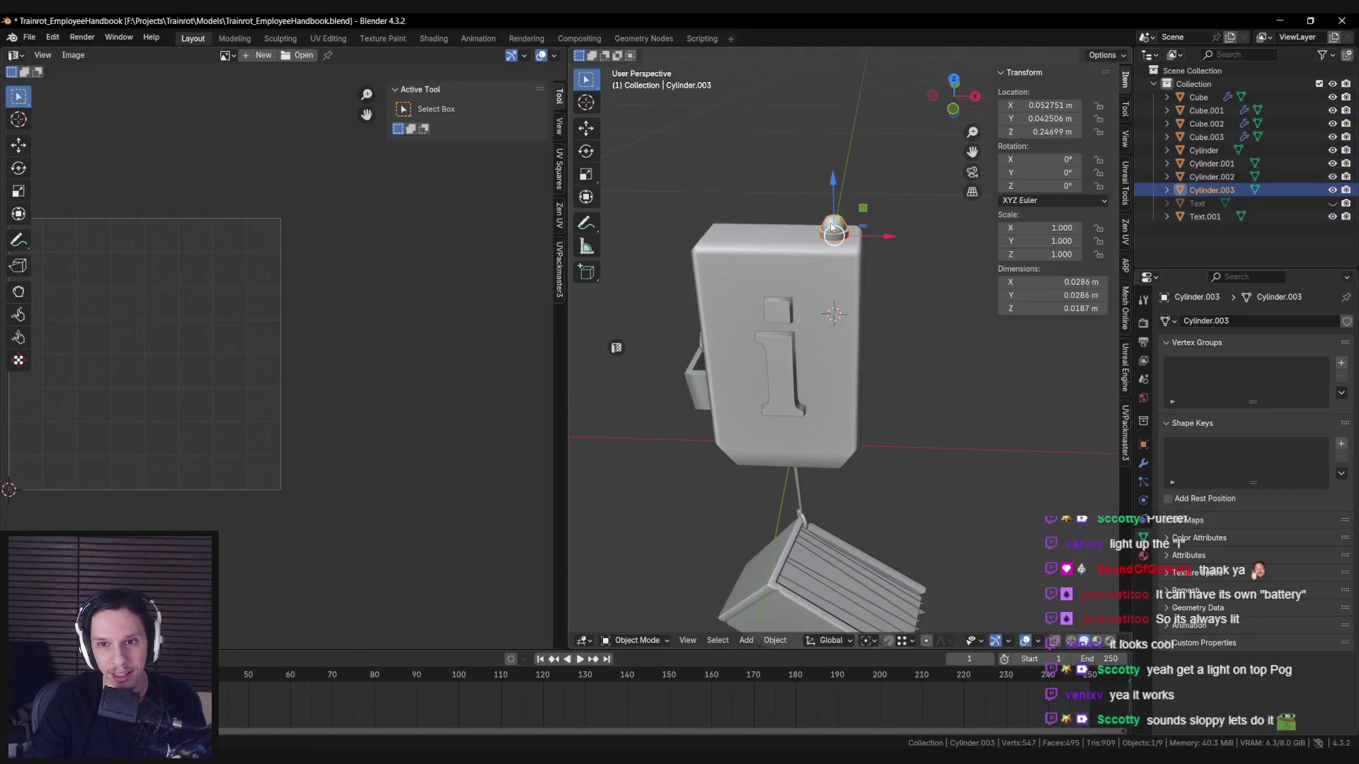
Fill the Cylinder.003 knob with the vertex colour in Vertex Paint, then return to Object Mode.
scroll("down", 3)
left_click_drag(779, 332, 795, 334)
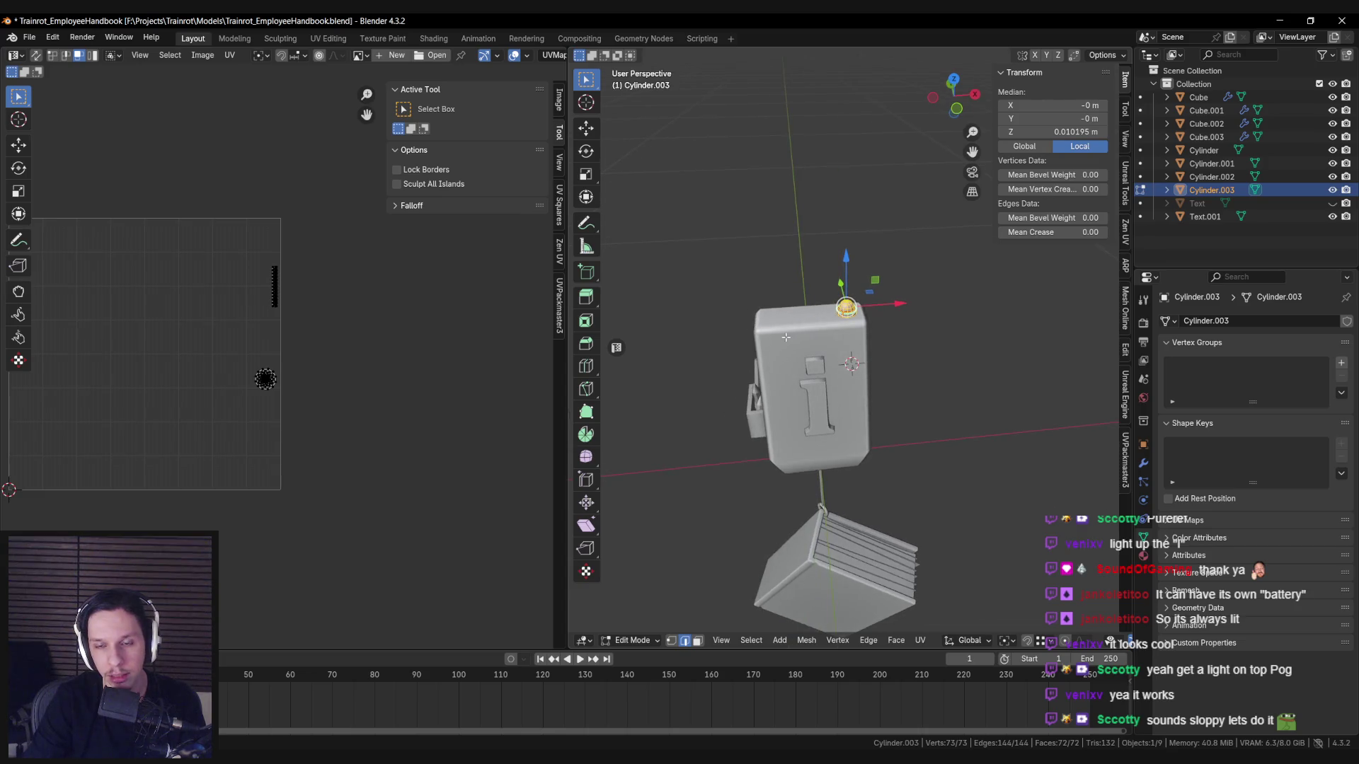
left_click_drag(785, 338, 803, 339)
left_click(633, 641)
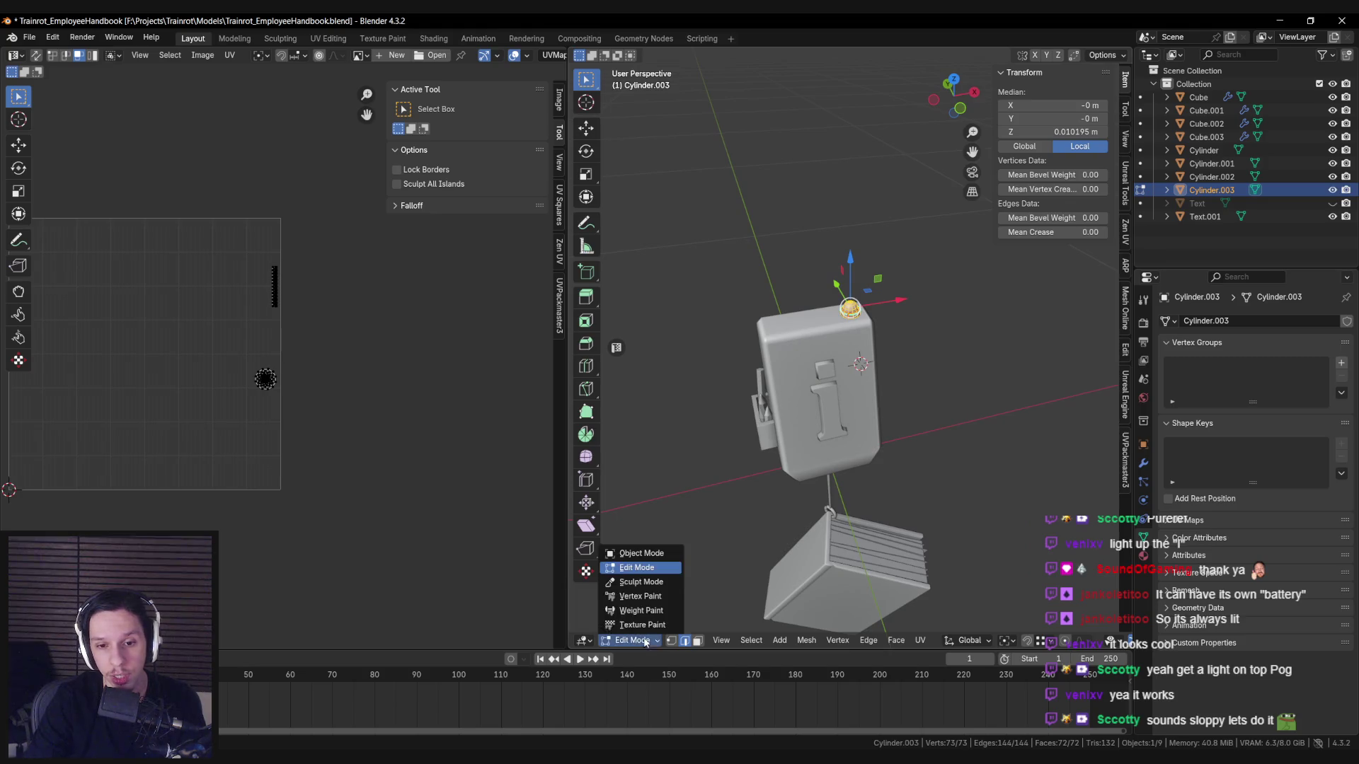
left_click(640, 596)
left_click(740, 640)
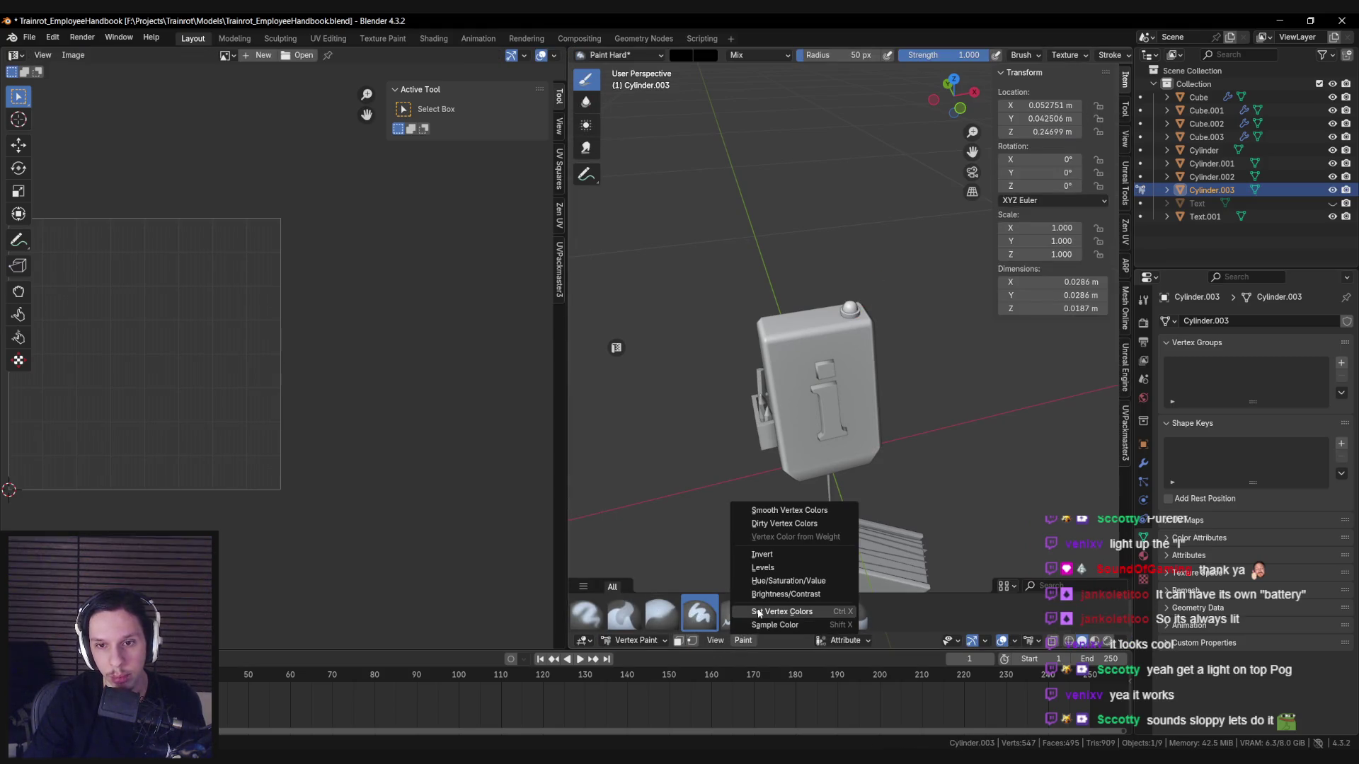
left_click(758, 613)
left_click(635, 640)
left_click(637, 557)
Select all objects, save the blend file, and overwrite the fixture FBX export.
key("a")
key("ctrl+s")
left_click(29, 37)
mouse_move(70, 239)
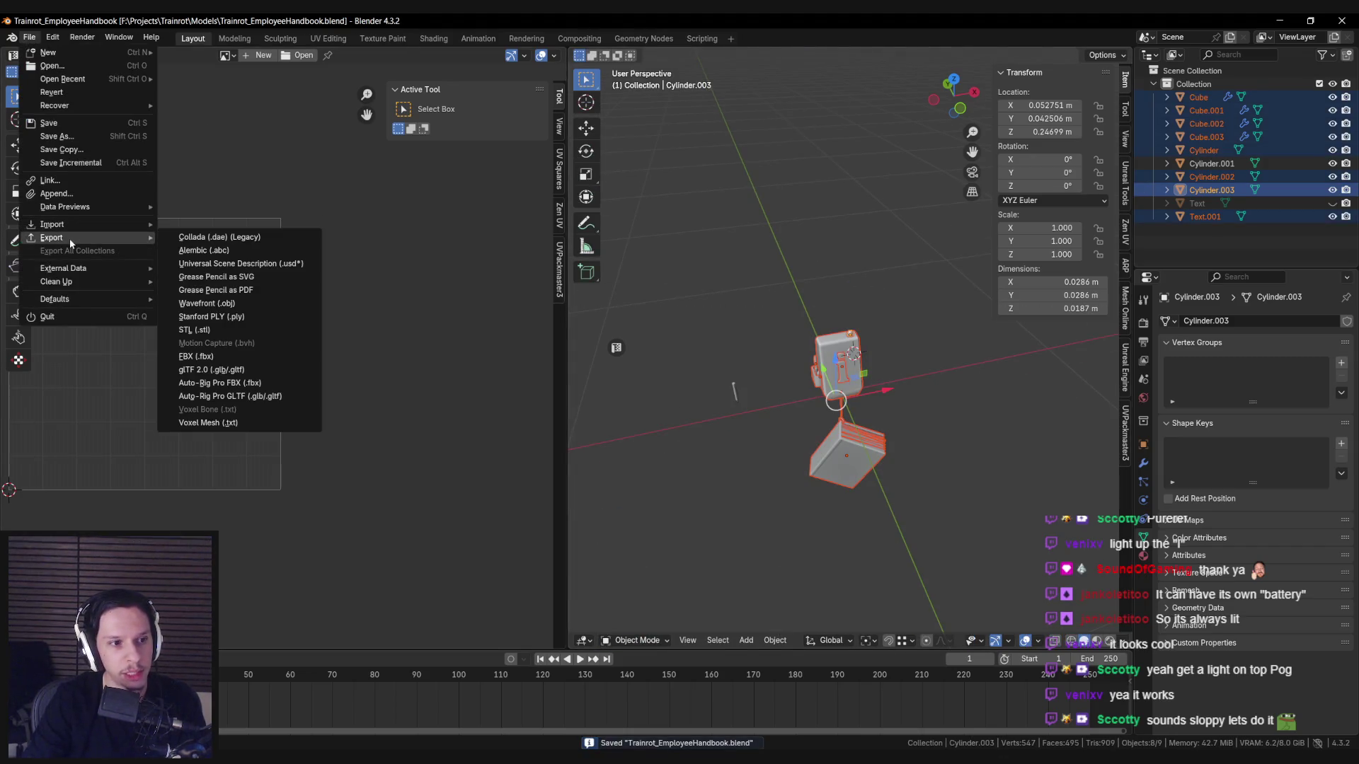
left_click(244, 356)
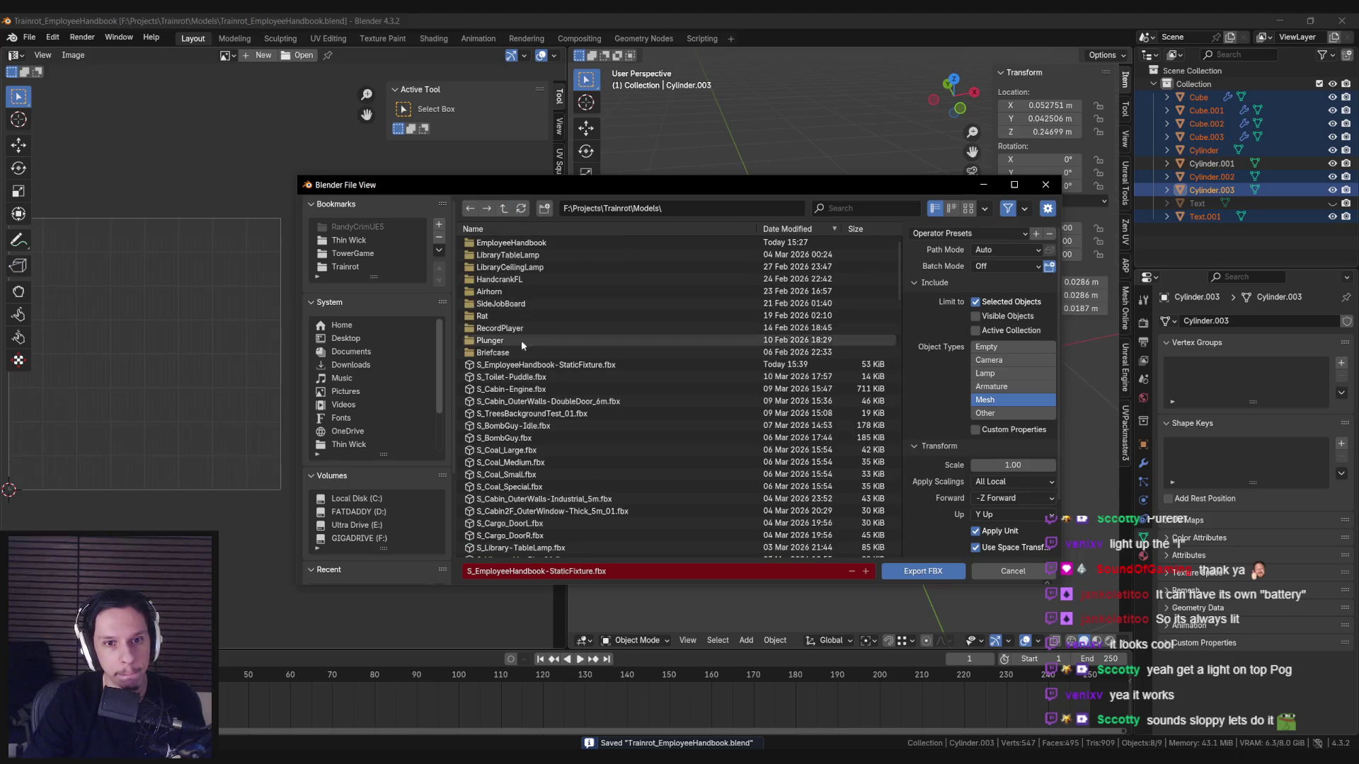
double_click(522, 365)
In Unreal Engine, reimport the updated fixture mesh and save all modified assets.
key("alt+Tab")
left_click(90, 62)
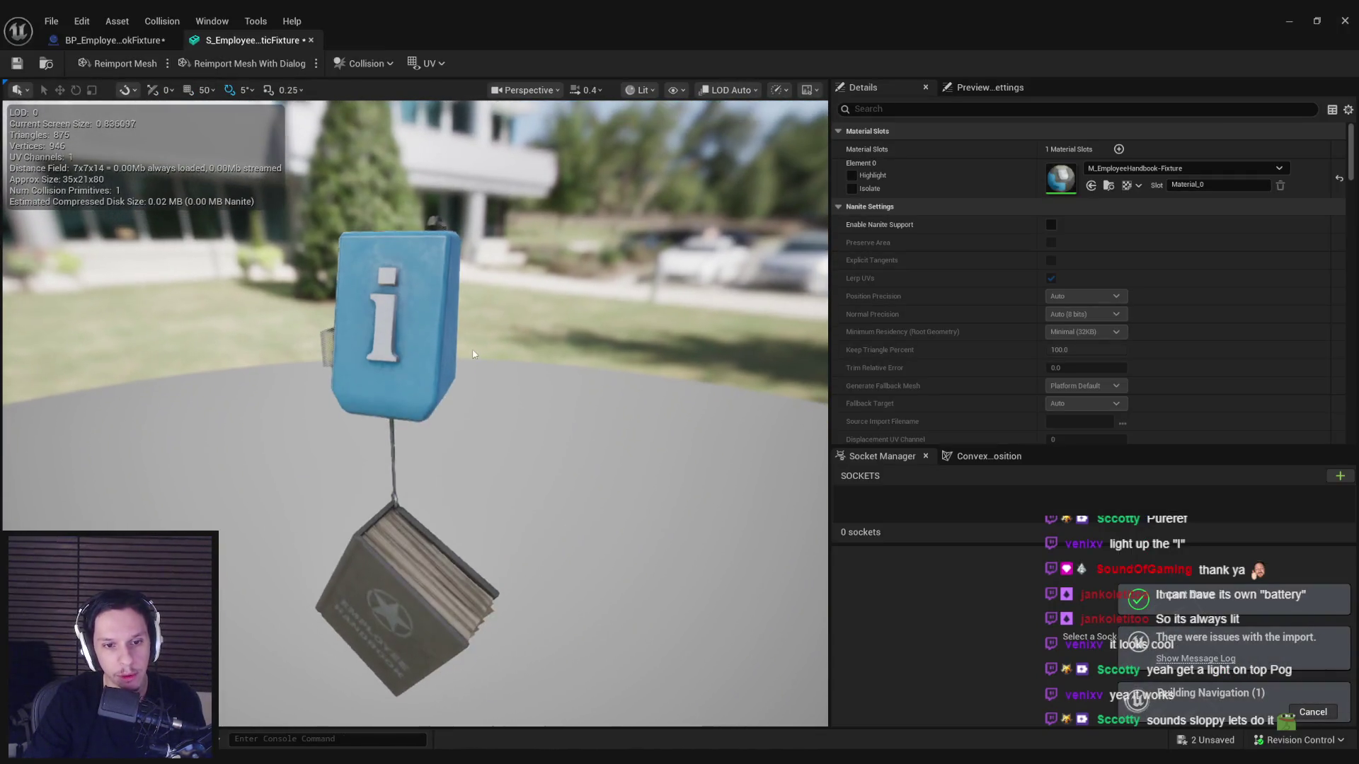
left_click_drag(474, 354, 354, 581)
key("ctrl+shift+s")
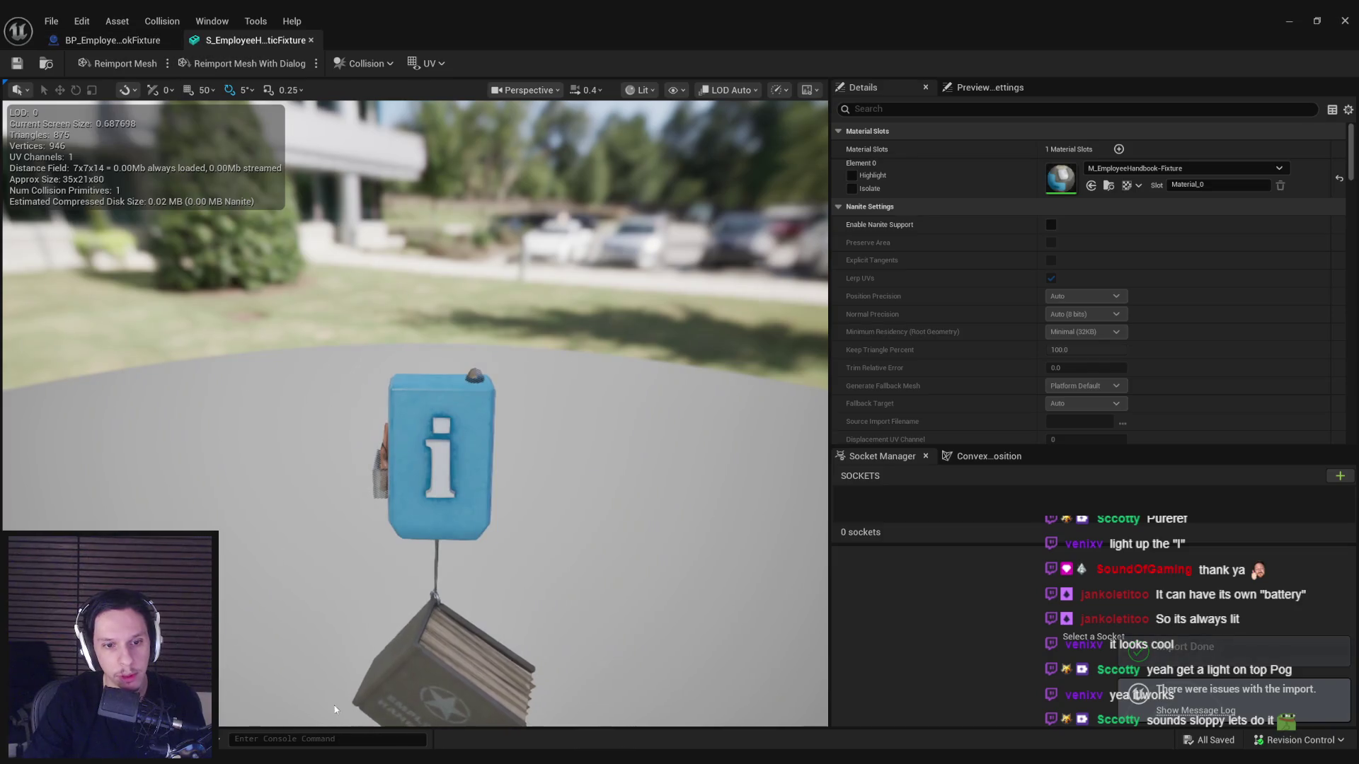
key("alt+Tab")
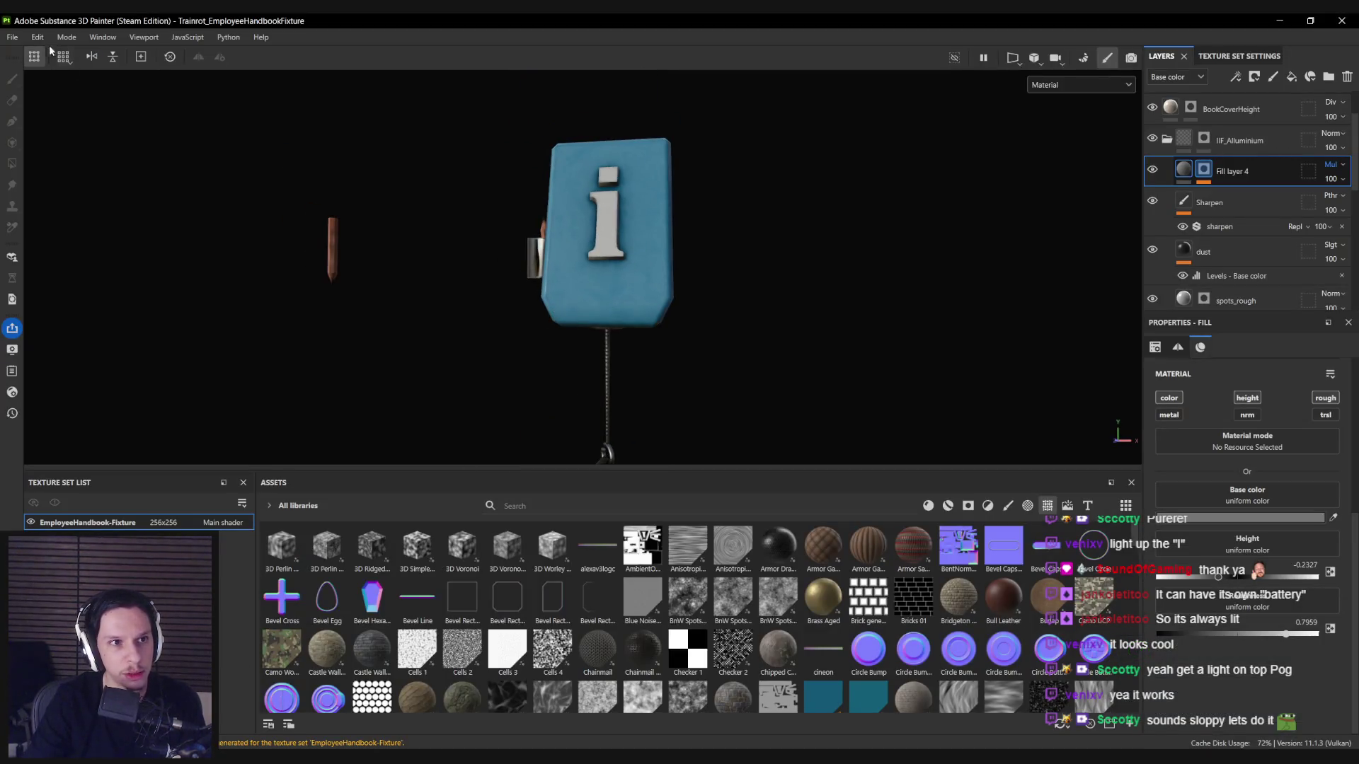
Reload the updated fixture mesh through Project Configuration.
left_click(38, 37)
left_click(62, 99)
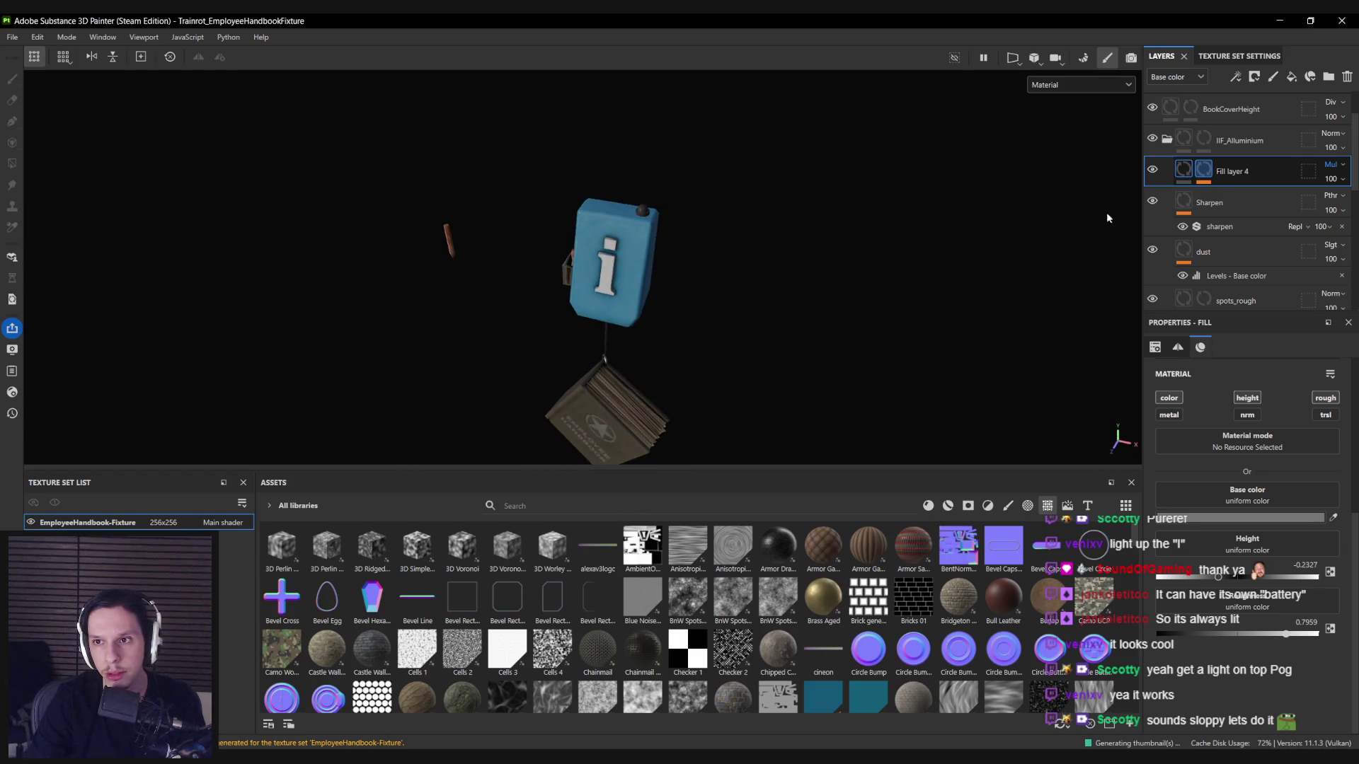
scroll("up", 3)
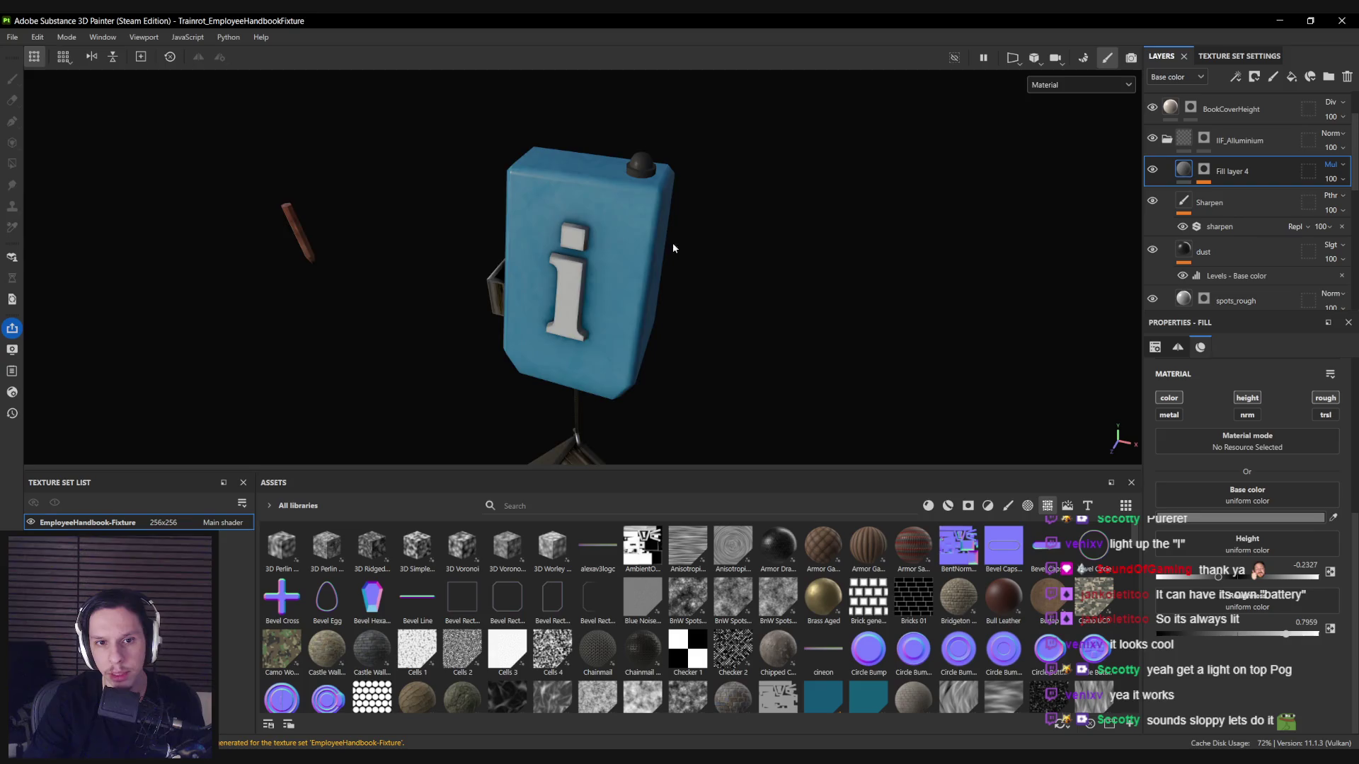
scroll("up", 3)
Select the IIF_Alluminium layer's mask and switch to the polygon fill tool.
left_click(1203, 138)
key("1")
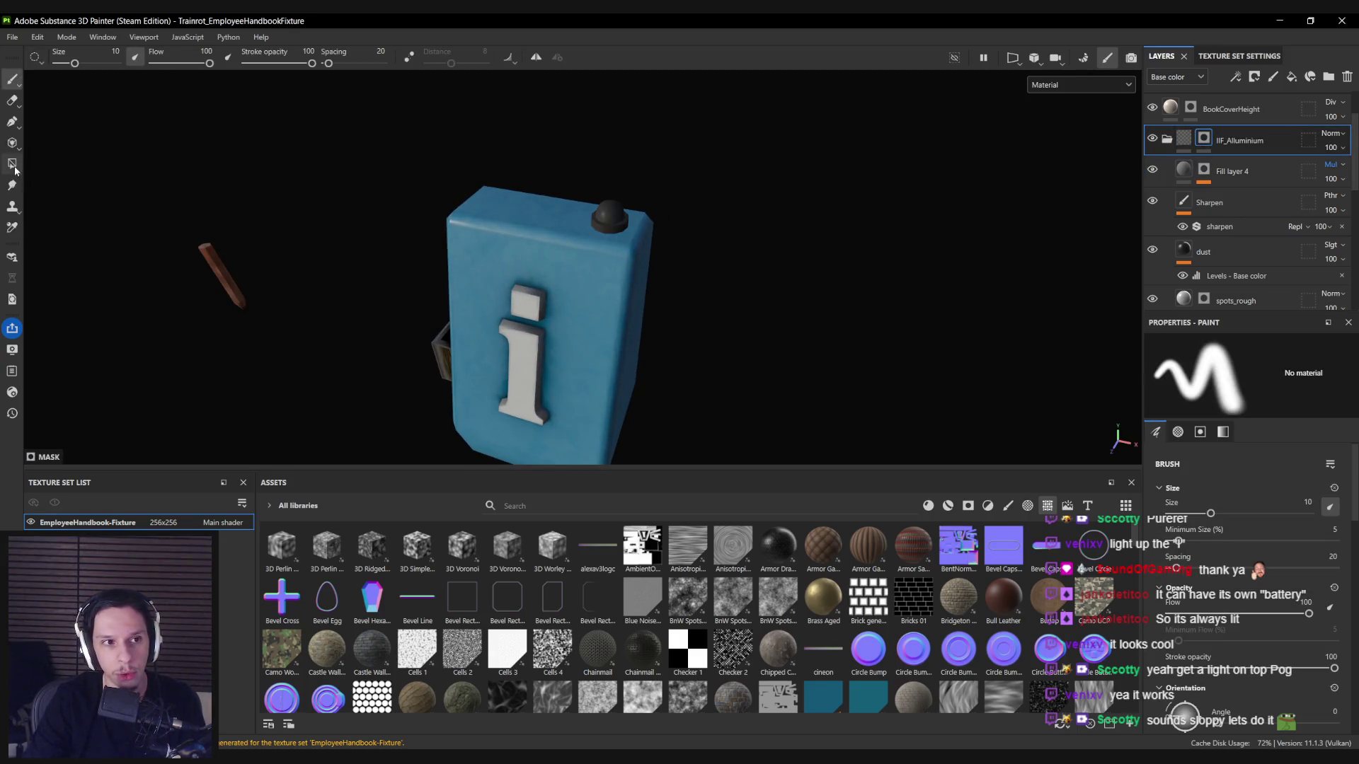
left_click(12, 164)
scroll("up", 3)
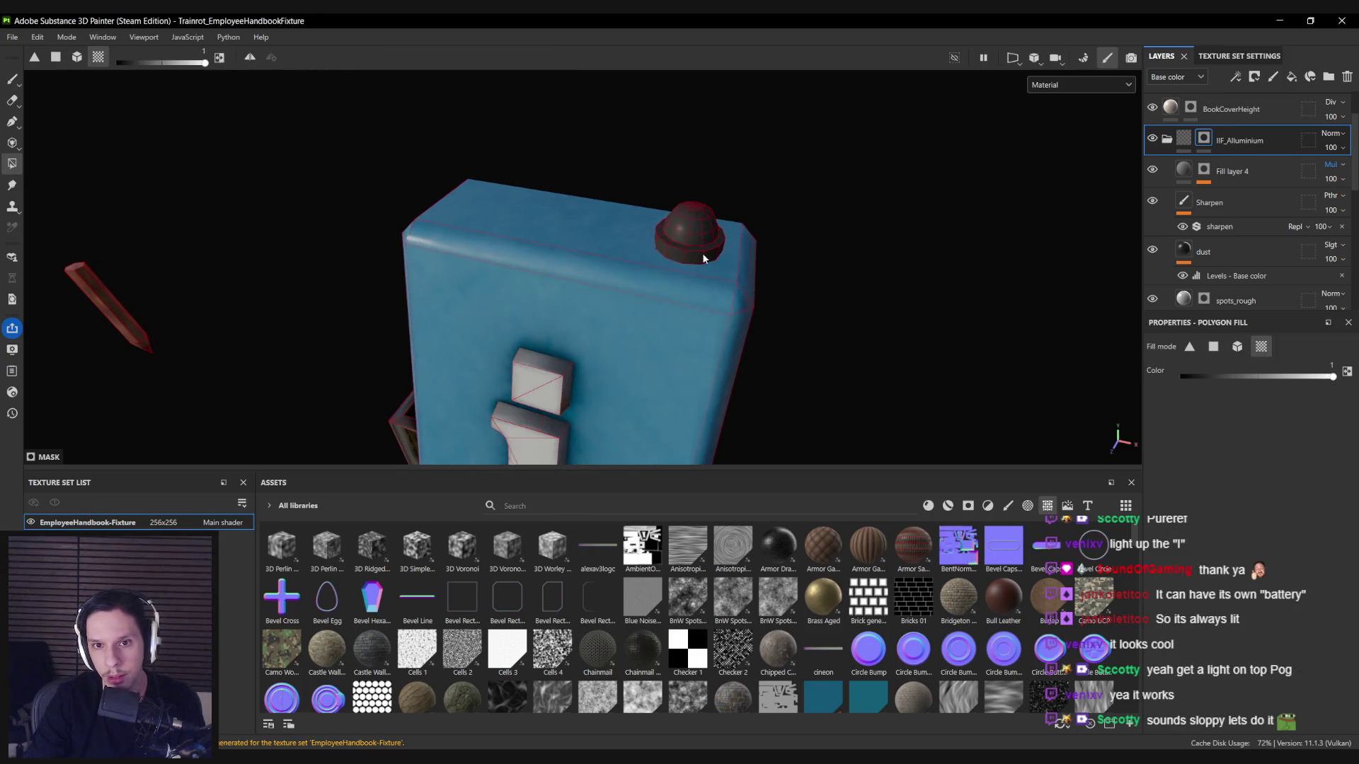
scroll("up", 3)
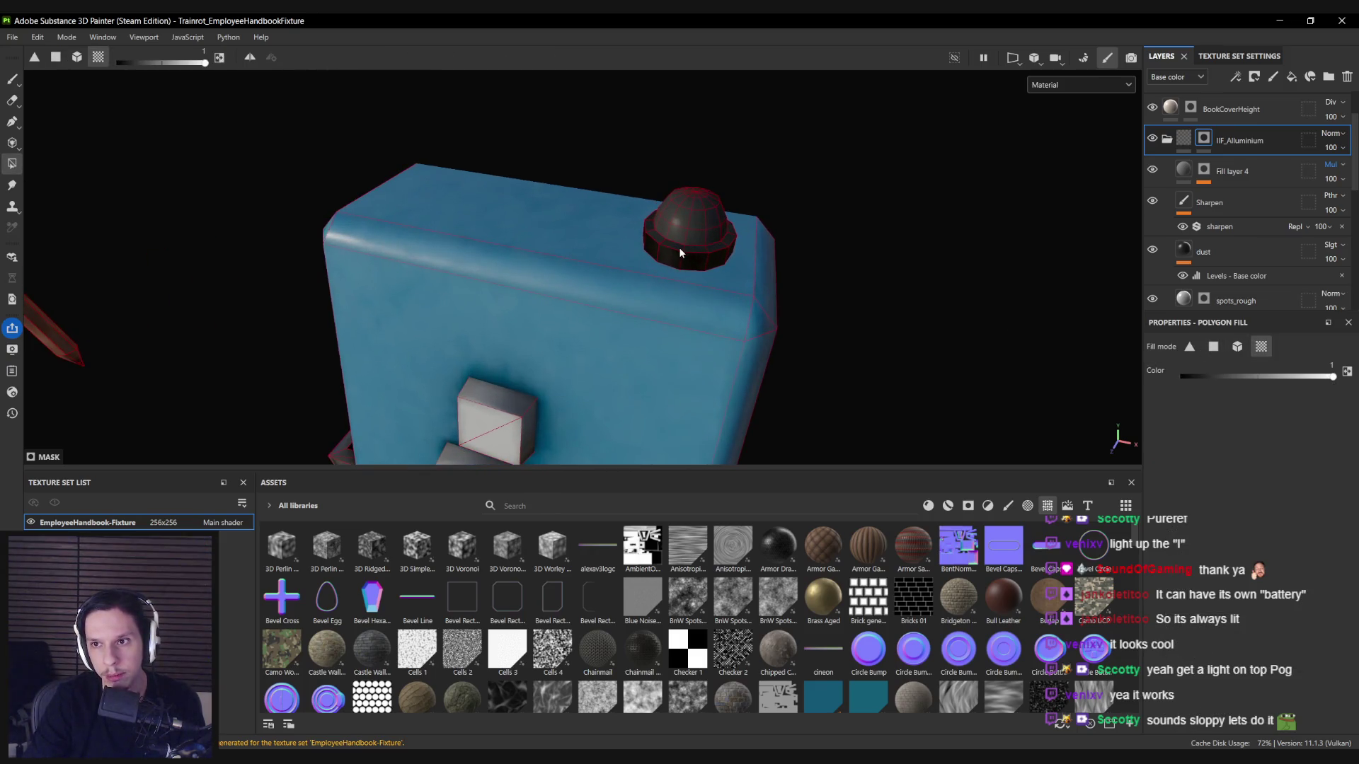
scroll("down", 3)
Rebake the fixture's mesh maps at 2048 and return to painting mode.
key("ctrl+shift+b")
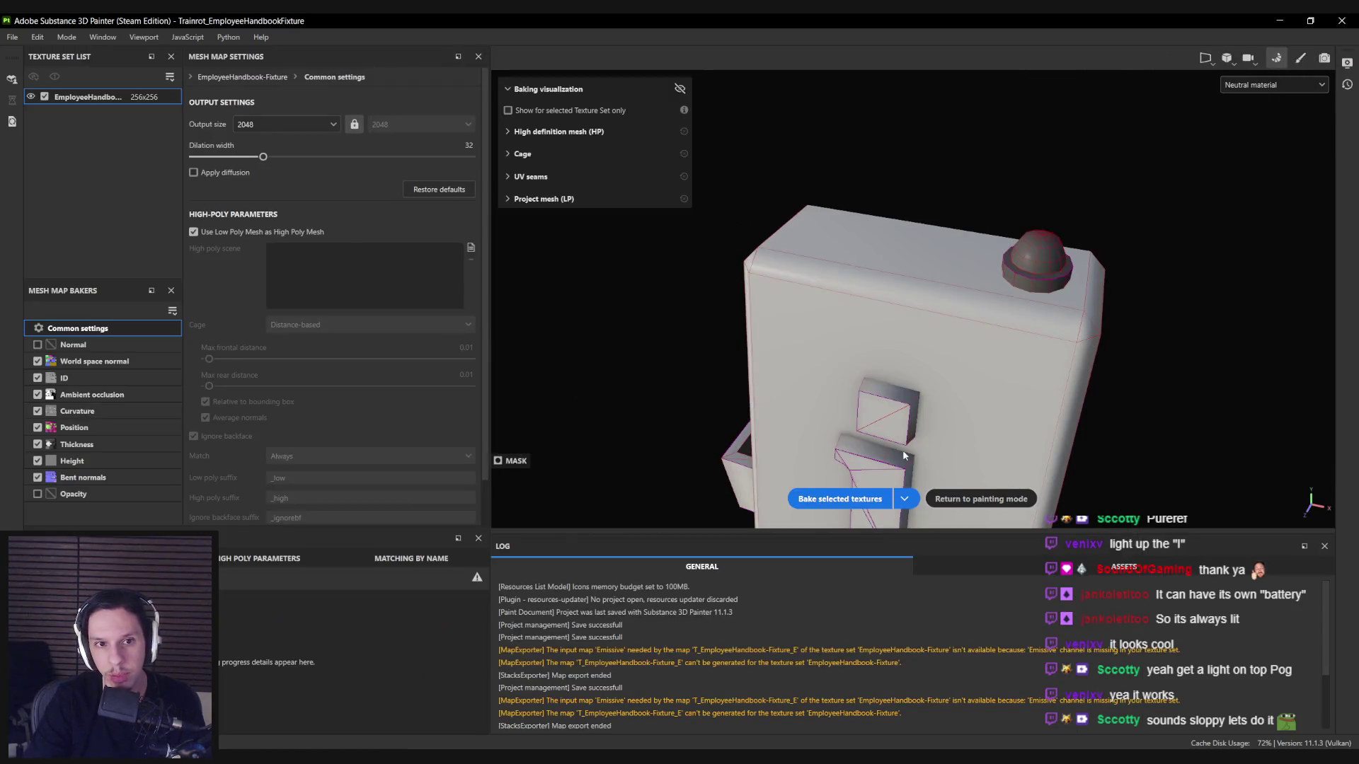
left_click(843, 499)
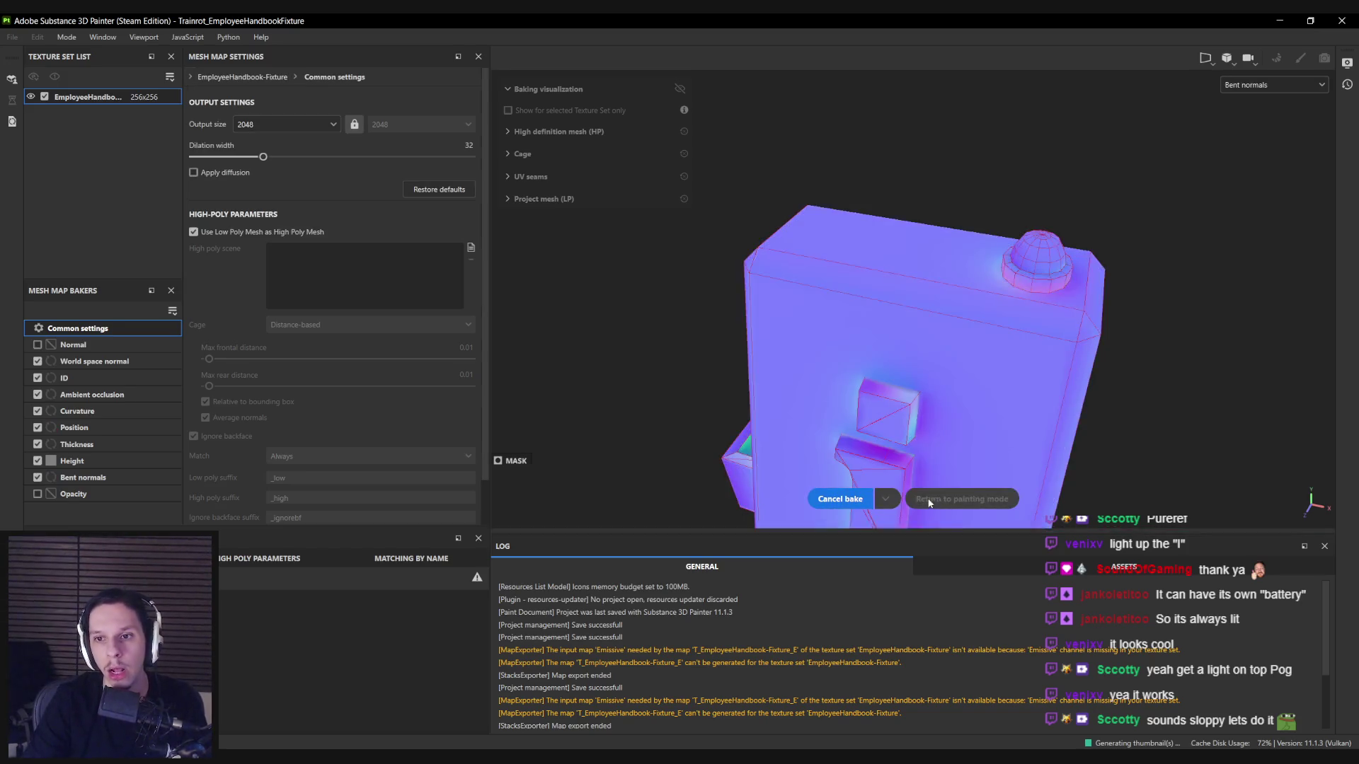
left_click(944, 503)
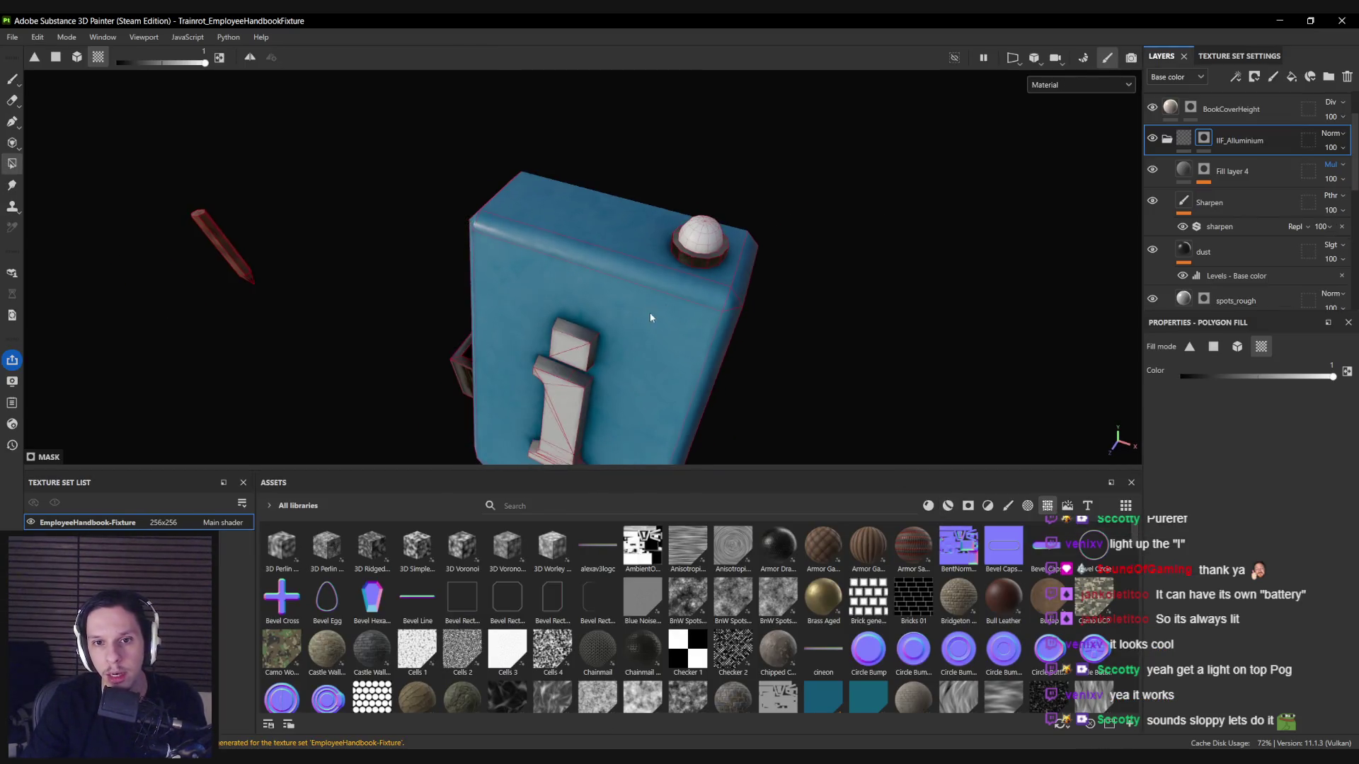
Inspect the fixture's Roughness channel on its own, then return to the full Material view.
scroll("up", 3)
left_click_drag(835, 152, 641, 214)
scroll("down", 3)
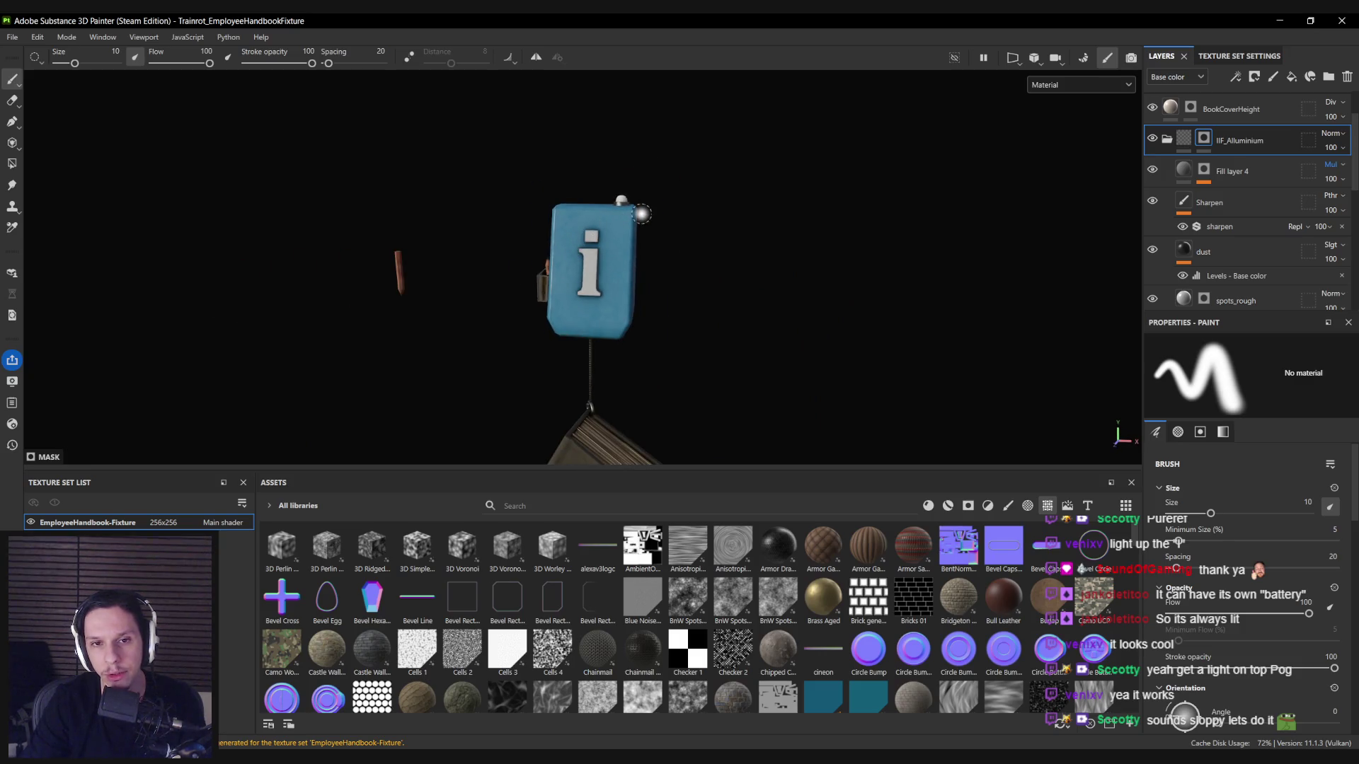
scroll("up", 3)
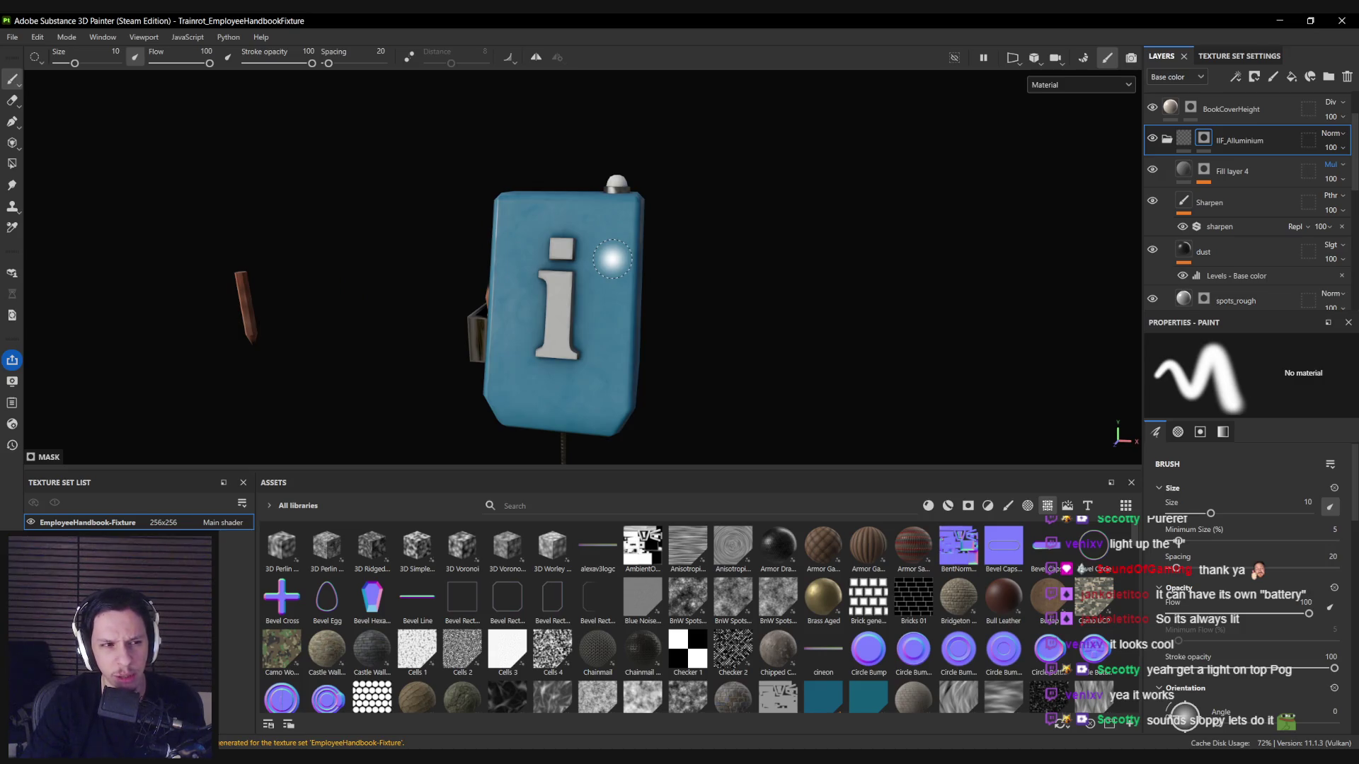
left_click_drag(612, 259, 614, 273)
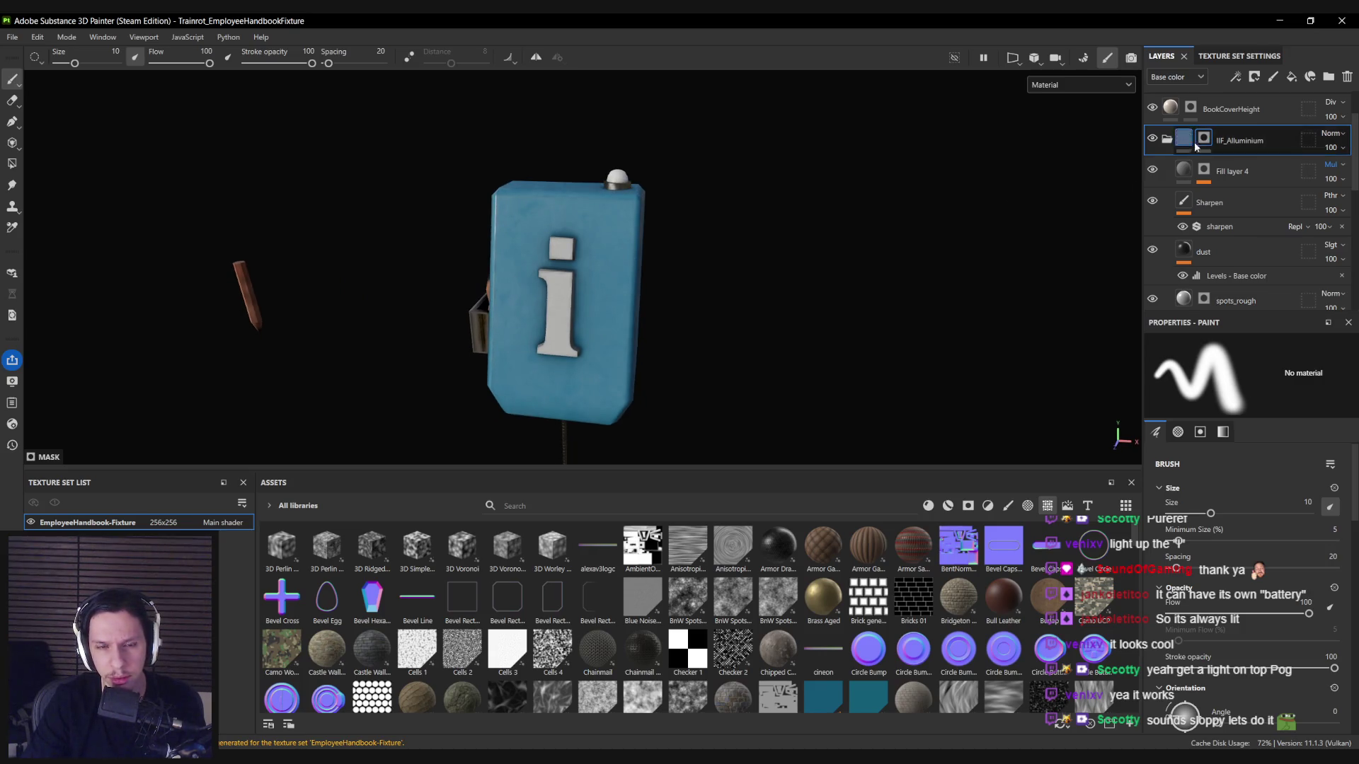
left_click_drag(707, 216, 614, 262)
key("c")
scroll("up", 3)
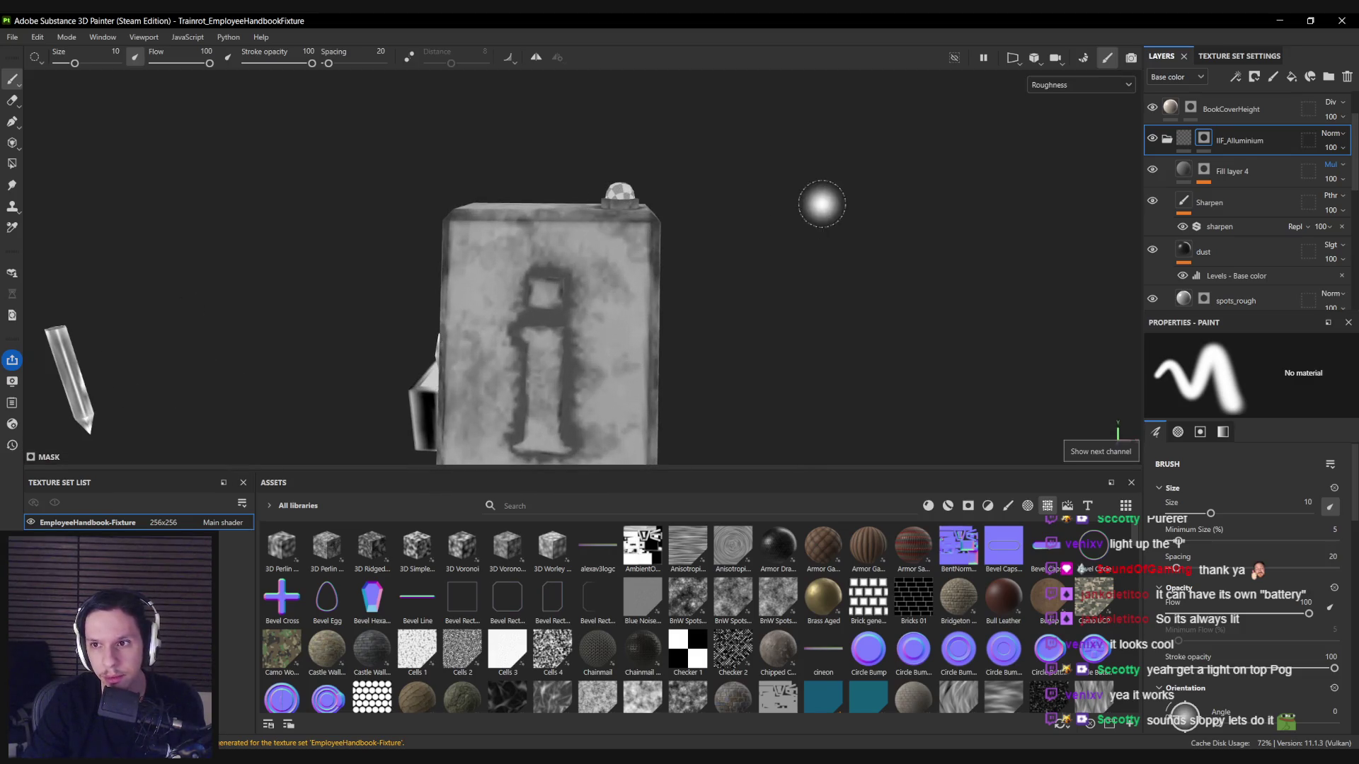
key("m")
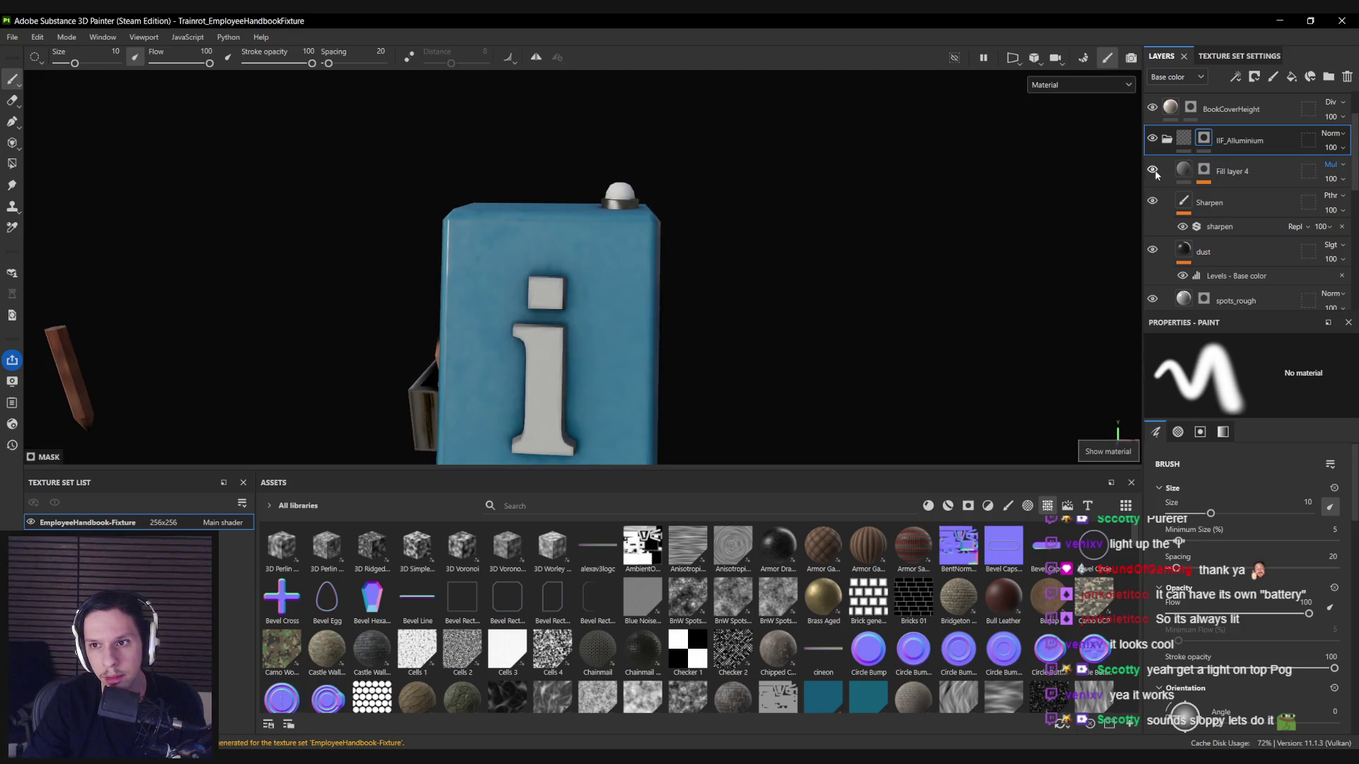
Expand Fill layer 4, select its Paint effect, and switch to polygon fill.
scroll("down", 3)
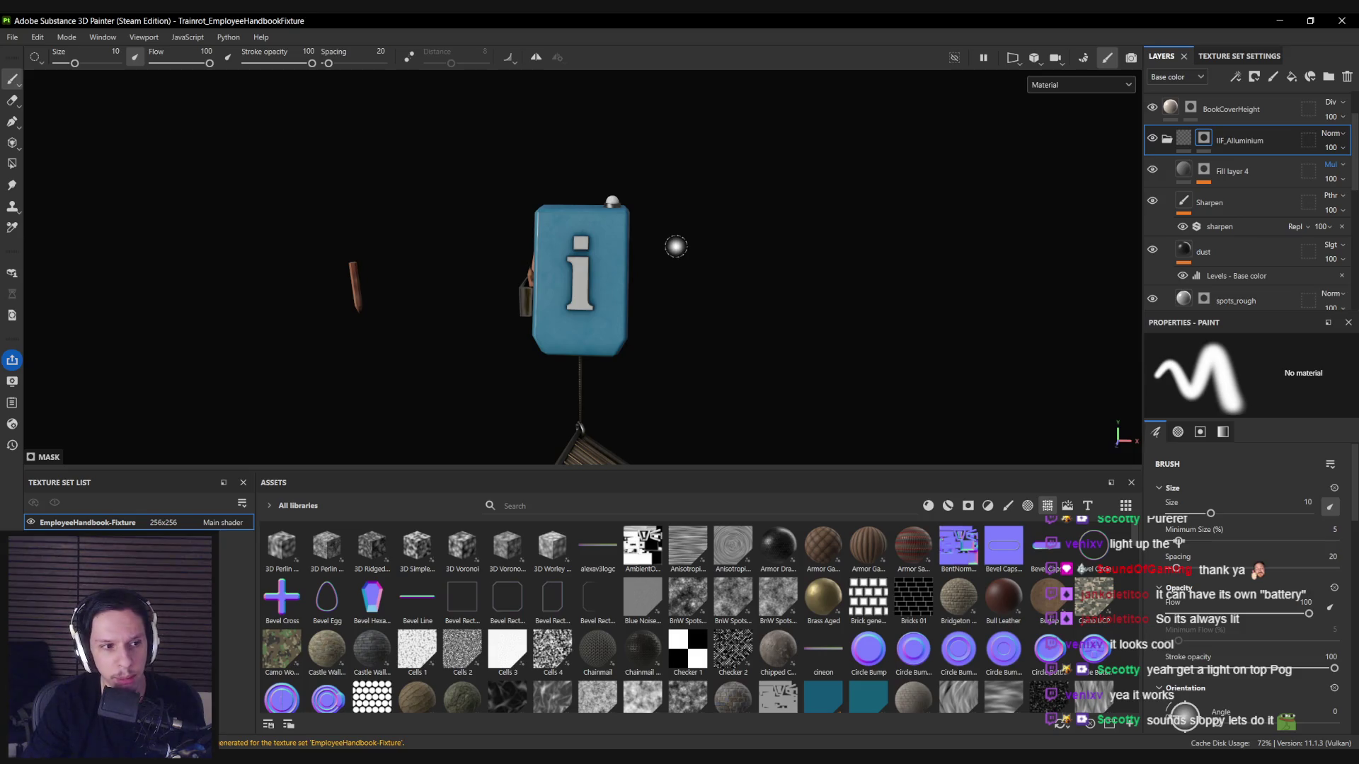
scroll("up", 3)
left_click(1203, 170)
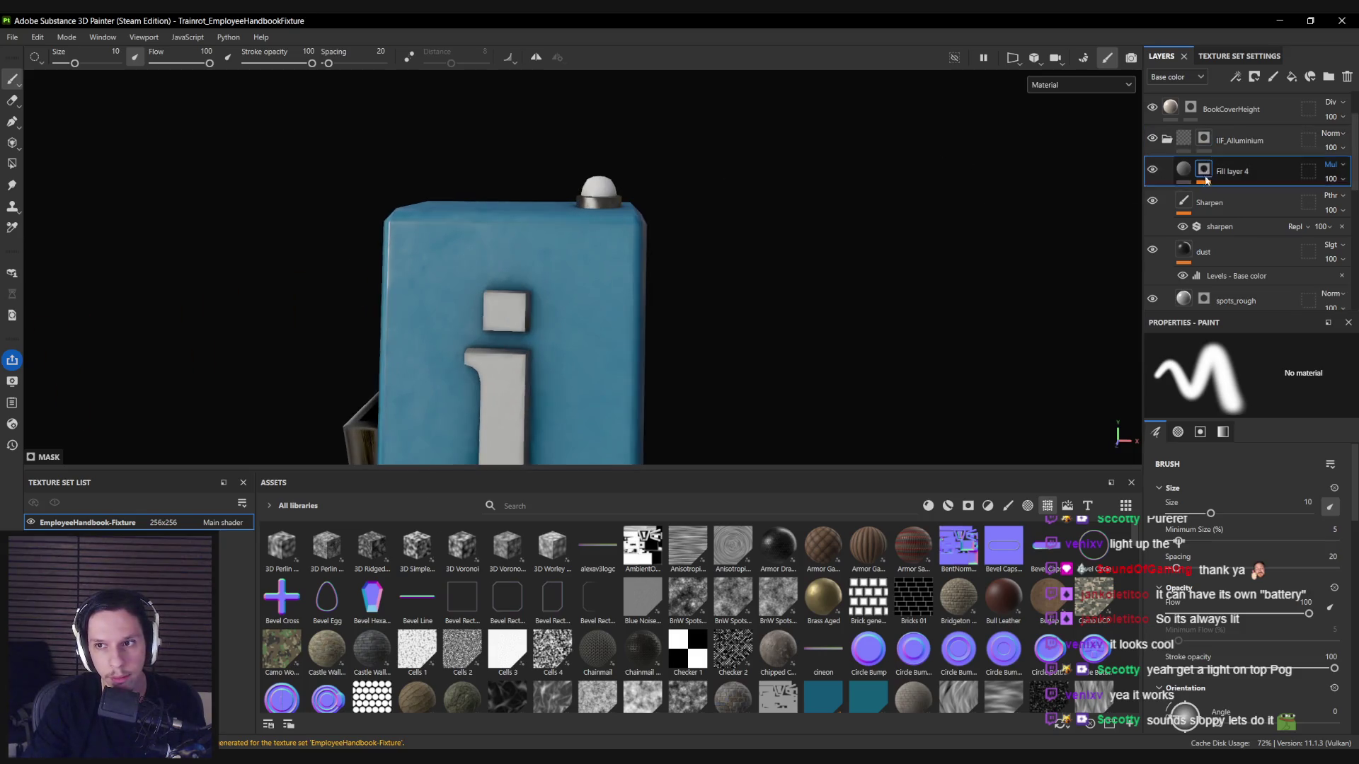
left_click(1235, 213)
scroll("up", 3)
left_click(12, 164)
scroll("up", 3)
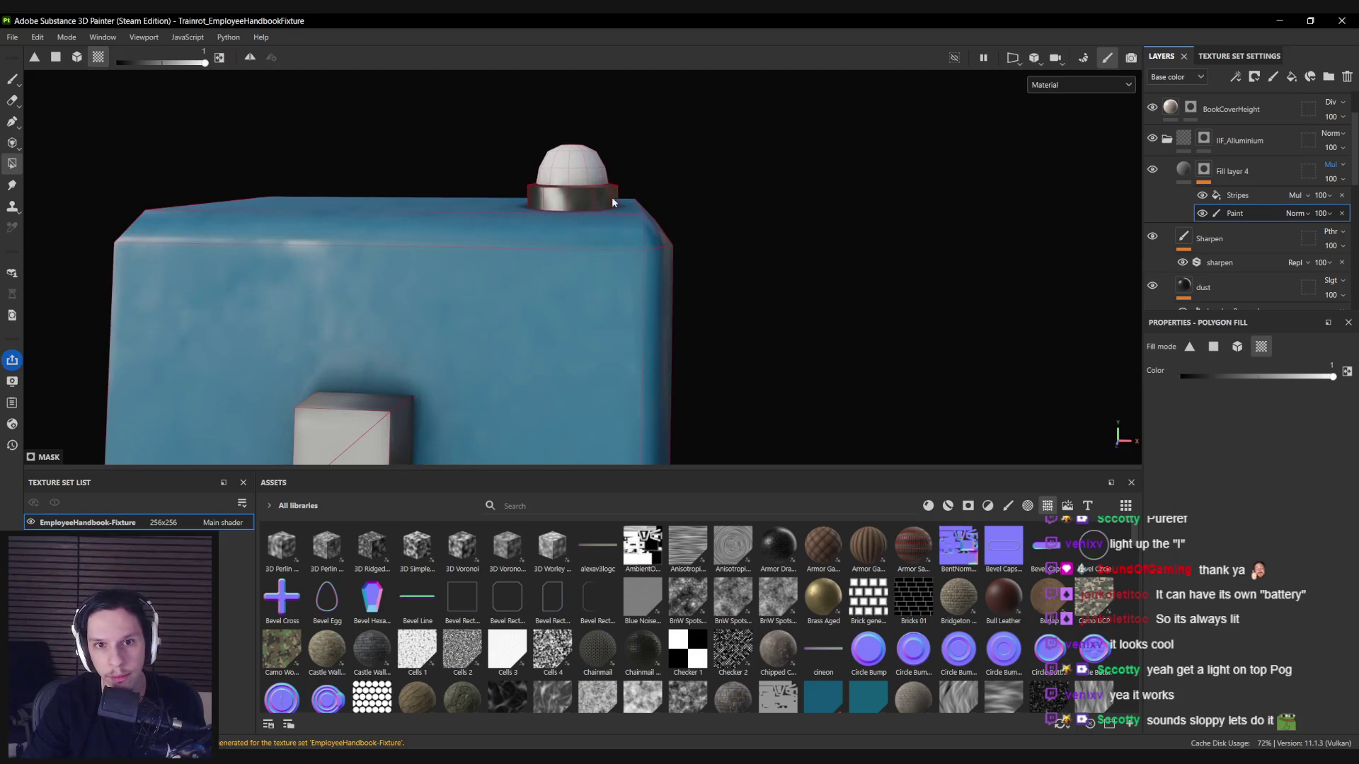
Switch back to the freehand brush and save the Trainrot_EmployeeHandbookFixture project.
left_click_drag(572, 202, 578, 282)
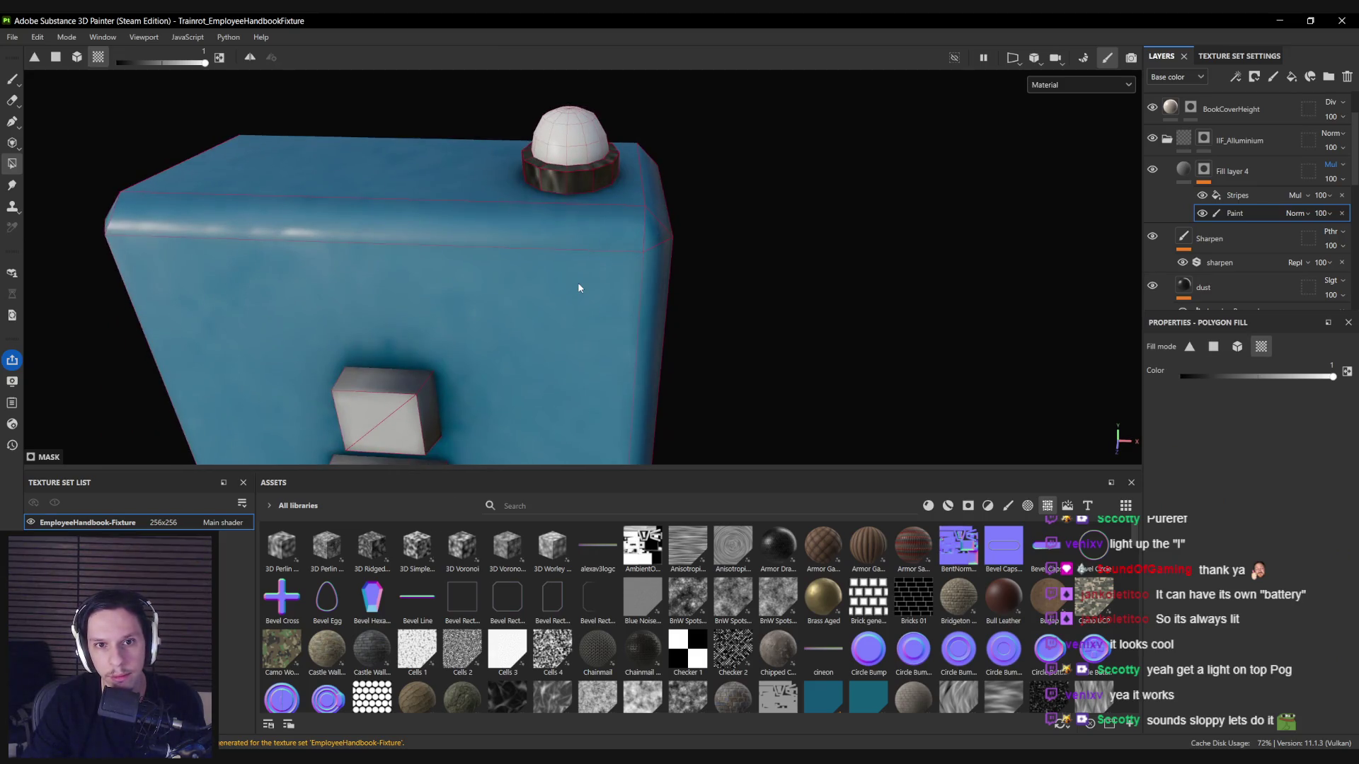
key("1")
scroll("down", 3)
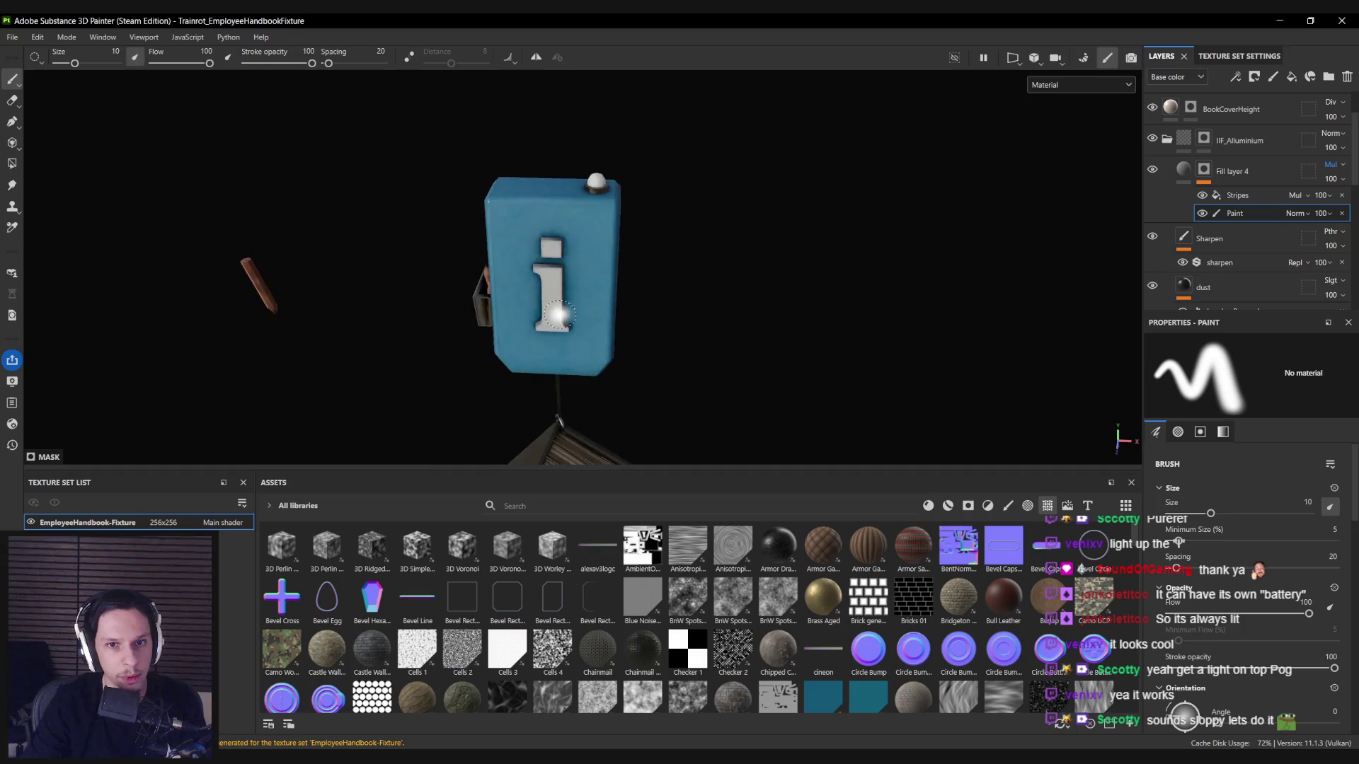
left_click_drag(595, 258, 588, 267)
key("ctrl+s")
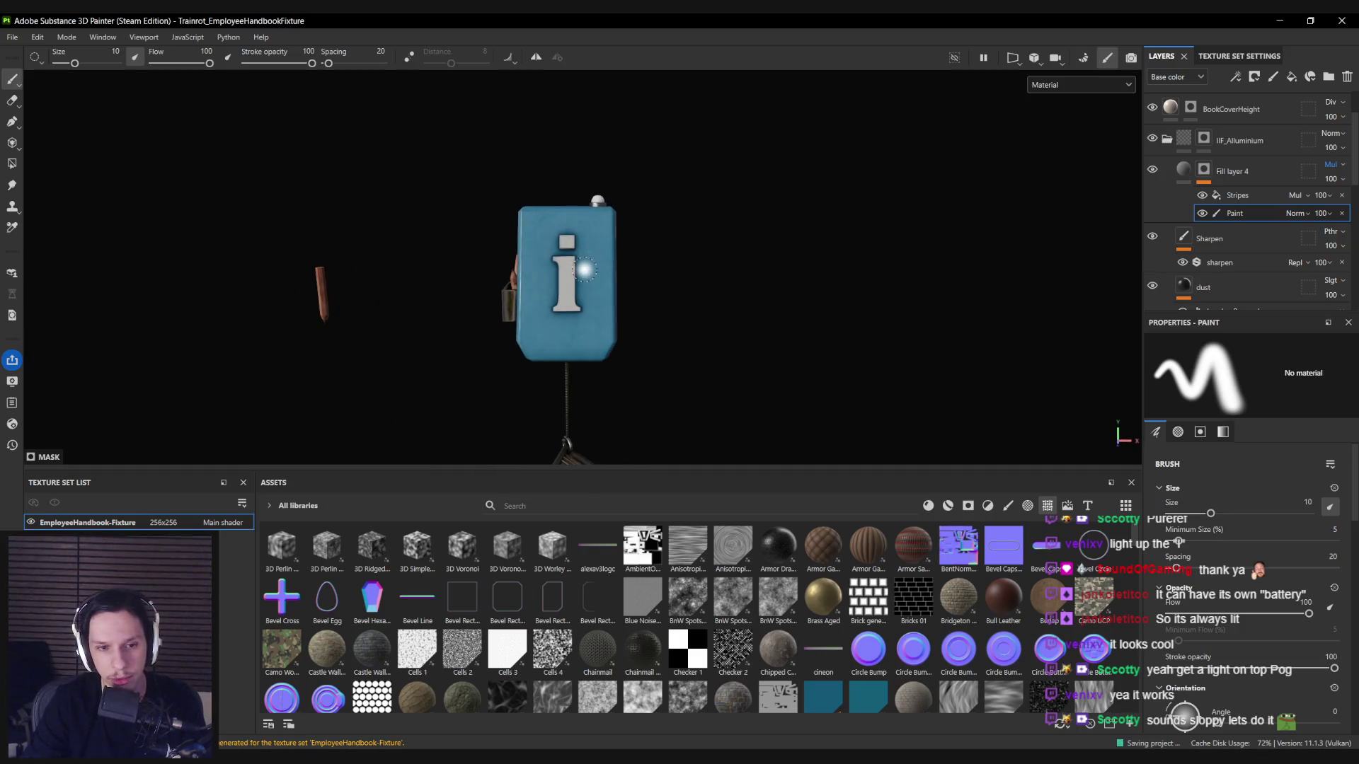
scroll("down", 3)
left_click_drag(547, 364, 566, 251)
scroll("up", 3)
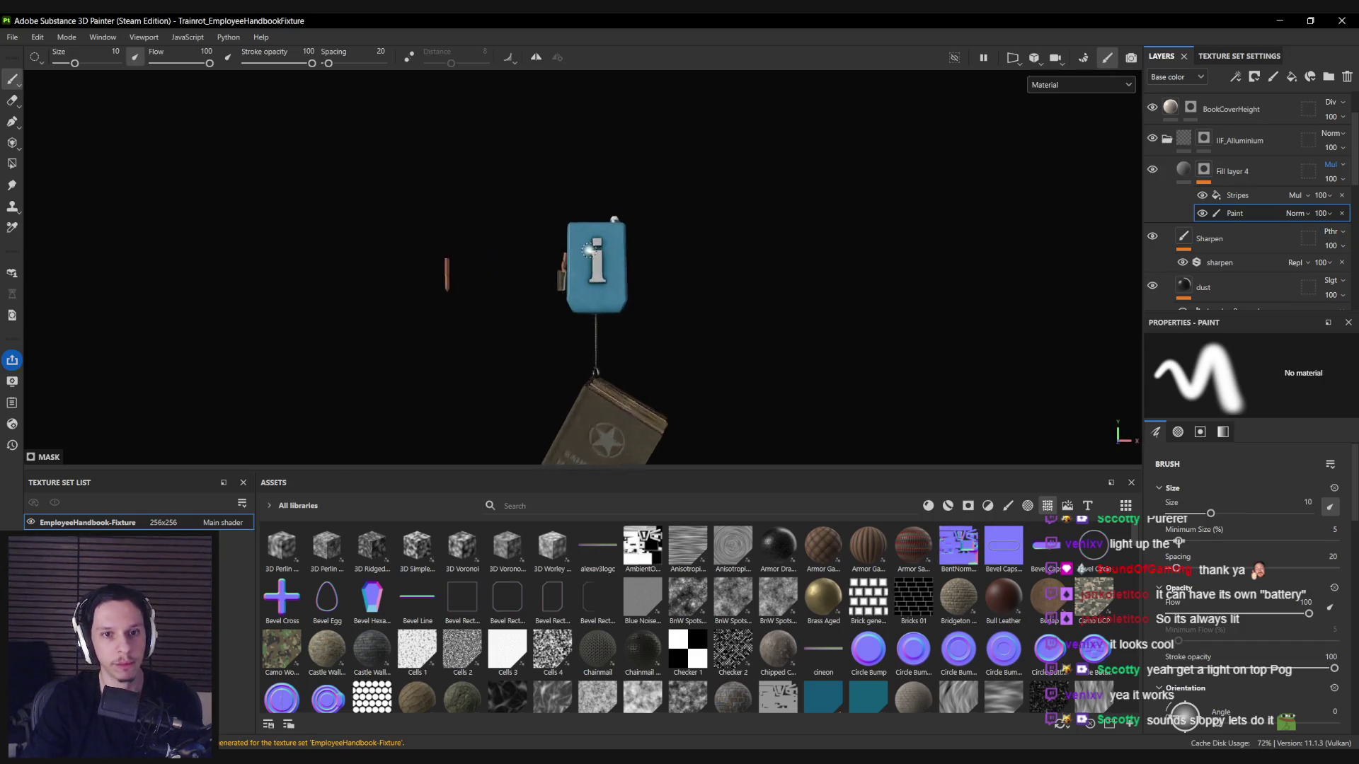
Collapse the IIF_Alluminium group and add an Emissive channel to the texture set.
left_click(1169, 142)
left_click(1242, 56)
left_click(1330, 263)
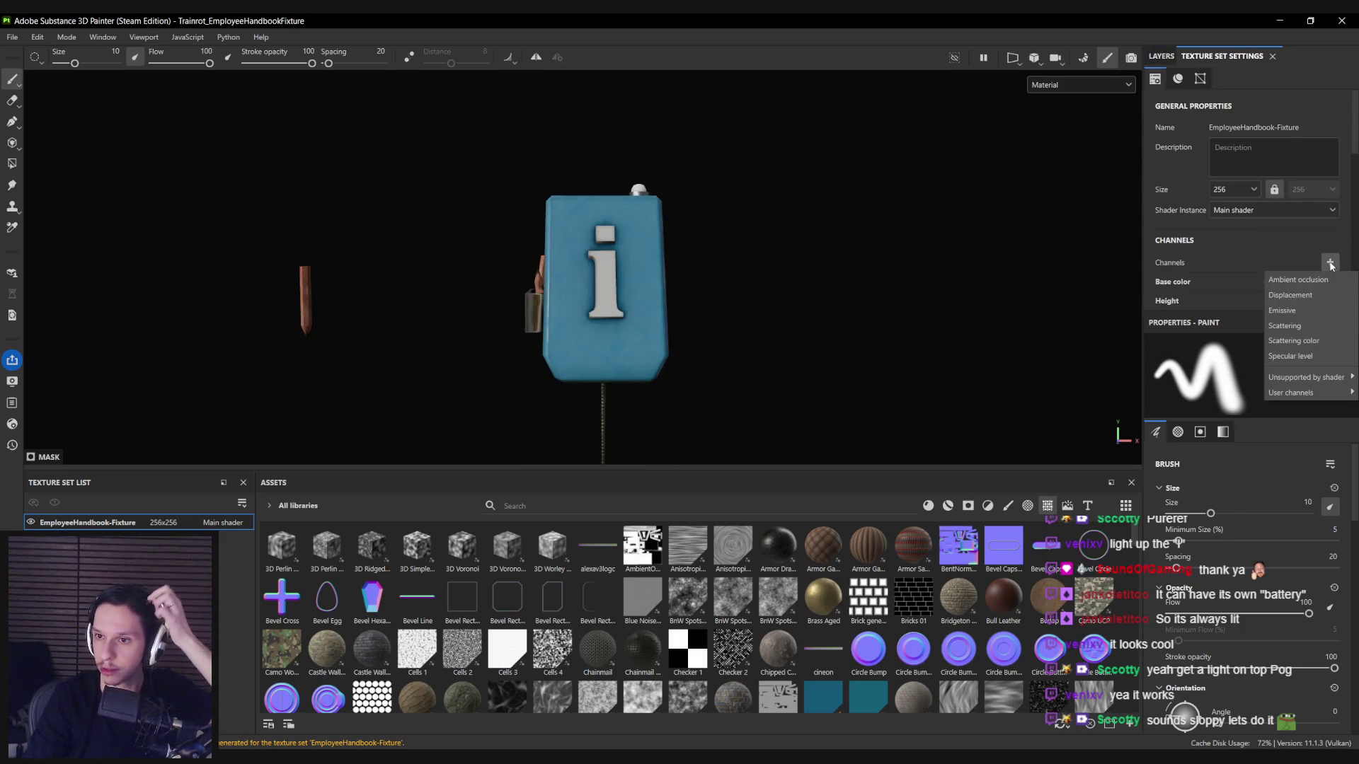
left_click(1309, 312)
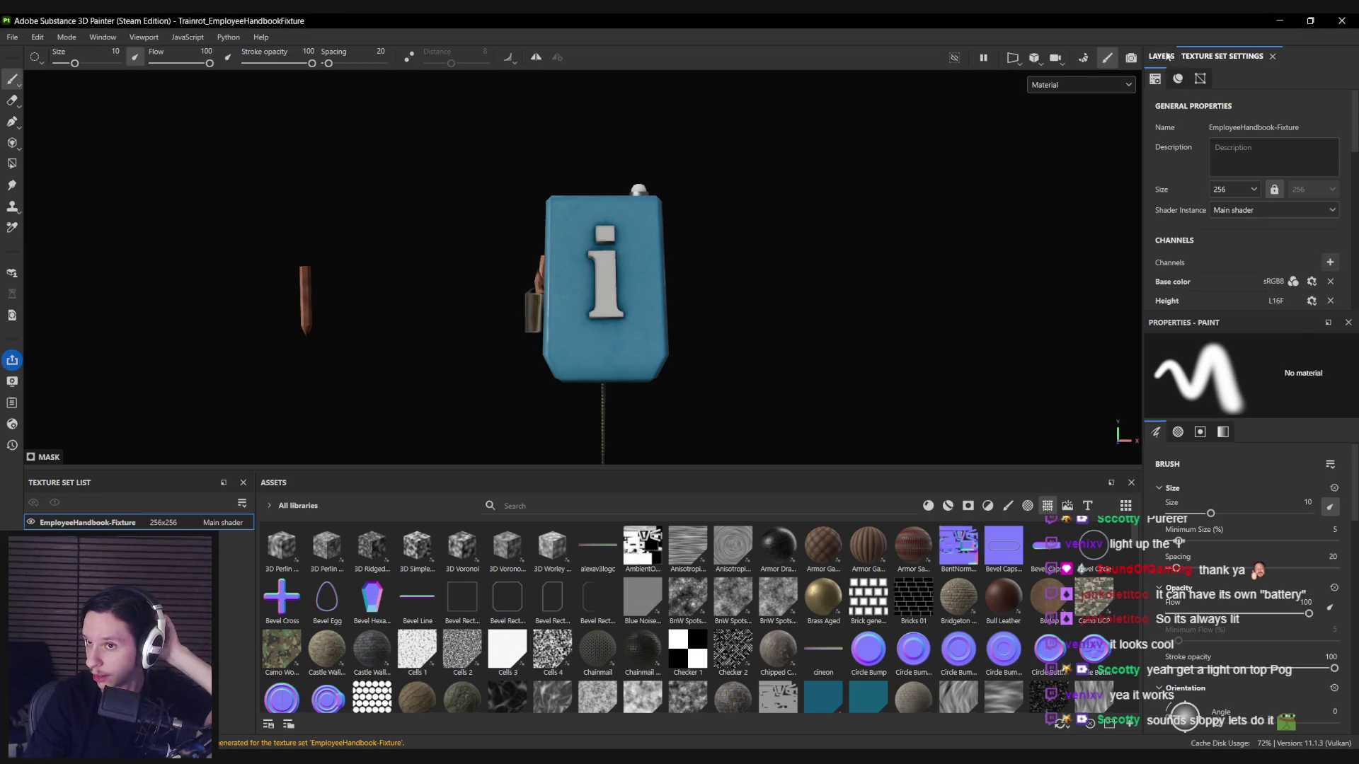
left_click(1164, 57)
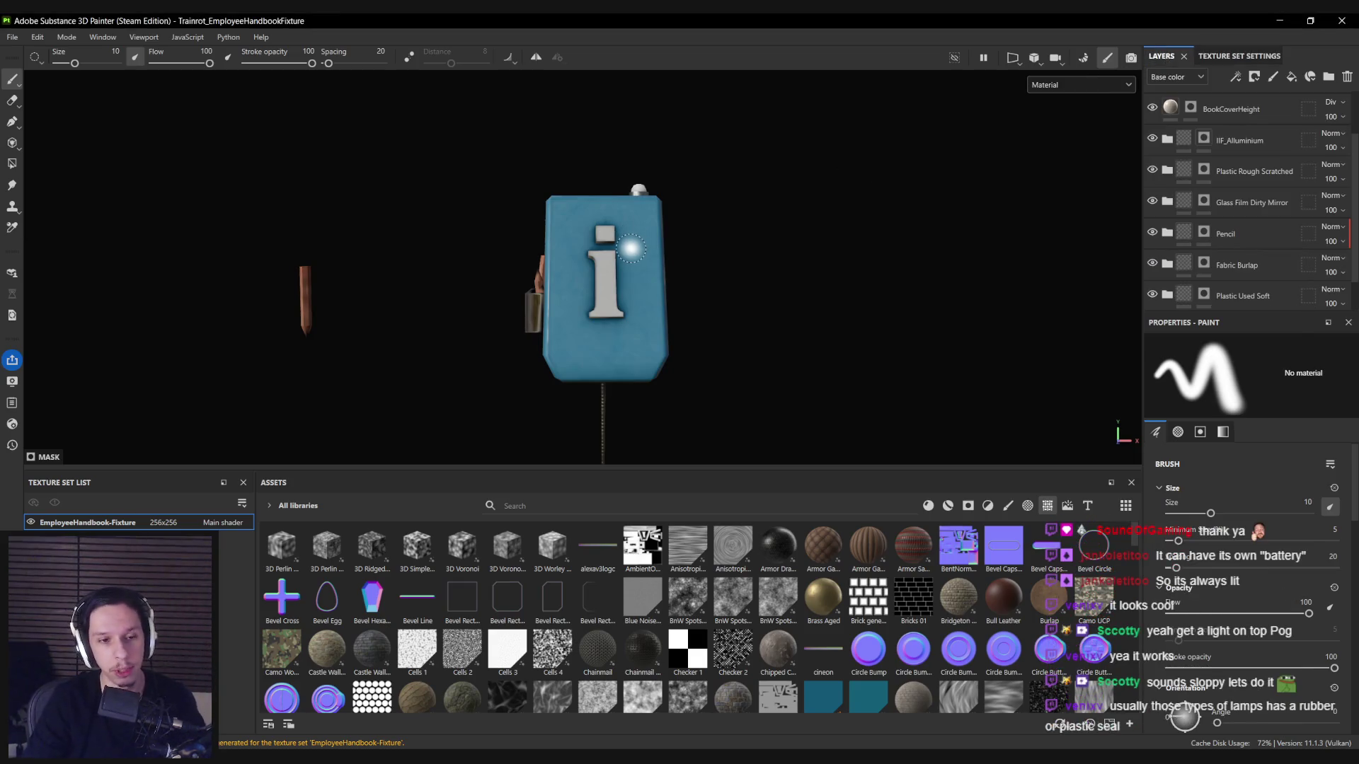
Add a Glass Visor material layer above the IIF_Alluminium group.
scroll("up", 3)
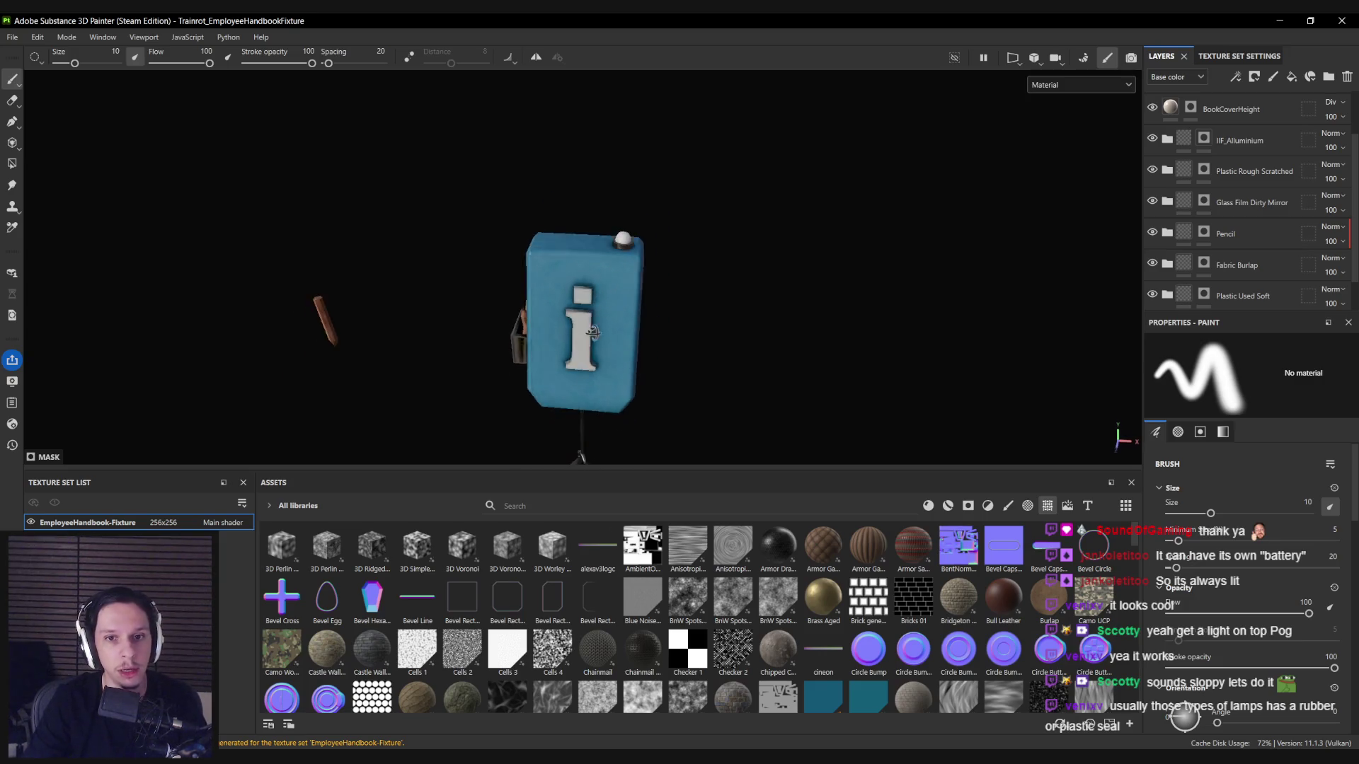
scroll("down", 3)
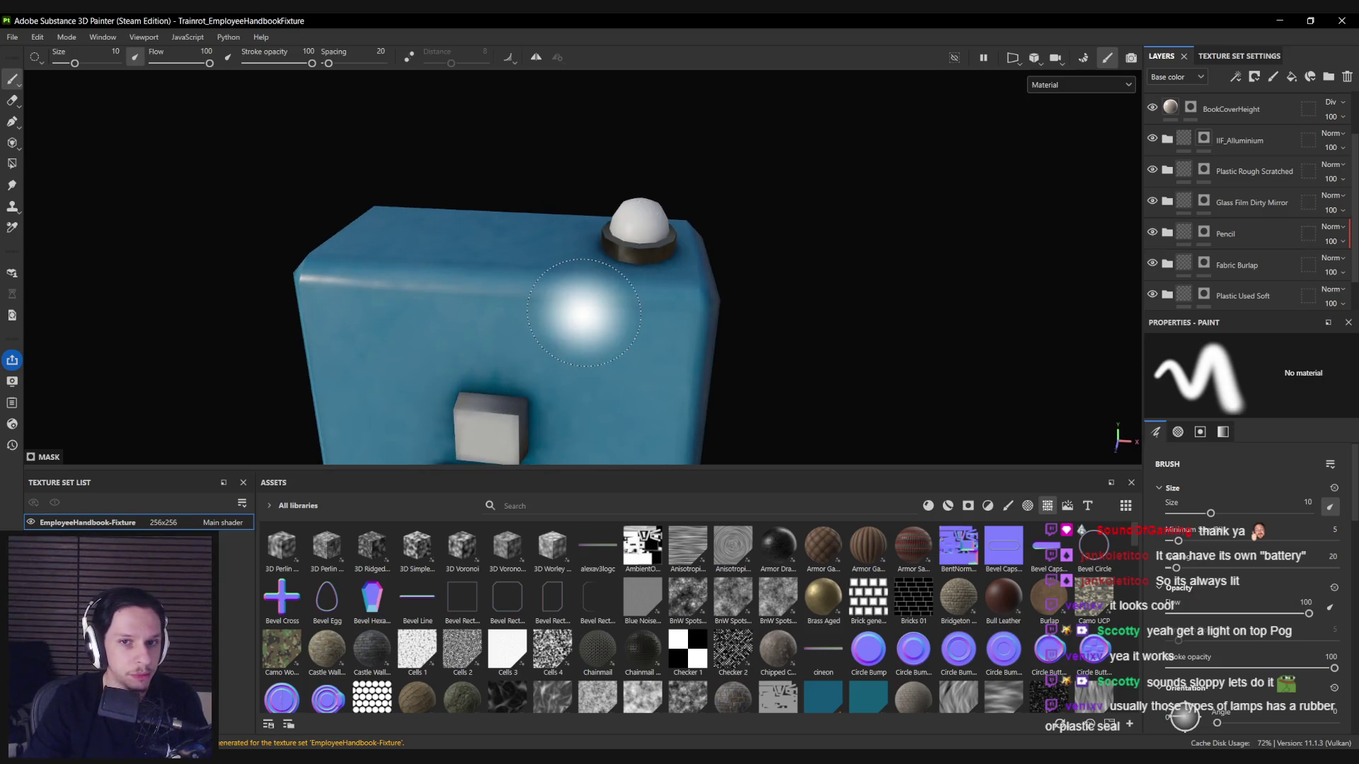
left_click_drag(602, 318, 622, 397)
left_click(1246, 140)
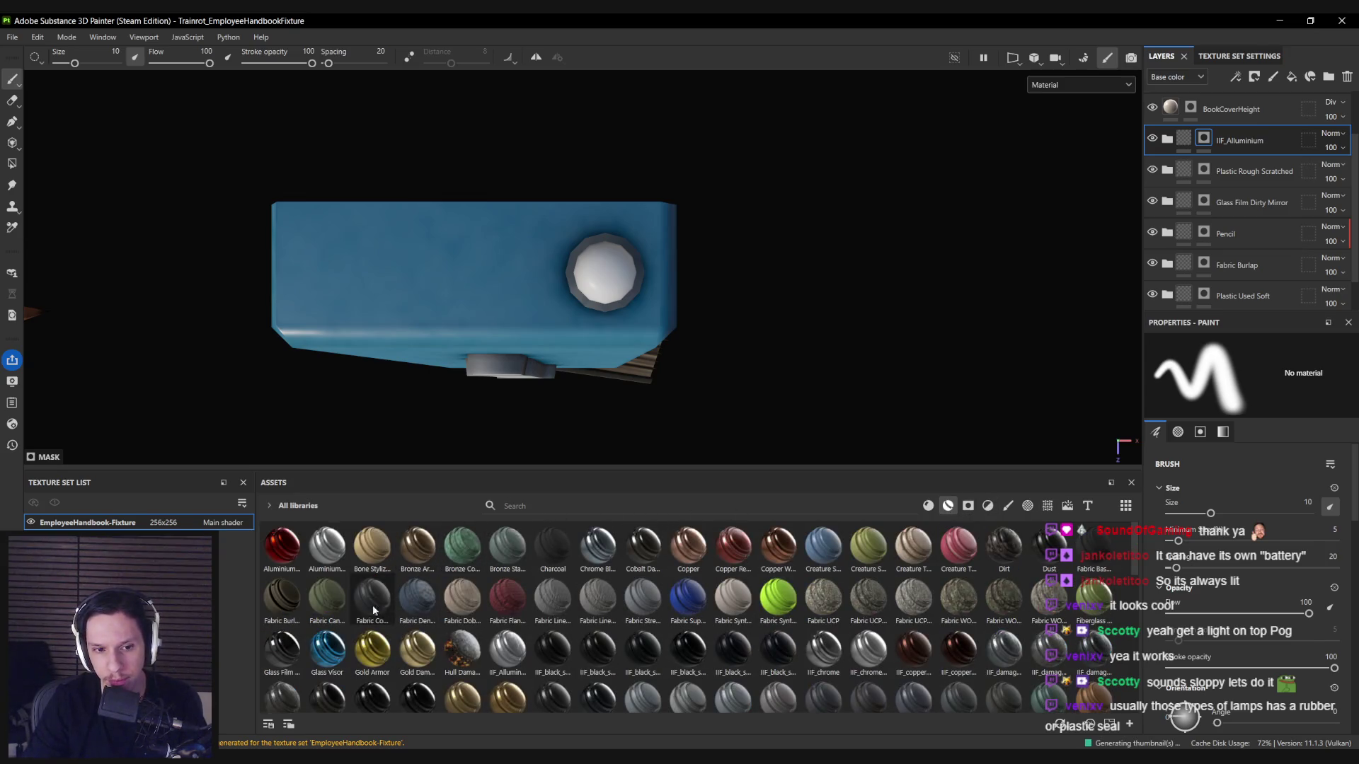
left_click_drag(333, 652, 1210, 131)
Drop the Glass Visor material above IIF_Alluminium and preview its roughness and emissive channels.
left_click_drag(589, 350, 594, 212)
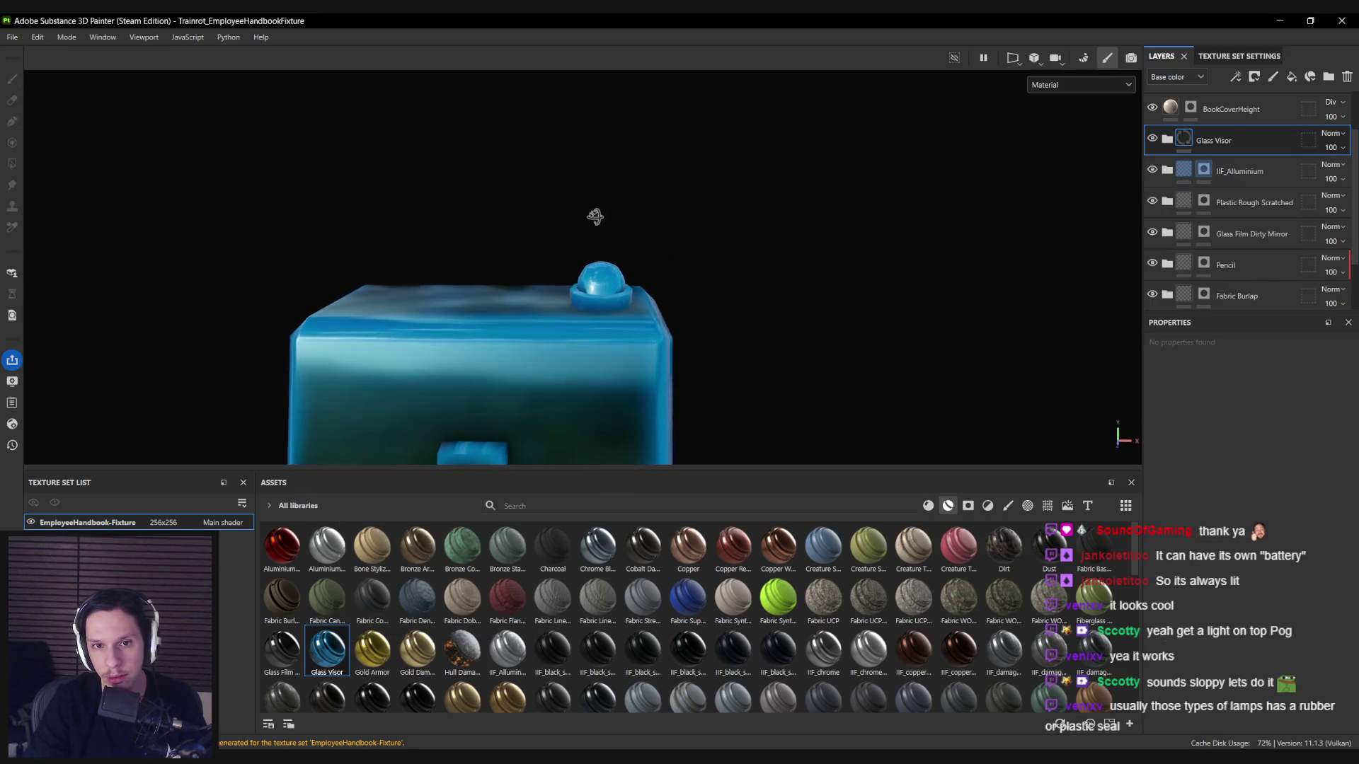
key("c")
key("c")
key("c")
key("c")
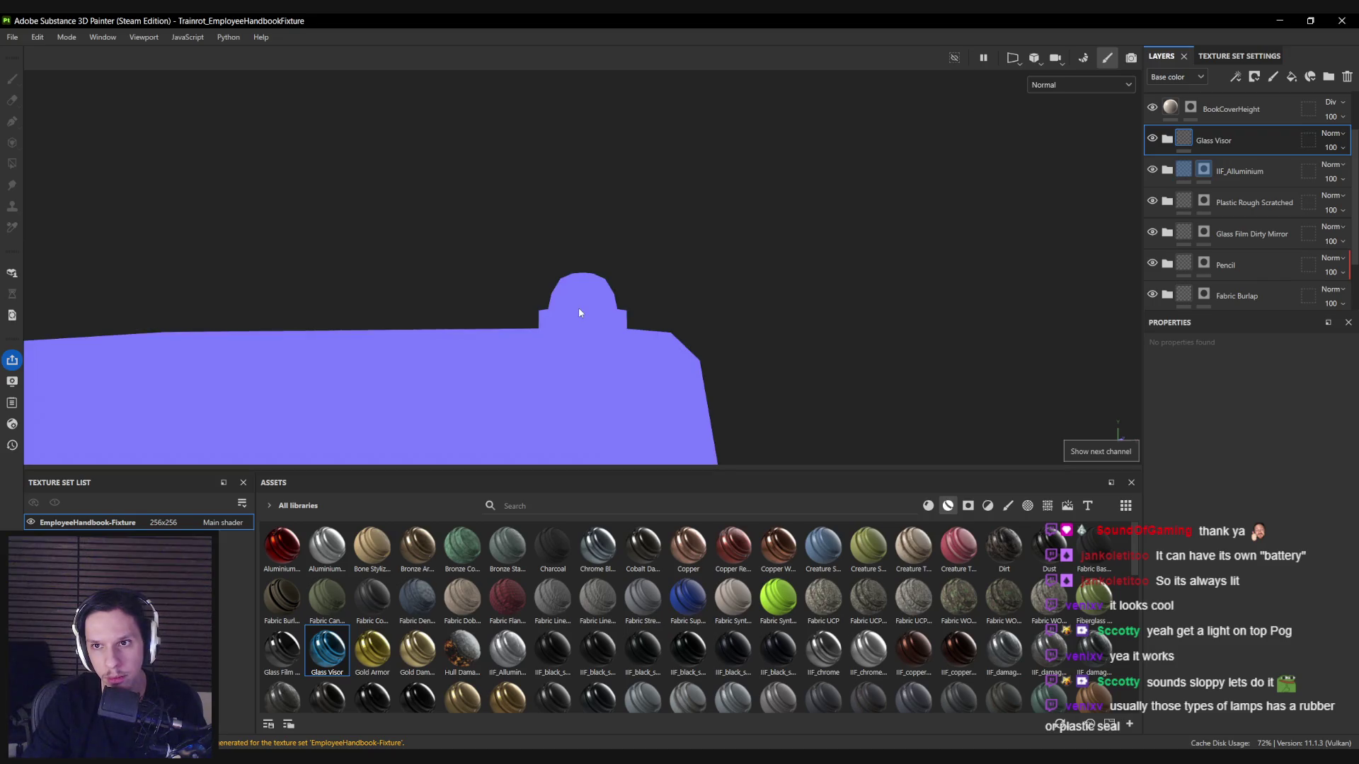
key("c")
key("c")
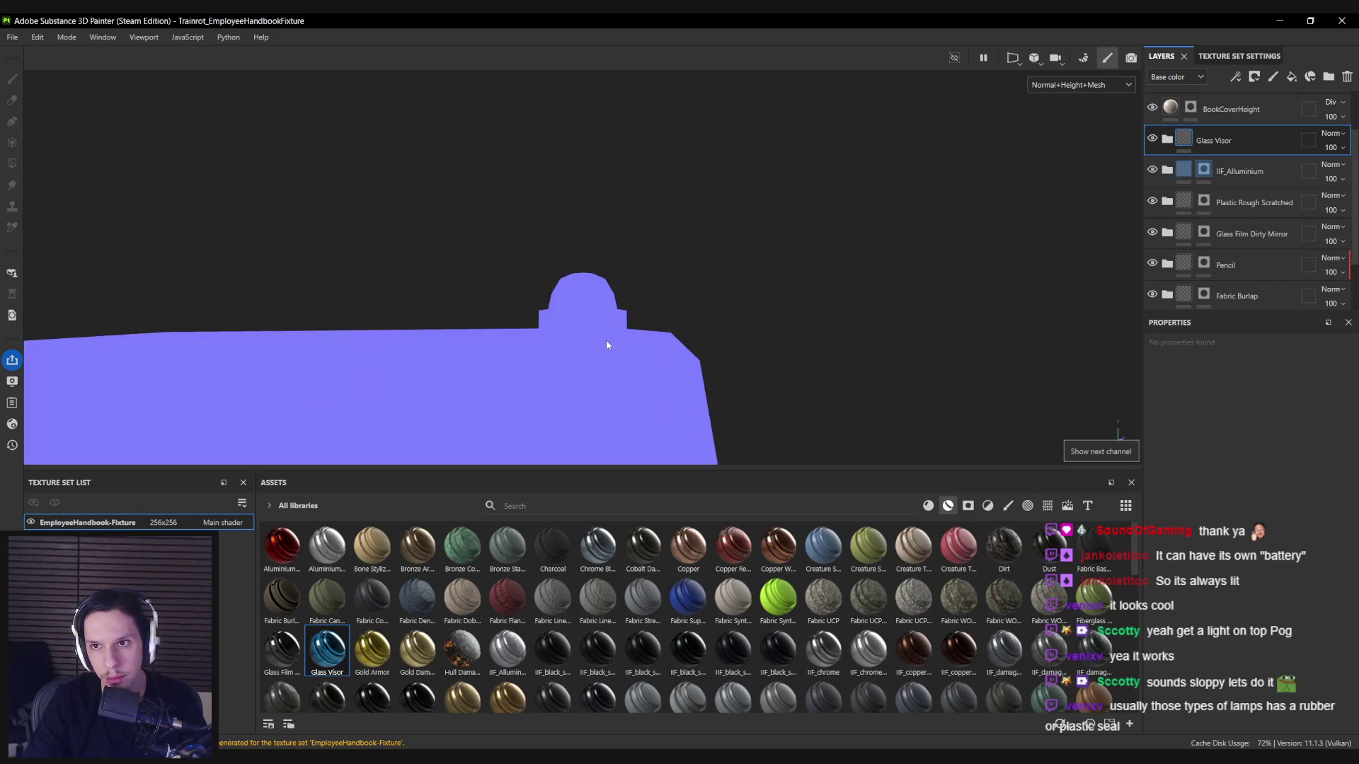
key("m")
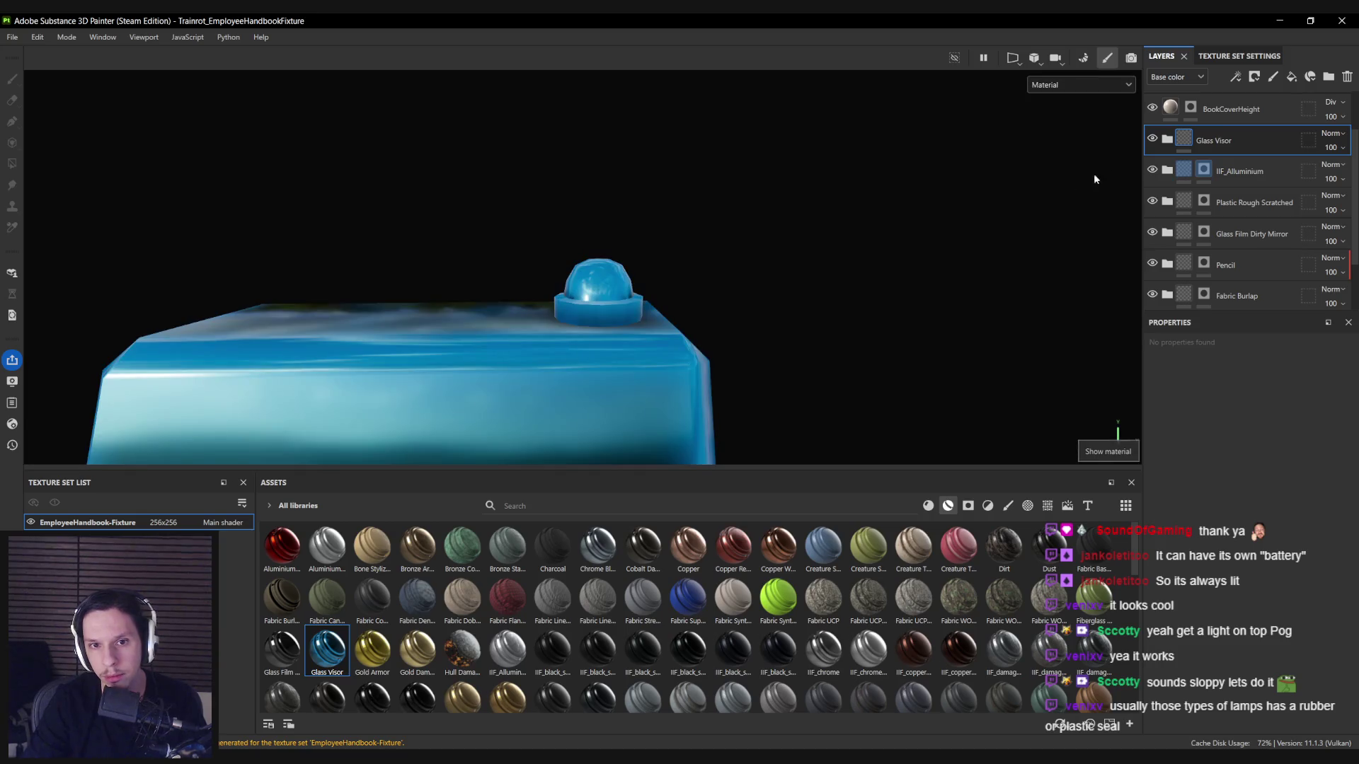
Give Glass Visor a black mask and paint it so only the dome bulb shows glass.
right_click(1211, 140)
left_click(1223, 169)
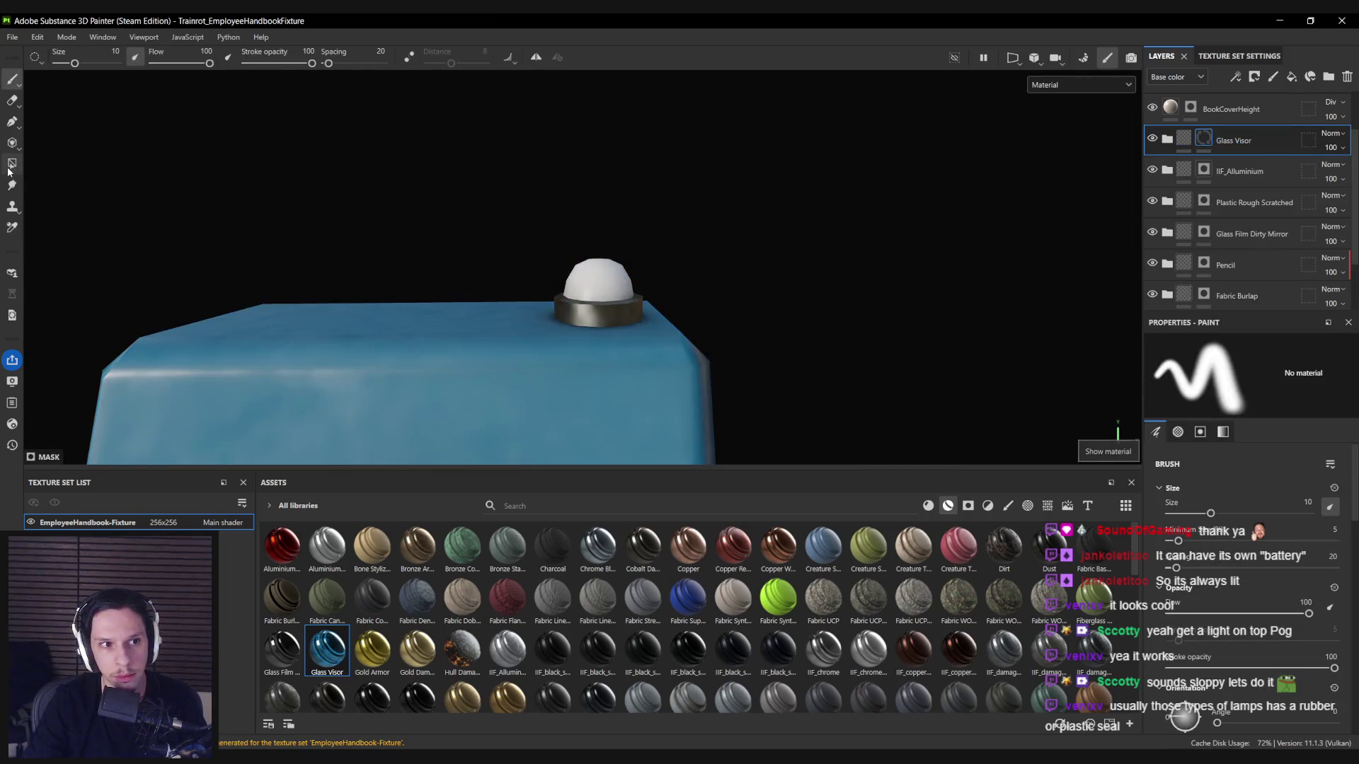
key("4")
key("1")
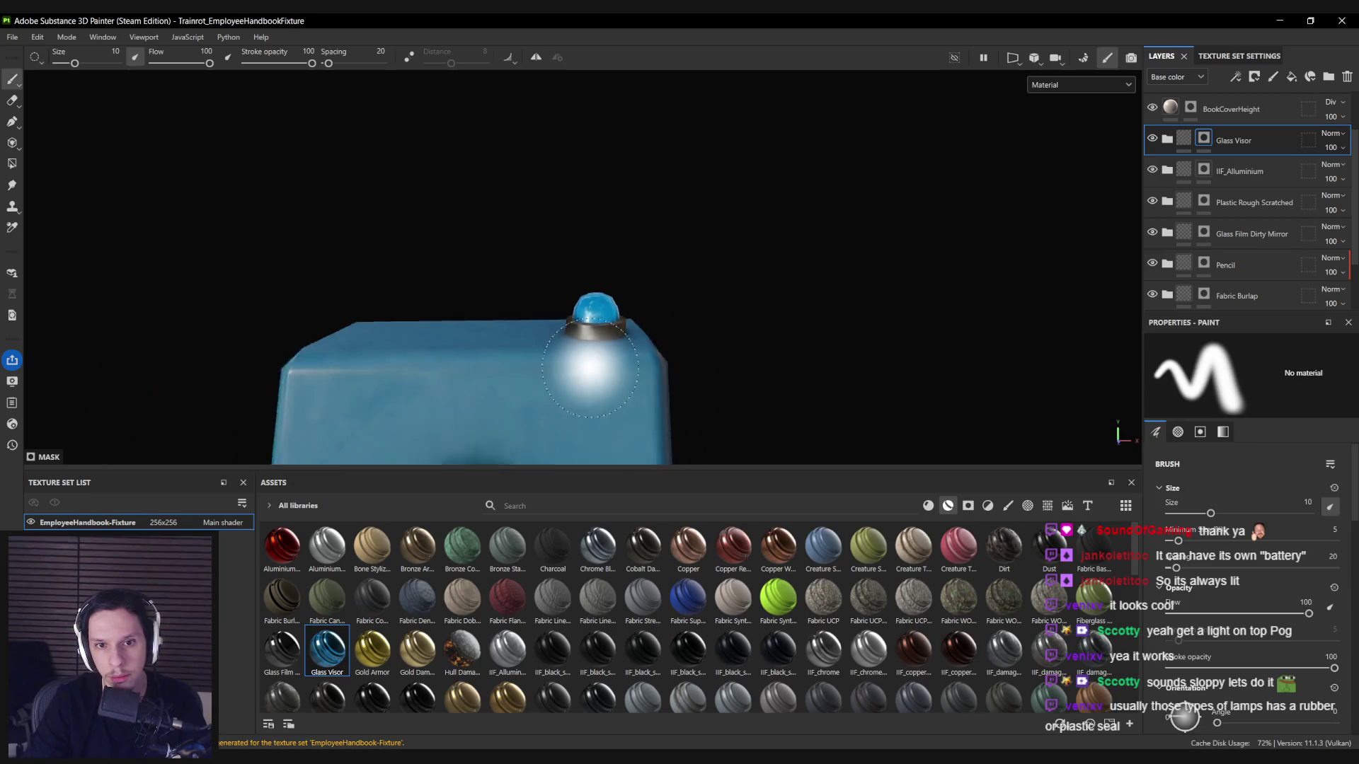
key("c")
left_click_drag(586, 358, 635, 354)
key("c")
key("c")
key("c")
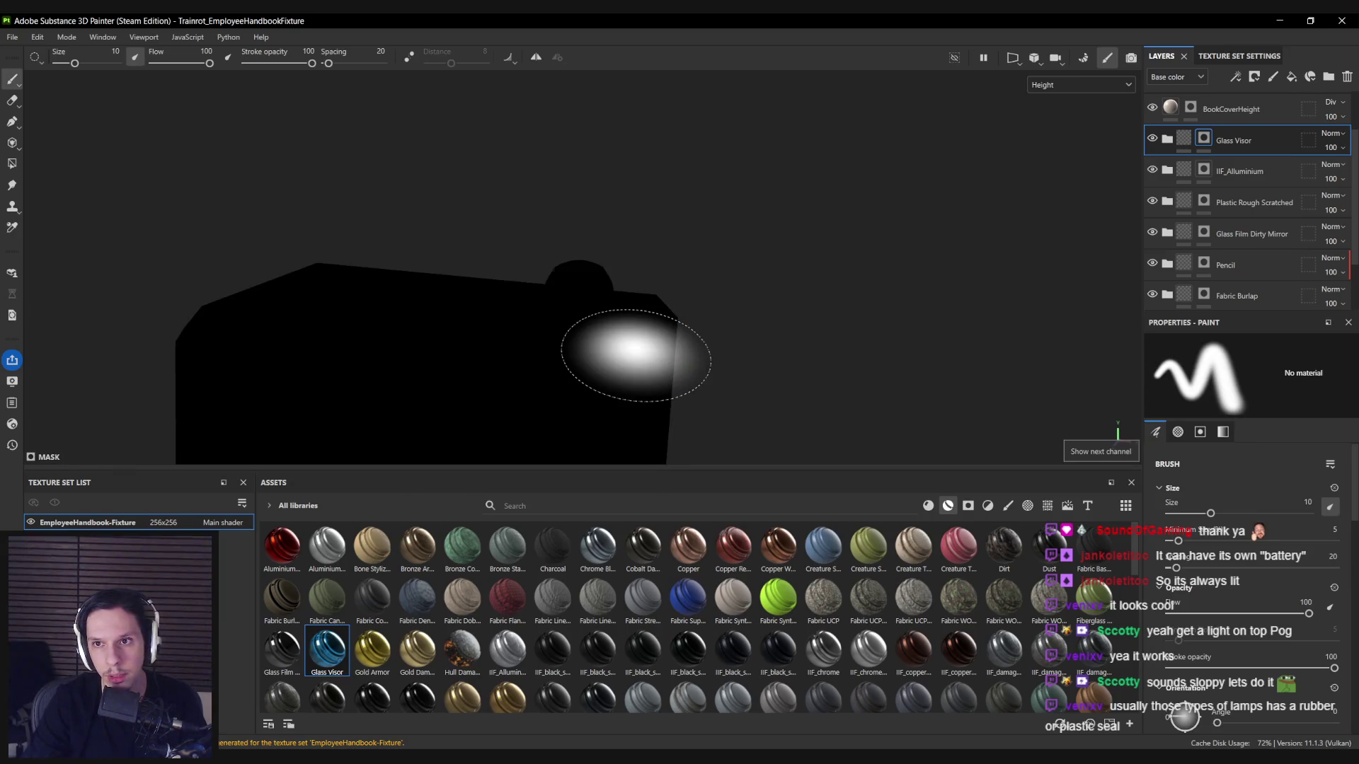
key("c")
key("c")
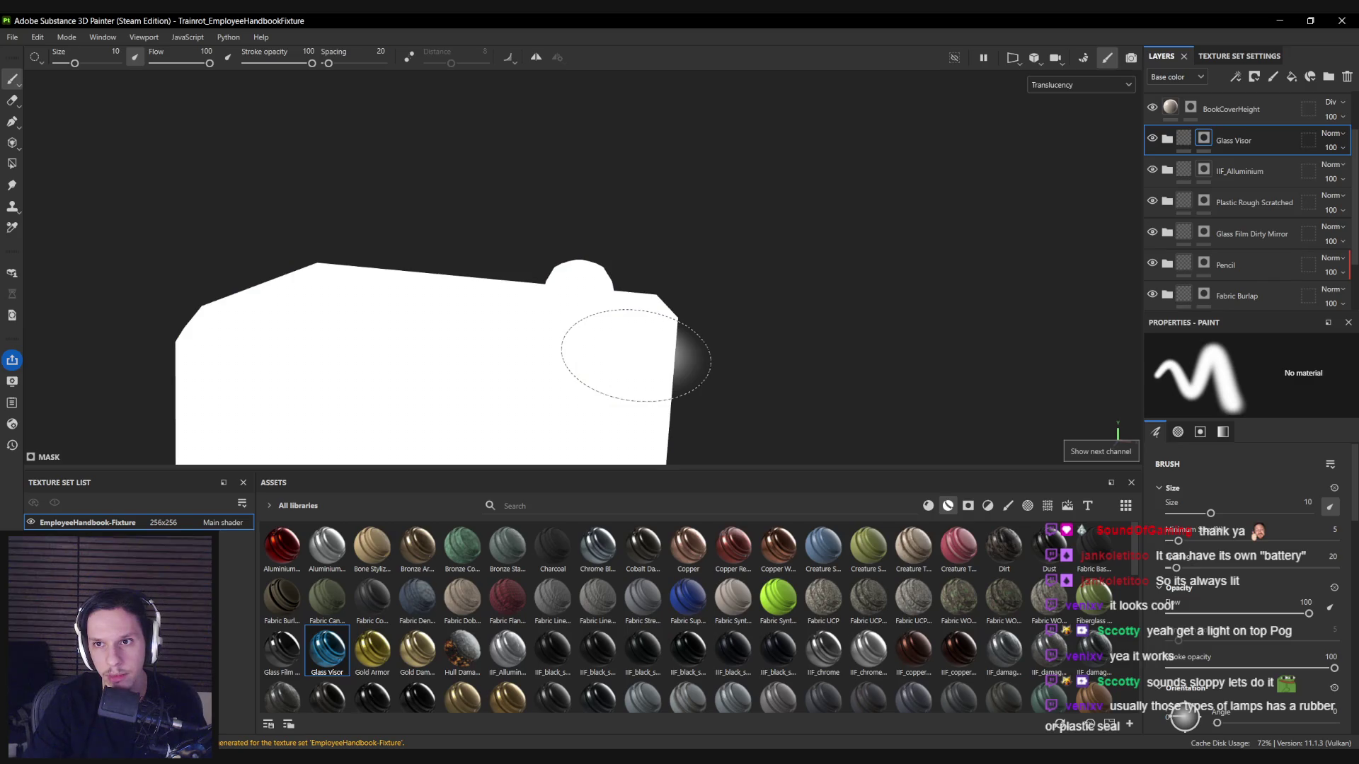
left_click_drag(622, 354, 637, 375)
left_click(1168, 140)
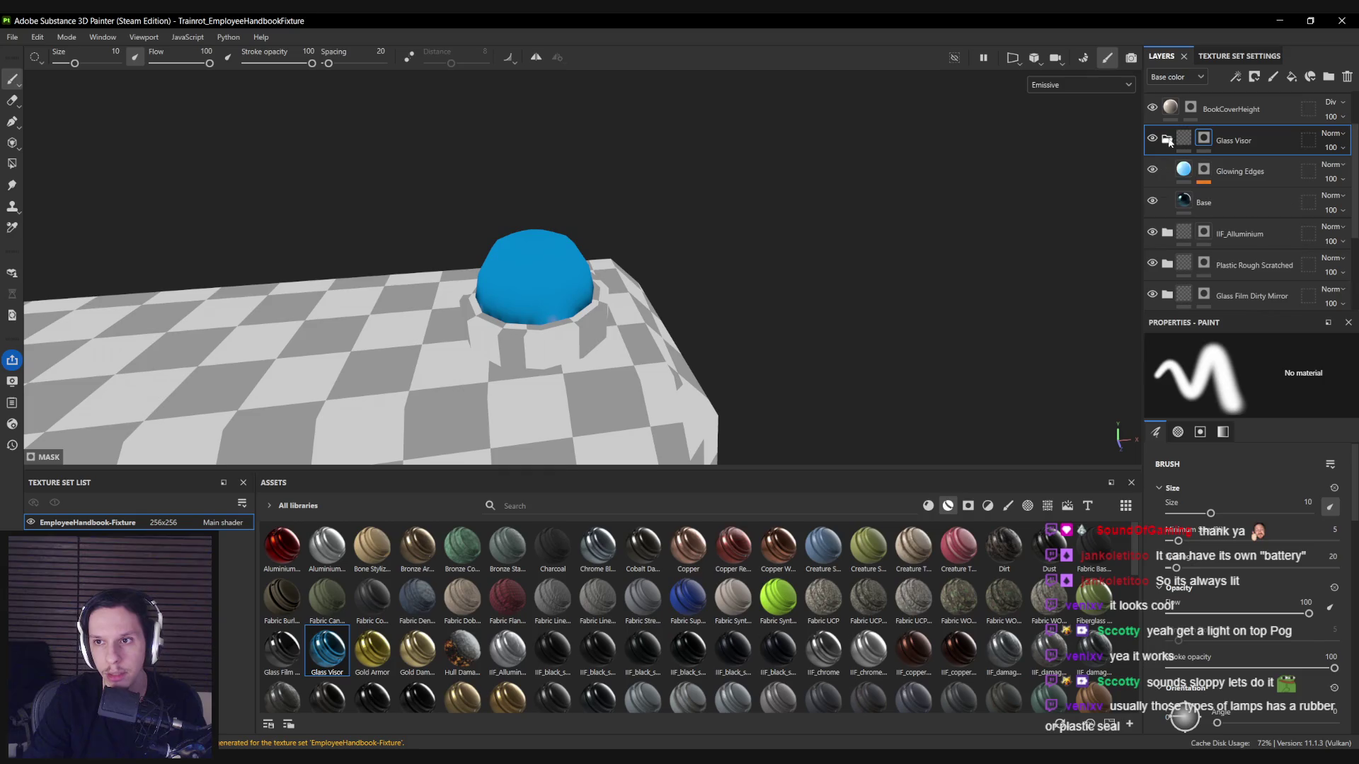
Change the Glowing Edges layer's emissive colour from blue to red.
left_click(1152, 170)
left_click(1152, 170)
left_click(1167, 173)
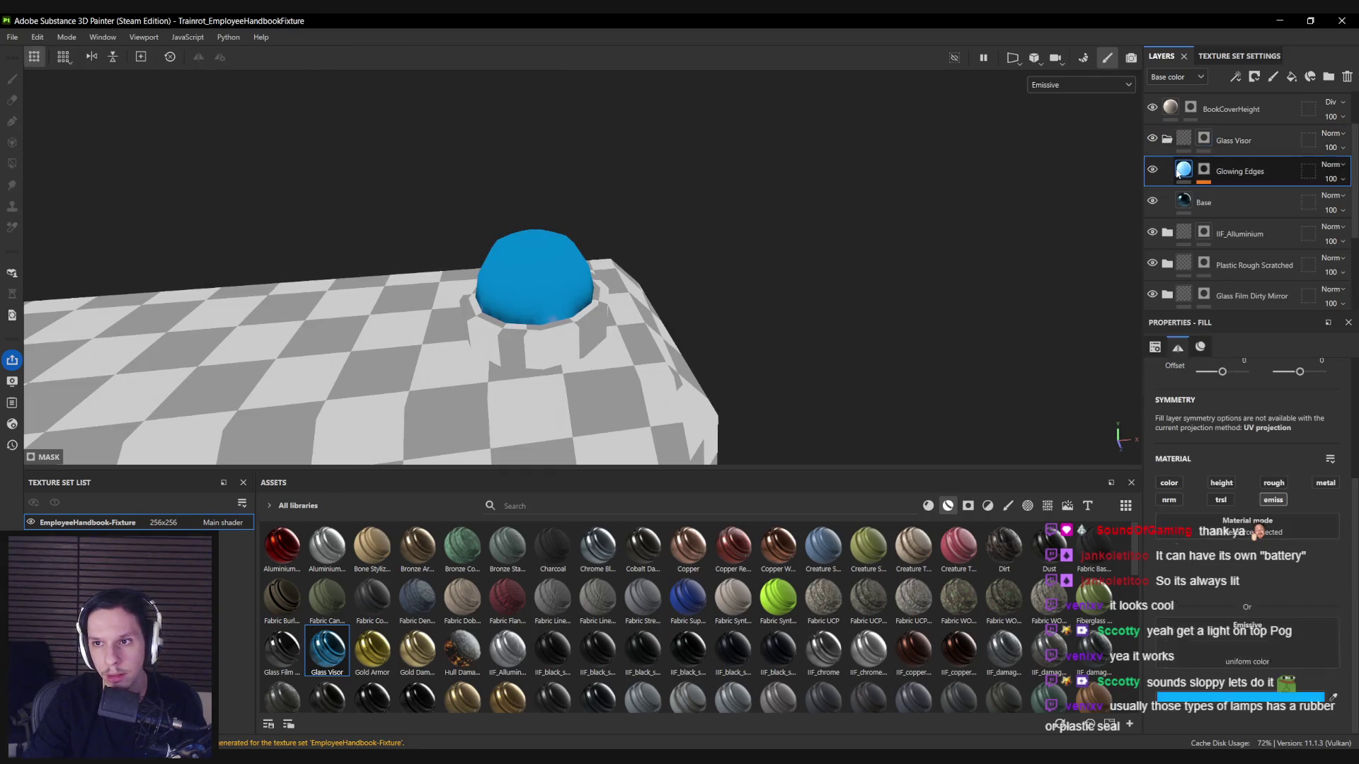
left_click(1240, 602)
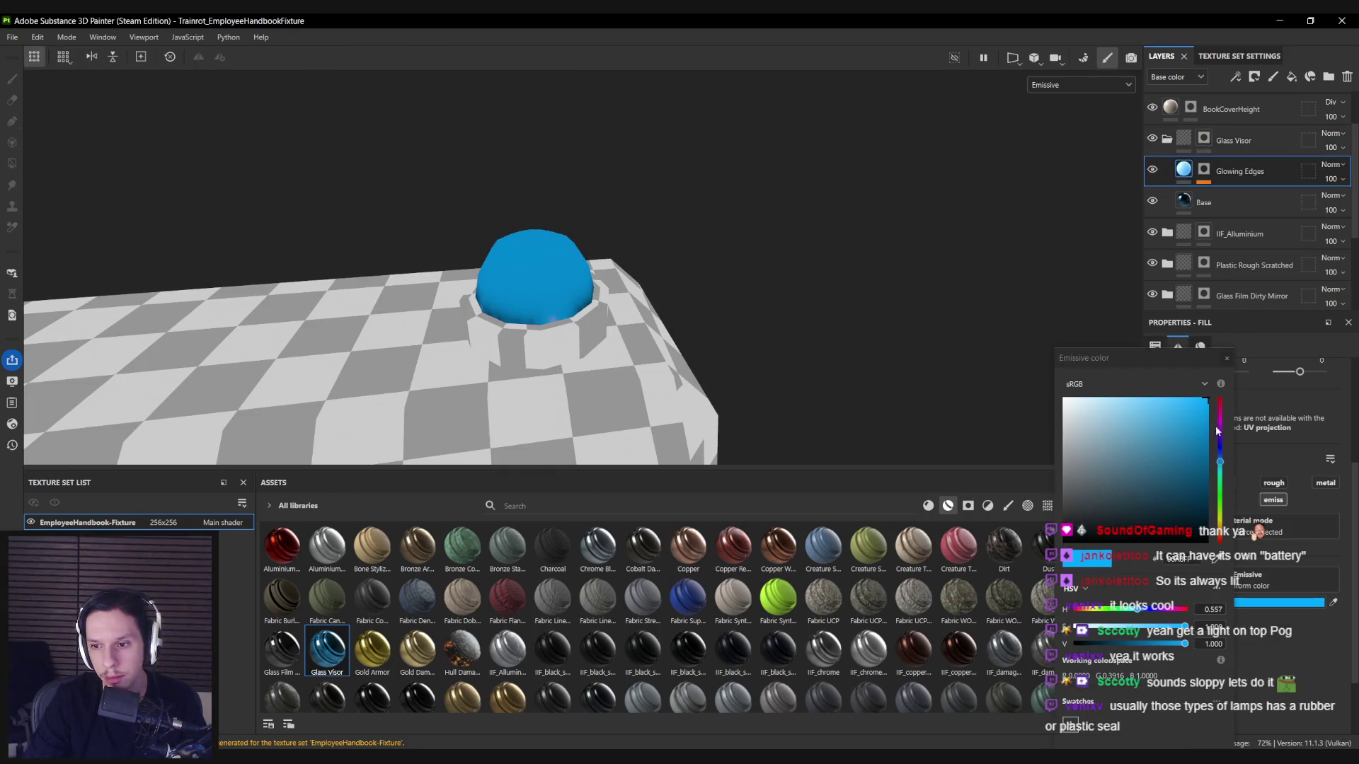
left_click_drag(1222, 463, 1221, 535)
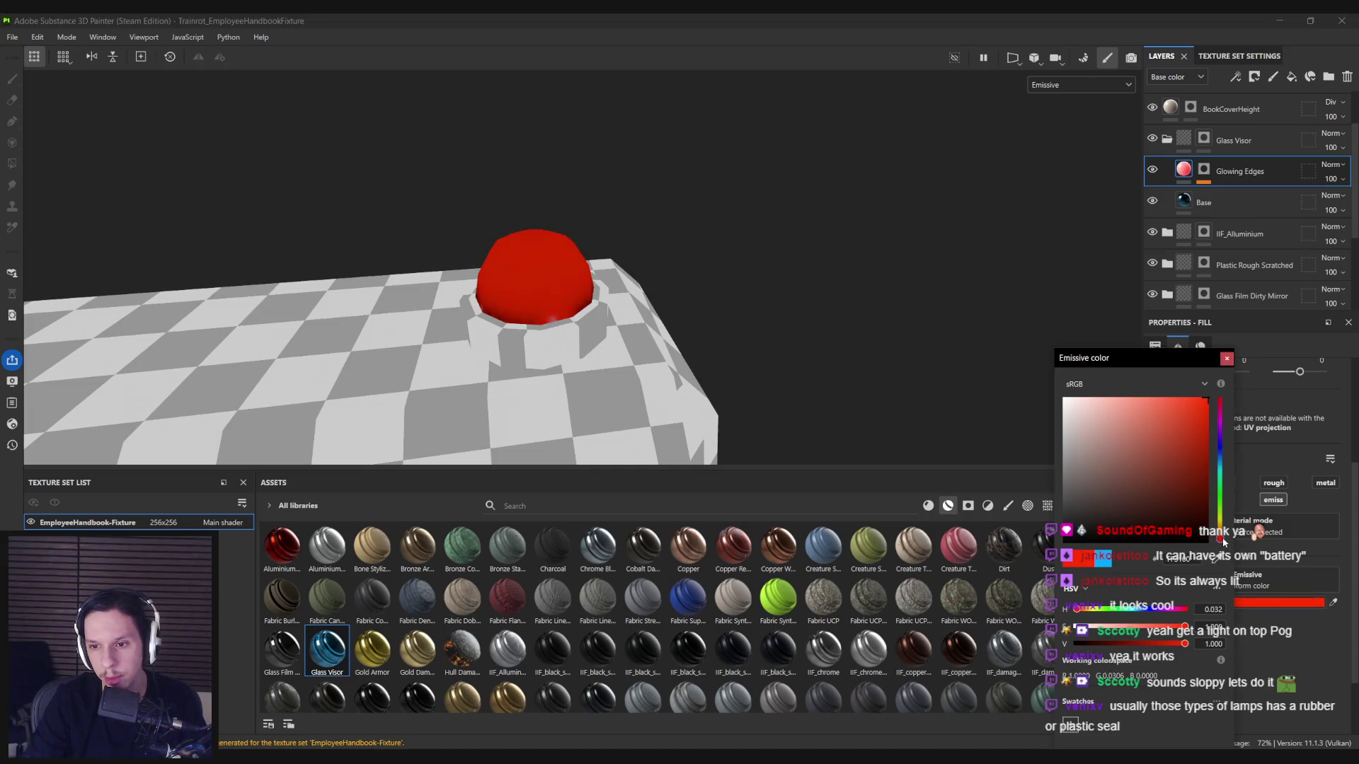
left_click(1226, 358)
key("m")
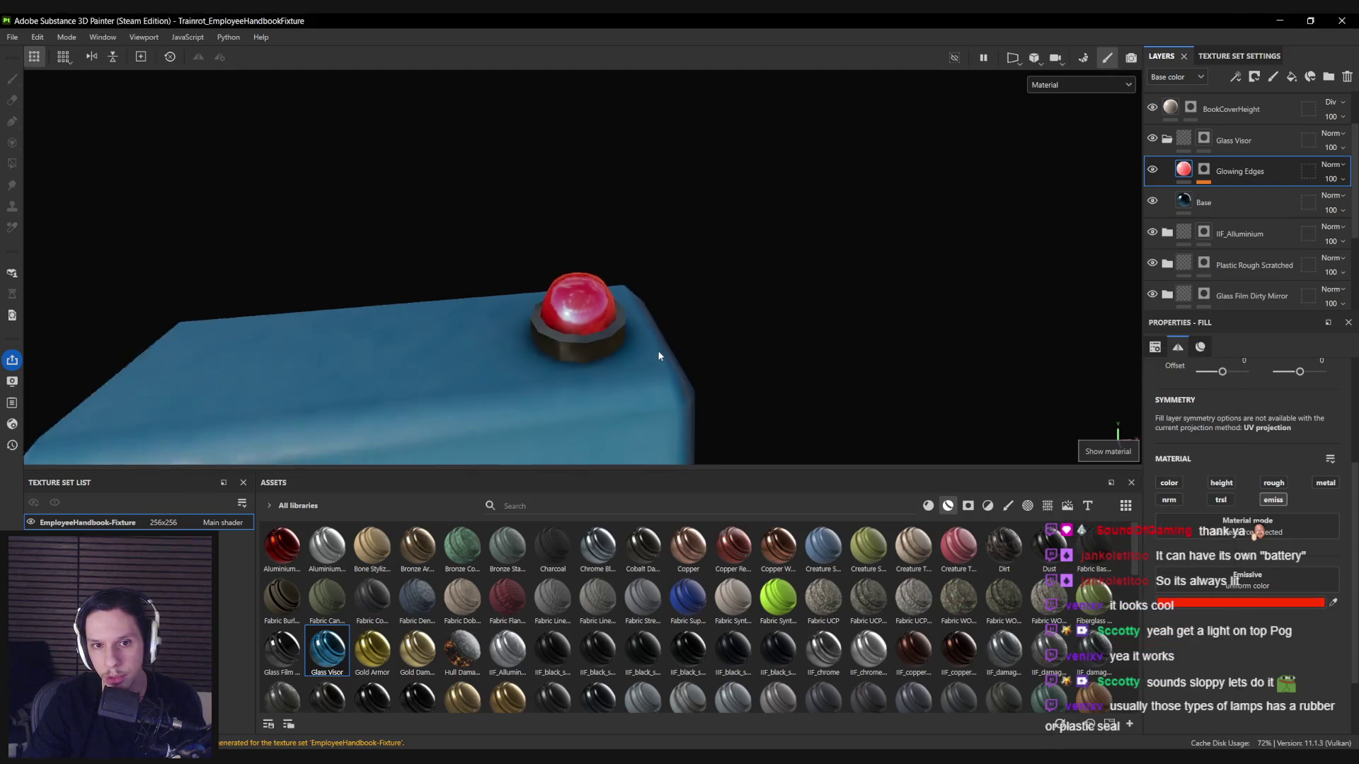
key("m")
Turn the Glass Visor Base layer colour red and inspect the red light on the box.
left_click(1196, 204)
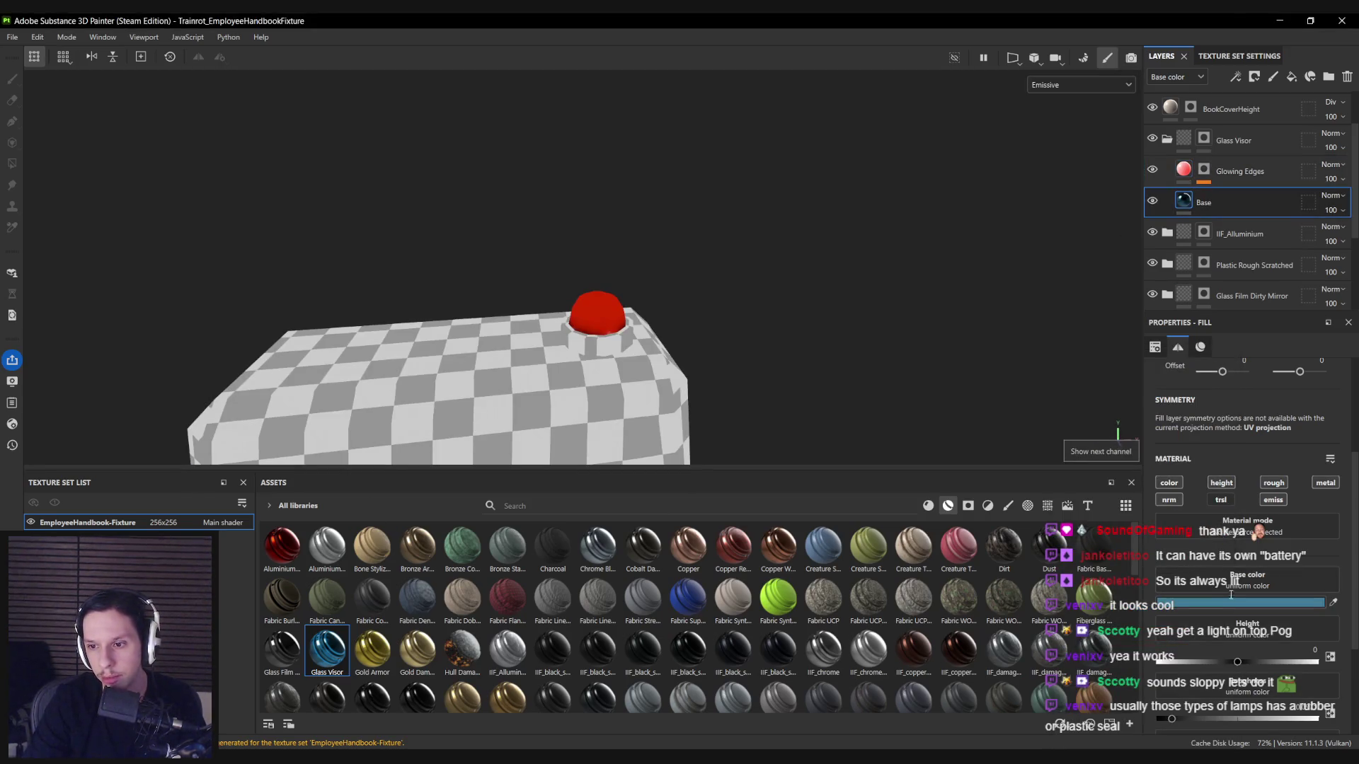
left_click(1235, 602)
left_click(1218, 542)
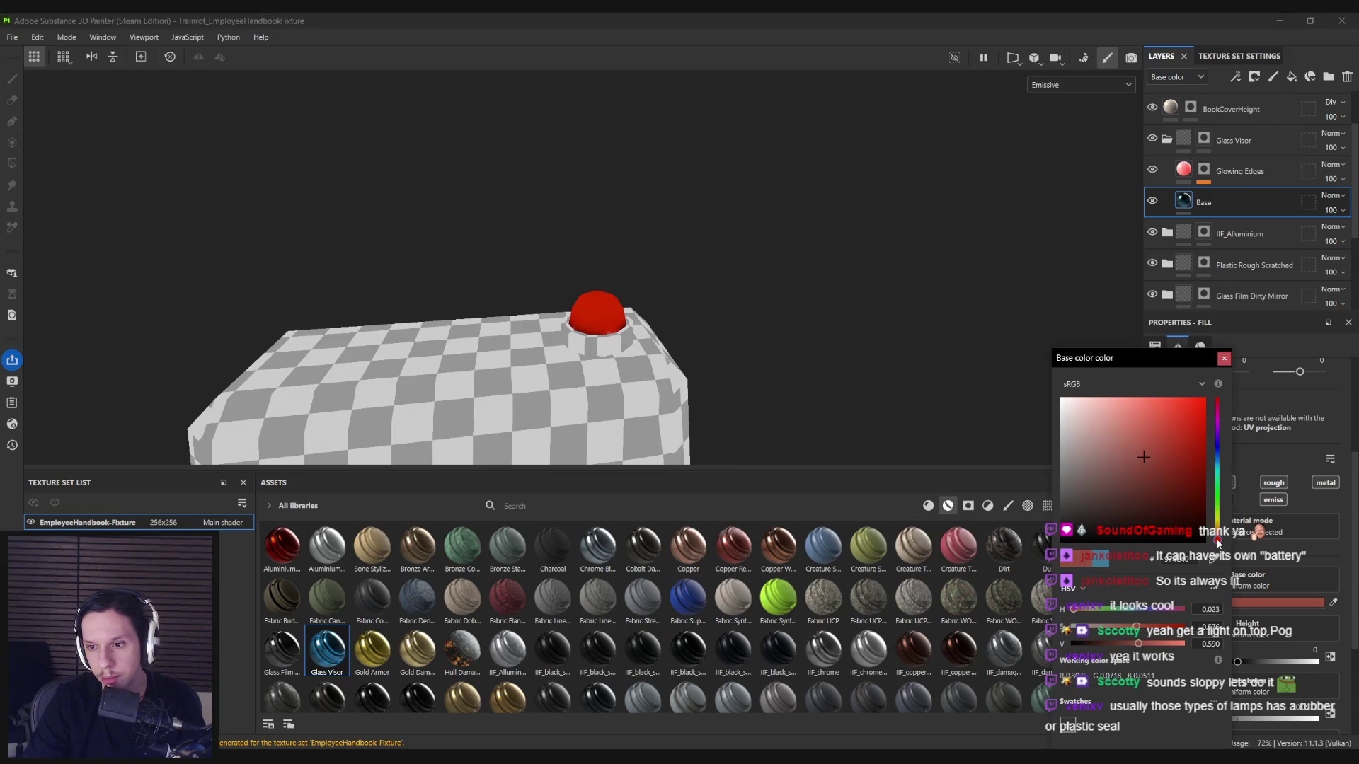
left_click(1225, 359)
key("m")
left_click_drag(661, 396, 617, 351)
scroll("down", 3)
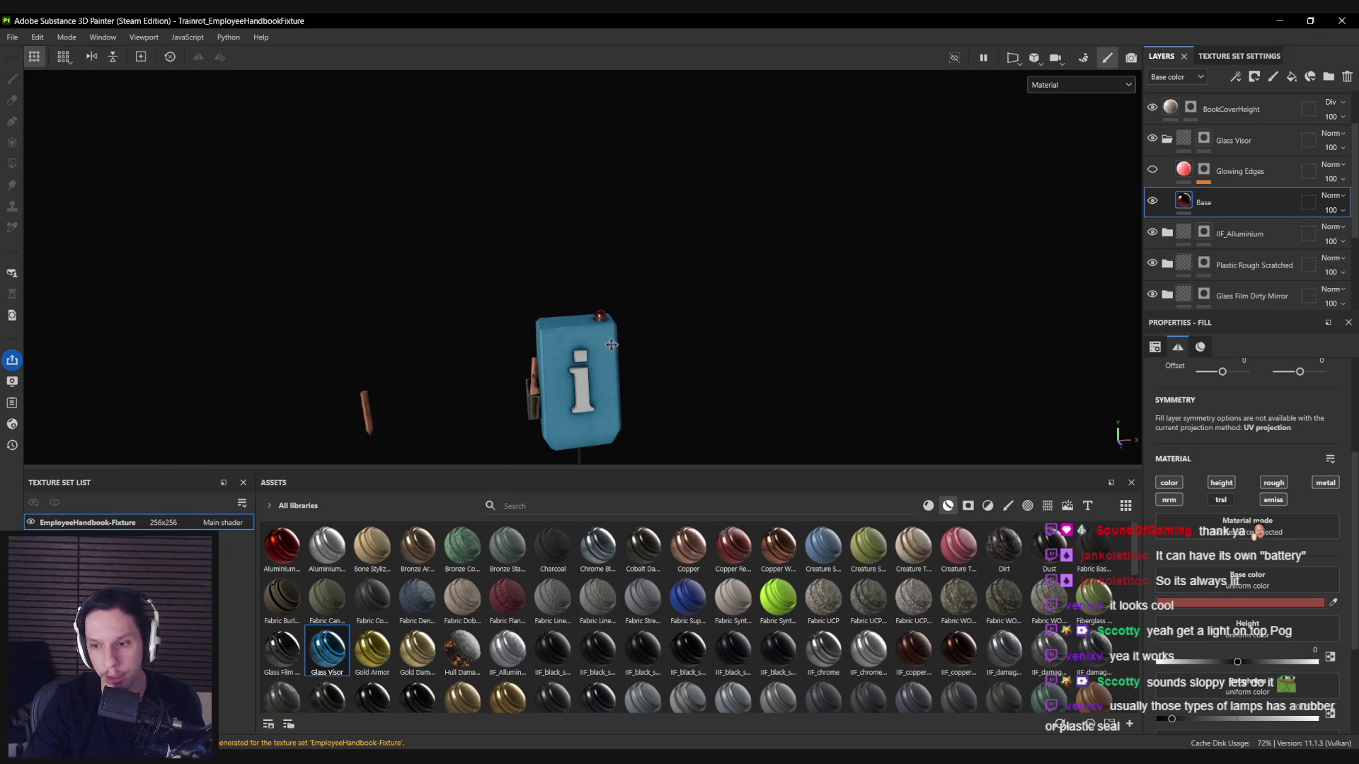
scroll("up", 3)
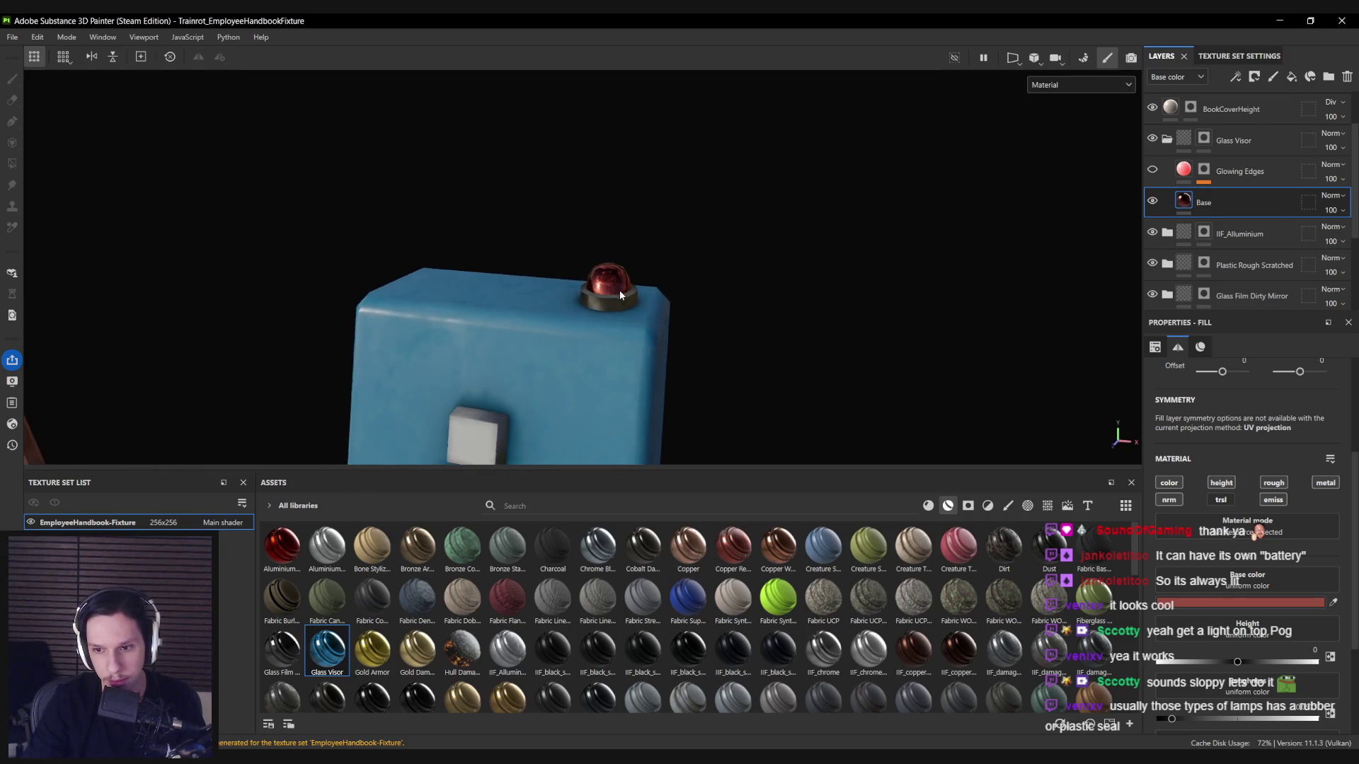
scroll("up", 3)
left_click_drag(618, 290, 656, 293)
scroll("down", 3)
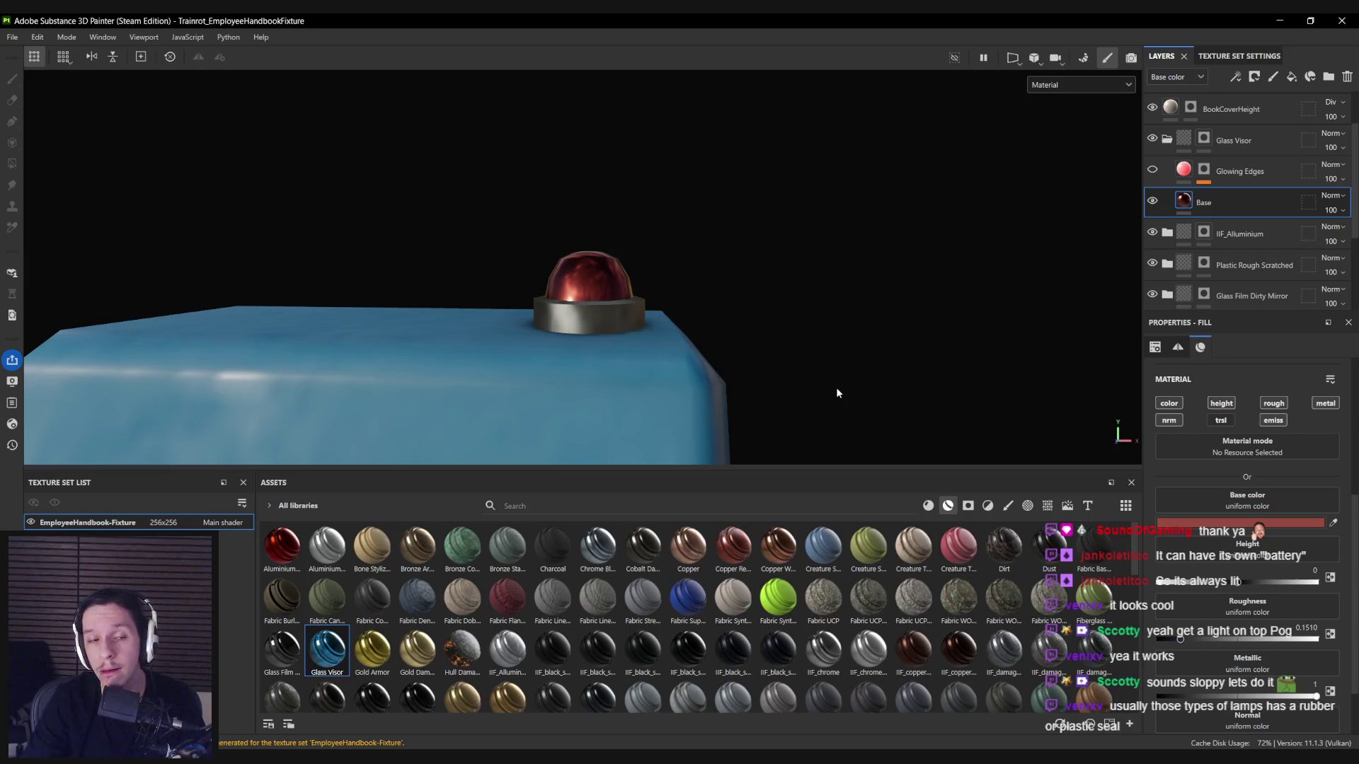
Show Glowing Edges again and inspect its mask's Blur and curvature Fill effects.
left_click(1152, 170)
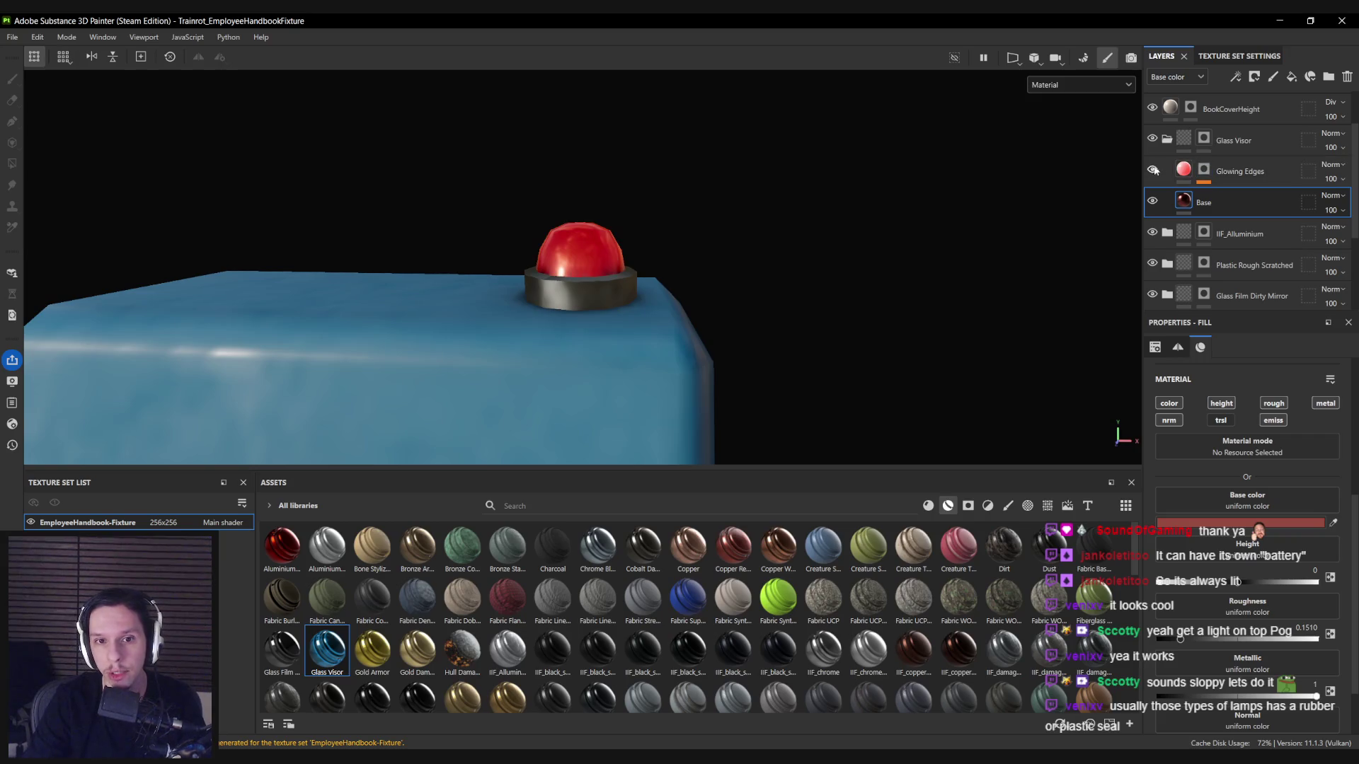
left_click(1202, 170)
key("c")
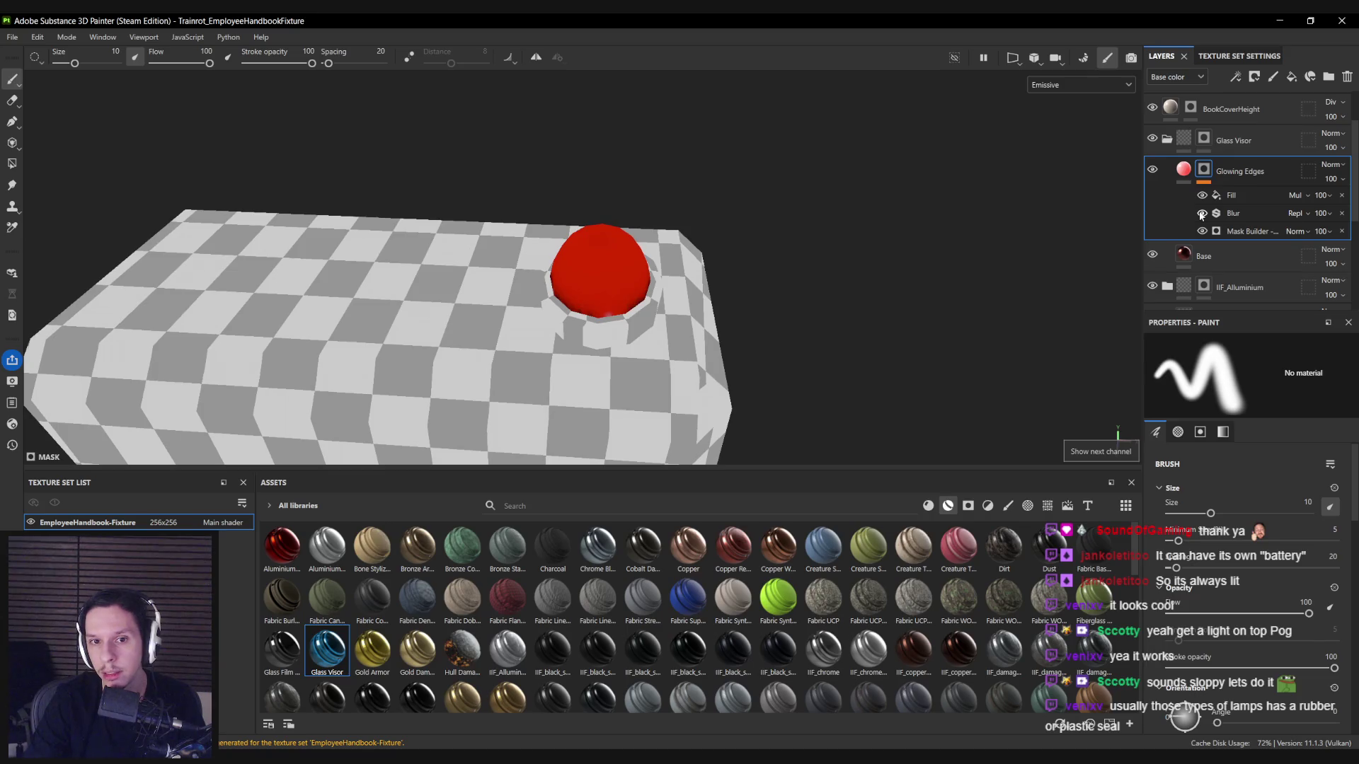
left_click(1253, 213)
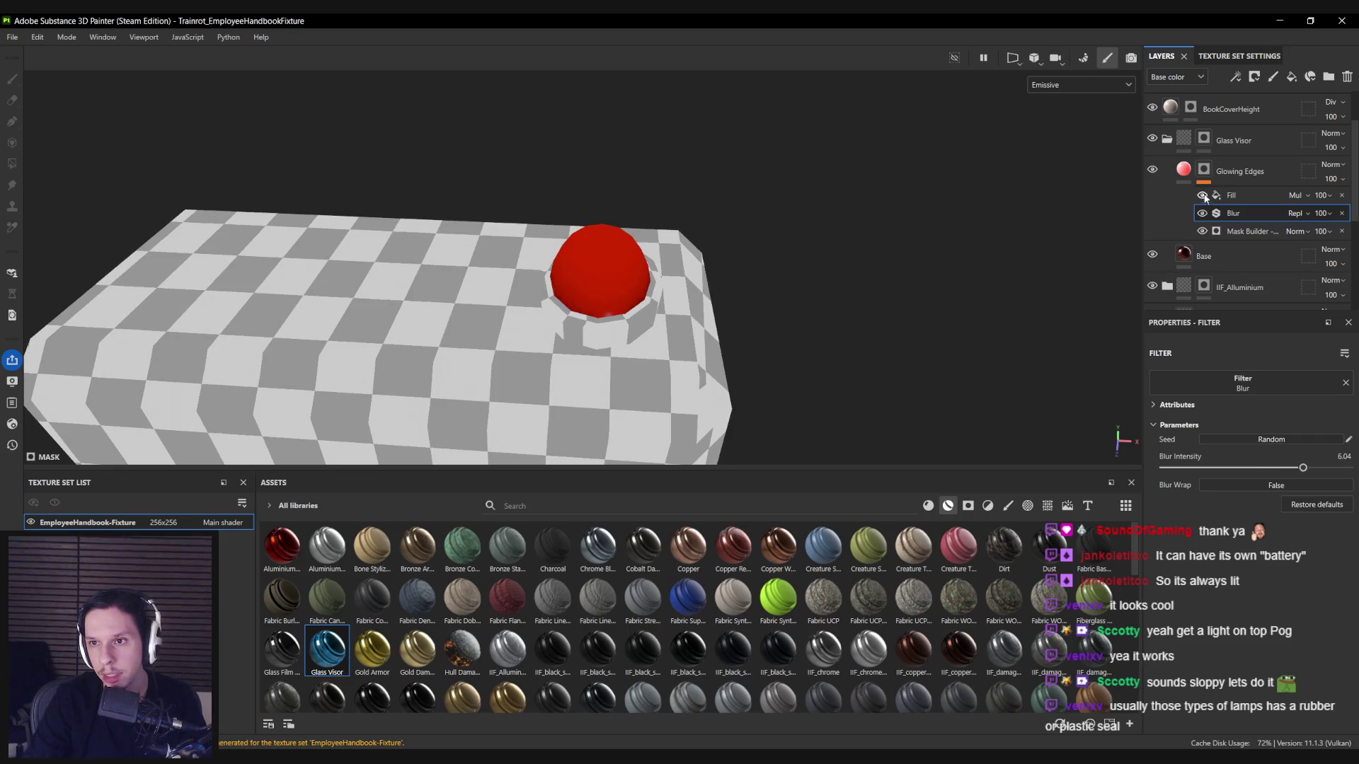
left_click(1235, 195)
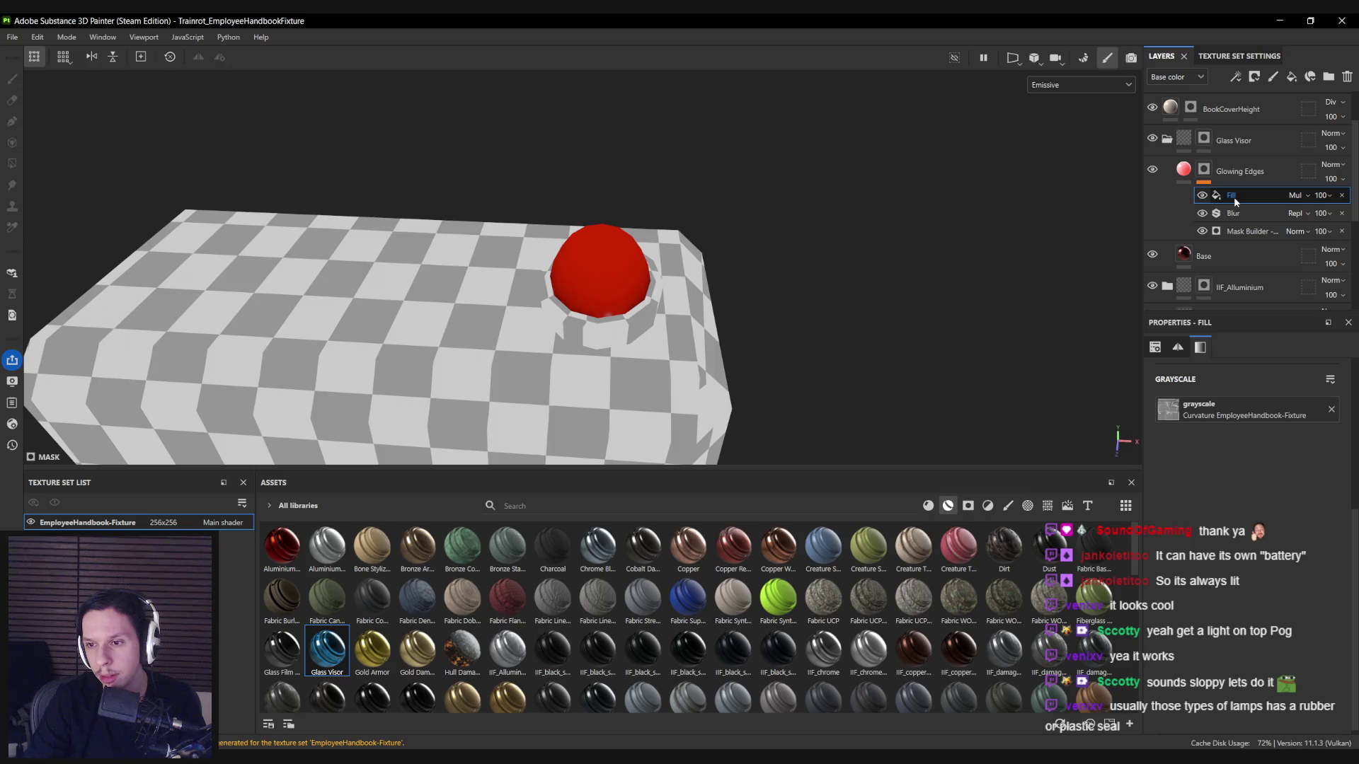
left_click(1205, 170)
Add a paint effect to the Glowing Edges mask with the brush shrunk to about 4.4.
right_click(1207, 172)
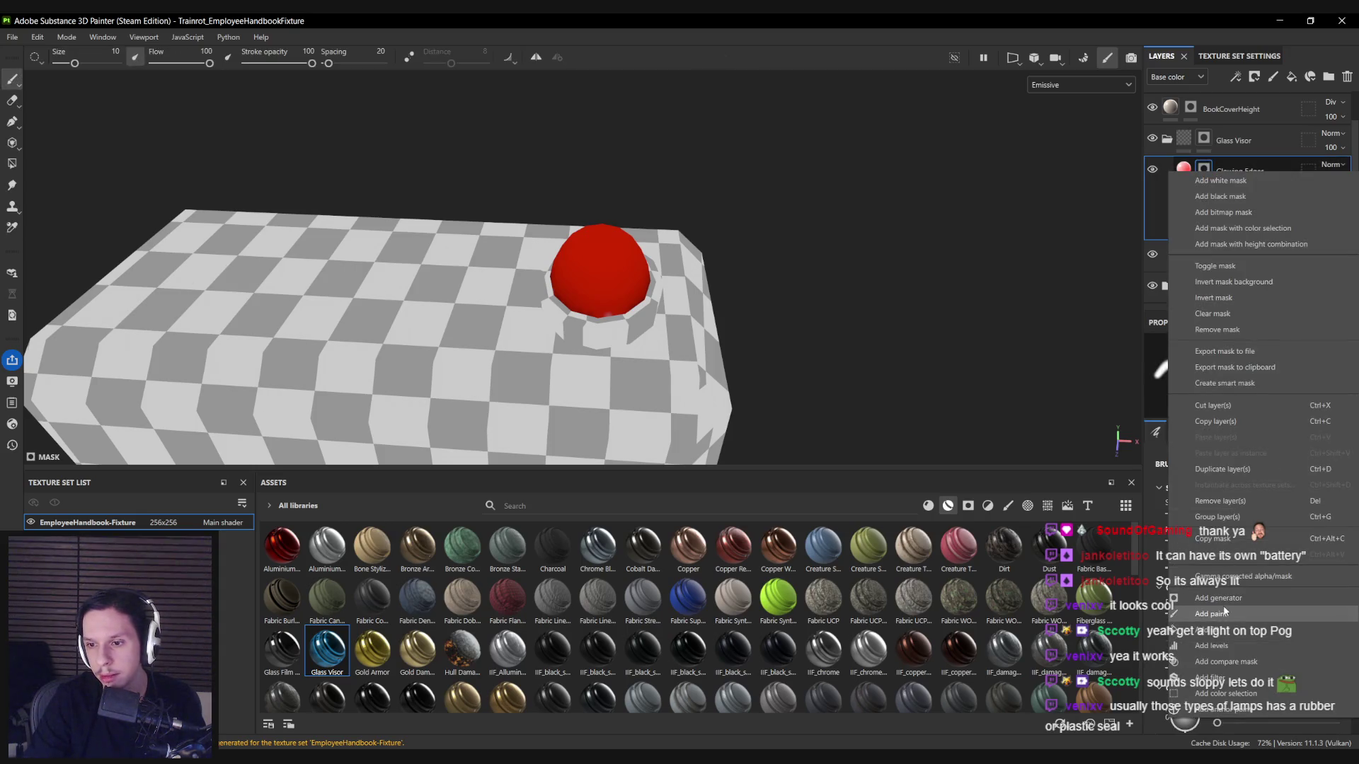
left_click(1223, 613)
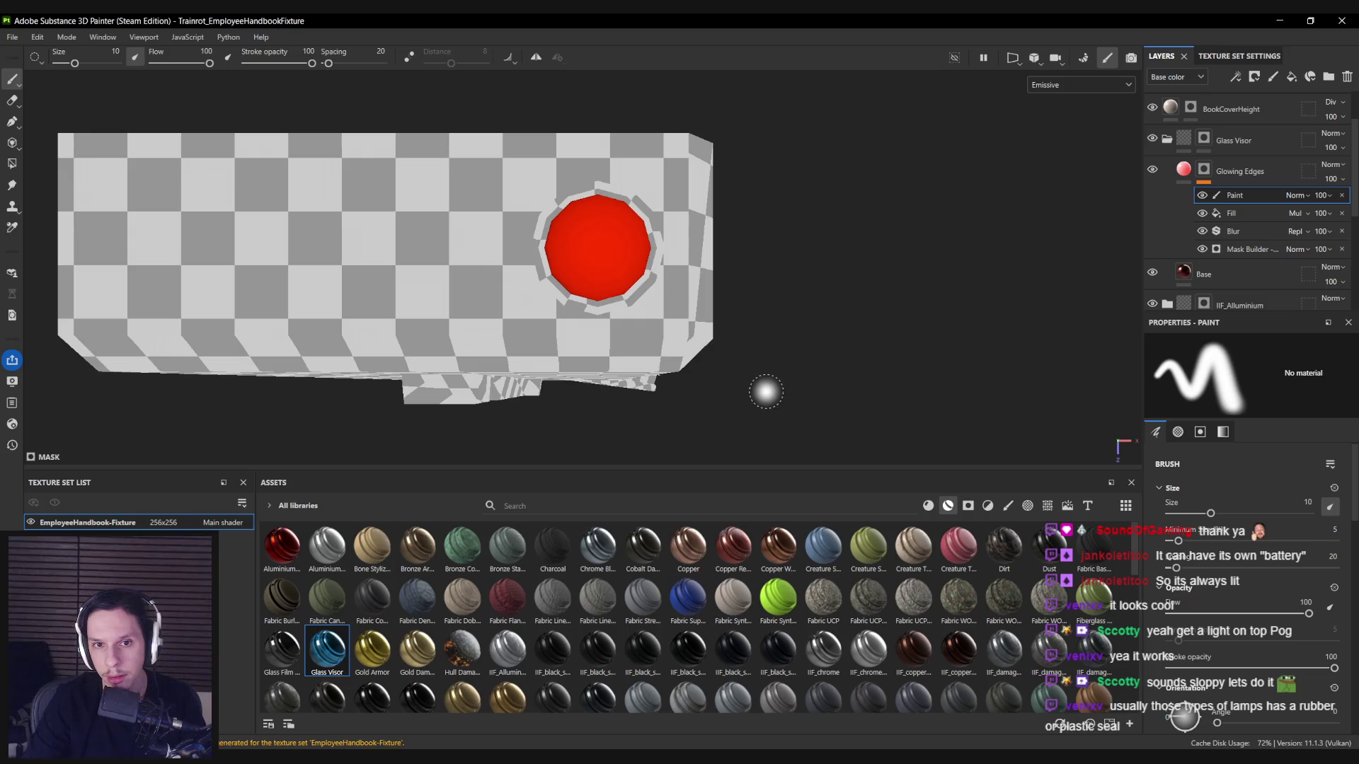
left_click_drag(609, 248, 664, 224)
left_click(1152, 170)
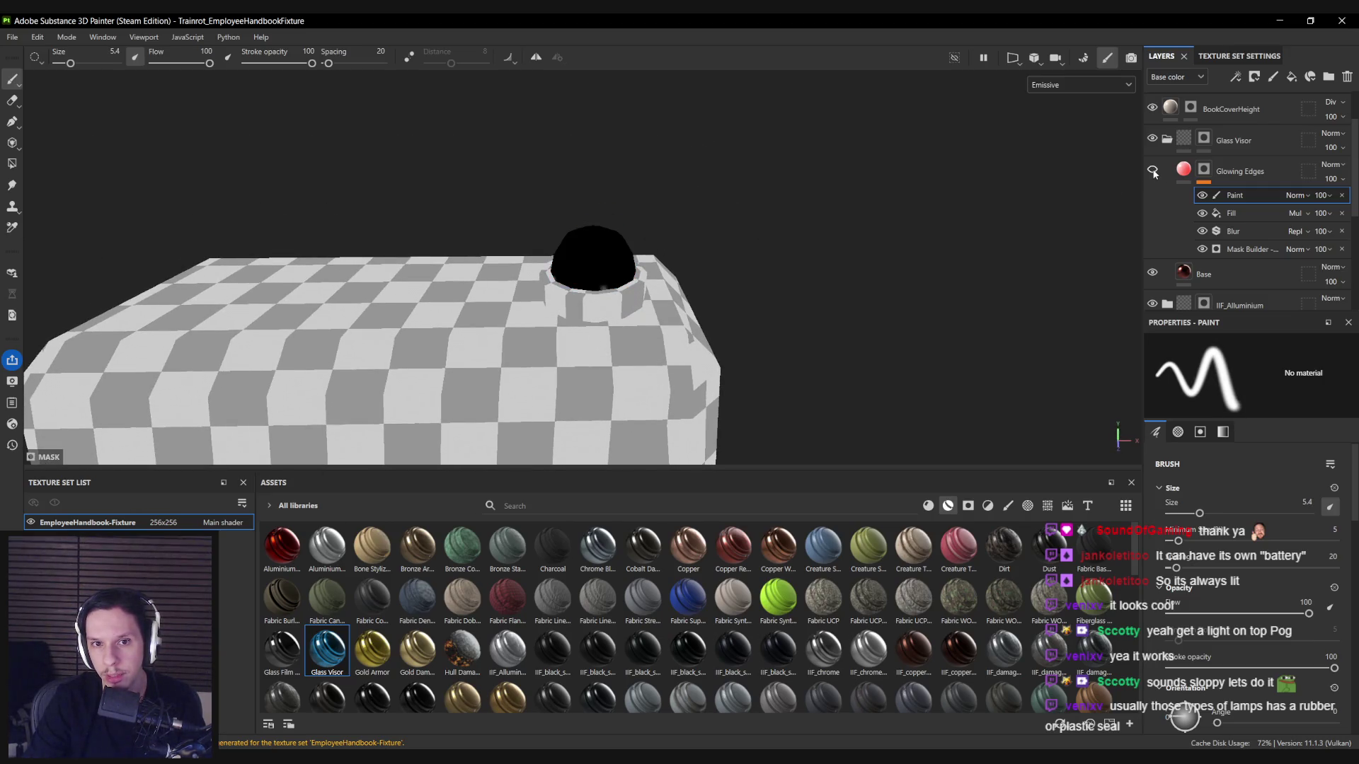
left_click(1152, 170)
key("m")
Orbit around the fixture to check its front i logo, the hanging book and its side.
left_click_drag(562, 327, 575, 290)
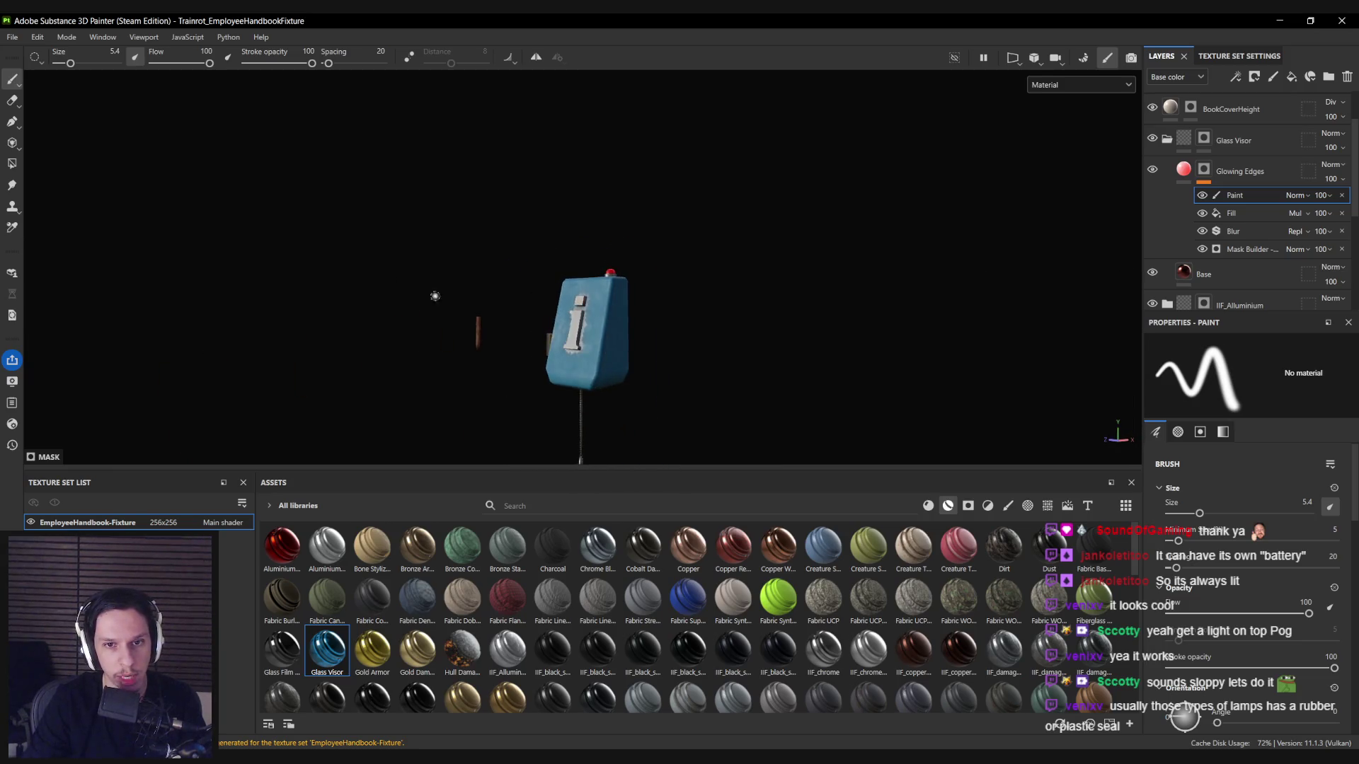
left_click_drag(411, 288, 601, 288)
scroll("down", 3)
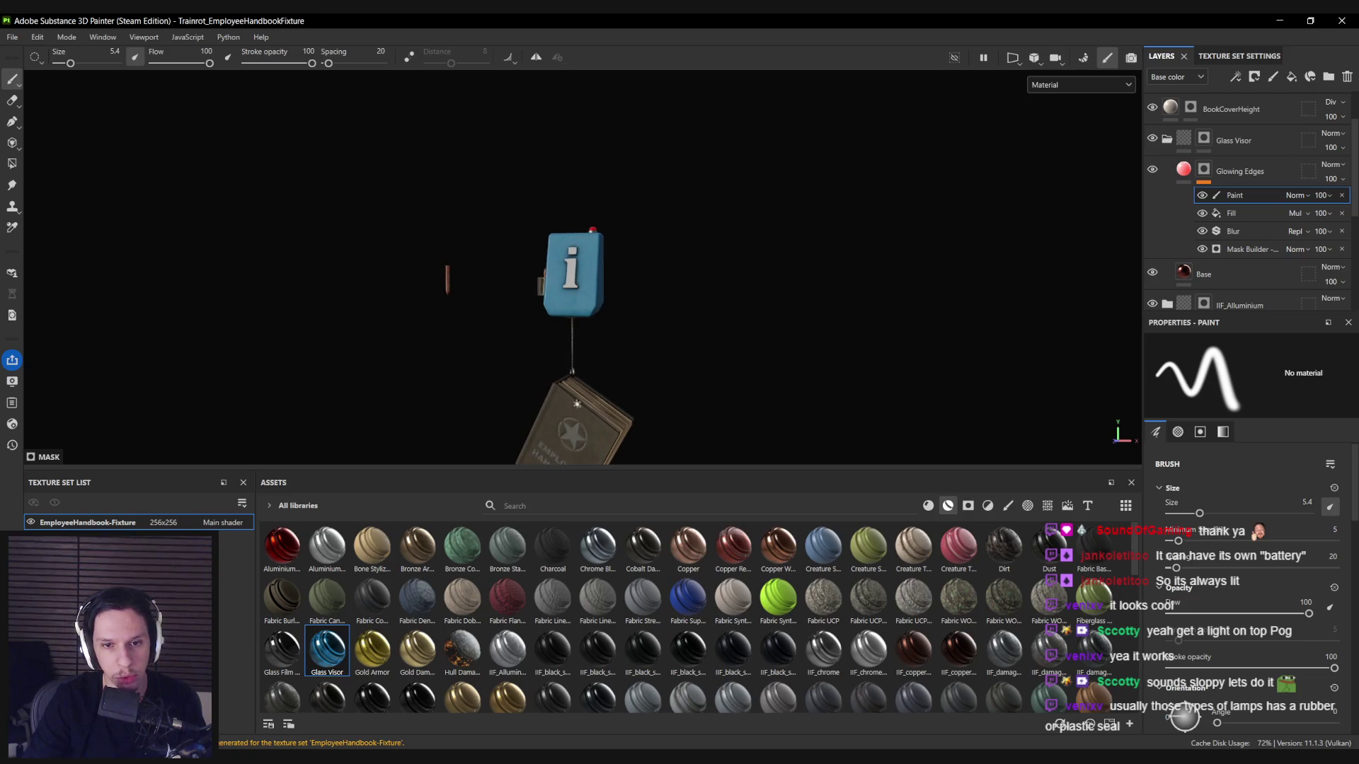
left_click_drag(577, 402, 593, 303)
left_click_drag(577, 355, 579, 375)
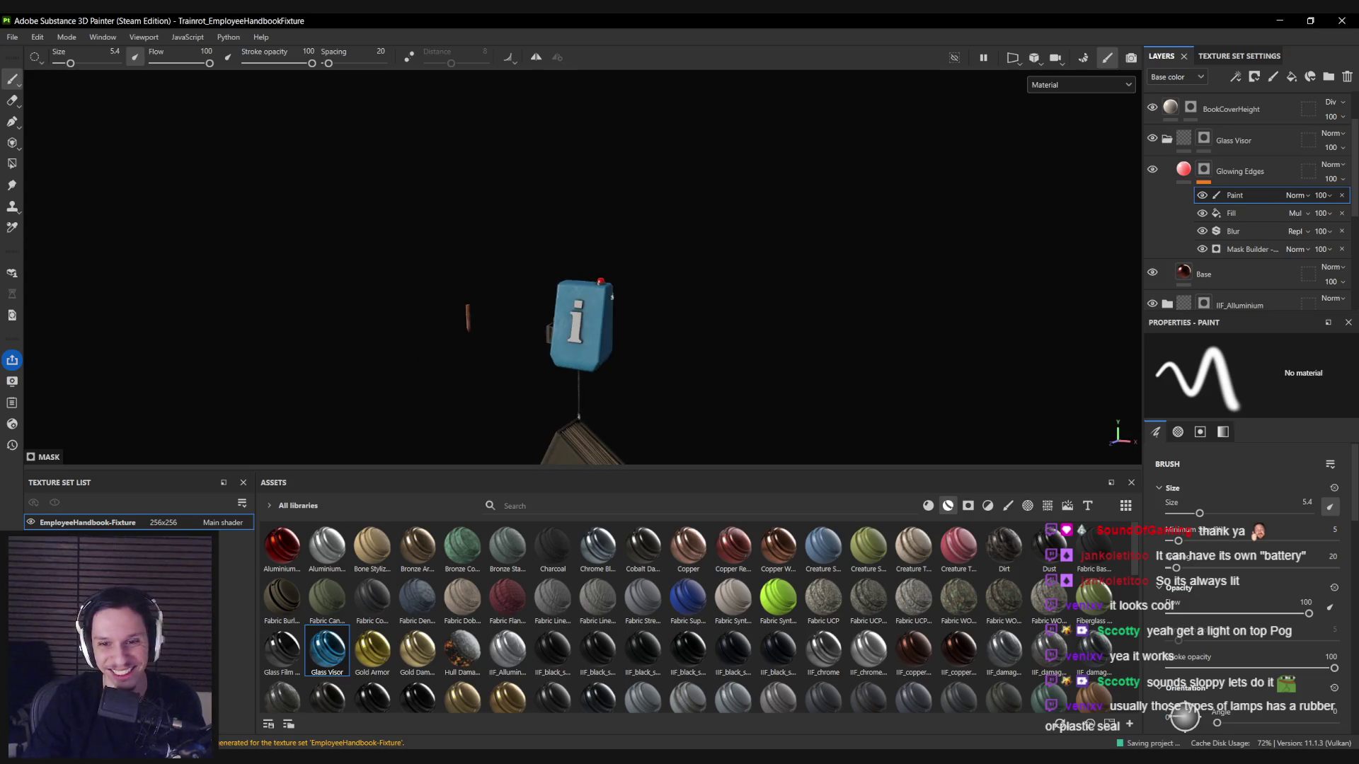
scroll("up", 3)
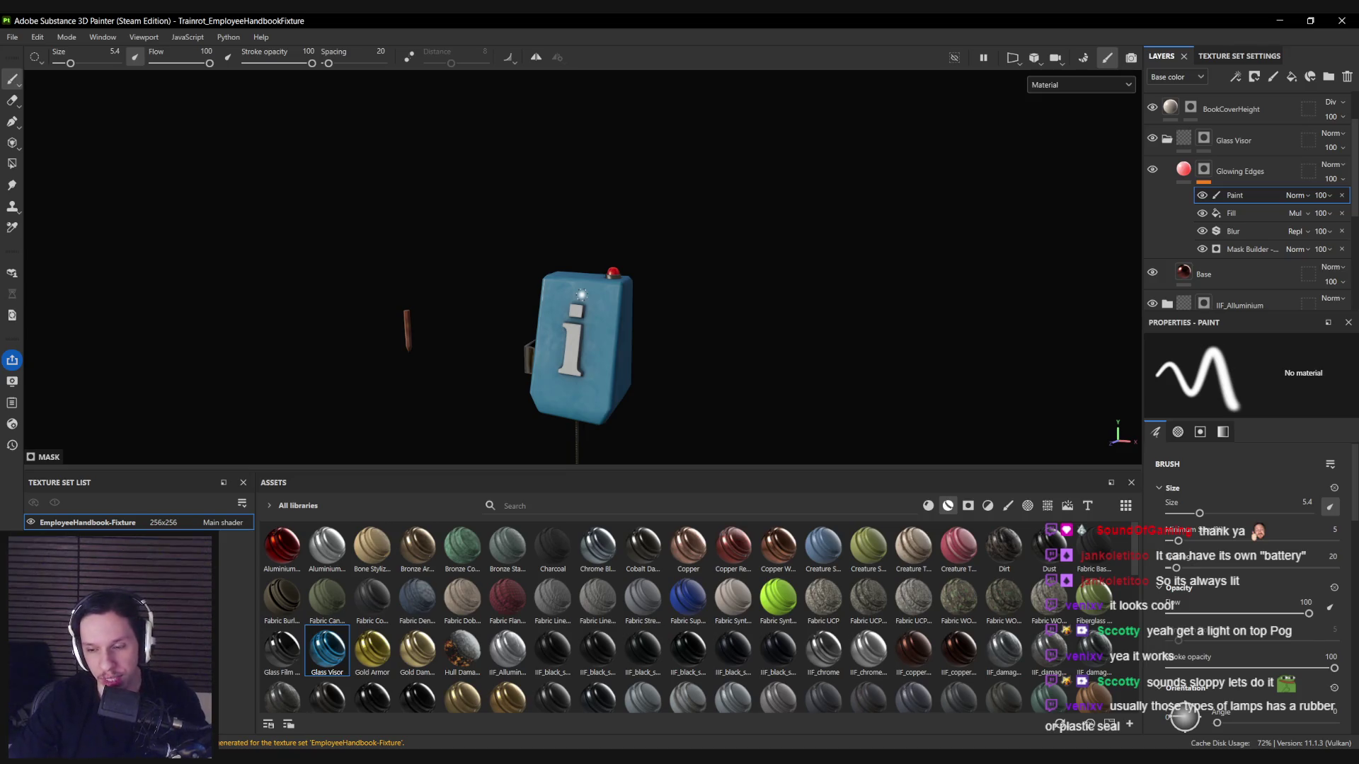
left_click_drag(630, 378, 301, 361)
scroll("up", 3)
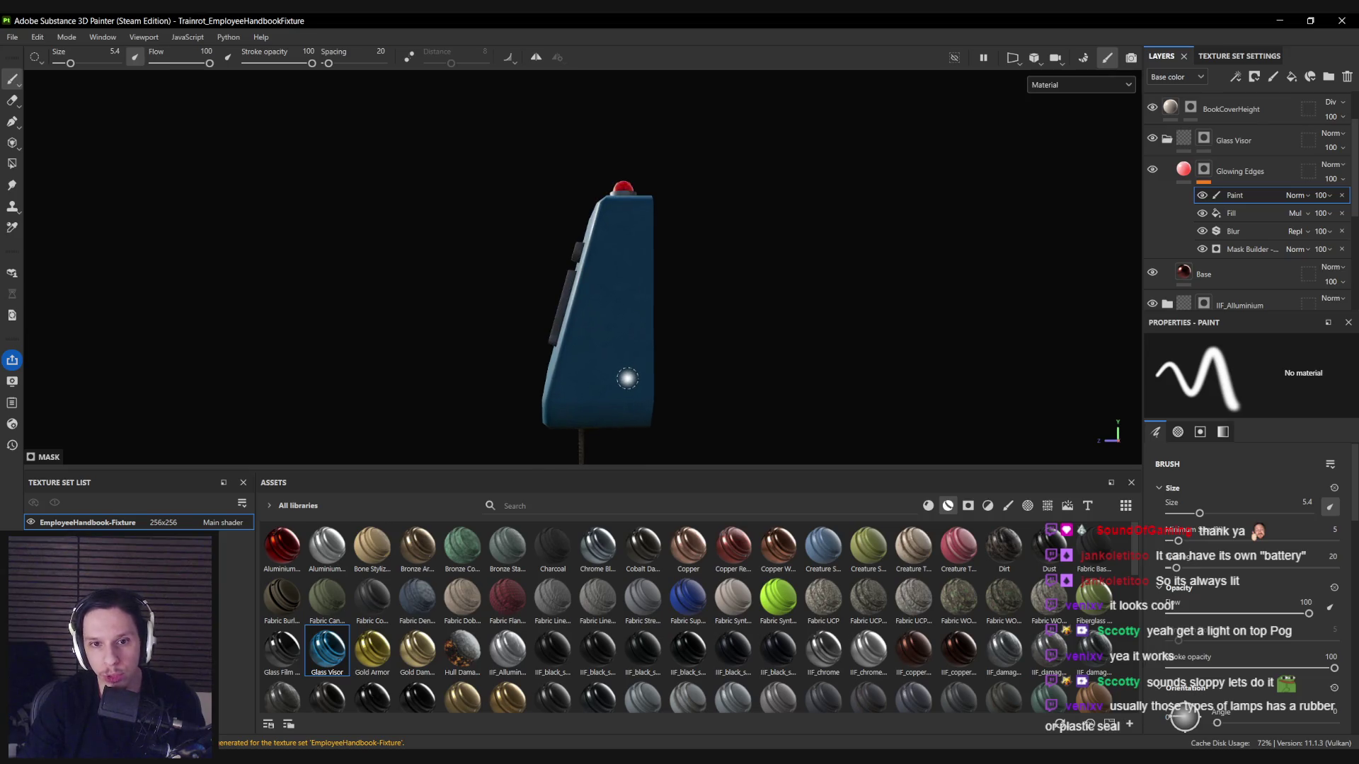
Add a fill layer above Glass Visor with height, roughness and metallic enabled and Metallic at 1.
left_click(1166, 139)
left_click(1239, 138)
left_click(1291, 76)
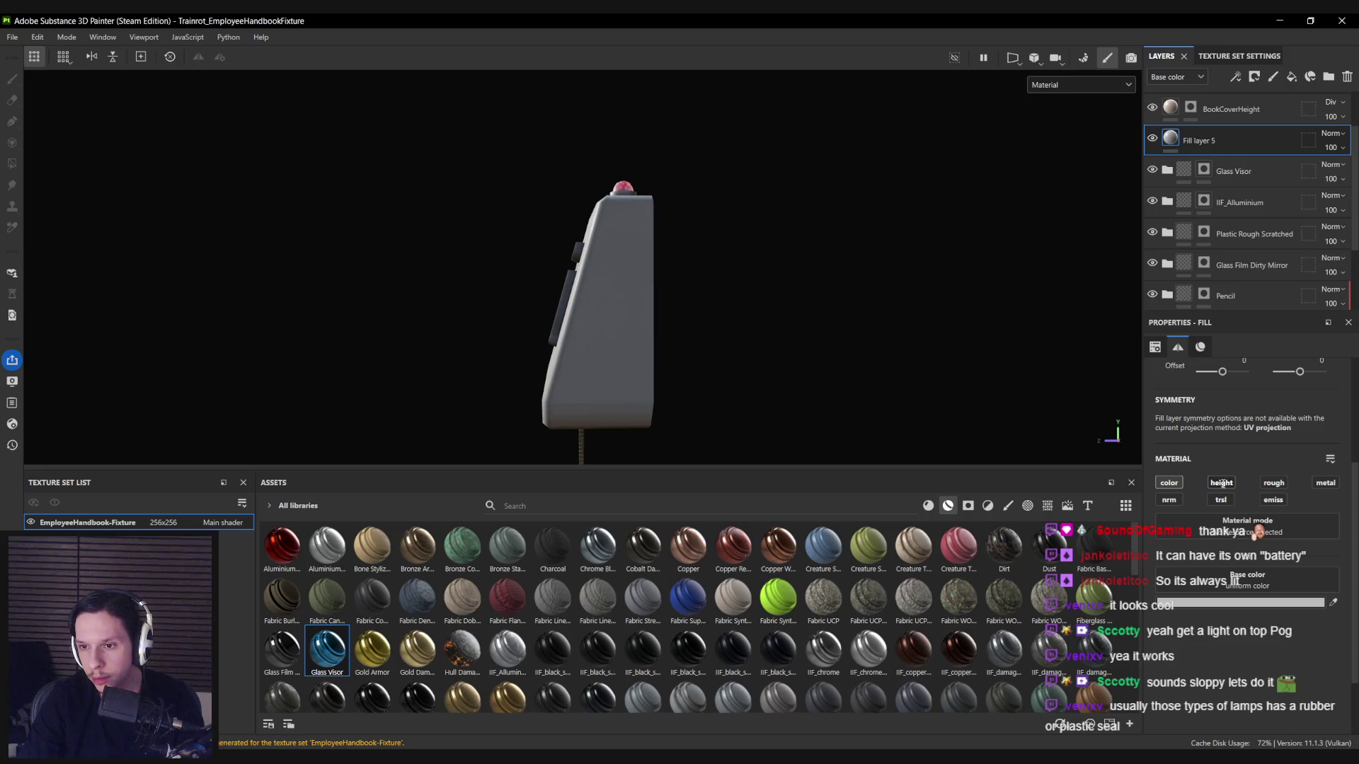
left_click(1227, 483)
left_click(1274, 482)
left_click(1326, 483)
scroll("down", 3)
left_click_drag(1204, 692, 1321, 695)
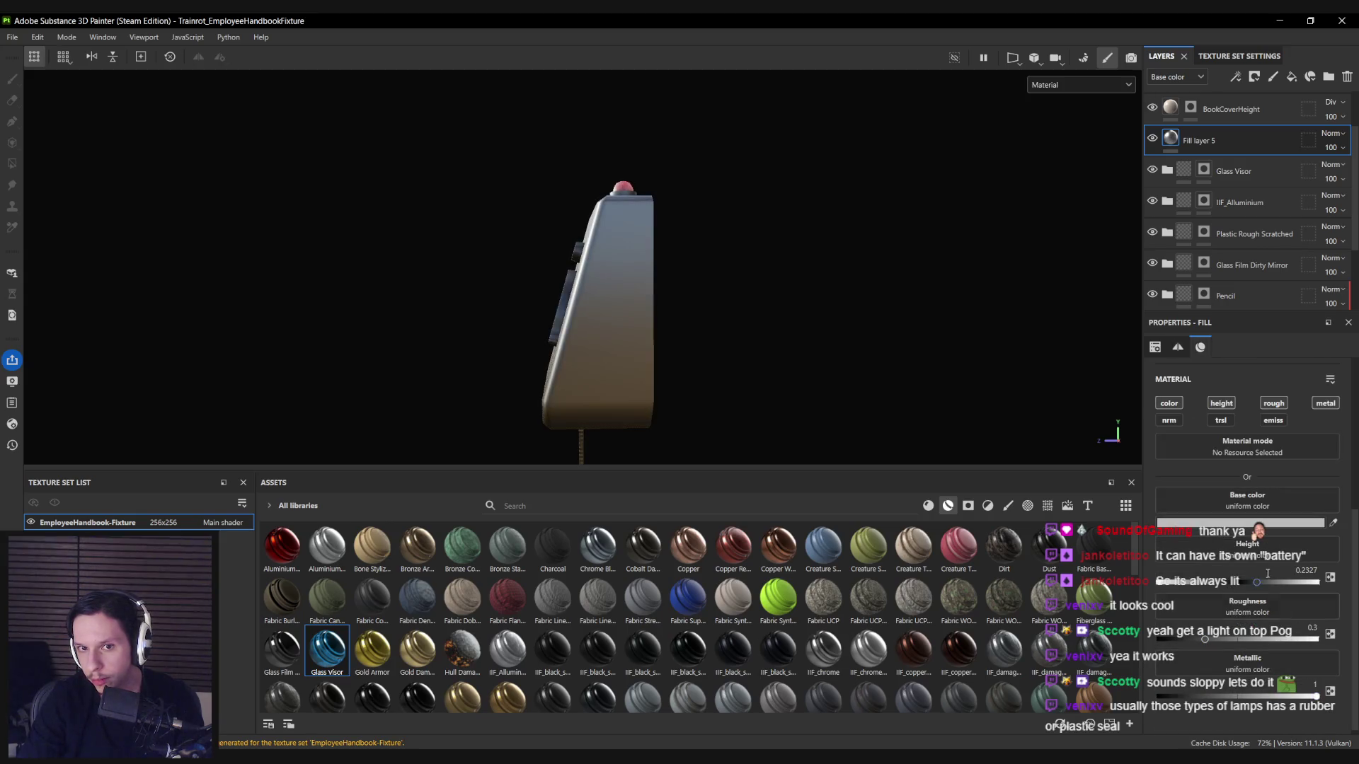
left_click(1240, 523)
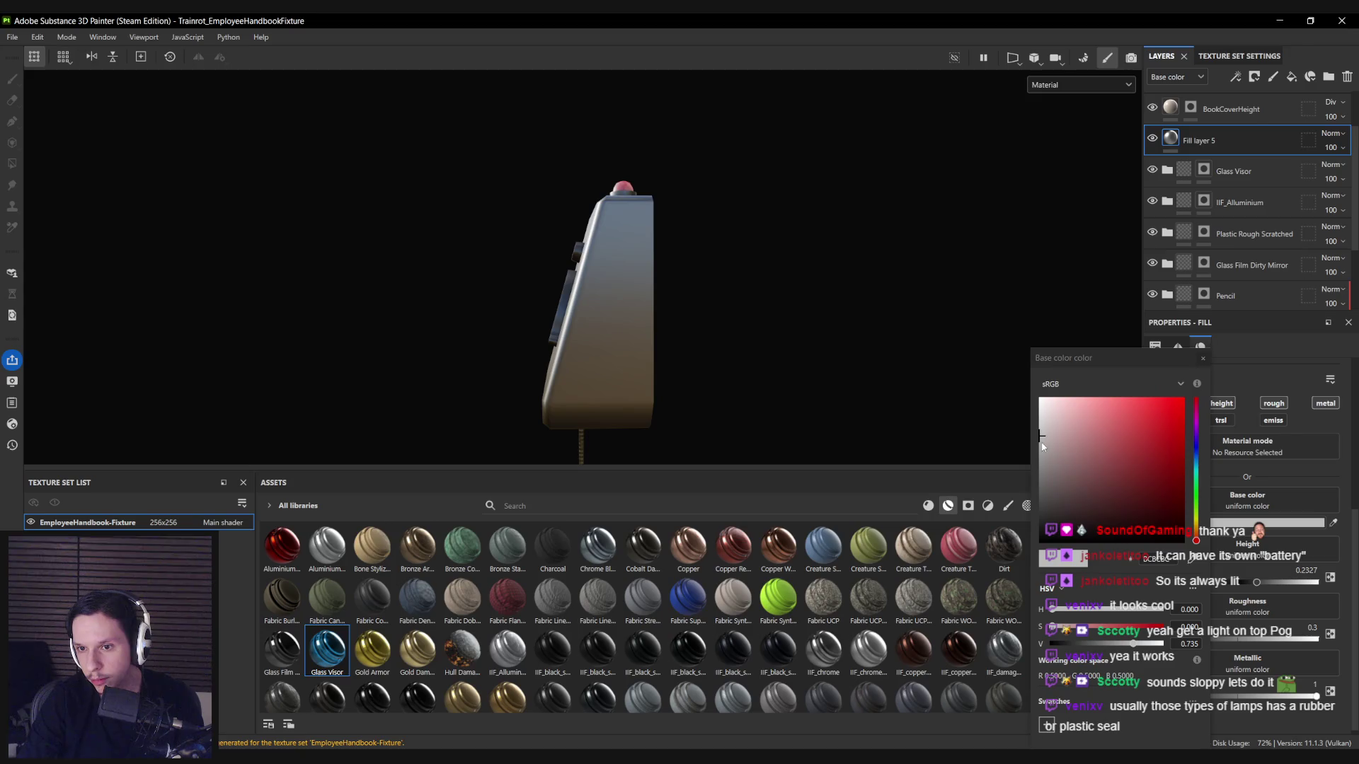
left_click(1203, 358)
Rename the new fill layer ScrewMain.
double_click(1199, 141)
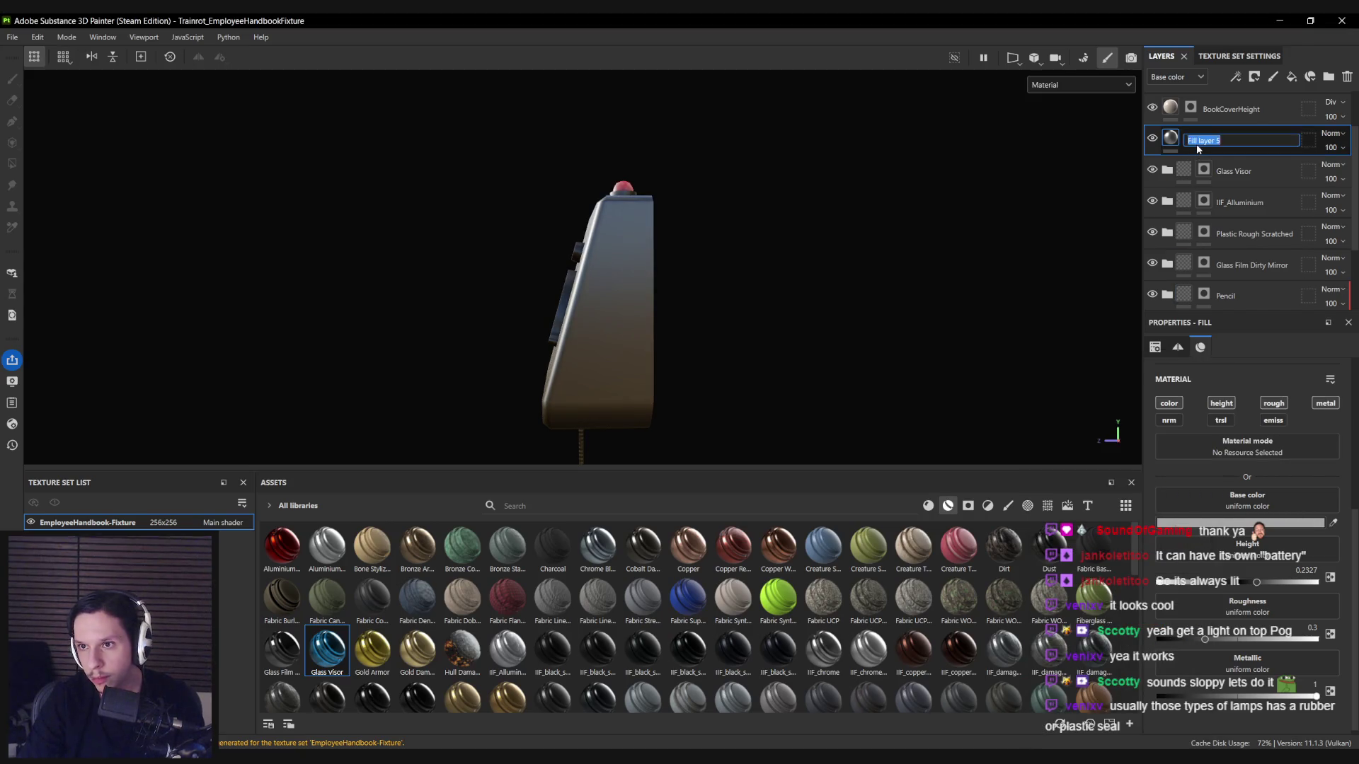
type("ScrewMain")
key("Return")
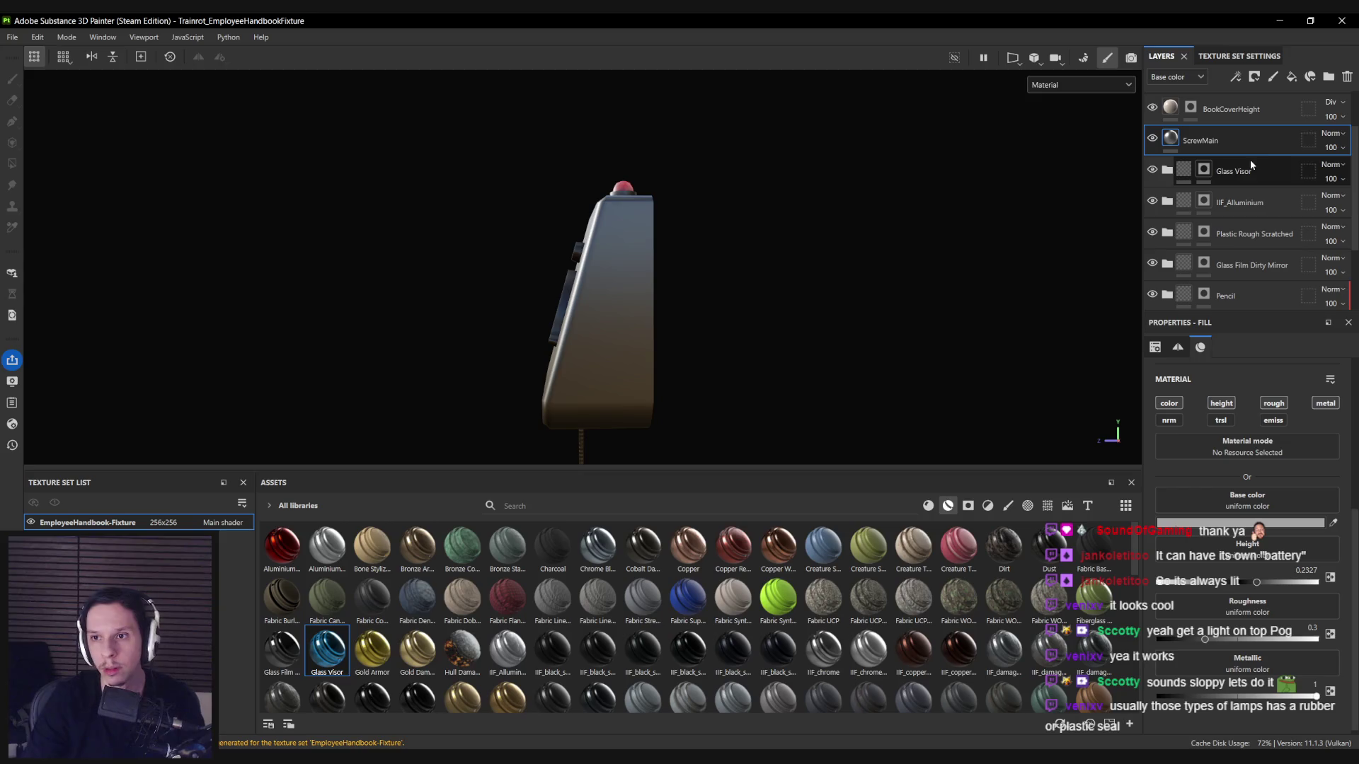
right_click(1168, 141)
Add a black mask to ScrewMain and paint screw spots with the brush at about 3.6.
left_click(1168, 158)
left_click(636, 253)
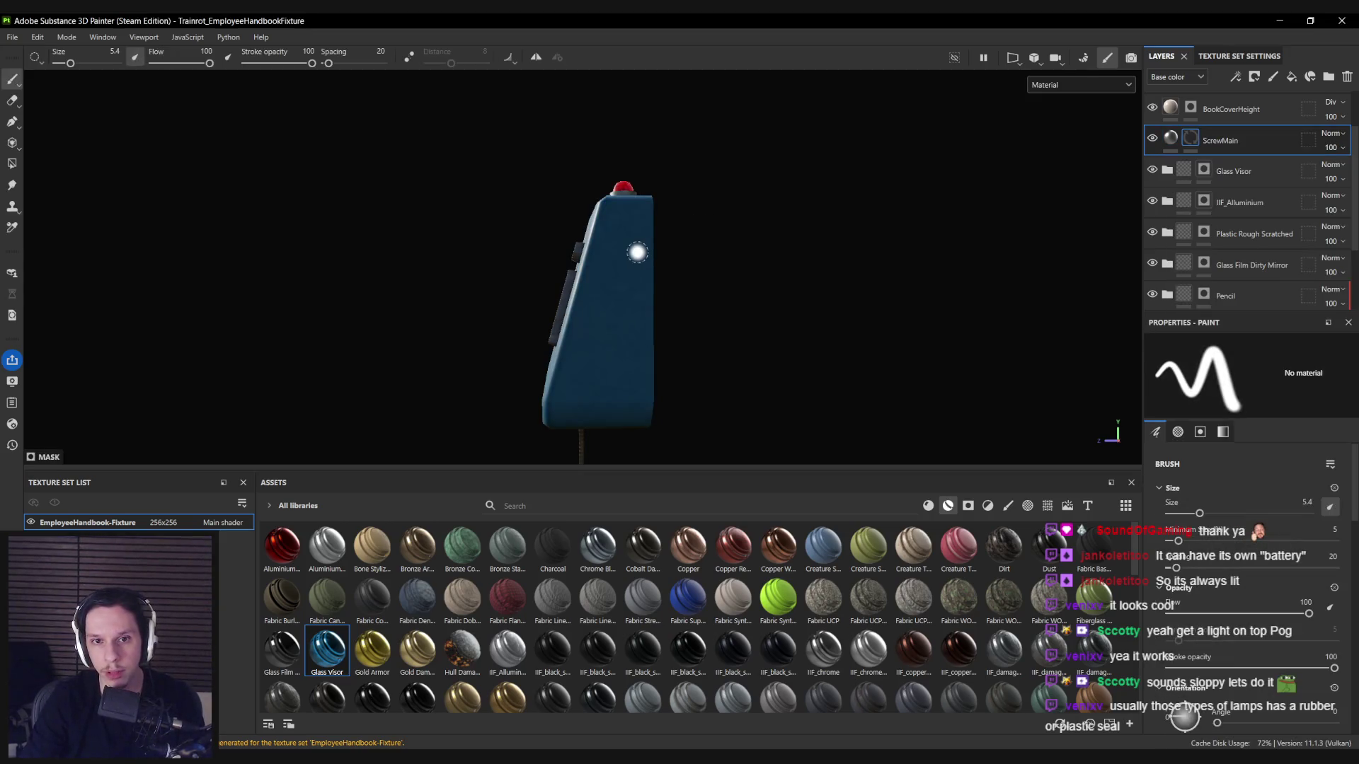
key("bracketleft")
key("bracketleft")
key("bracketleft")
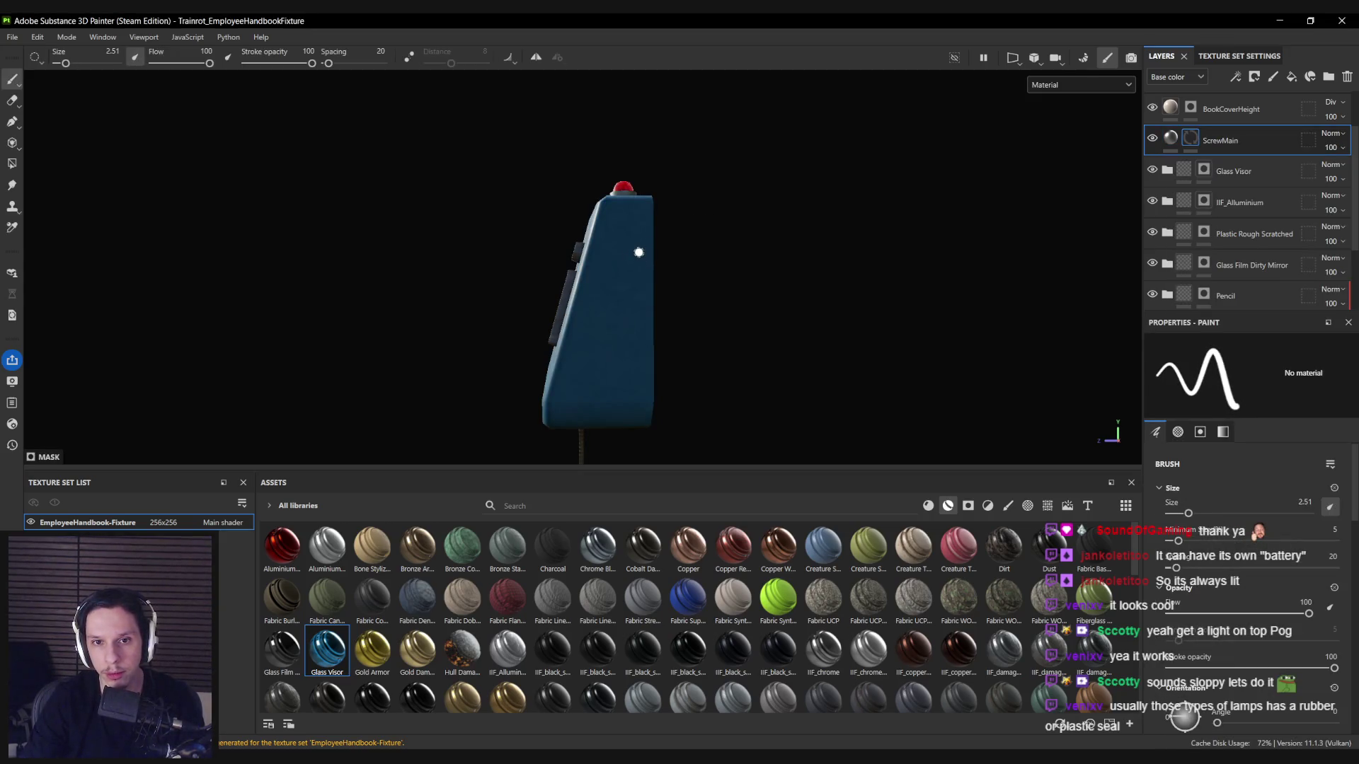
scroll("up", 3)
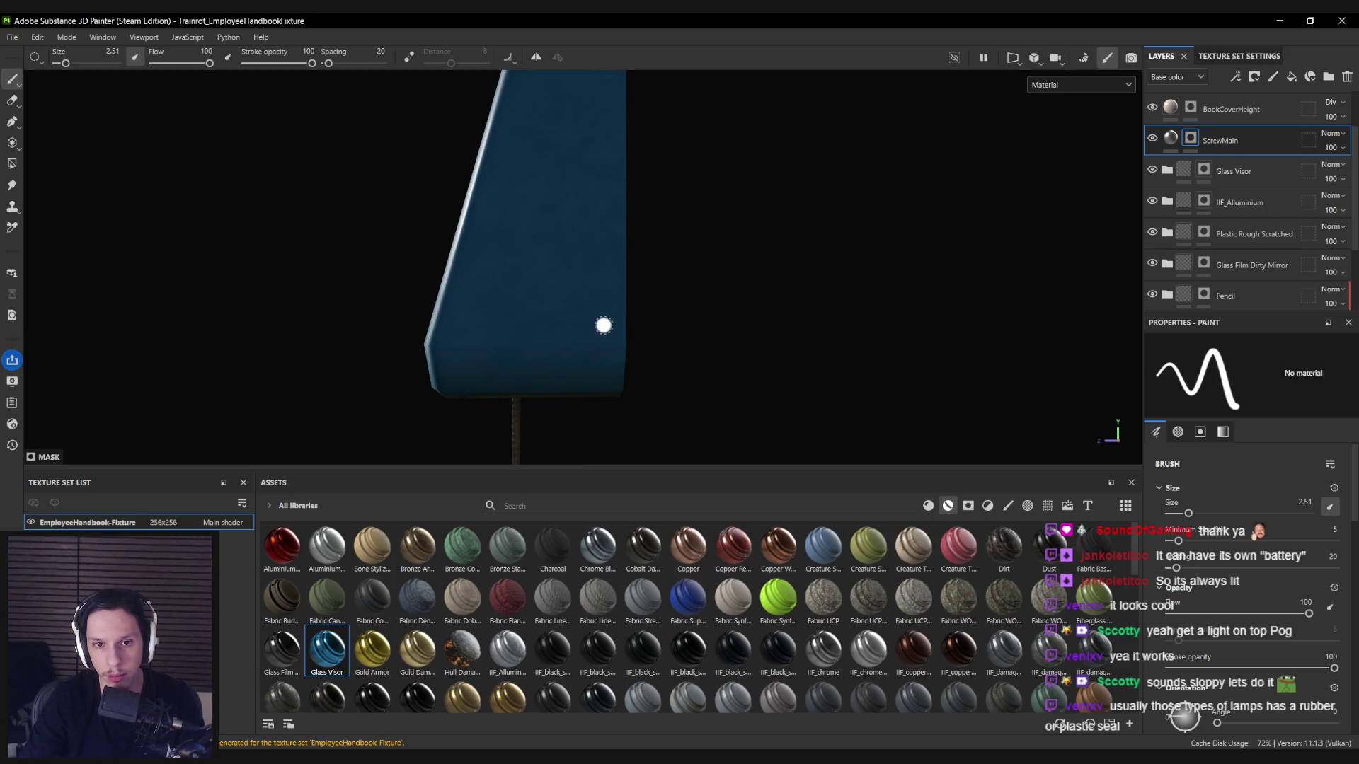
left_click_drag(603, 325, 603, 258)
key("bracketright")
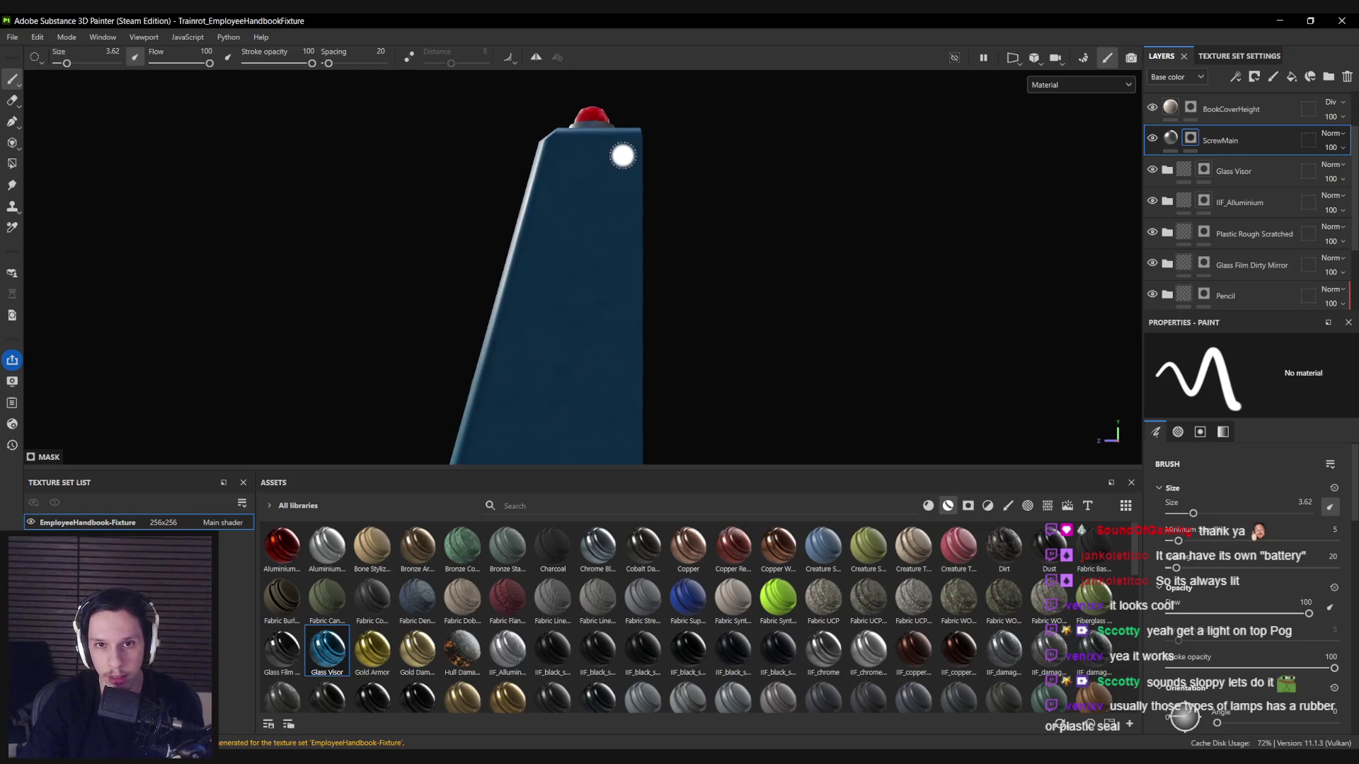
Orbit around the fixture, info sign and book to review the screws, then duplicate ScrewMain.
left_click_drag(621, 163, 311, 263)
left_click_drag(576, 266, 611, 208)
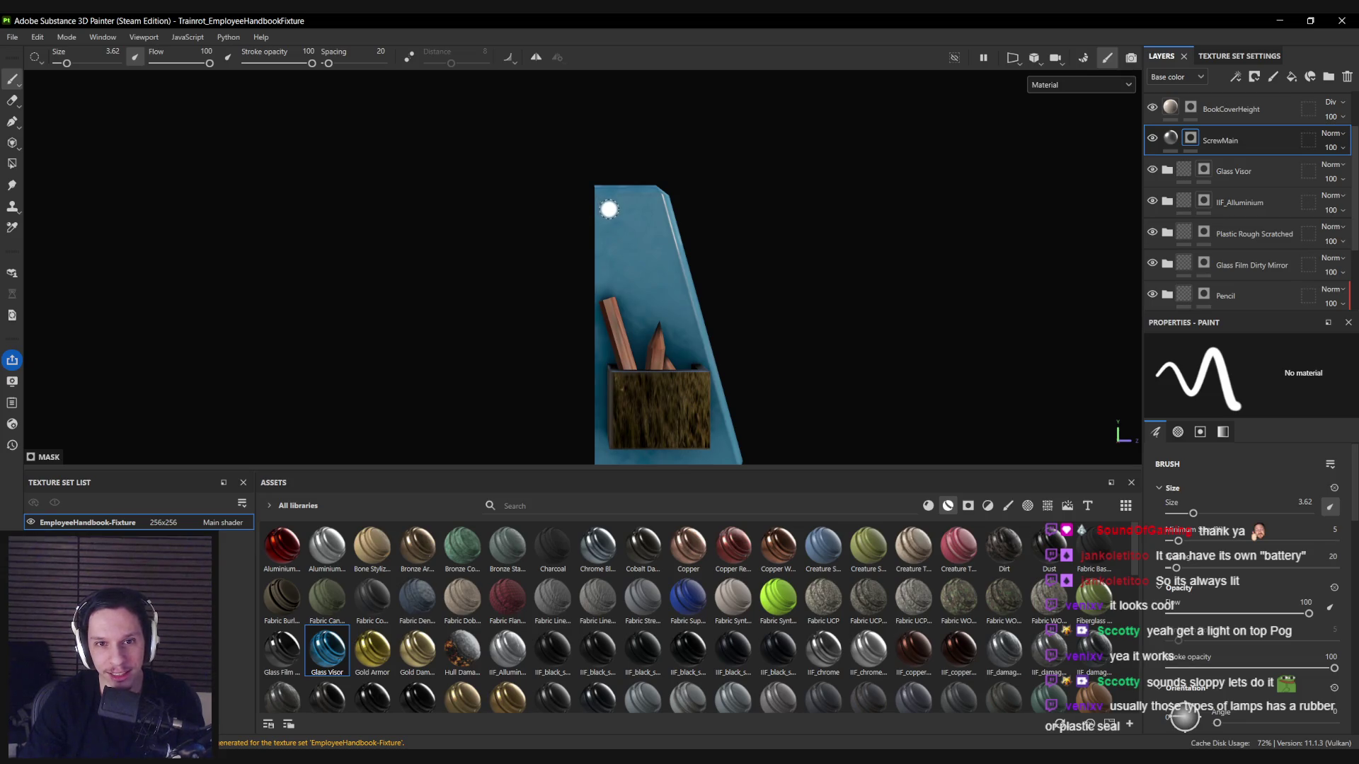
left_click_drag(618, 320, 601, 322)
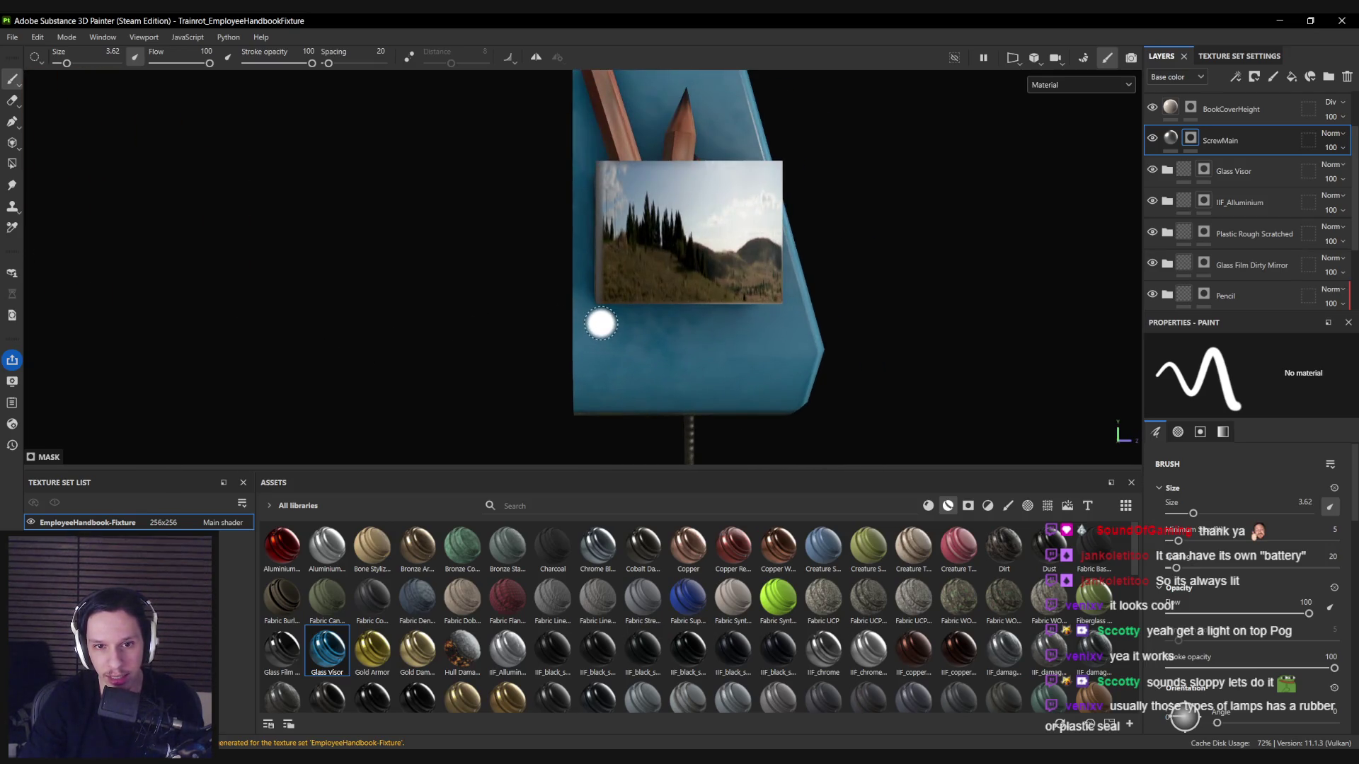
left_click_drag(710, 355, 418, 370)
scroll("down", 3)
left_click_drag(570, 315, 542, 378)
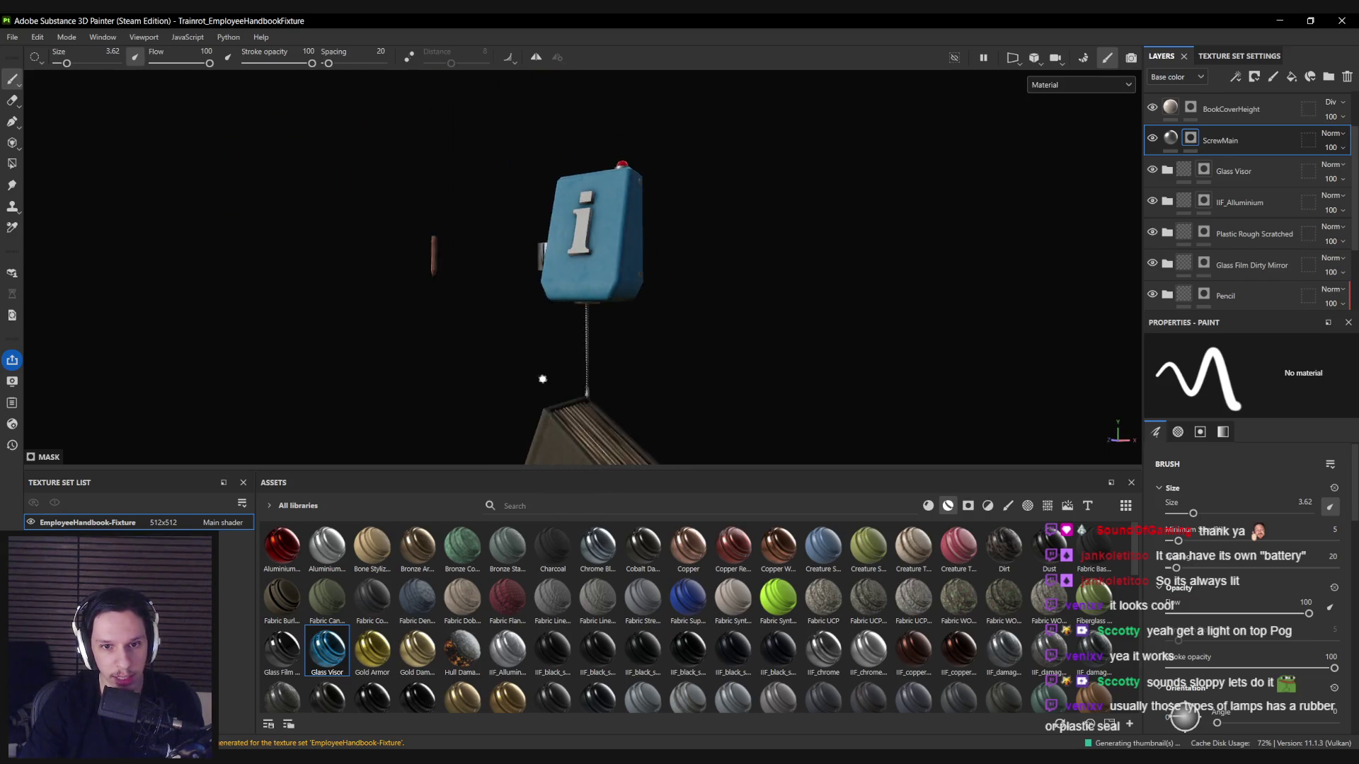
scroll("up", 3)
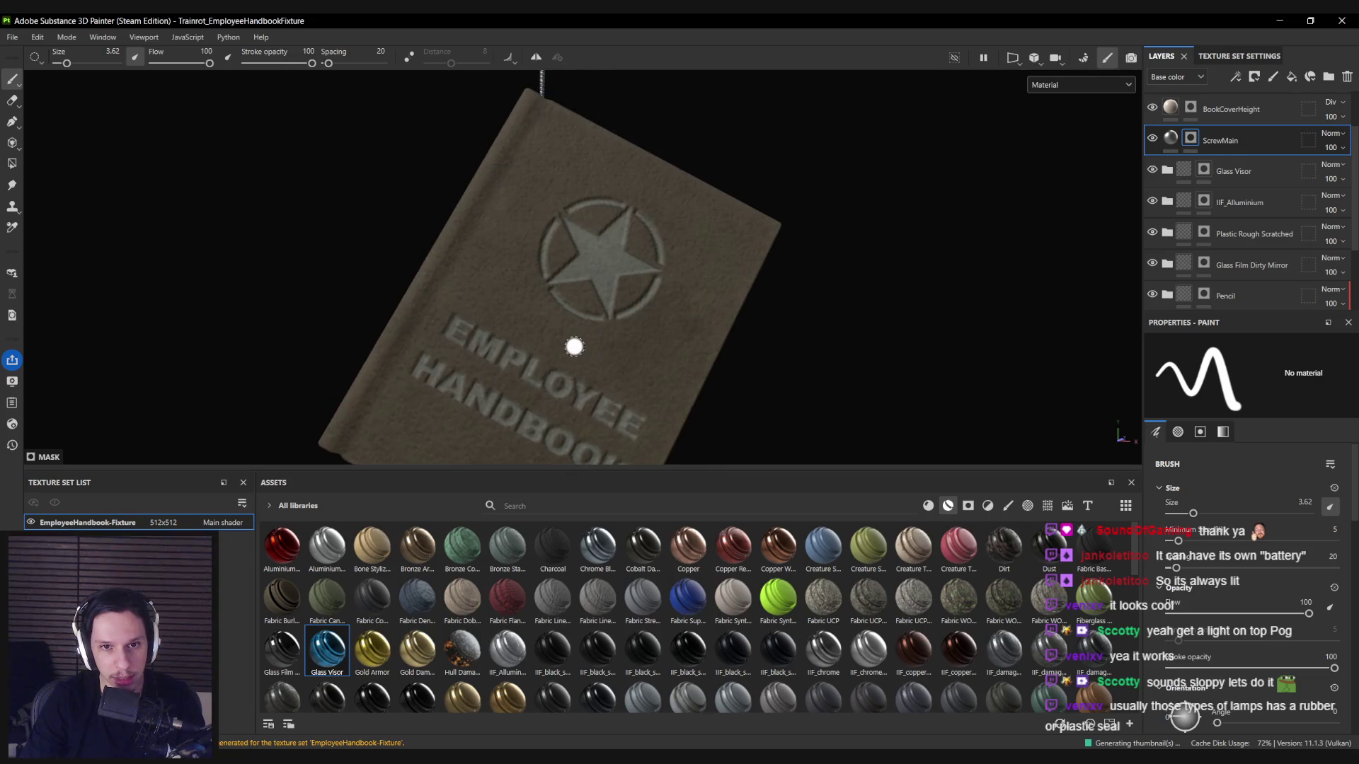
scroll("down", 3)
left_click_drag(574, 346, 558, 358)
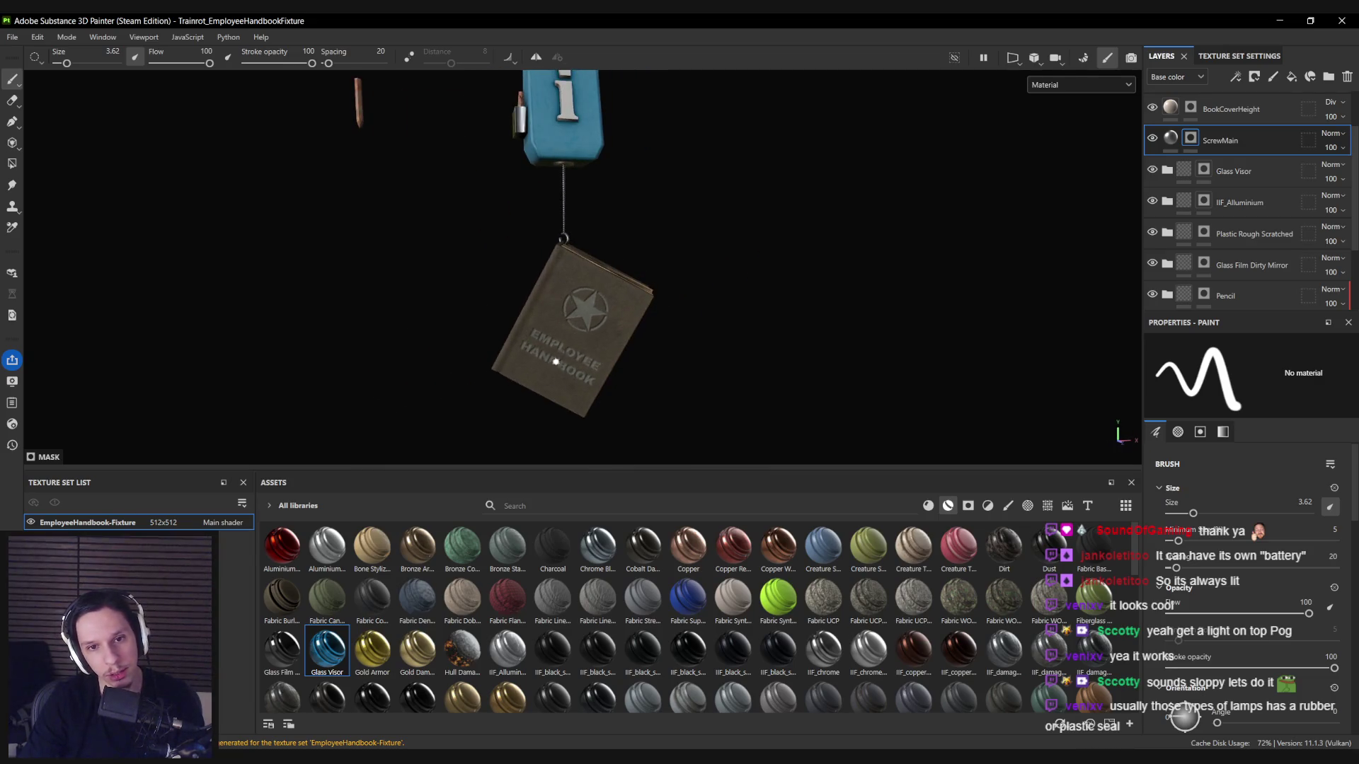
scroll("down", 3)
left_click_drag(533, 340, 380, 315)
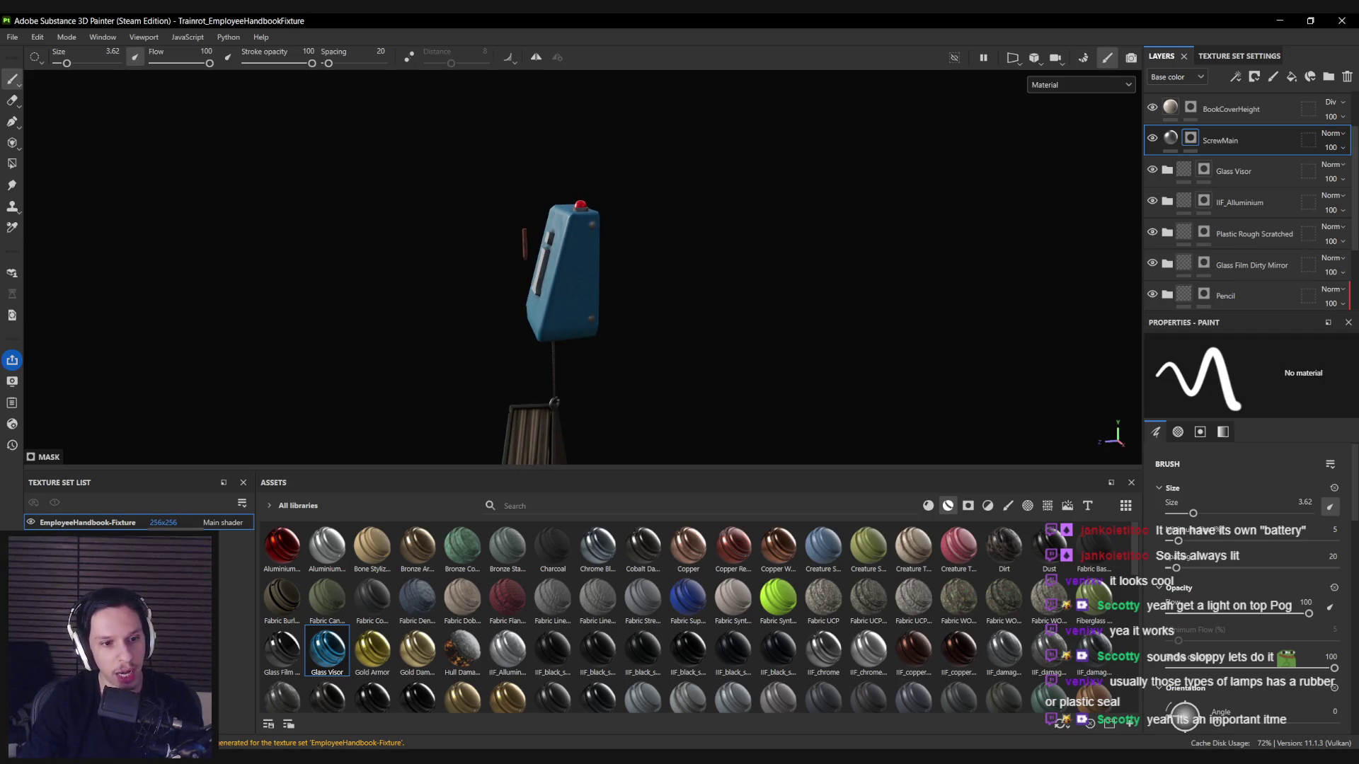
left_click_drag(576, 385, 552, 269)
scroll("up", 3)
left_click_drag(532, 328, 596, 250)
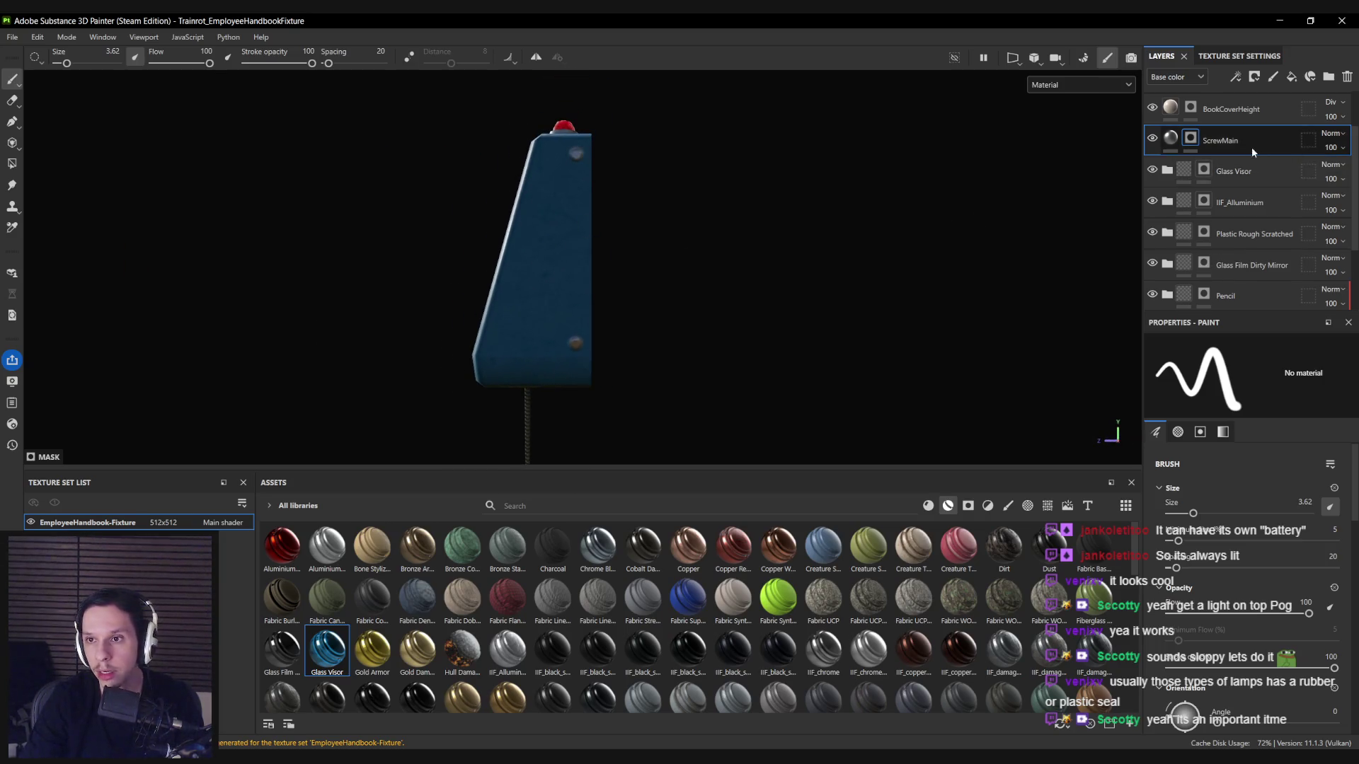
key("ctrl+d")
Rename the duplicate ScrewBack and turn off its color, roughness and metal channels.
double_click(1228, 141)
type("ScrewB")
type("ack")
key("Return")
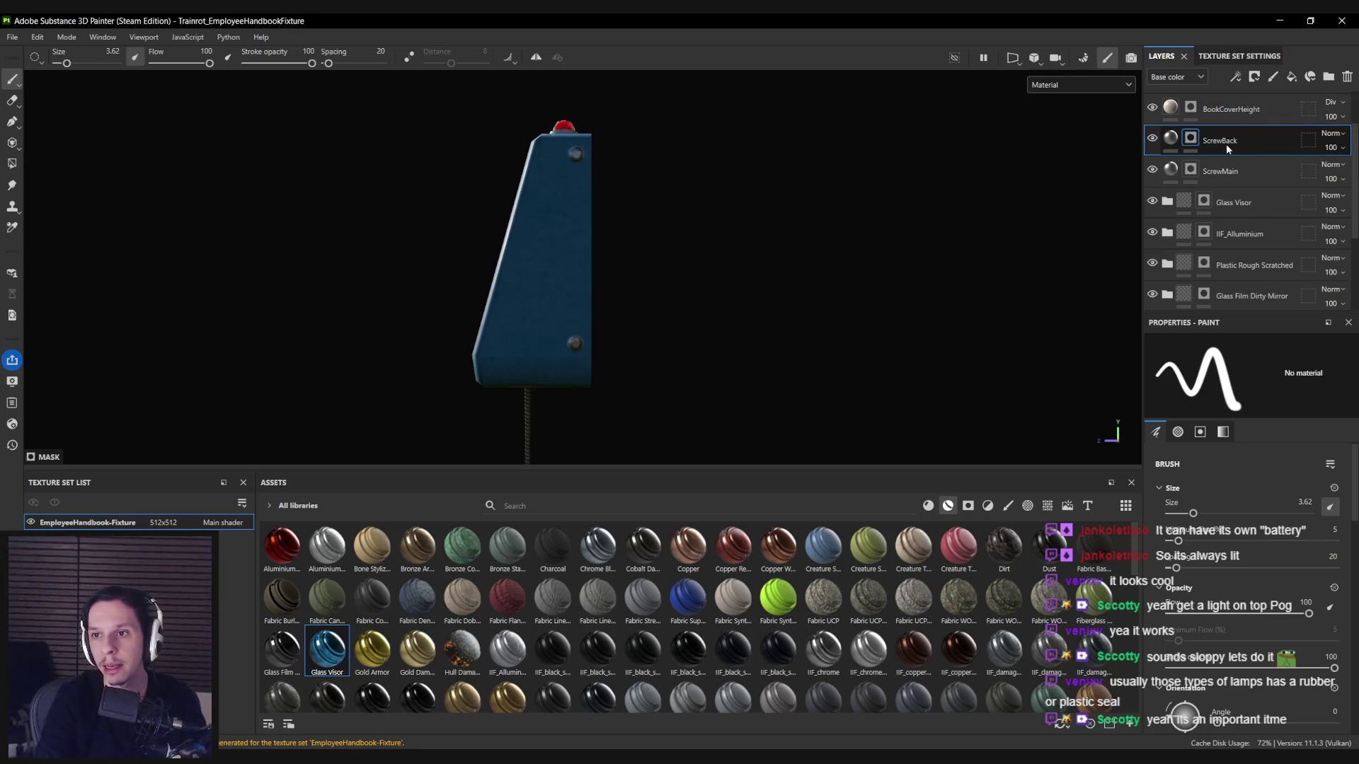
left_click(1180, 139)
left_click(1169, 427)
left_click(1274, 427)
left_click(1325, 426)
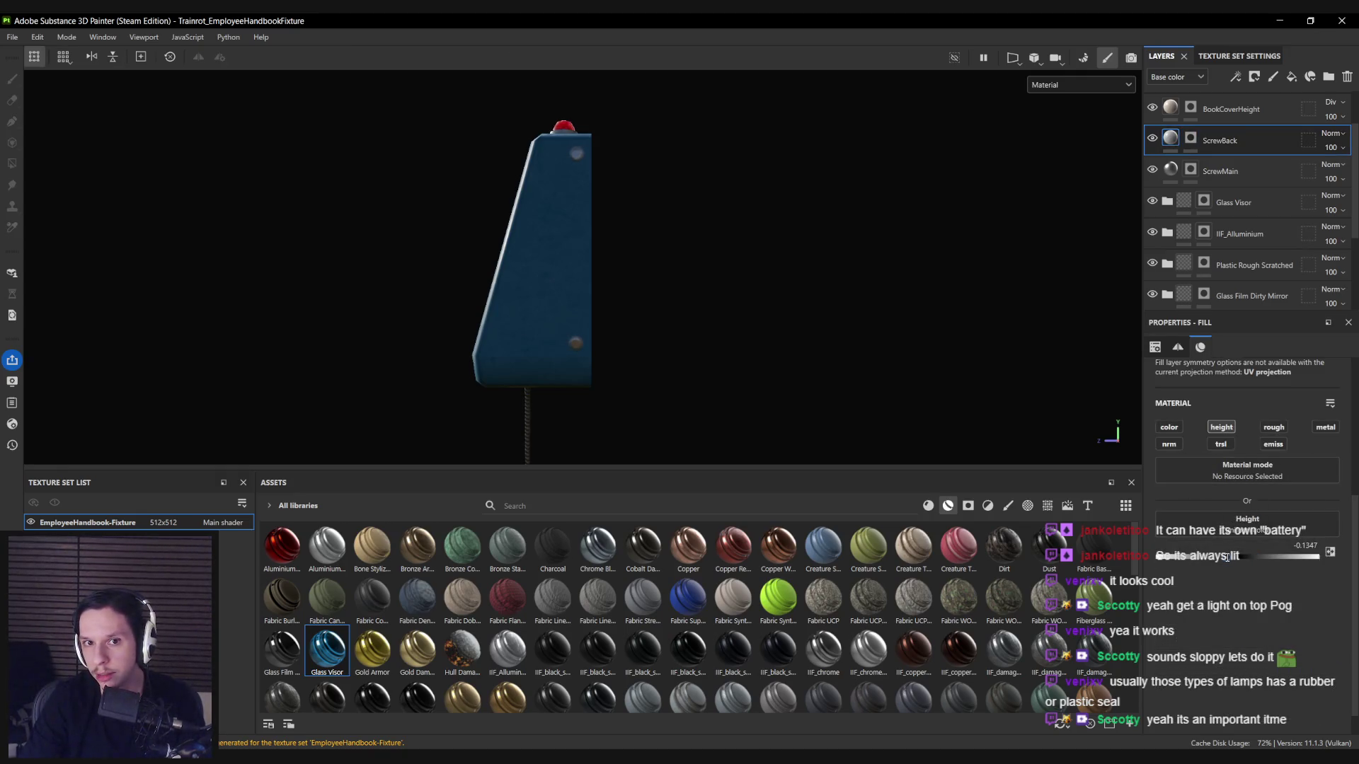
Move ScrewBack below ScrewMain and set ScrewMain's blend mode to Normal.
left_click_drag(1226, 150, 1229, 184)
left_click(1216, 139)
left_click(1332, 133)
left_click(1319, 149)
Add a Blur filter at intensity 1.68 to the ScrewBack mask to recess the screws.
right_click(1194, 171)
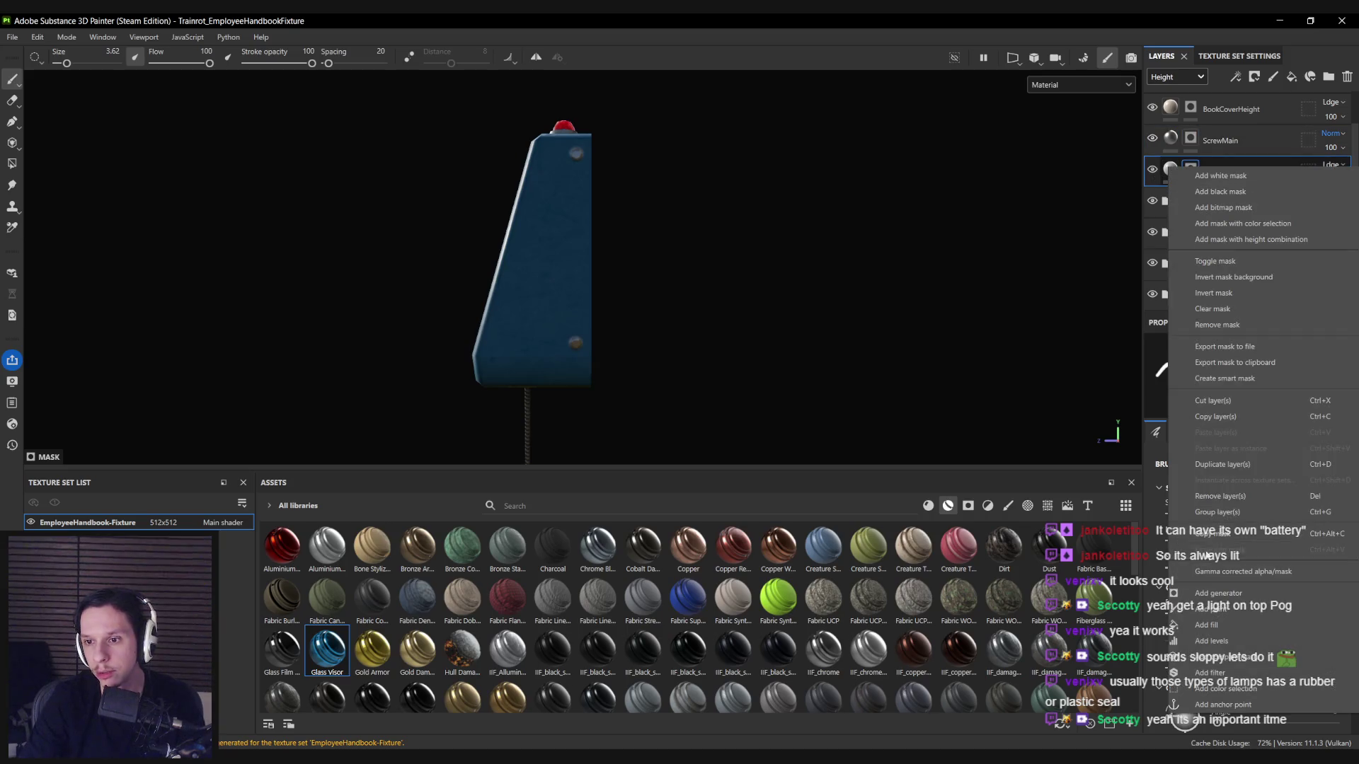
left_click(1210, 673)
left_click(1230, 384)
type("bl")
left_click(1257, 432)
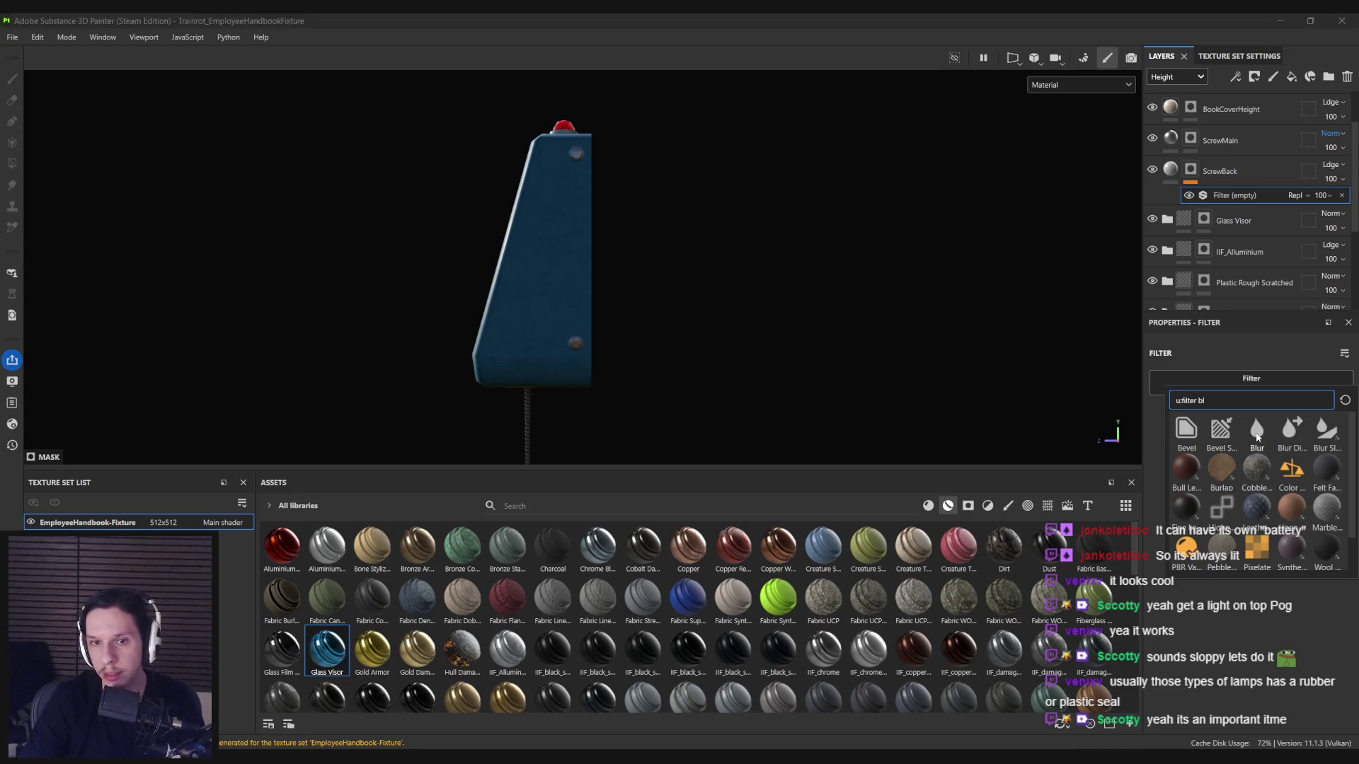
scroll("up", 3)
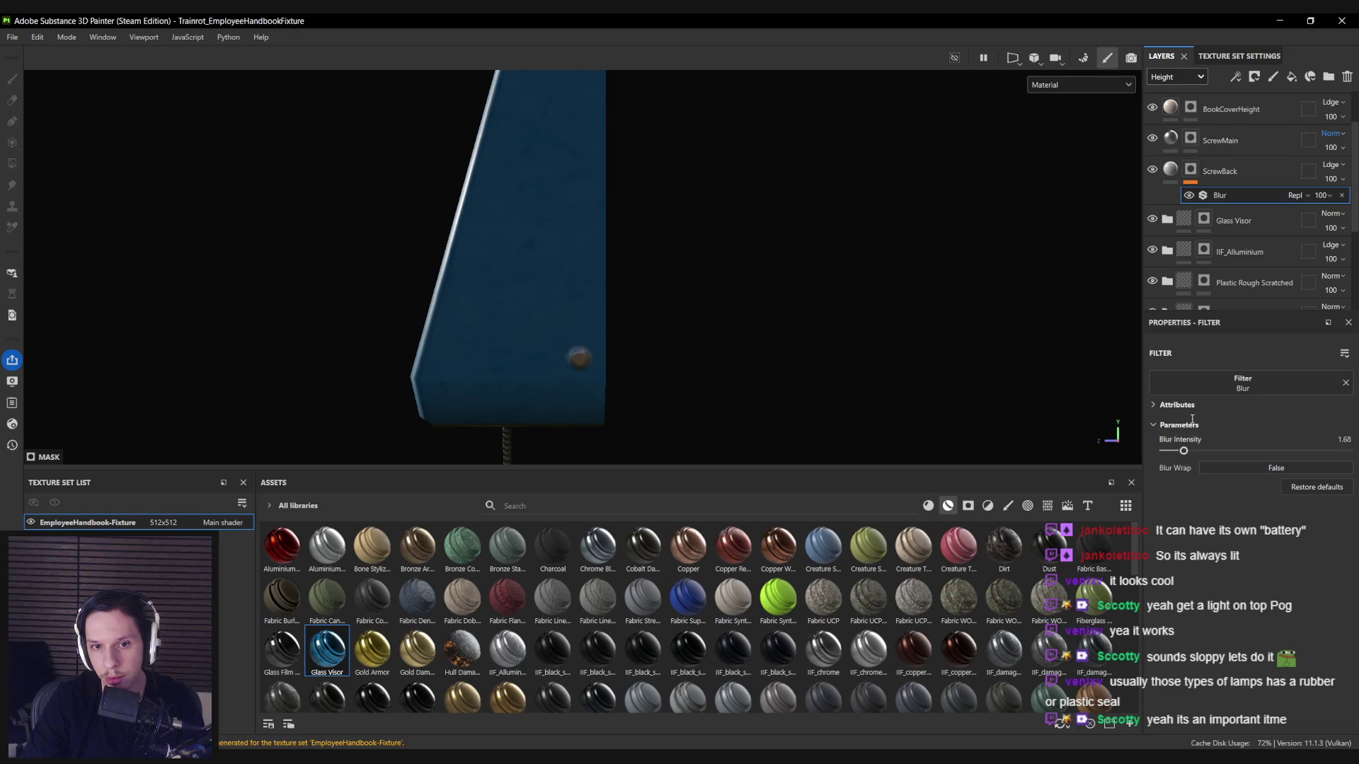
key("Delete")
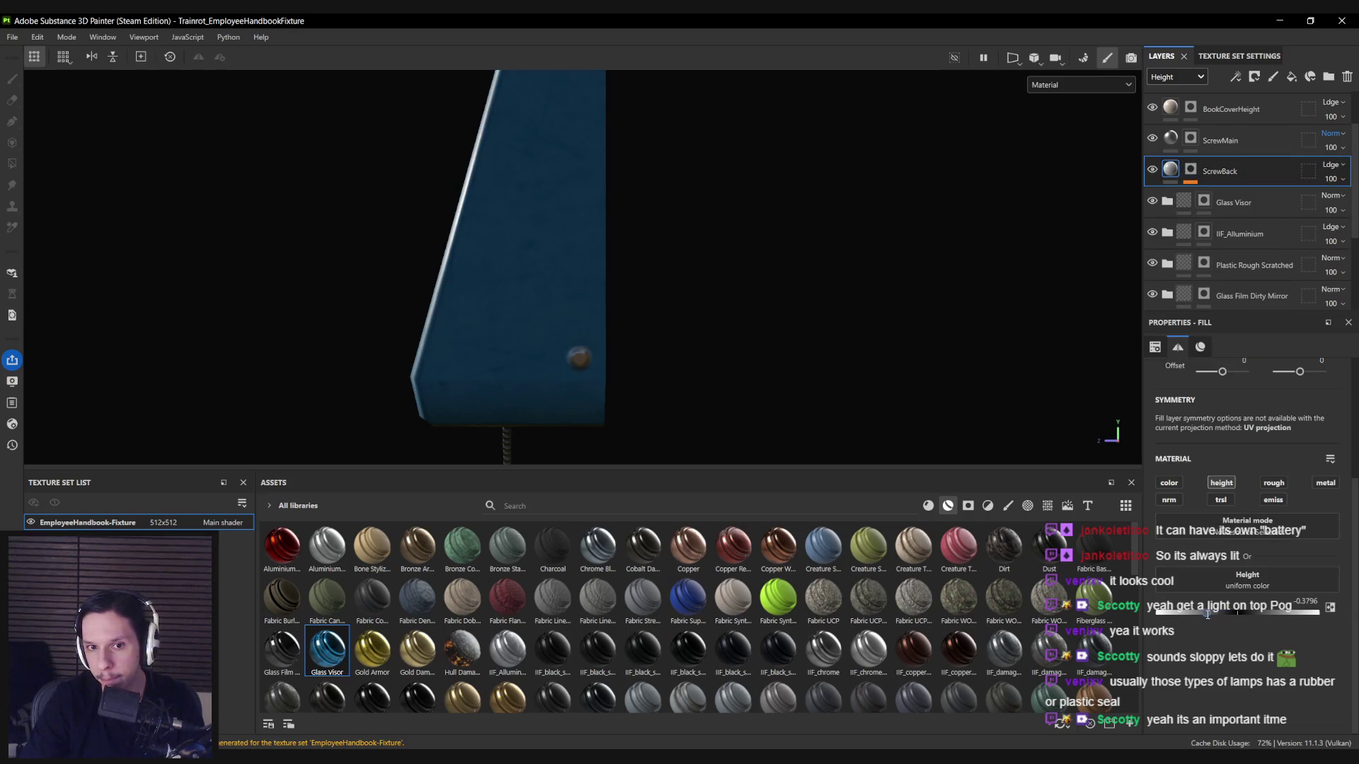
scroll("down", 3)
left_click_drag(551, 267, 591, 201)
left_click_drag(582, 137, 528, 258)
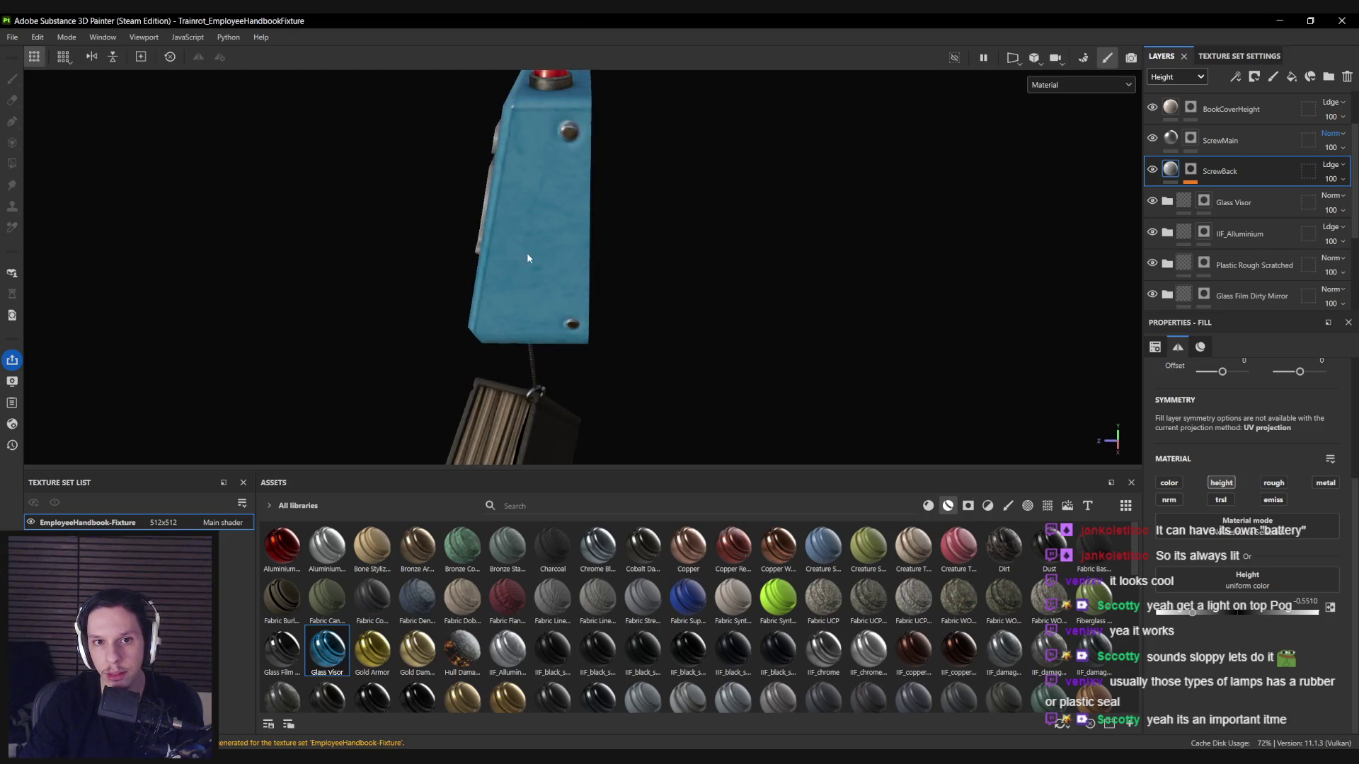
scroll("up", 3)
Add a Levels adjustment to the ScrewBack mask with the black point at about 0.07.
left_click(1190, 170)
right_click(1191, 169)
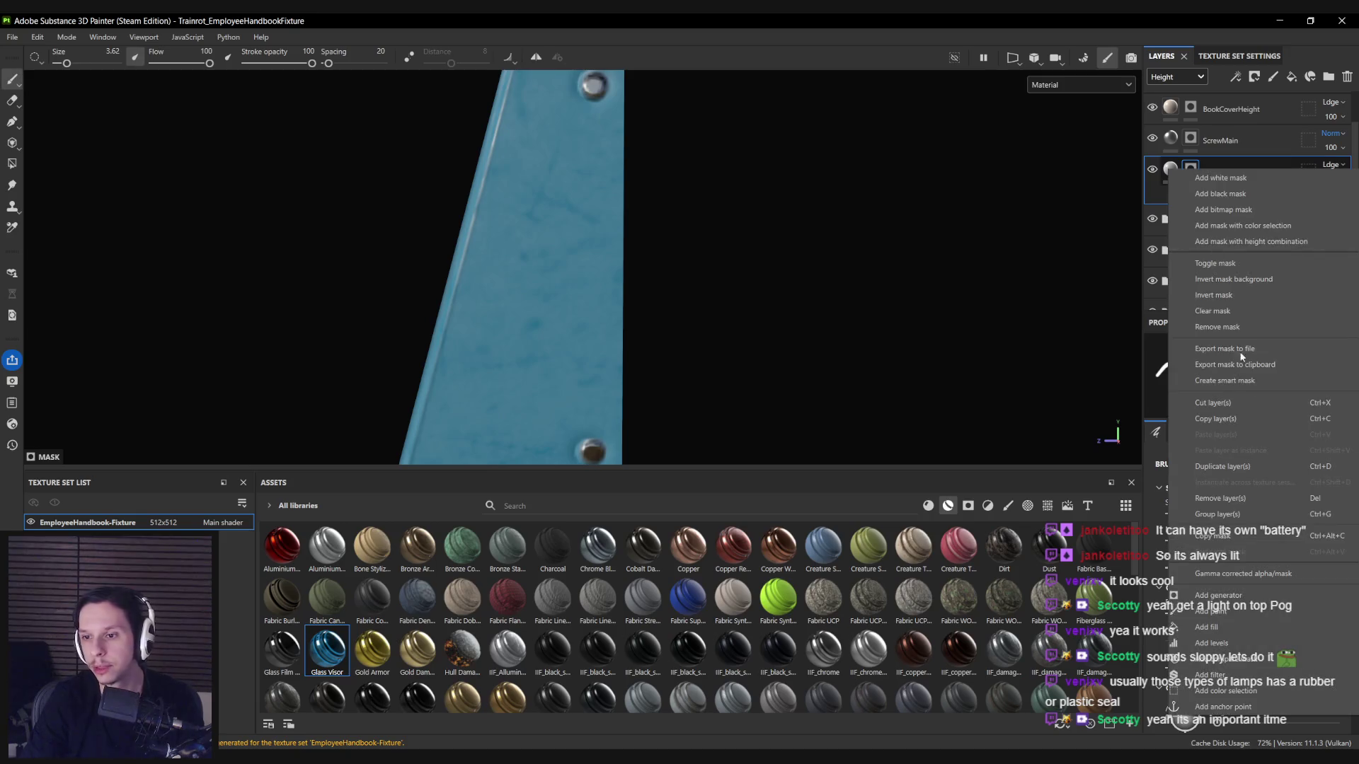
left_click(1212, 643)
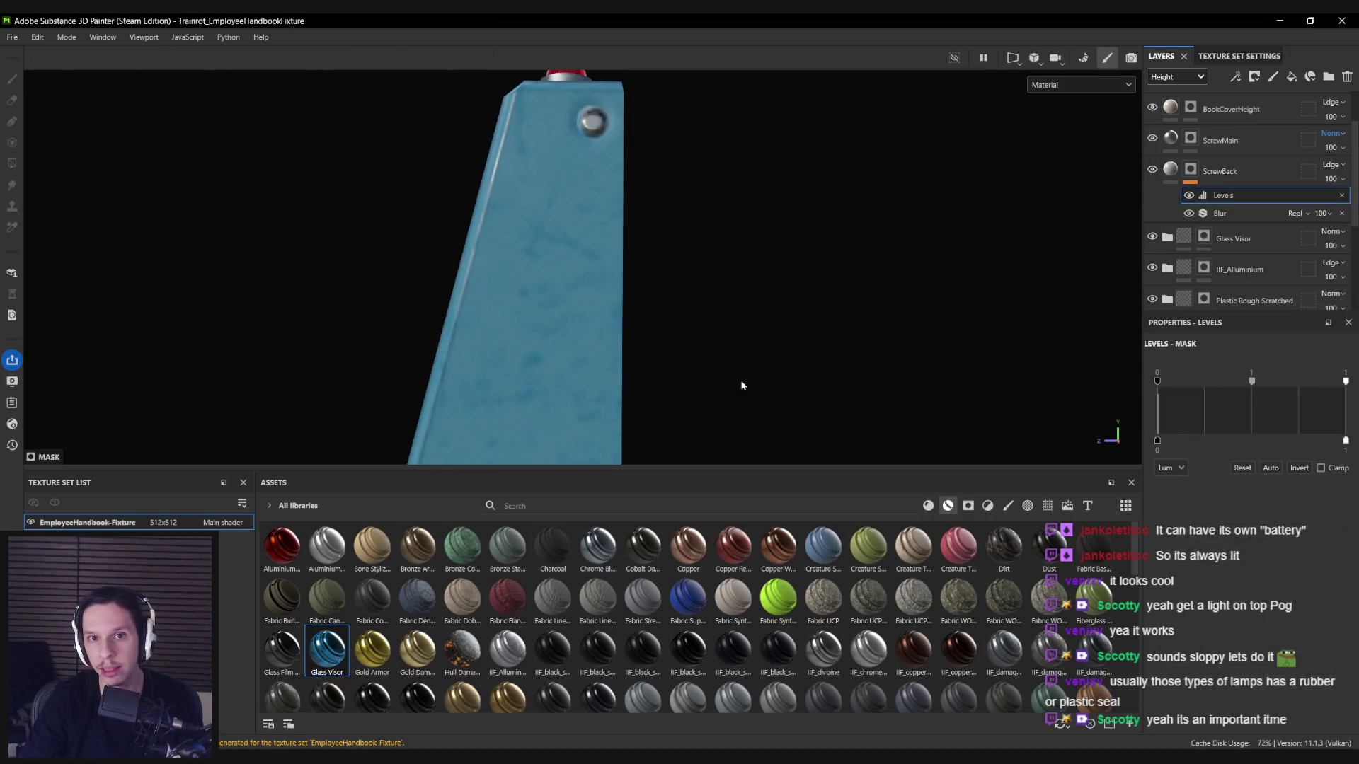
left_click_drag(1241, 383, 1249, 388)
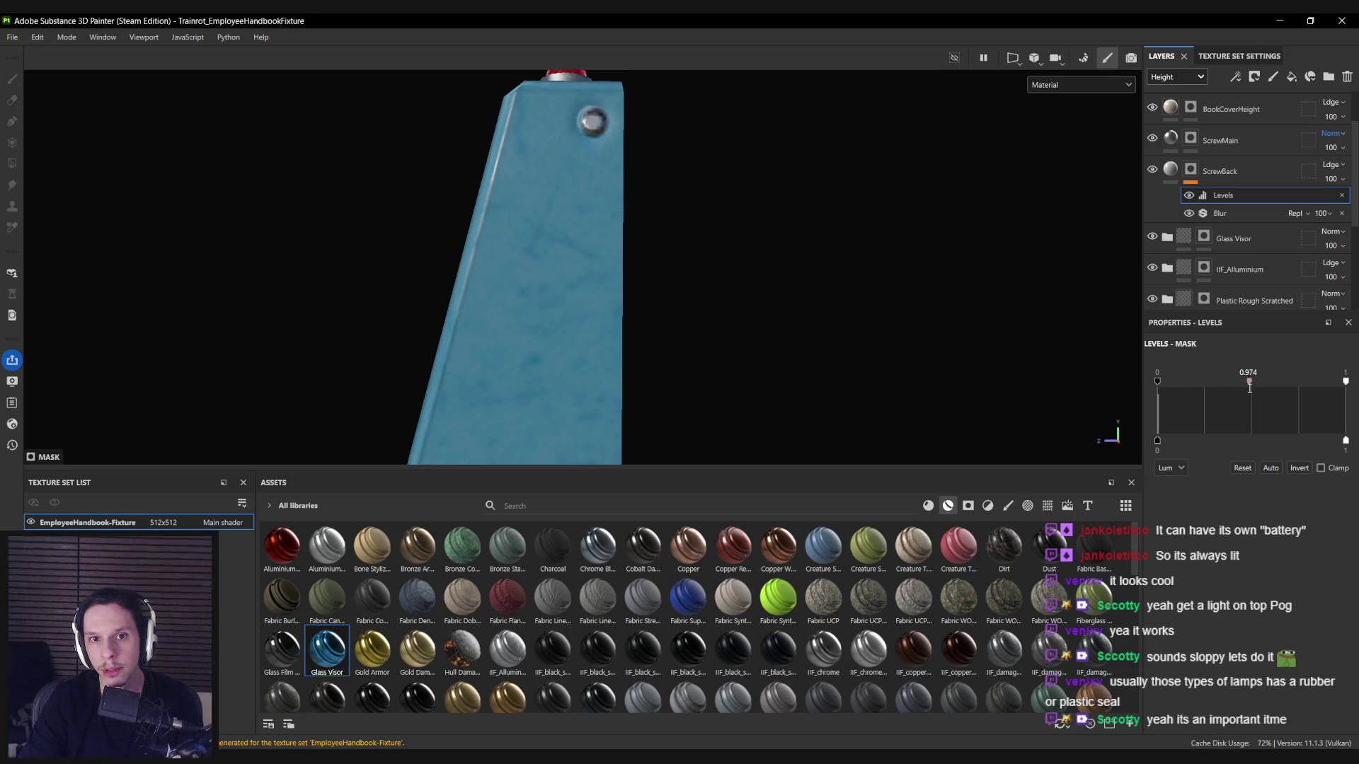
left_click_drag(1157, 382, 1186, 382)
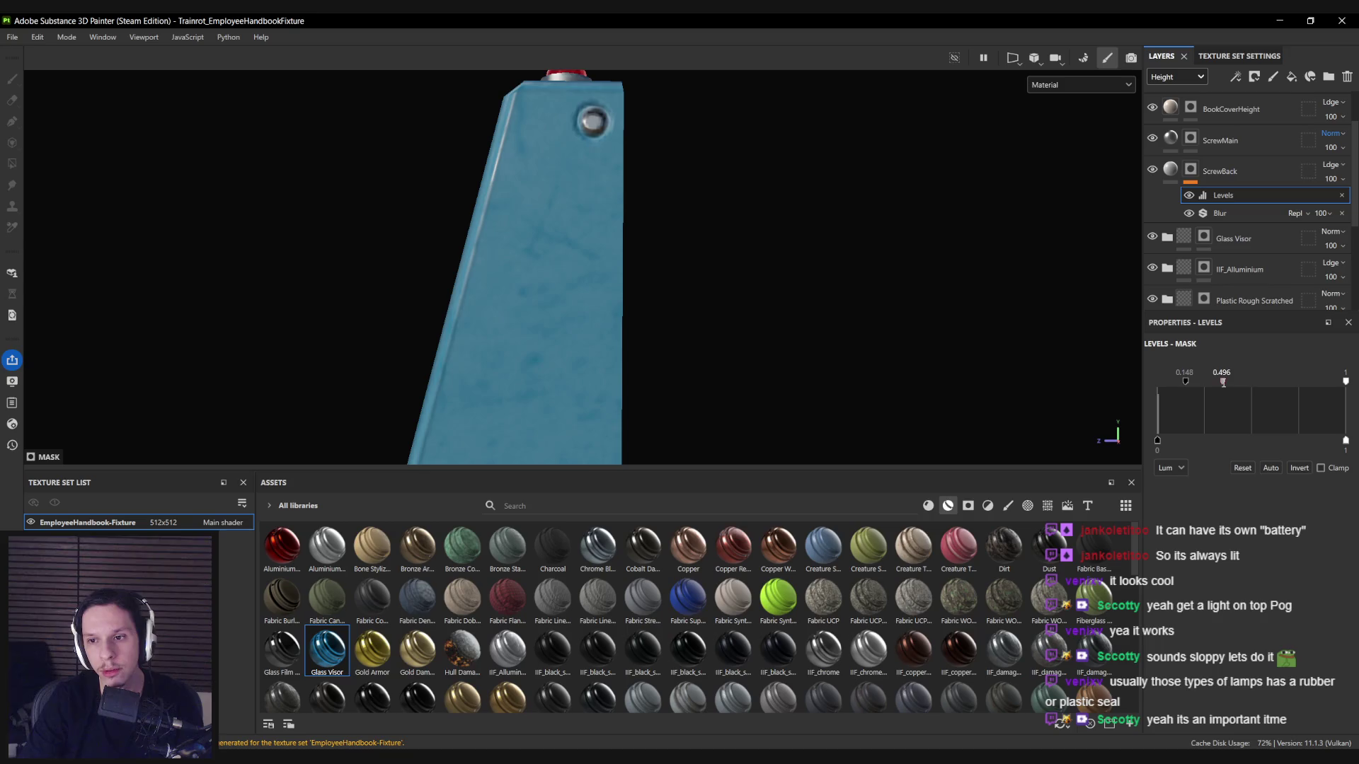
scroll("down", 3)
left_click_drag(579, 262, 496, 233)
scroll("up", 3)
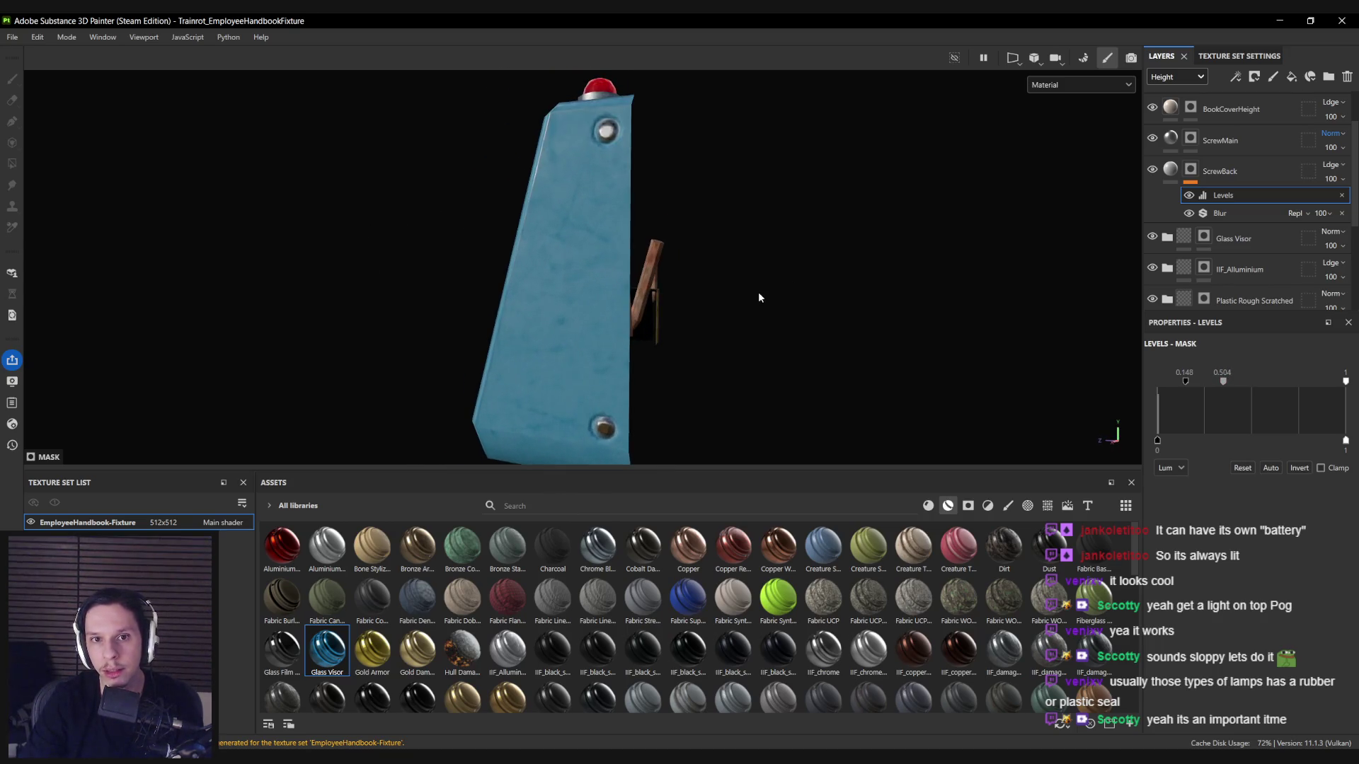
left_click(1217, 213)
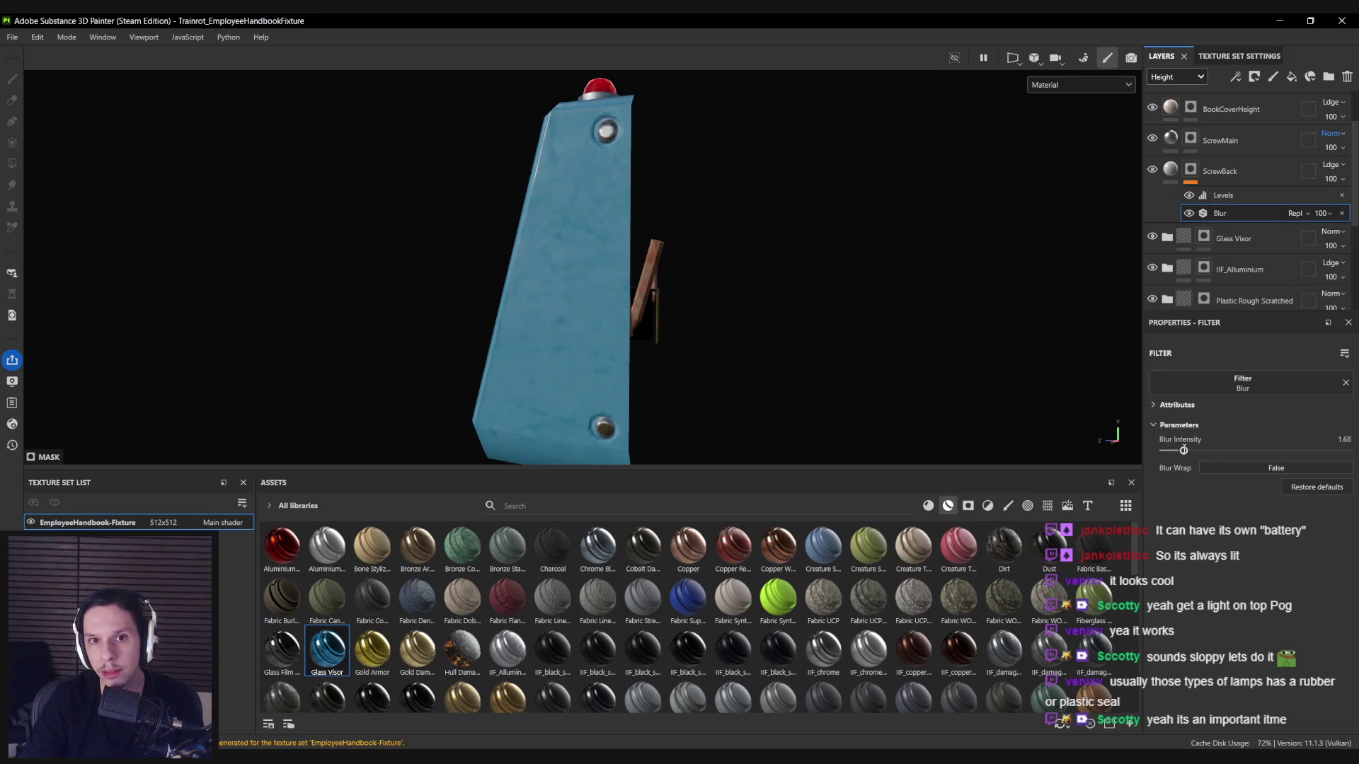
left_click(1190, 198)
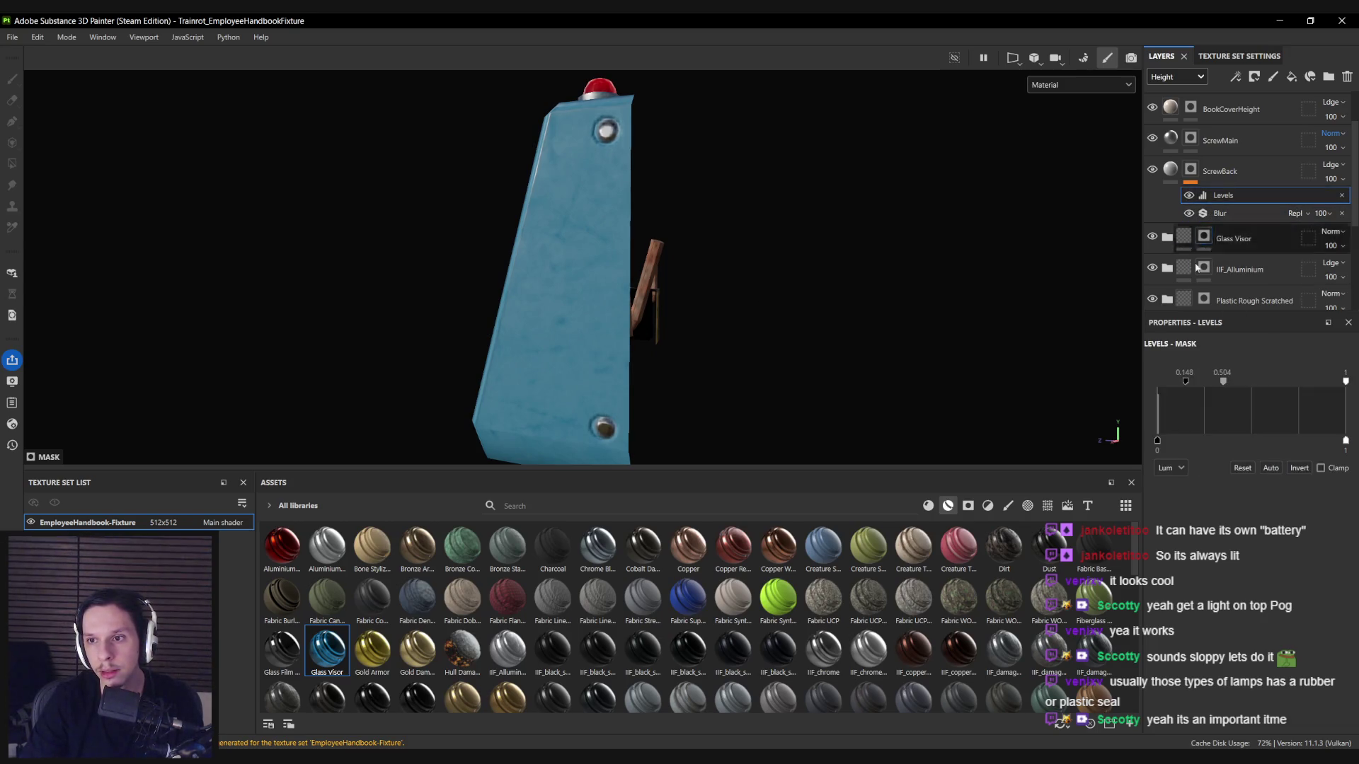
left_click_drag(1158, 382, 1233, 384)
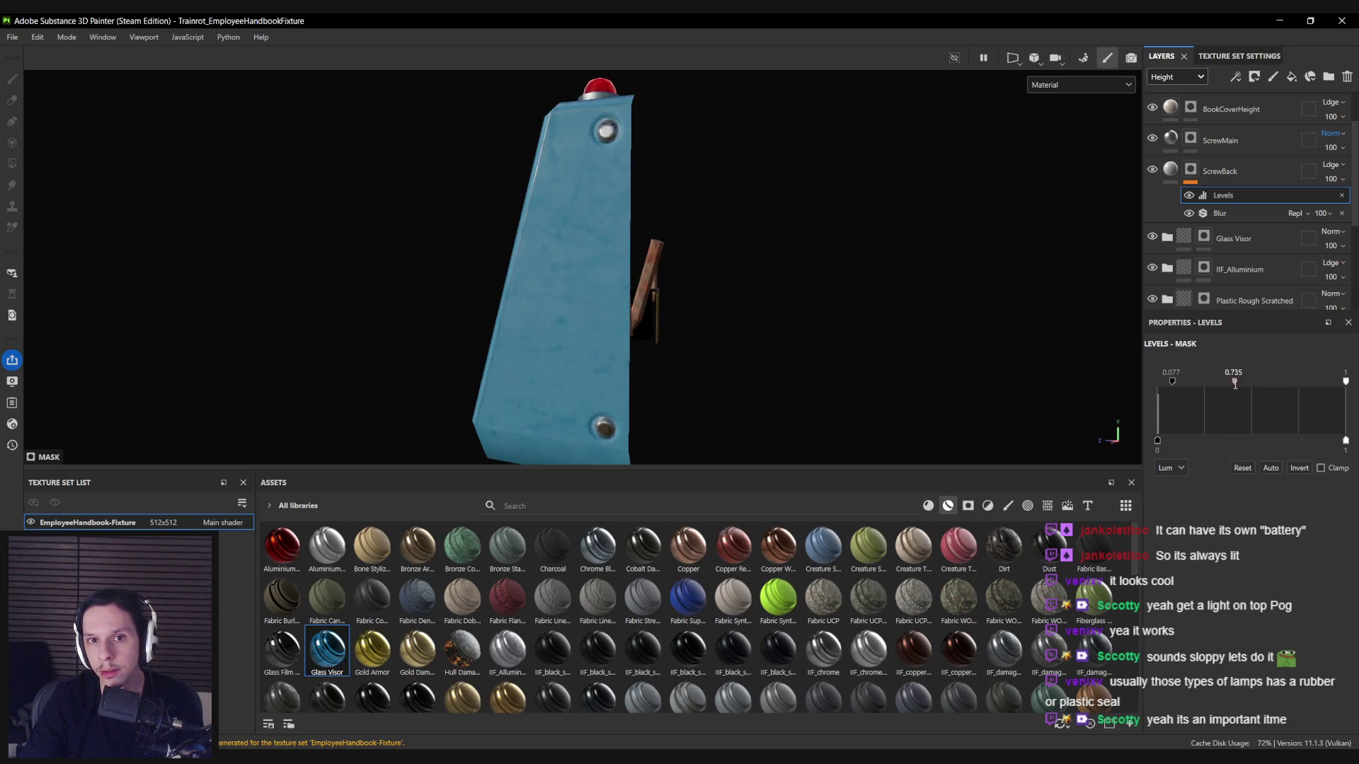
left_click_drag(677, 279, 552, 326)
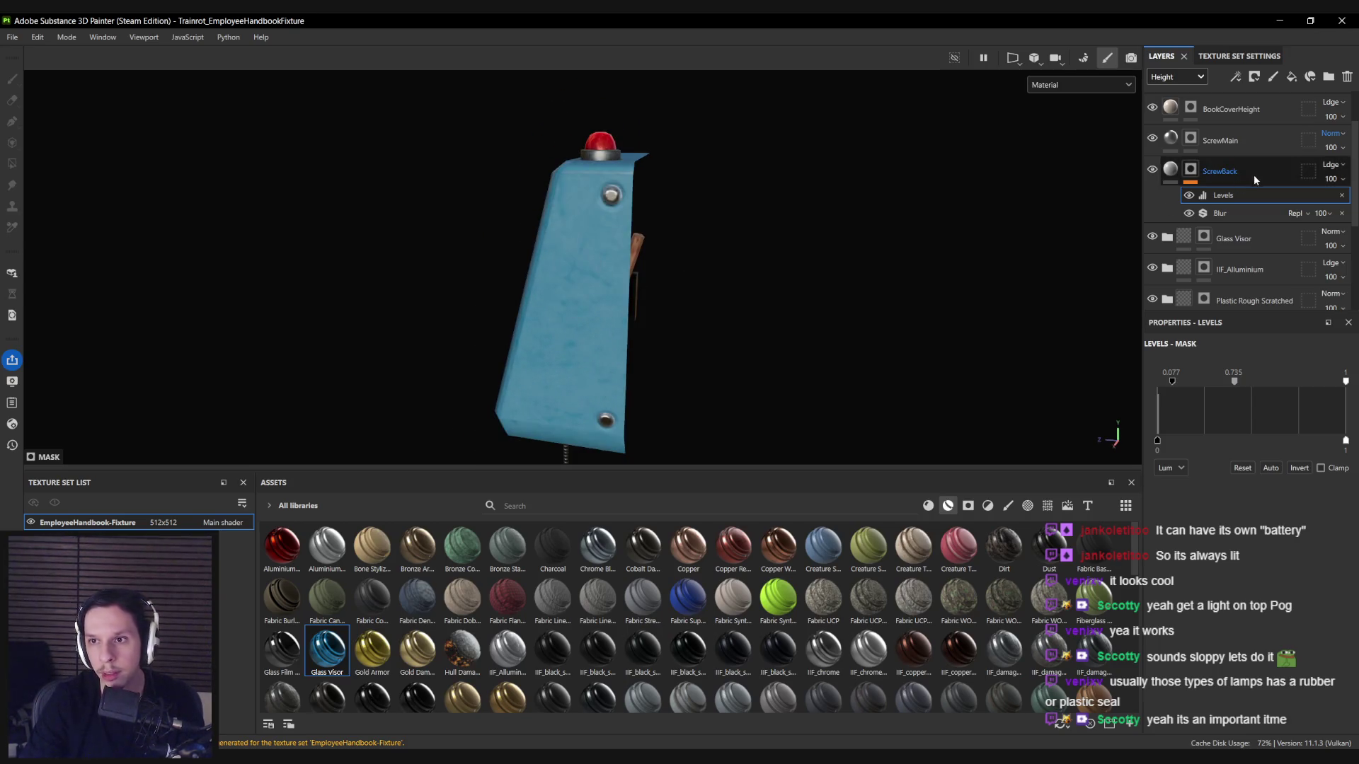
Select the ScrewMain 1 copy above ScrewMain and start renaming it.
left_click(1249, 173)
left_click(1228, 147)
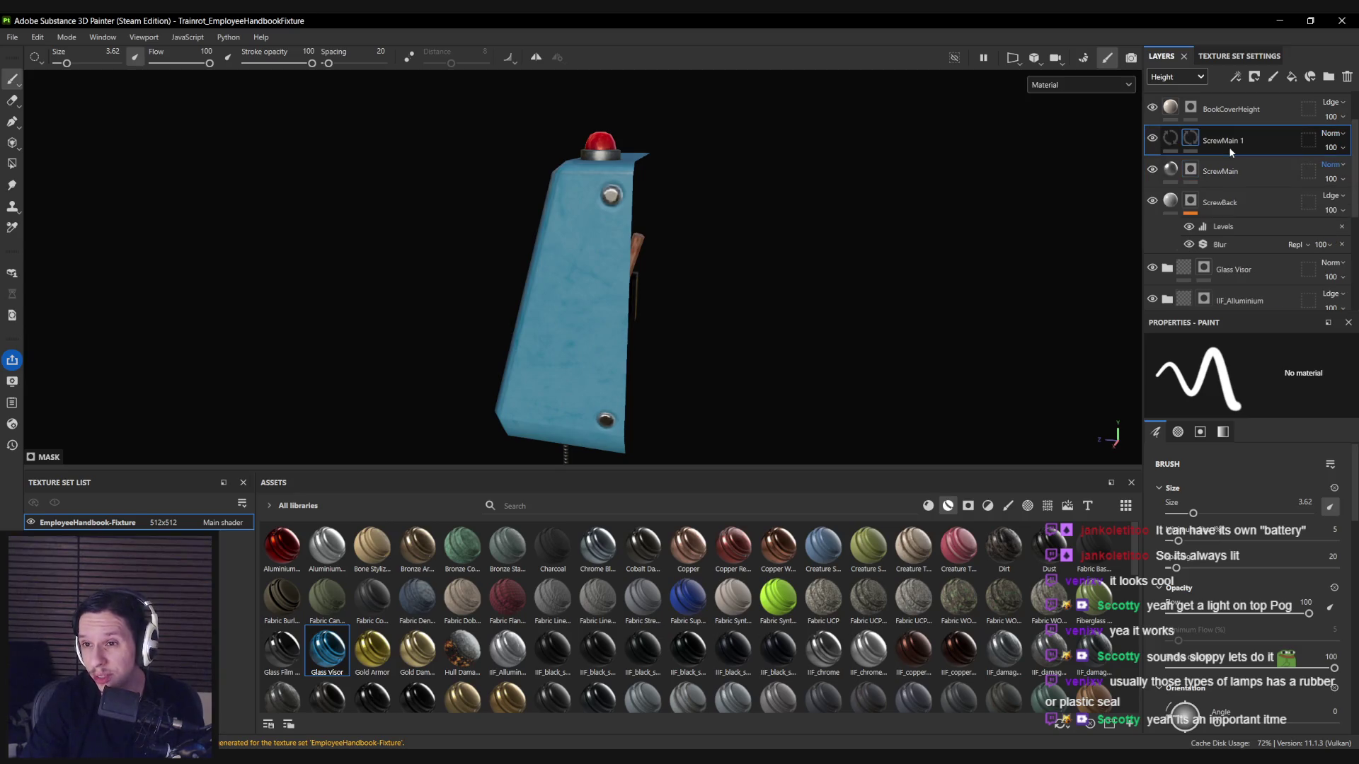
right_click(1207, 138)
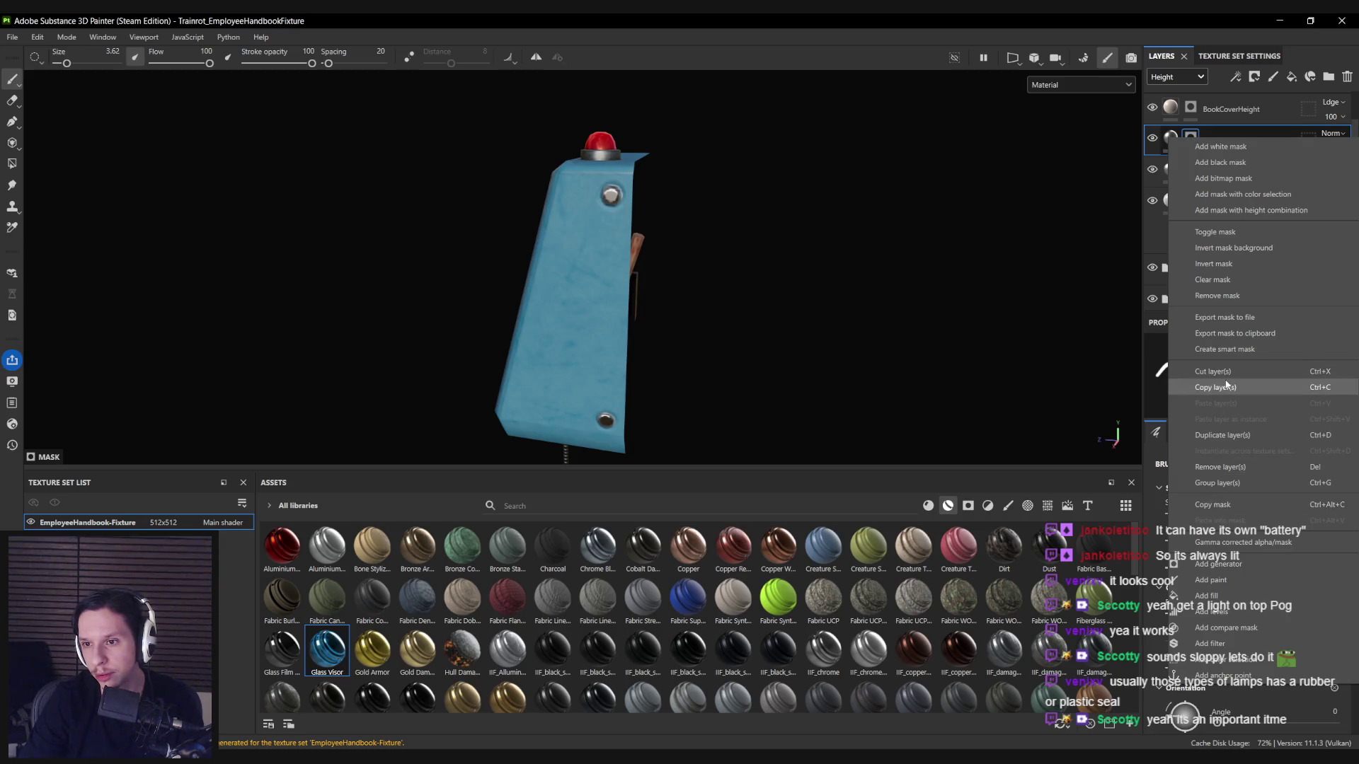
left_click(1227, 233)
double_click(1217, 142)
Rename the copy ScrewInset and turn off its colour, roughness and metallic channels, leaving height only.
type("ScrewIns")
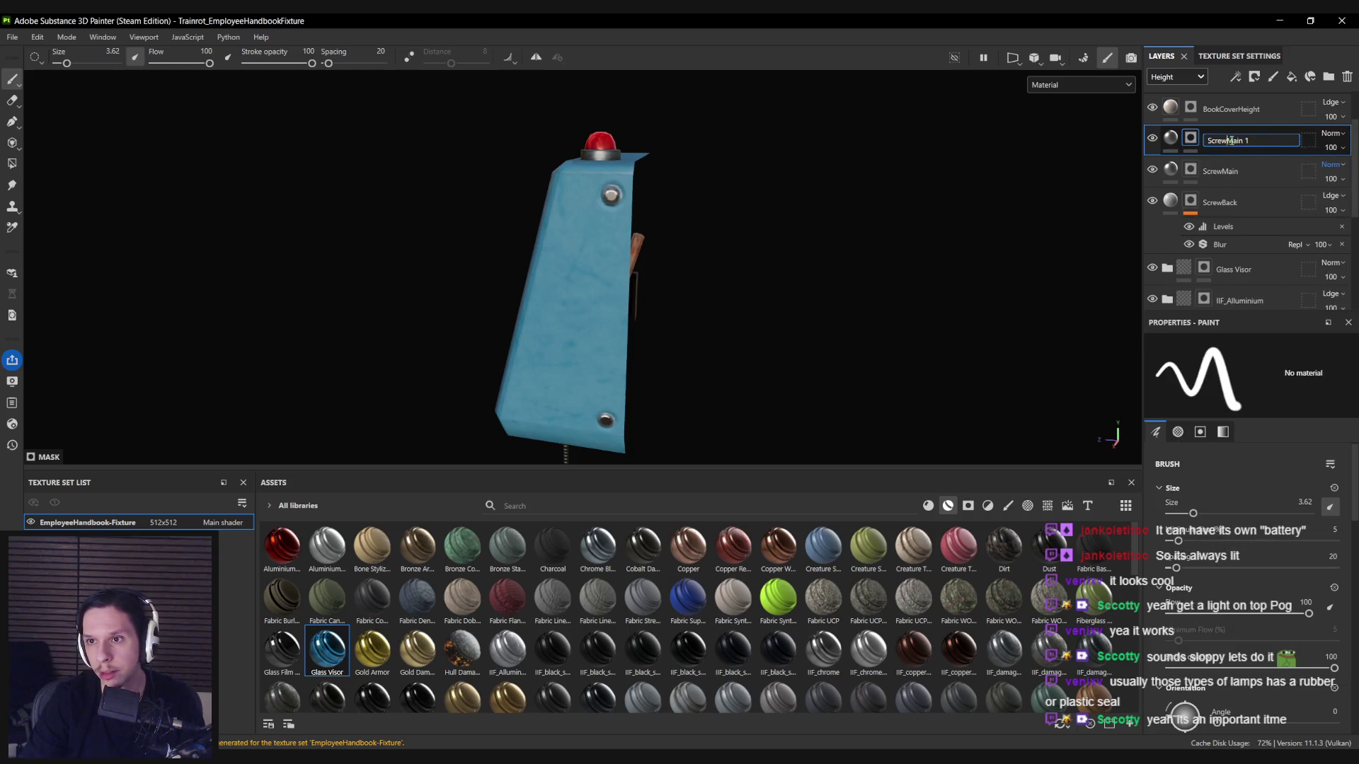
type("et")
key("Return")
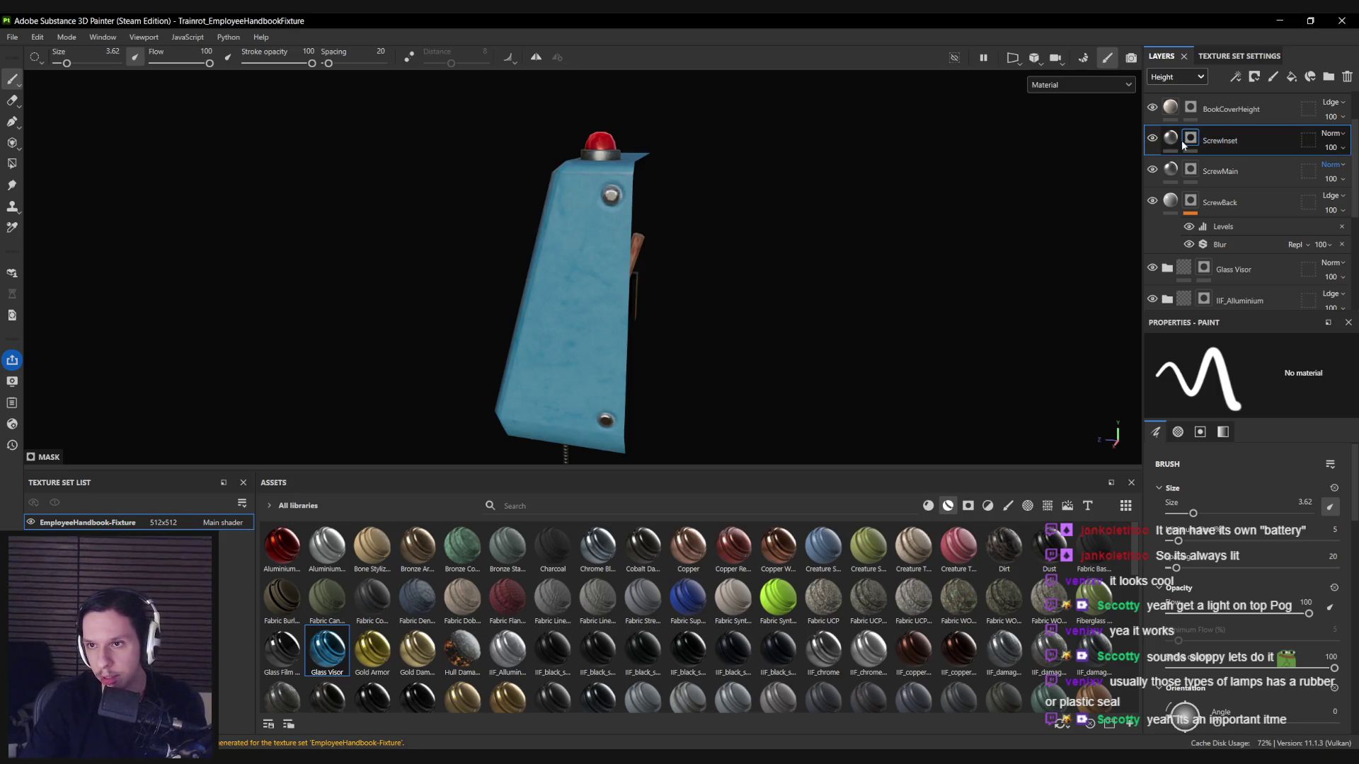
left_click(1170, 139)
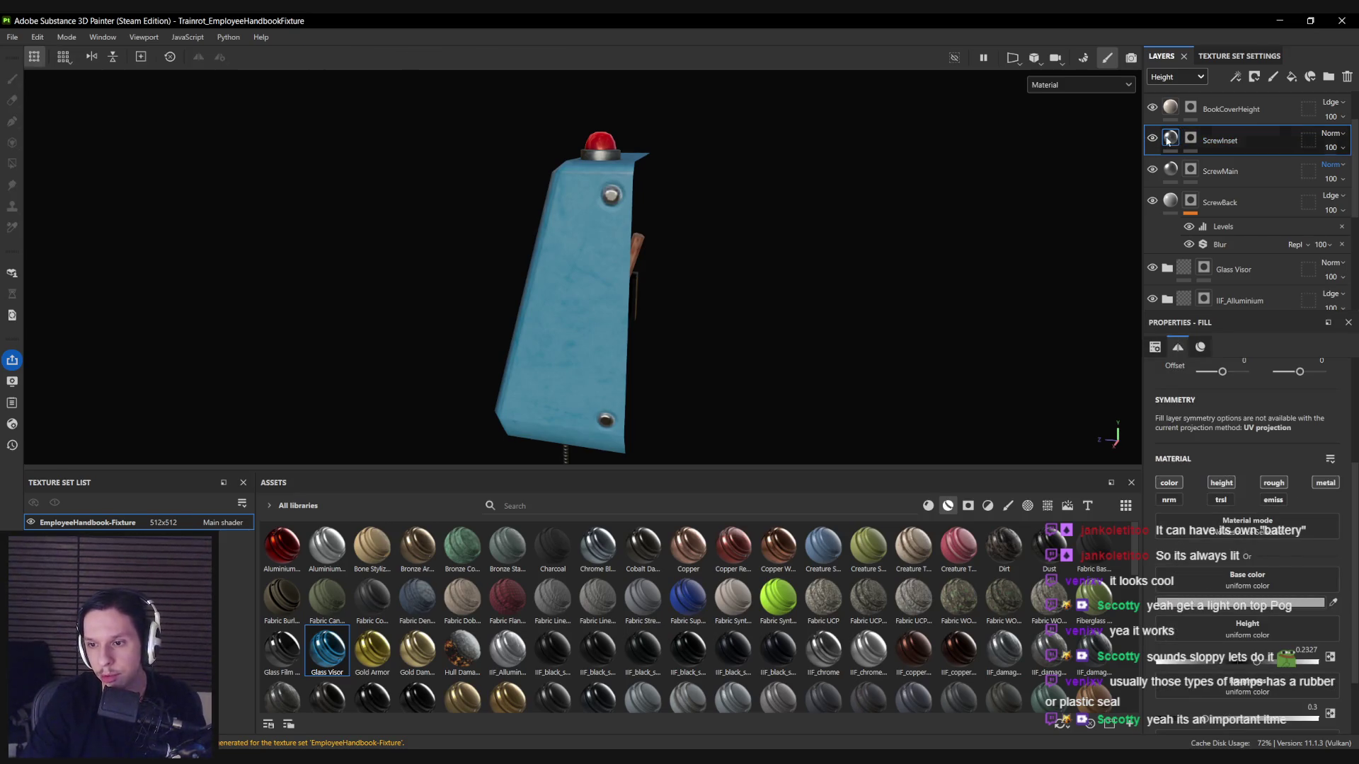
left_click(1168, 483)
left_click(1273, 483)
left_click(1321, 483)
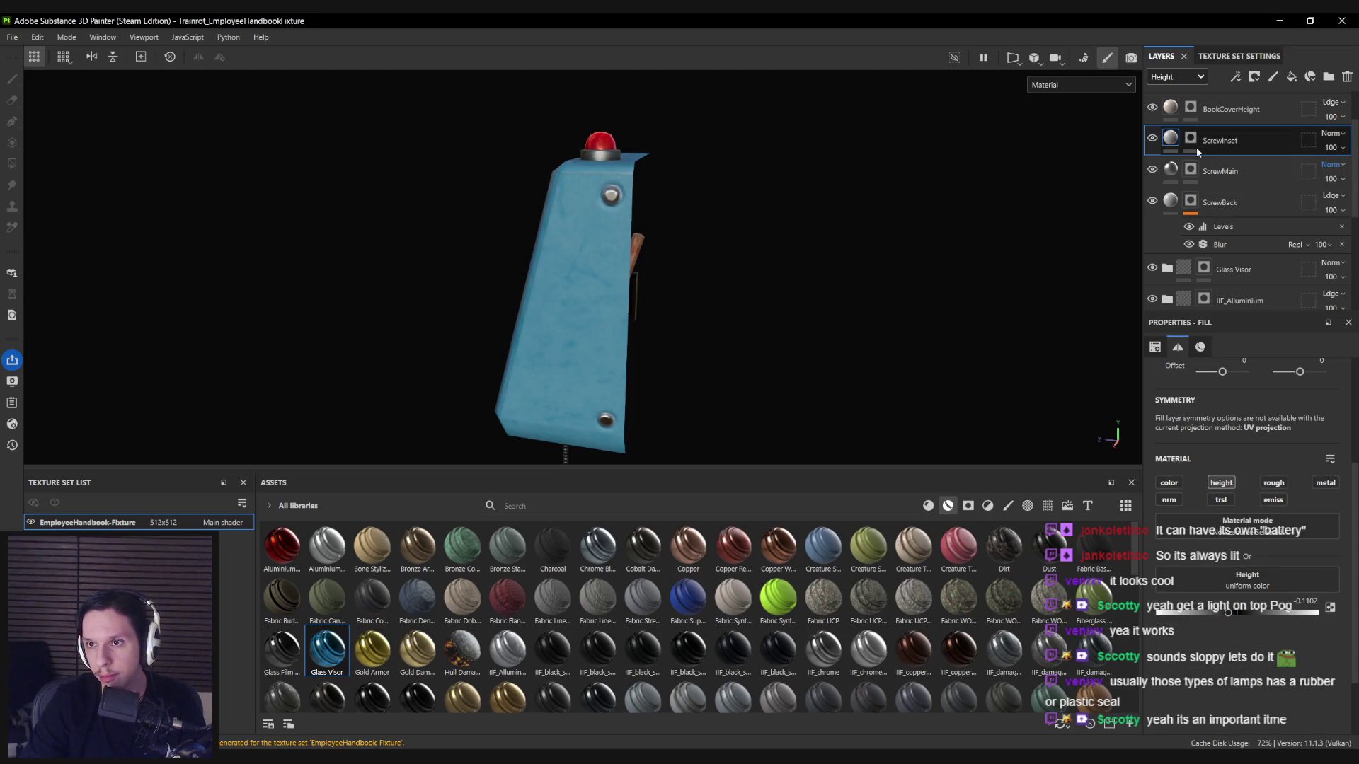
left_click(1190, 139)
scroll("up", 3)
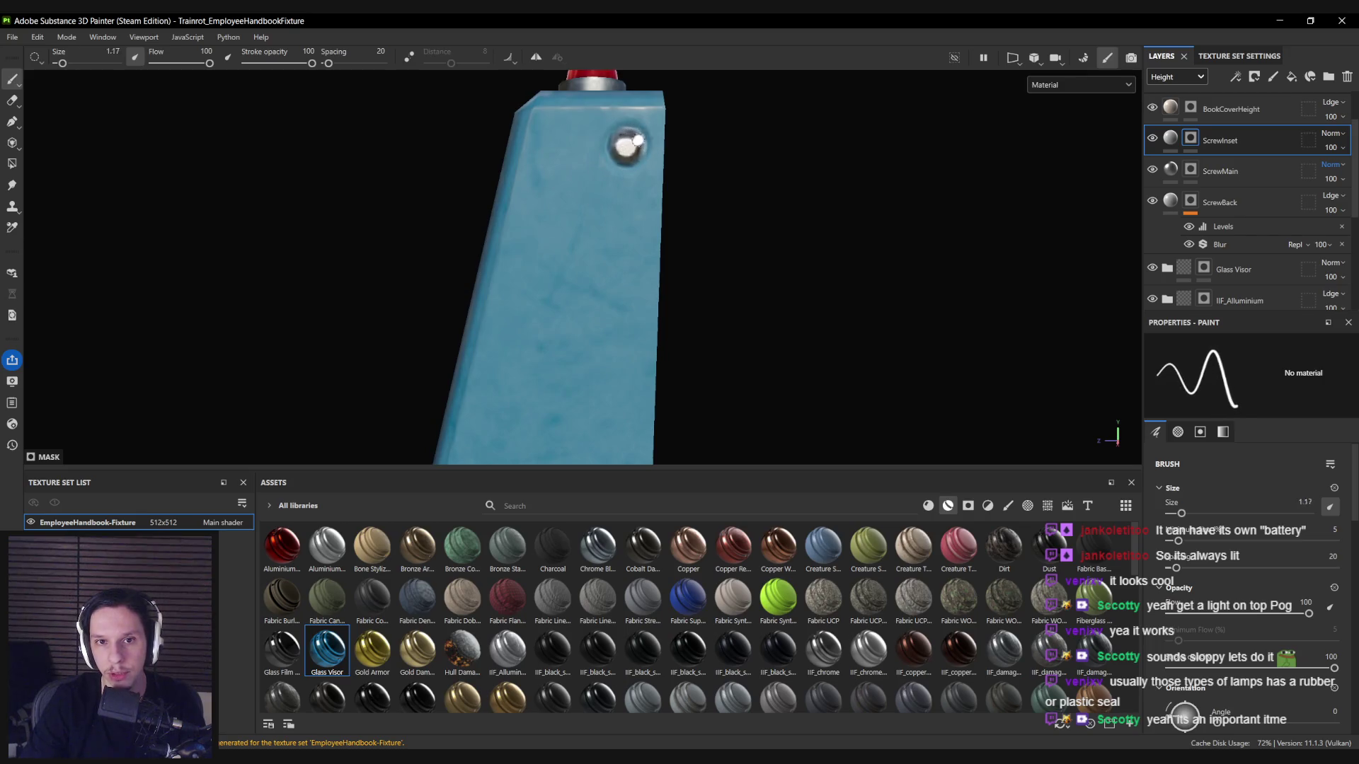
Shrink the brush to 0.38 for fine detail on the ScrewInset mask around the screws.
scroll("up", 3)
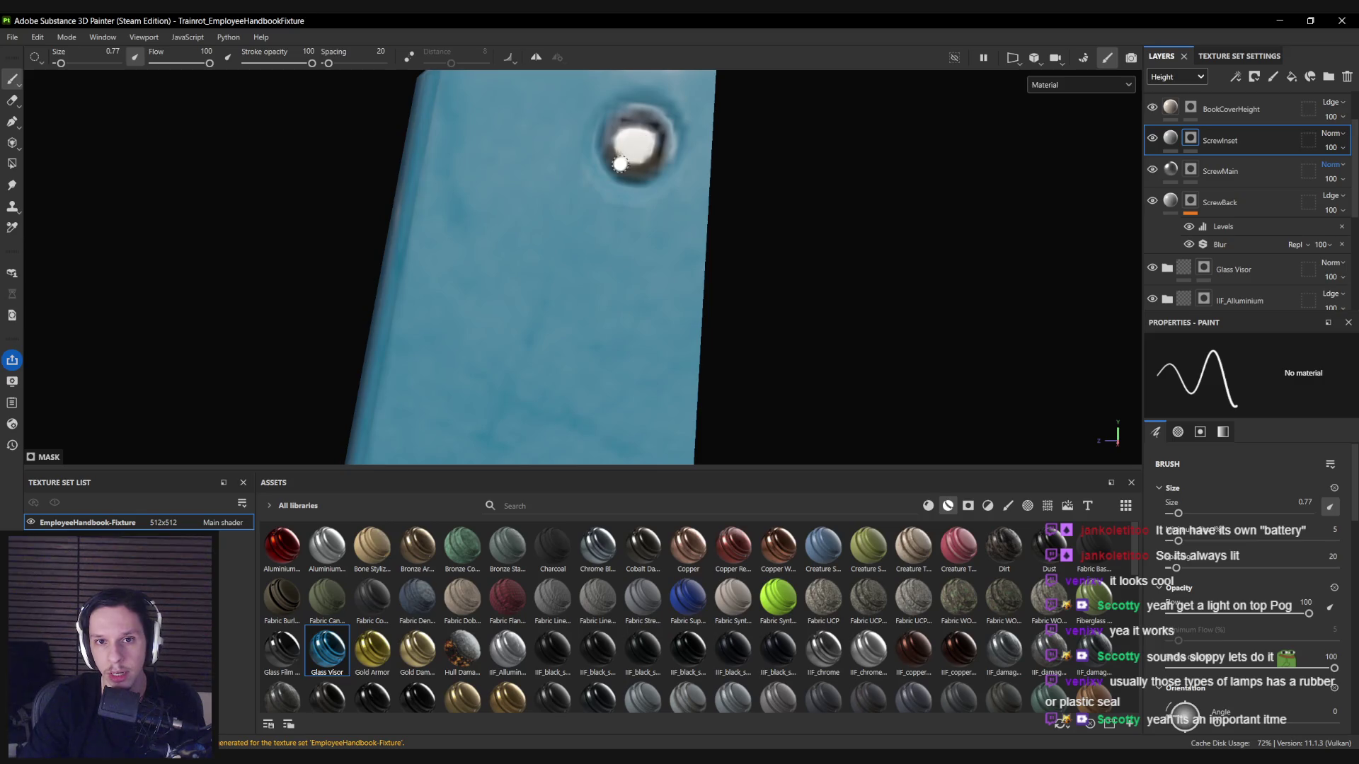
scroll("down", 3)
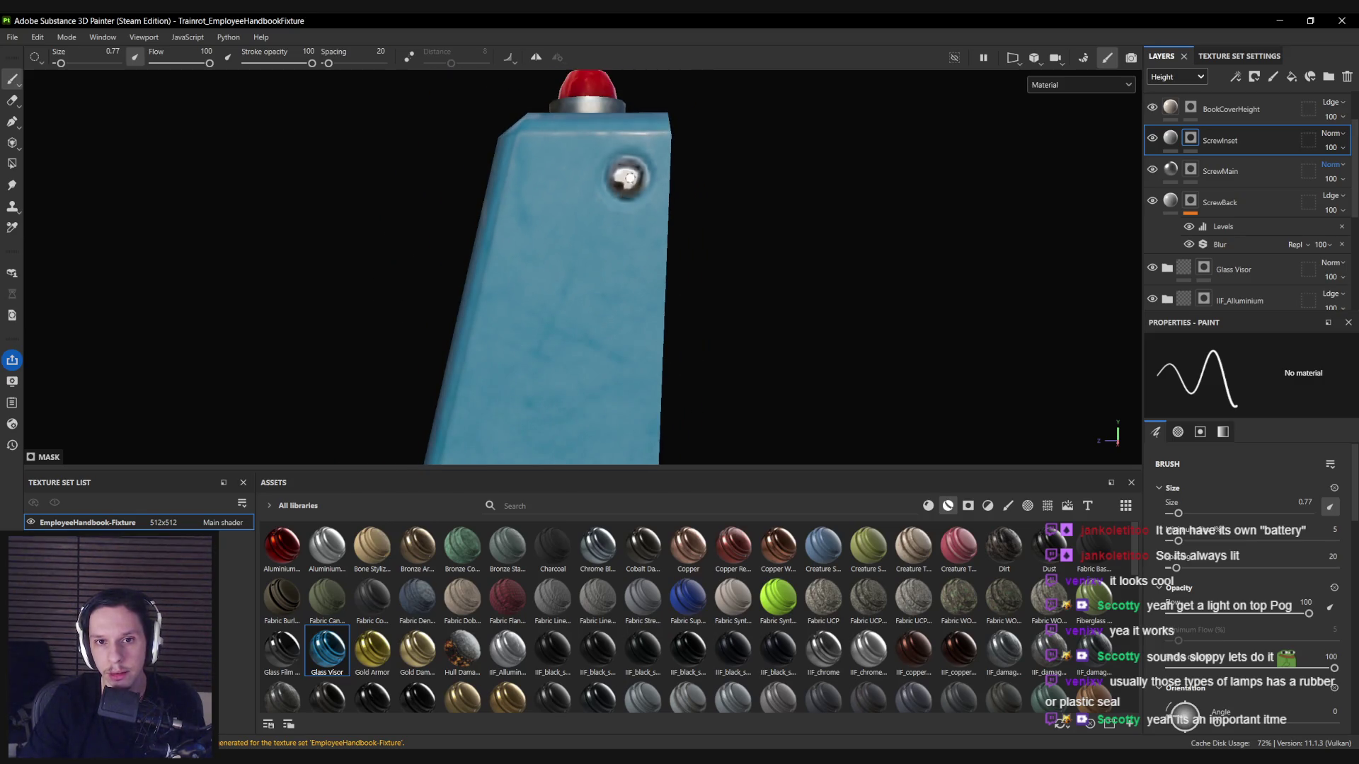
key("bracketleft")
scroll("up", 3)
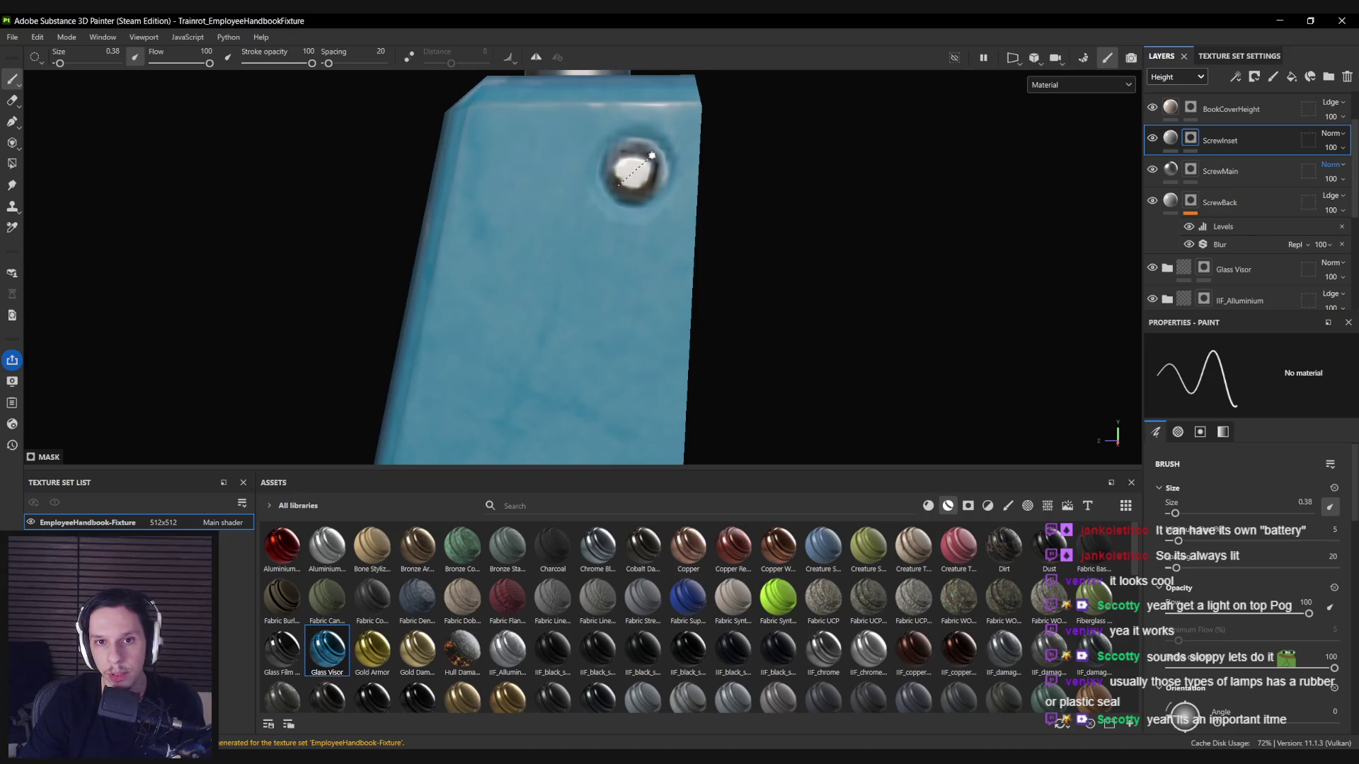
scroll("down", 3)
scroll("up", 3)
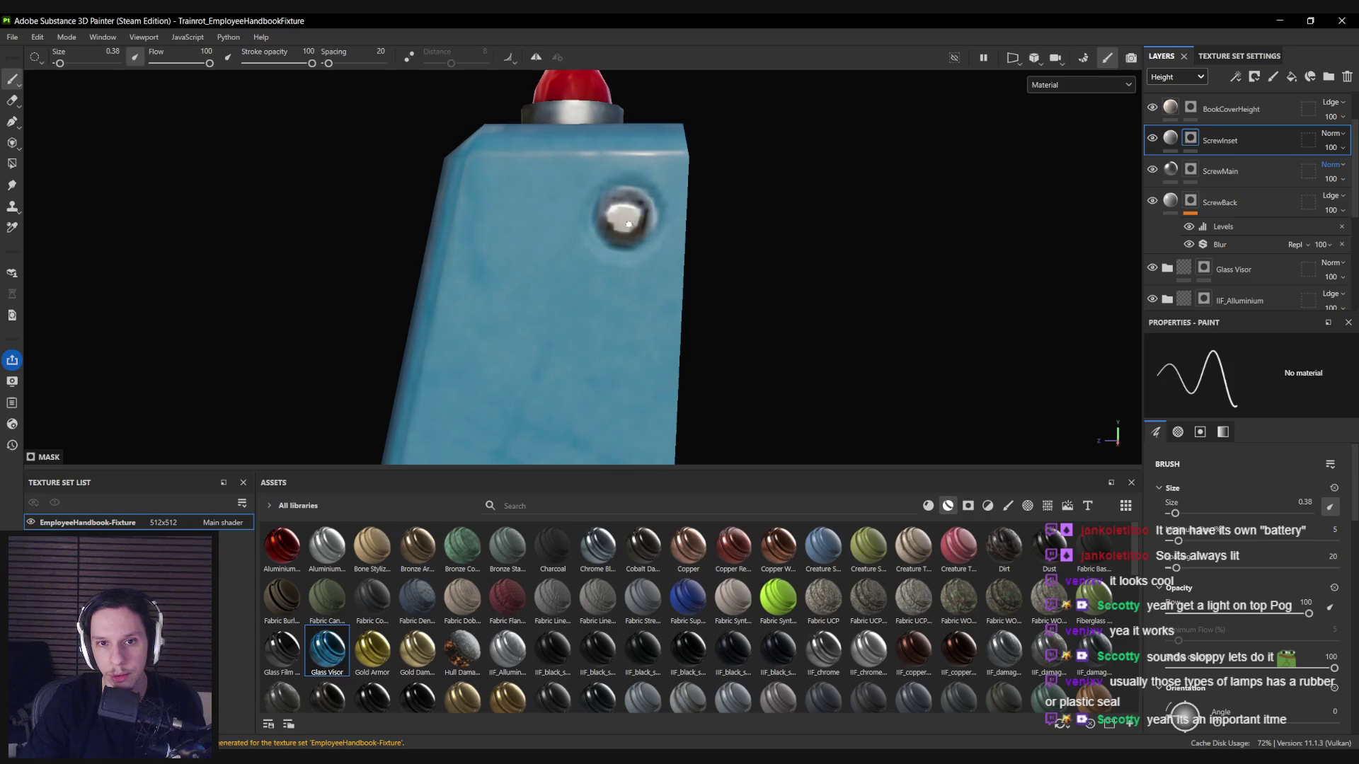
scroll("down", 3)
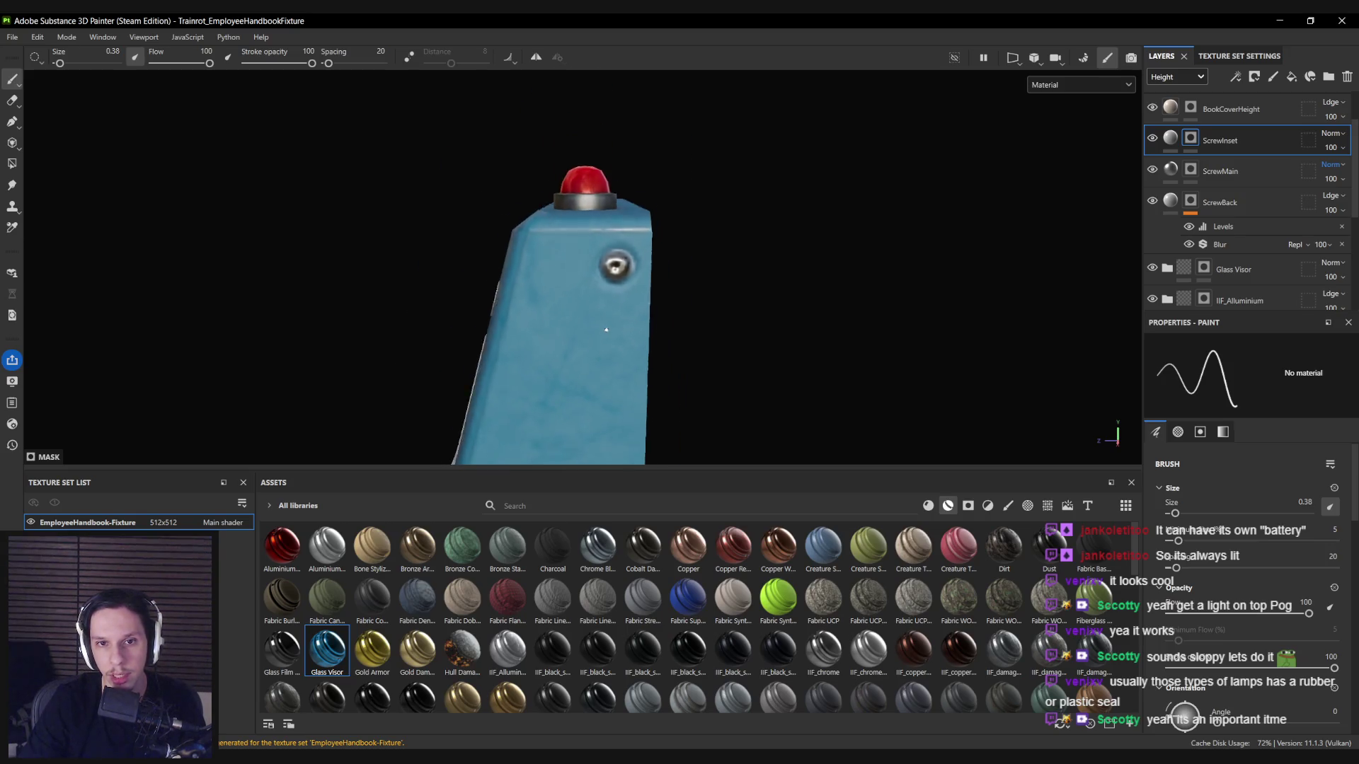
scroll("up", 3)
scroll("up", 3)
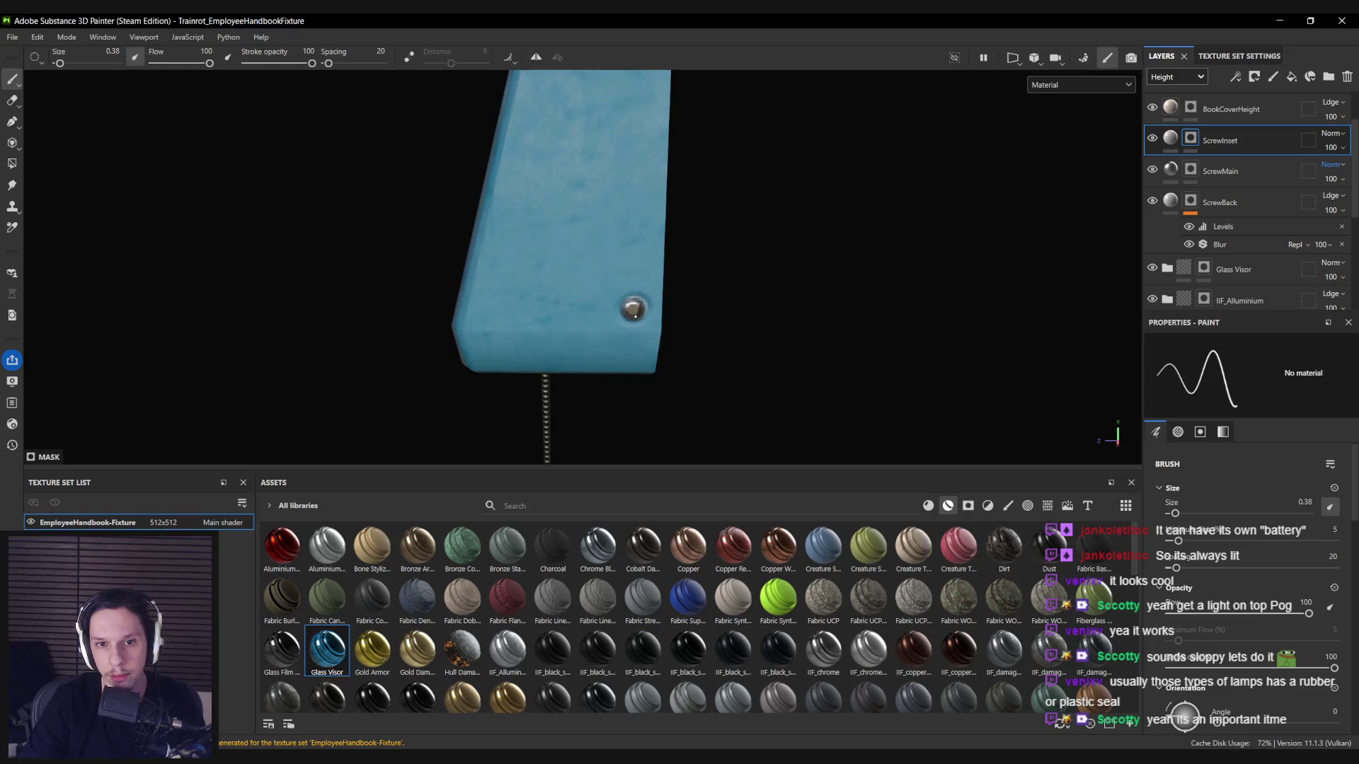
scroll("down", 3)
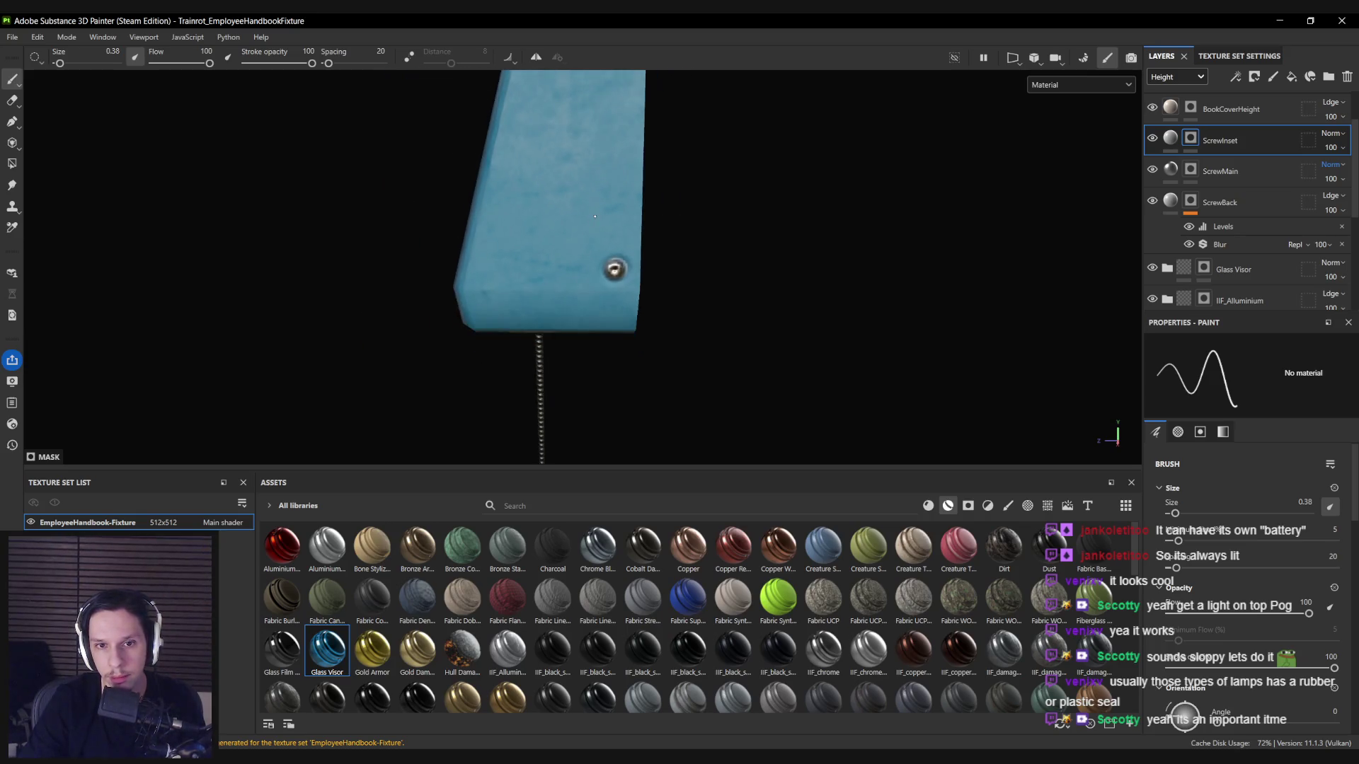
Orbit around the fixture's side and front to check the recessed screws.
left_click_drag(735, 245, 370, 243)
scroll("up", 3)
left_click_drag(912, 262, 743, 258)
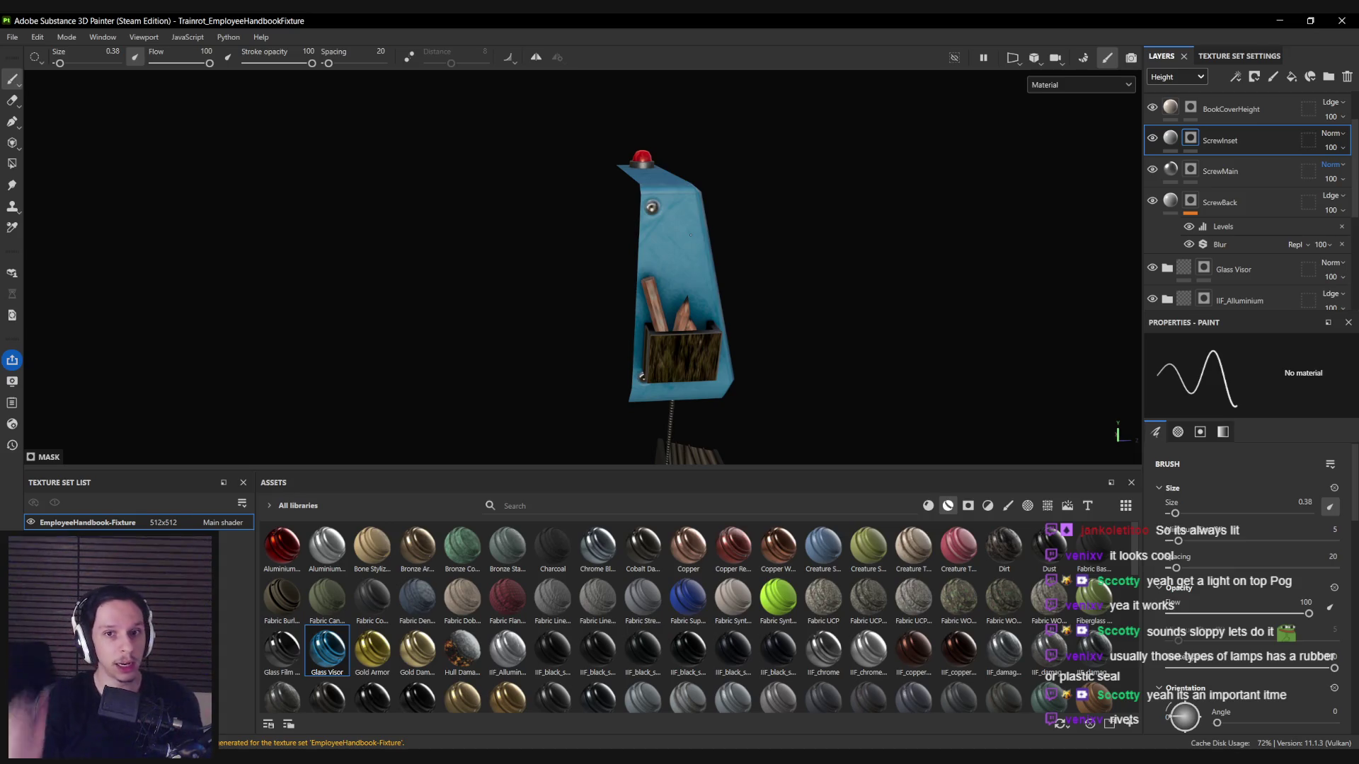
left_click_drag(690, 235, 540, 239)
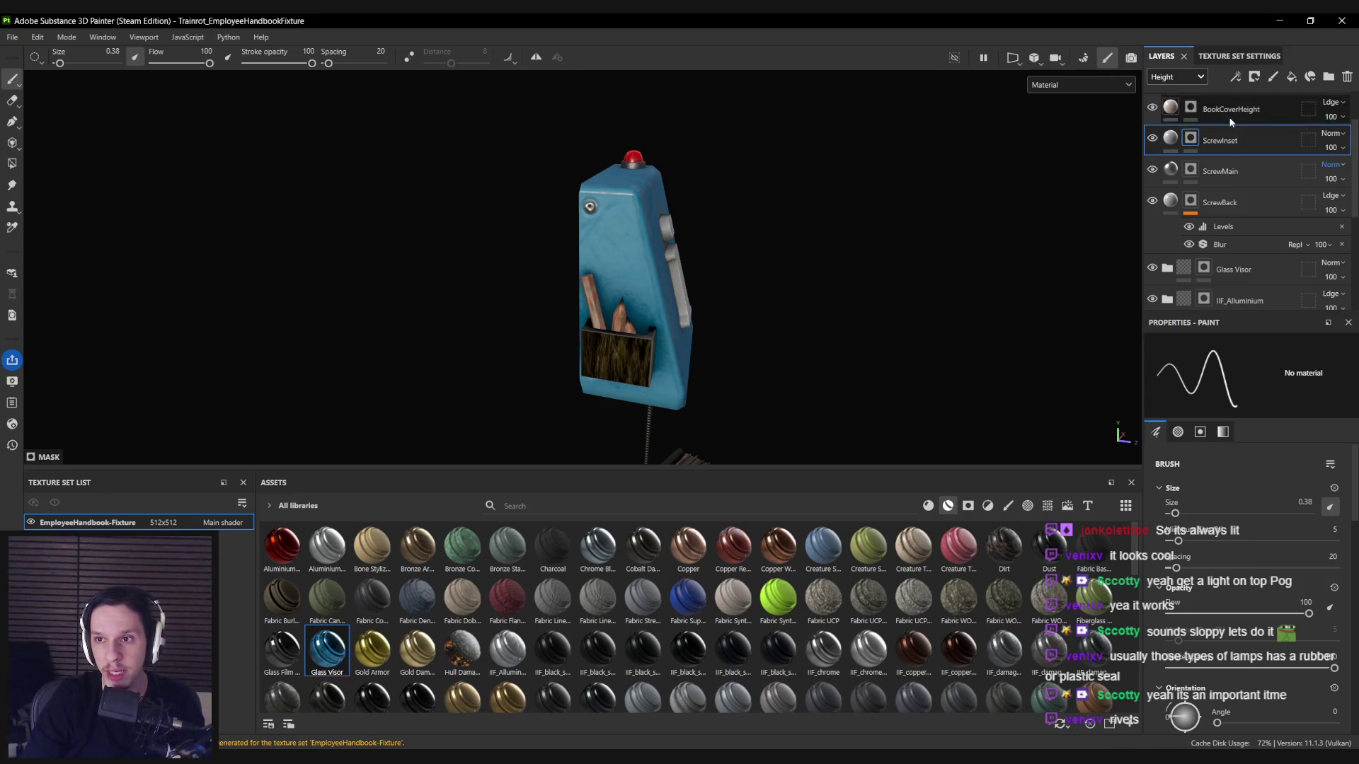
Toggle the Plastic Used Soft folder's visibility and expand the Plastic Rough Scratched group.
scroll("down", 3)
scroll("down", 3)
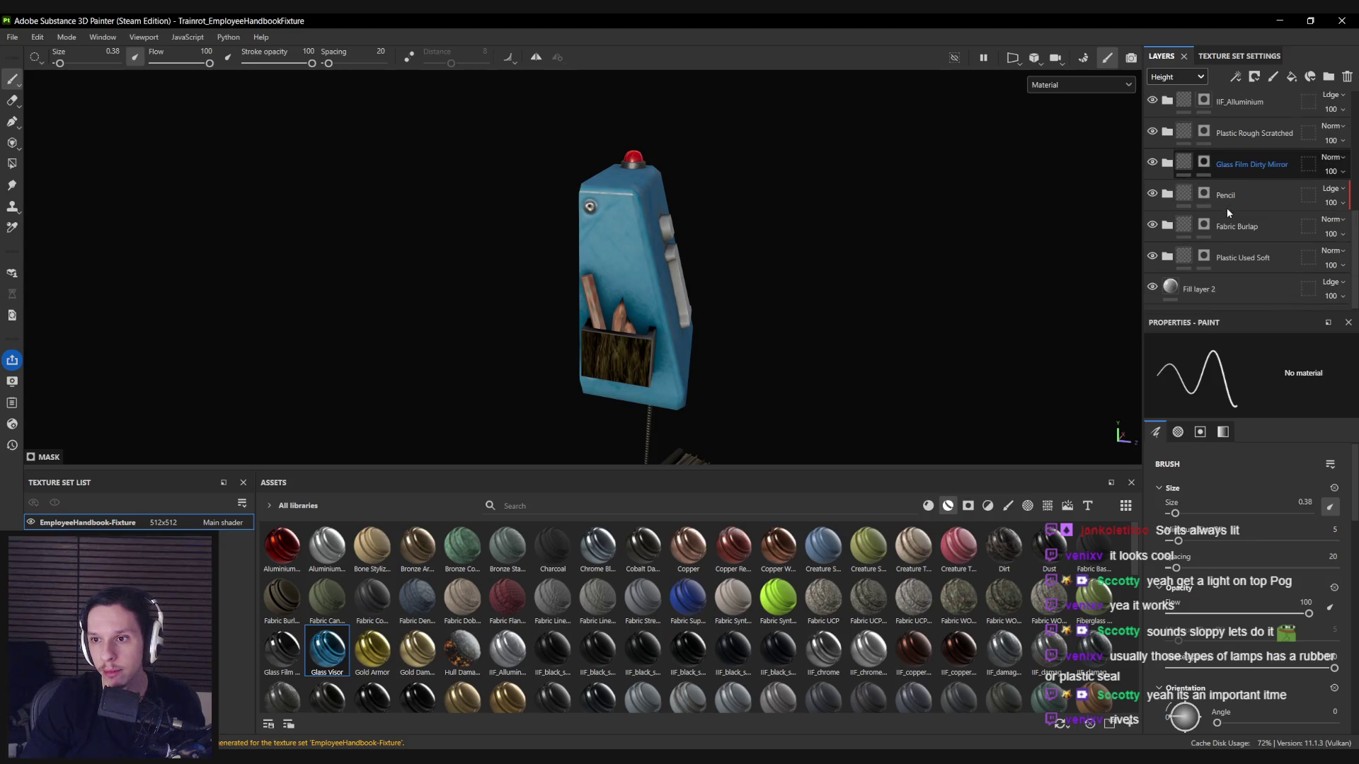
left_click(1151, 256)
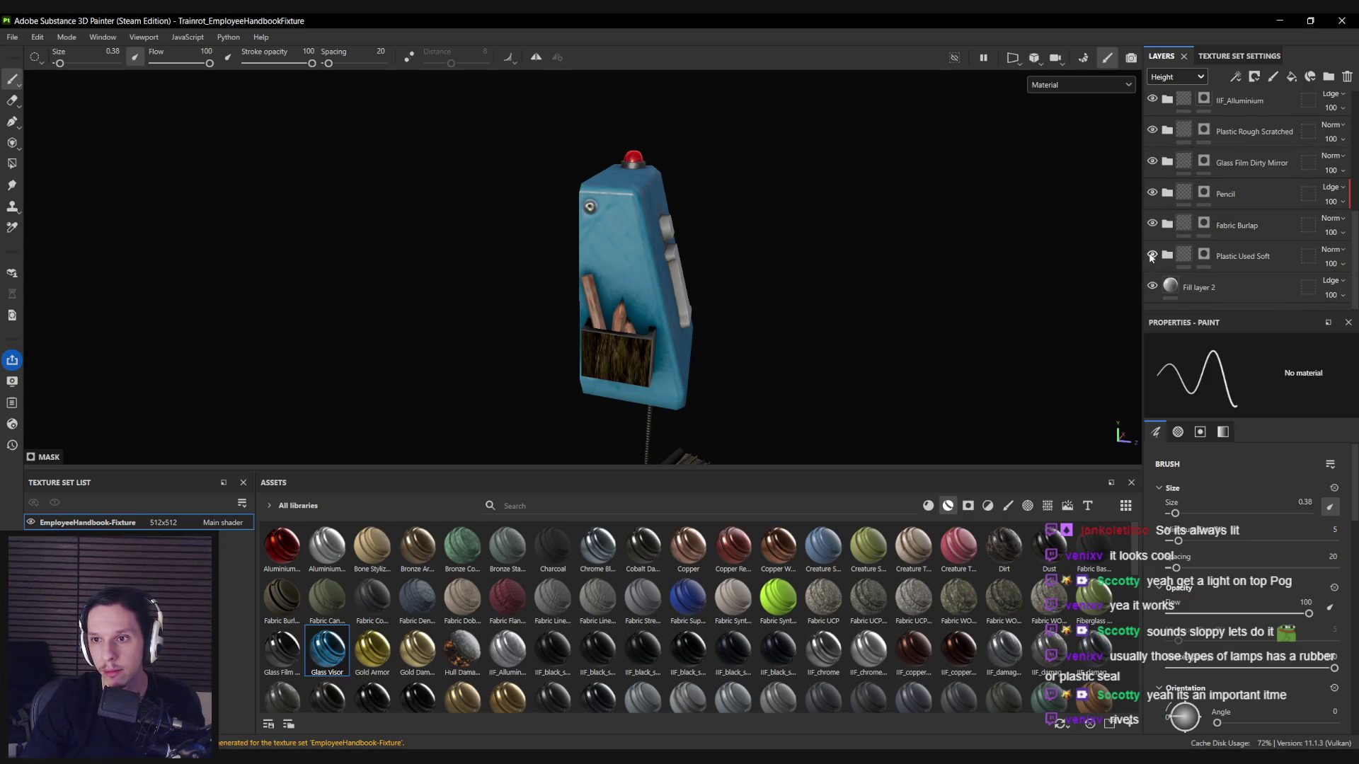
left_click(1152, 162)
left_click(1152, 161)
left_click(1167, 130)
Add a fill layer above Border Wear that affects only height, at -0.11.
left_click(1291, 77)
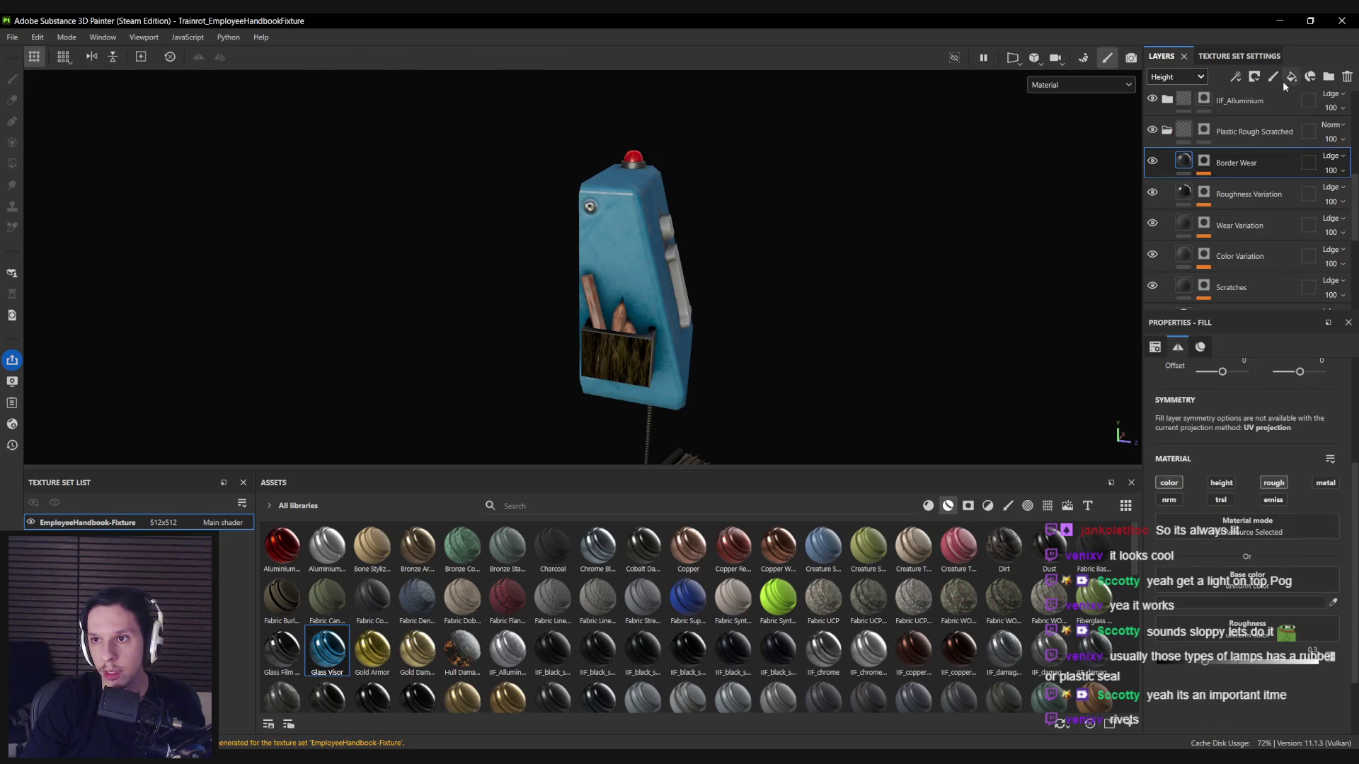
left_click(1169, 482)
left_click(1229, 482)
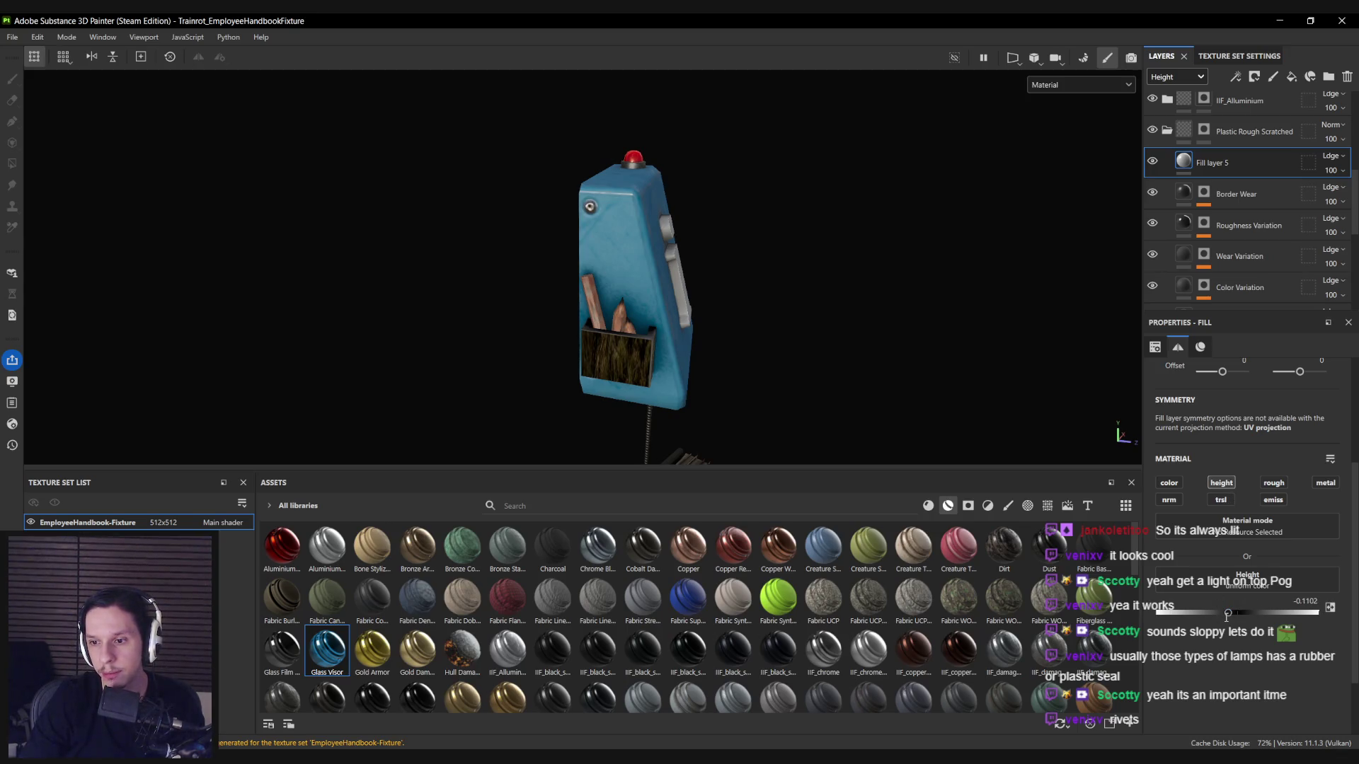
Give Fill layer 5 a black mask with an empty generator on it.
right_click(1216, 164)
left_click(1215, 171)
right_click(1216, 167)
left_click(1235, 589)
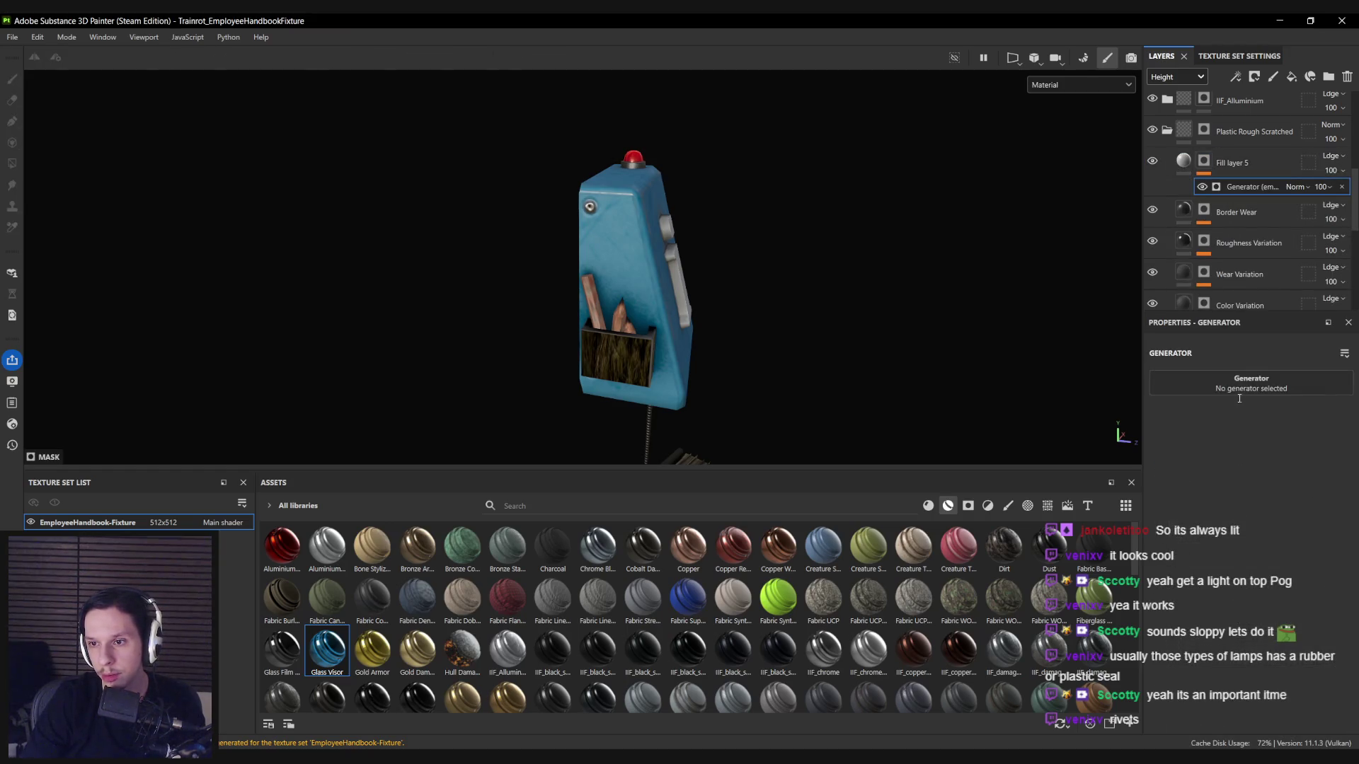
Apply the Curvature generator to the mask and switch the viewport to the mask channel.
left_click(1236, 386)
scroll("down", 3)
scroll("up", 3)
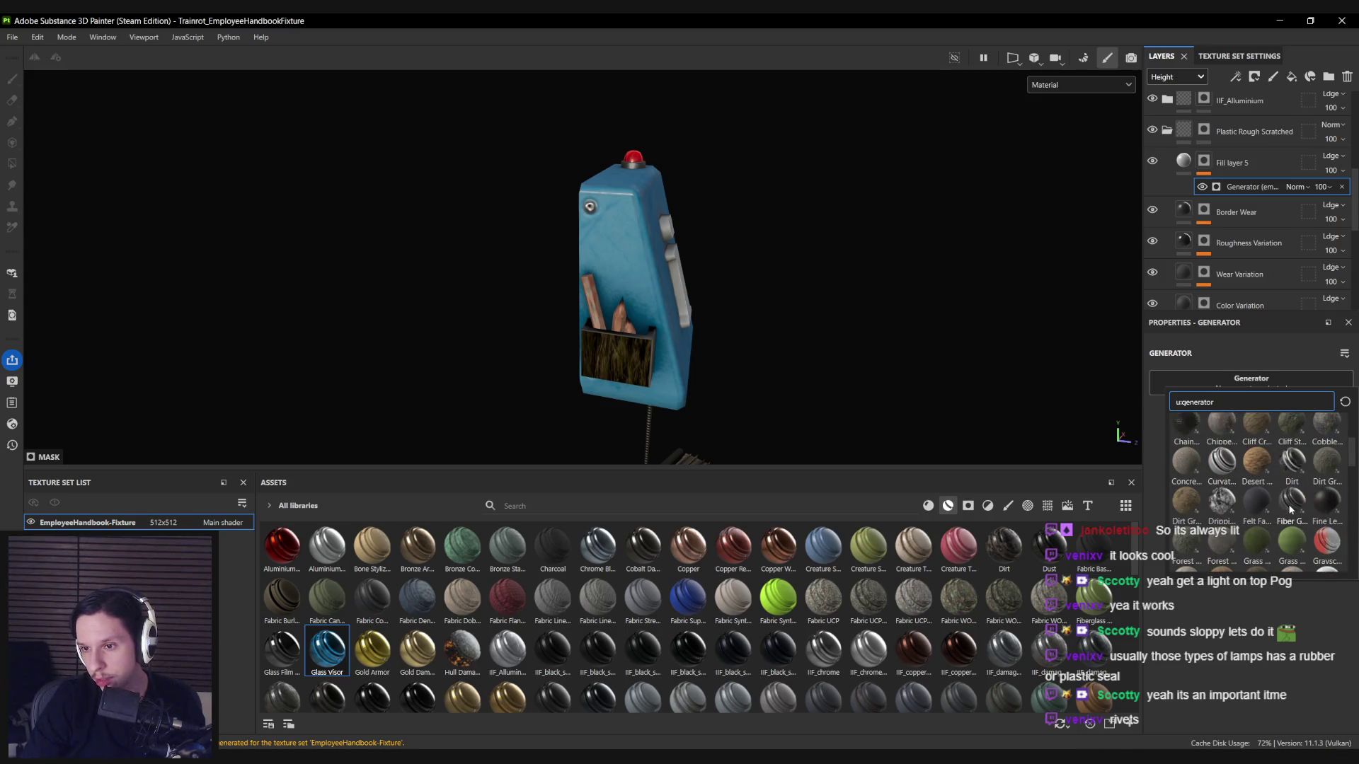
left_click(1222, 464)
key("c")
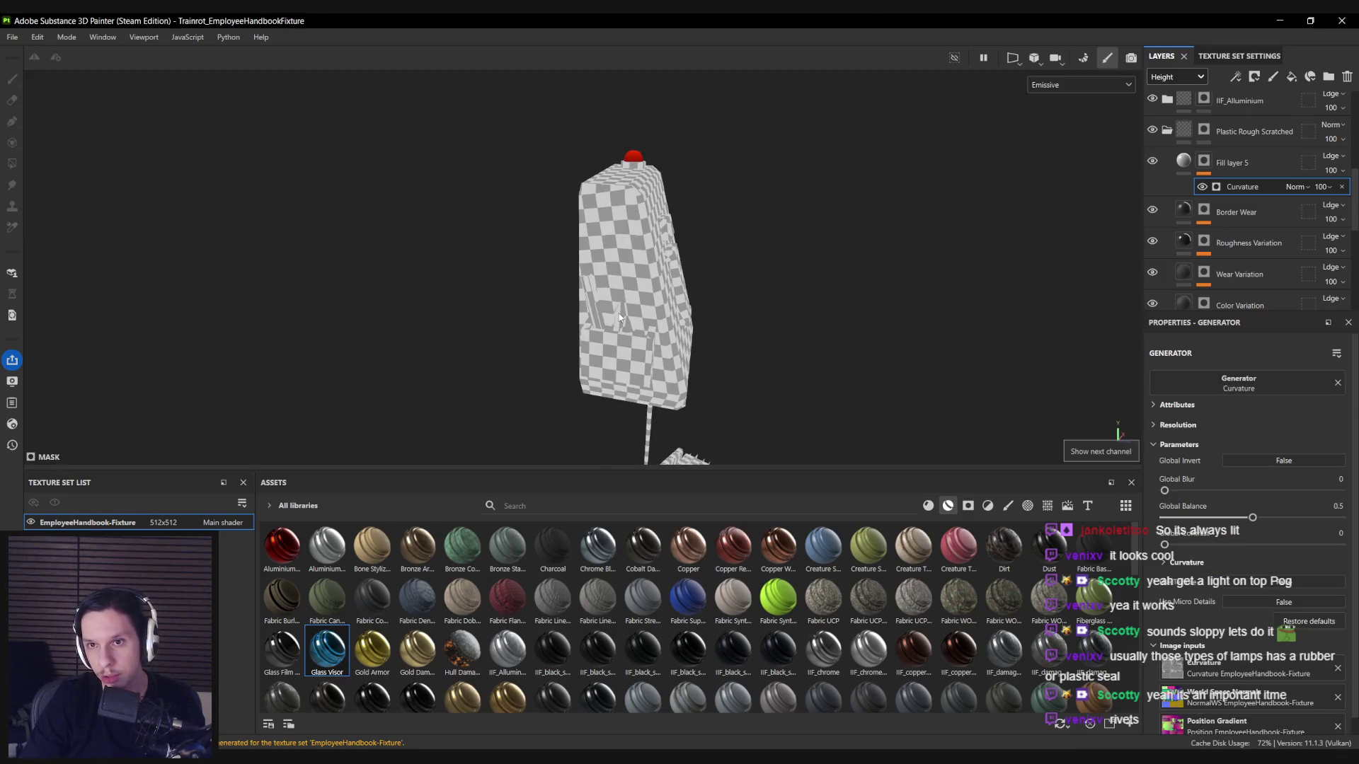
key("c")
key("c")
key("c")
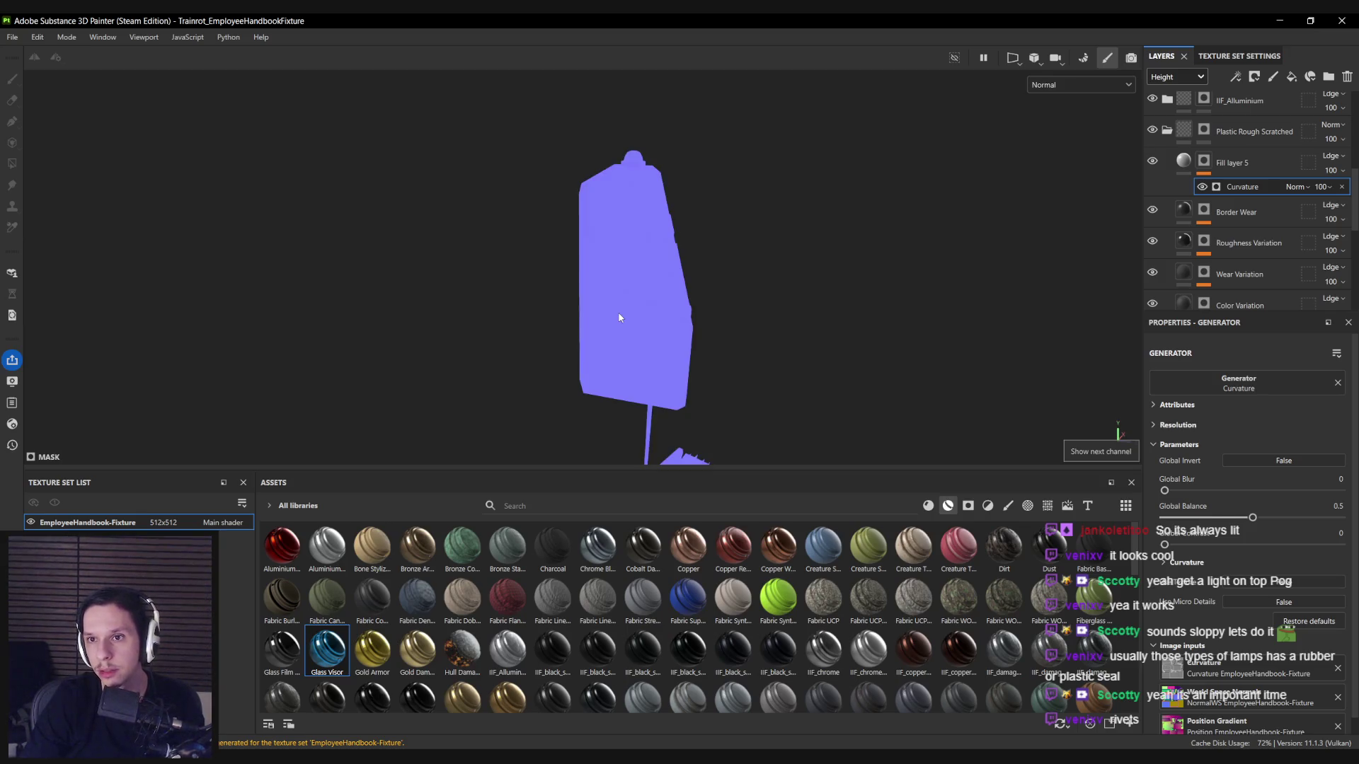
key("c")
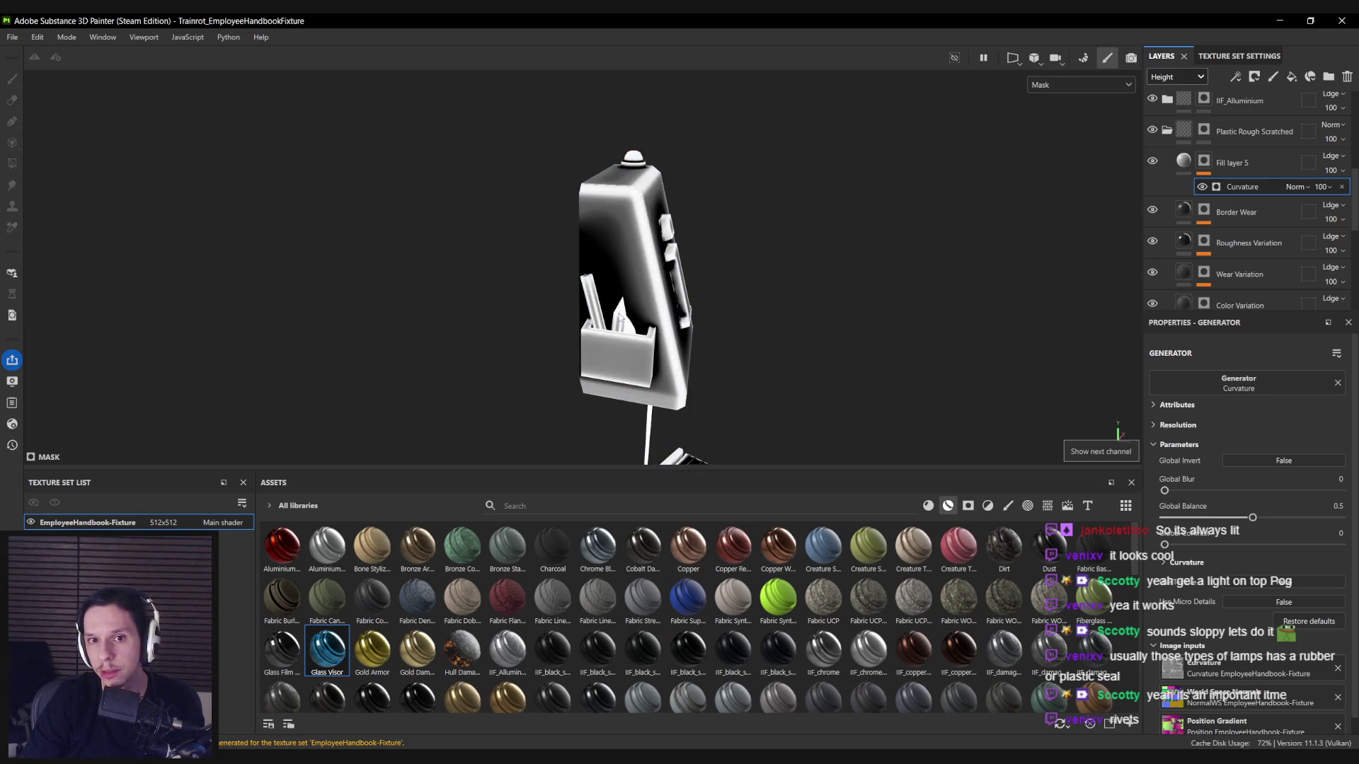
Try curvature Global Balance 0.09 then 0.4, cycling Mode through Cavities, Dual and Unprocessed.
left_click_drag(1253, 516, 1180, 518)
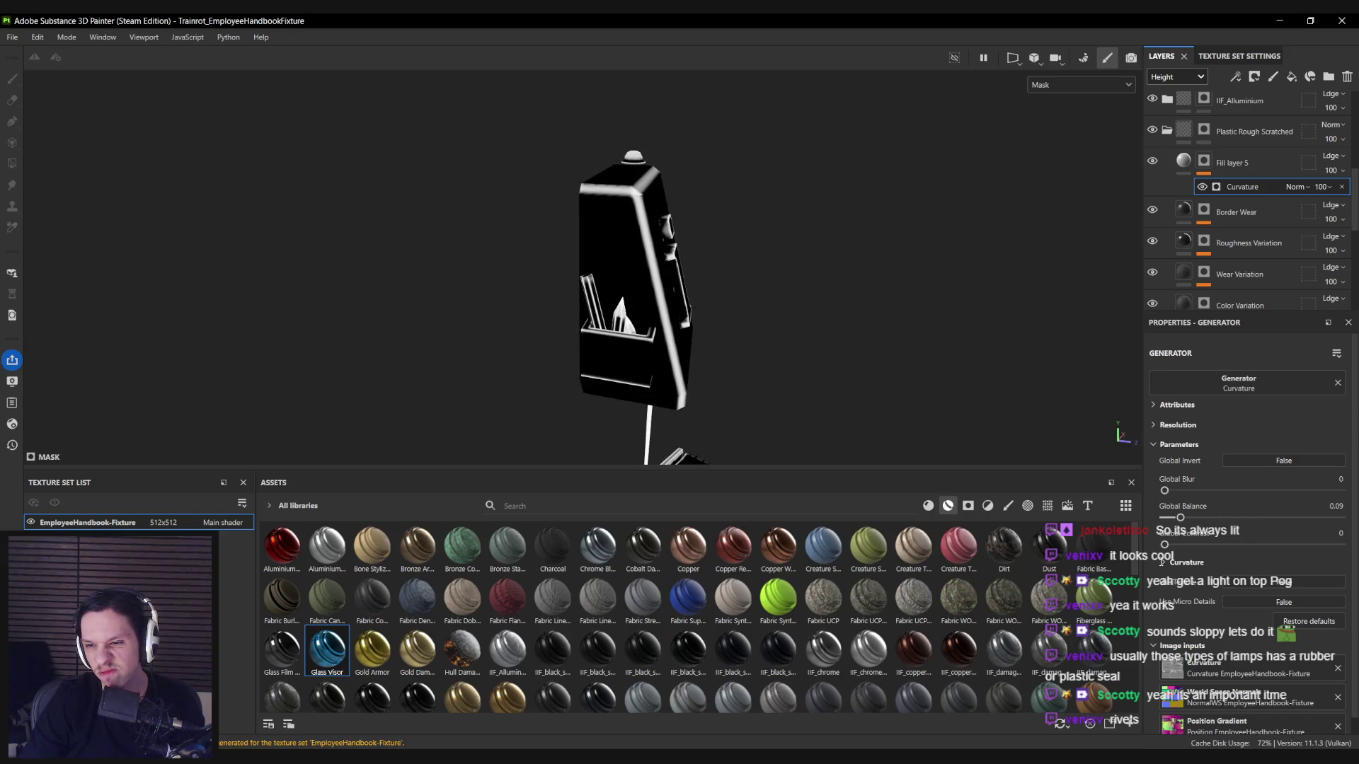
left_click(1161, 563)
scroll("down", 3)
left_click(1222, 520)
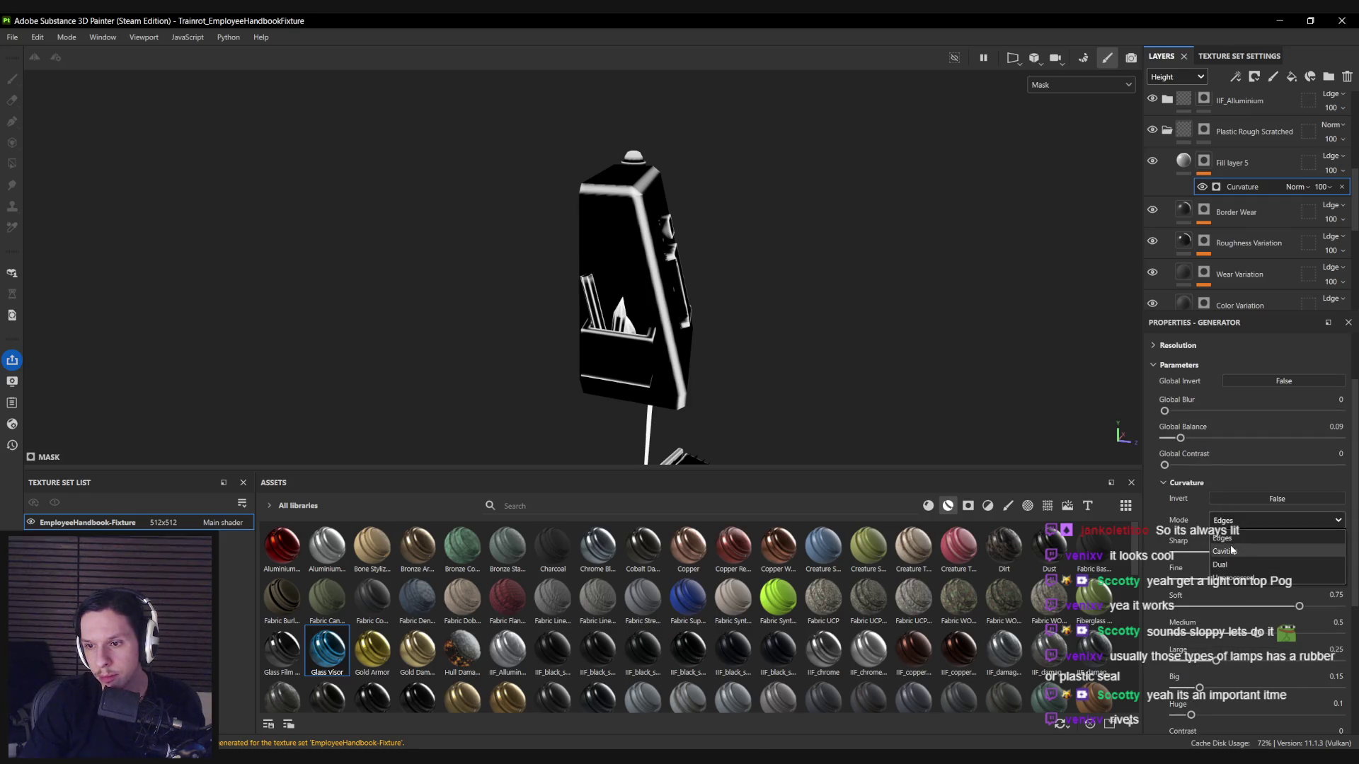
left_click(1231, 551)
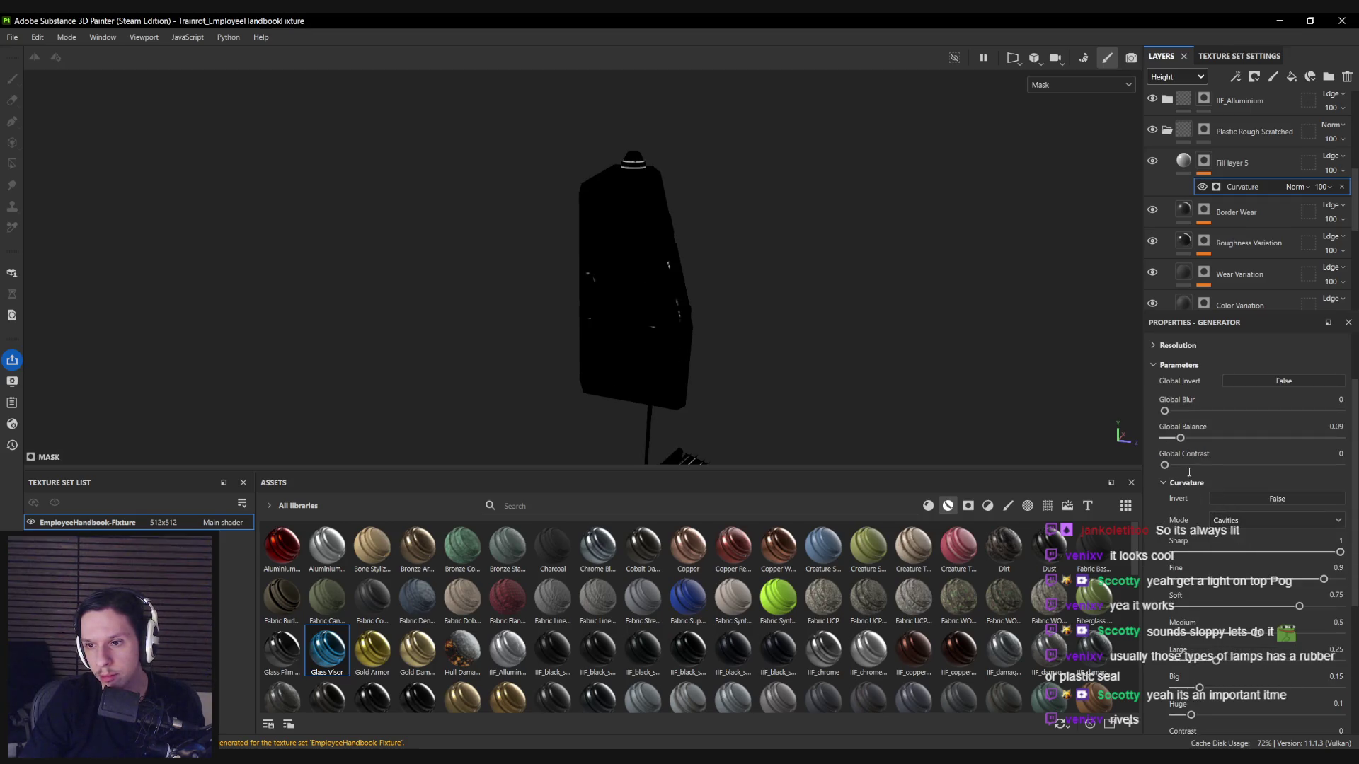
left_click_drag(1181, 438, 1234, 439)
left_click(1259, 520)
left_click(1220, 564)
left_click(1260, 520)
left_click(1232, 577)
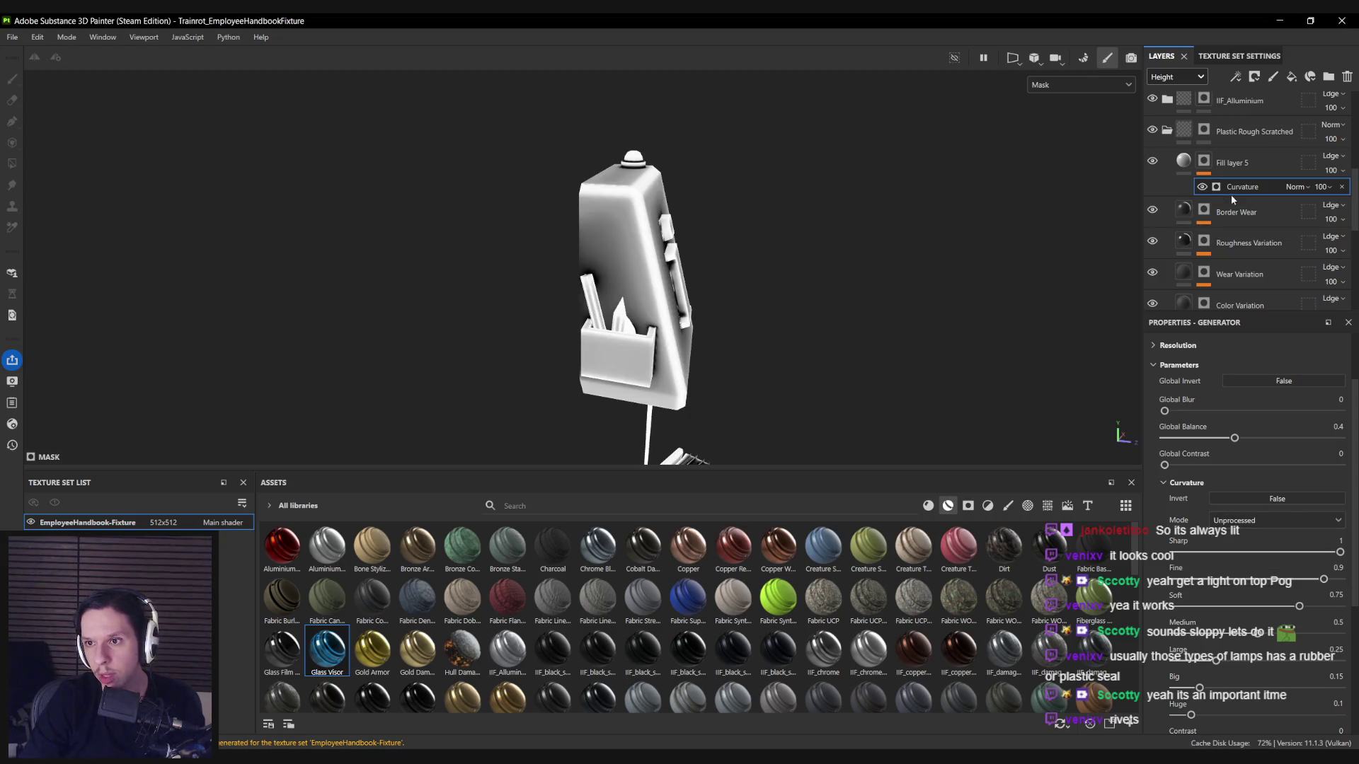
scroll("up", 3)
Swap to Metal Edge Wear with wear level 0.45, then delete the generator.
left_click(1238, 378)
scroll("down", 3)
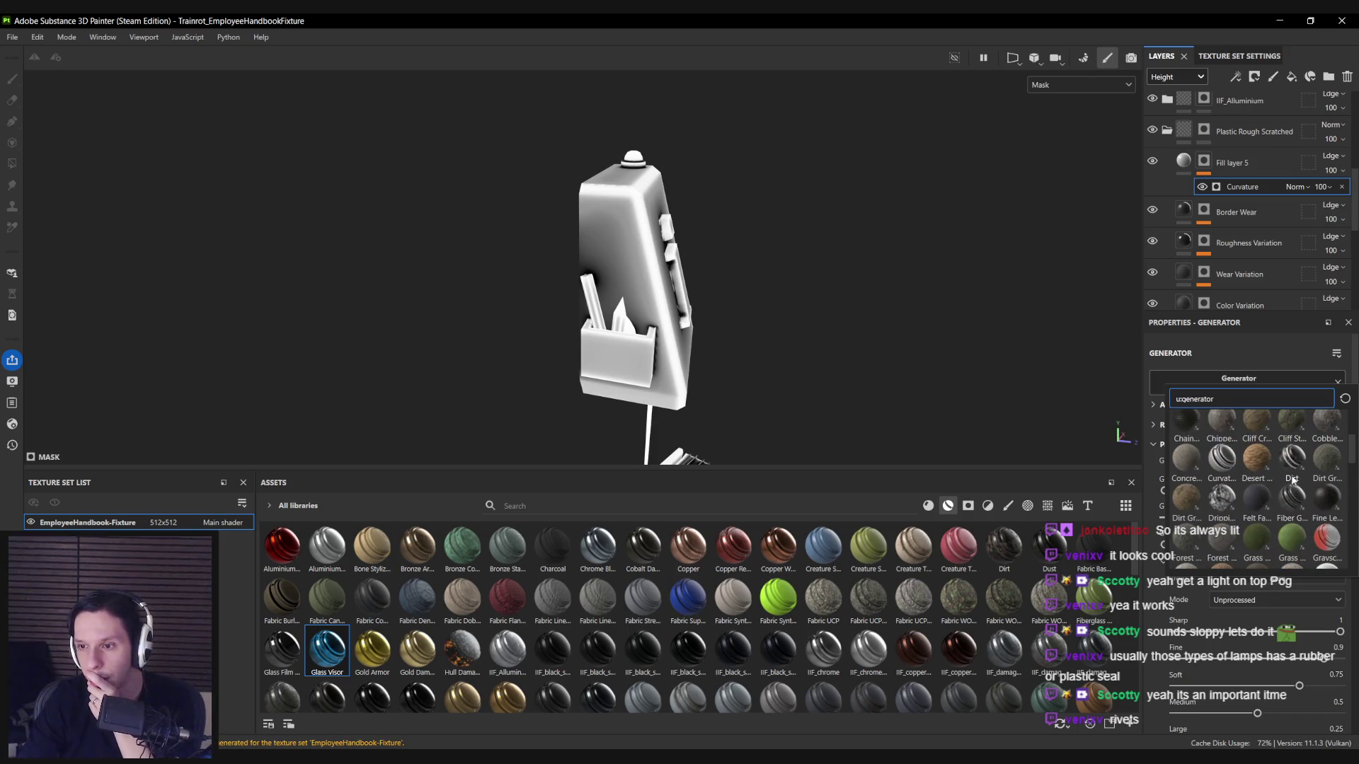
scroll("down", 3)
scroll("down", 3)
left_click(1289, 489)
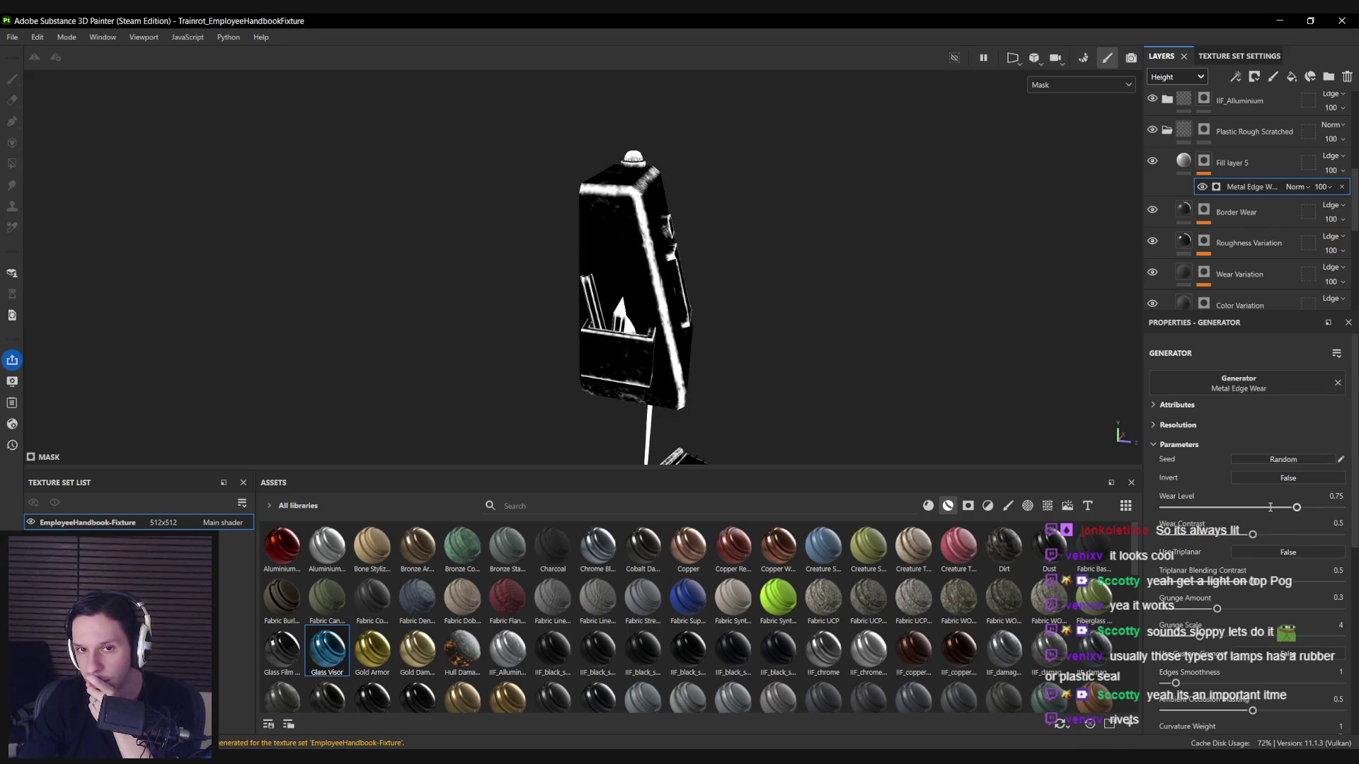
left_click_drag(1267, 507, 1240, 504)
left_click(1342, 187)
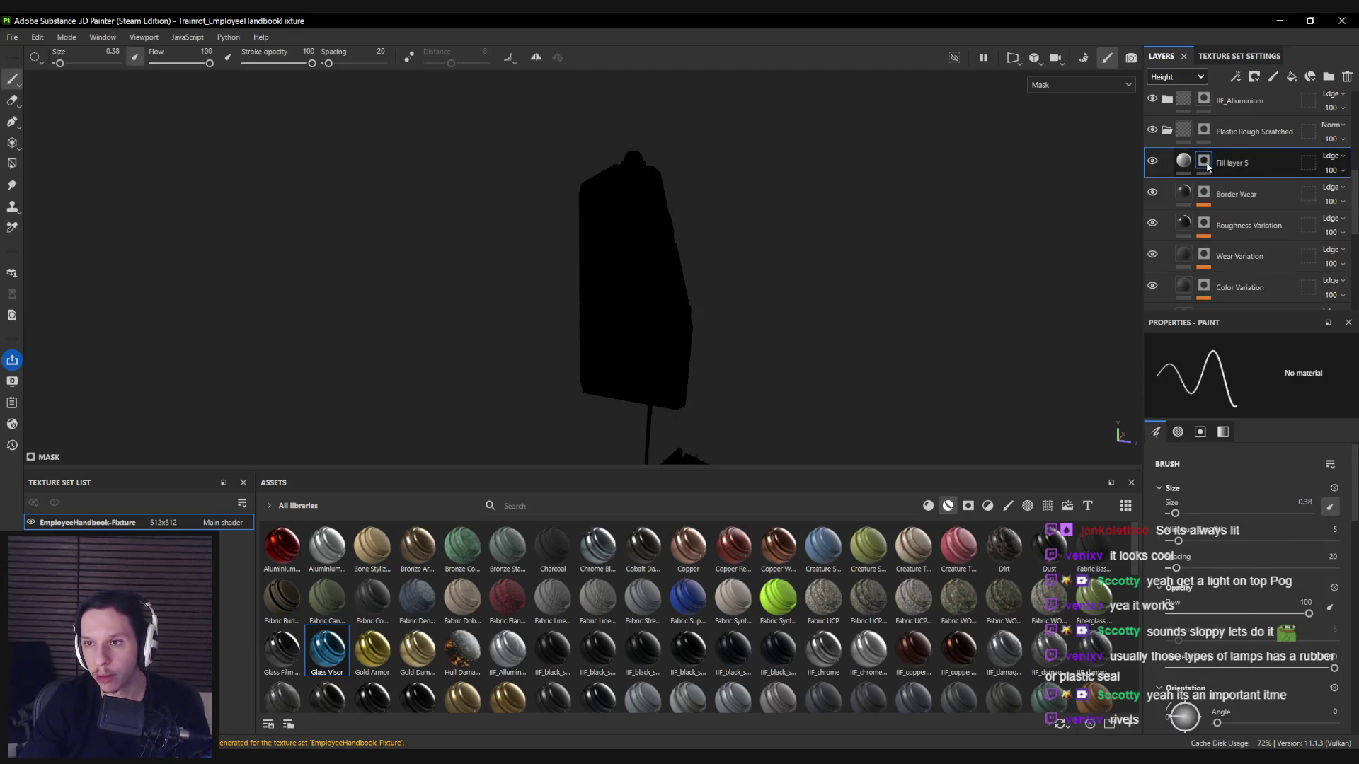
View the 2D UV layout beside the model, then return to the 3D-only view.
key("F1")
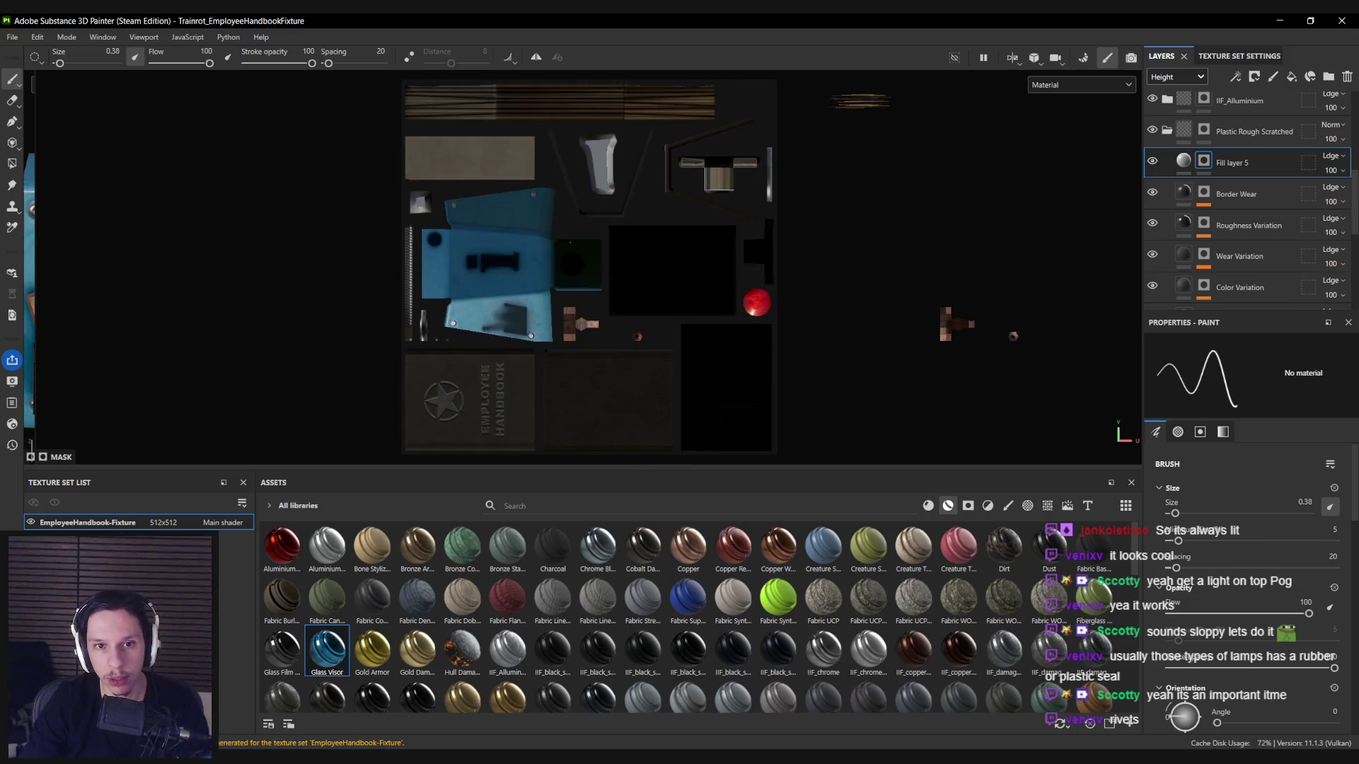
scroll("up", 3)
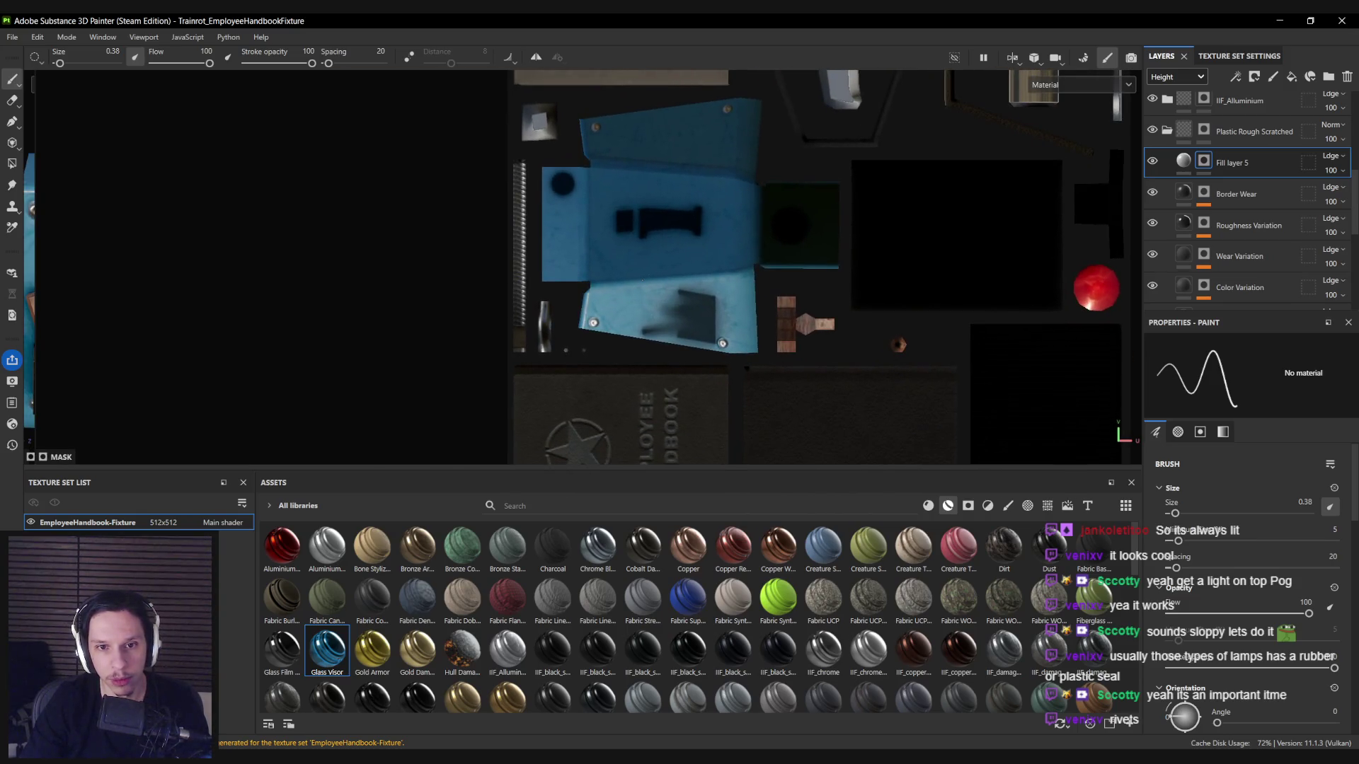
key("F2")
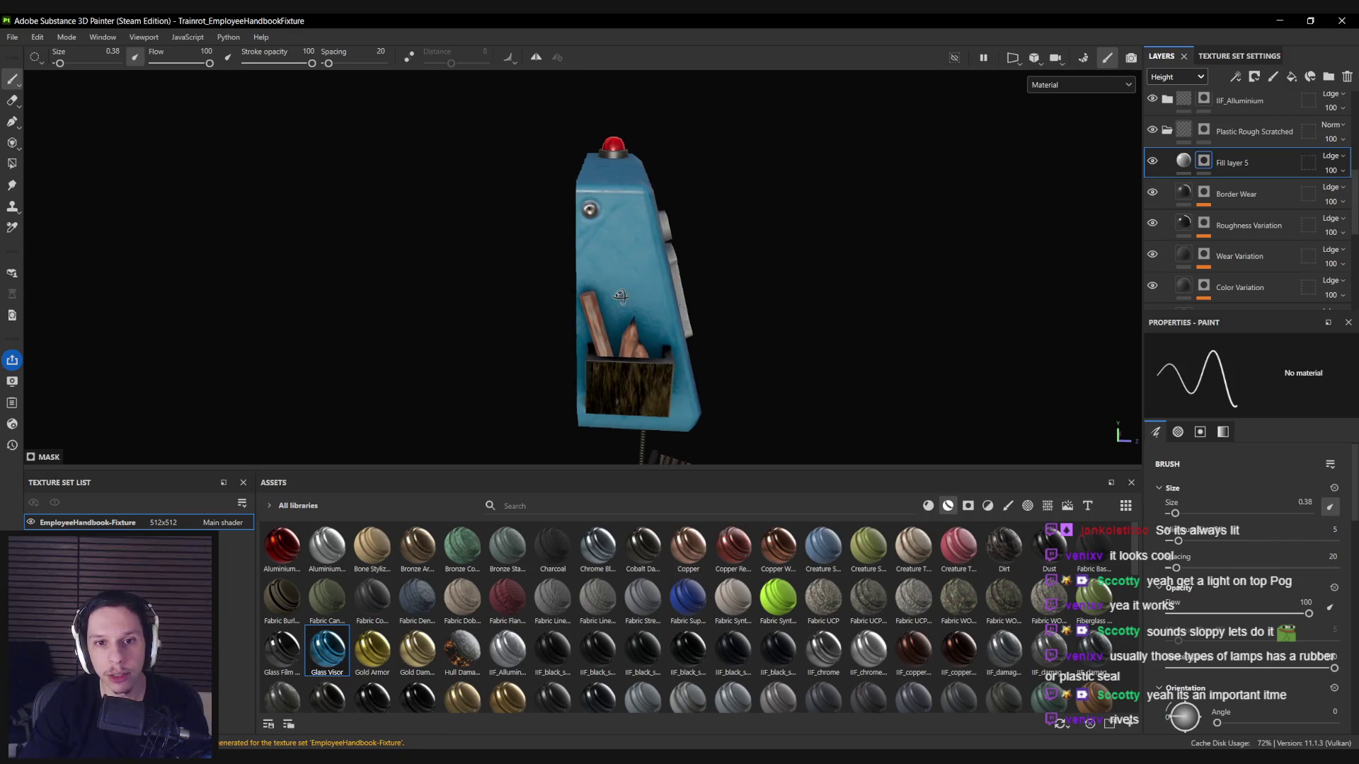
Add a generator to Fill layer 5's mask and search 'uv' to apply UV Border Distance.
right_click(1205, 163)
key("Escape")
right_click(1205, 163)
left_click(1251, 585)
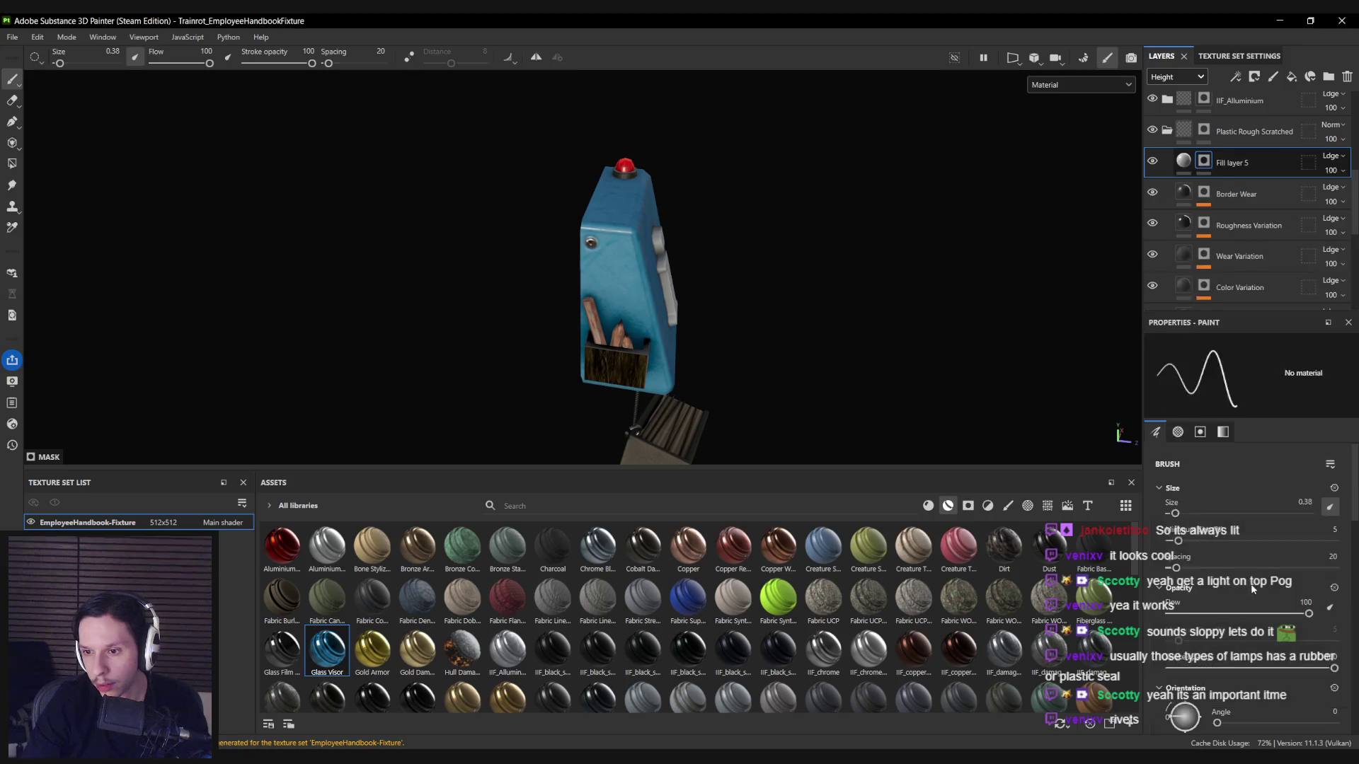
left_click(1238, 384)
type("uv")
left_click(1223, 421)
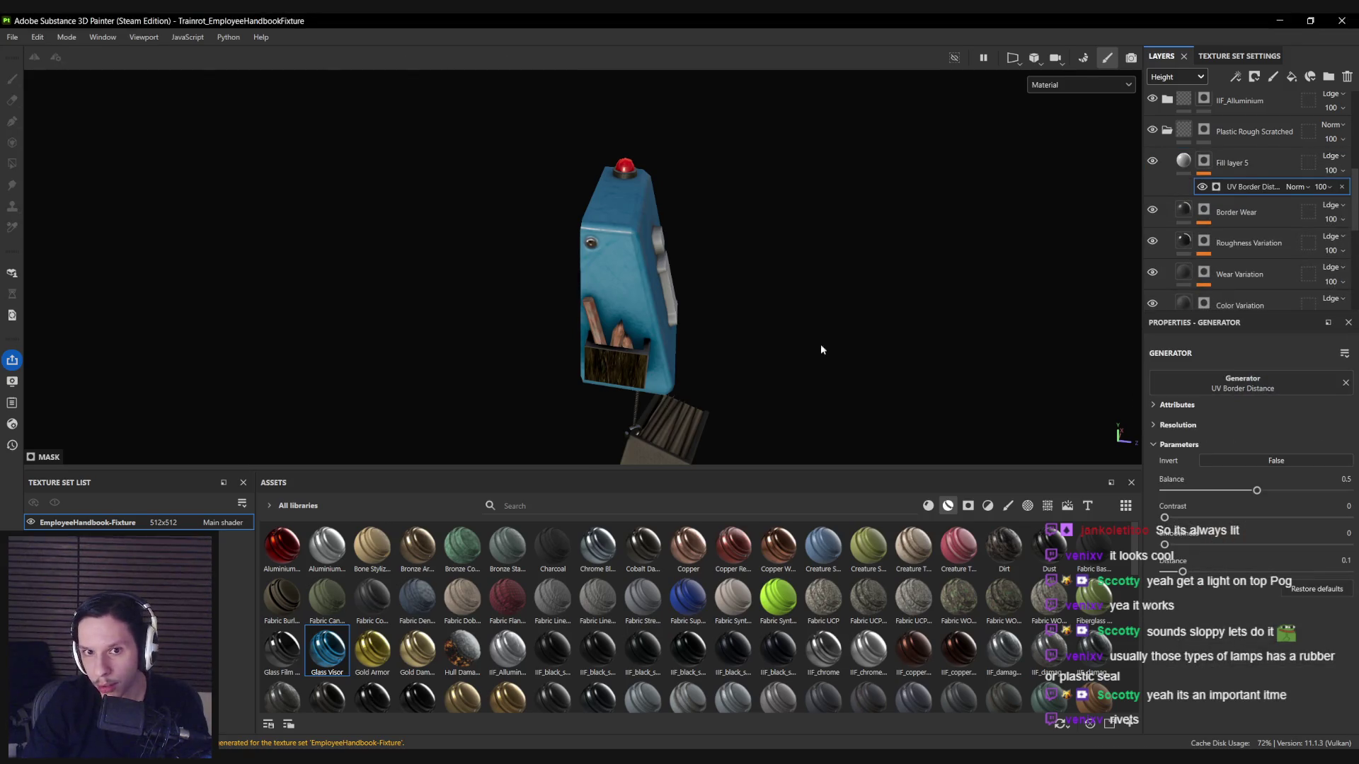
Set UV Border Distance to balance 0.06, contrast 0.34, distance 0.12, and add a mask paint layer.
key("c")
left_click_drag(621, 322, 902, 407)
left_click_drag(1255, 488, 1182, 488)
left_click_drag(1164, 544, 1192, 571)
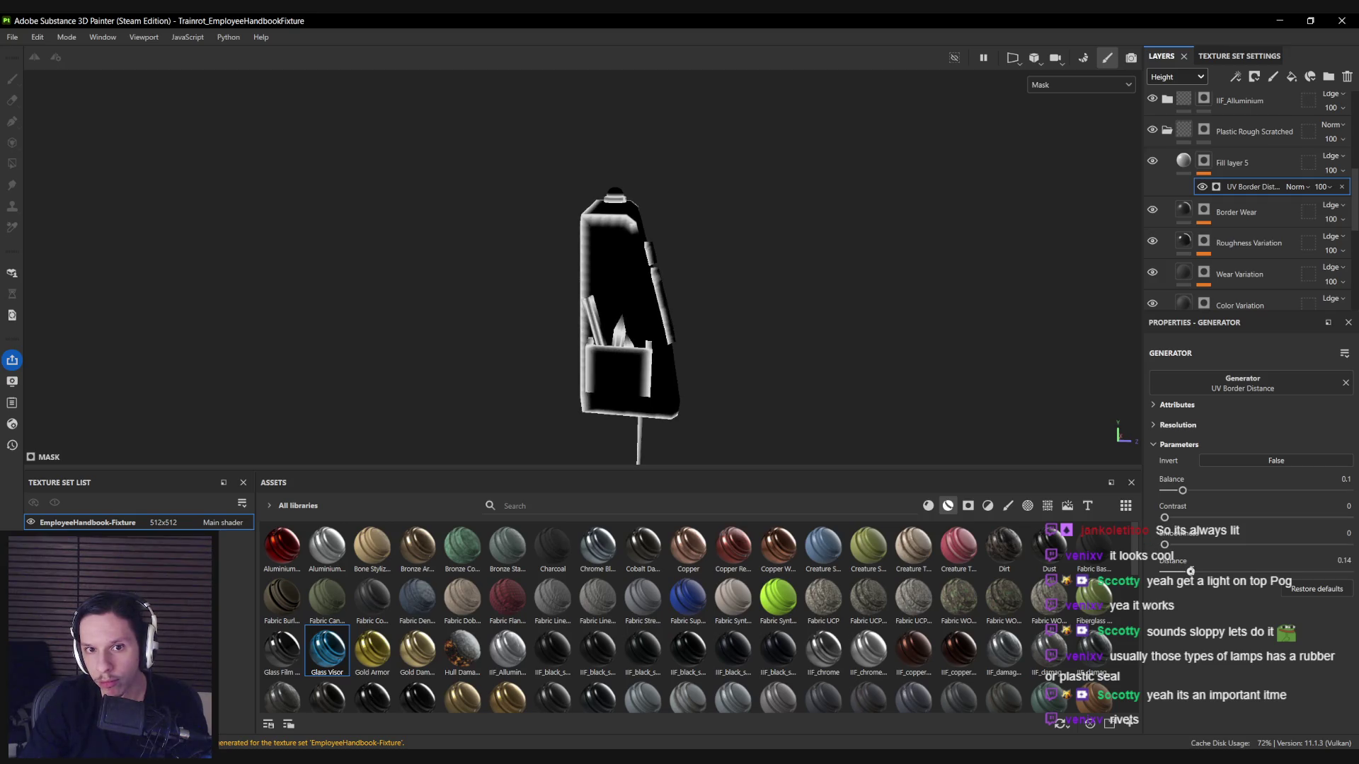
left_click_drag(1164, 517, 1175, 490)
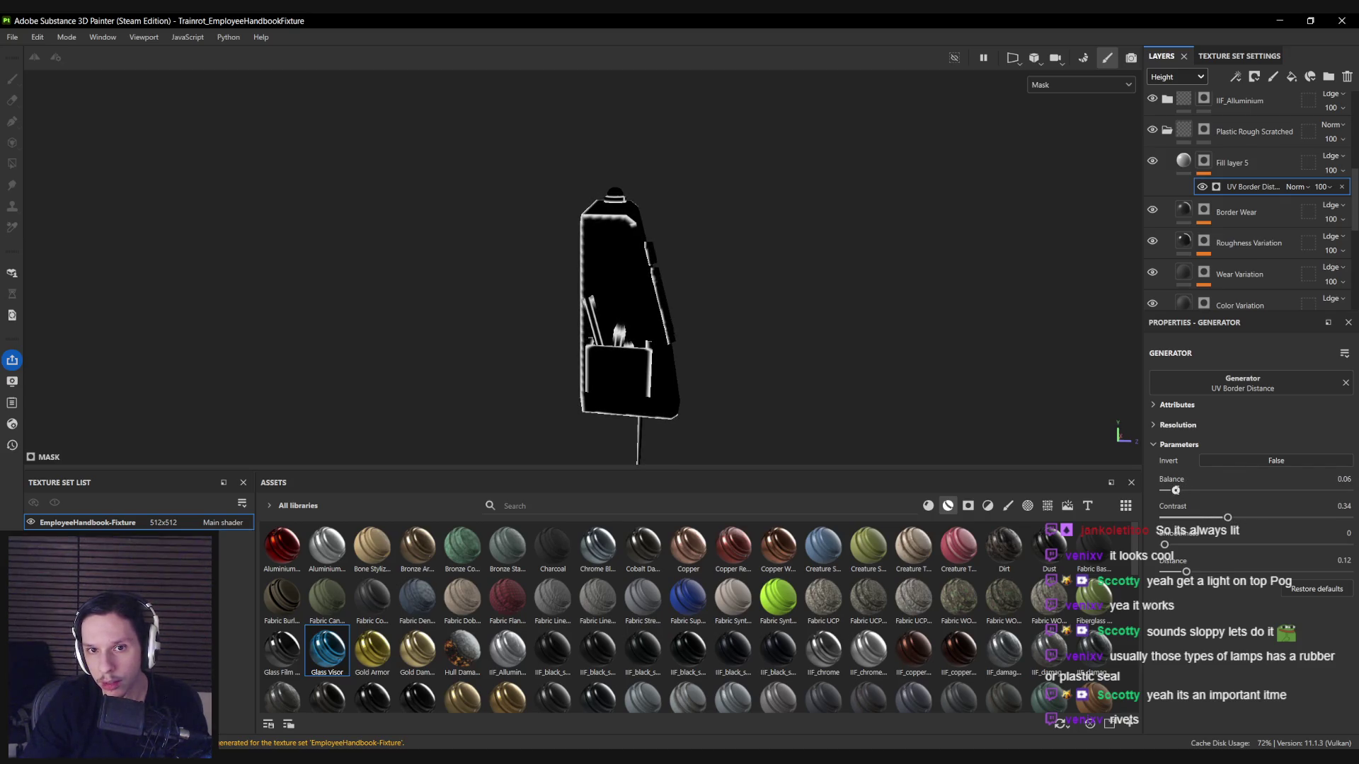
right_click(1218, 161)
left_click(1211, 601)
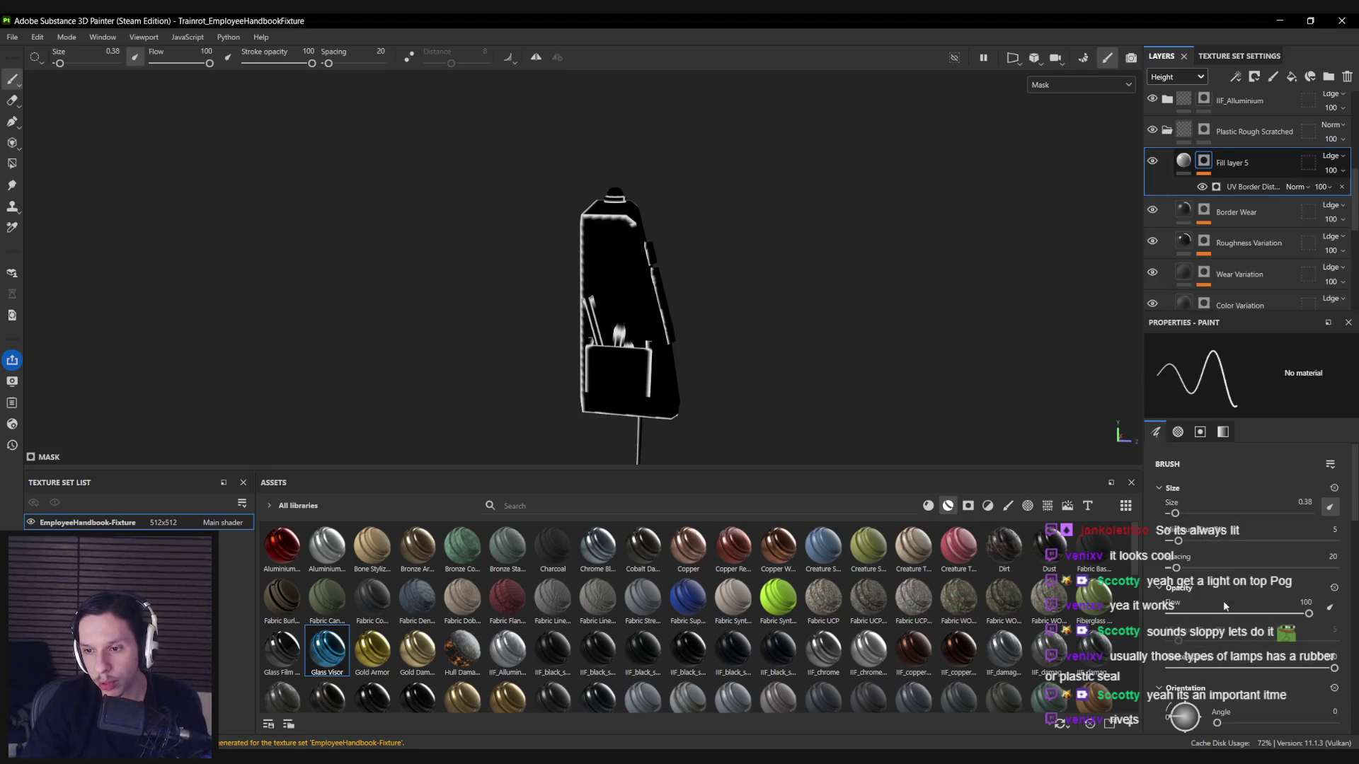
Paint black over the unwanted white seam strips in Fill layer 5's mask.
scroll("up", 3)
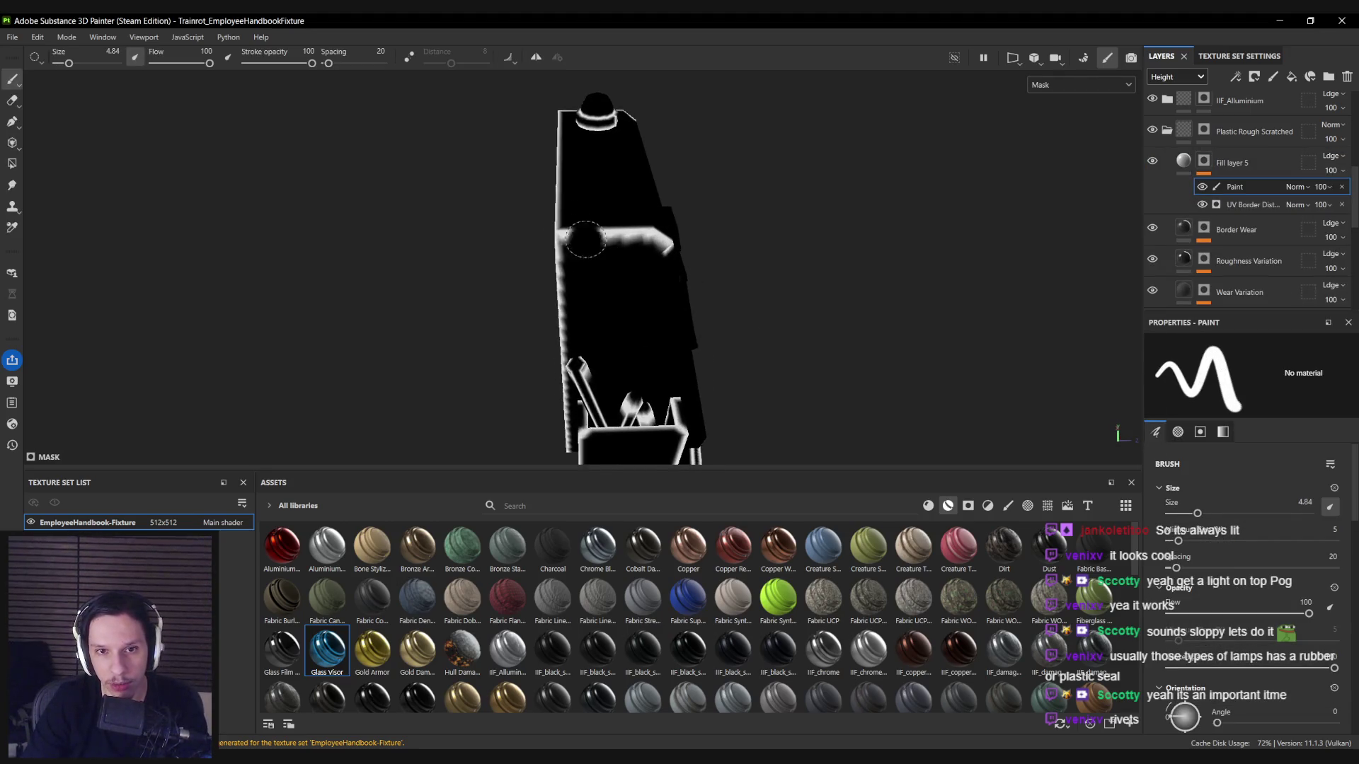
left_click_drag(581, 247, 608, 234)
key("ctrl+z")
left_click_drag(611, 233, 785, 244)
left_click_drag(785, 244, 430, 223)
left_click_drag(623, 253, 868, 239)
scroll("down", 3)
In material view, deepen Fill layer 5's height to about -0.35 to groove the seams.
key("m")
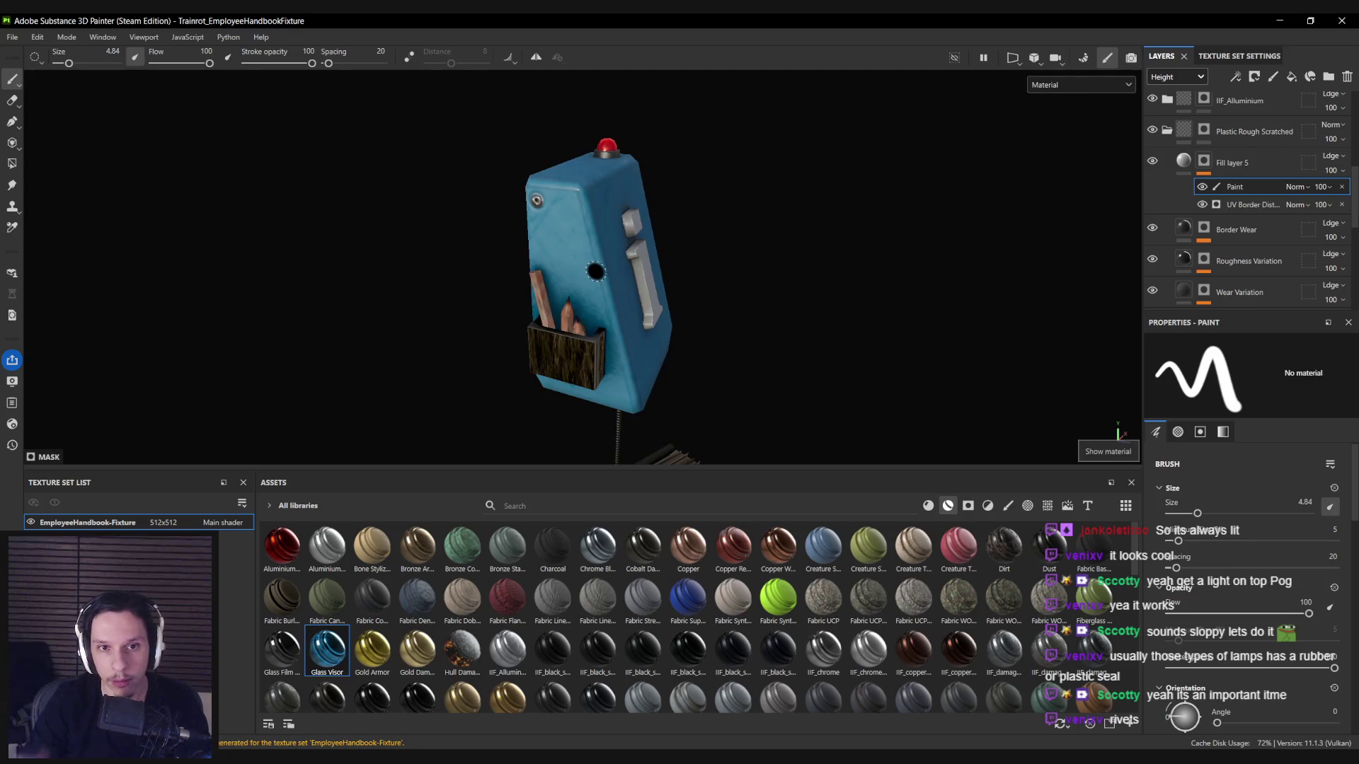
left_click_drag(596, 271, 970, 188)
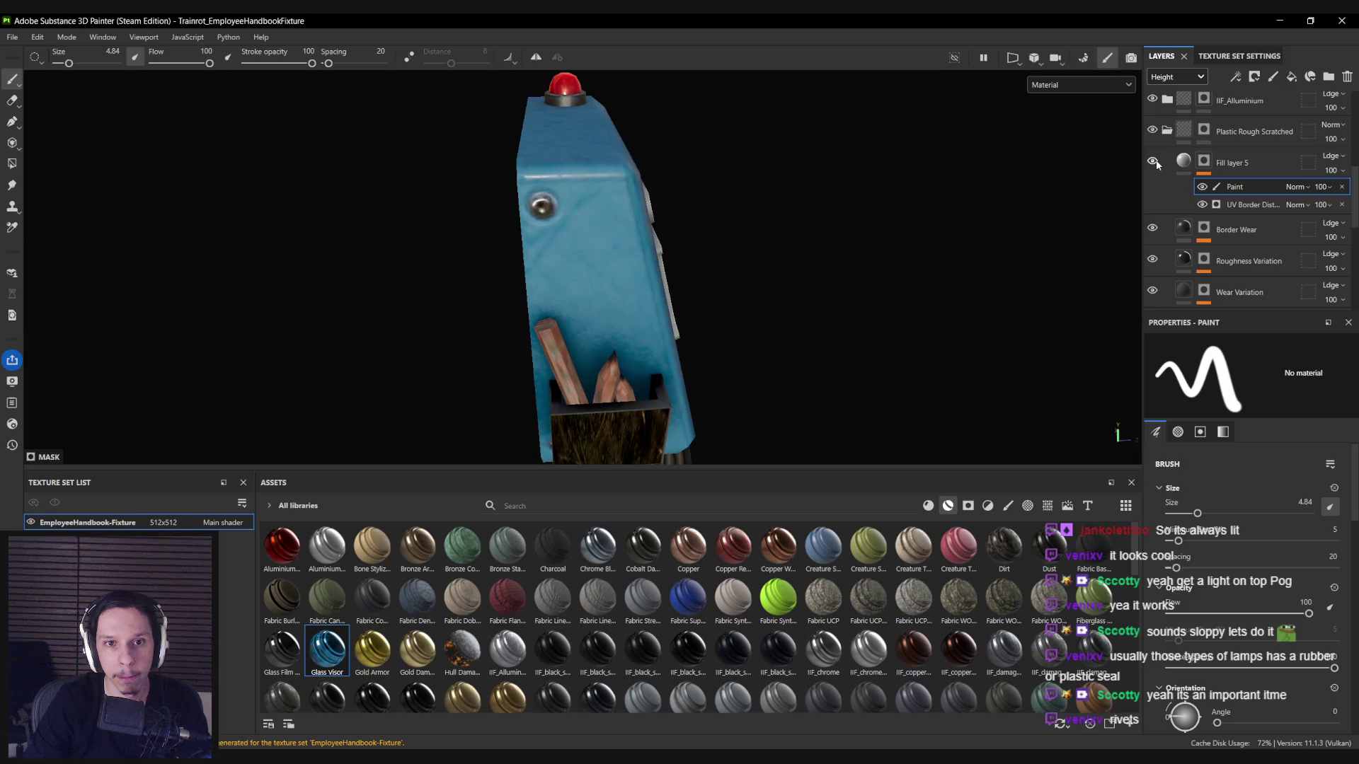
left_click(1183, 161)
left_click_drag(1223, 612, 1194, 612)
left_click_drag(598, 309, 631, 305)
left_click_drag(1196, 612, 1212, 611)
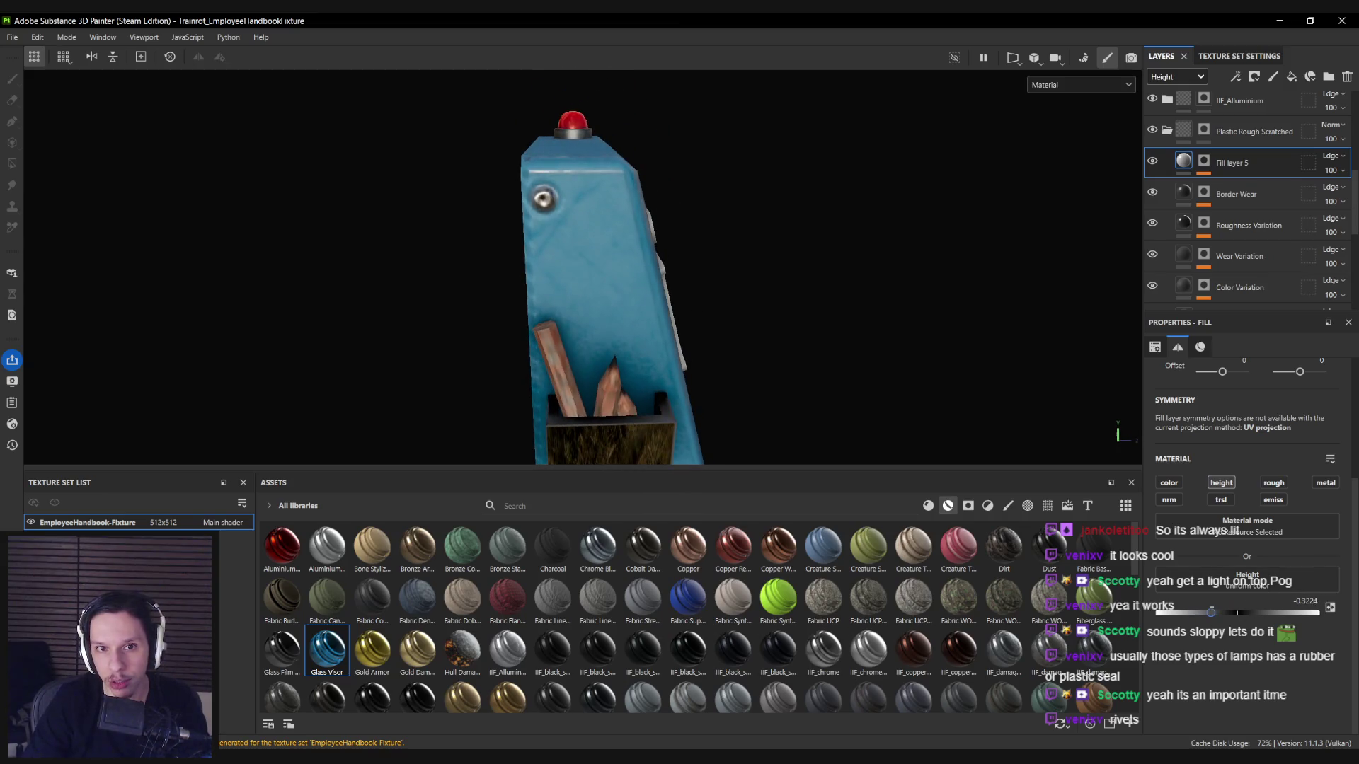
left_click_drag(587, 256, 559, 253)
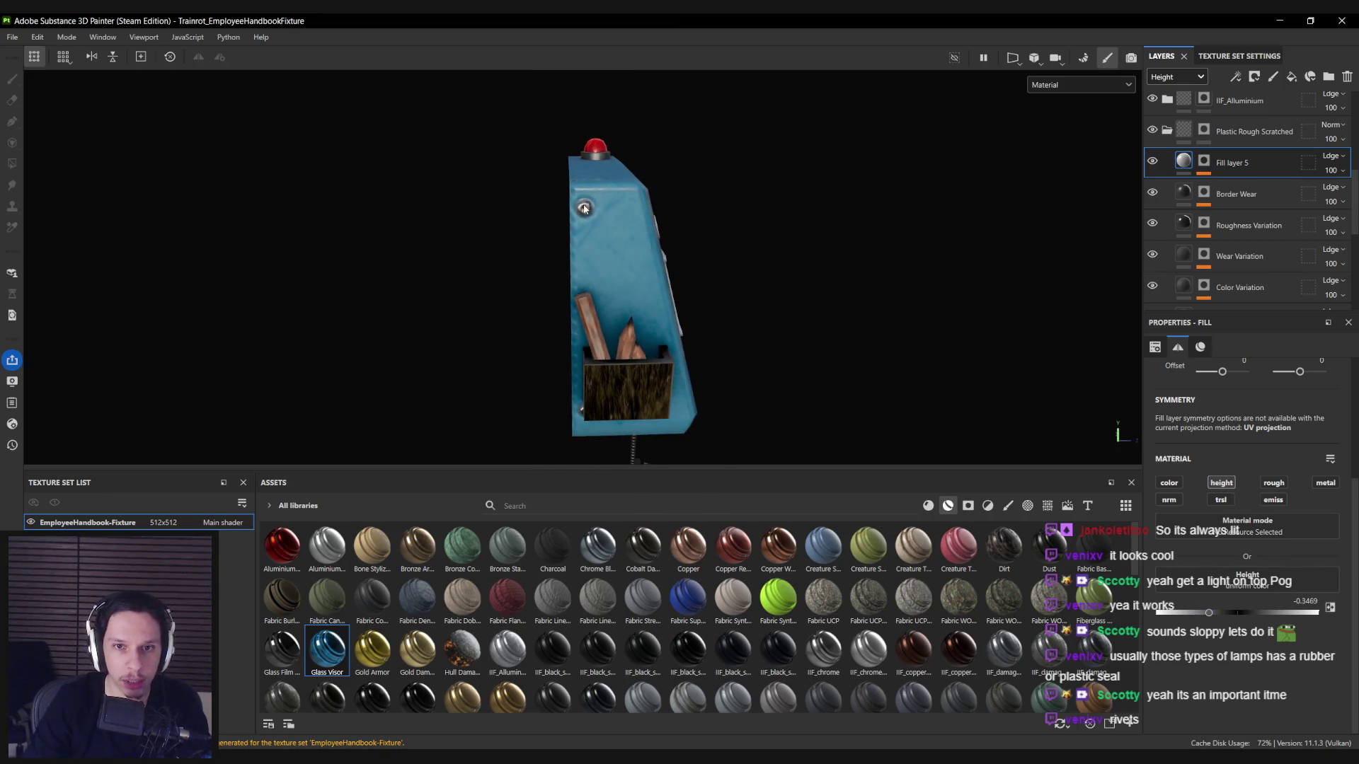
left_click_drag(585, 207, 611, 278)
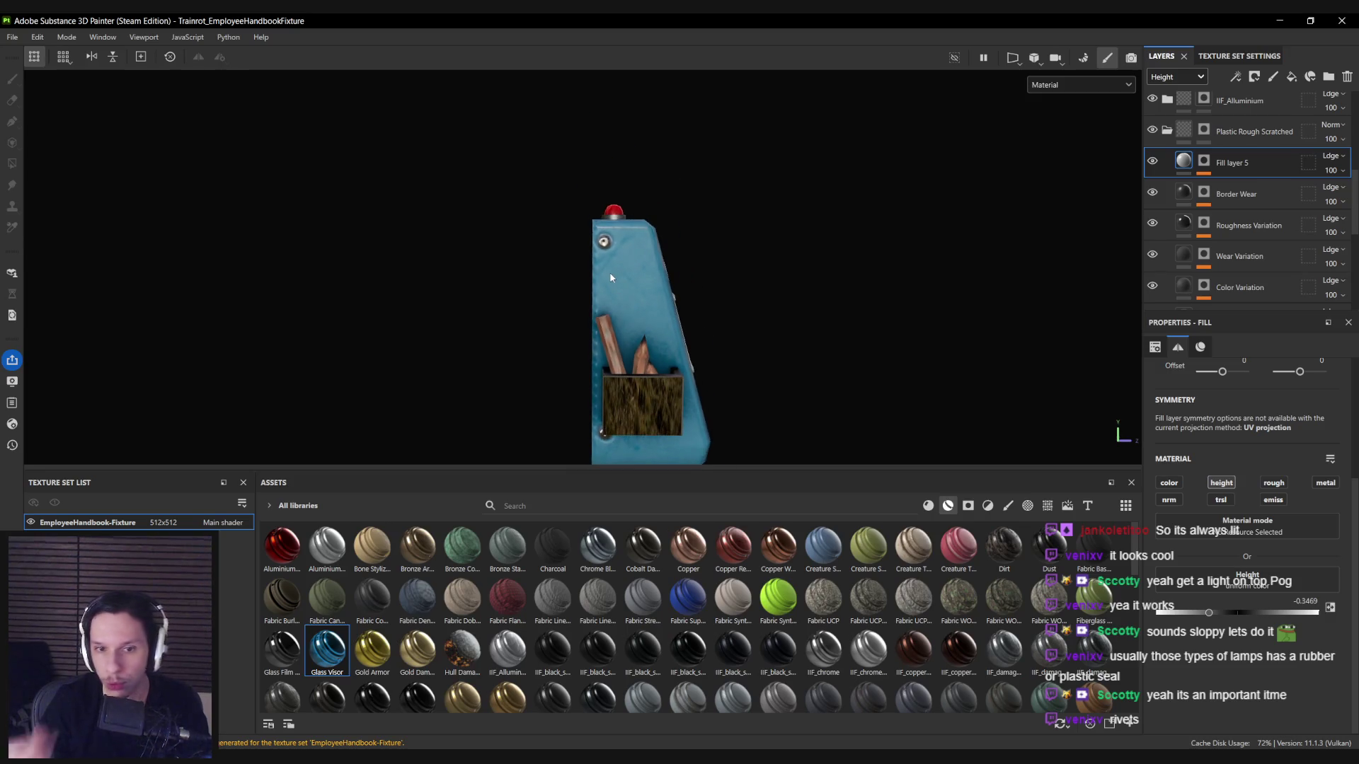
scroll("up", 3)
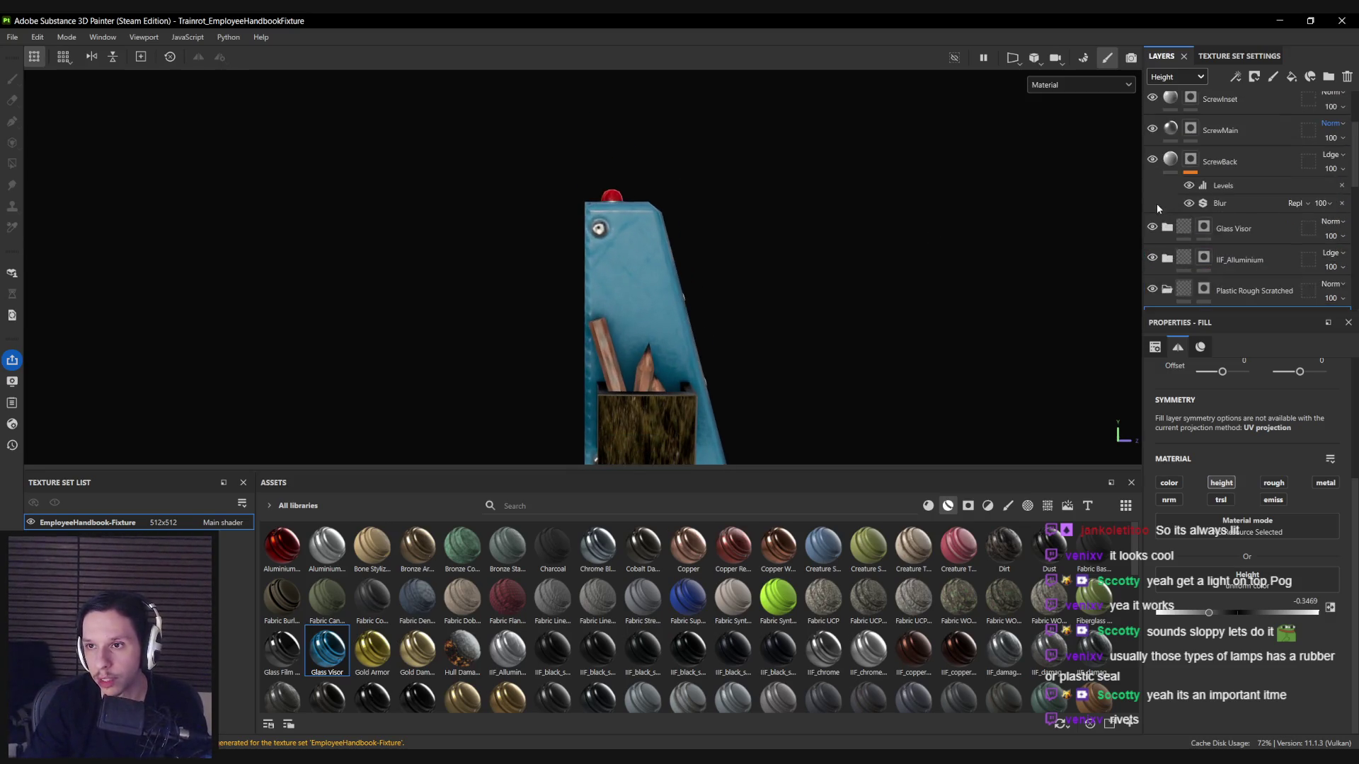
scroll("up", 3)
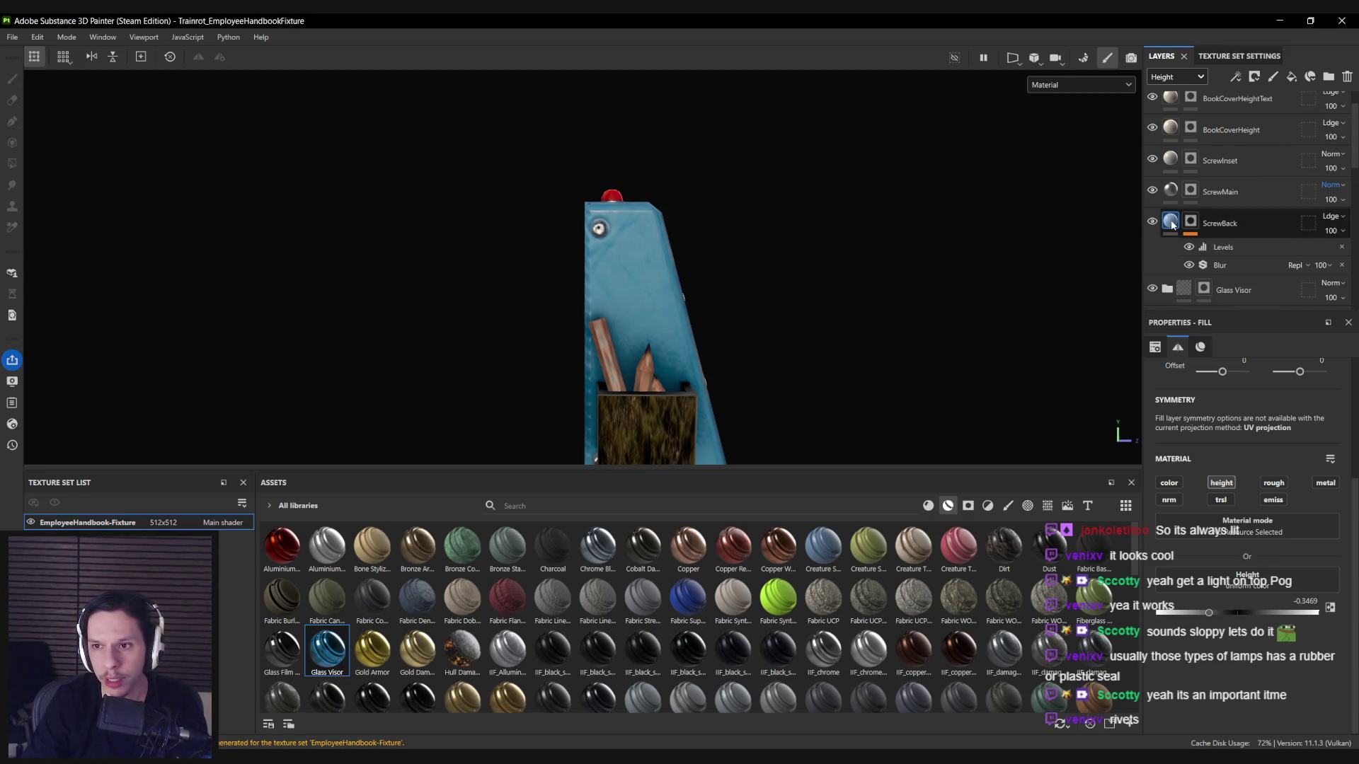
Select ScrewBack's mask and open its context menu.
left_click(1190, 222)
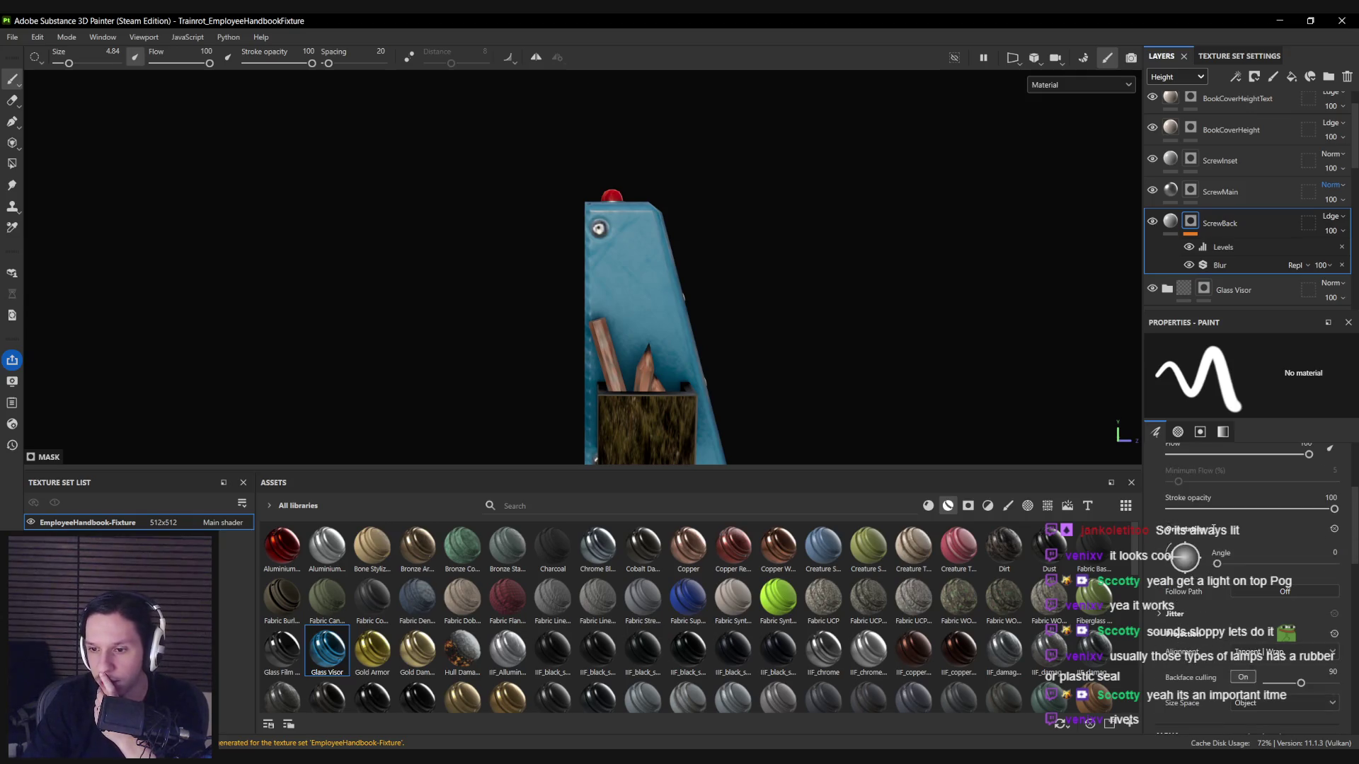
right_click(1194, 222)
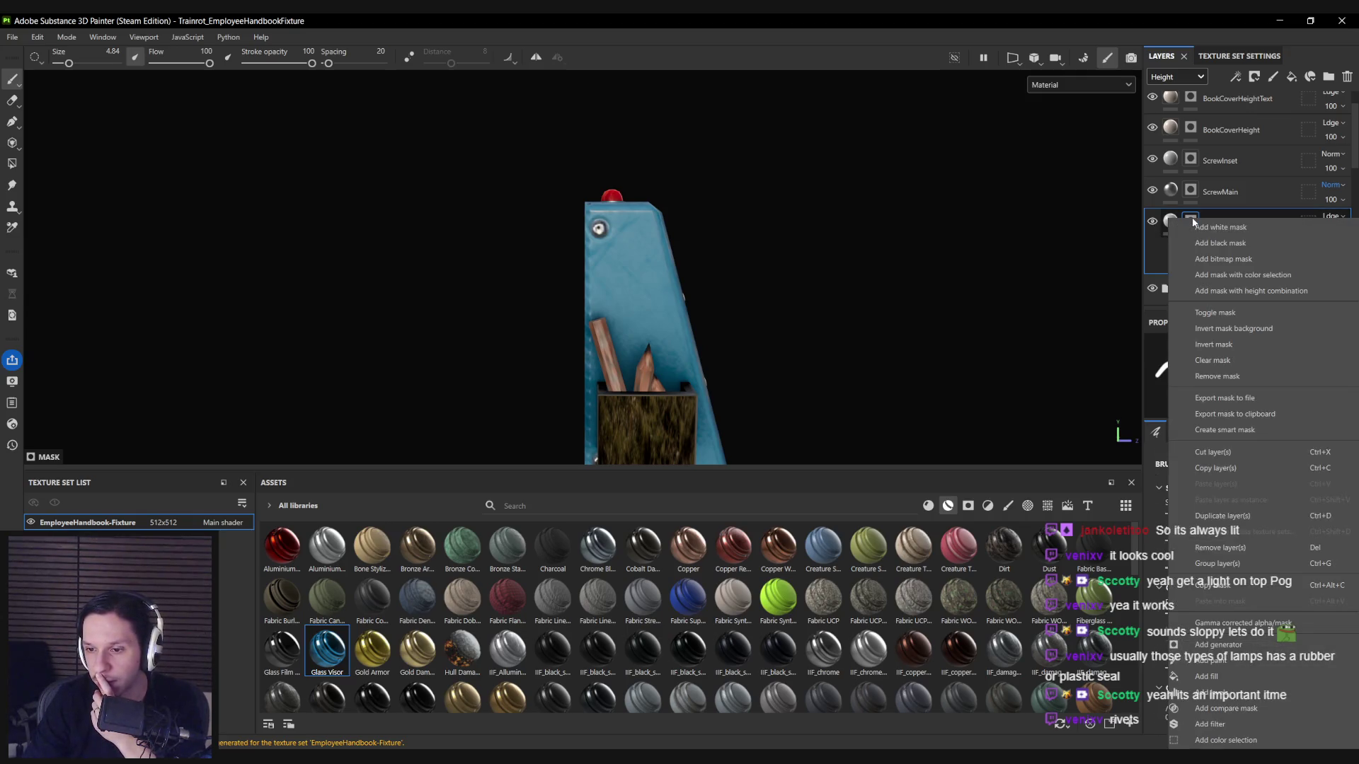
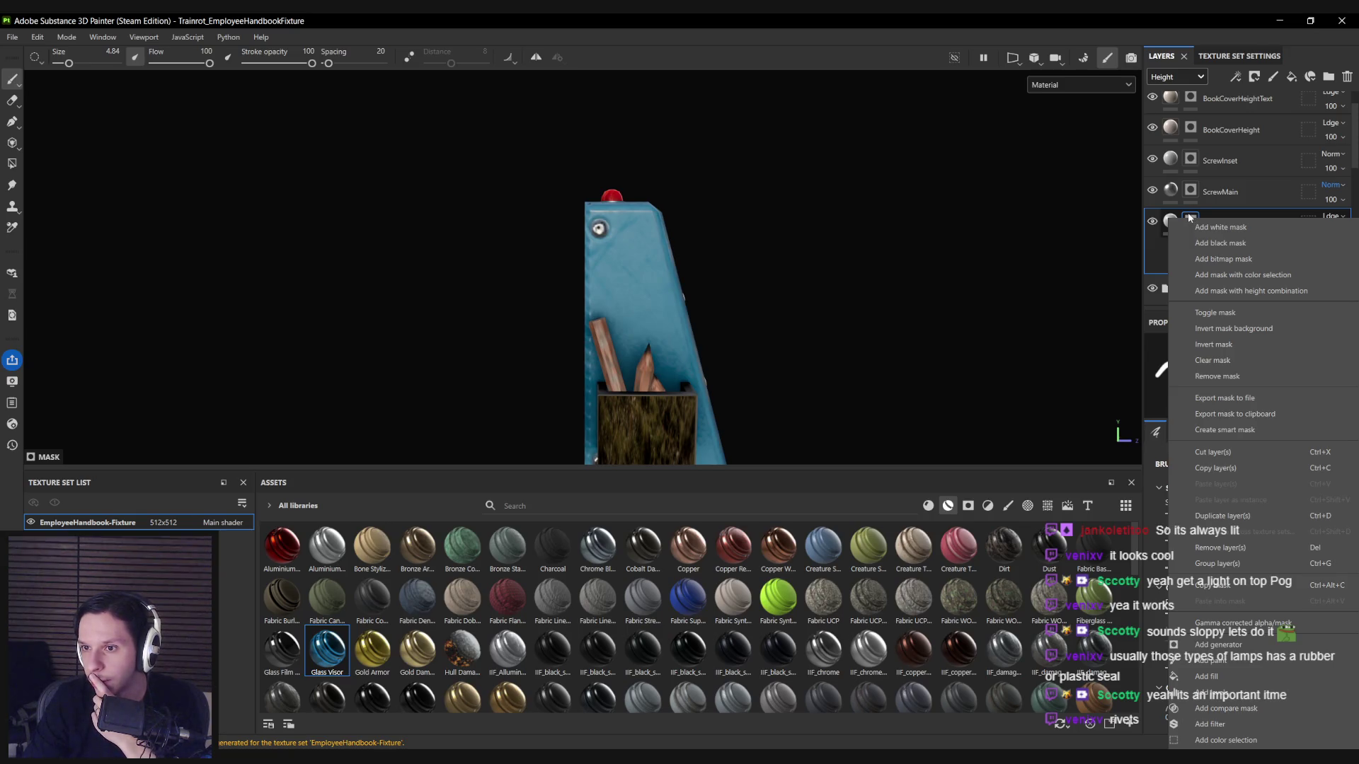
Select the ScrewBack fill and move its UV offset from -0.25 to 0.03.
left_click(1188, 212)
scroll("down", 3)
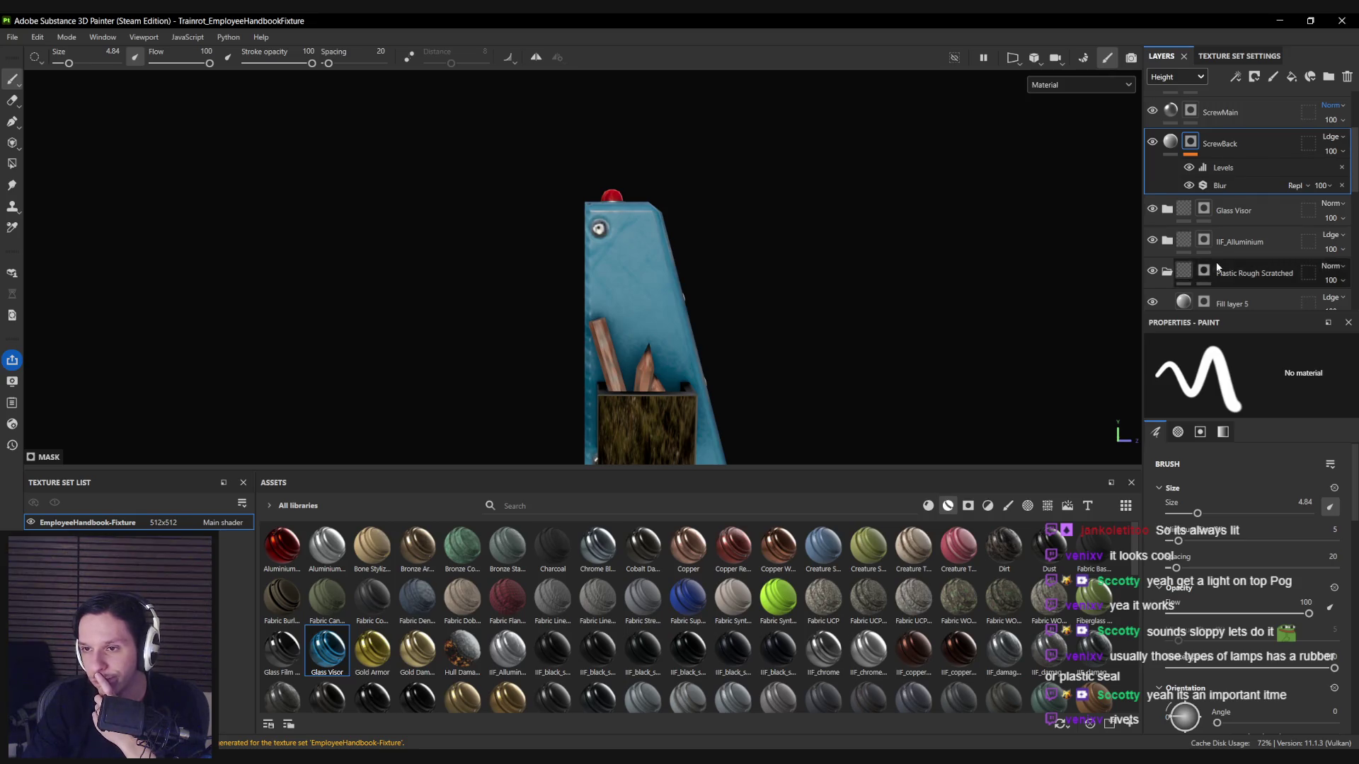
scroll("down", 3)
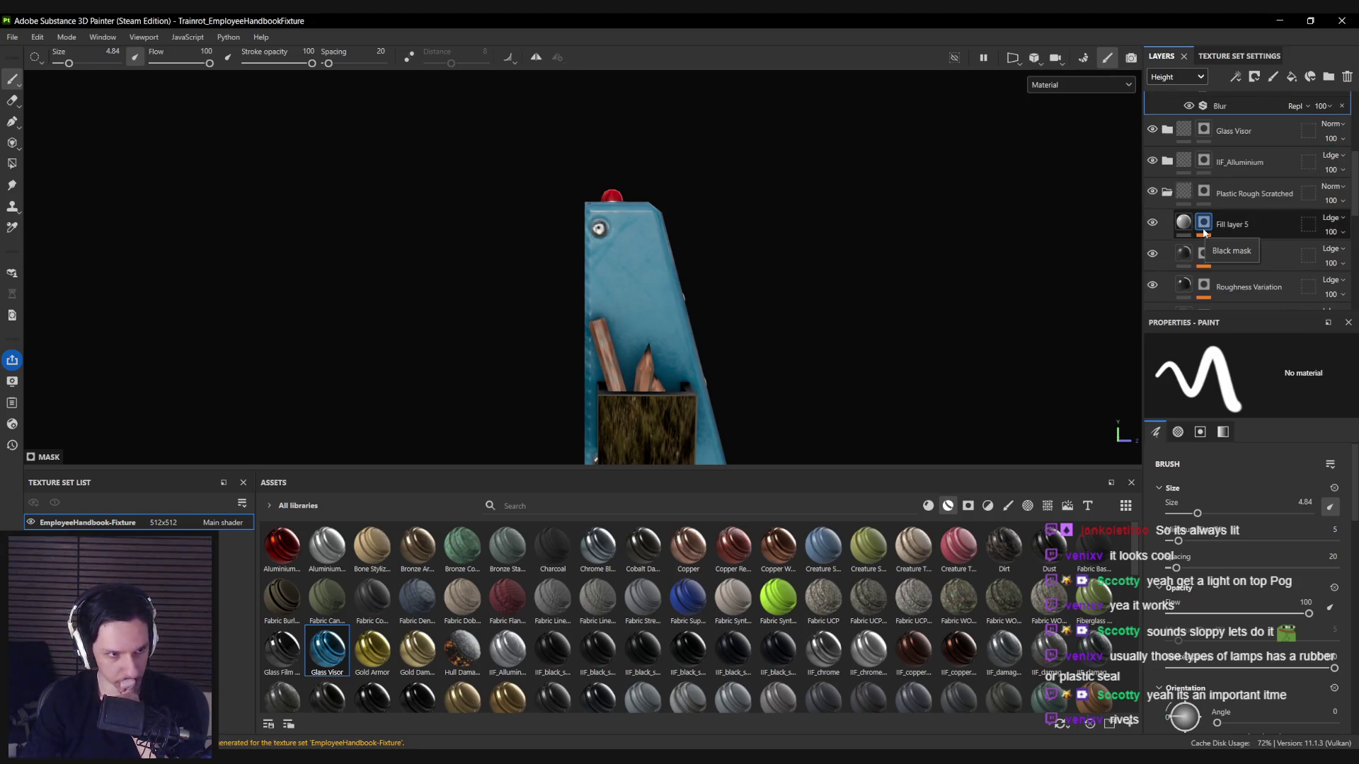
scroll("up", 3)
scroll("down", 3)
left_click(1170, 101)
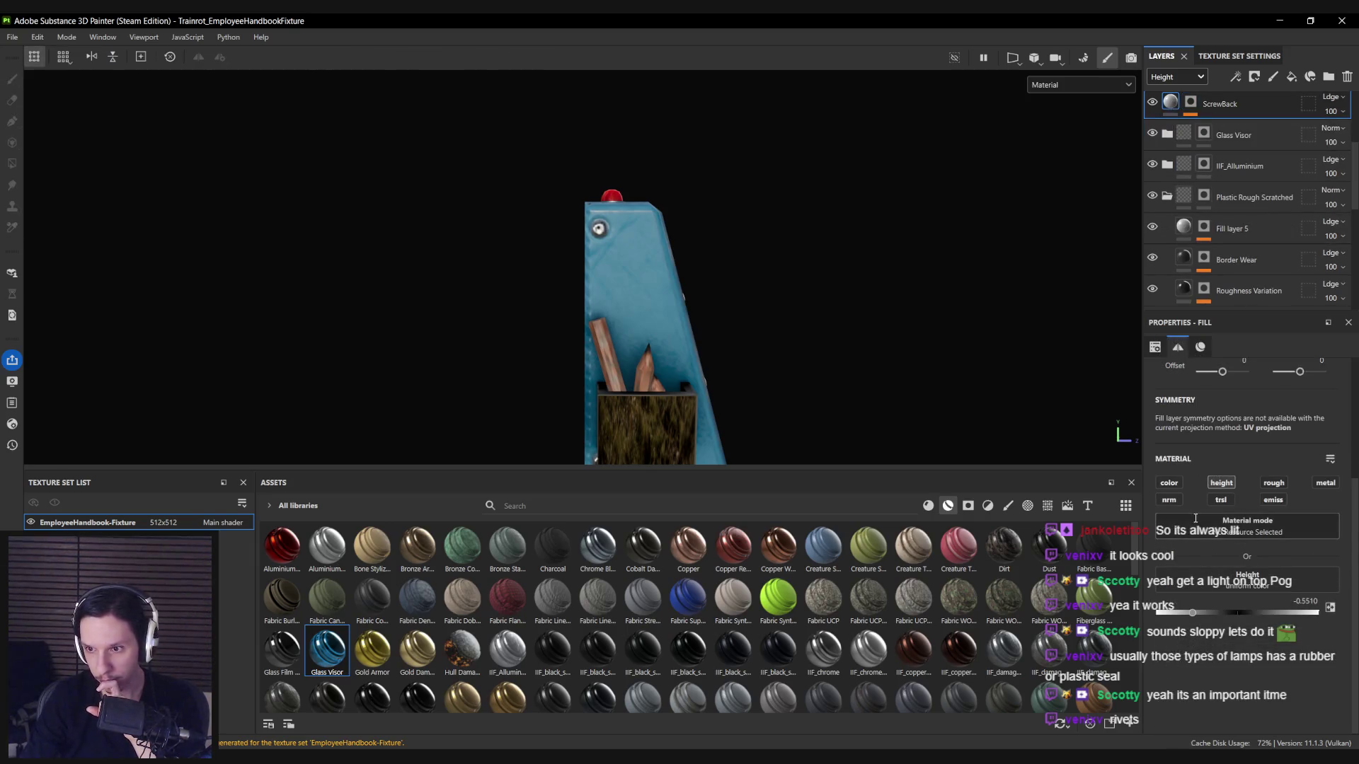
scroll("up", 3)
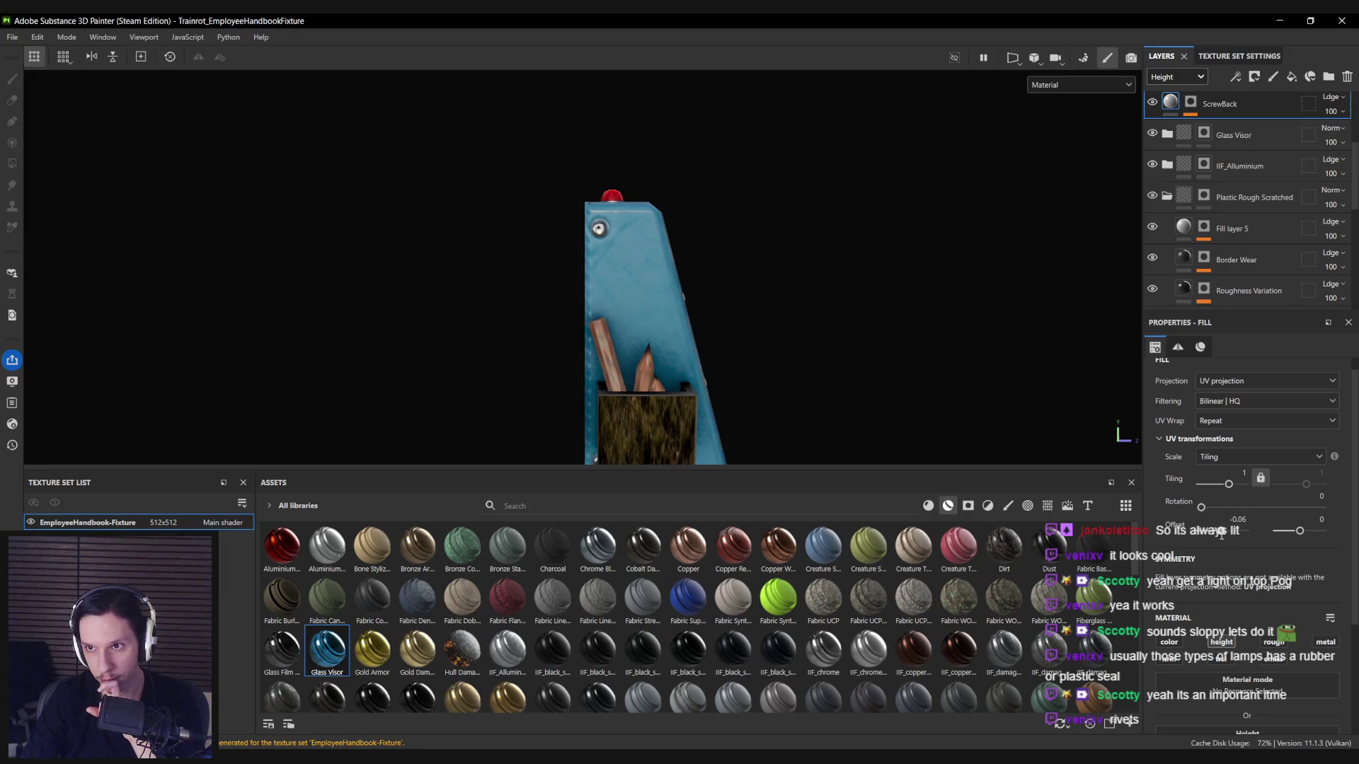
left_click_drag(1217, 532, 1231, 531)
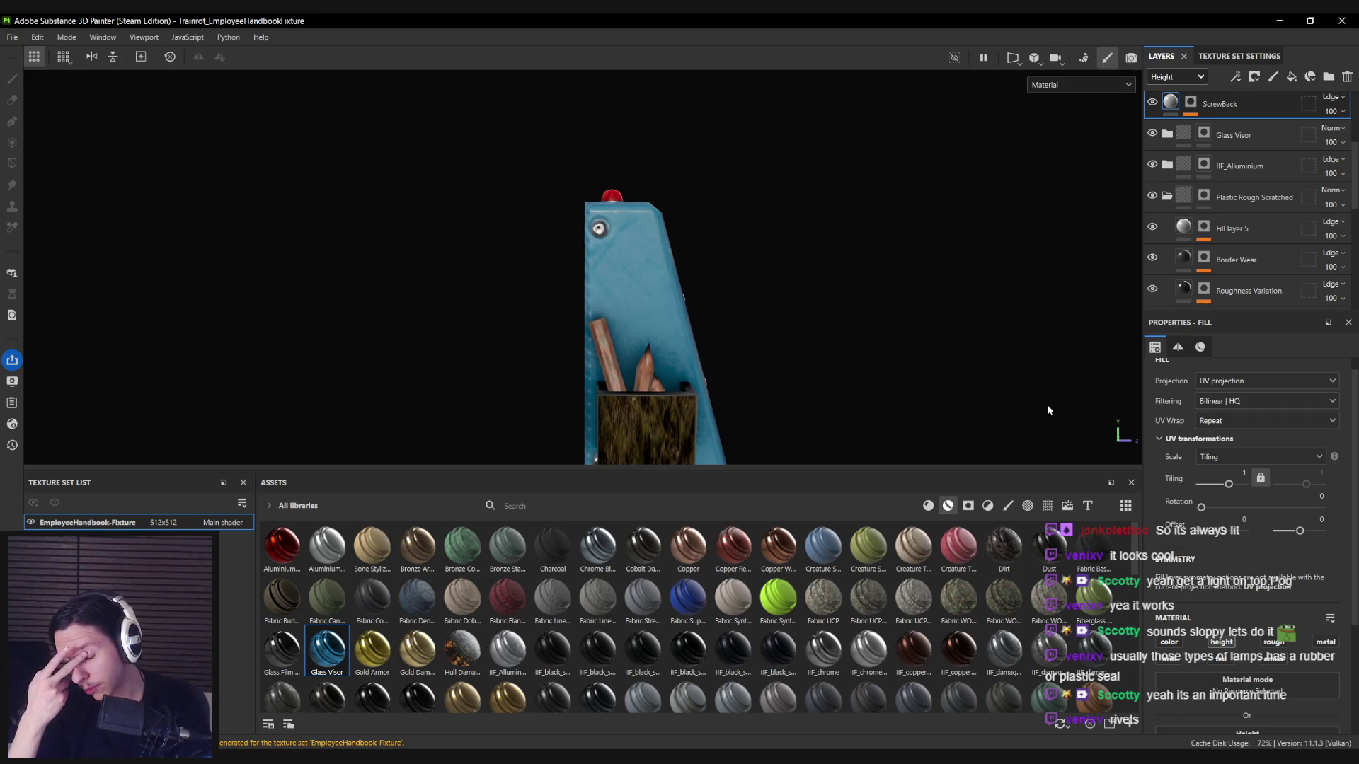
Orbit to the fixture's 'i' letter side and bring up Fill layer 5's mask options.
left_click_drag(971, 348, 621, 247)
scroll("up", 3)
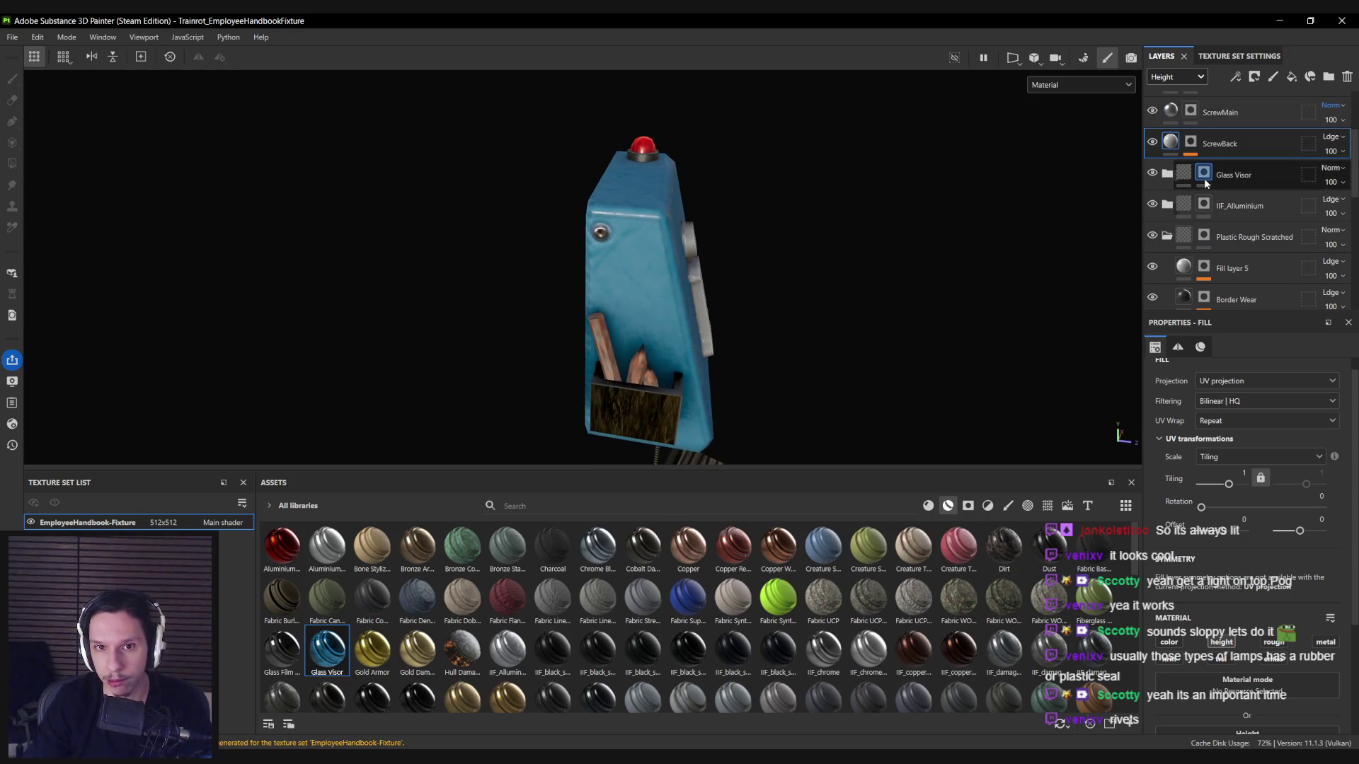
scroll("up", 3)
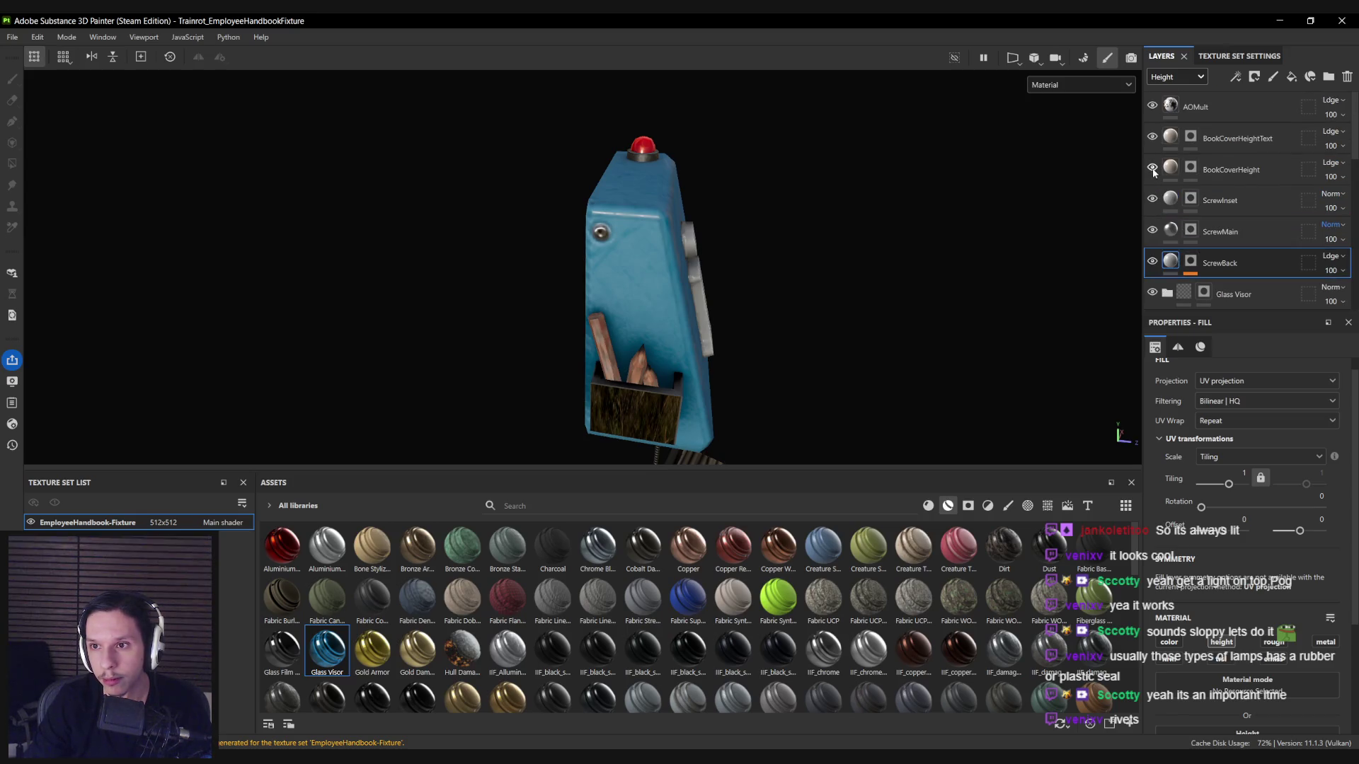
scroll("down", 3)
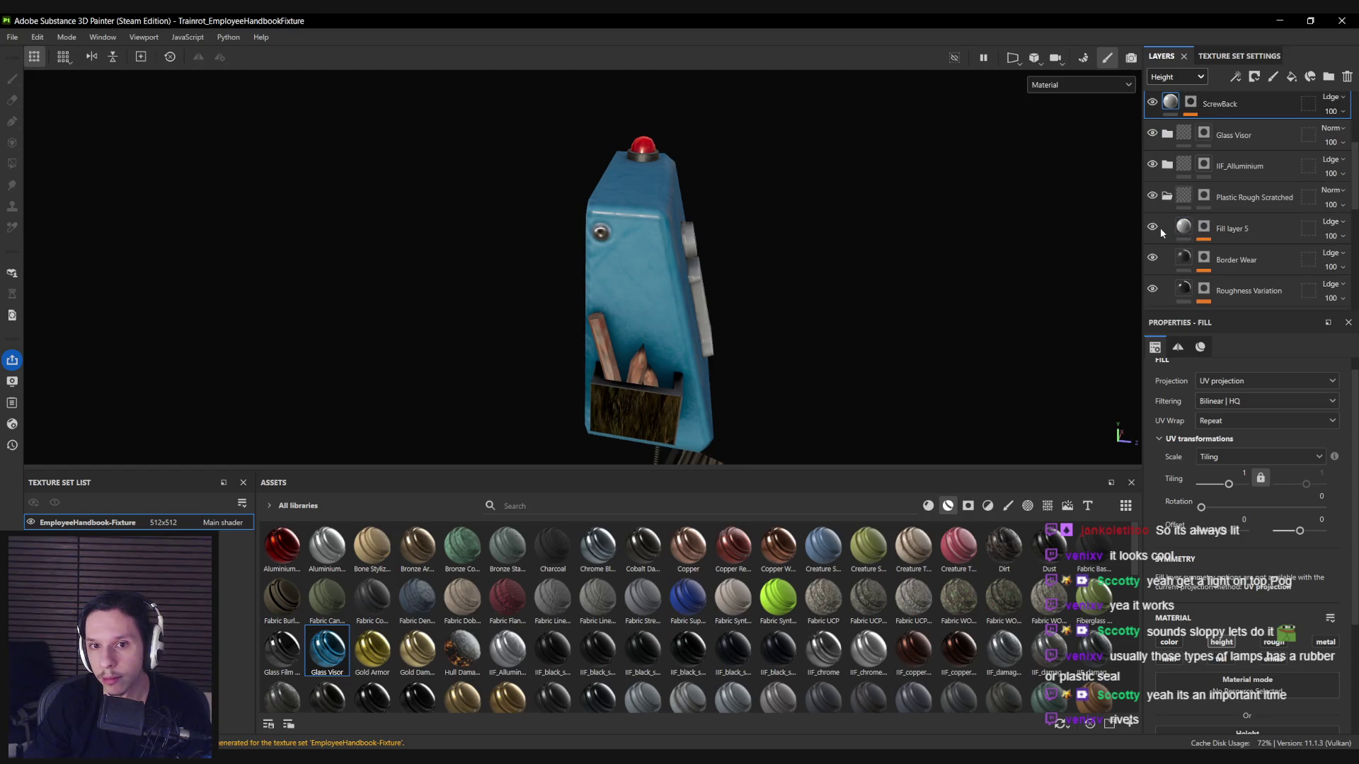
left_click_drag(751, 272, 531, 272)
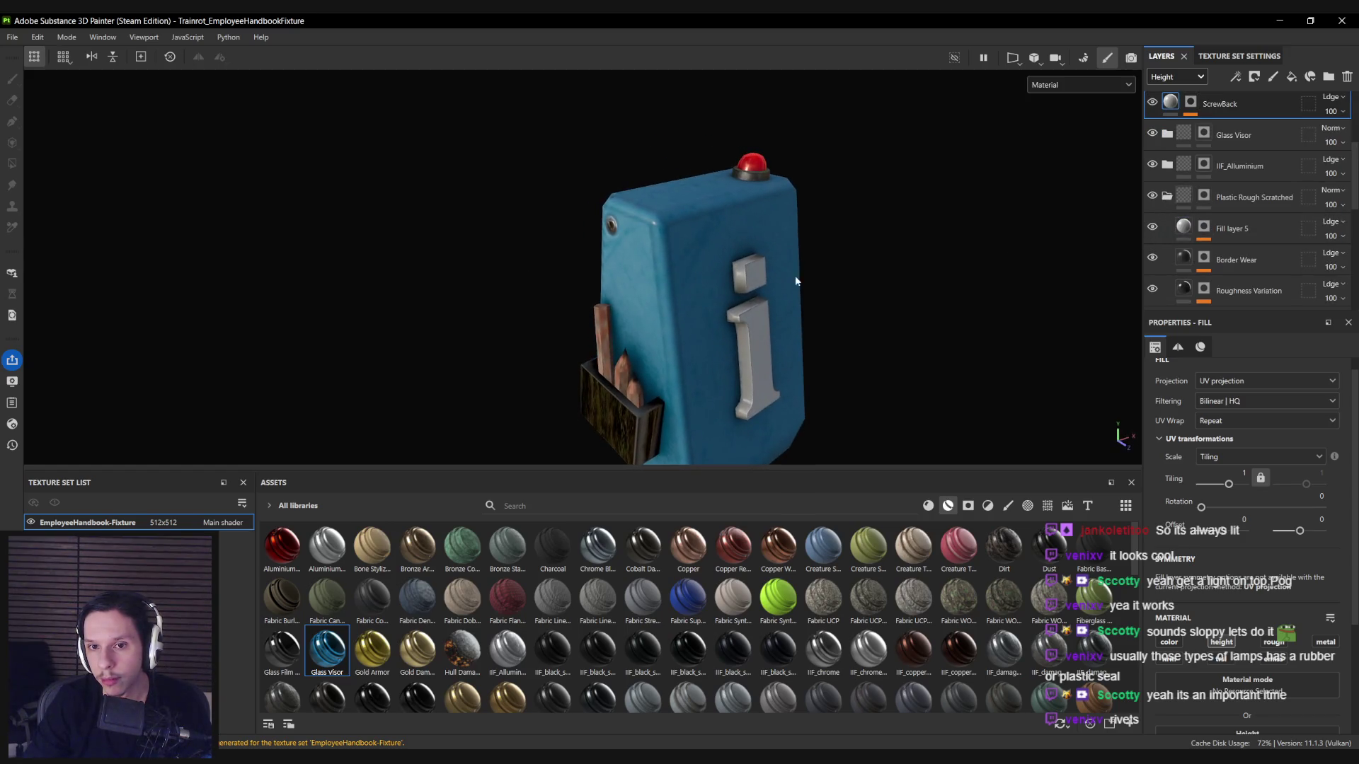
left_click_drag(852, 201, 818, 228)
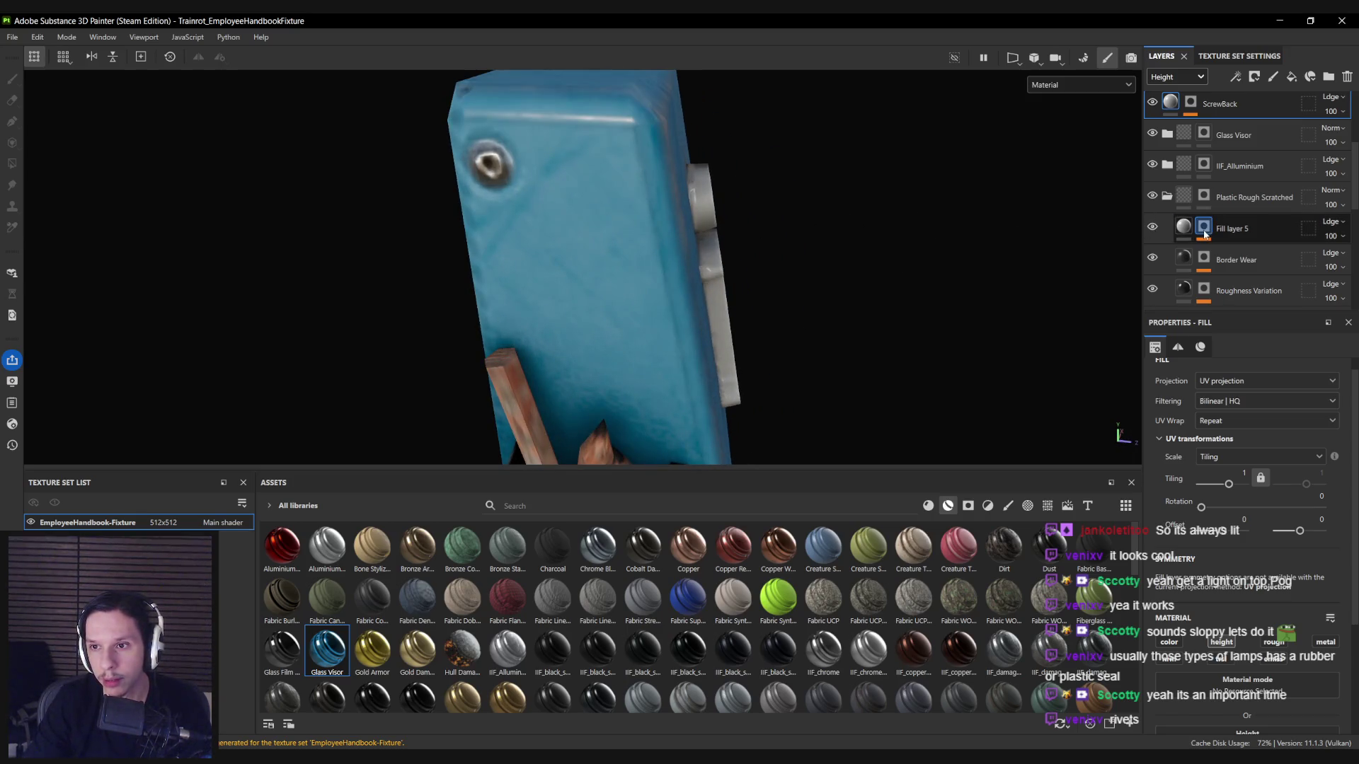
left_click(1204, 226)
right_click(1204, 227)
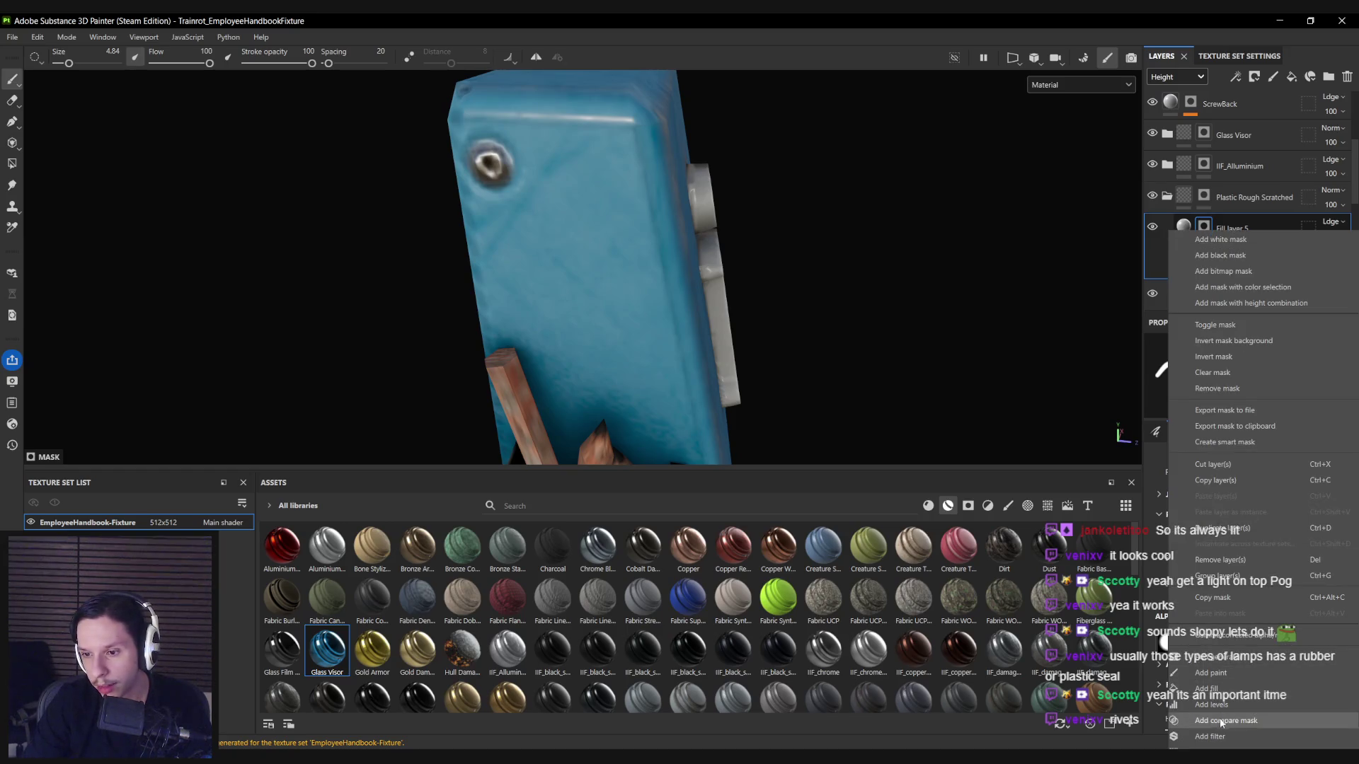
Add a Blur filter to Fill layer 5's mask at 0.52 intensity.
left_click(1220, 734)
left_click(1213, 382)
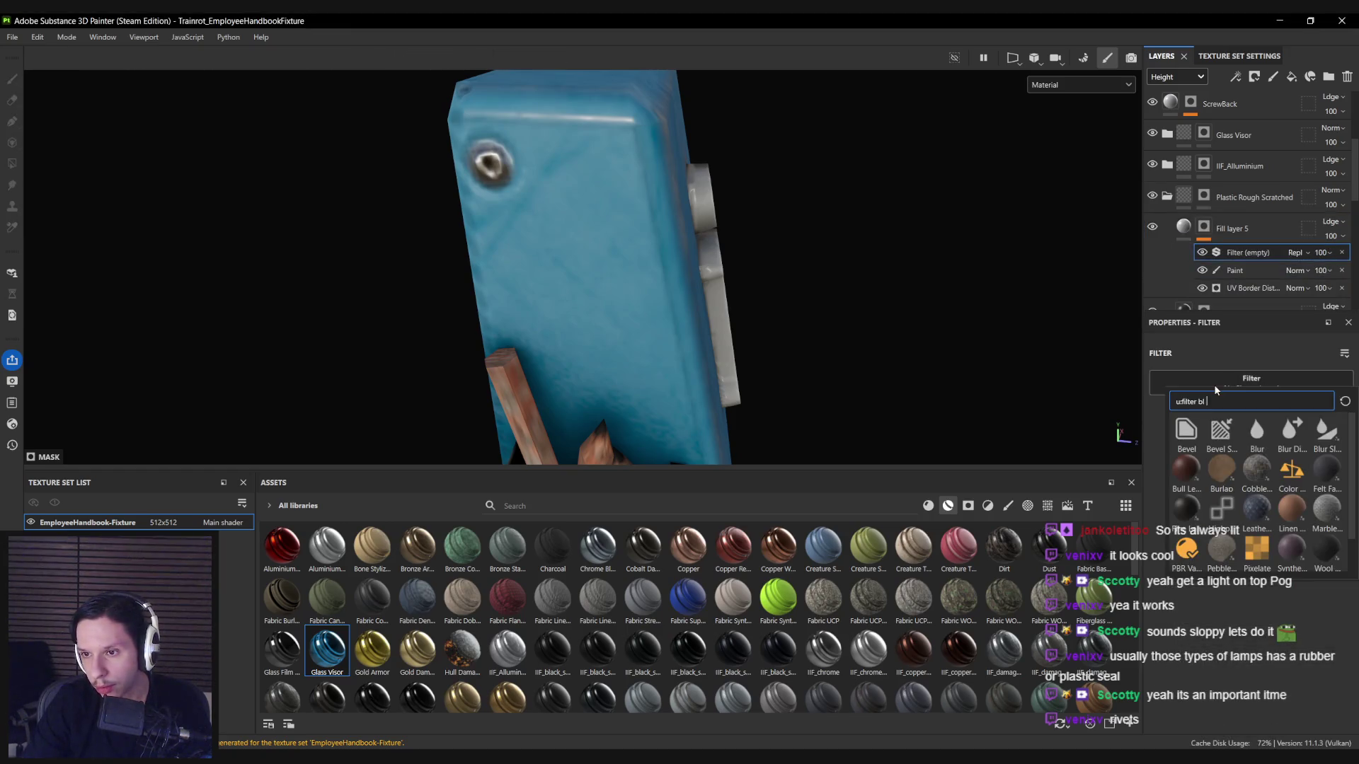
left_click(1259, 432)
left_click_drag(1172, 452, 1167, 450)
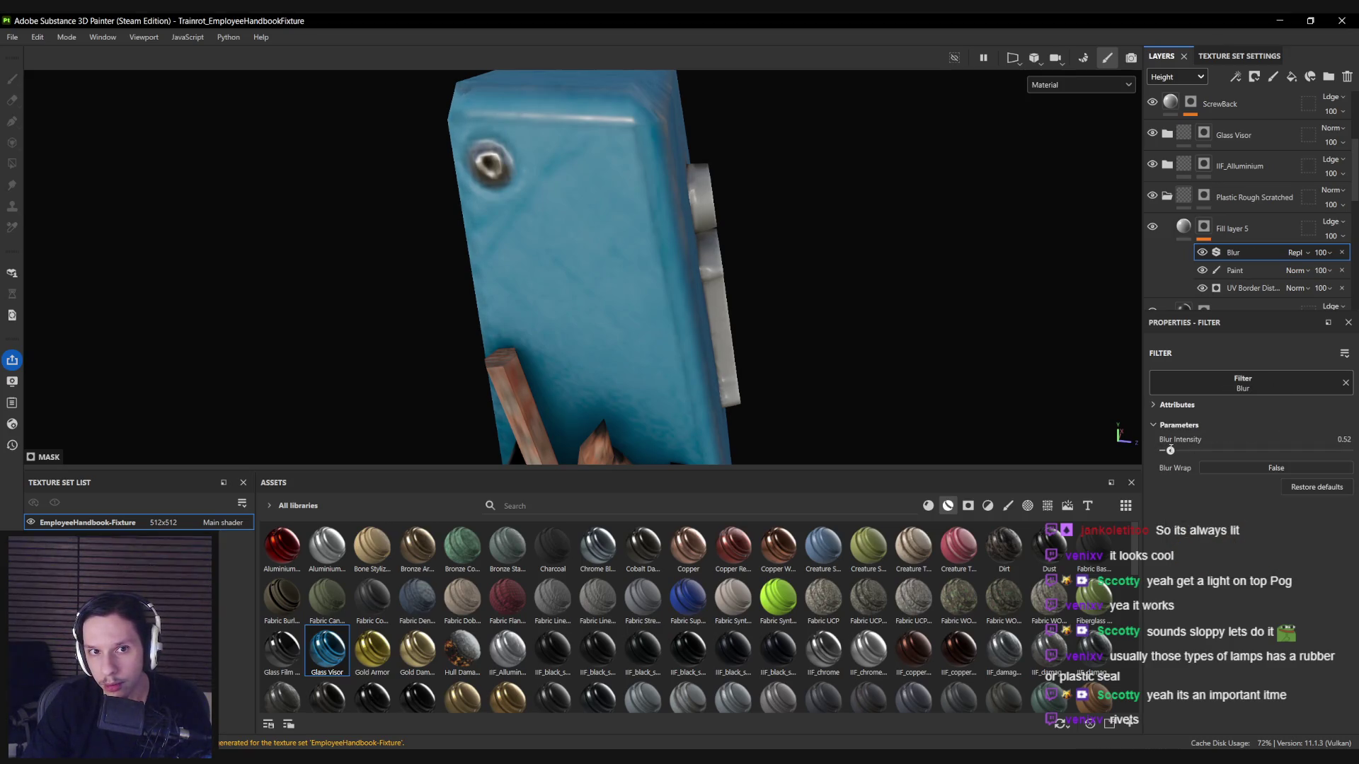
key("c")
left_click_drag(1169, 451, 1171, 451)
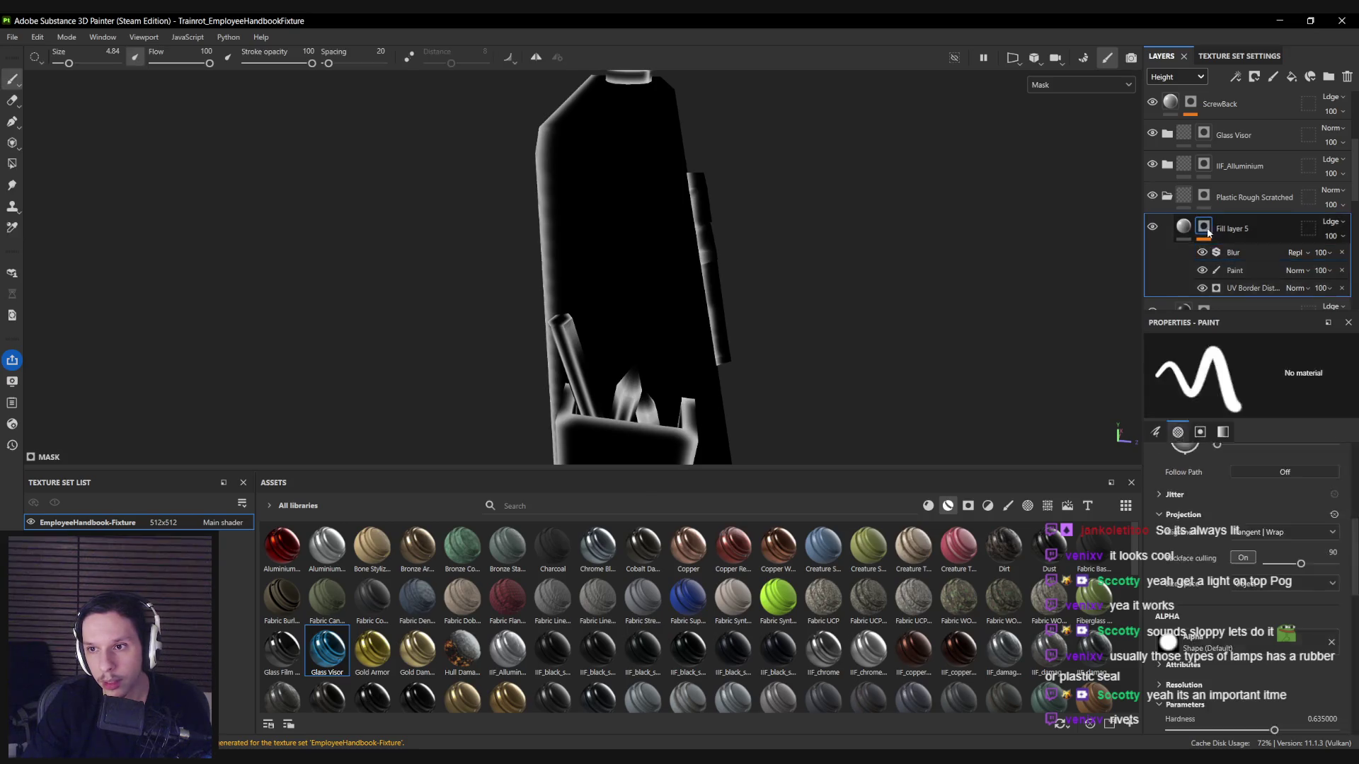
Add a Levels adjustment to the mask and raise its low input to darken it.
right_click(1171, 229)
left_click(1225, 708)
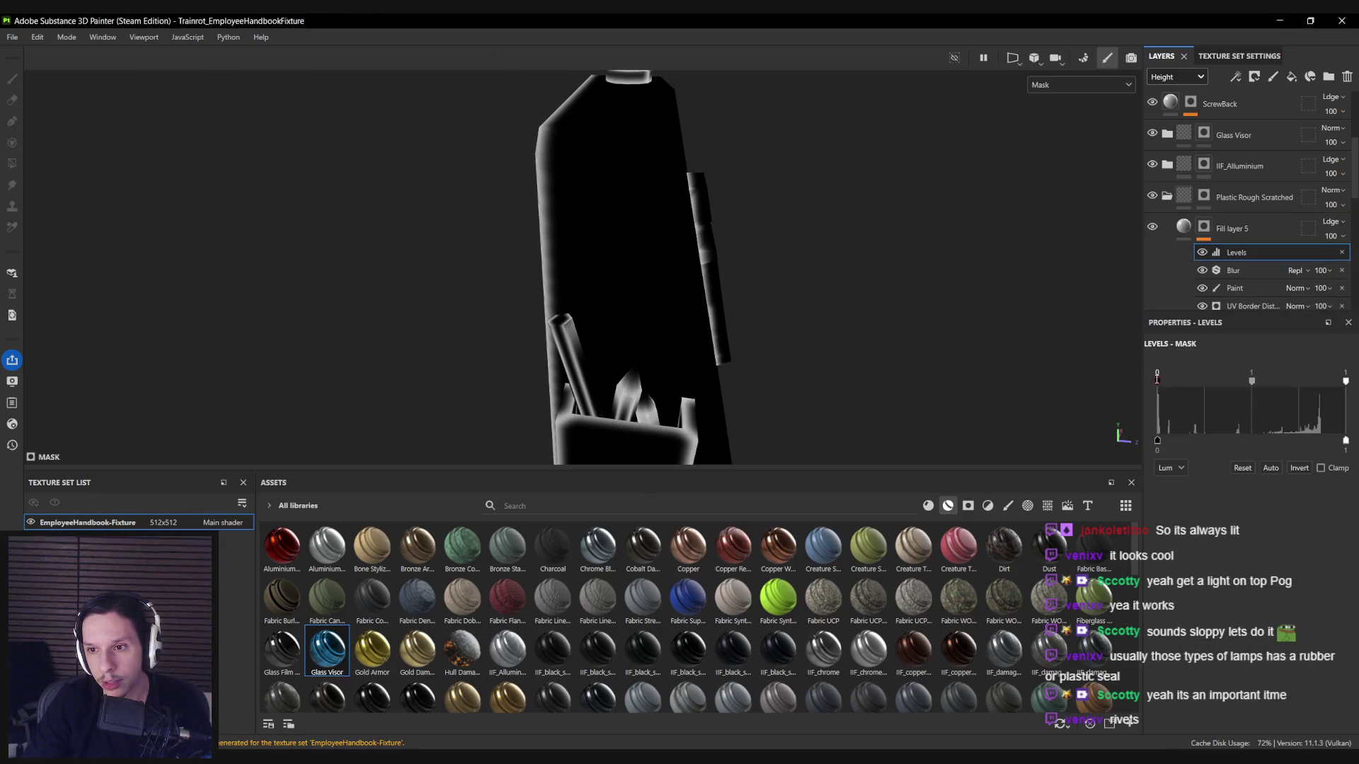
left_click_drag(1163, 380, 1202, 385)
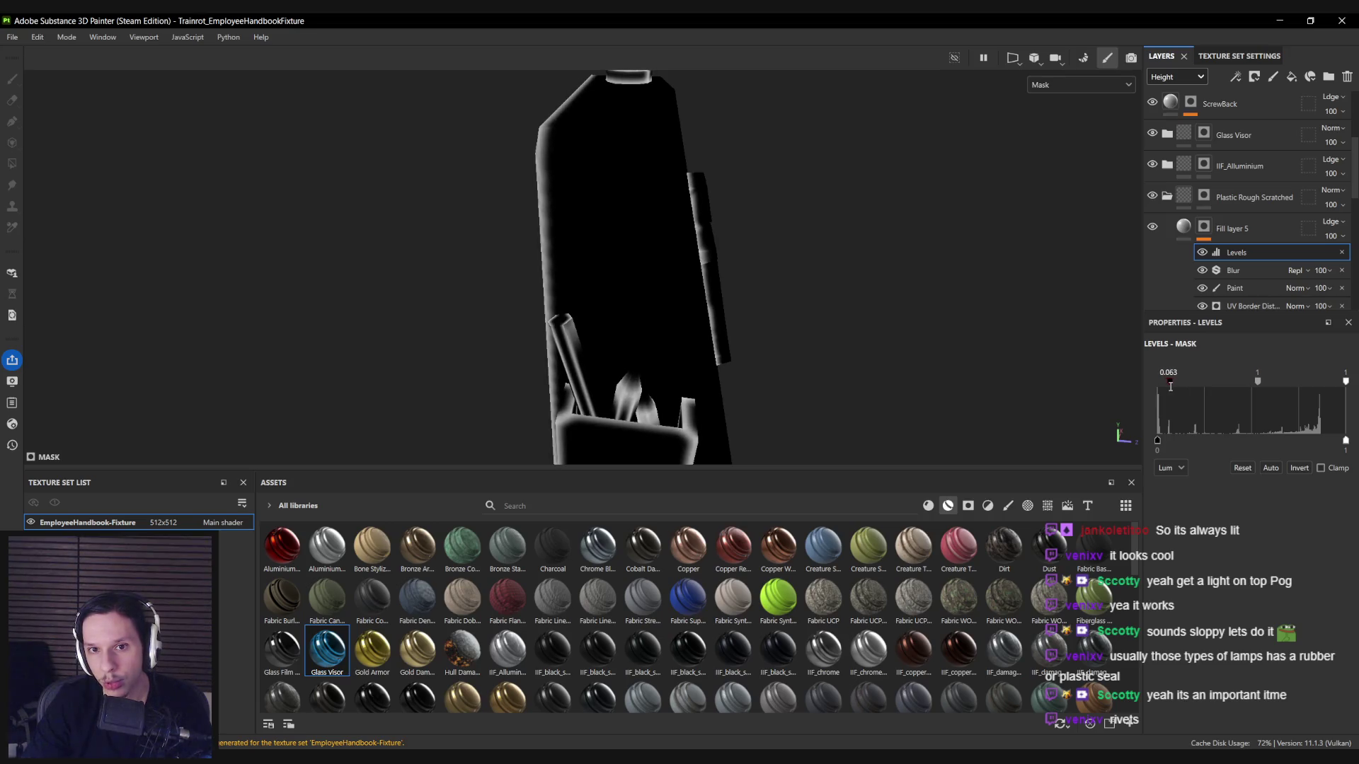
key("m")
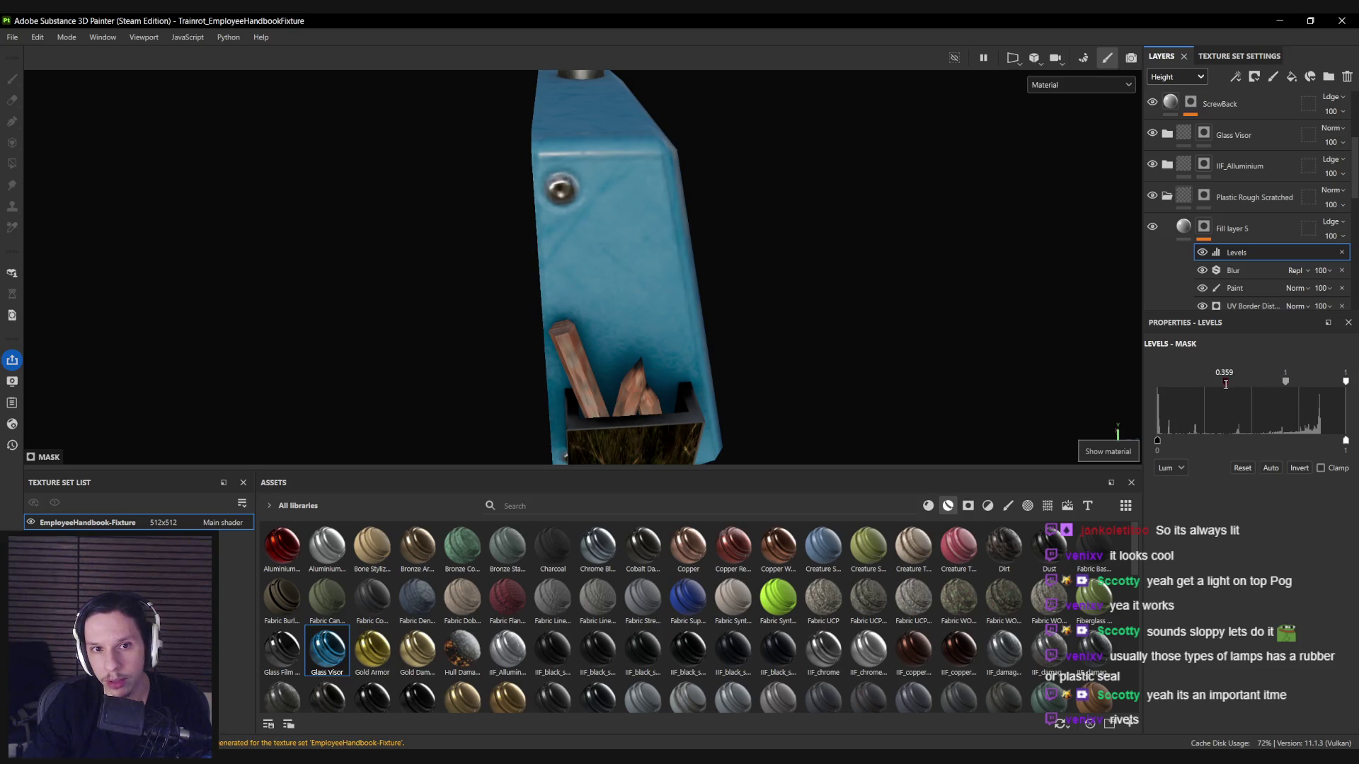
Orbit to a front view of the box showing its base and collapse the Plastic Rough Scratched group.
left_click_drag(664, 298, 664, 278)
scroll("up", 3)
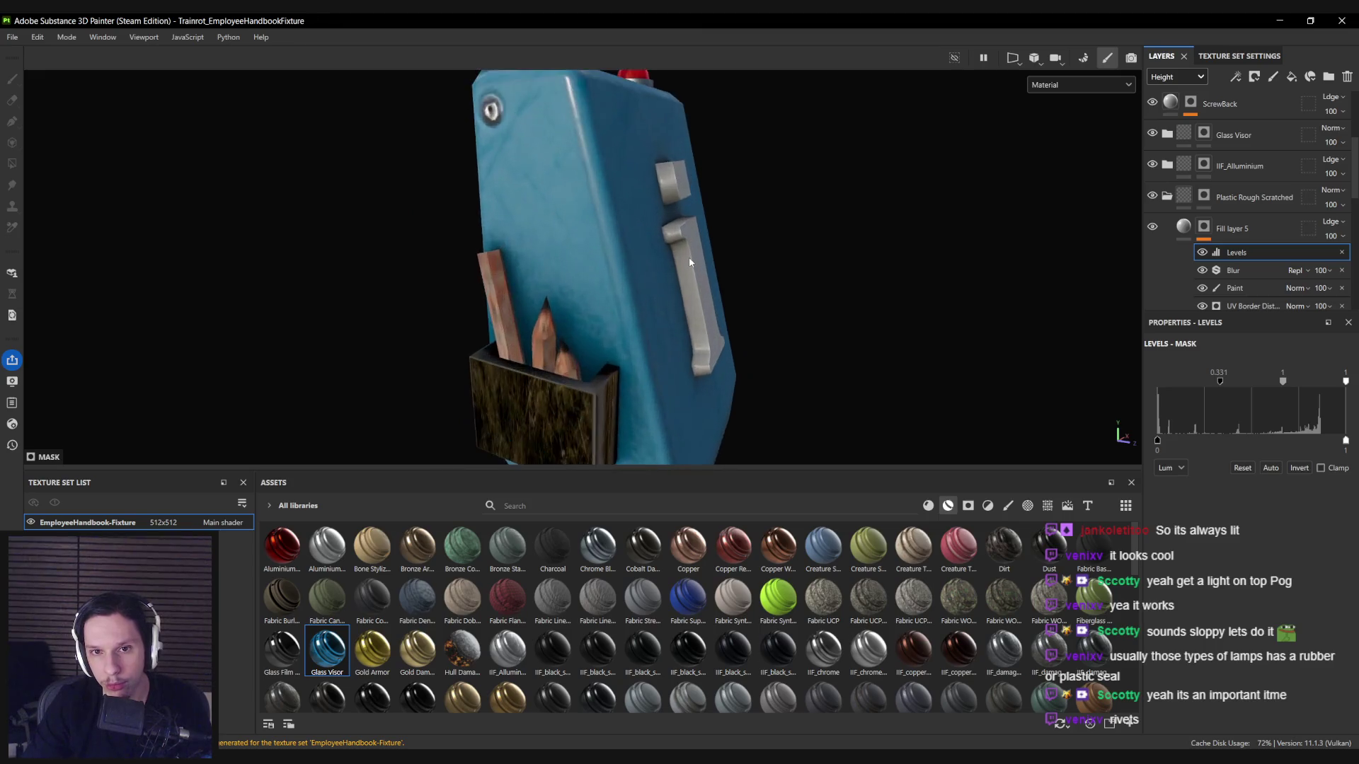
scroll("down", 3)
left_click_drag(757, 328, 704, 304)
scroll("up", 3)
left_click_drag(668, 238, 608, 300)
scroll("up", 3)
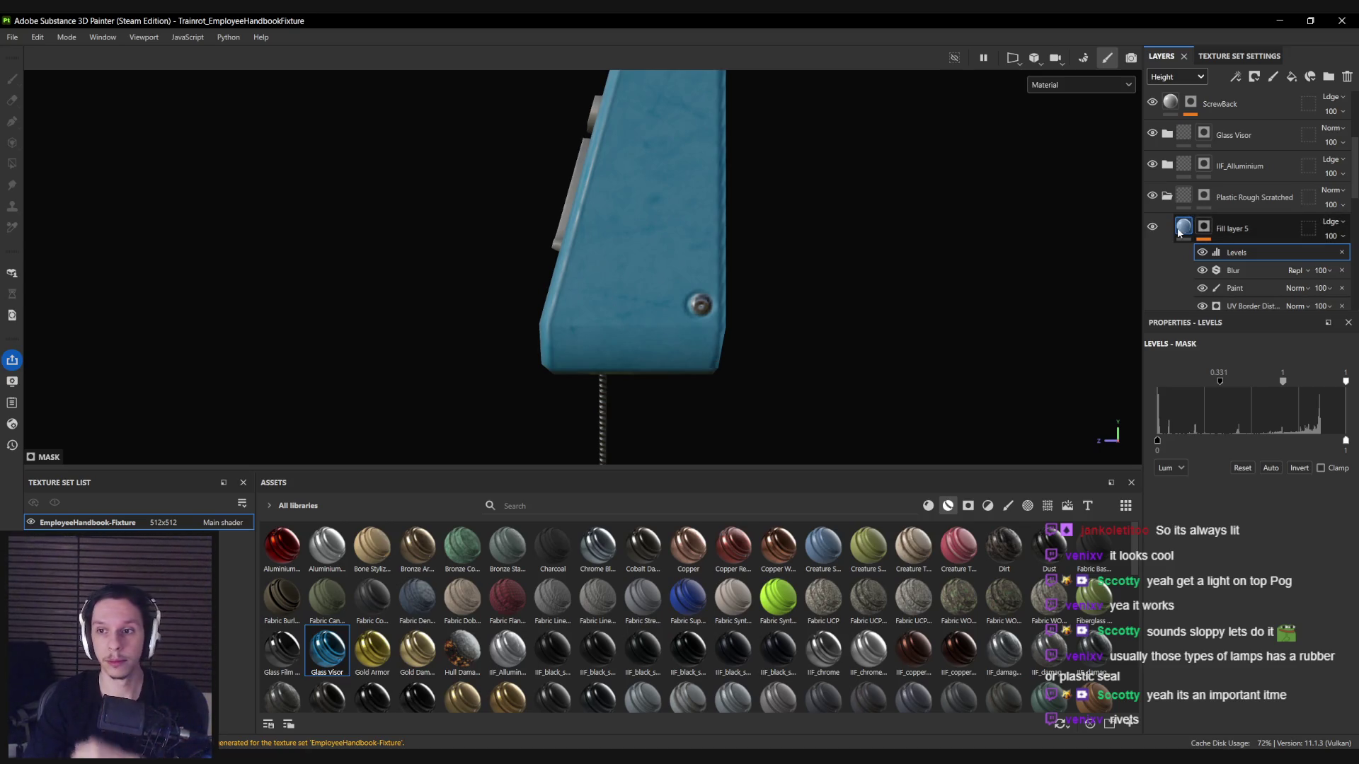
left_click(1167, 198)
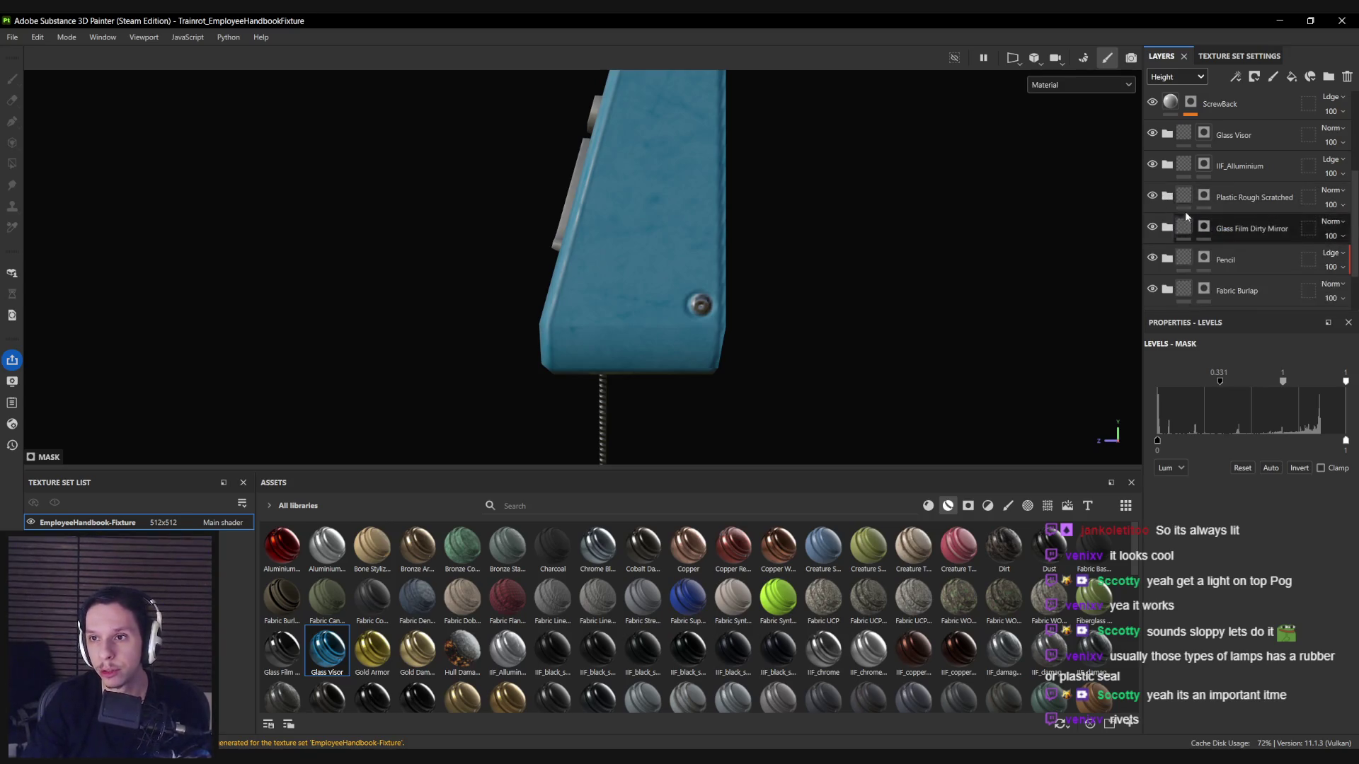
Add a new fill layer above BookCoverHeightText with a light grey base colour.
left_click(1253, 139)
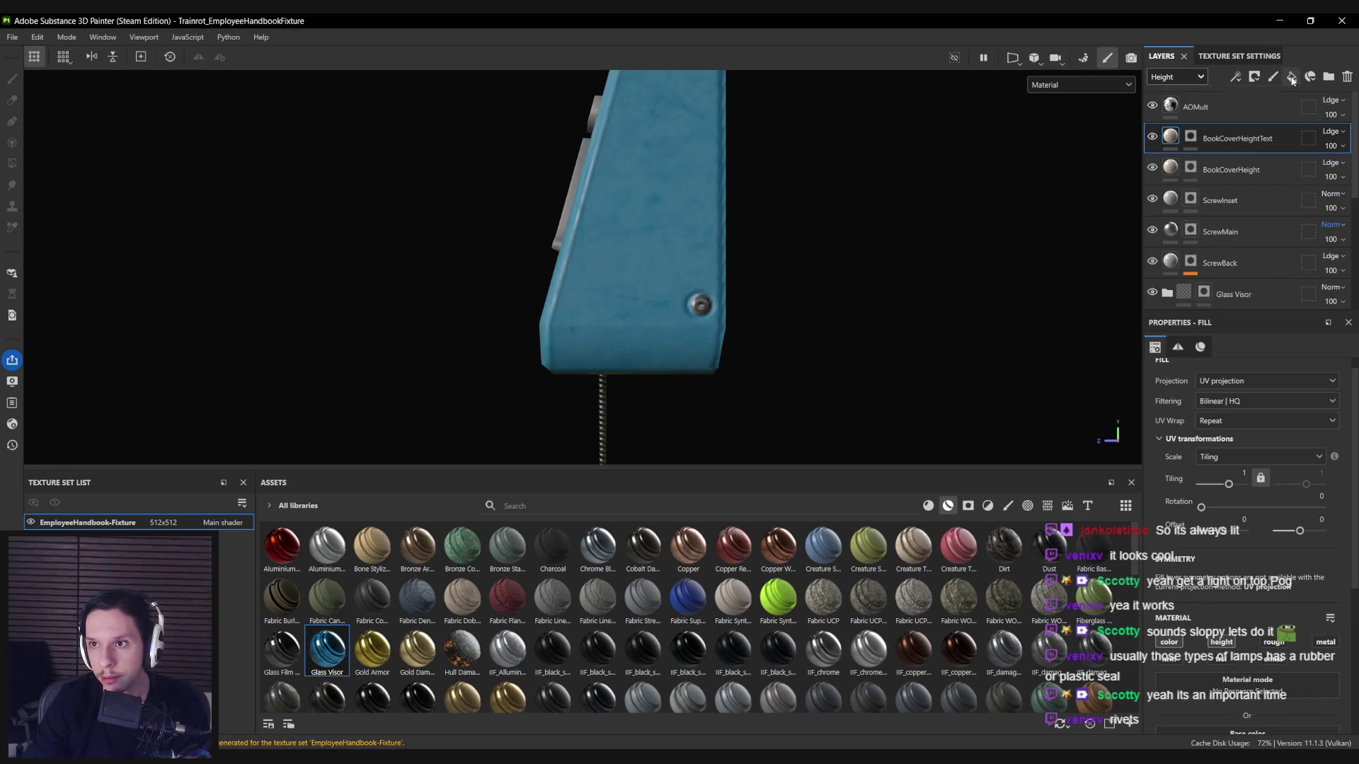
left_click(1291, 77)
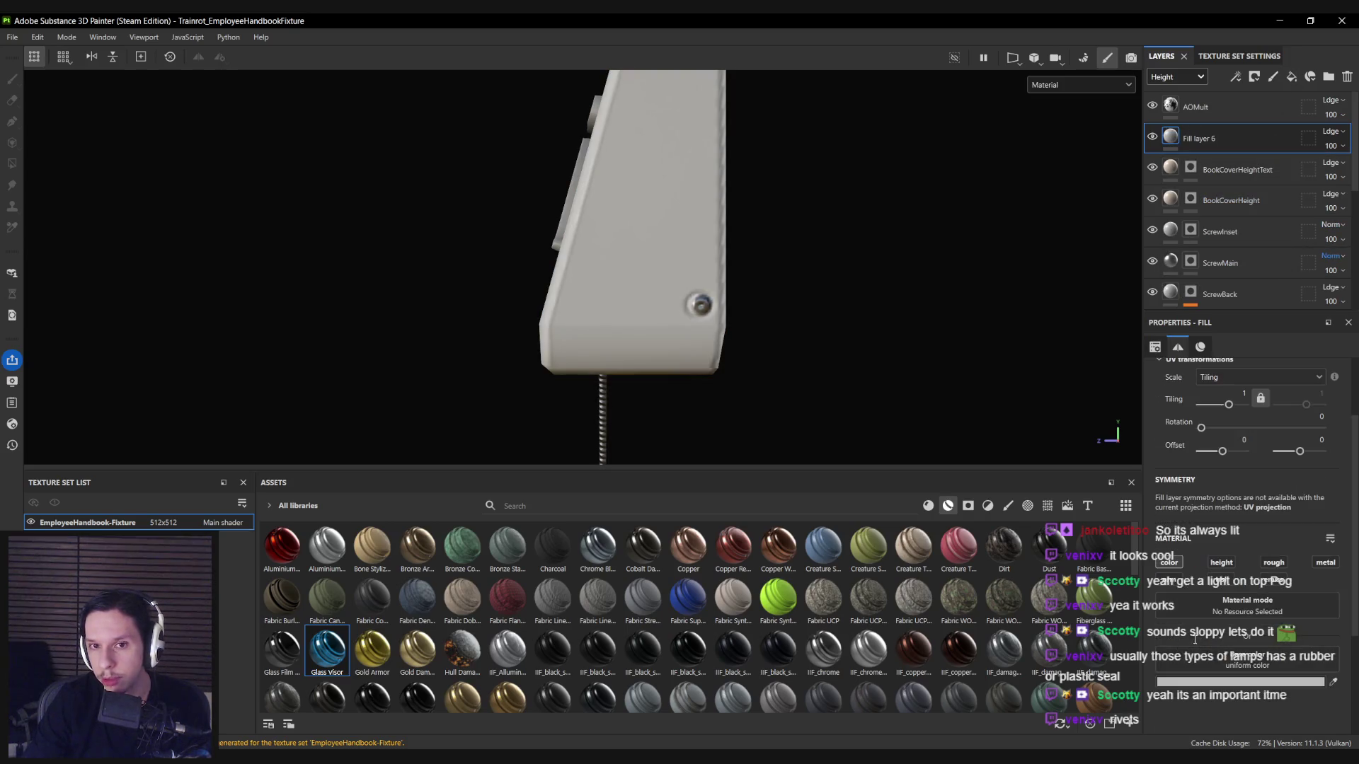
left_click(1232, 681)
left_click_drag(1058, 496, 1052, 458)
left_click(1215, 359)
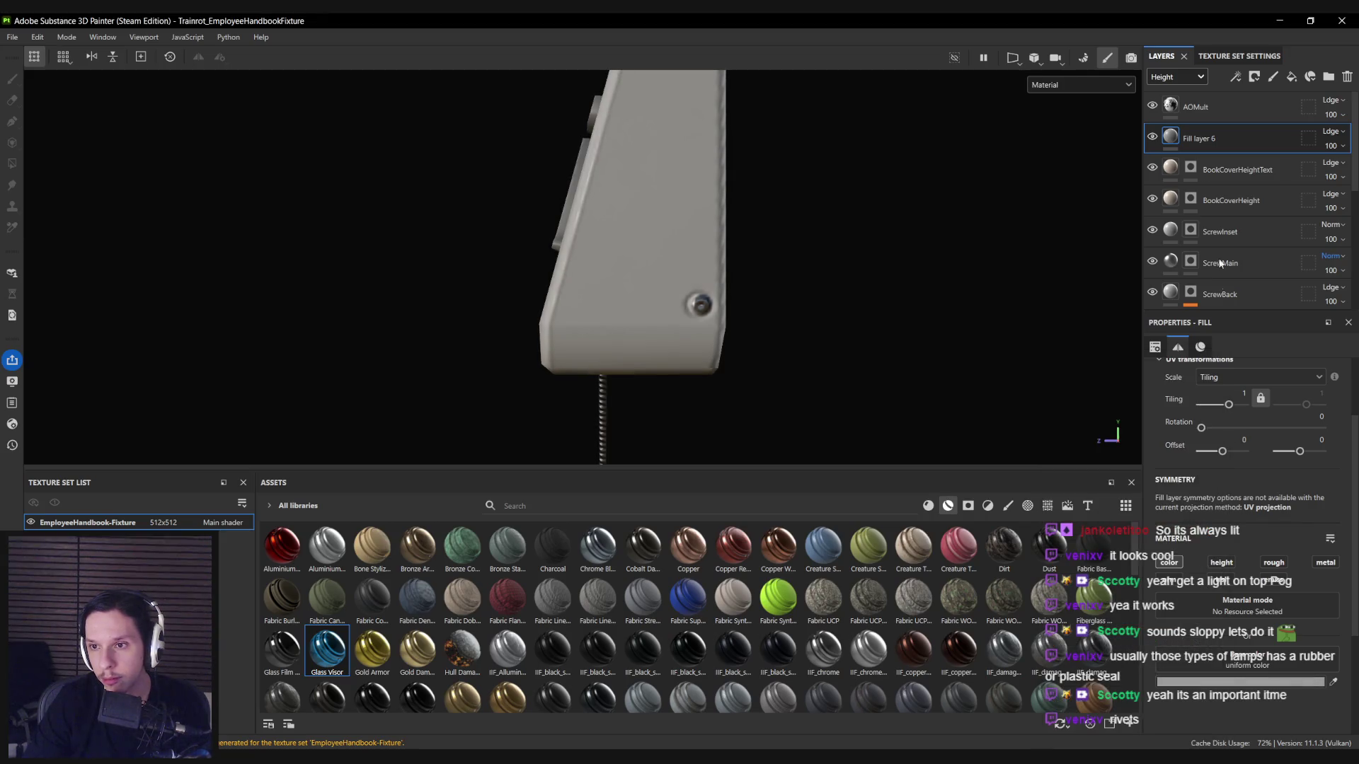
Give Fill layer 6 a black mask with a Paint effect and browse the brush assets.
right_click(1169, 138)
left_click(1220, 160)
right_click(1169, 138)
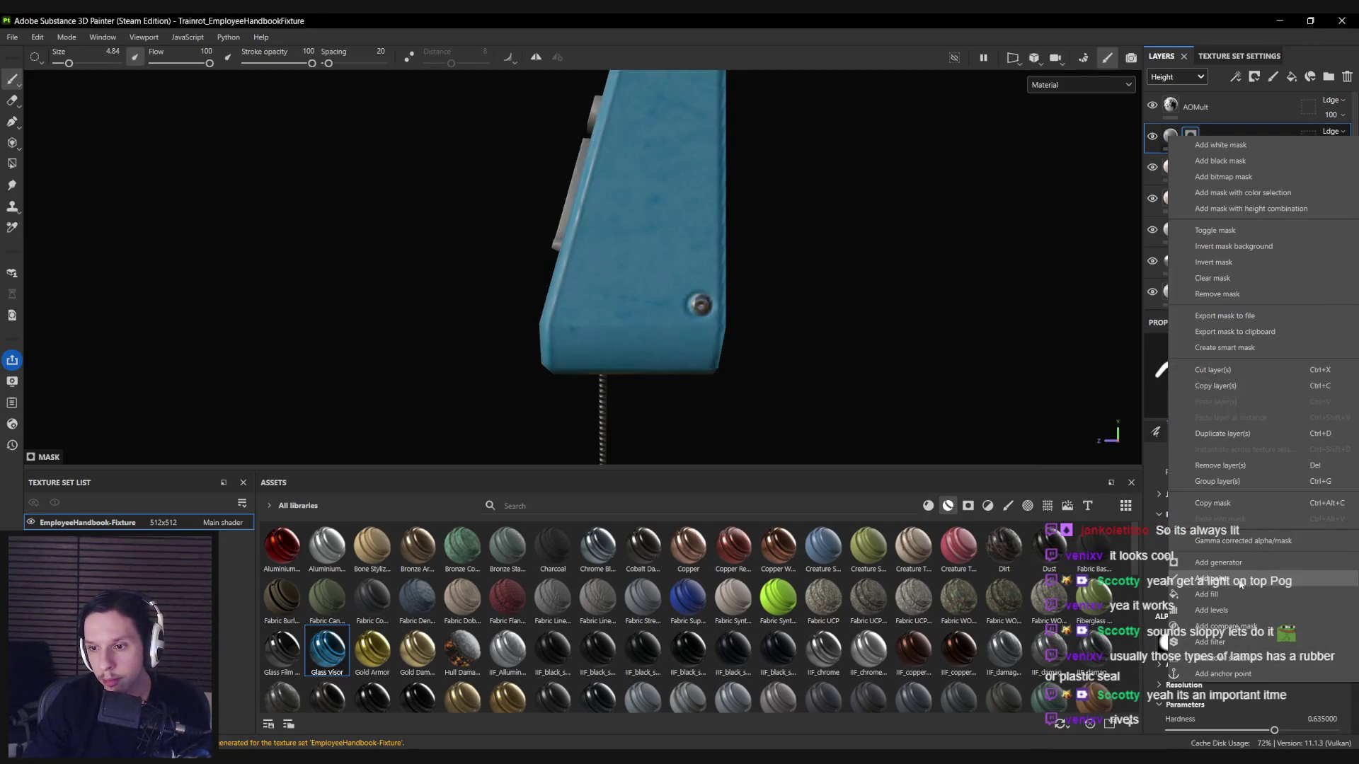
left_click(1242, 579)
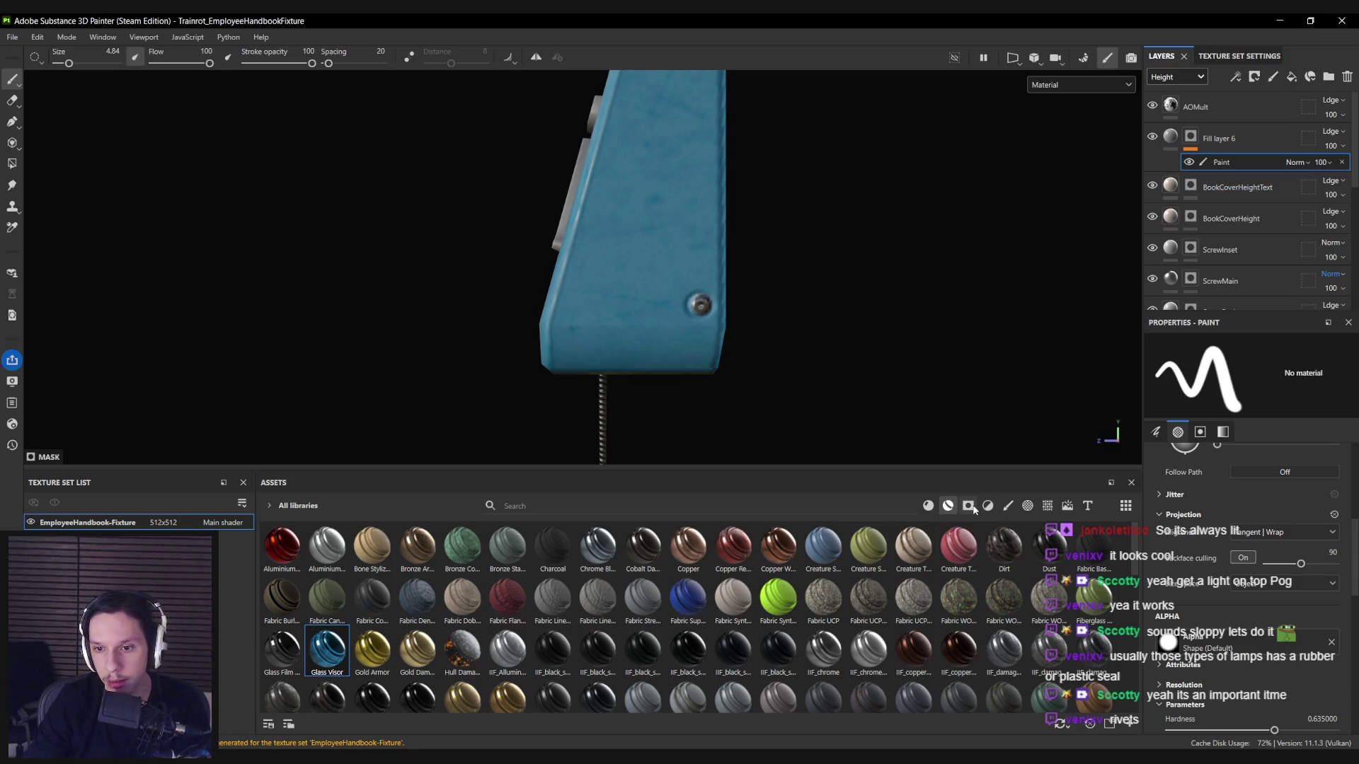
left_click(1008, 506)
left_click_drag(1131, 550, 1135, 648)
left_click(1029, 508)
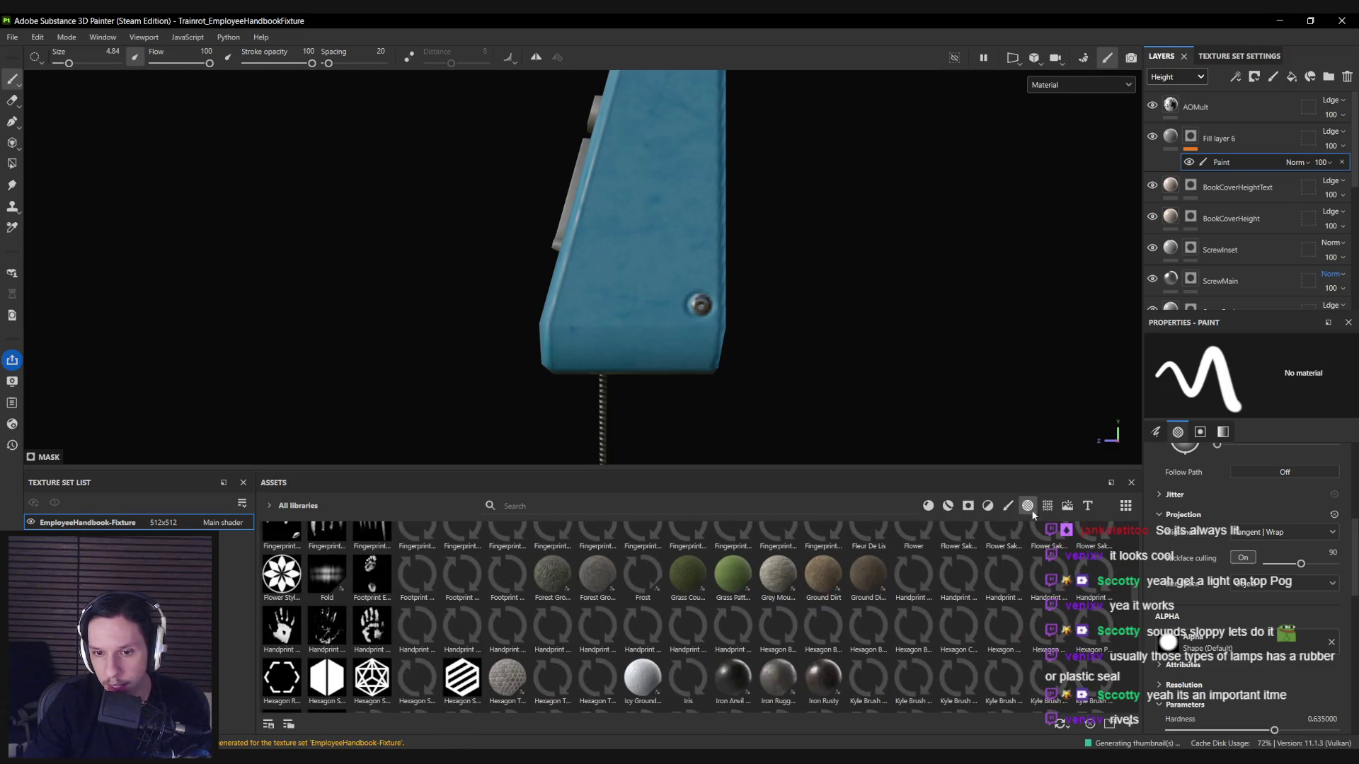
Pick the Sign Circle stamp and enlarge the brush from 4.84 to 6.76.
left_click(1047, 505)
left_click_drag(1135, 651, 1121, 607)
left_click(1048, 505)
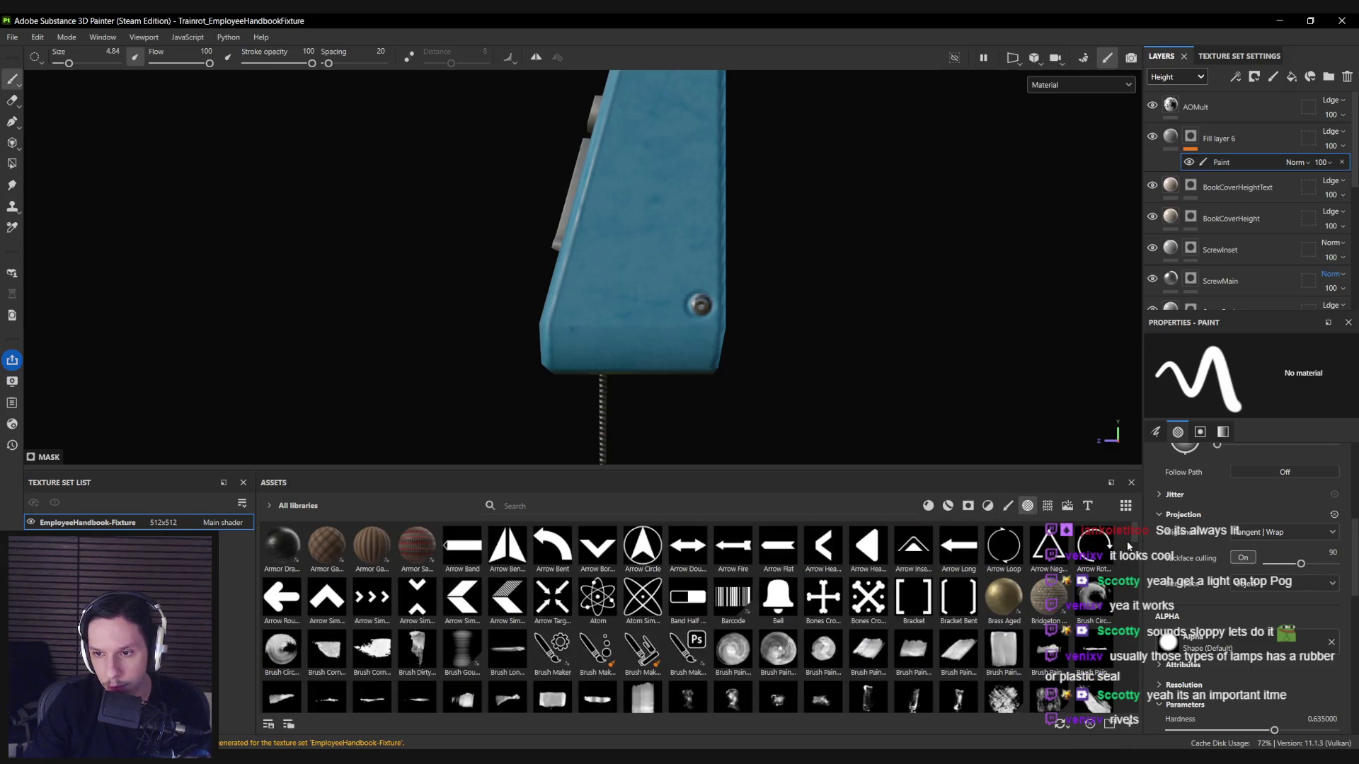
left_click_drag(1136, 538, 1134, 667)
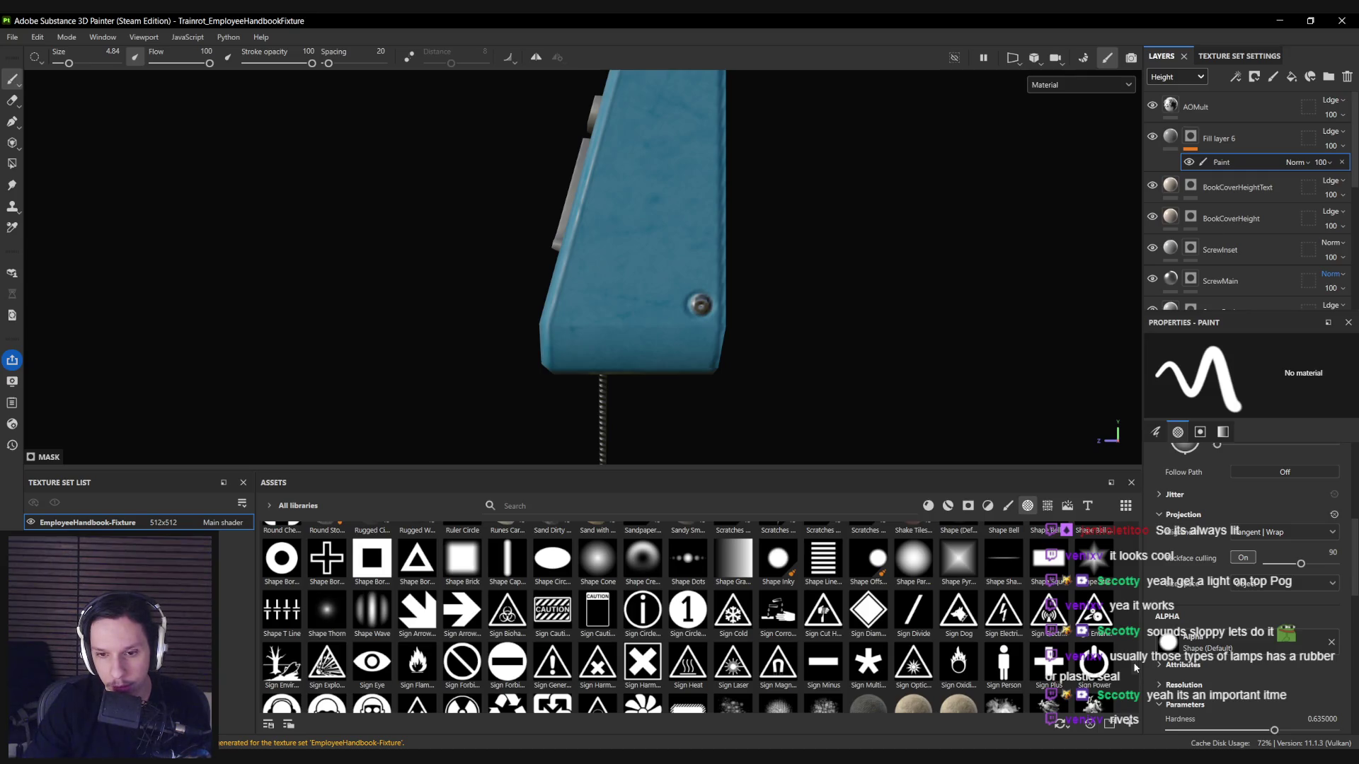
left_click_drag(804, 422, 637, 446)
left_click(643, 610)
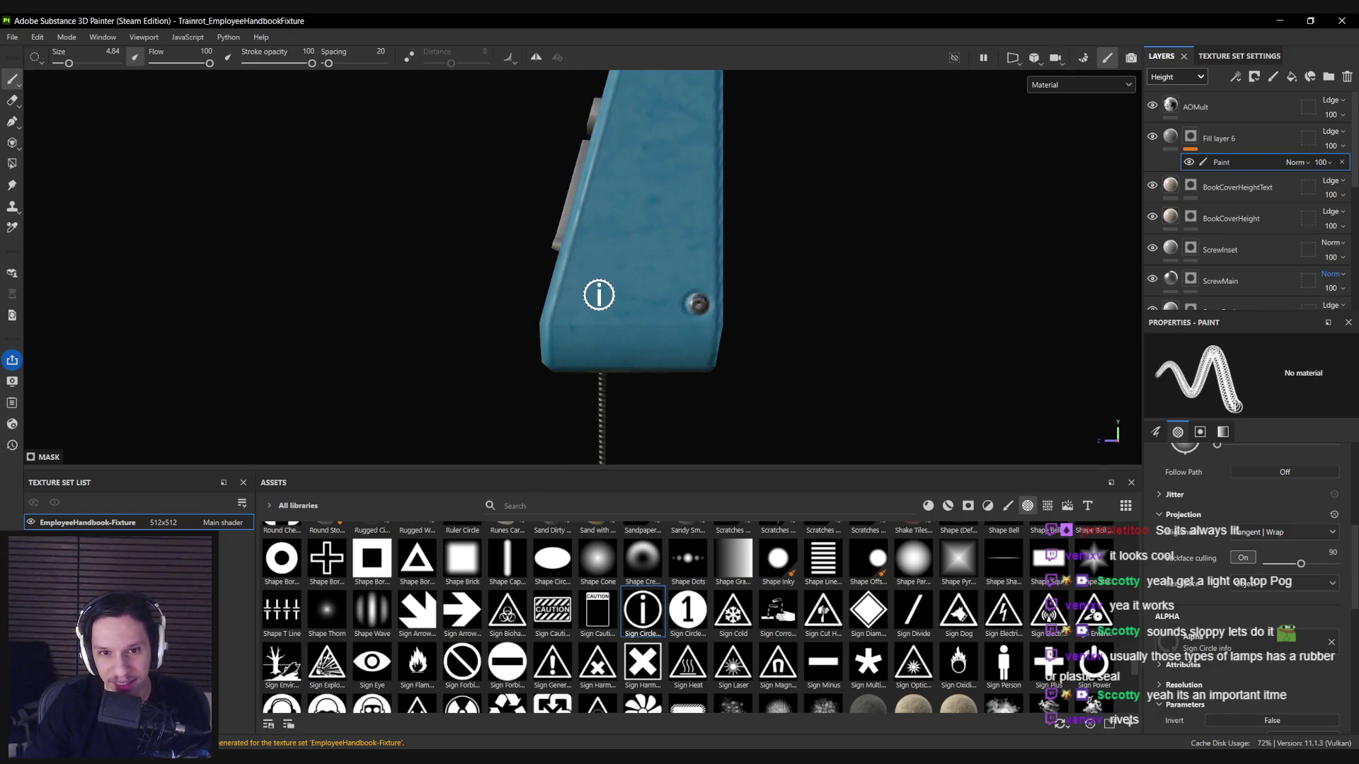
key("]")
left_click_drag(600, 284, 627, 325)
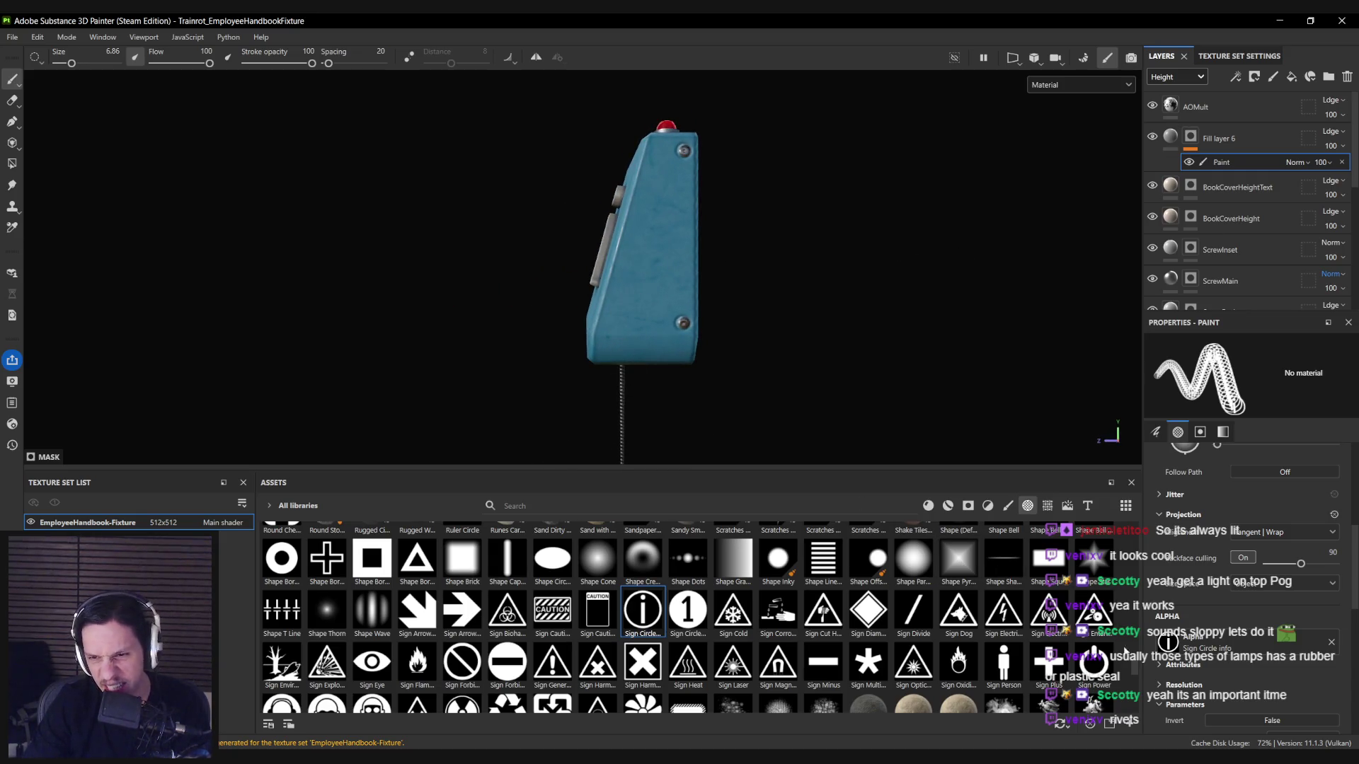
scroll("down", 3)
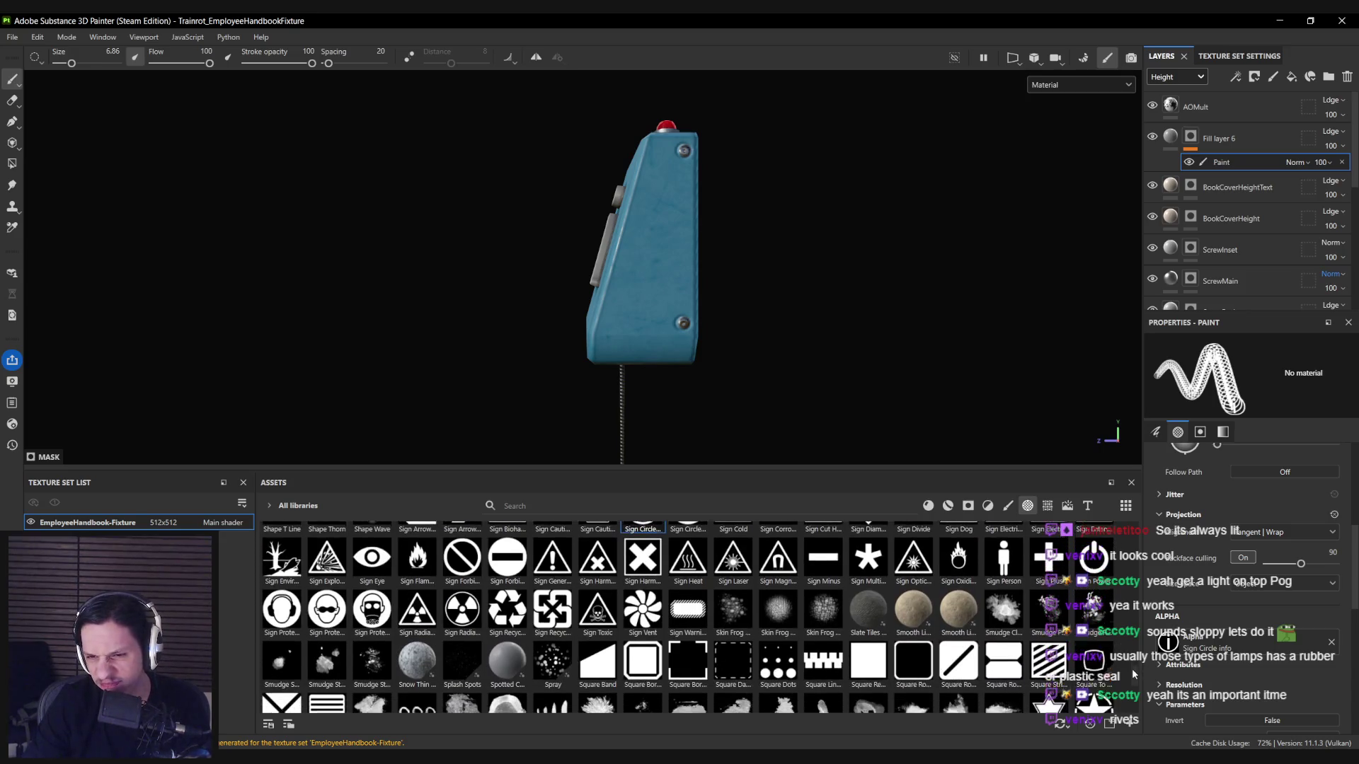
Stamp a Sign Plus shape onto the fixture's side.
left_click(1049, 545)
scroll("up", 3)
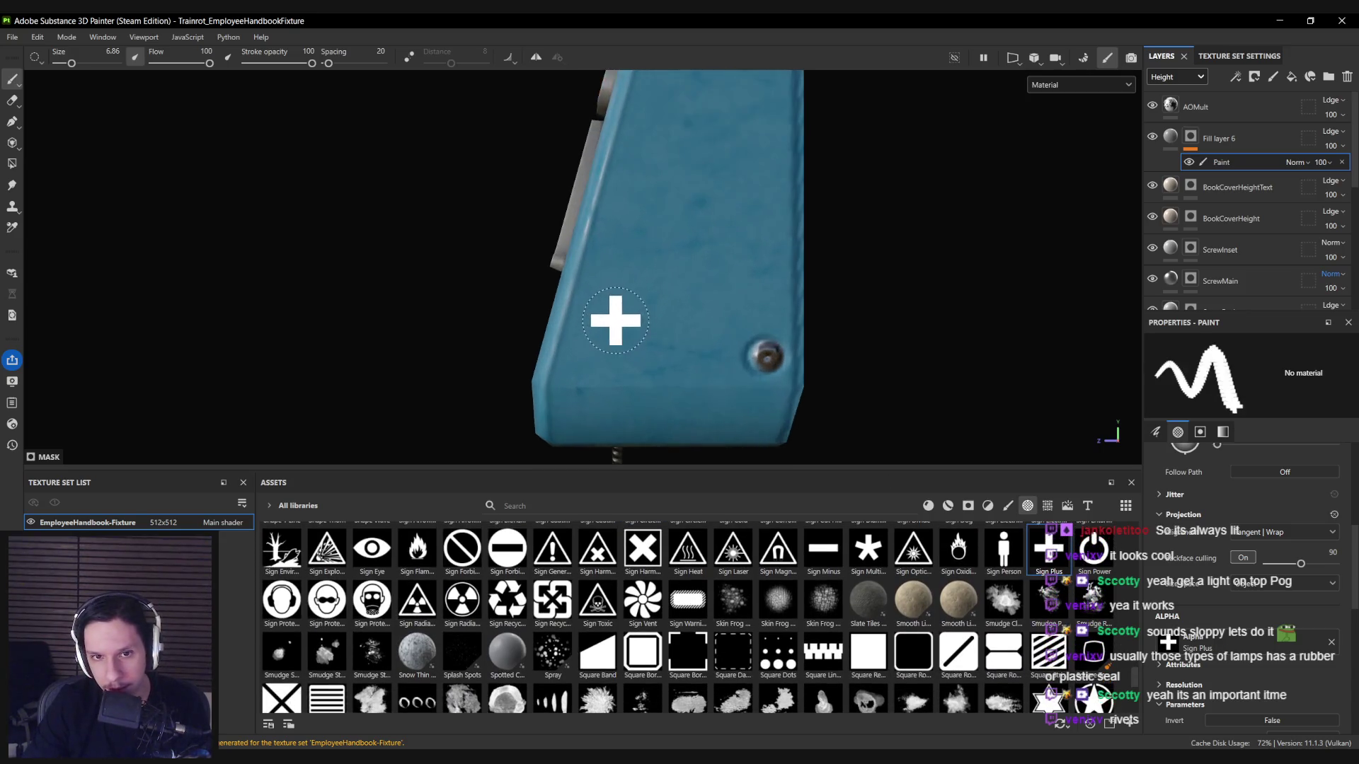
left_click(627, 324)
scroll("down", 3)
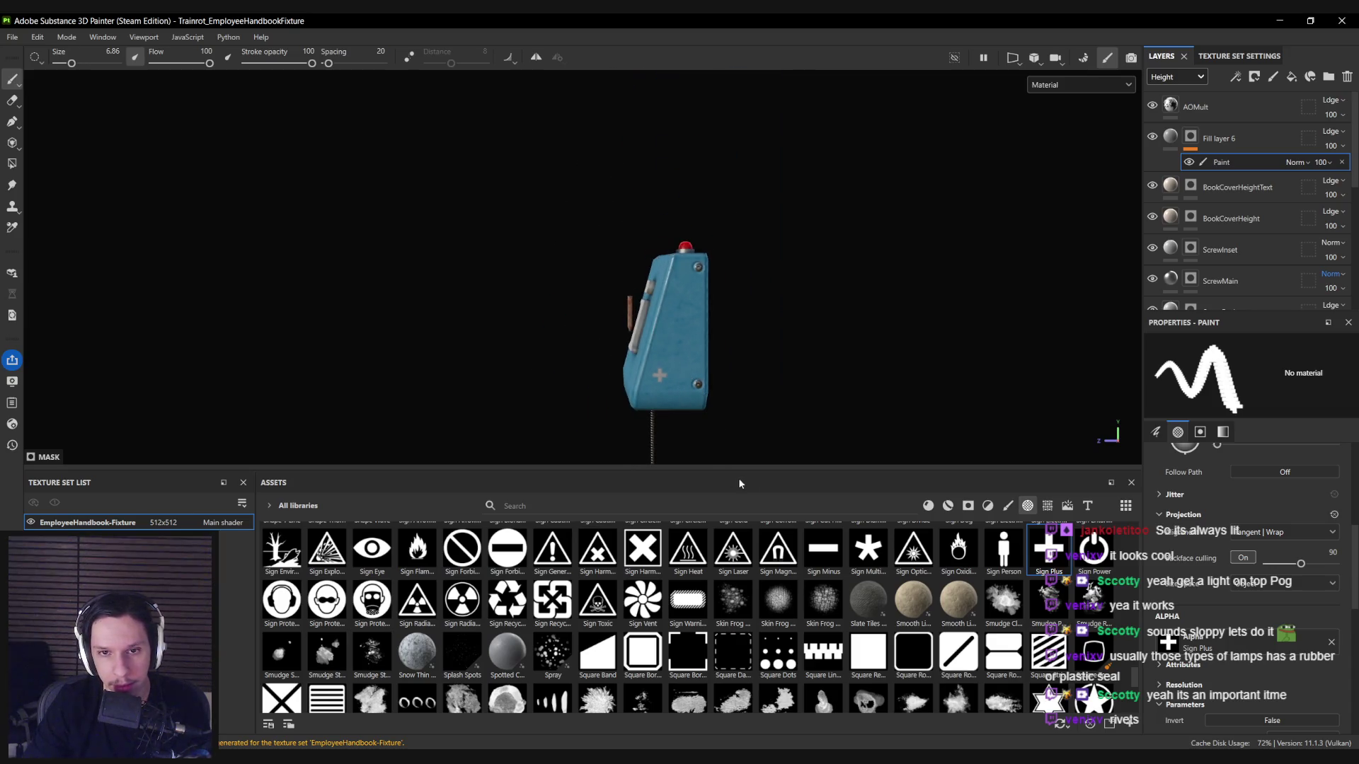
scroll("down", 3)
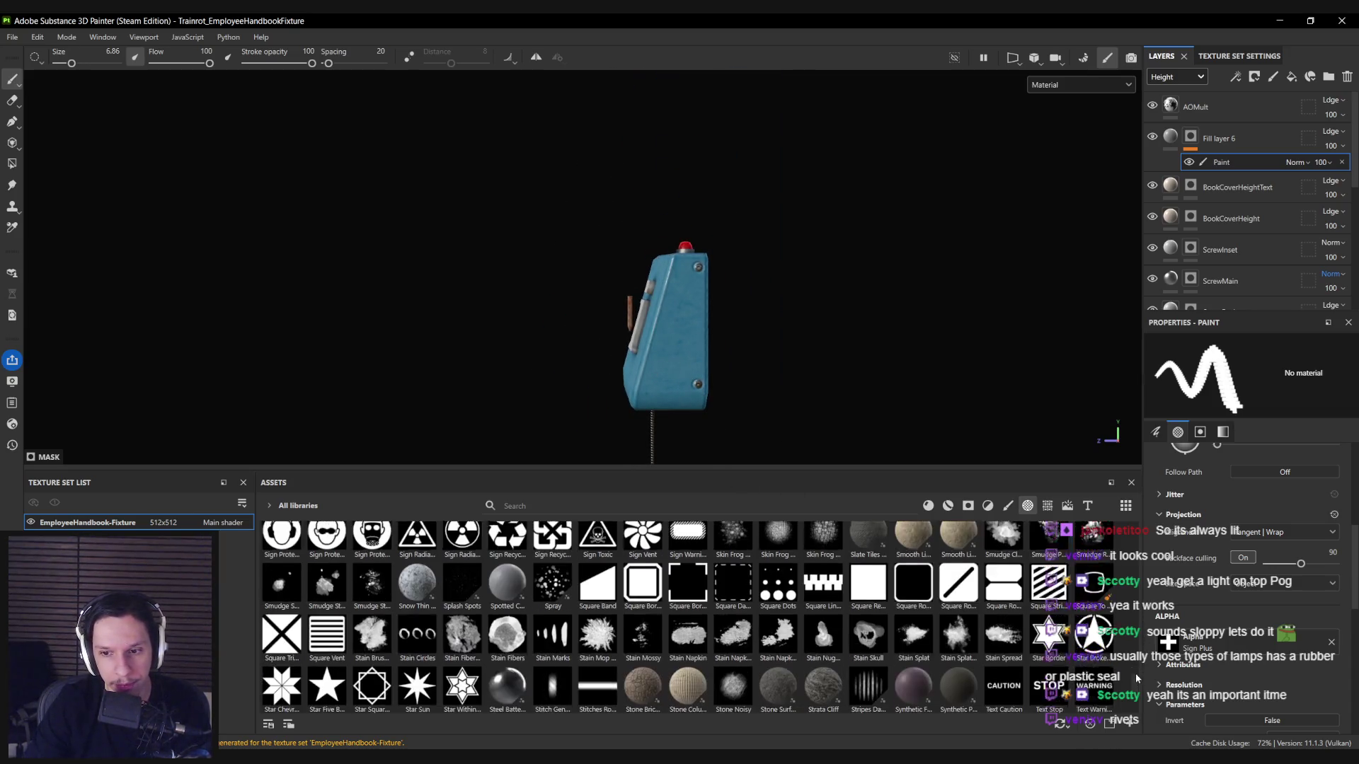
Stamp a Star Broken Ring shape onto the fixture's side and check the result.
left_click(1093, 601)
scroll("up", 3)
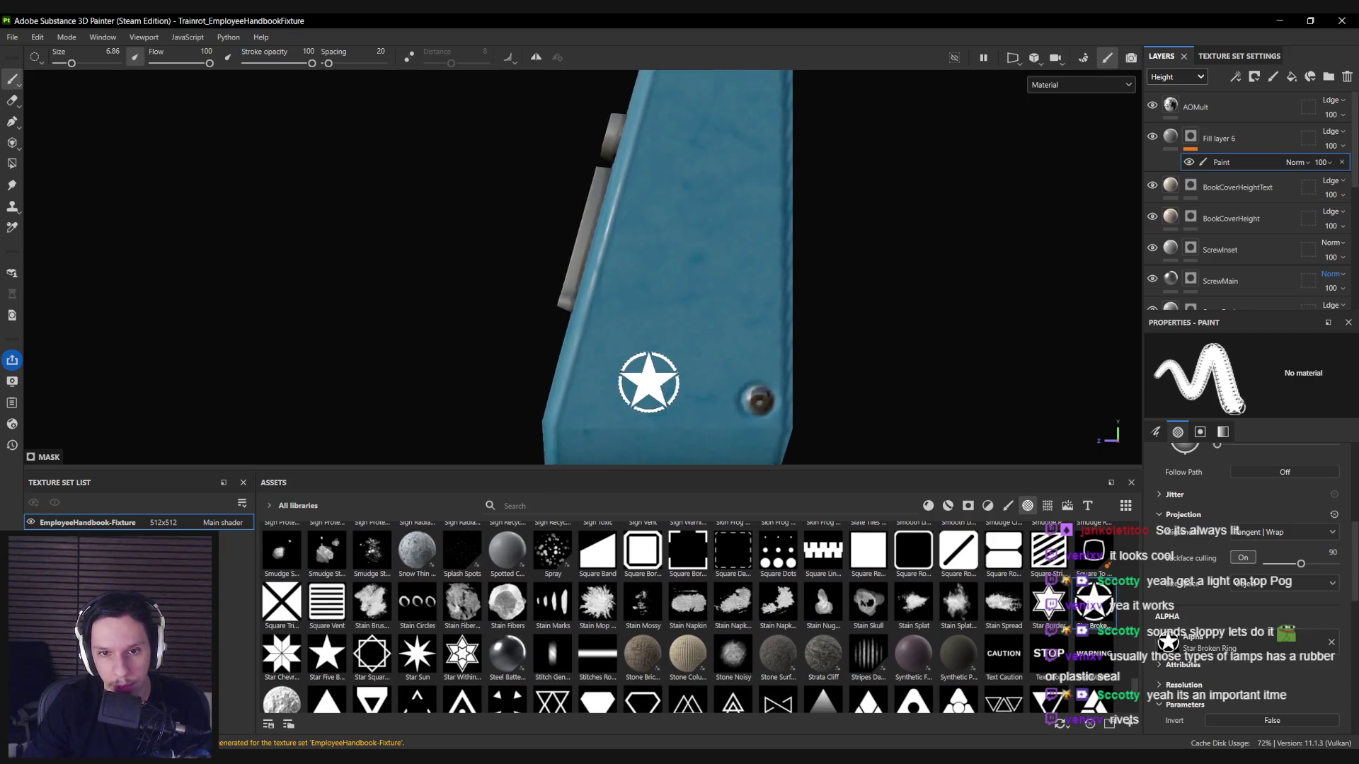
left_click(644, 366)
scroll("down", 3)
scroll("down", 3)
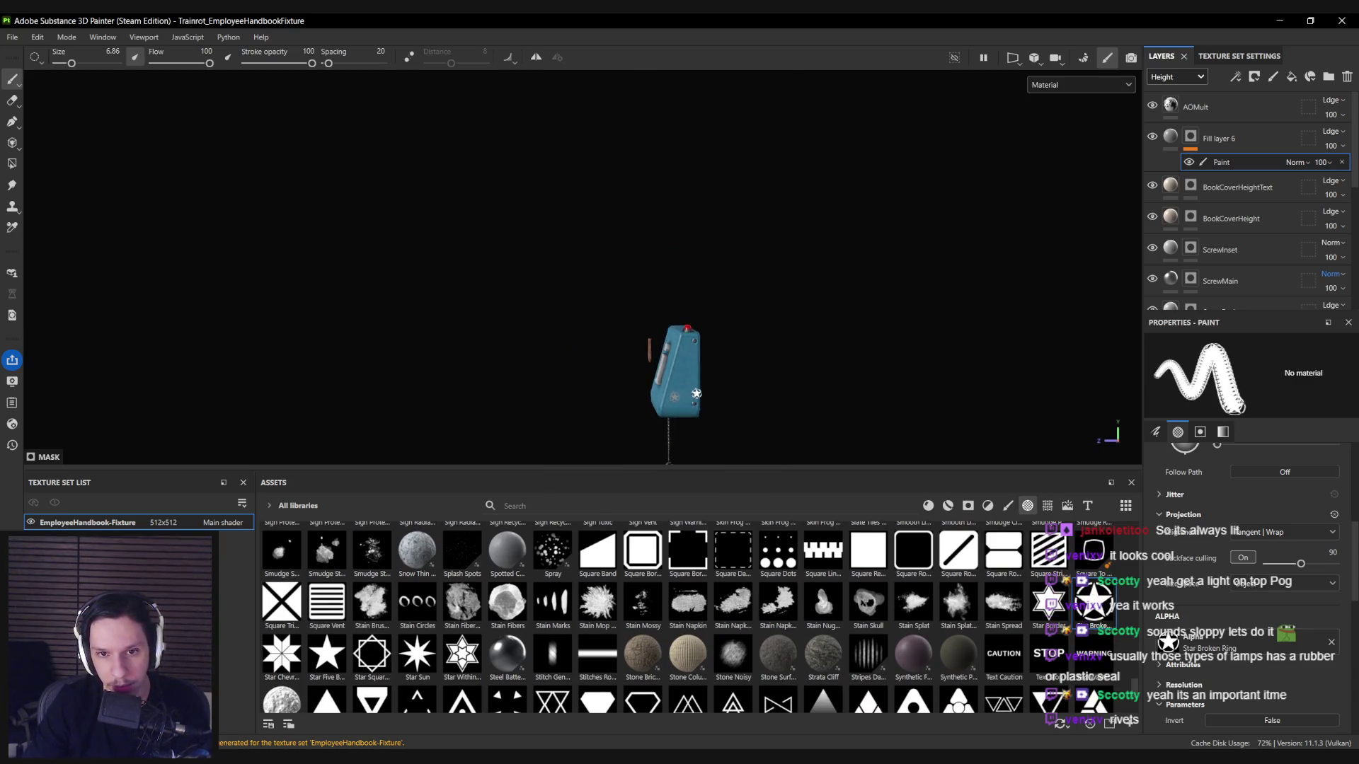
left_click_drag(707, 283, 652, 289)
scroll("up", 3)
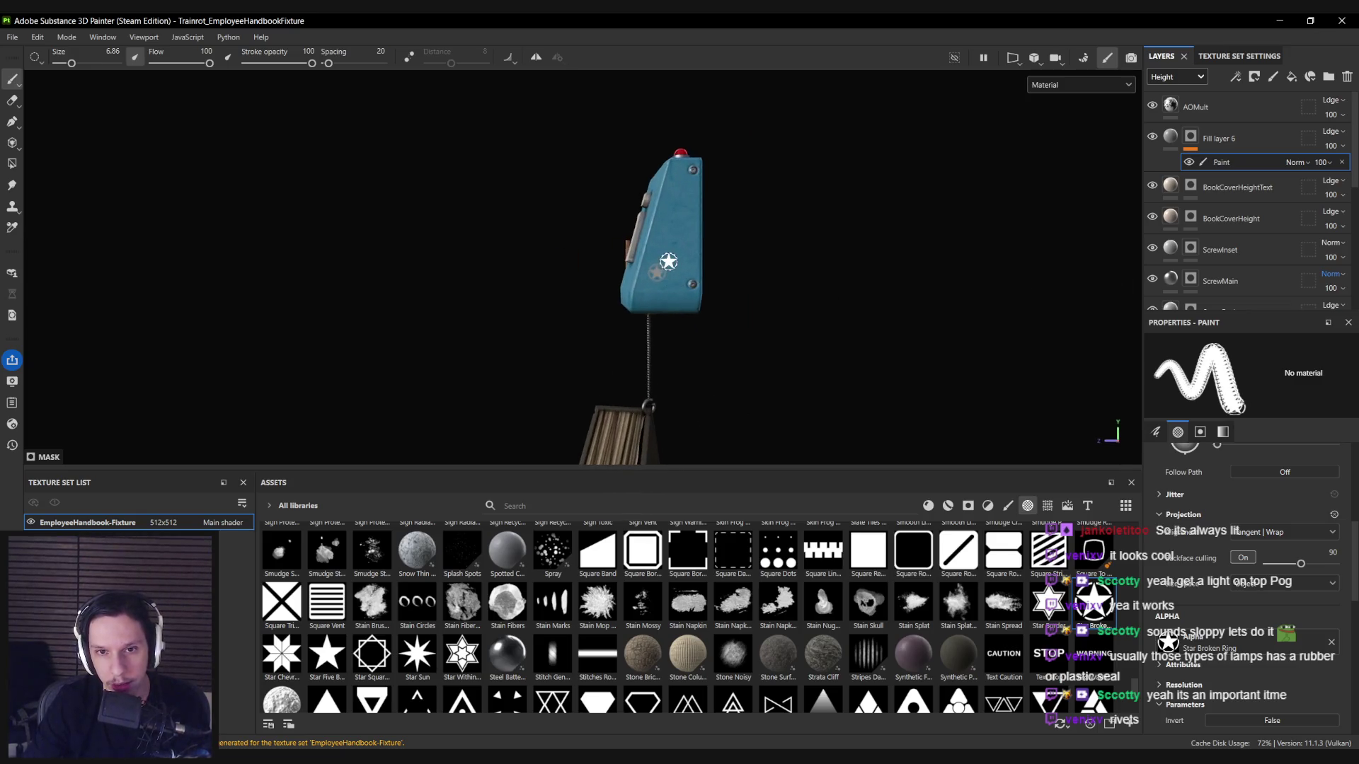
scroll("up", 3)
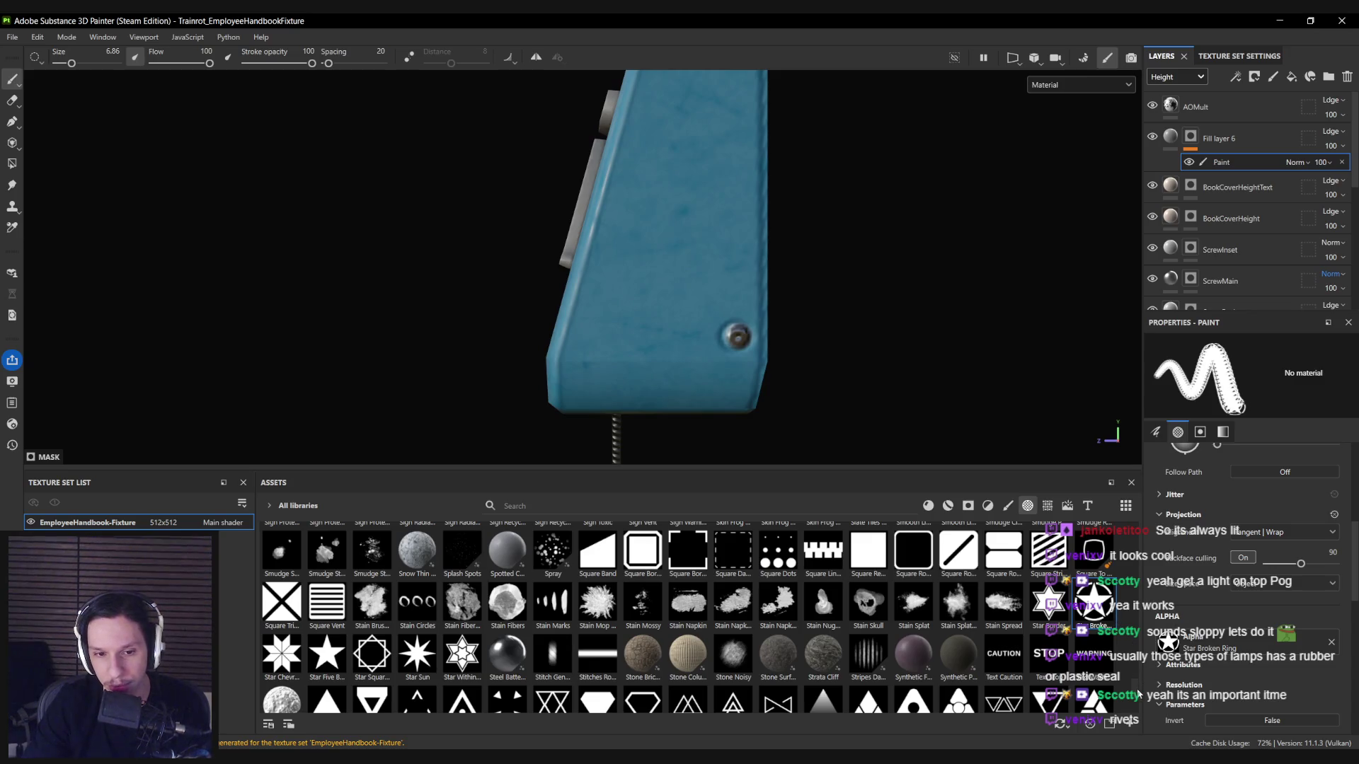
scroll("down", 3)
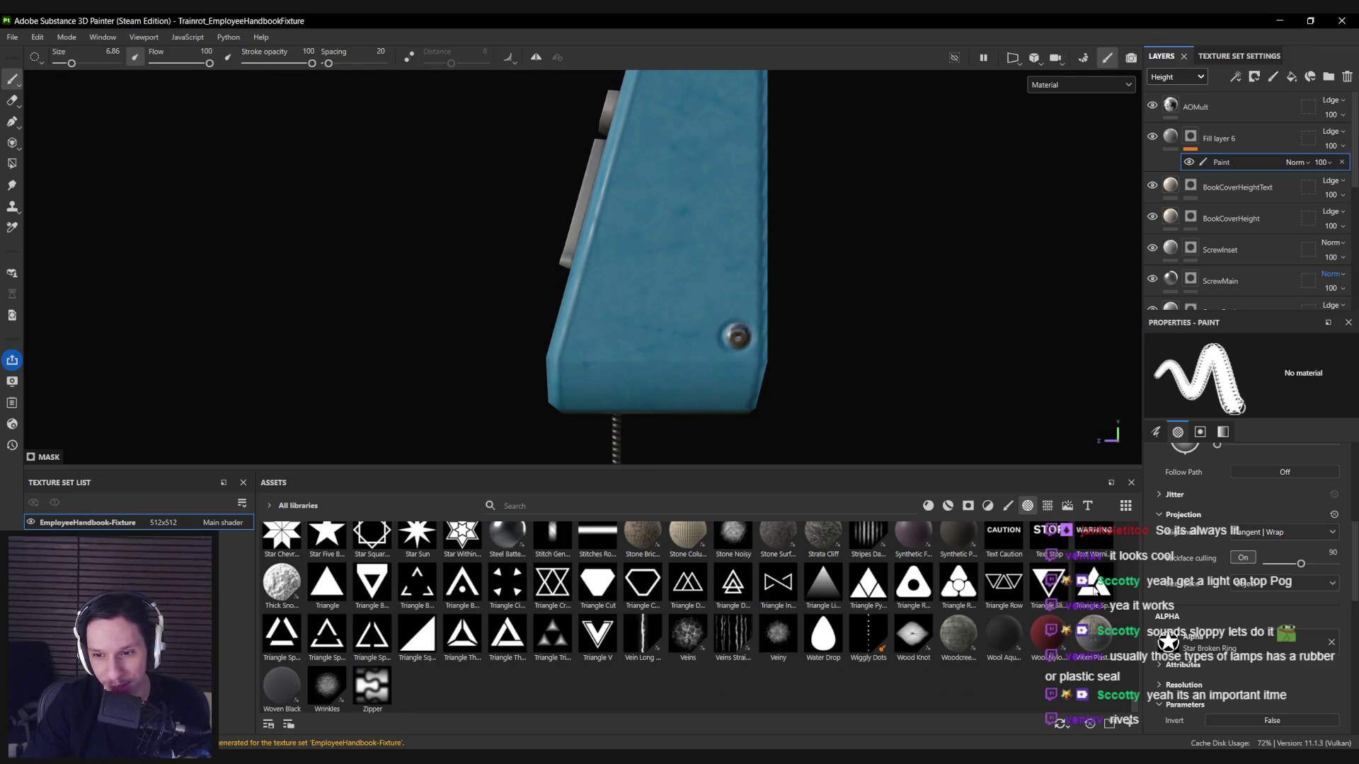
Switch to the Triangle Split stamp, enlarge it, and bring the hanging Employee Handbook into view.
left_click(1094, 589)
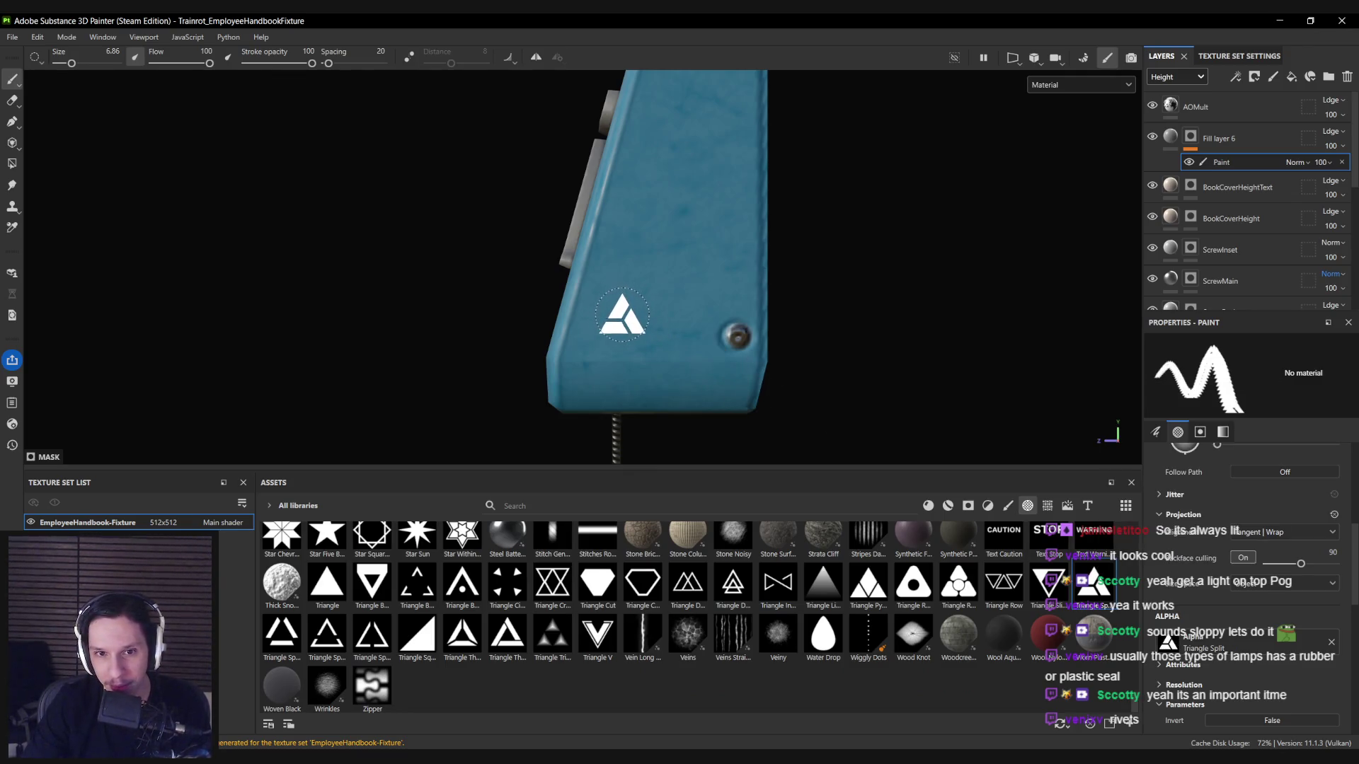
scroll("down", 3)
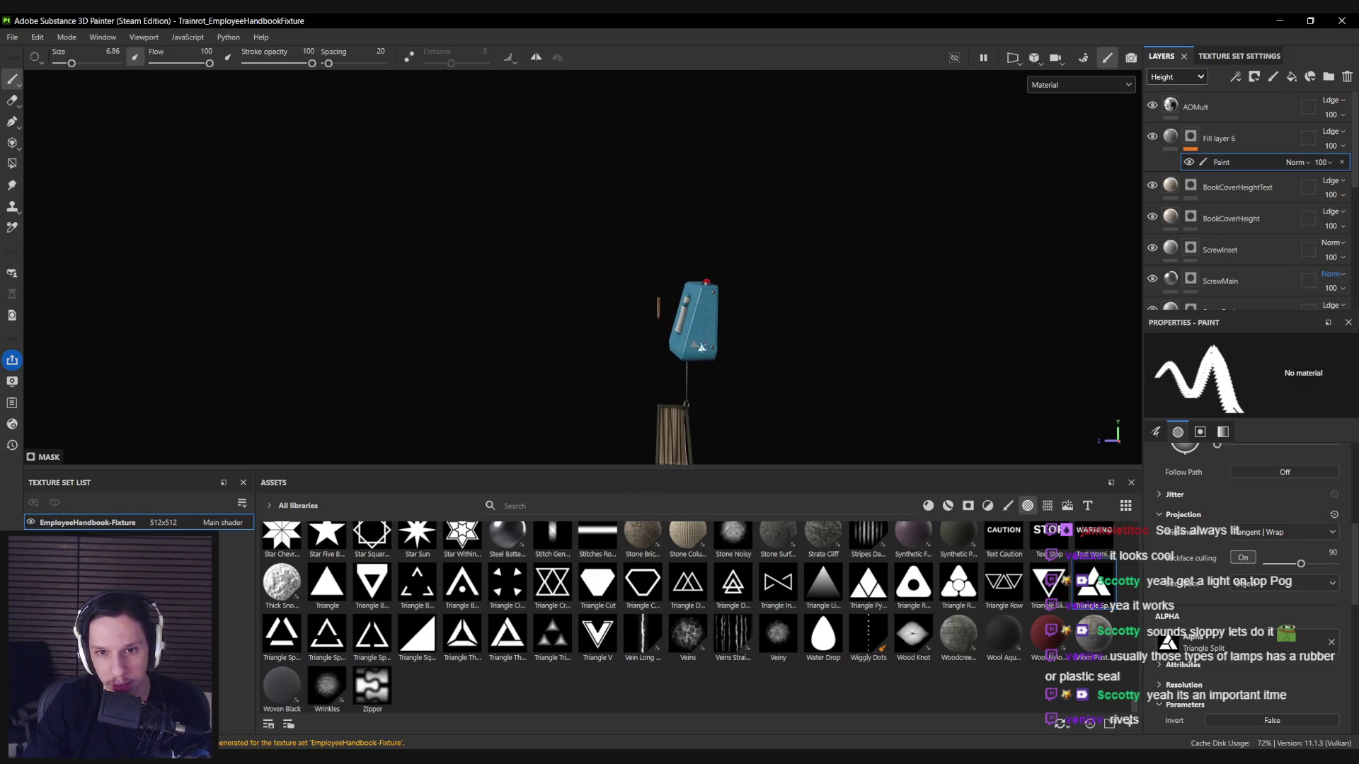
scroll("up", 3)
key("bracketright")
key("bracketright")
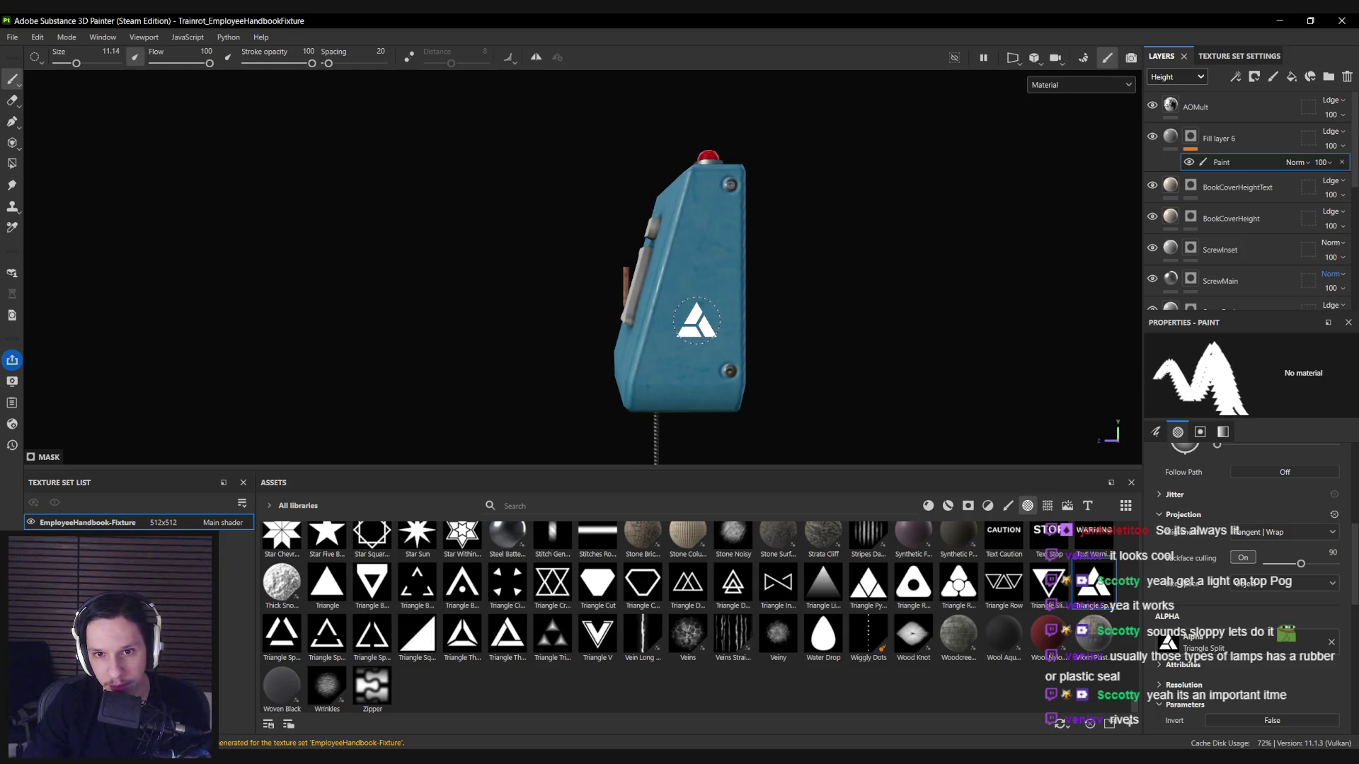
scroll("down", 3)
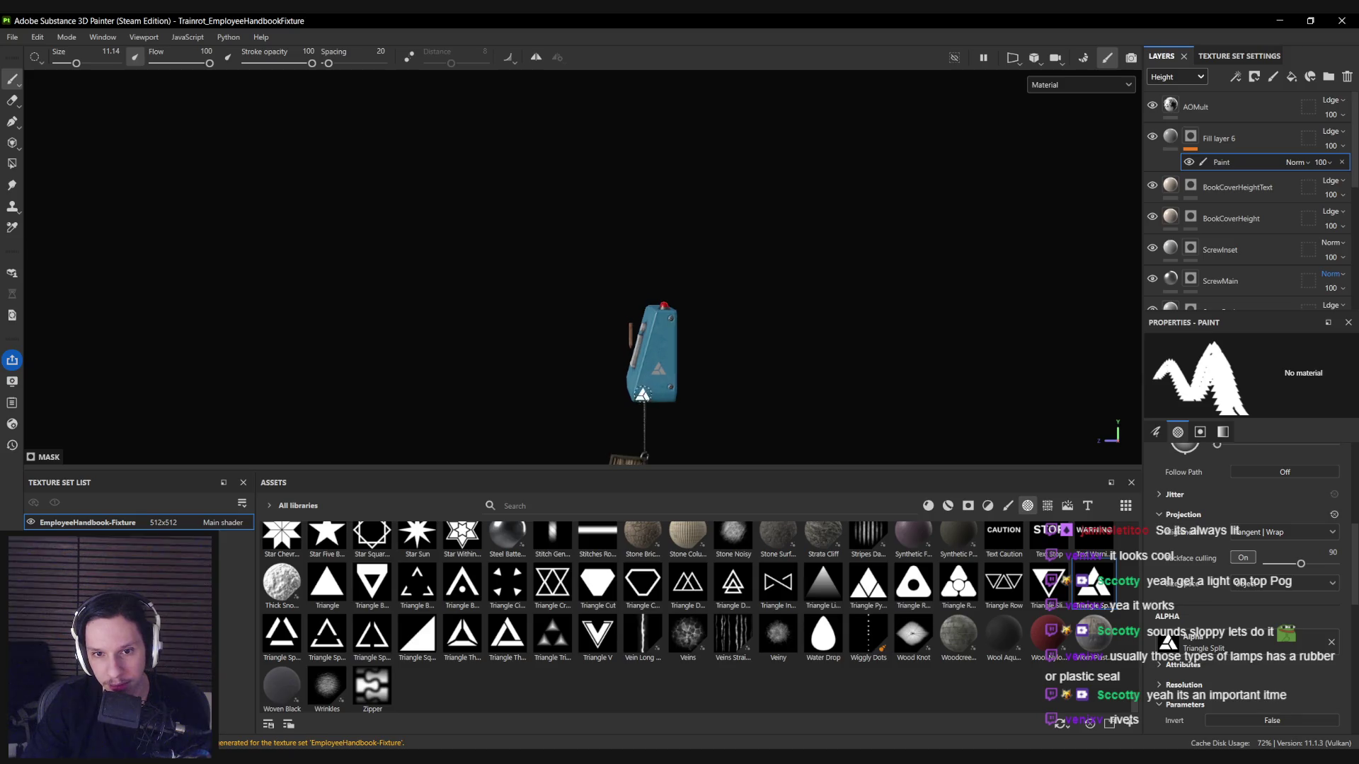
left_click_drag(644, 386, 582, 257)
scroll("up", 3)
scroll("down", 3)
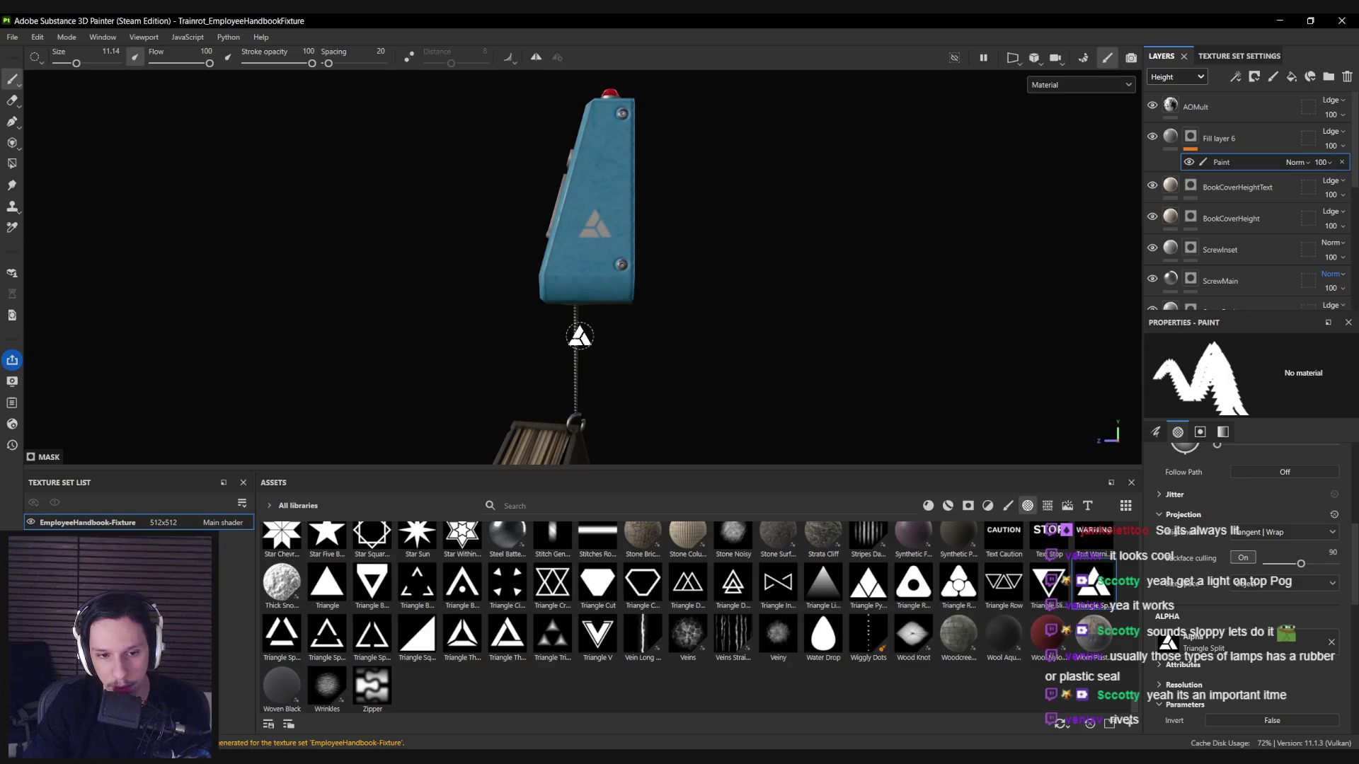
left_click_drag(579, 337, 758, 288)
scroll("down", 3)
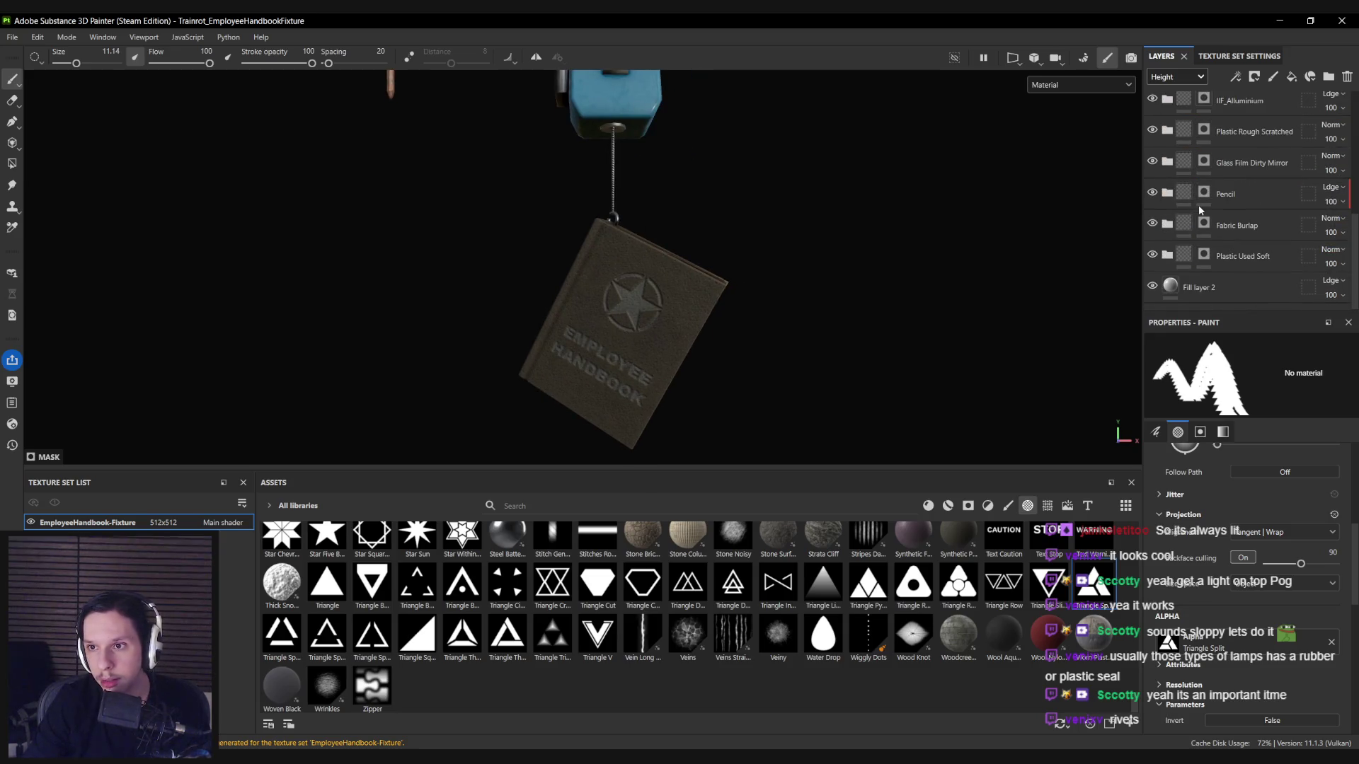
On the BookCoverHeight layer, show the flat UV view and set the stamp to UV projection.
scroll("up", 3)
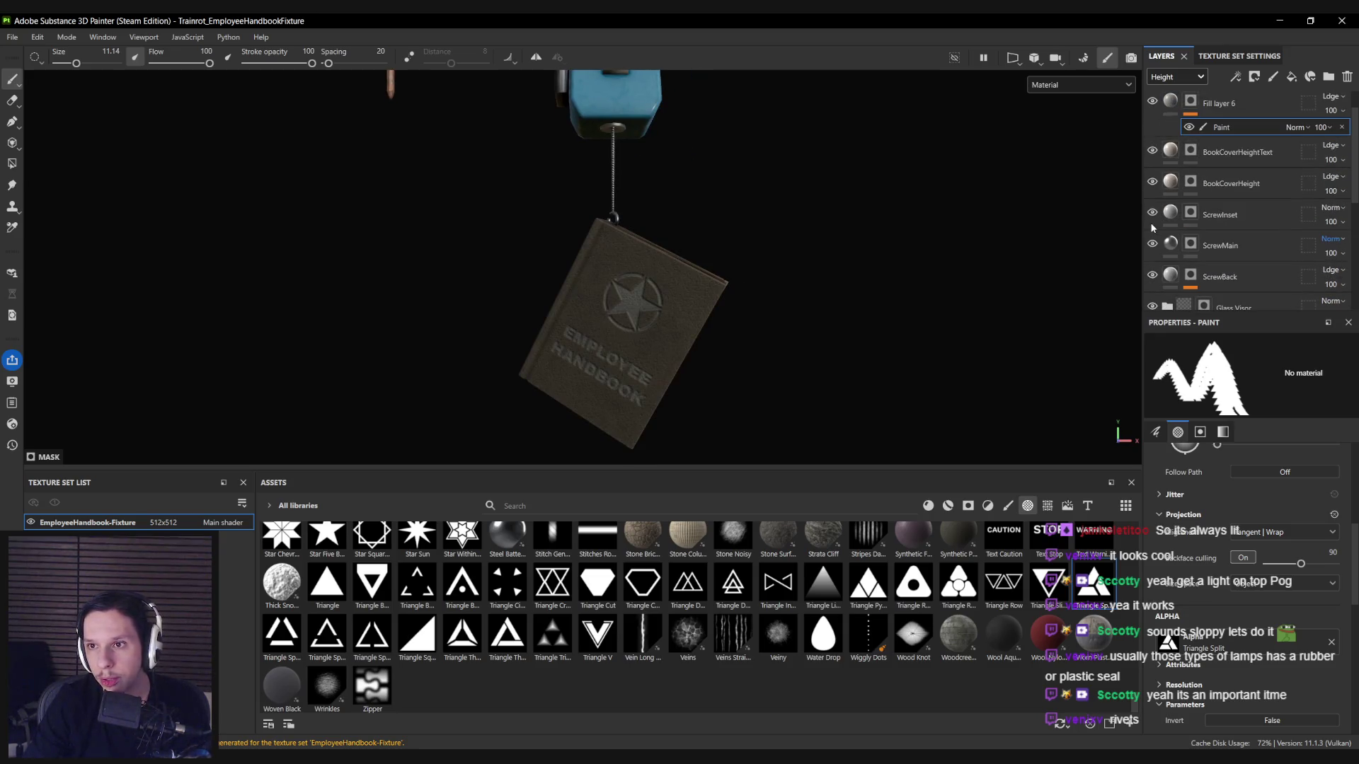
left_click(1170, 183)
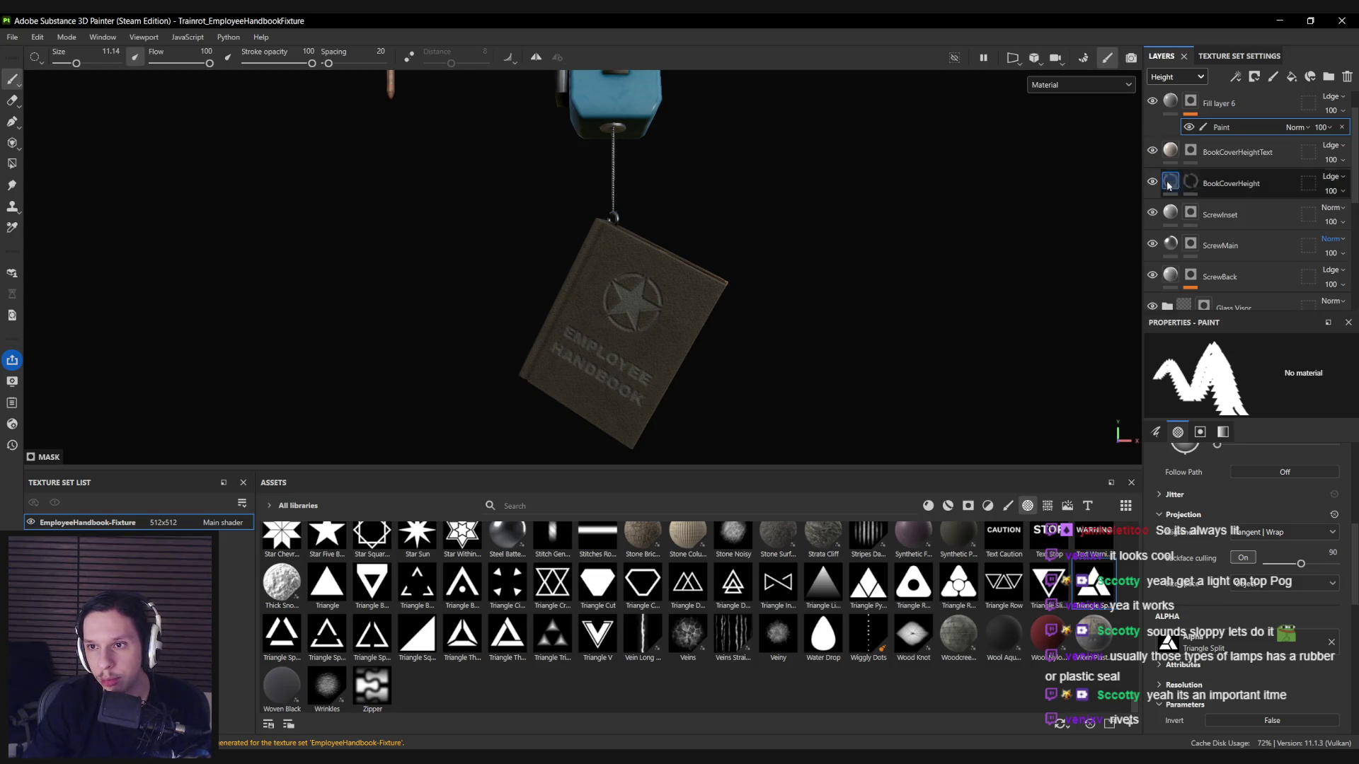
key("F3")
left_click_drag(619, 383, 652, 254)
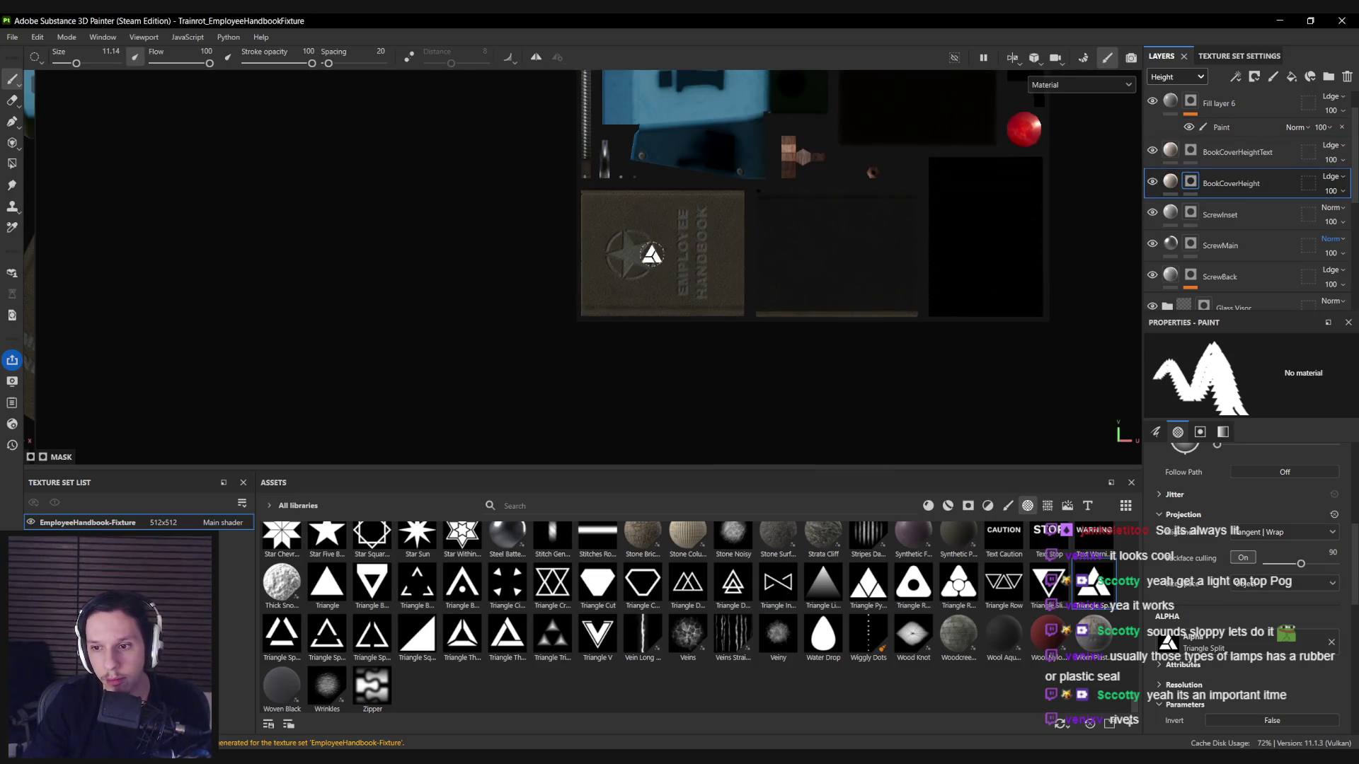
left_click(1285, 531)
left_click(1267, 581)
left_click(1267, 582)
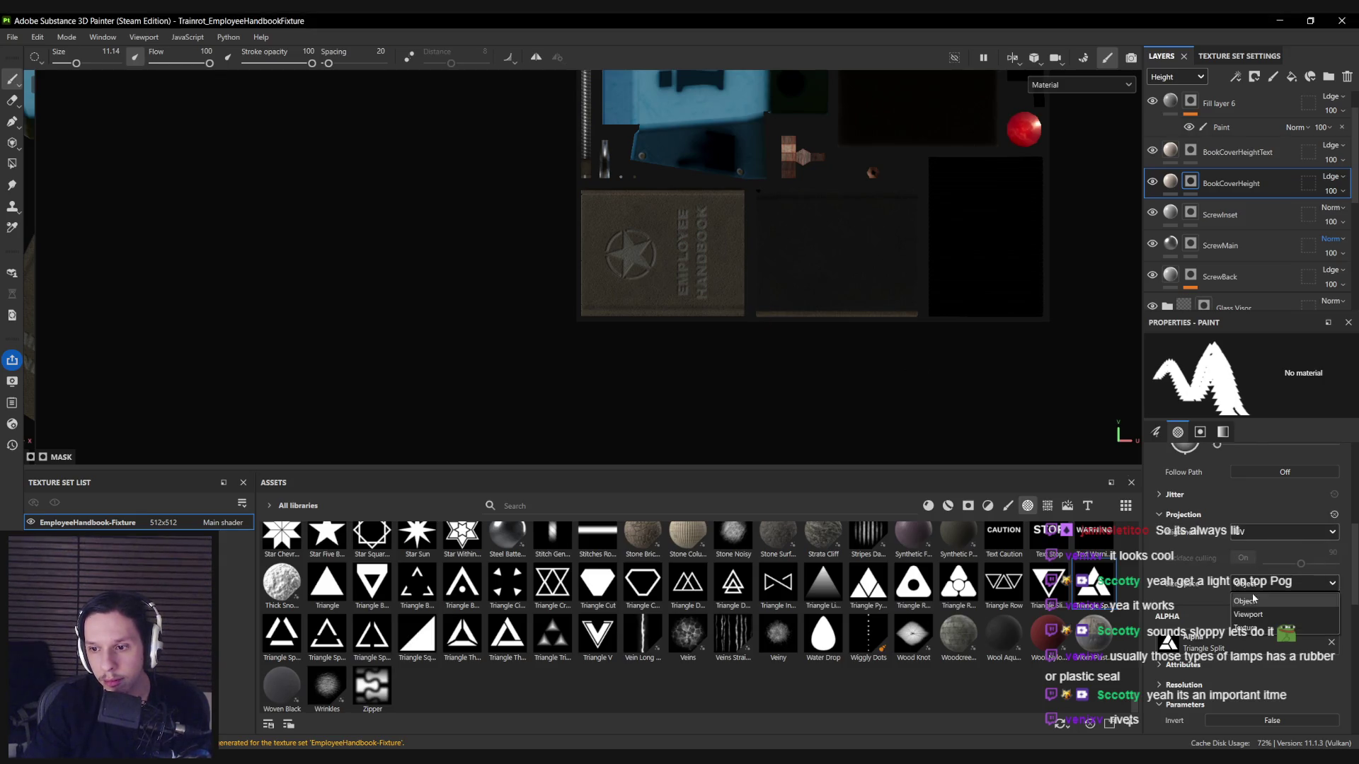
left_click(1251, 615)
scroll("up", 3)
key("e")
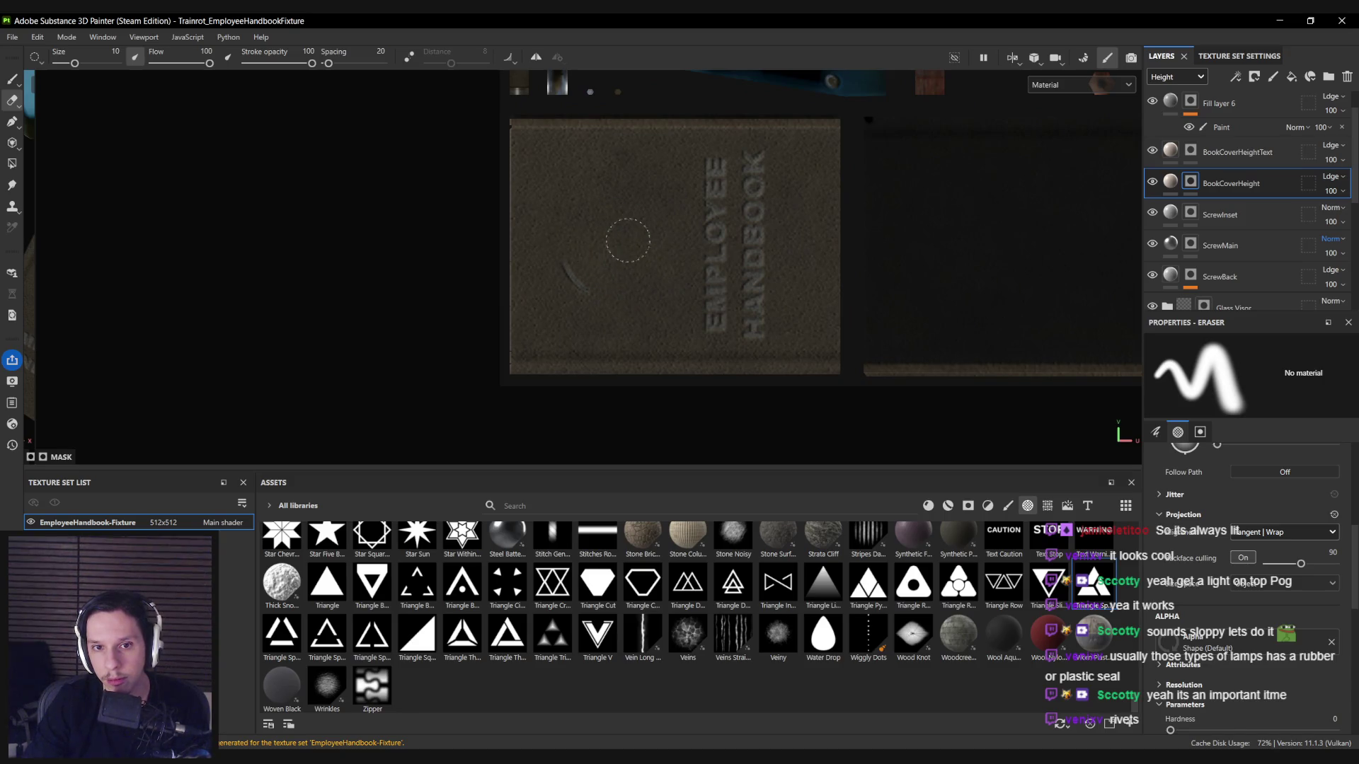
key("p")
Rotate the Triangle Split stamp to 270°, enlarge it, and stamp it onto the book cover.
left_click_drag(606, 252, 323, 242)
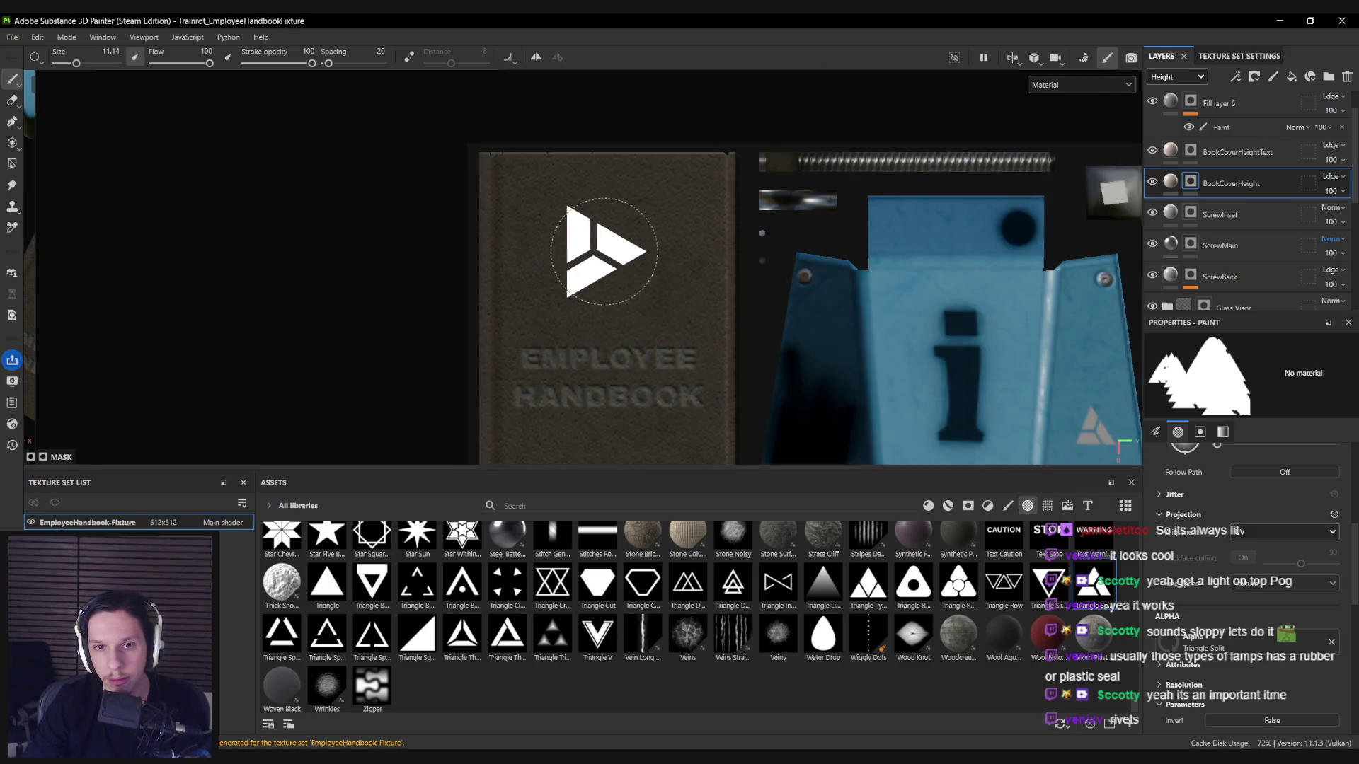
scroll("up", 3)
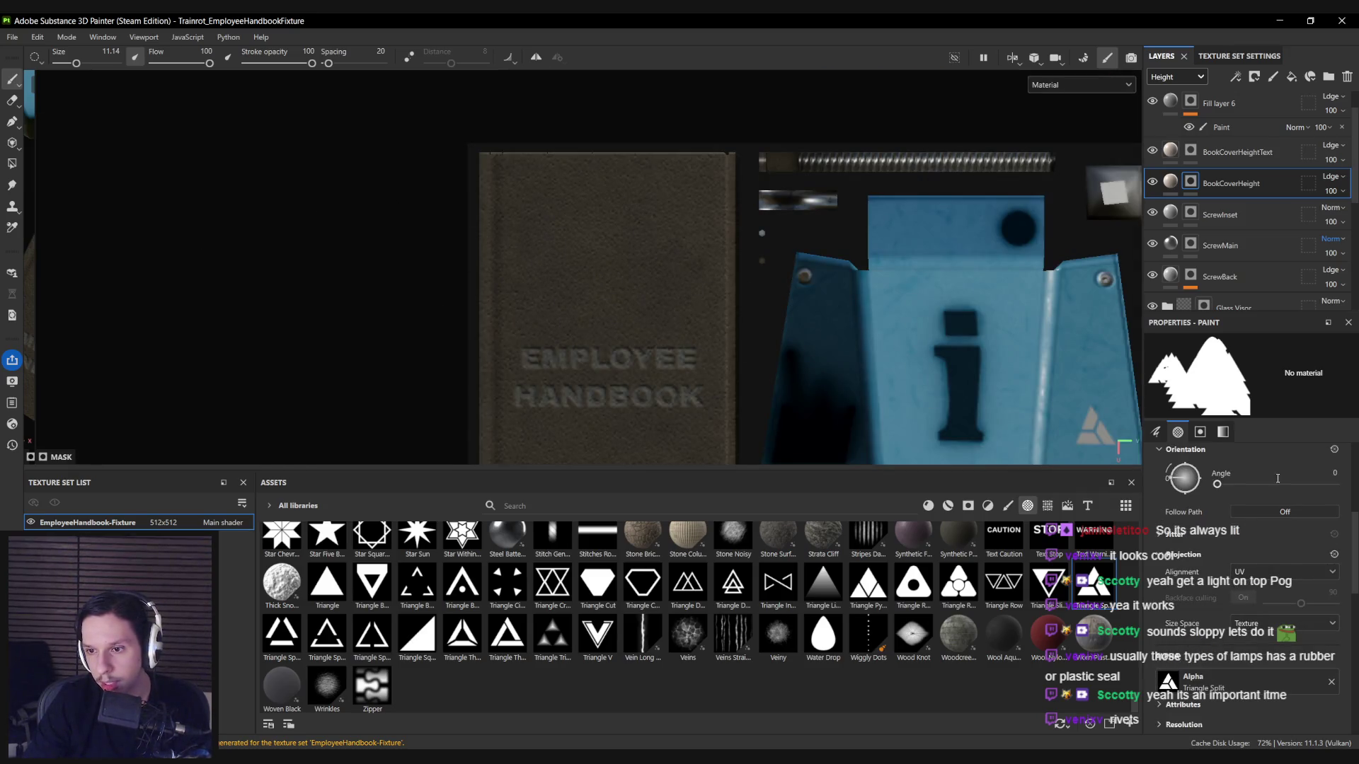
type("270")
key("Return")
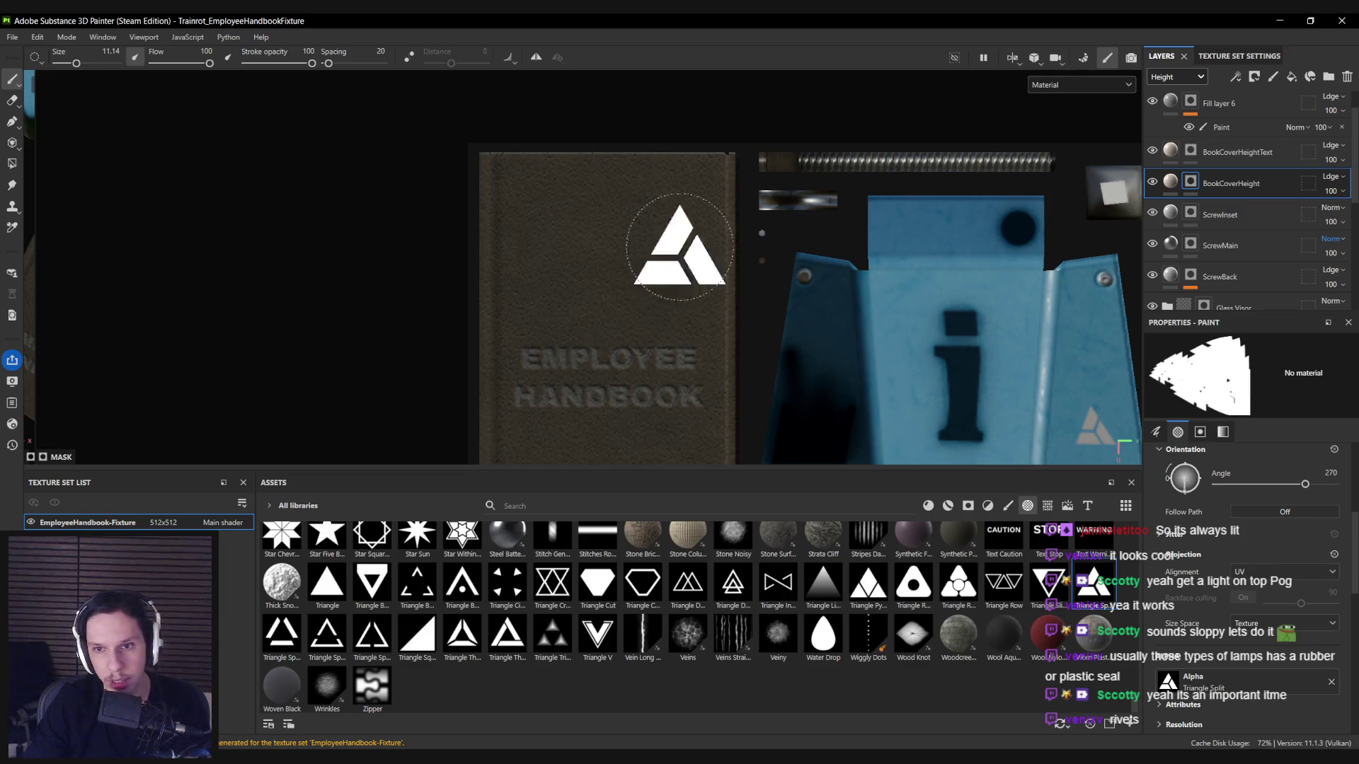
key("bracketright")
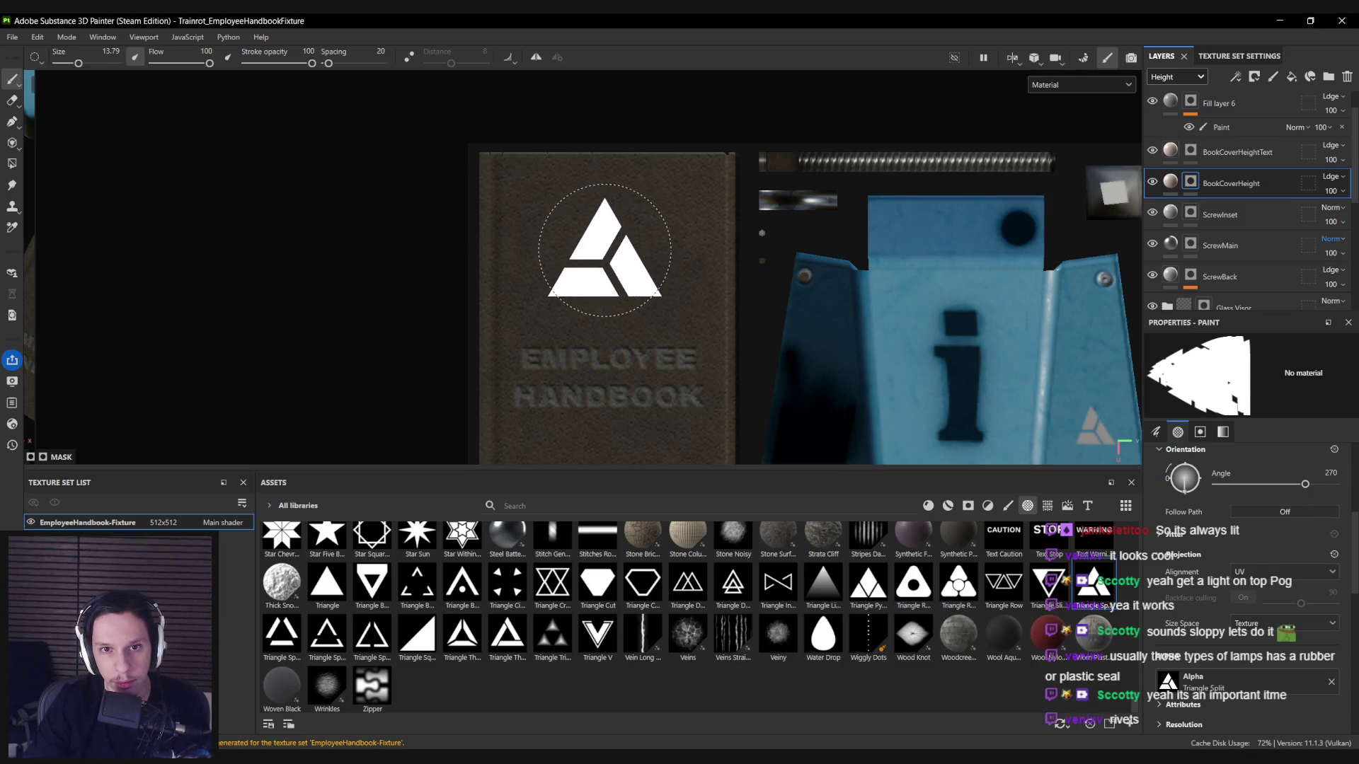
left_click(607, 249)
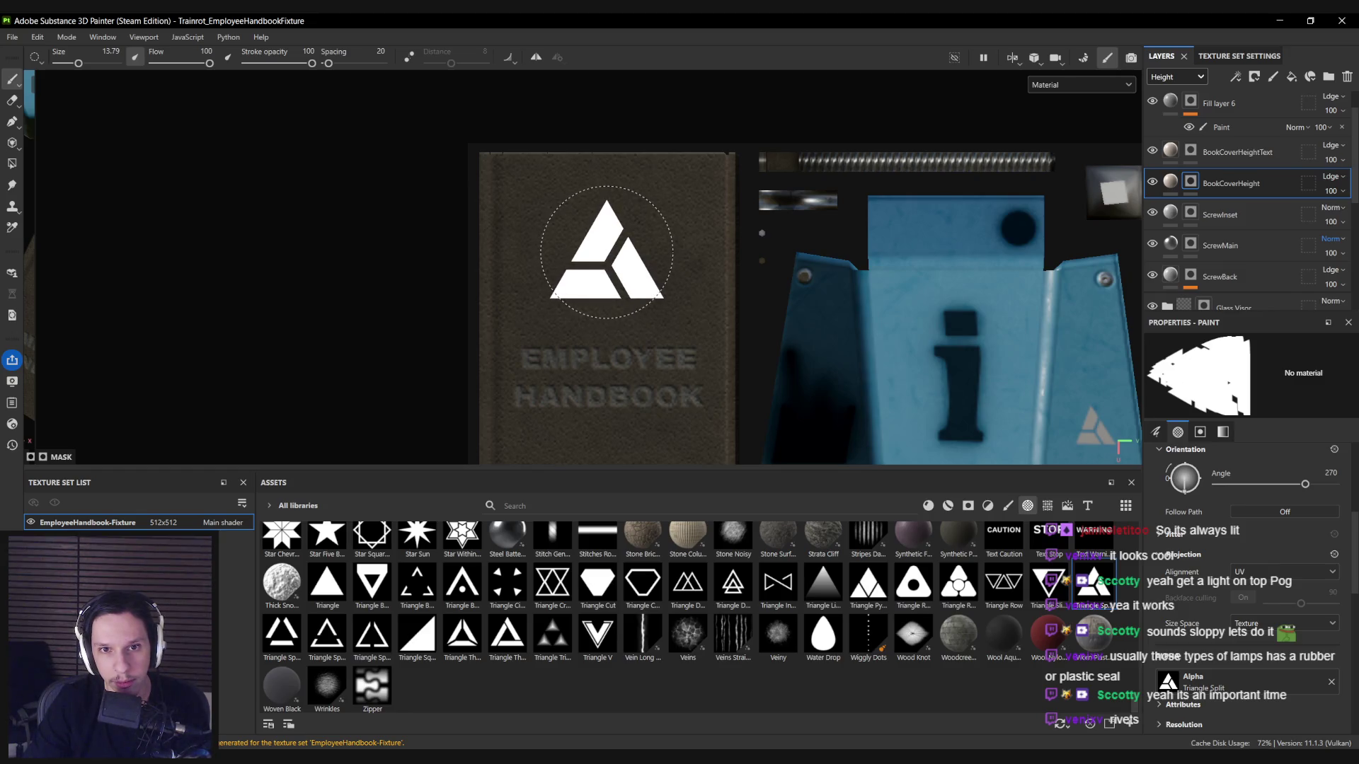
Pull back to view the book under the sign and select Fill layer 6.
scroll("down", 3)
left_click_drag(828, 364, 588, 234)
scroll("up", 3)
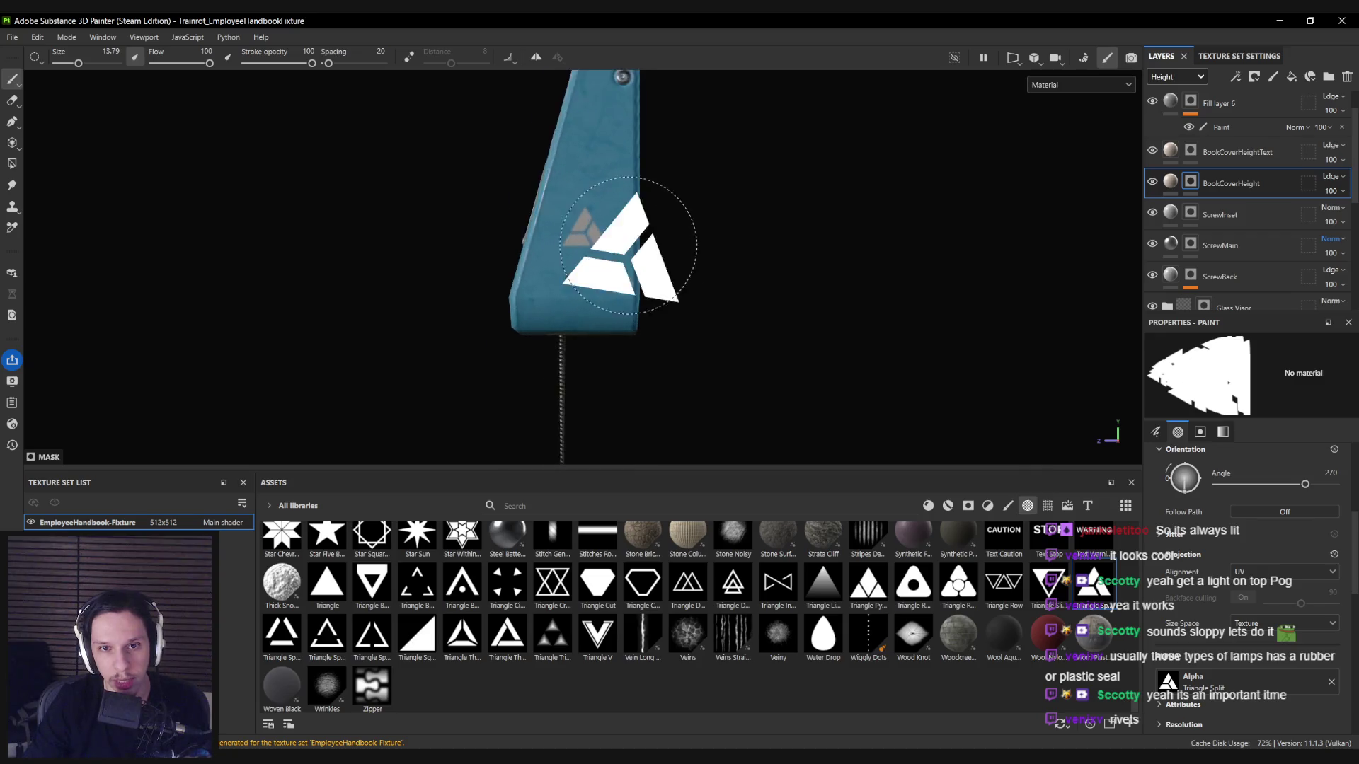
scroll("up", 3)
scroll("up", 3)
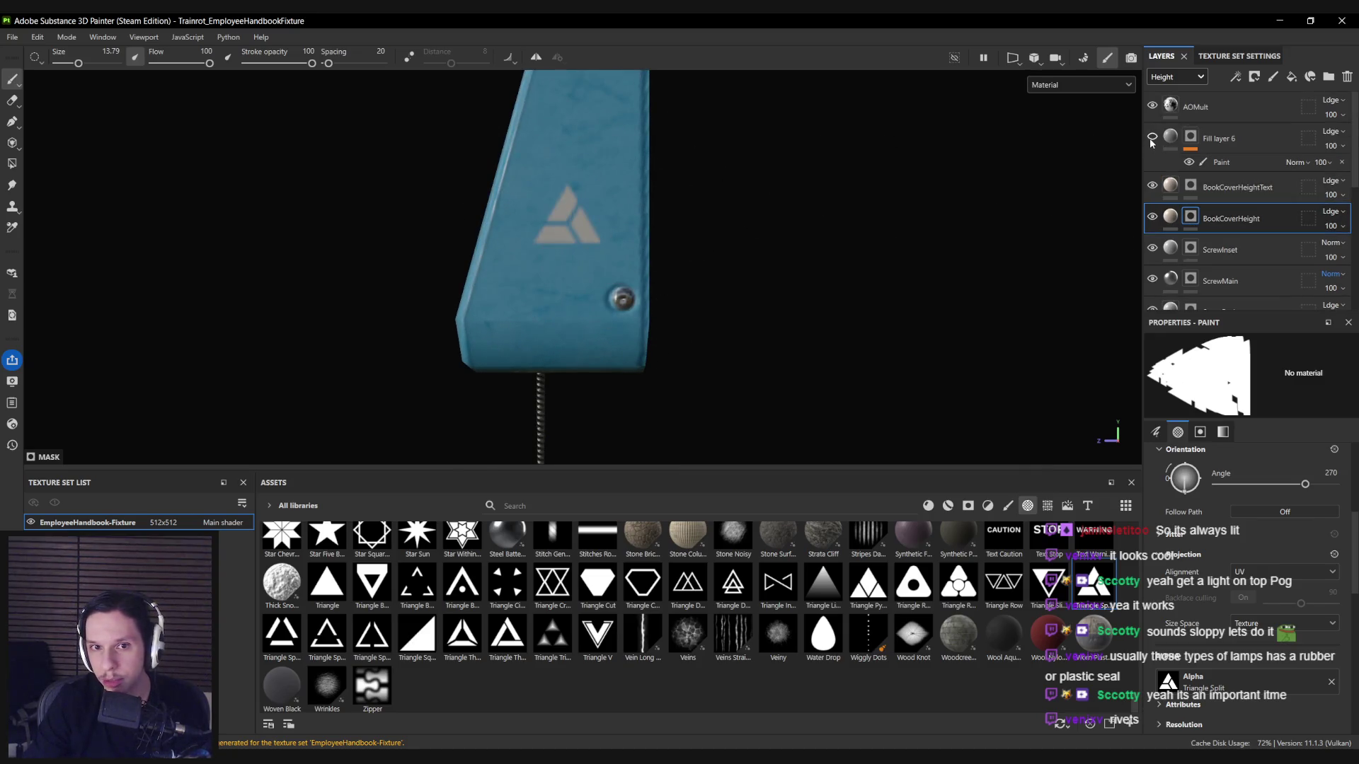
left_click(1170, 137)
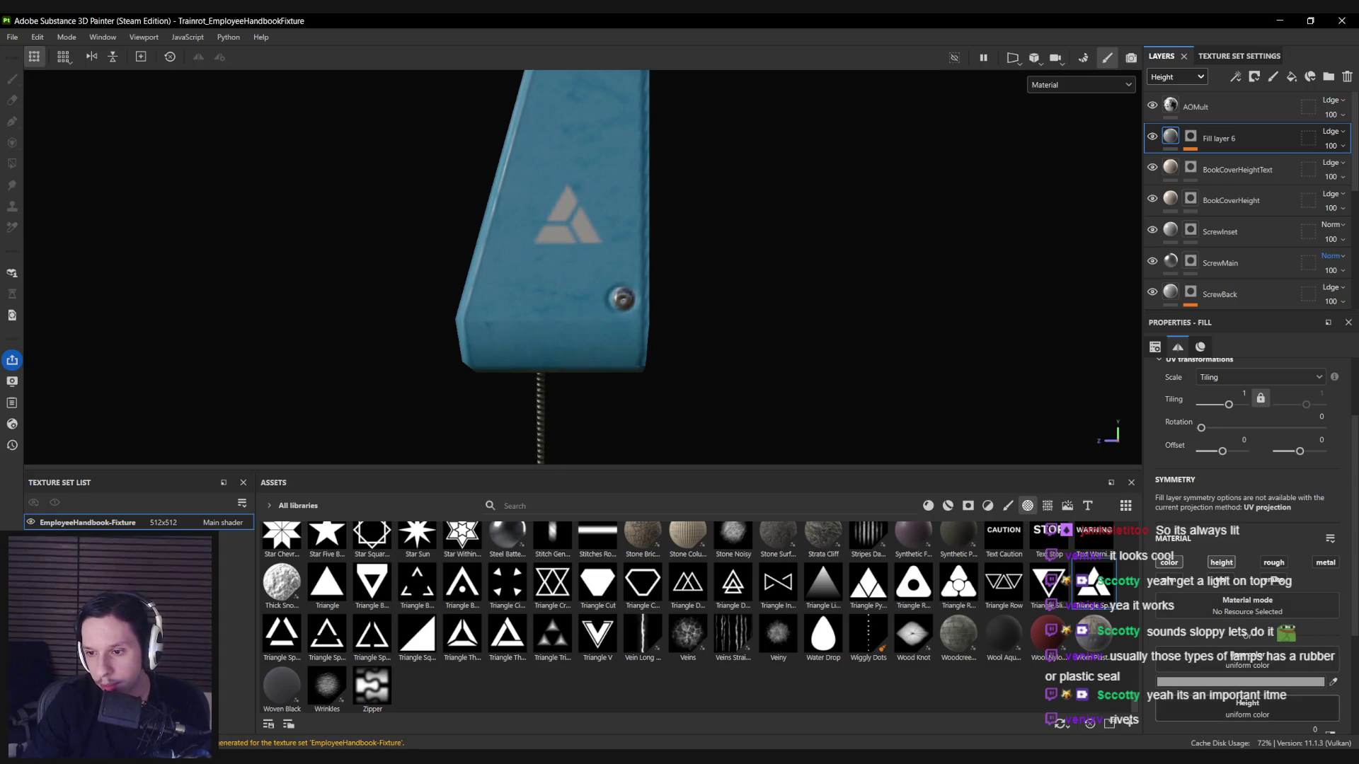
Enable roughness on Fill layer 6 and lower its value.
scroll("down", 3)
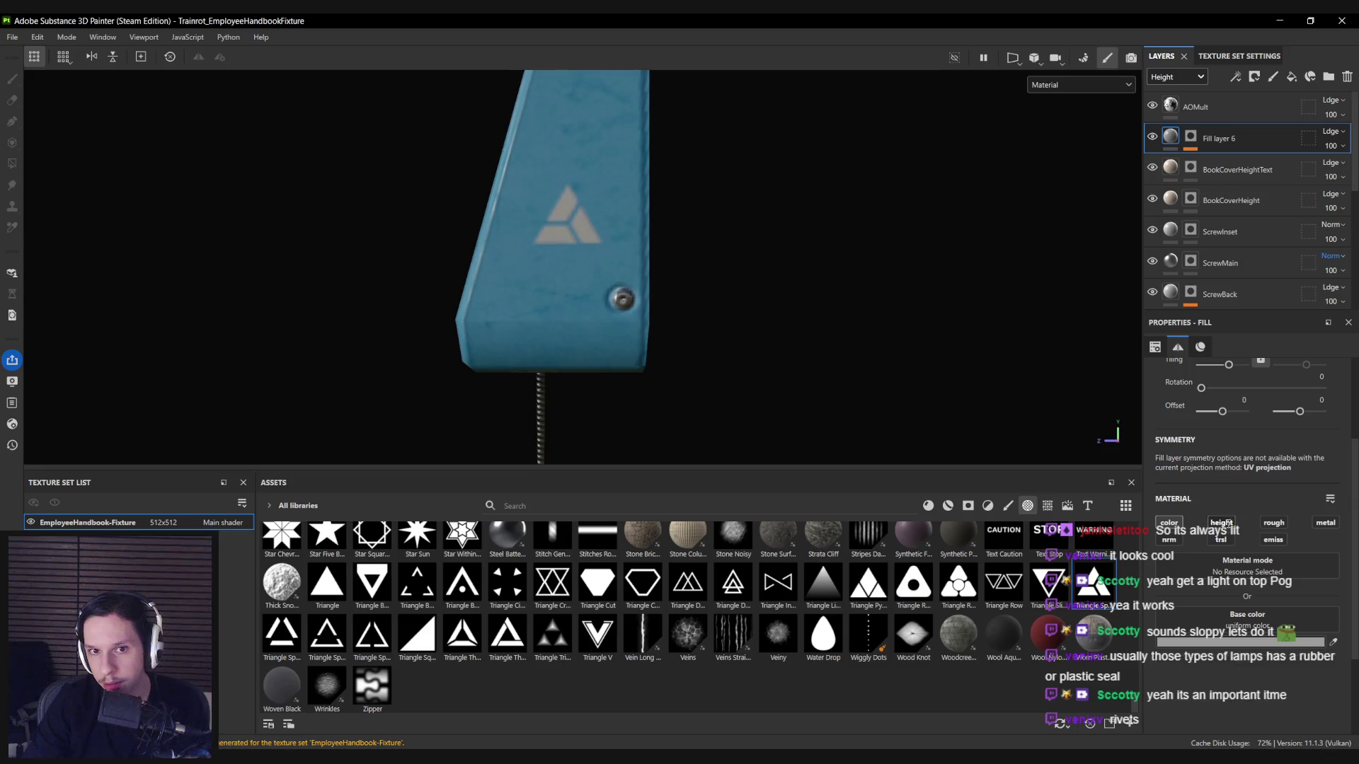
key("c")
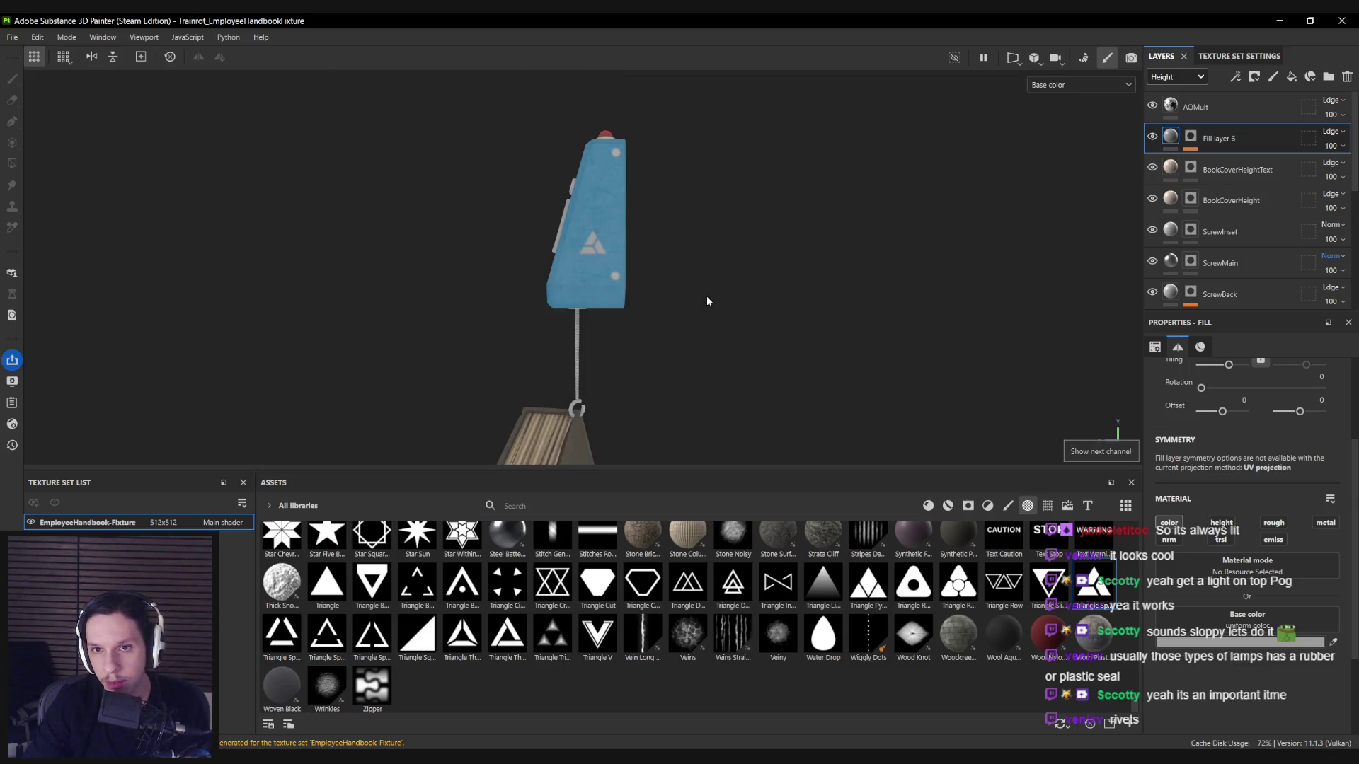
key("c")
left_click(1267, 525)
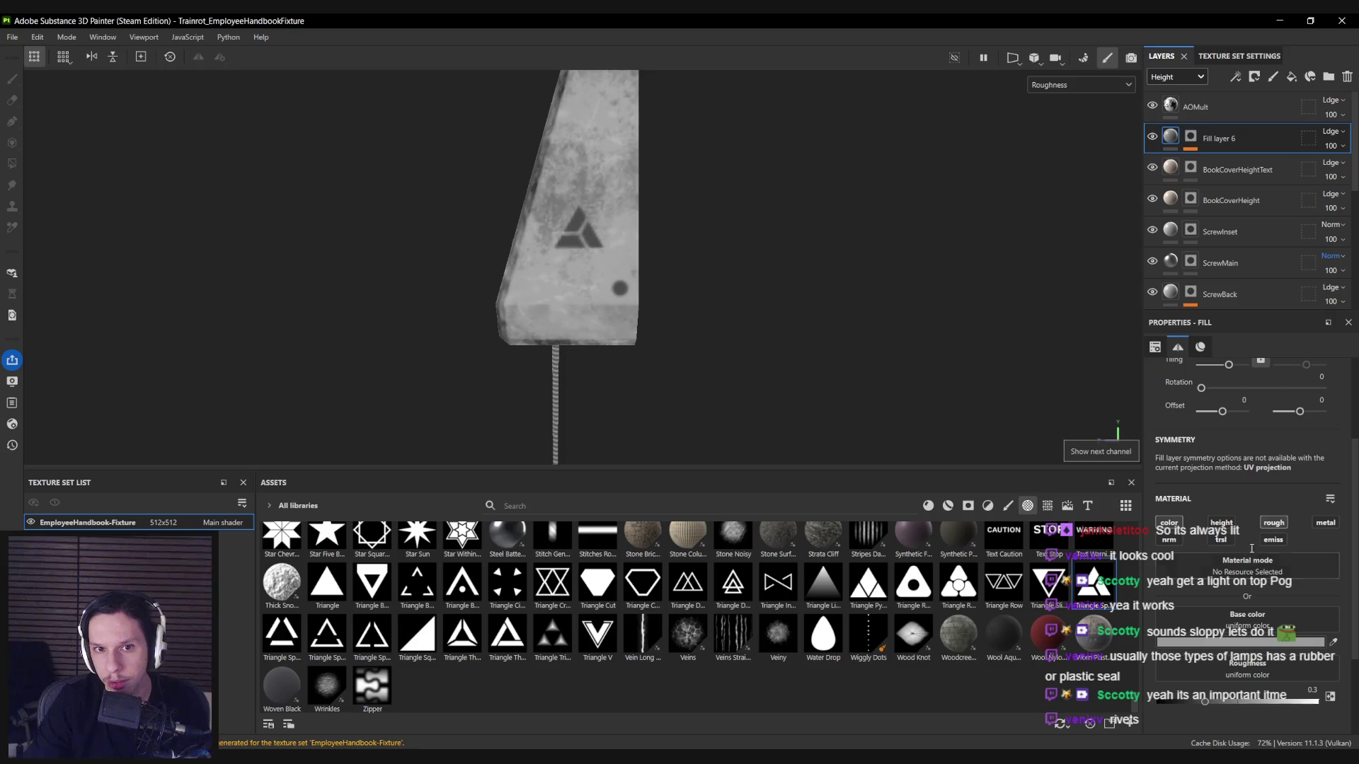
left_click_drag(1276, 702, 1265, 702)
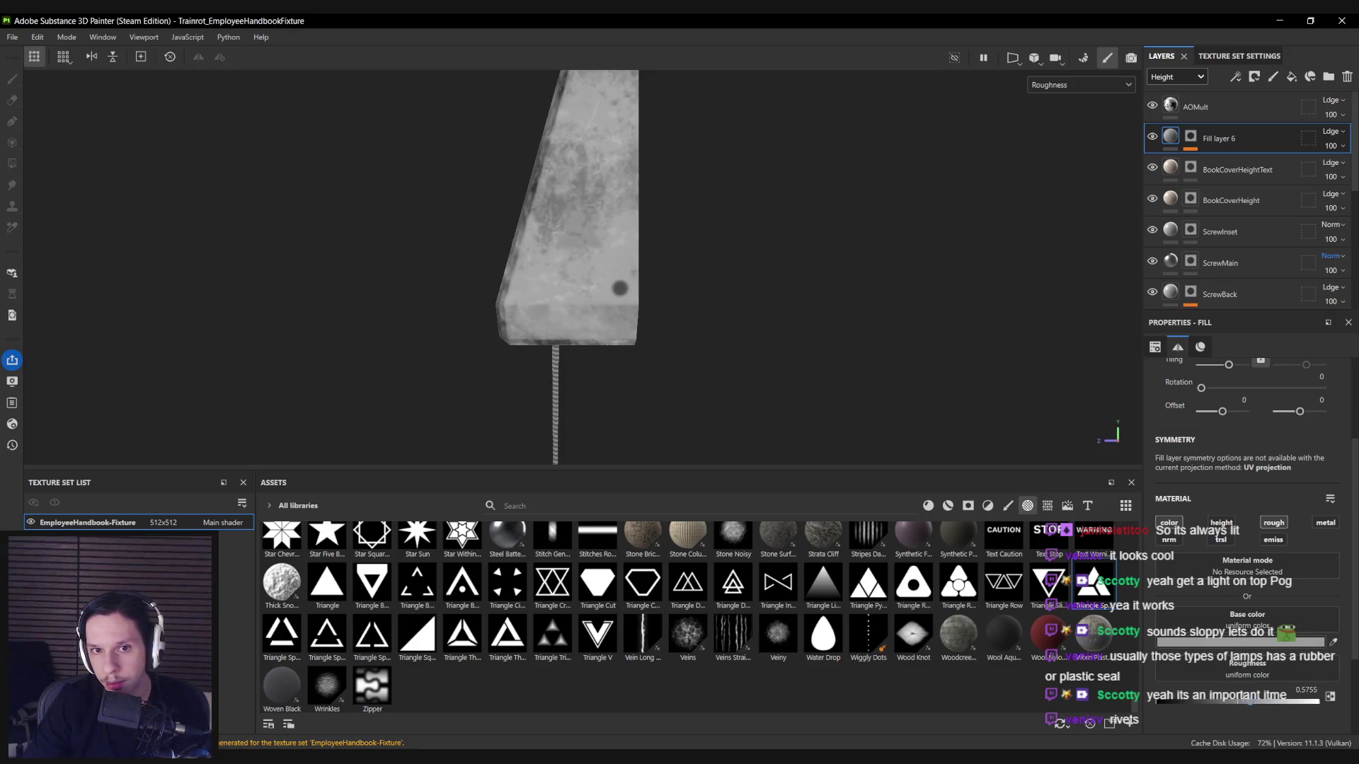
key("m")
Set the emblem's base colour to a slightly darker, less saturated orange-yellow.
left_click_drag(651, 327, 478, 330)
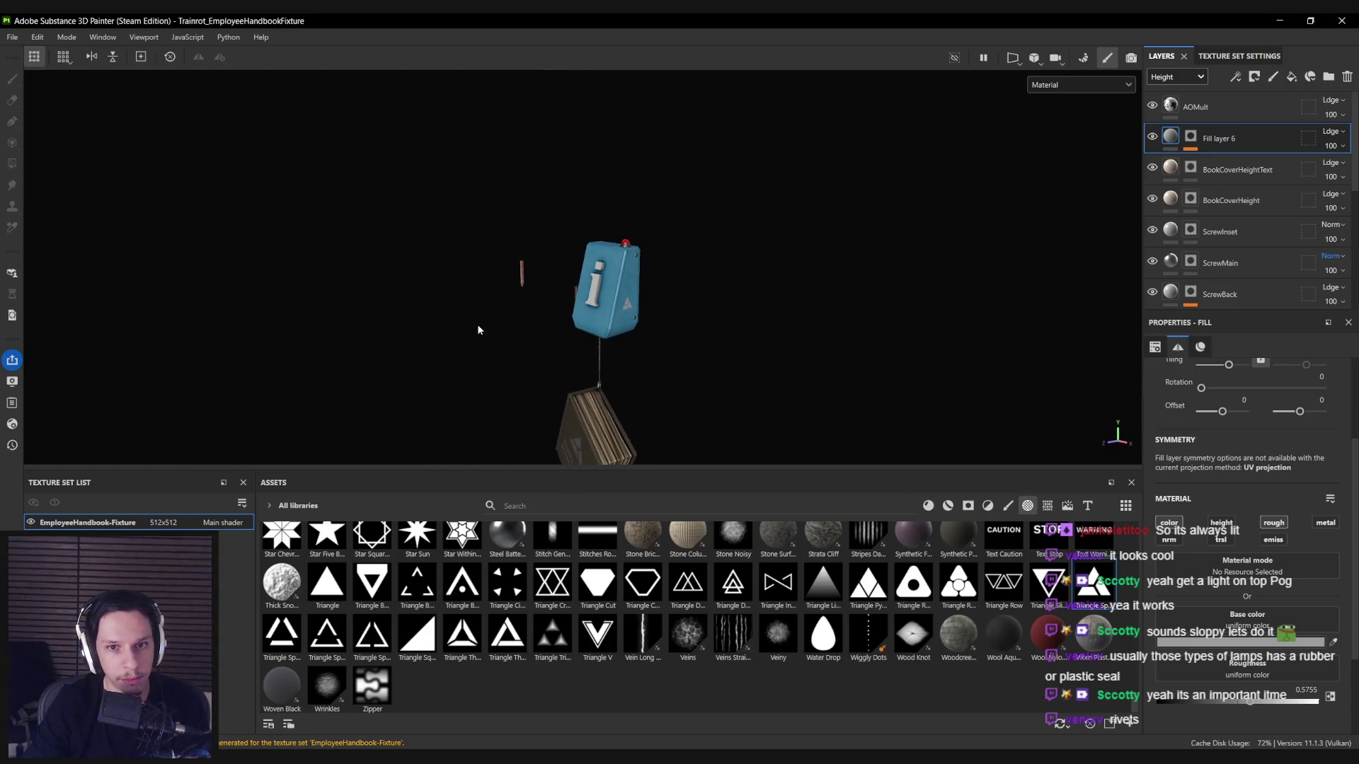
scroll("down", 3)
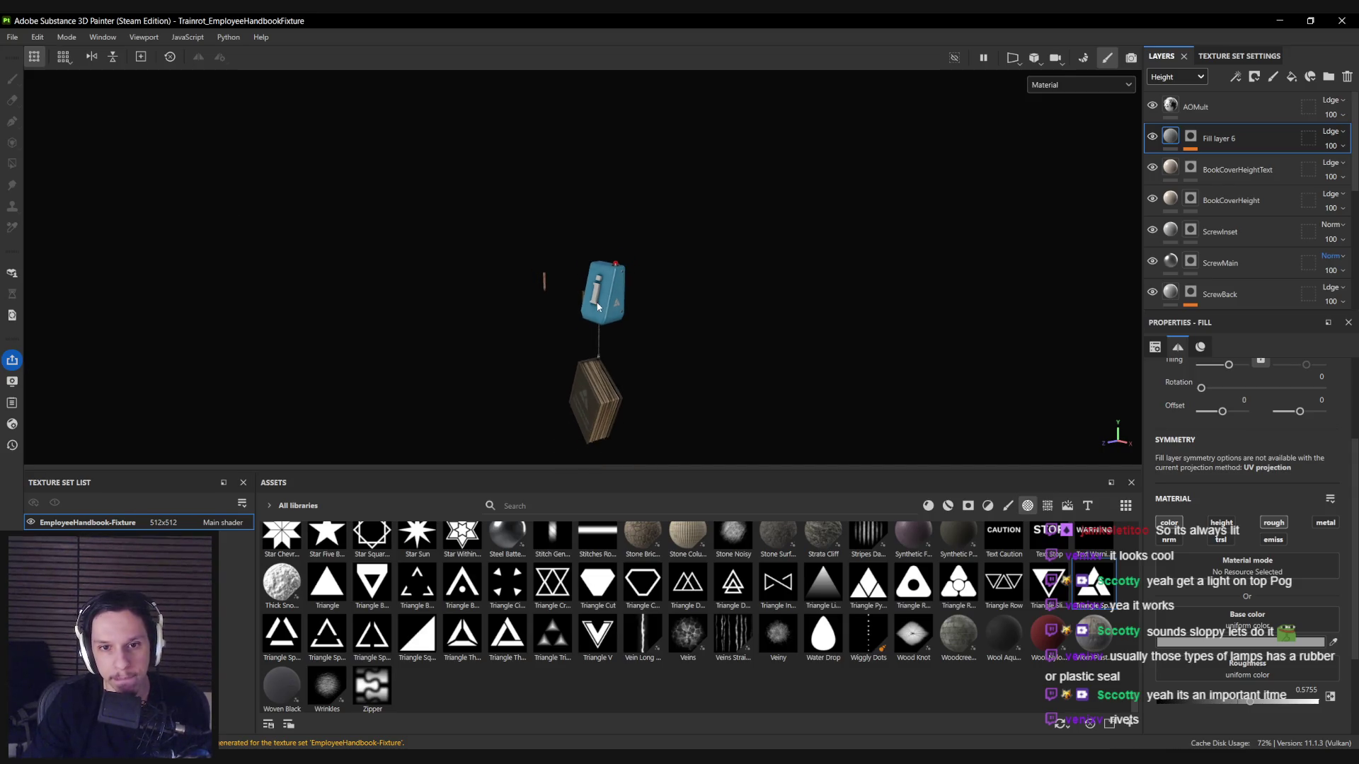
scroll("up", 3)
left_click(1214, 642)
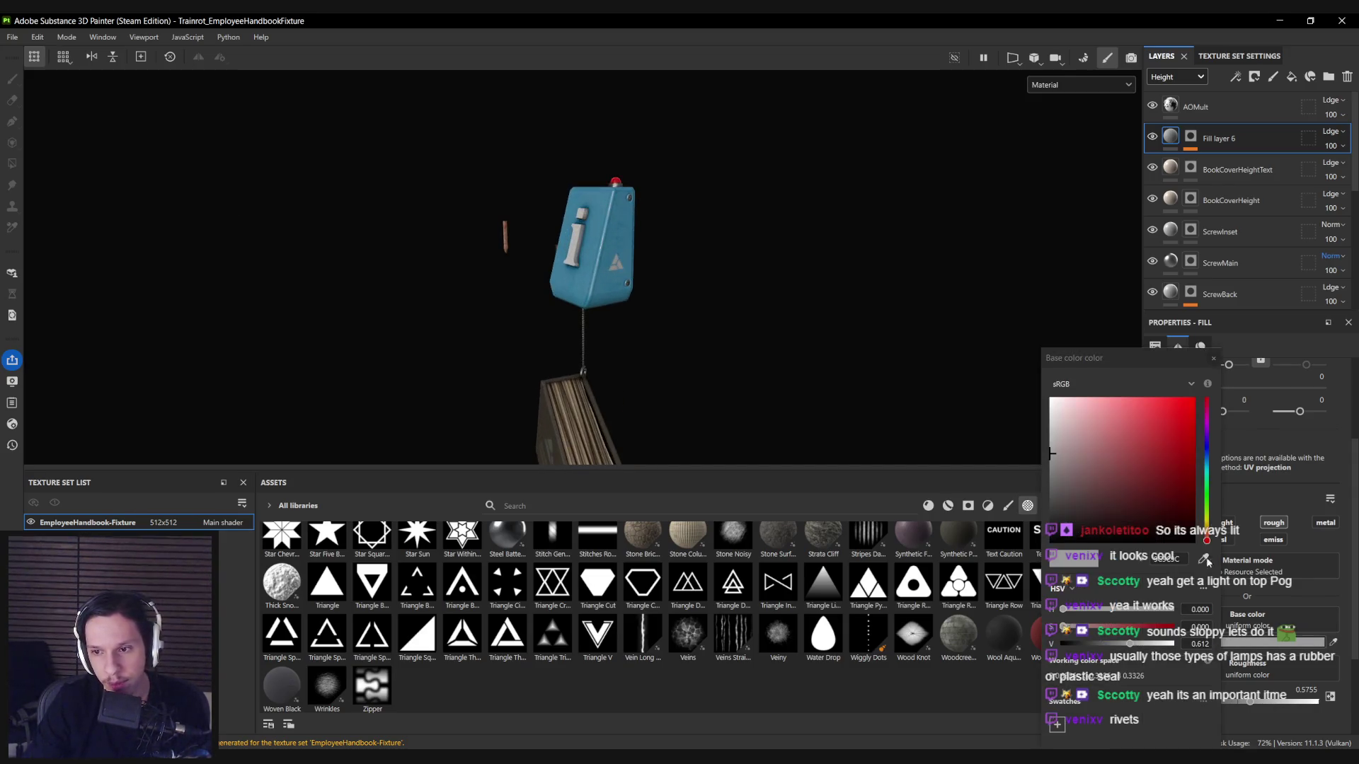
left_click_drag(1208, 538, 1208, 522)
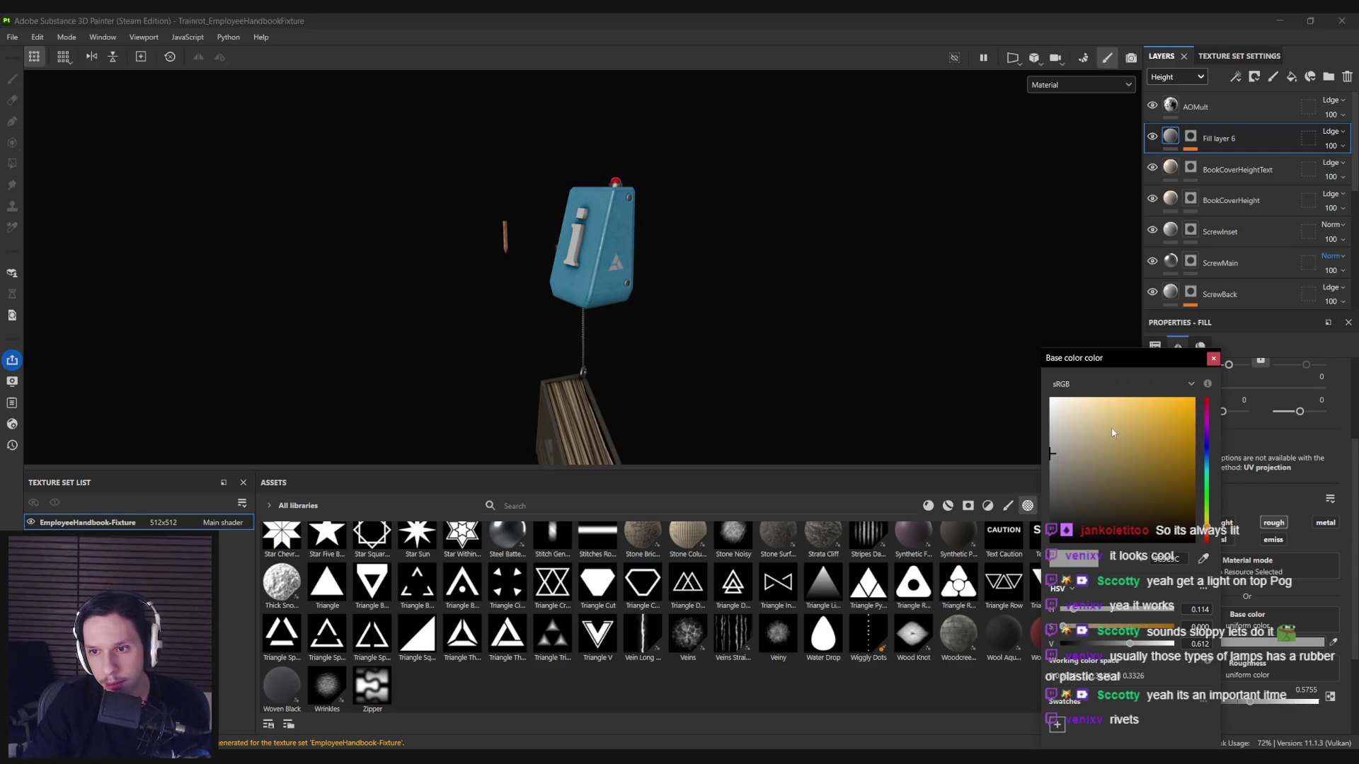
left_click_drag(1150, 425, 1143, 437)
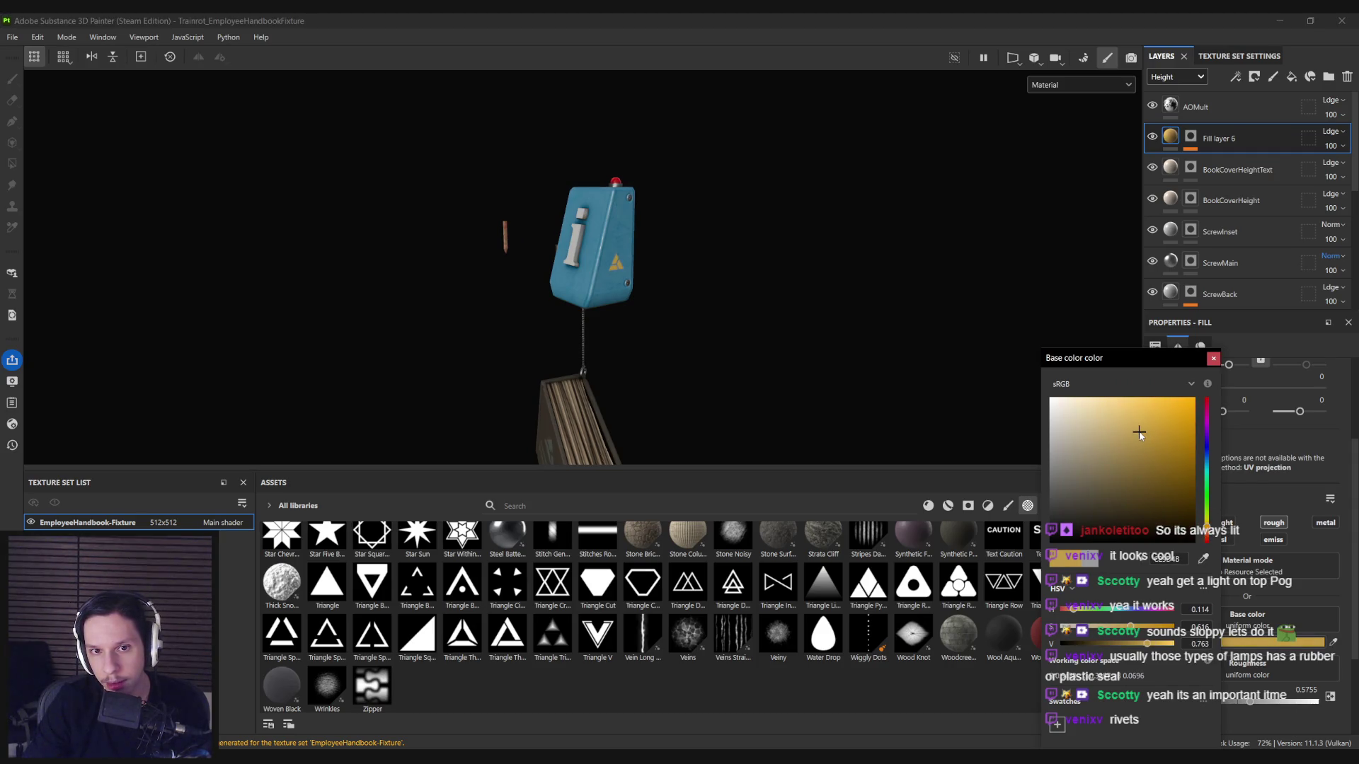
left_click(1213, 358)
left_click_drag(649, 297, 845, 315)
scroll("up", 3)
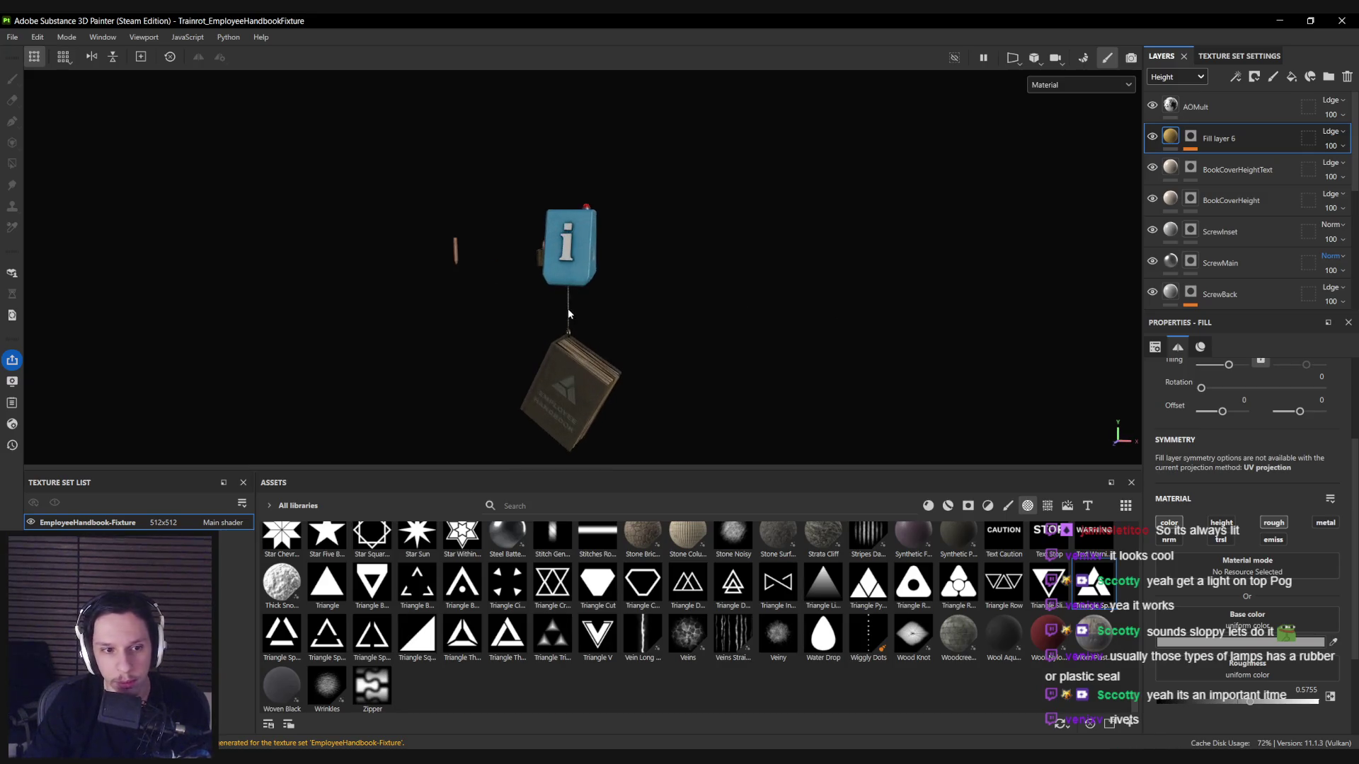
key("ctrl+shift+e")
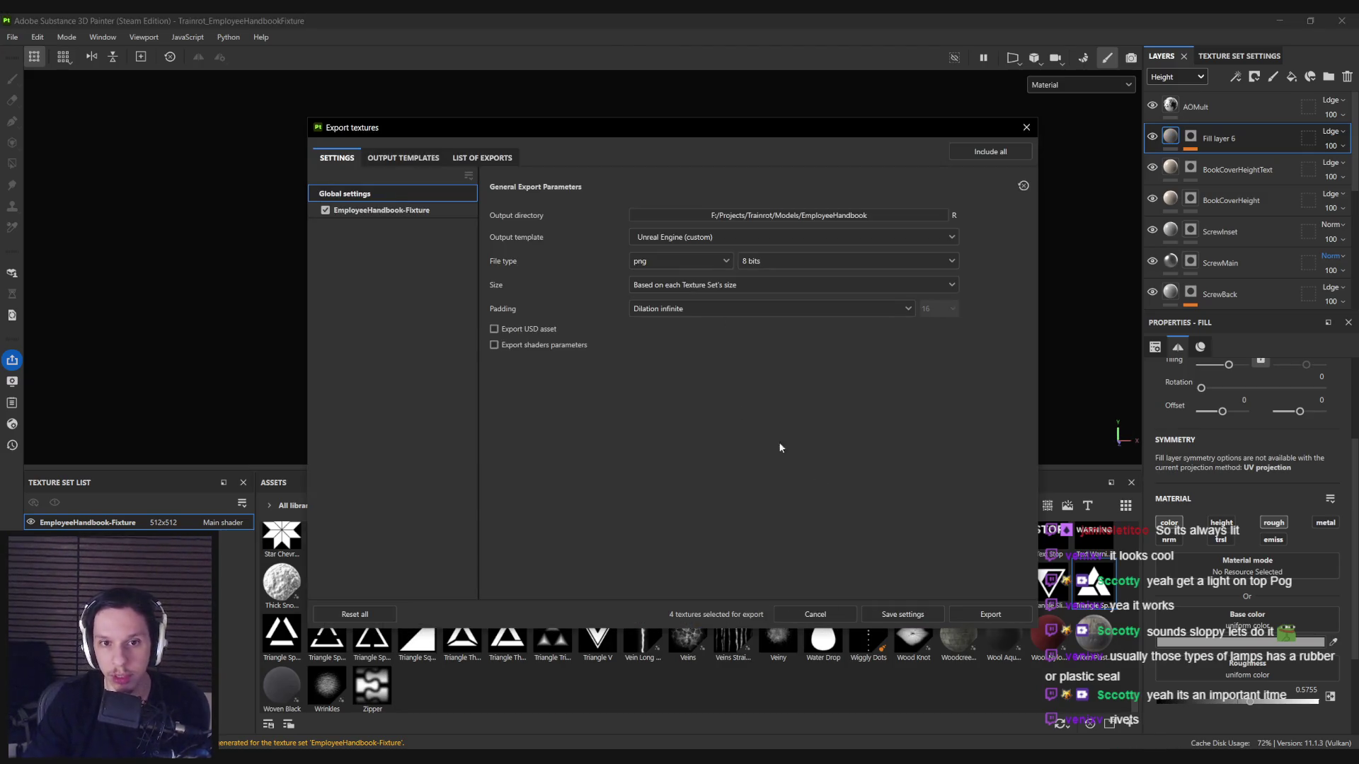
Export the fixture textures as PNGs using the Unreal Engine (custom) template.
left_click(974, 612)
left_click(801, 610)
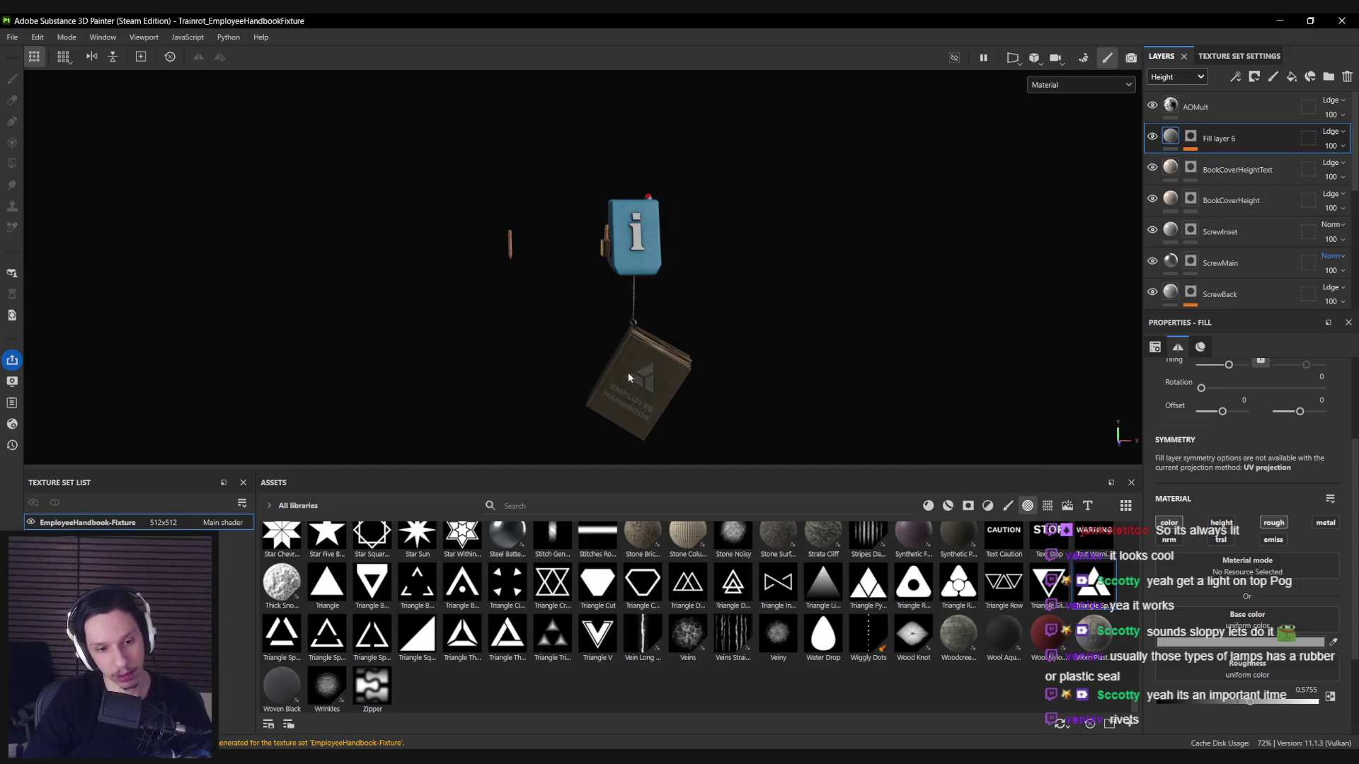
left_click_drag(635, 350, 613, 338)
key("ctrl+shift+e")
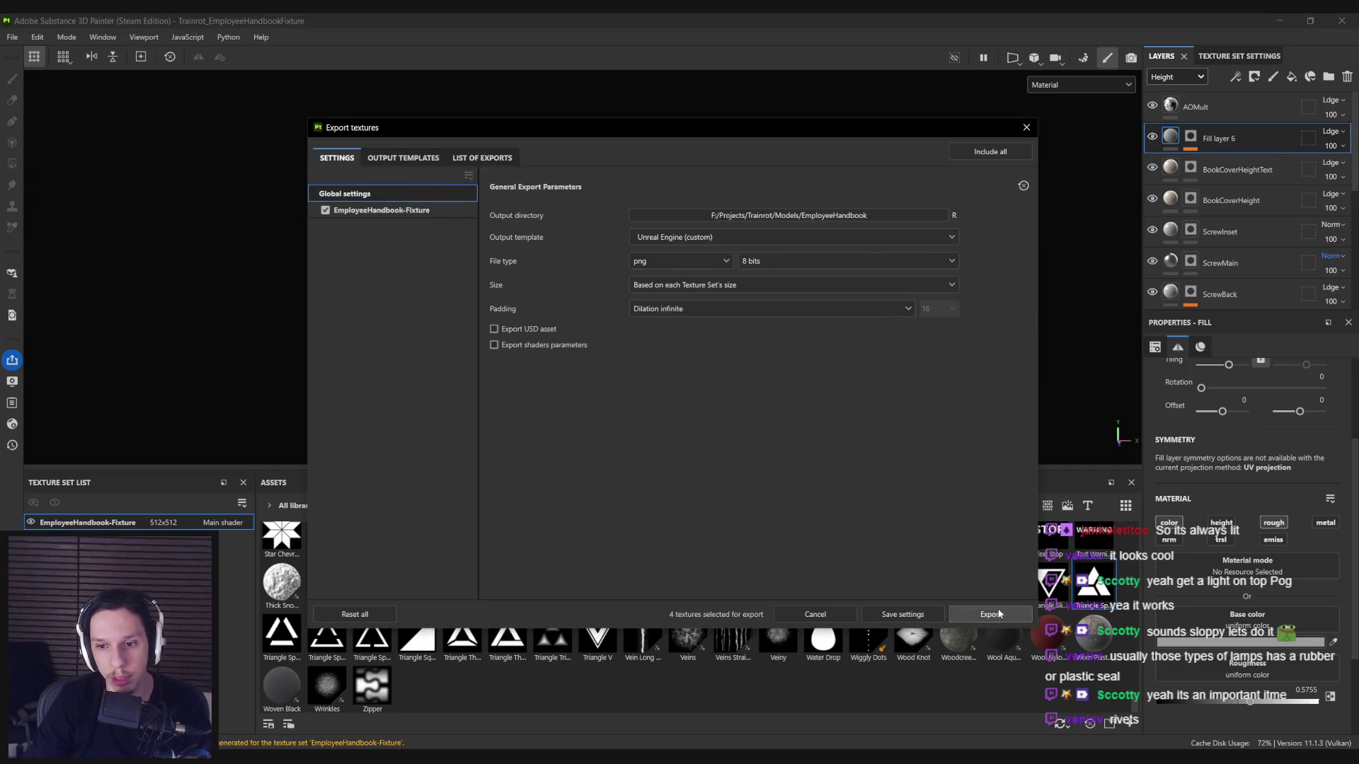
left_click(995, 613)
Check the exported PNGs in the output folder, then reimport the fixture mesh in Unreal's mesh editor.
left_click(1024, 132)
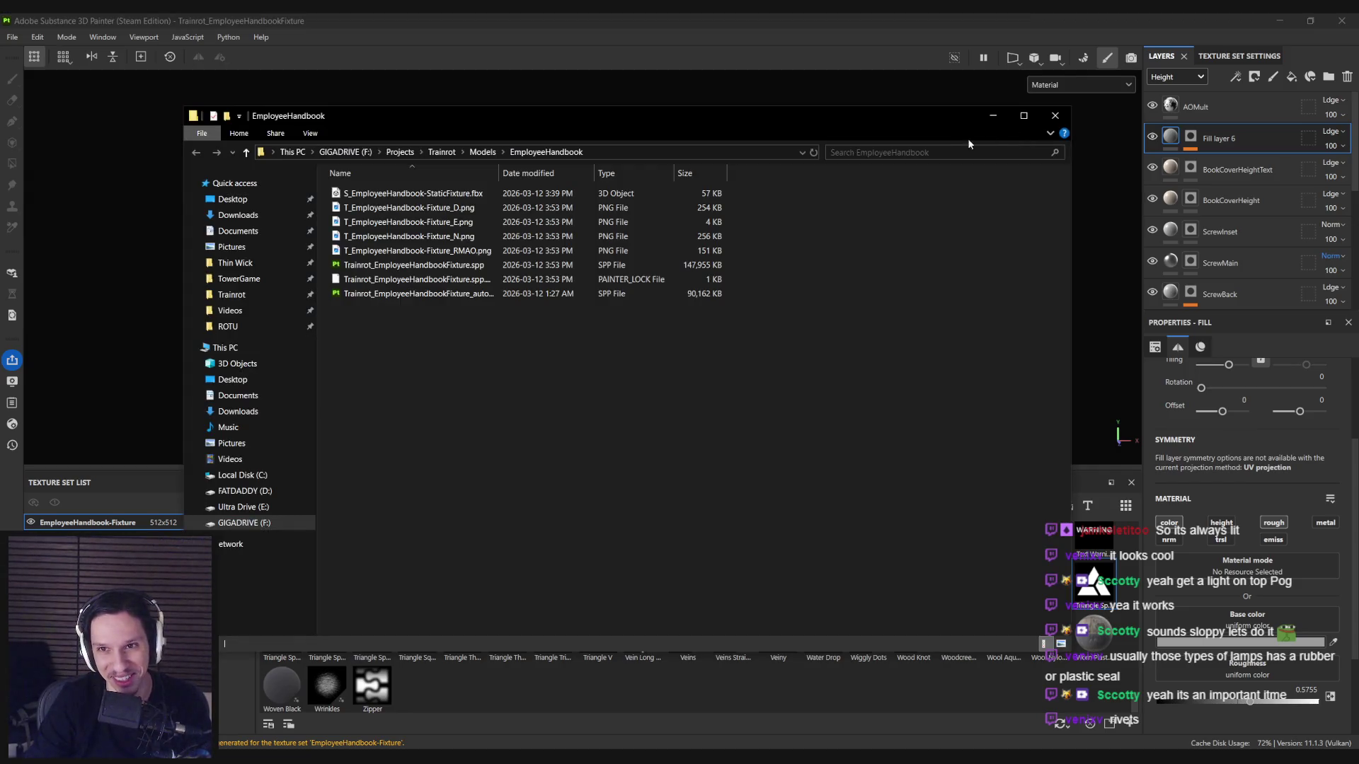
left_click(990, 171)
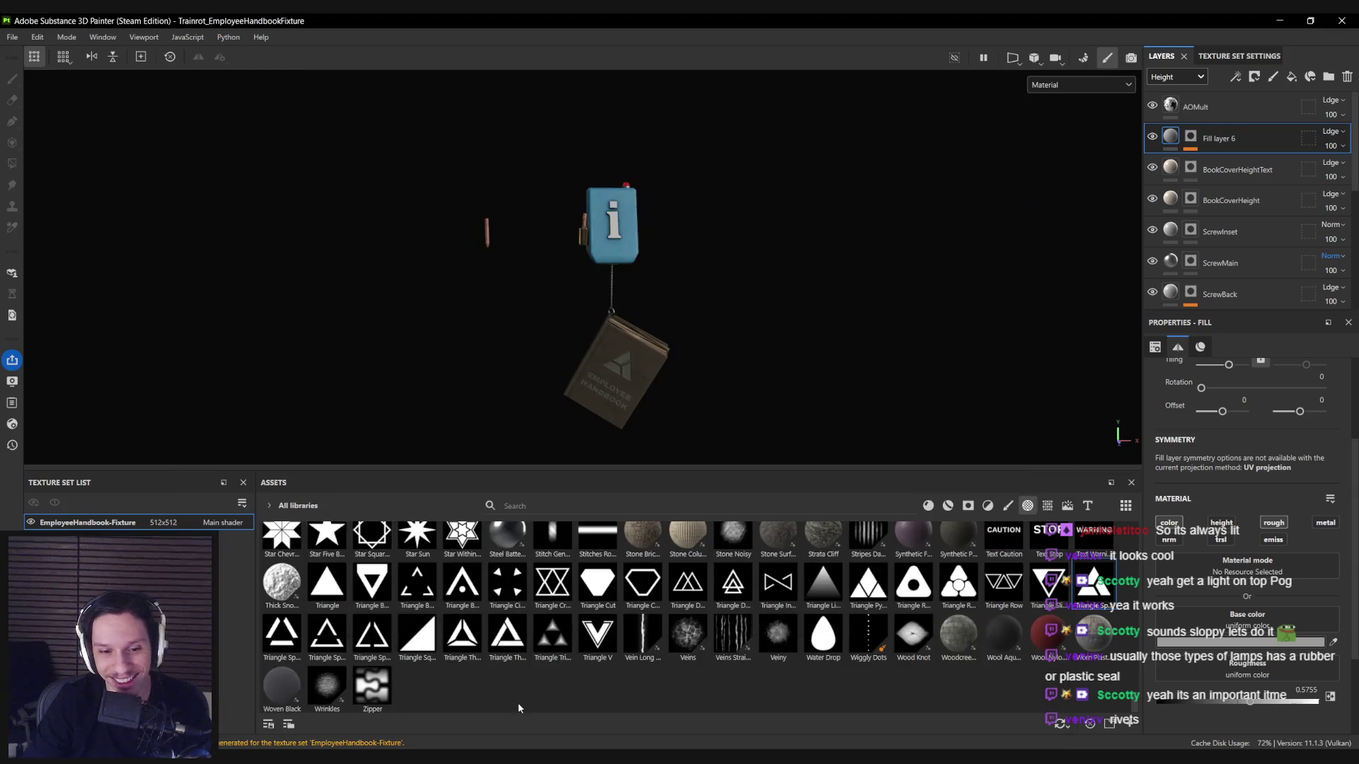
left_click_drag(681, 345, 672, 308)
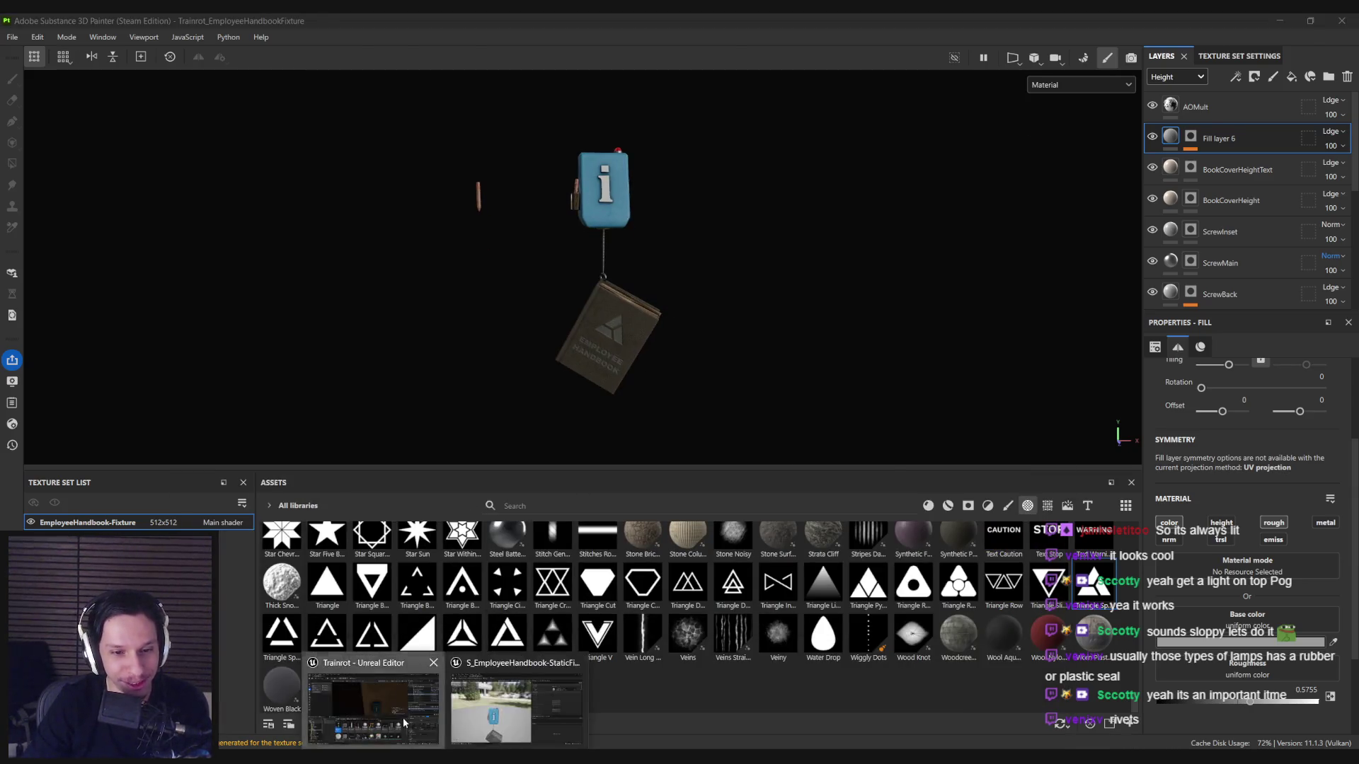
left_click(402, 718)
left_click(103, 62)
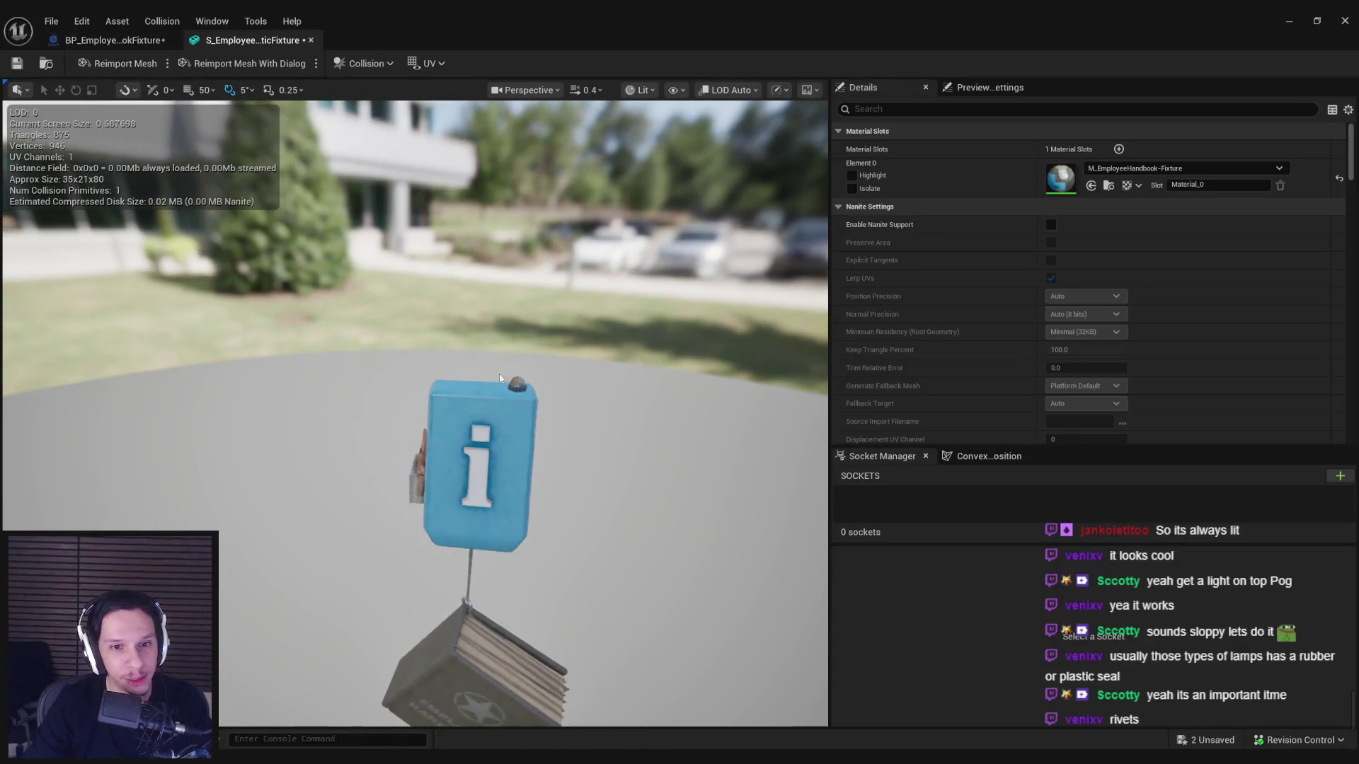
Save the mesh, then reimport the Fixture_D, _N and _RMAO textures in 3_MaterialLibrary > Textures.
key("ctrl+s")
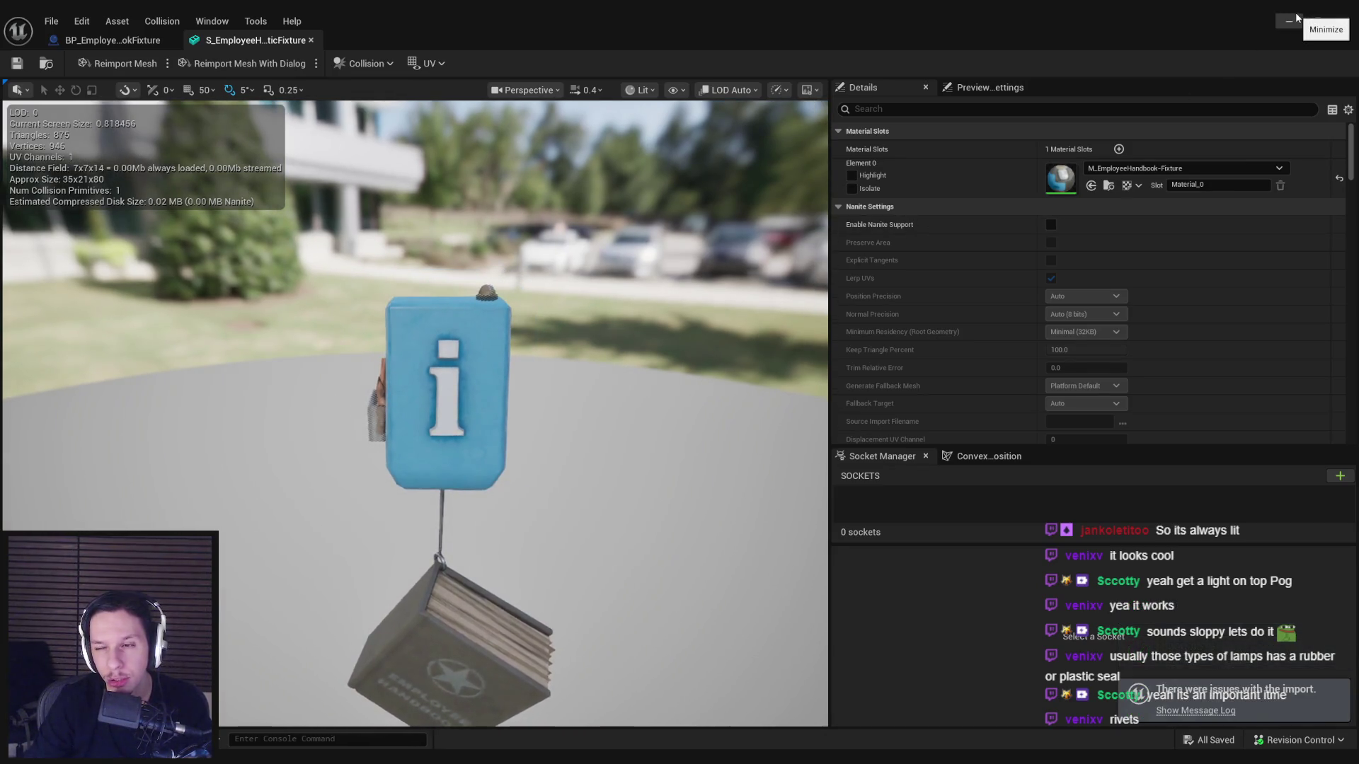
left_click(1297, 18)
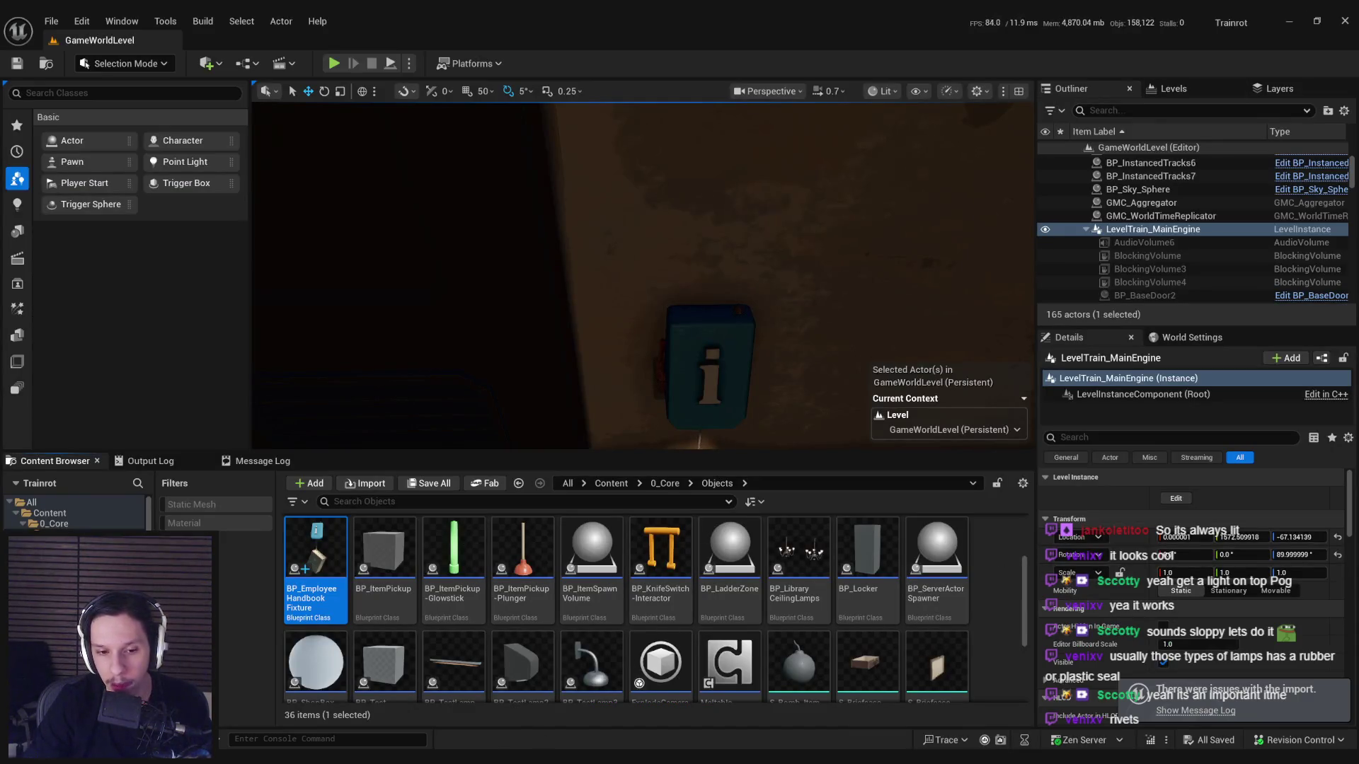
left_click(611, 483)
double_click(530, 559)
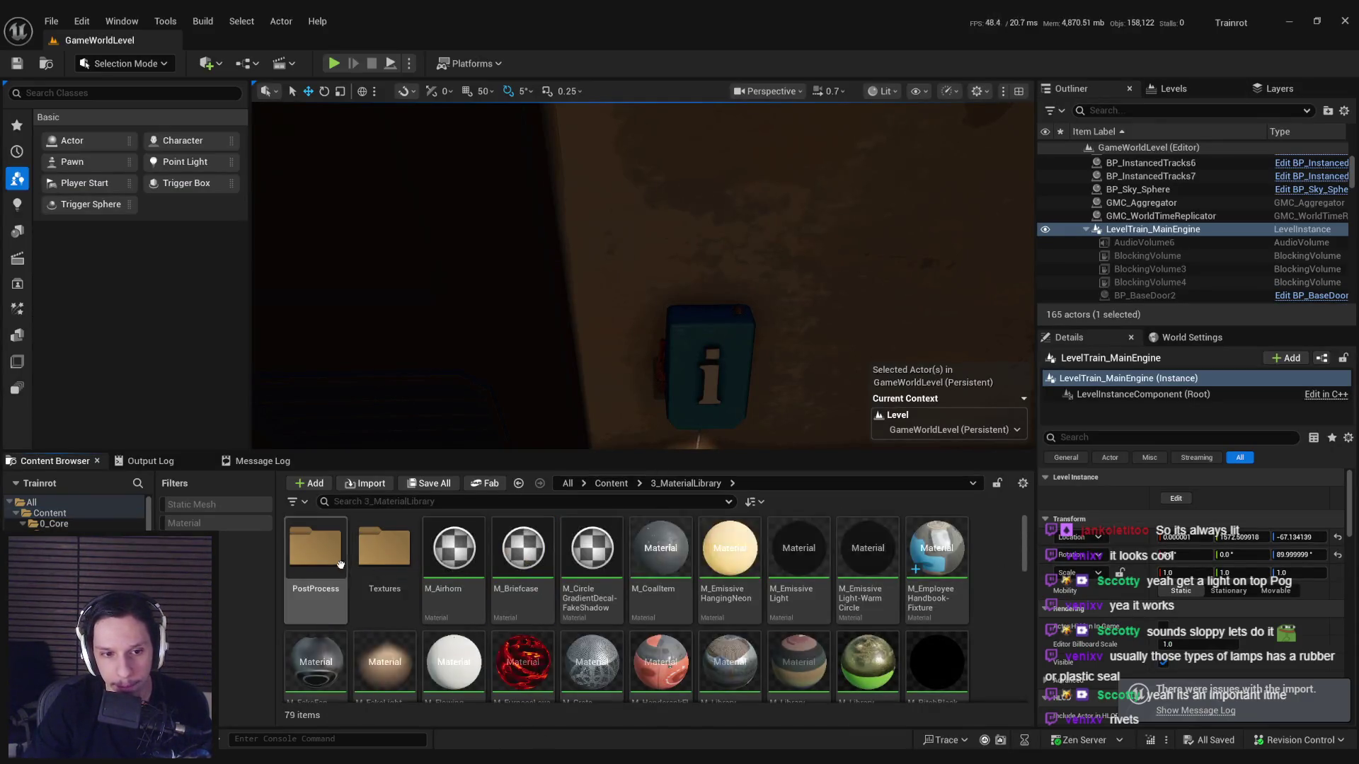
double_click(375, 556)
scroll("down", 3)
left_click(868, 559)
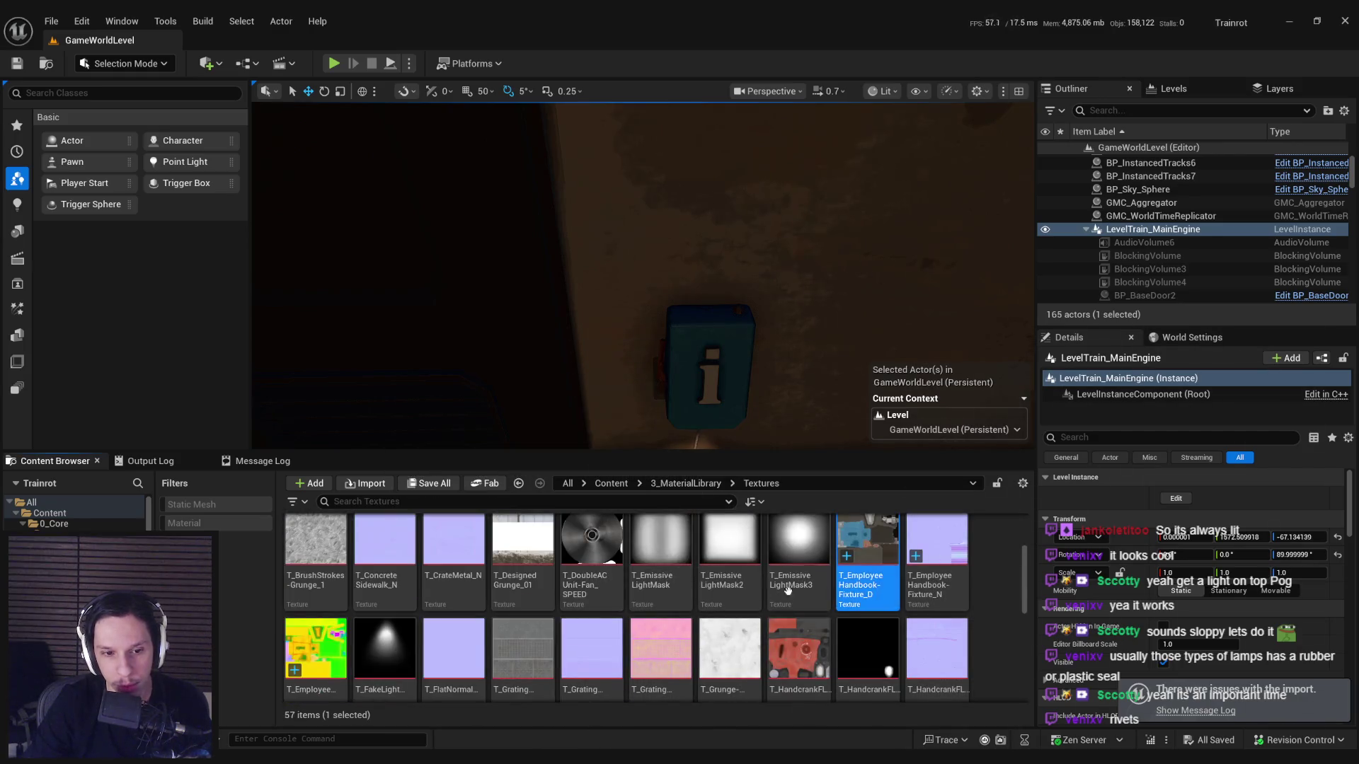
right_click(338, 658)
left_click(385, 294)
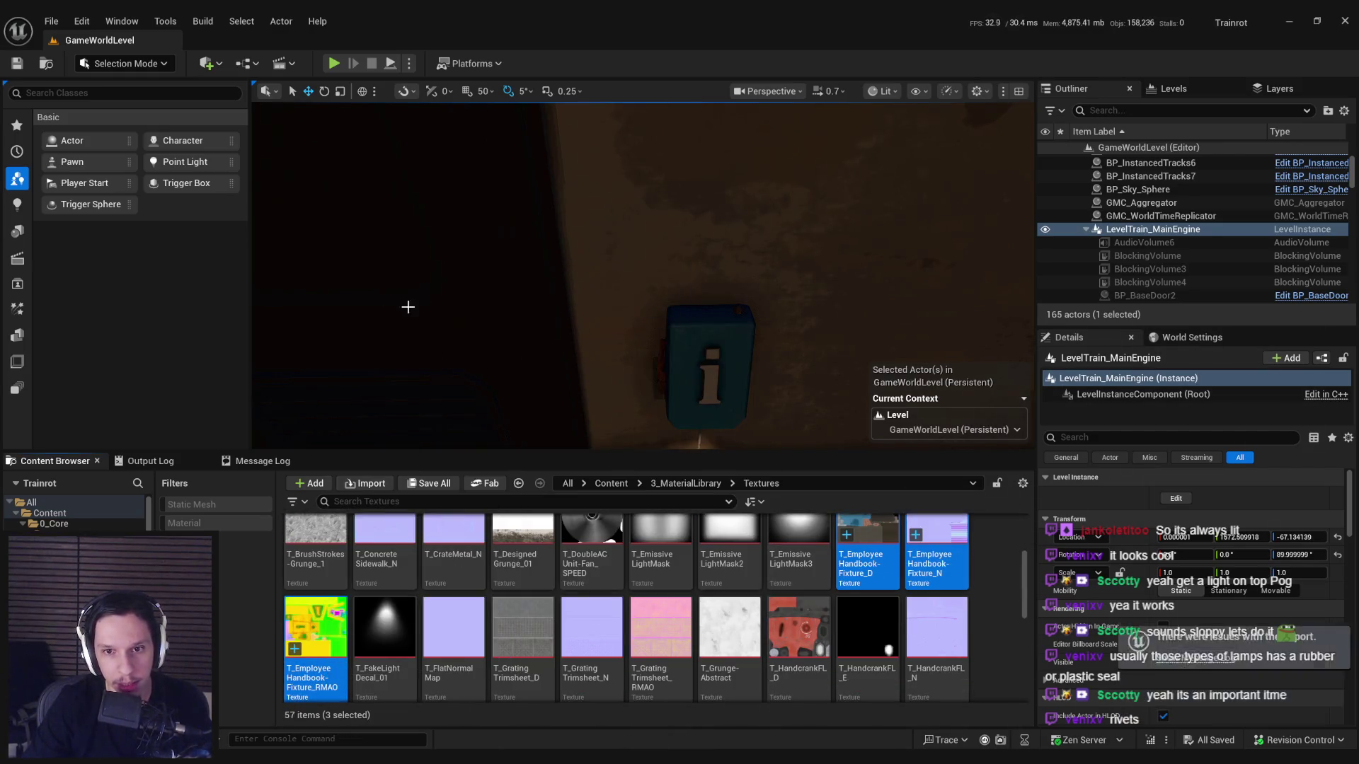
scroll("down", 3)
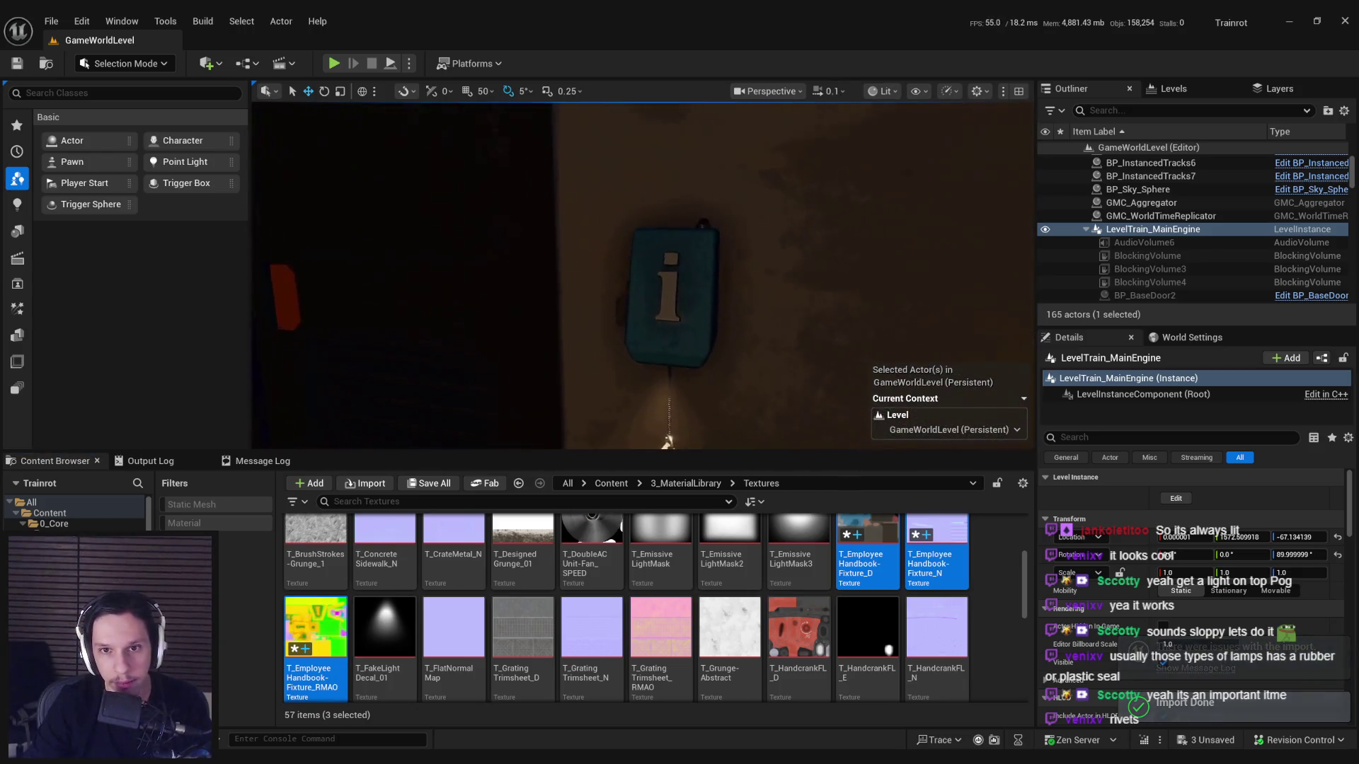
left_click_drag(752, 316, 709, 331)
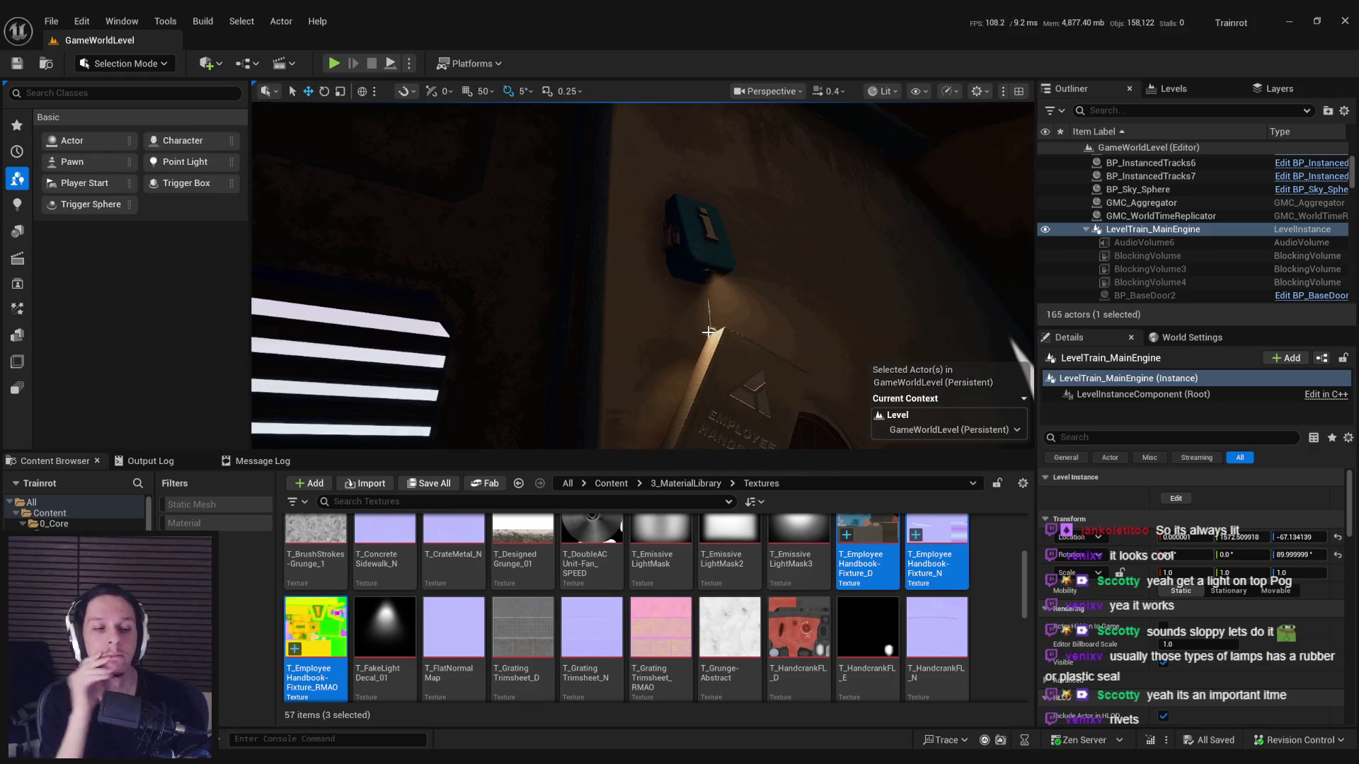
left_click_drag(707, 330, 932, 368)
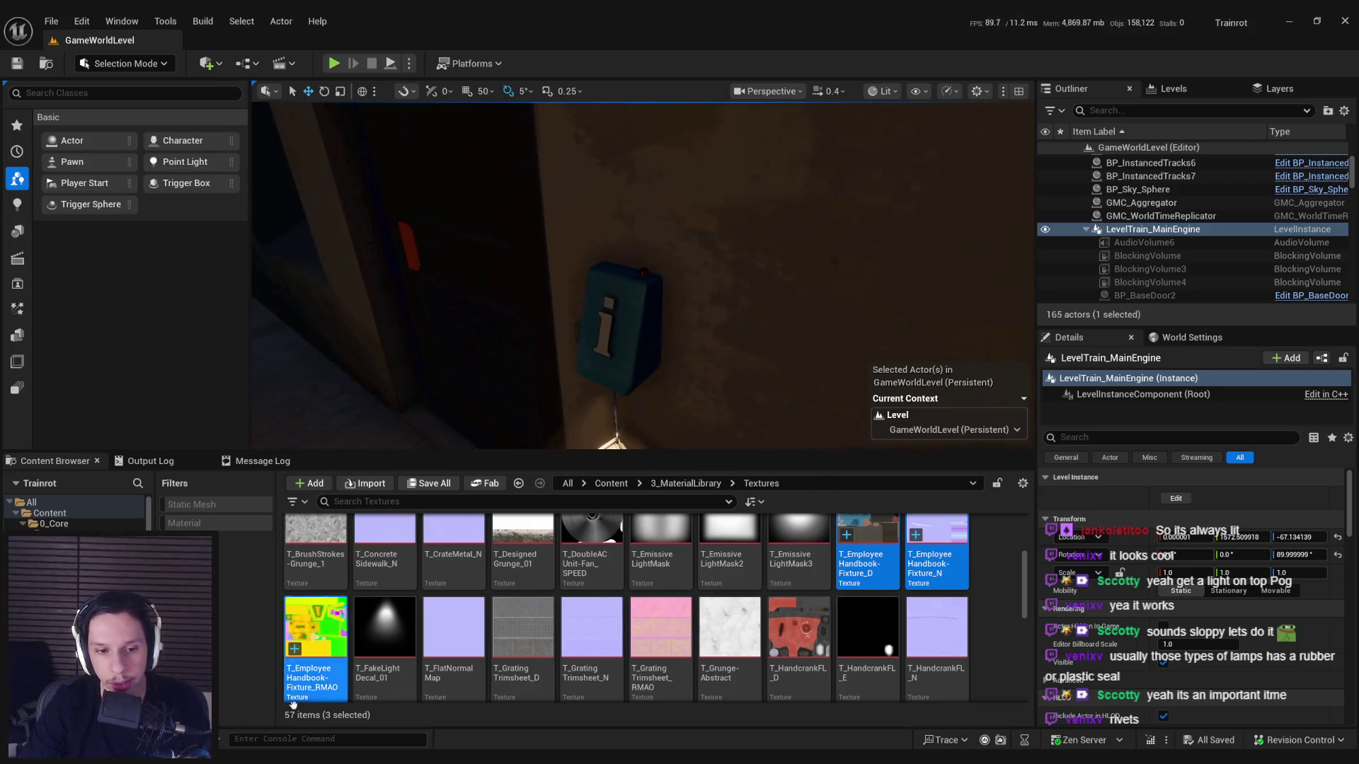
key("alt+Tab")
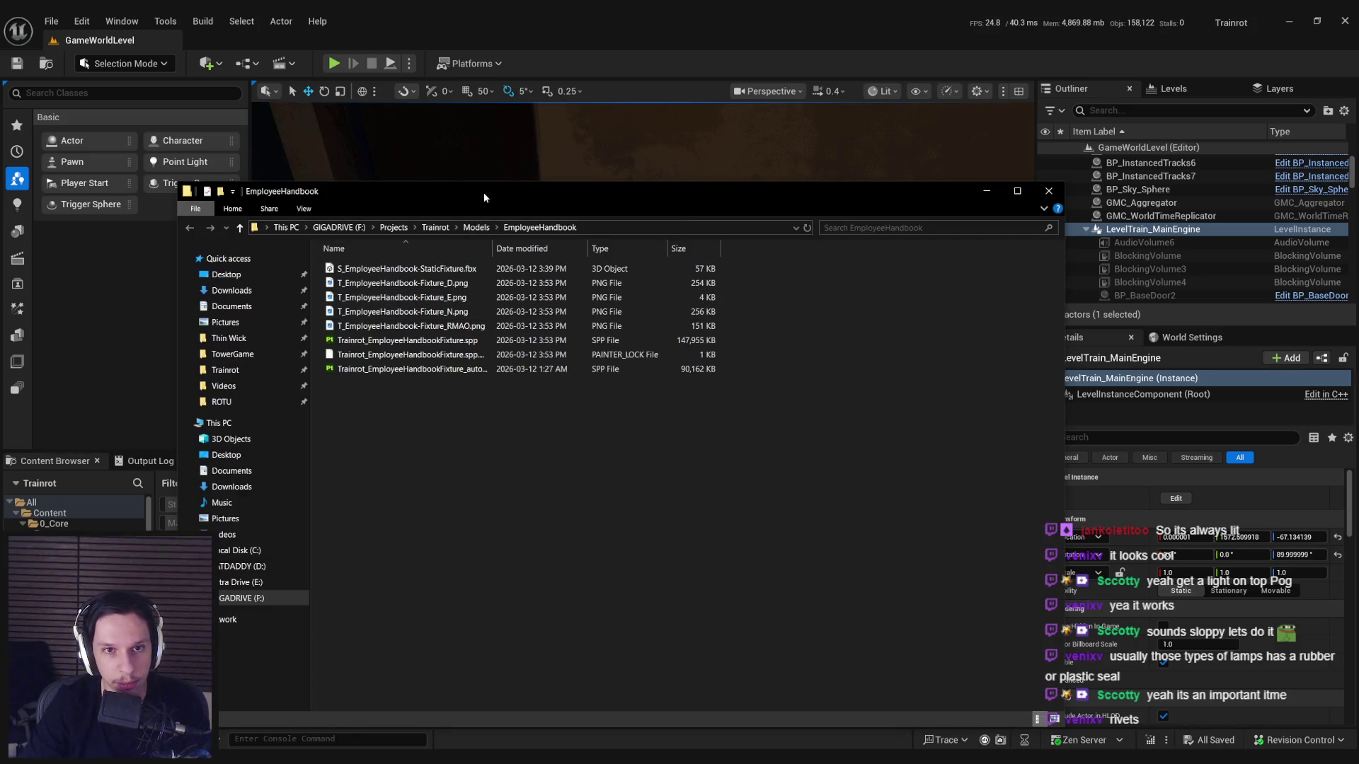
Import T_EmployeeHandbook-Fixture_E.png from the export folder into the Textures folder.
left_click_drag(484, 193, 912, 190)
left_click(877, 298)
left_click_drag(404, 671, 386, 672)
Open the M_EmployeeHandbook-Fixture material from the fixture's static mesh editor.
left_click(453, 559)
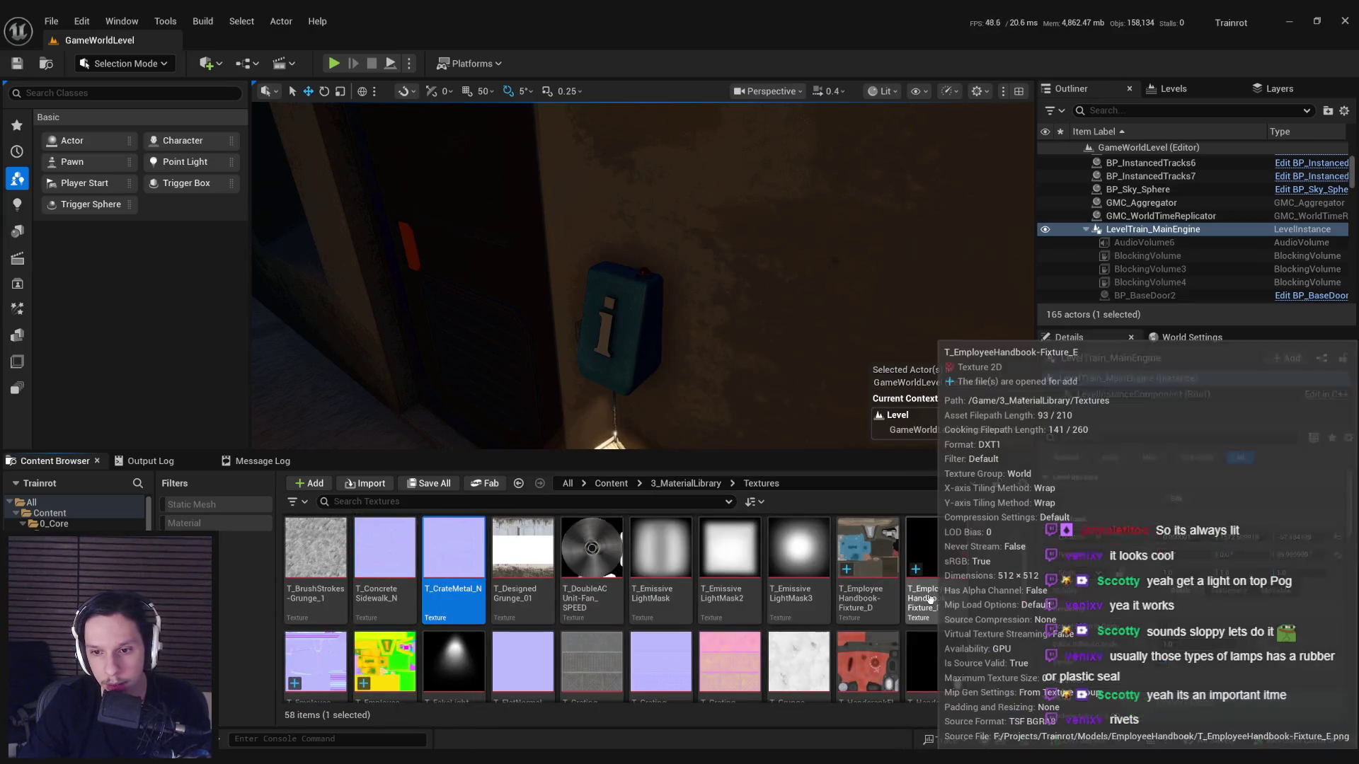
mouse_move(485, 747)
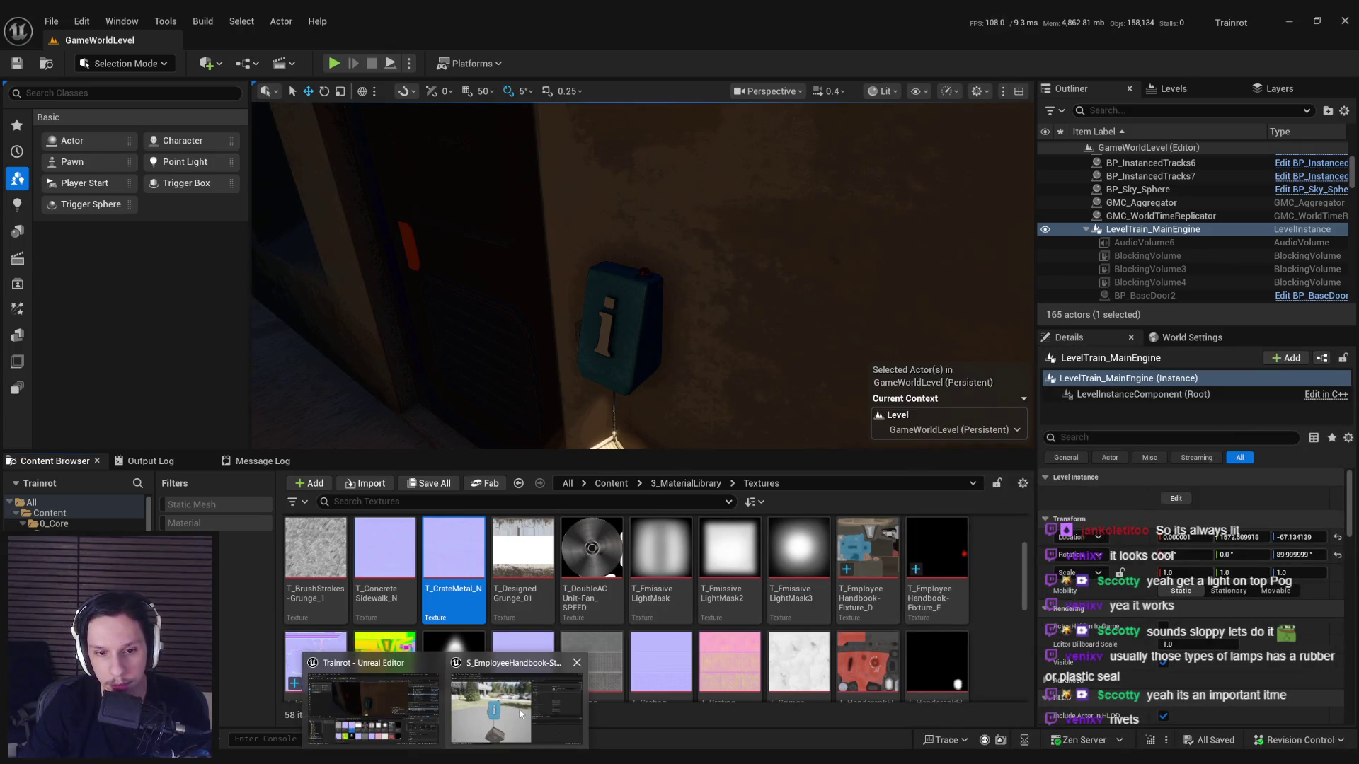
left_click(485, 697)
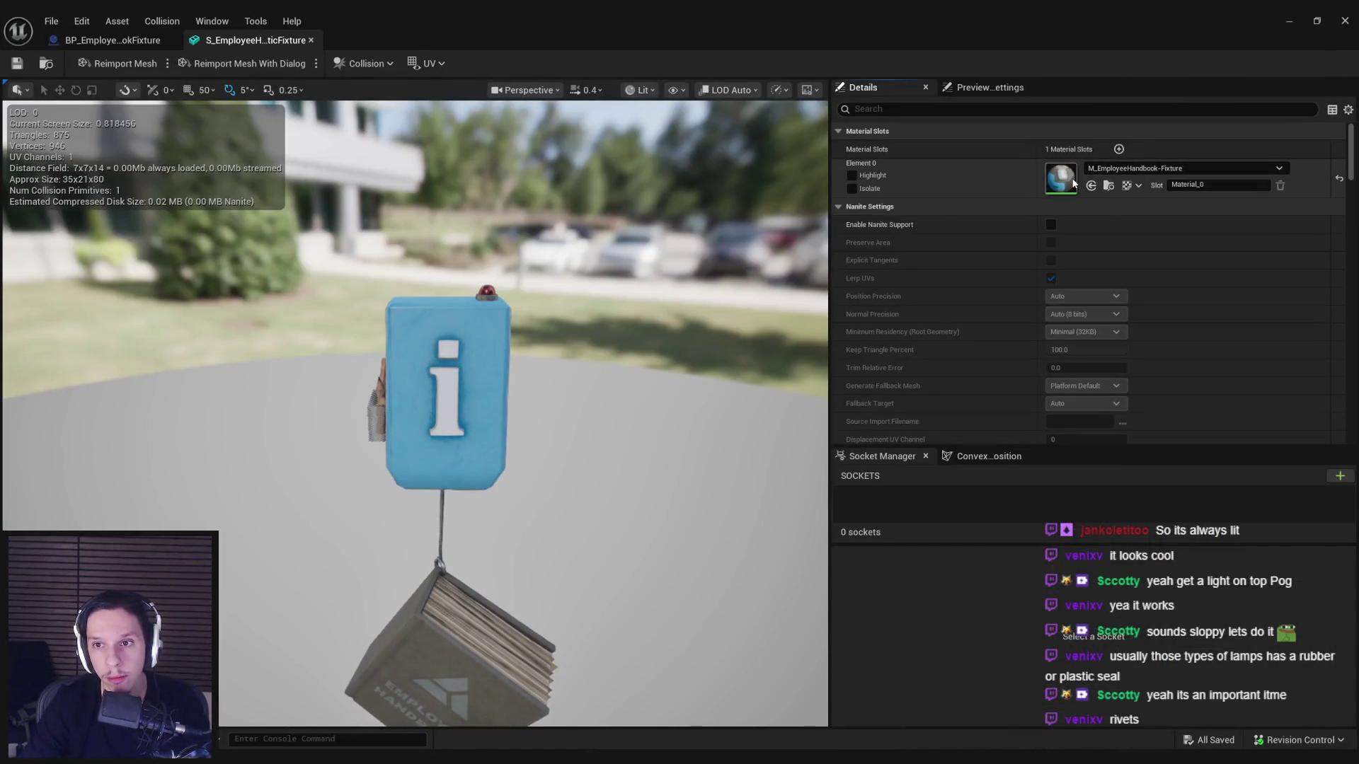
double_click(952, 25)
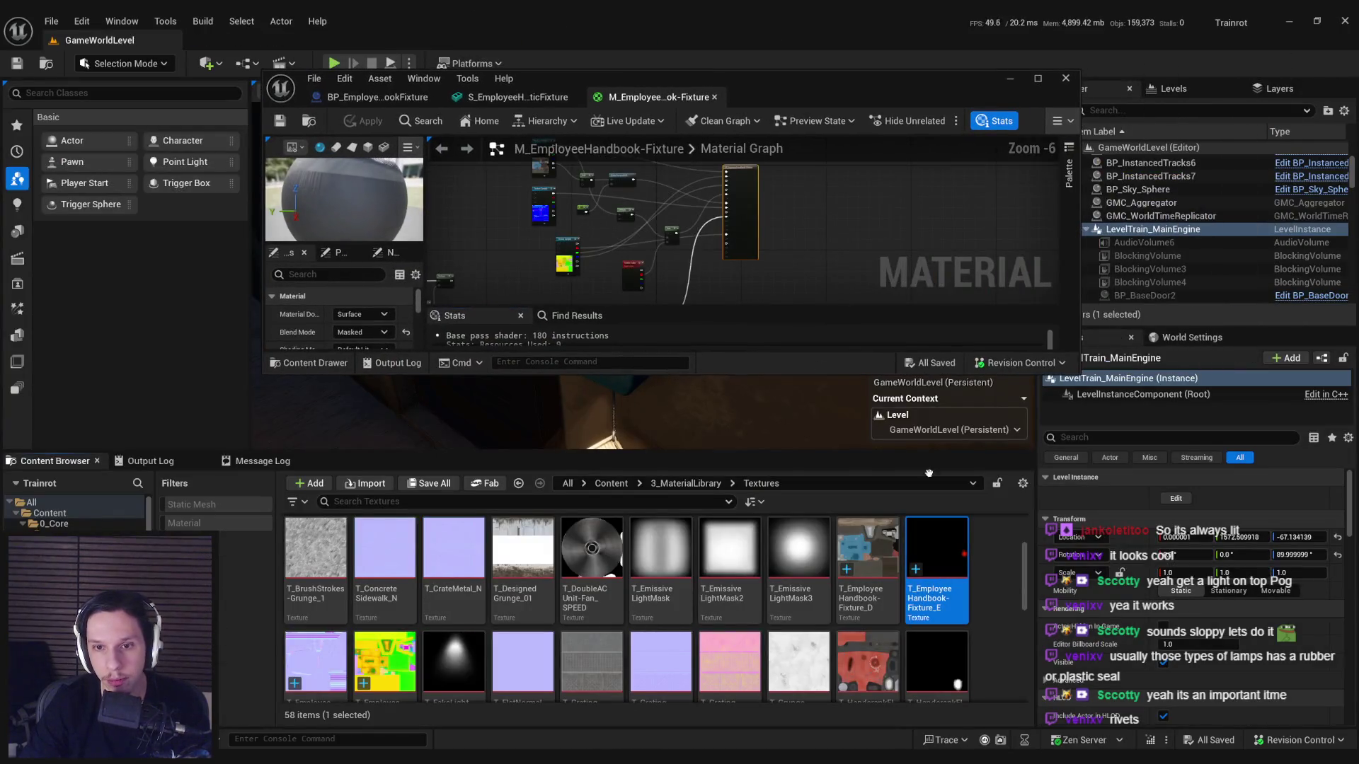
Add an Add node after the Lerp and a Multiply node on the emissive texture's RGB output.
double_click(762, 107)
scroll("up", 3)
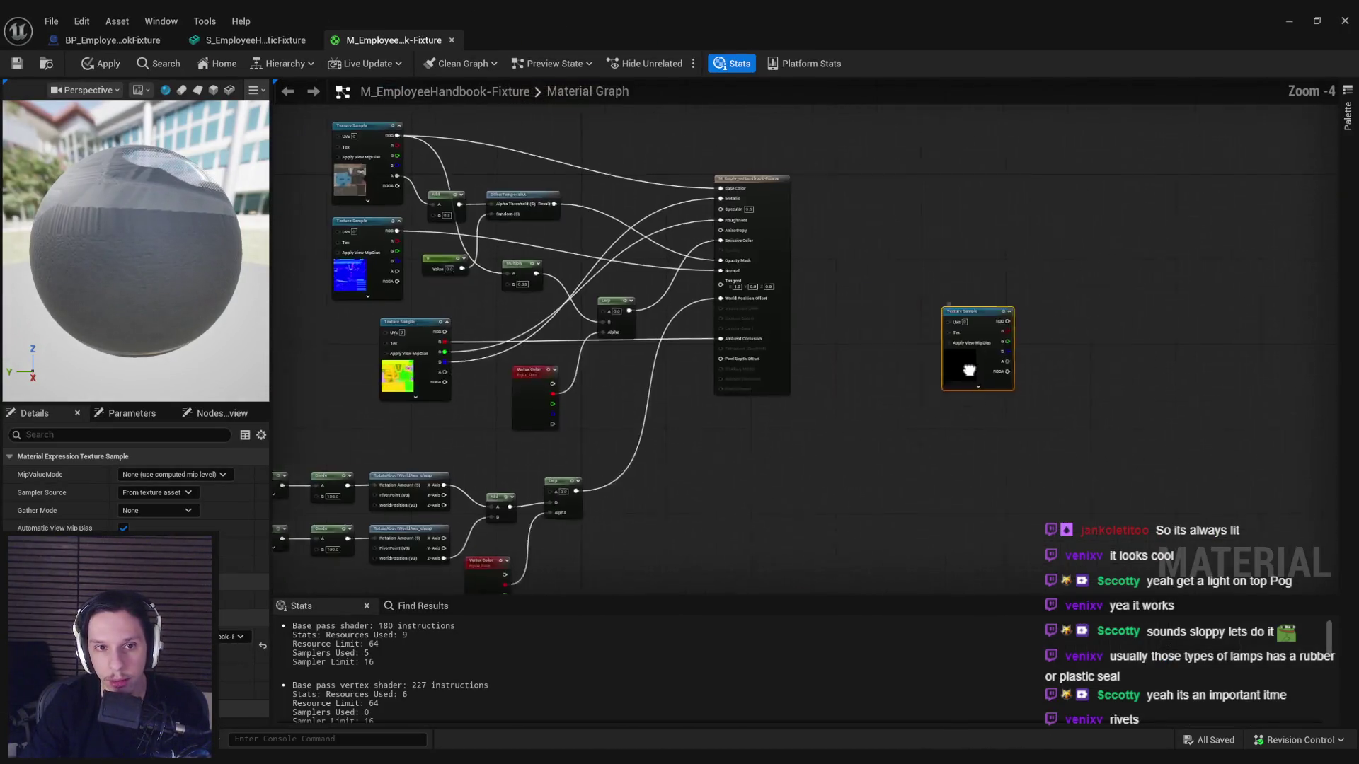
left_click_drag(847, 337, 843, 473)
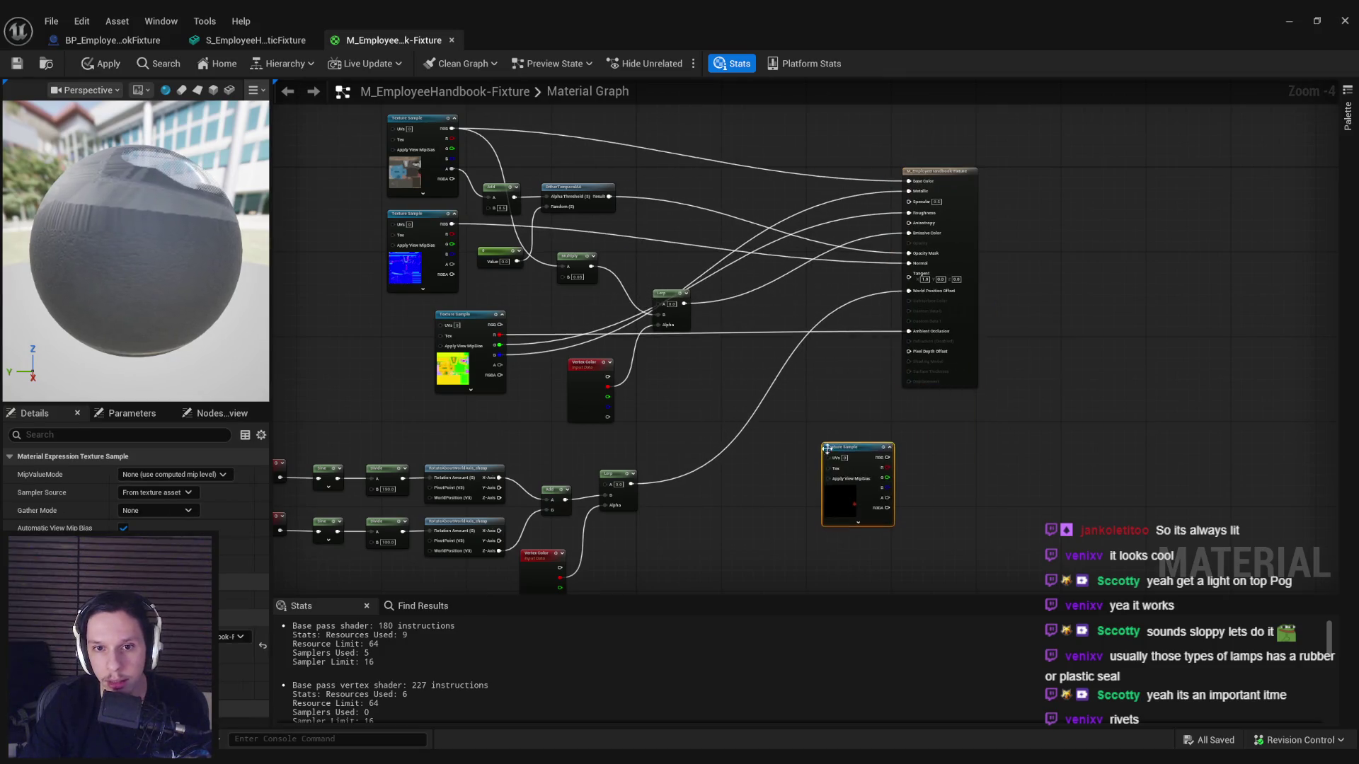
scroll("up", 3)
left_click_drag(635, 299, 811, 391)
type("add")
left_click(818, 373)
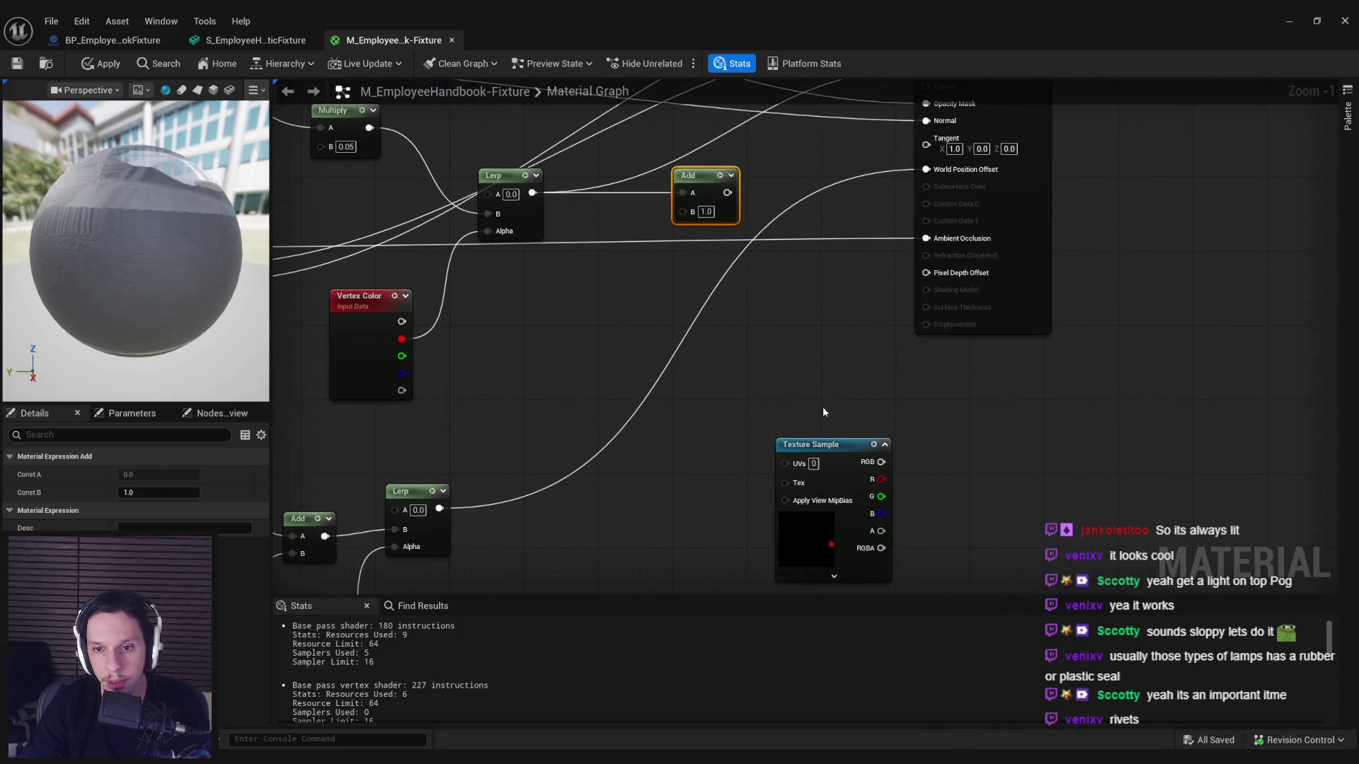
left_click_drag(850, 489, 836, 416)
key("Escape")
type("mult")
key("Return")
Feed the Time→Sine→Add pulse into the Multiply node and apply the material.
scroll("down", 3)
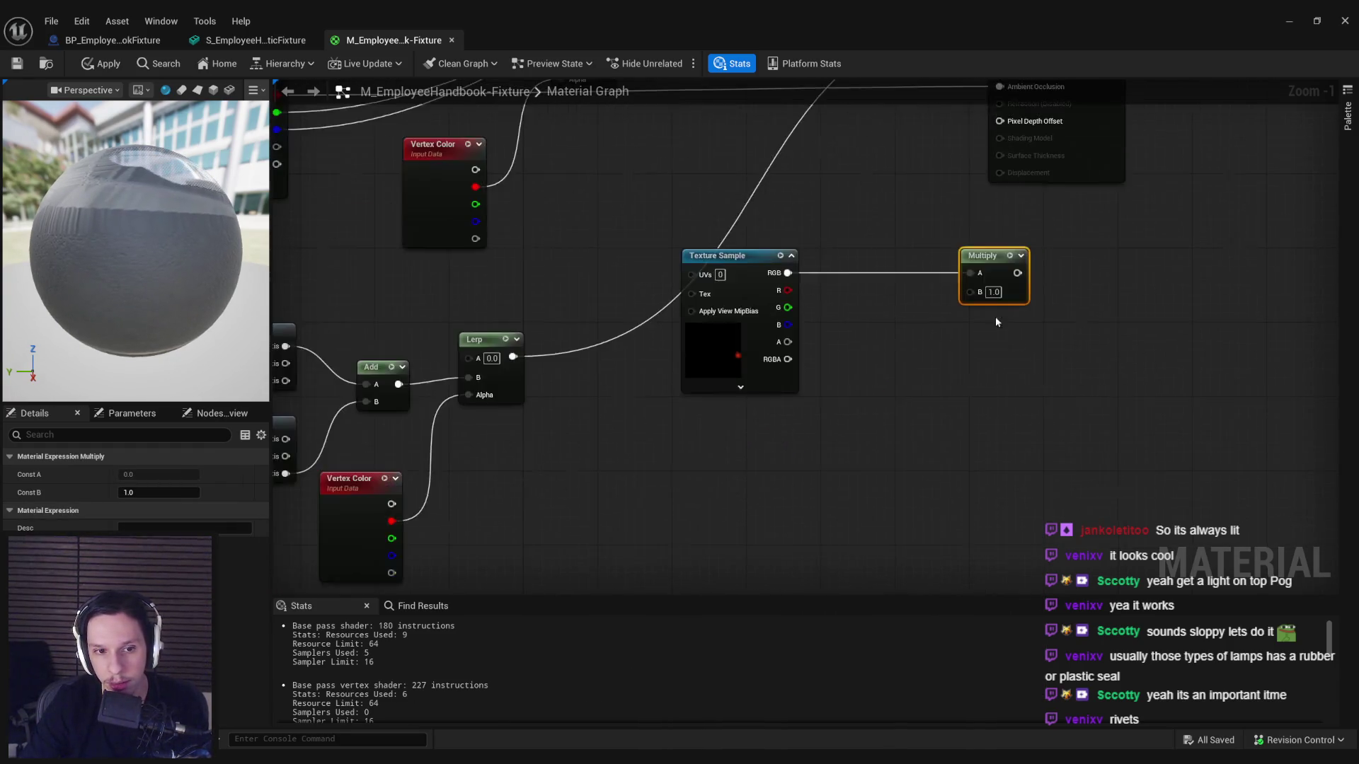
left_click_drag(499, 353, 644, 416)
scroll("up", 3)
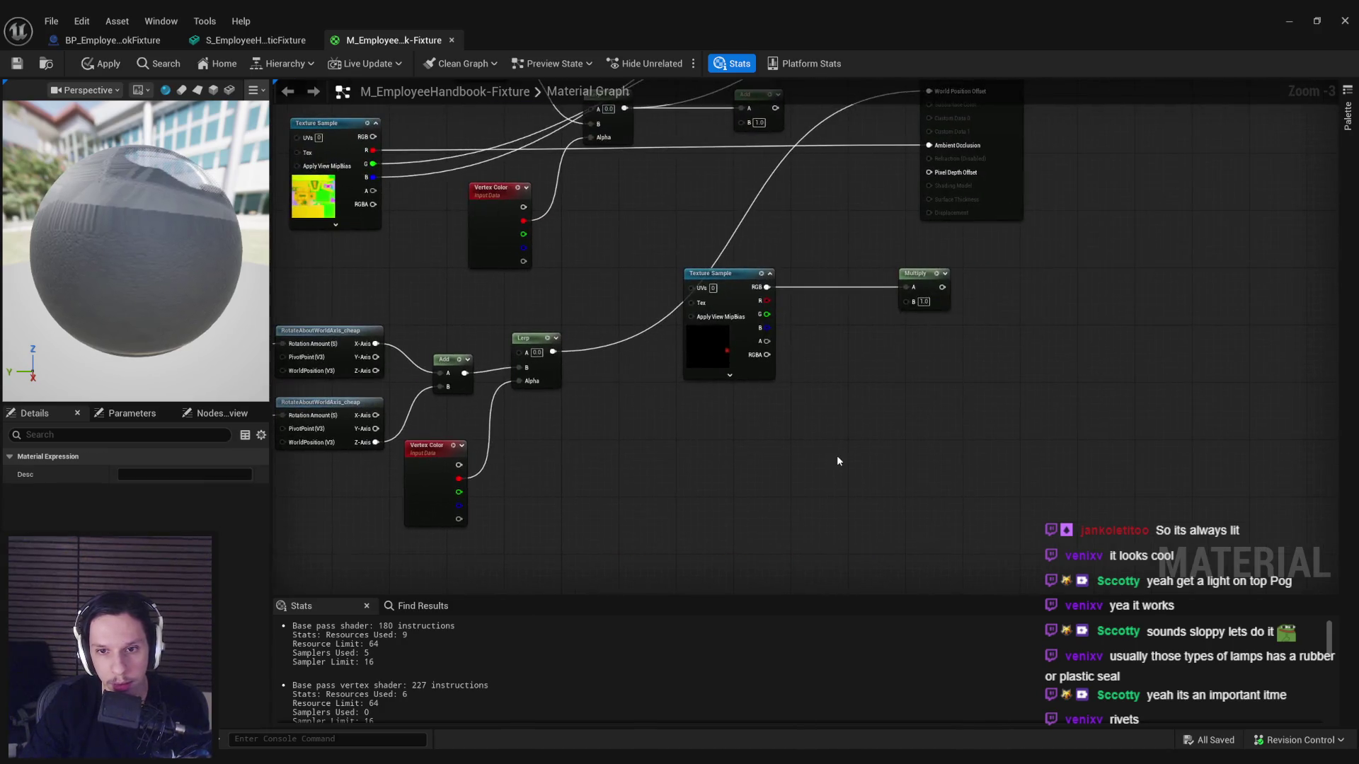
scroll("up", 3)
left_click_drag(866, 460, 856, 456)
key("Escape")
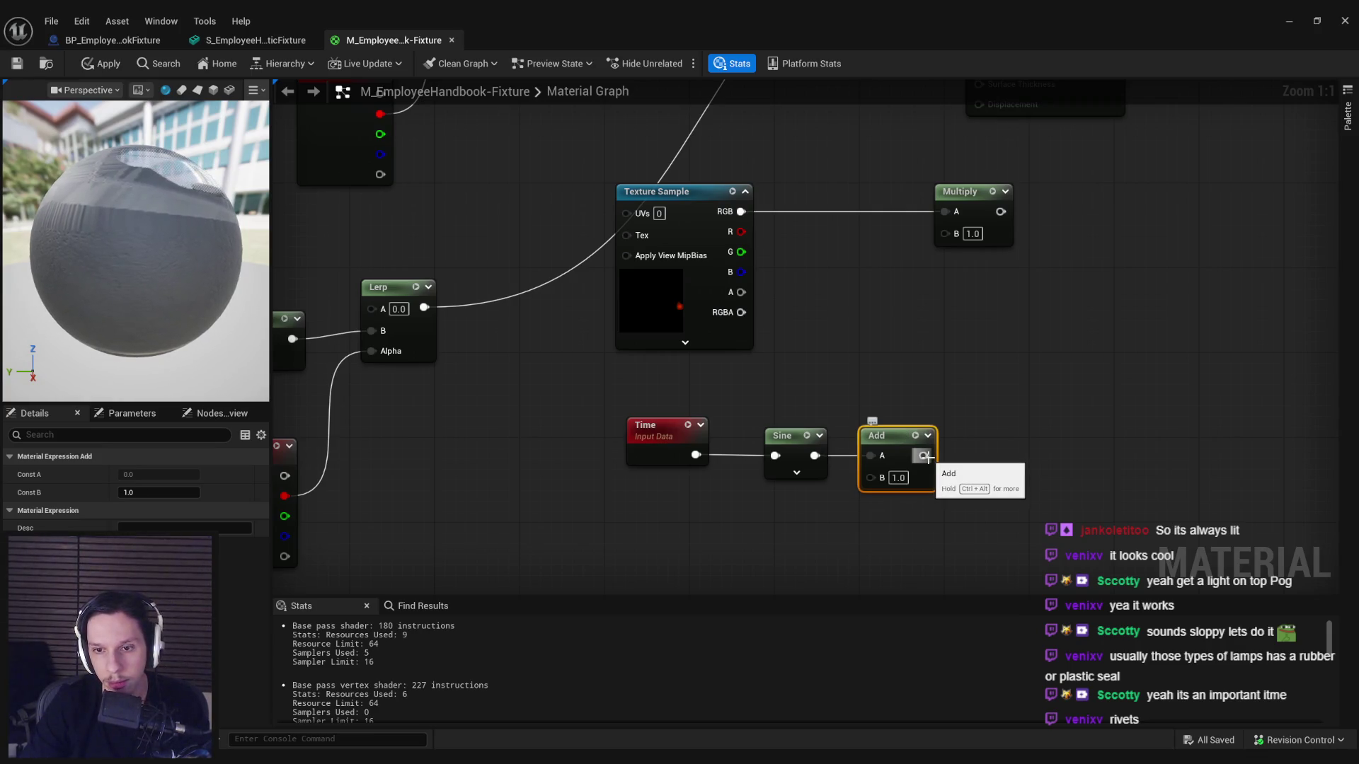
left_click_drag(924, 457, 970, 303)
left_click_drag(884, 522, 612, 390)
left_click_drag(786, 435, 763, 414)
left_click(858, 303)
left_click_drag(944, 334, 811, 173)
scroll("down", 3)
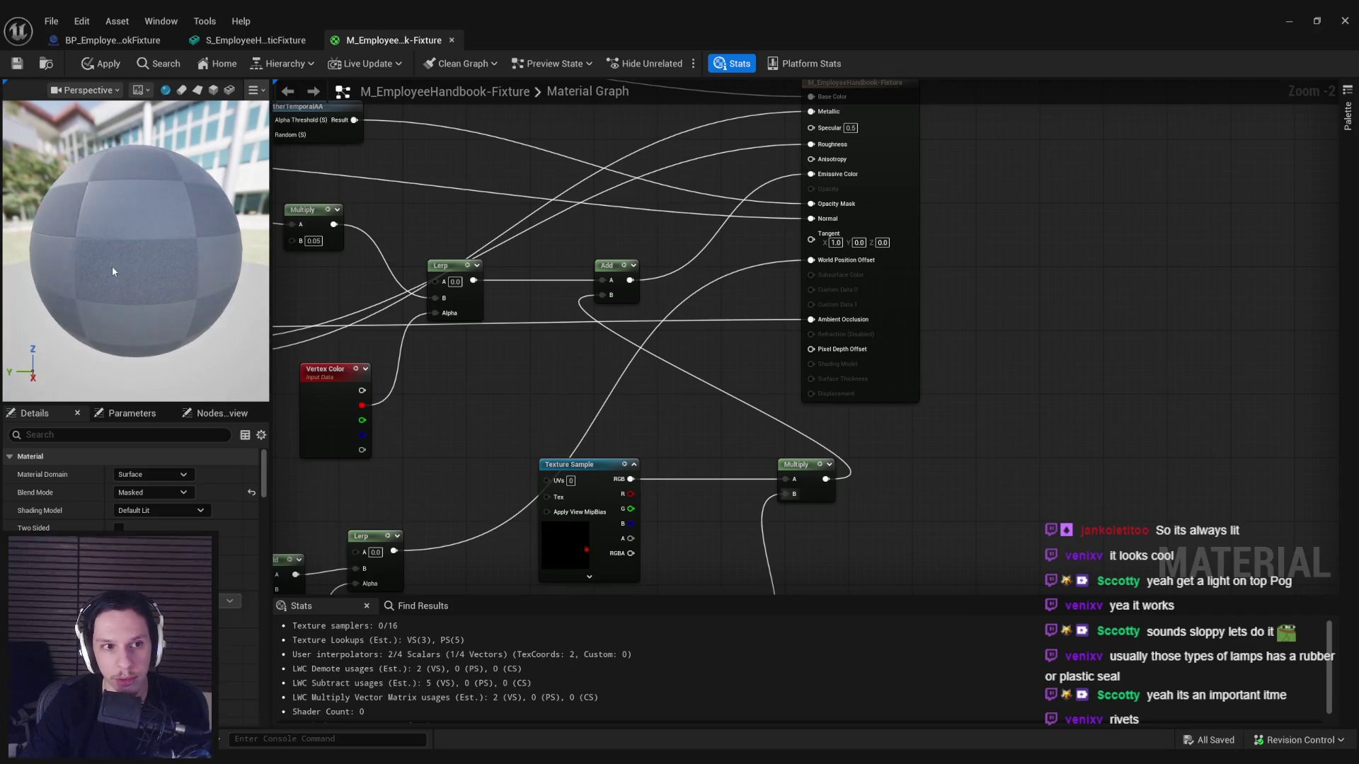
left_click(105, 65)
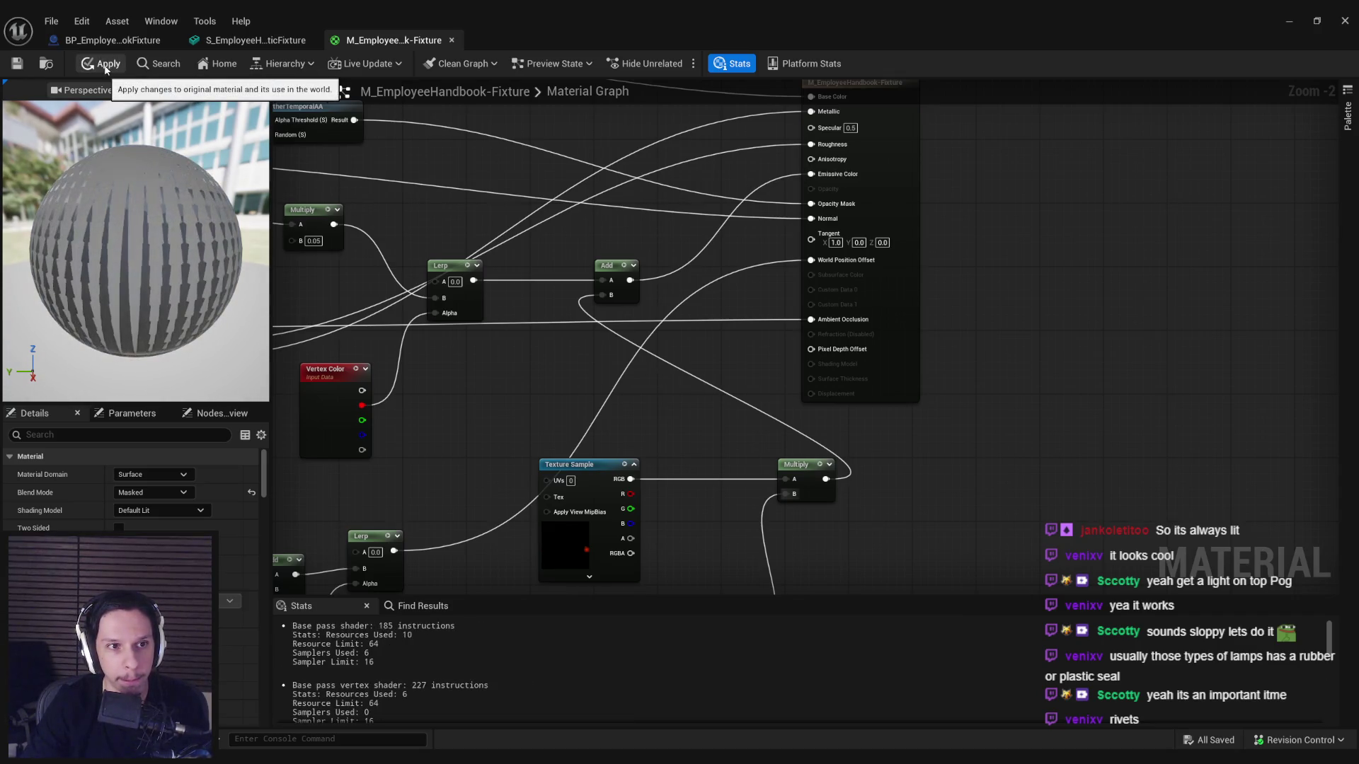
Change the Sine node's period to 3.0 and apply the material.
left_click_drag(606, 423, 558, 228)
left_click(601, 436)
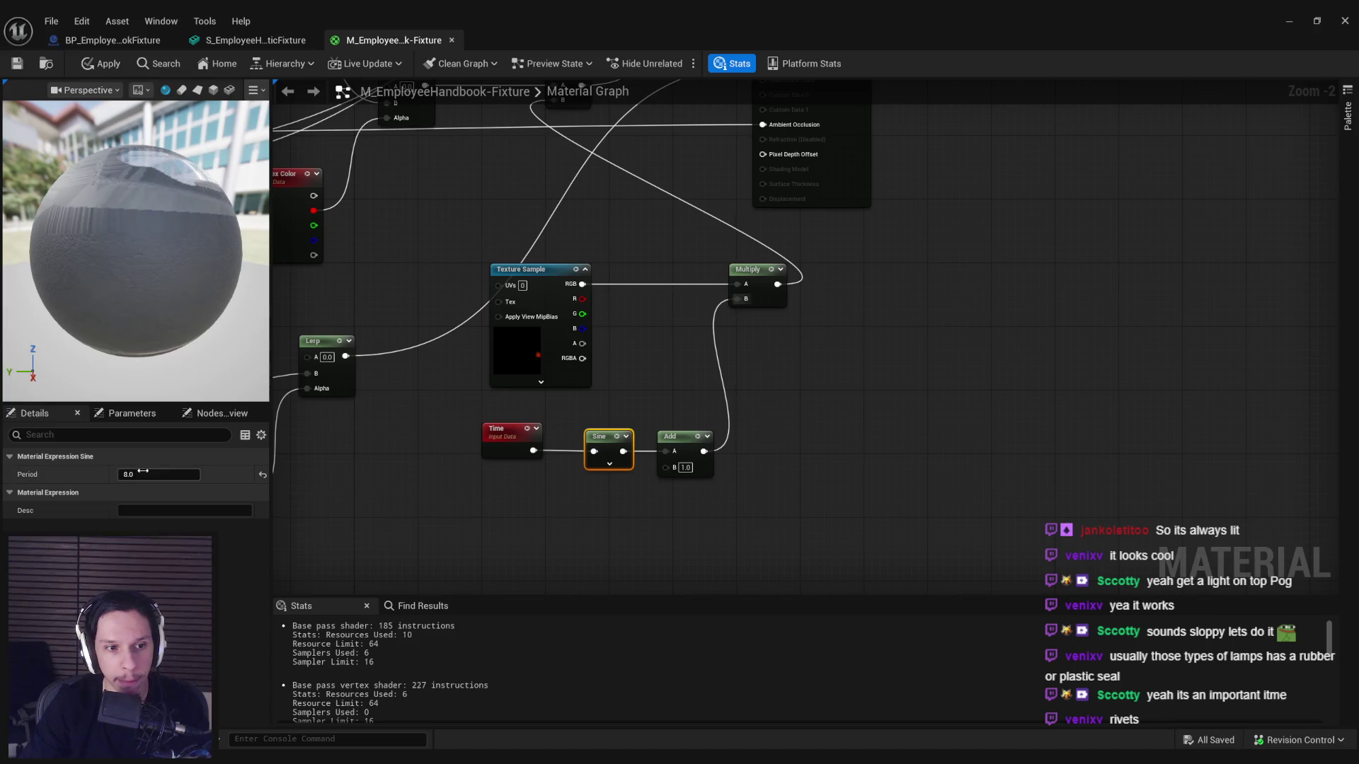
key("Return")
left_click_drag(175, 473, 205, 475)
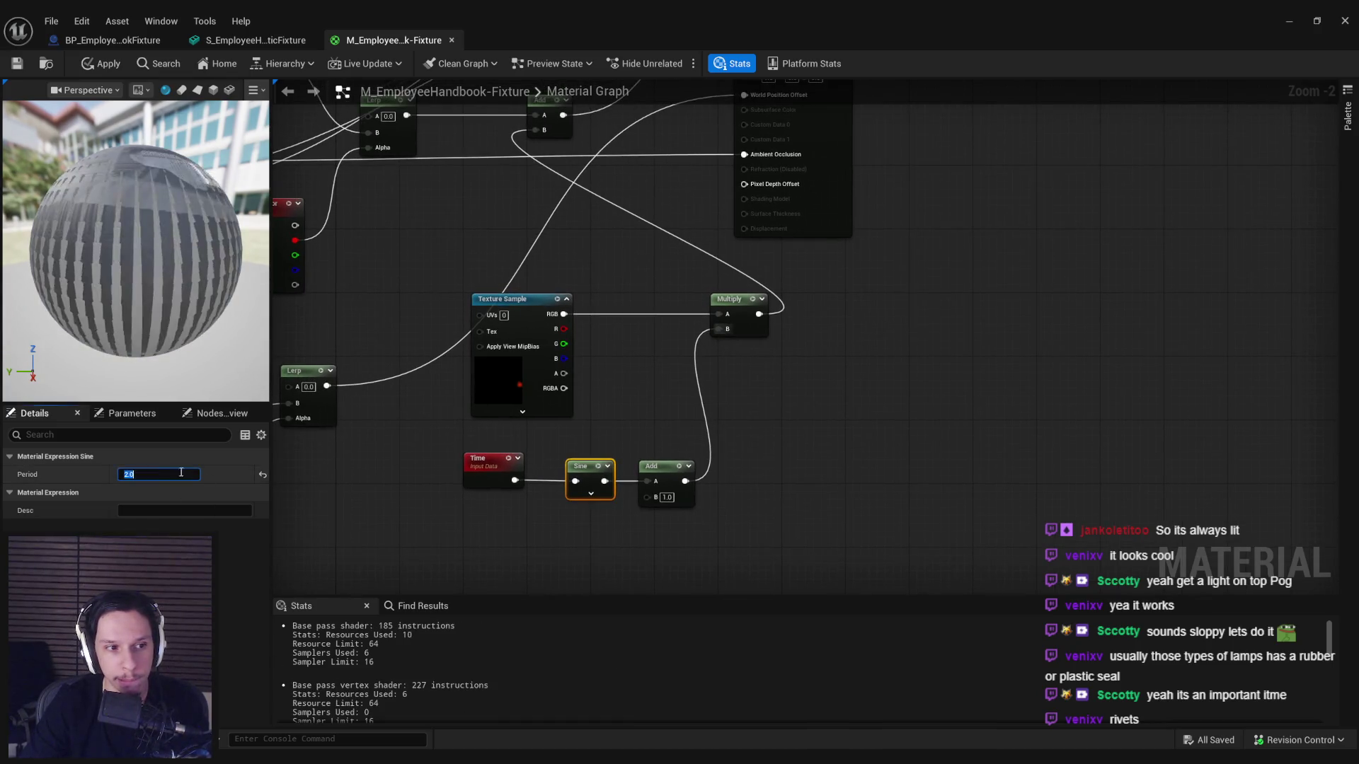
type("3")
left_click(108, 63)
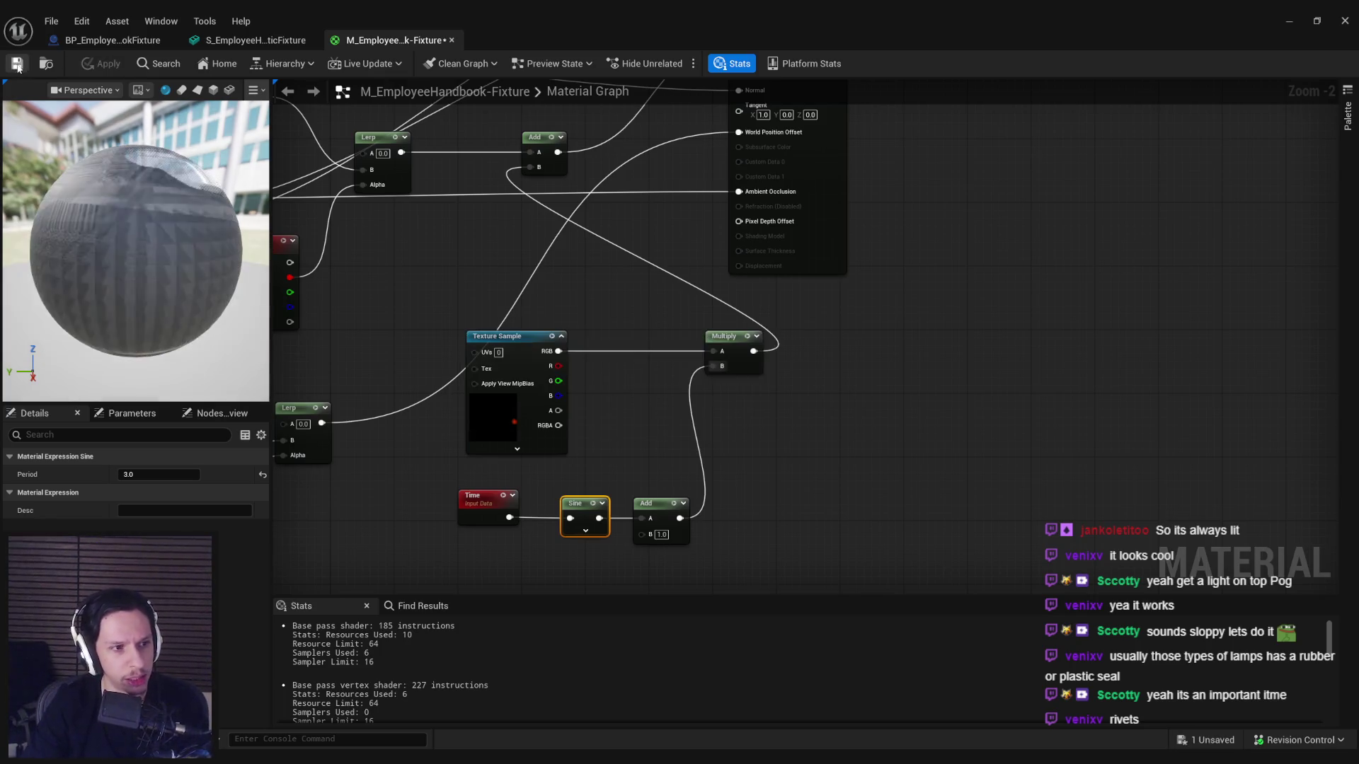
Close the material editor, focus the level view on the wall fixture, and enter full-screen viewport.
left_click(1284, 22)
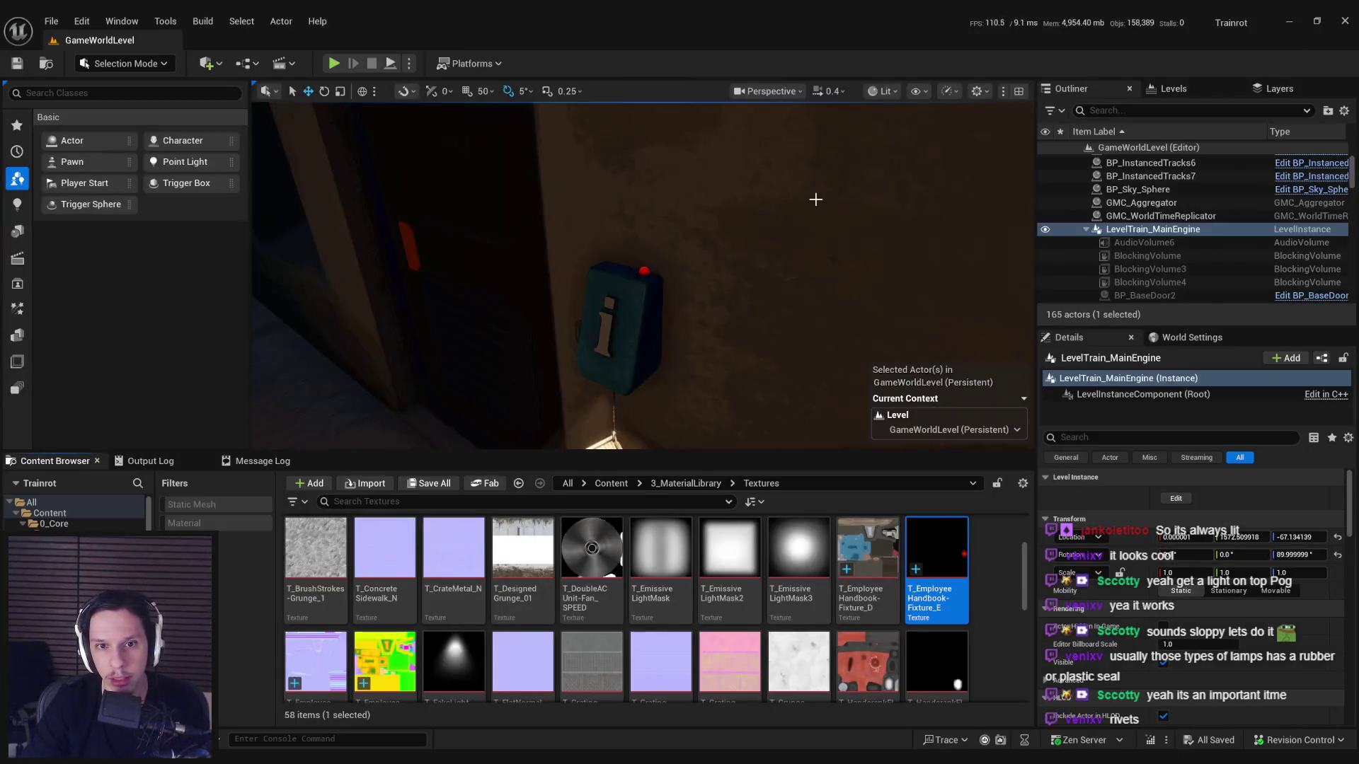
key("f")
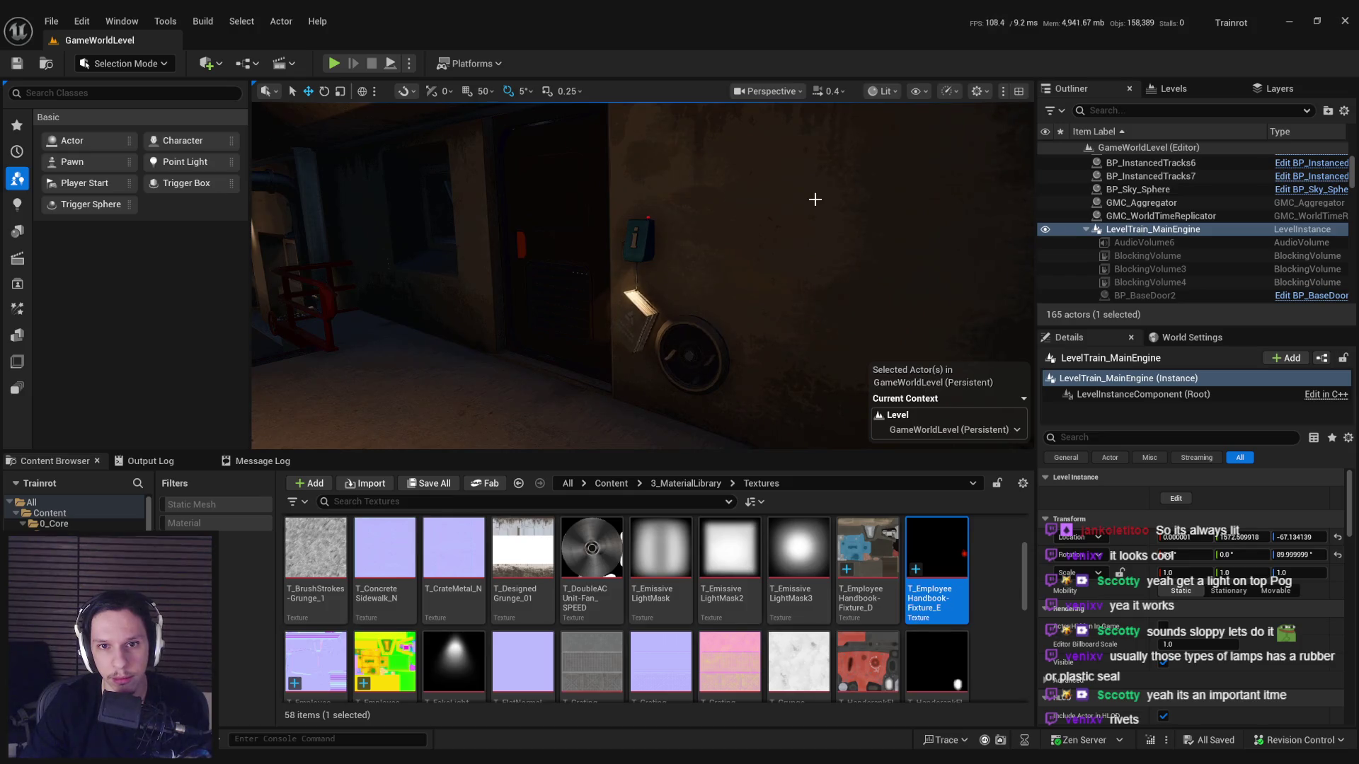
key("F11")
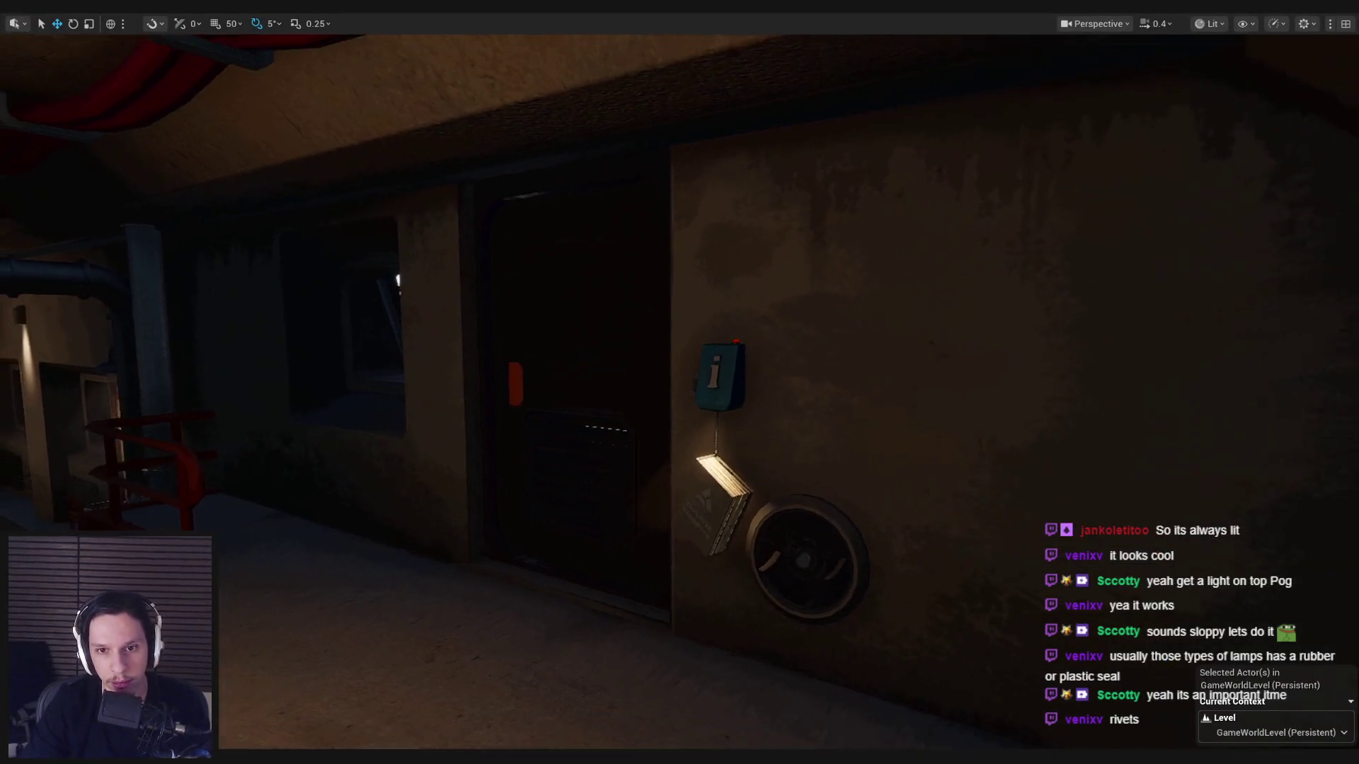